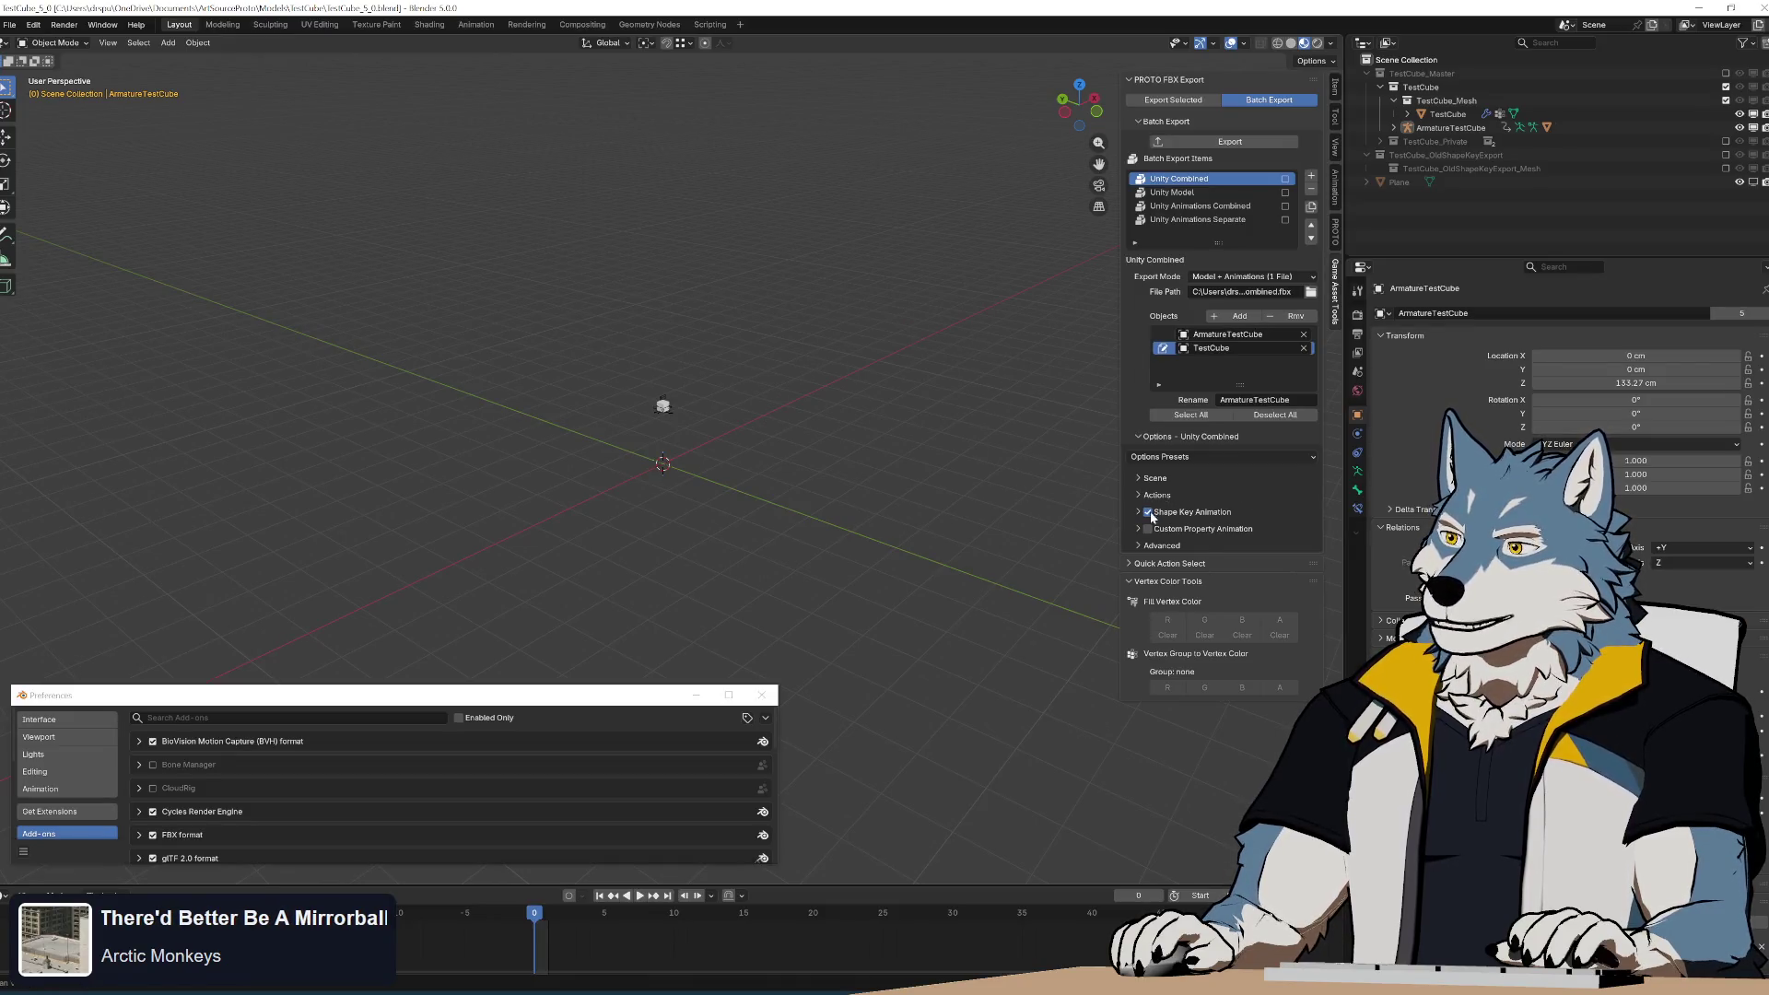
In the Scene export options, set Scene Conversion to Custom and Scene Scale to None.
left_click(1246, 477)
left_click(1260, 532)
left_click(1257, 577)
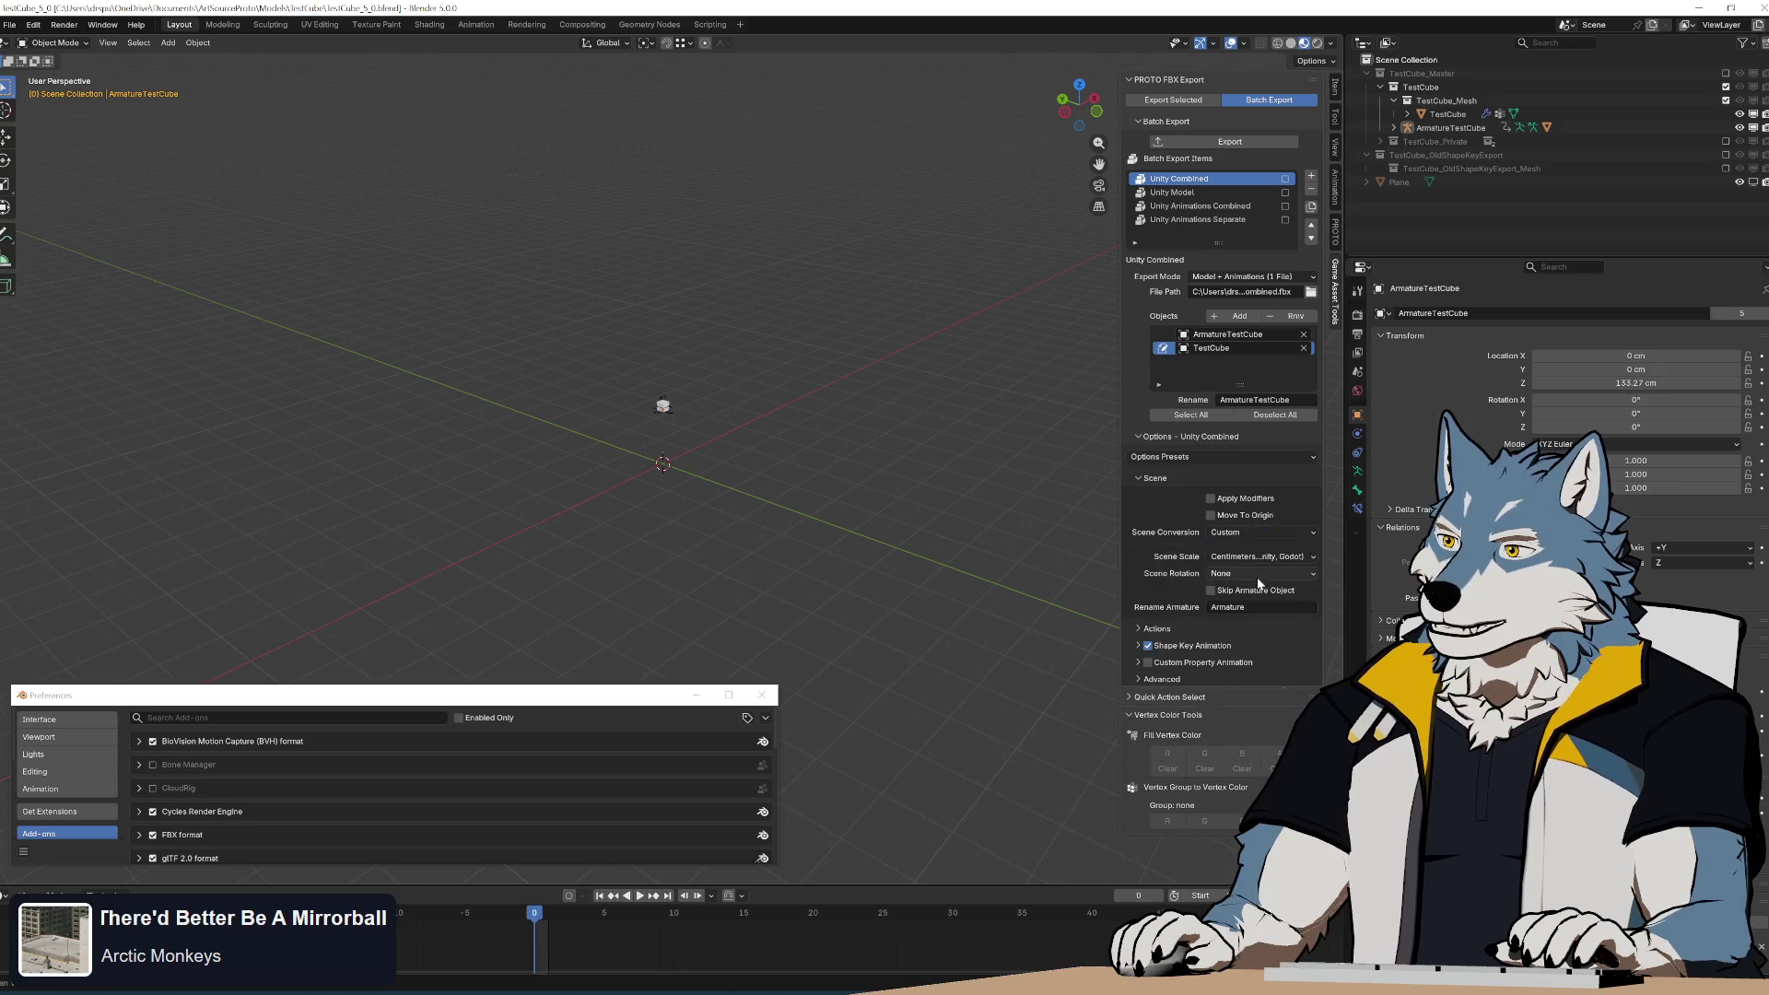
left_click(1258, 557)
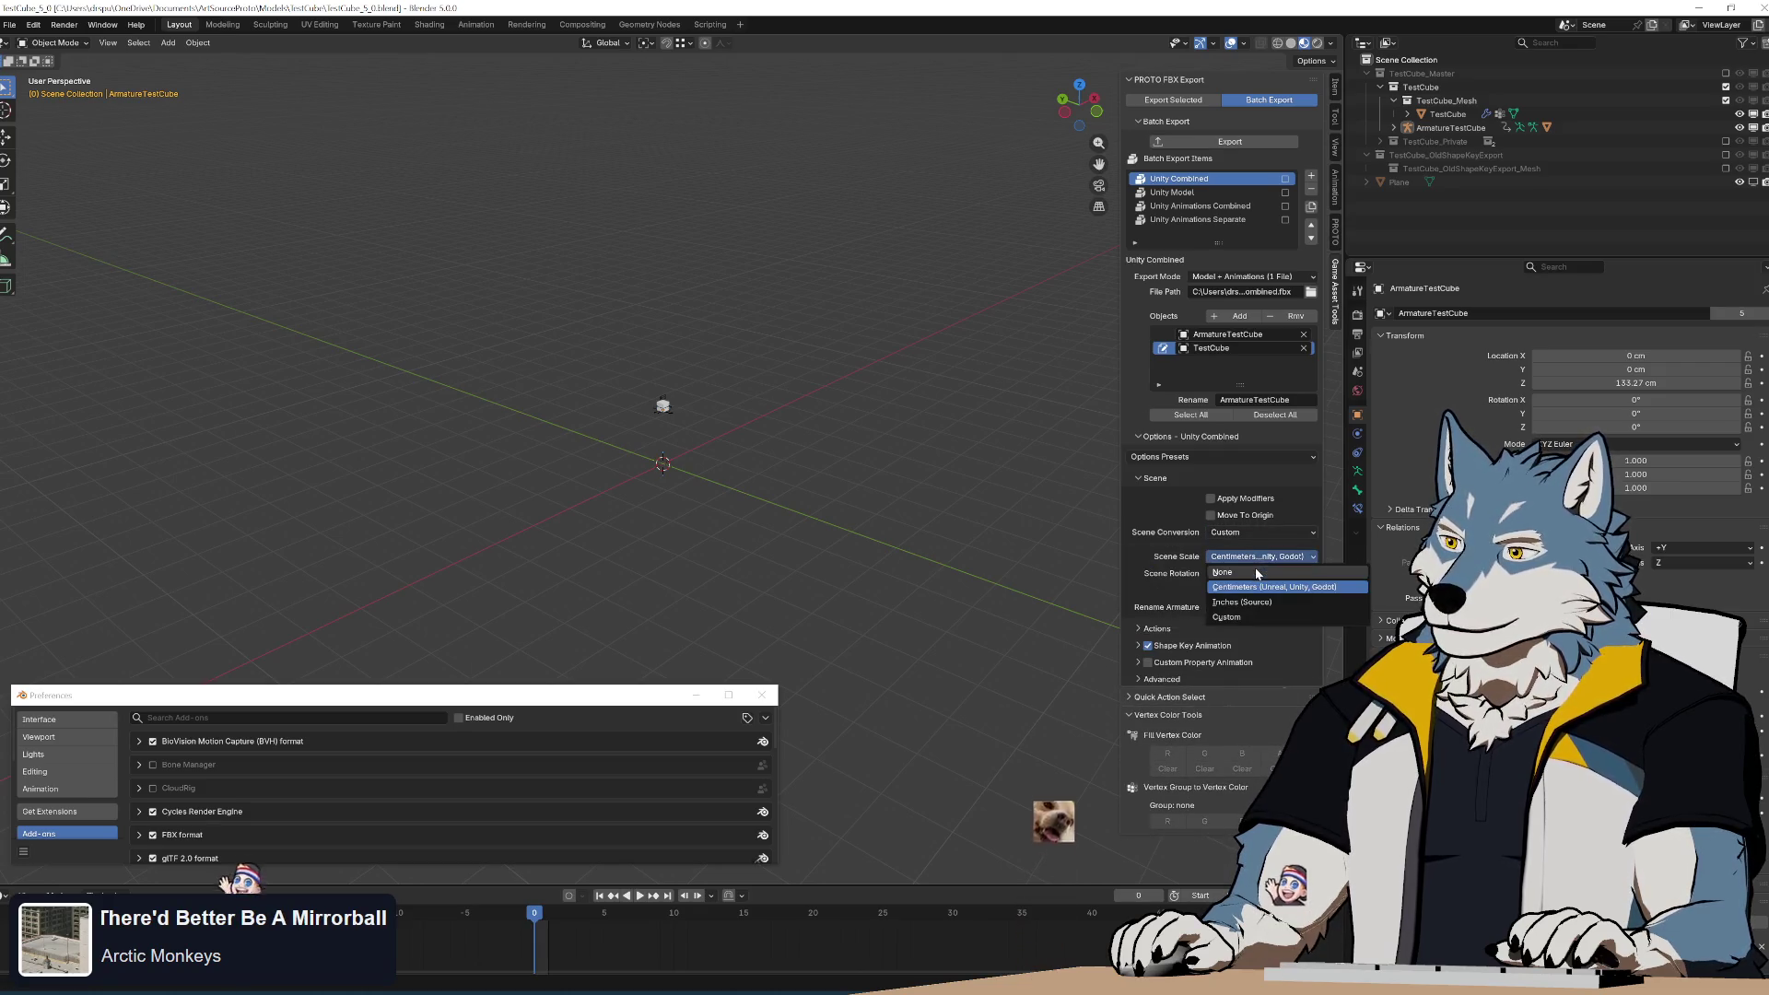
left_click(1253, 565)
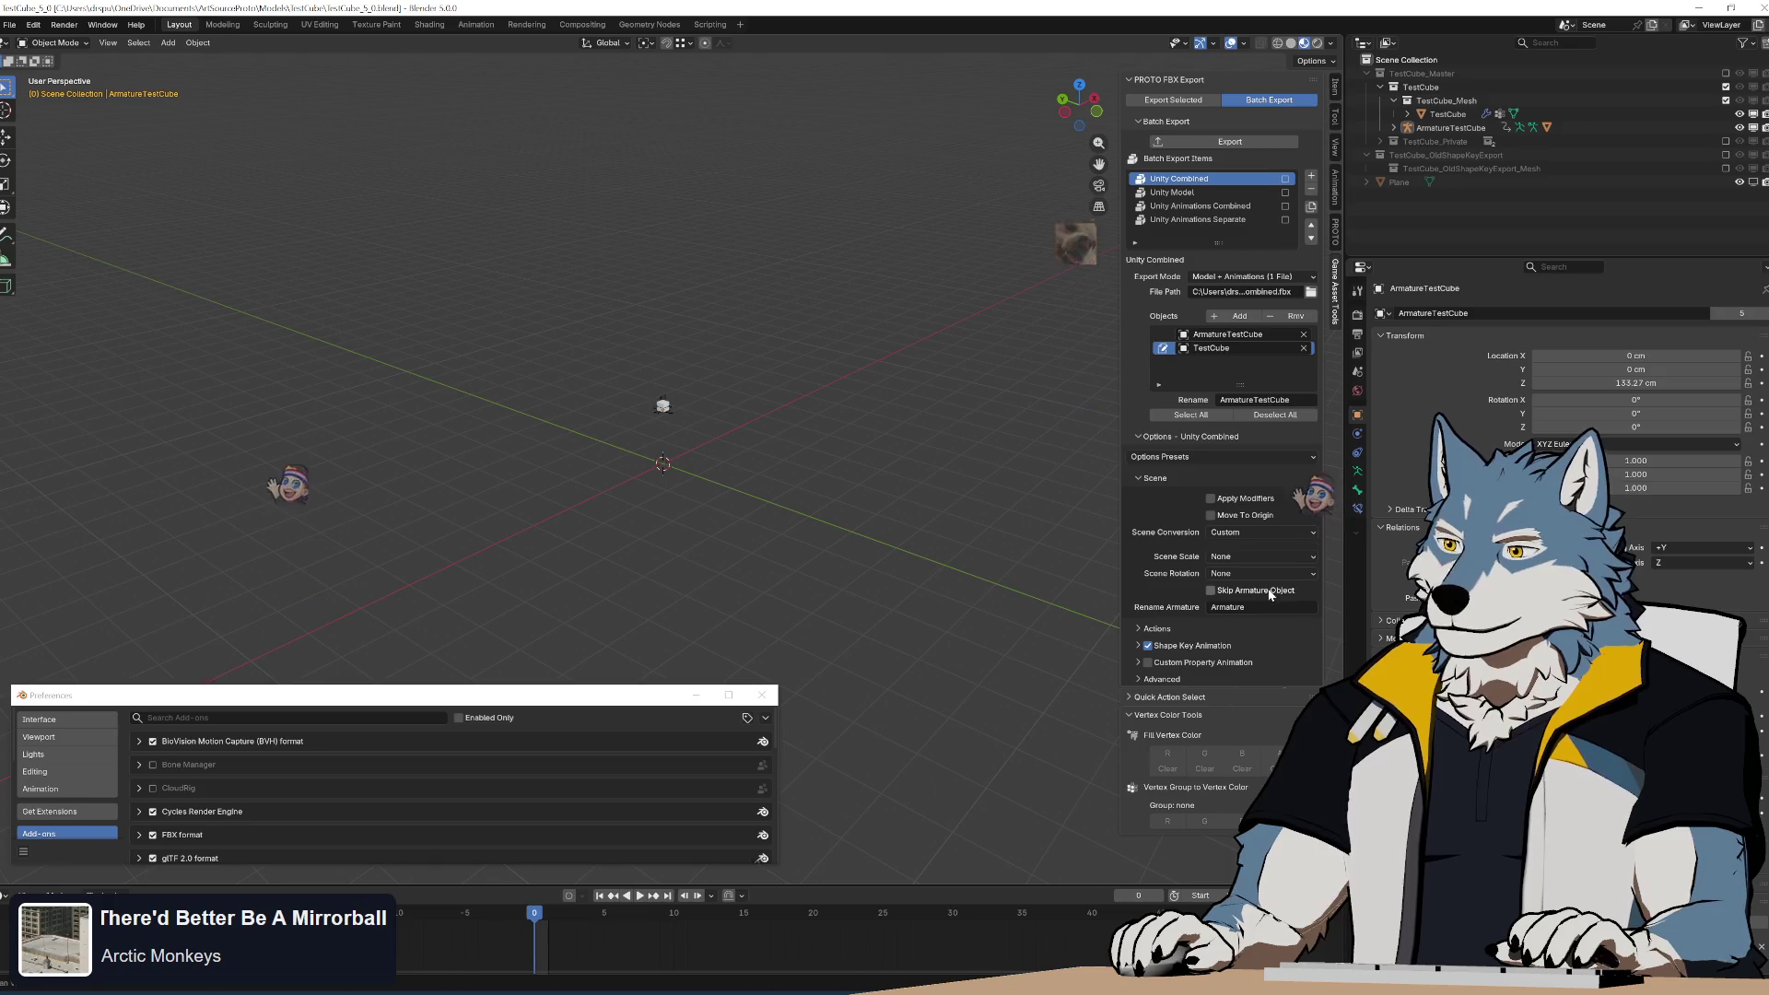
Run the Unity Combined batch export and inspect the exported cube and new Armature.
left_click(1246, 141)
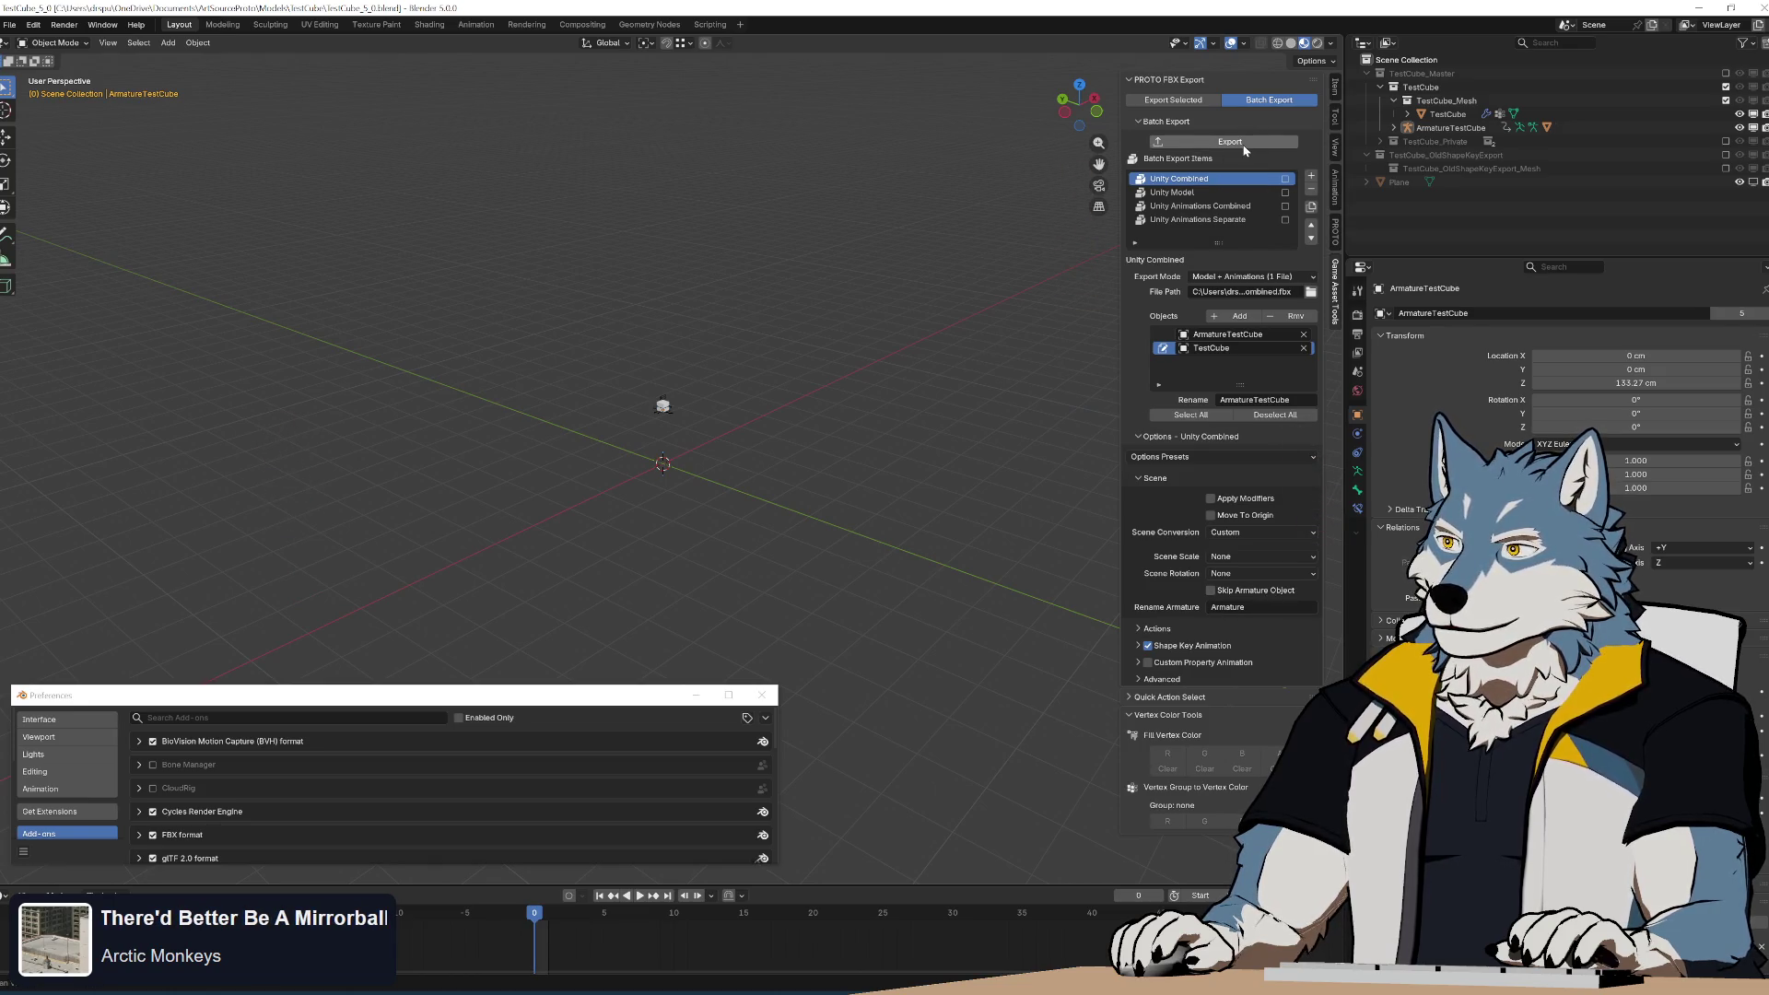
scroll(832, 473, "up", 5)
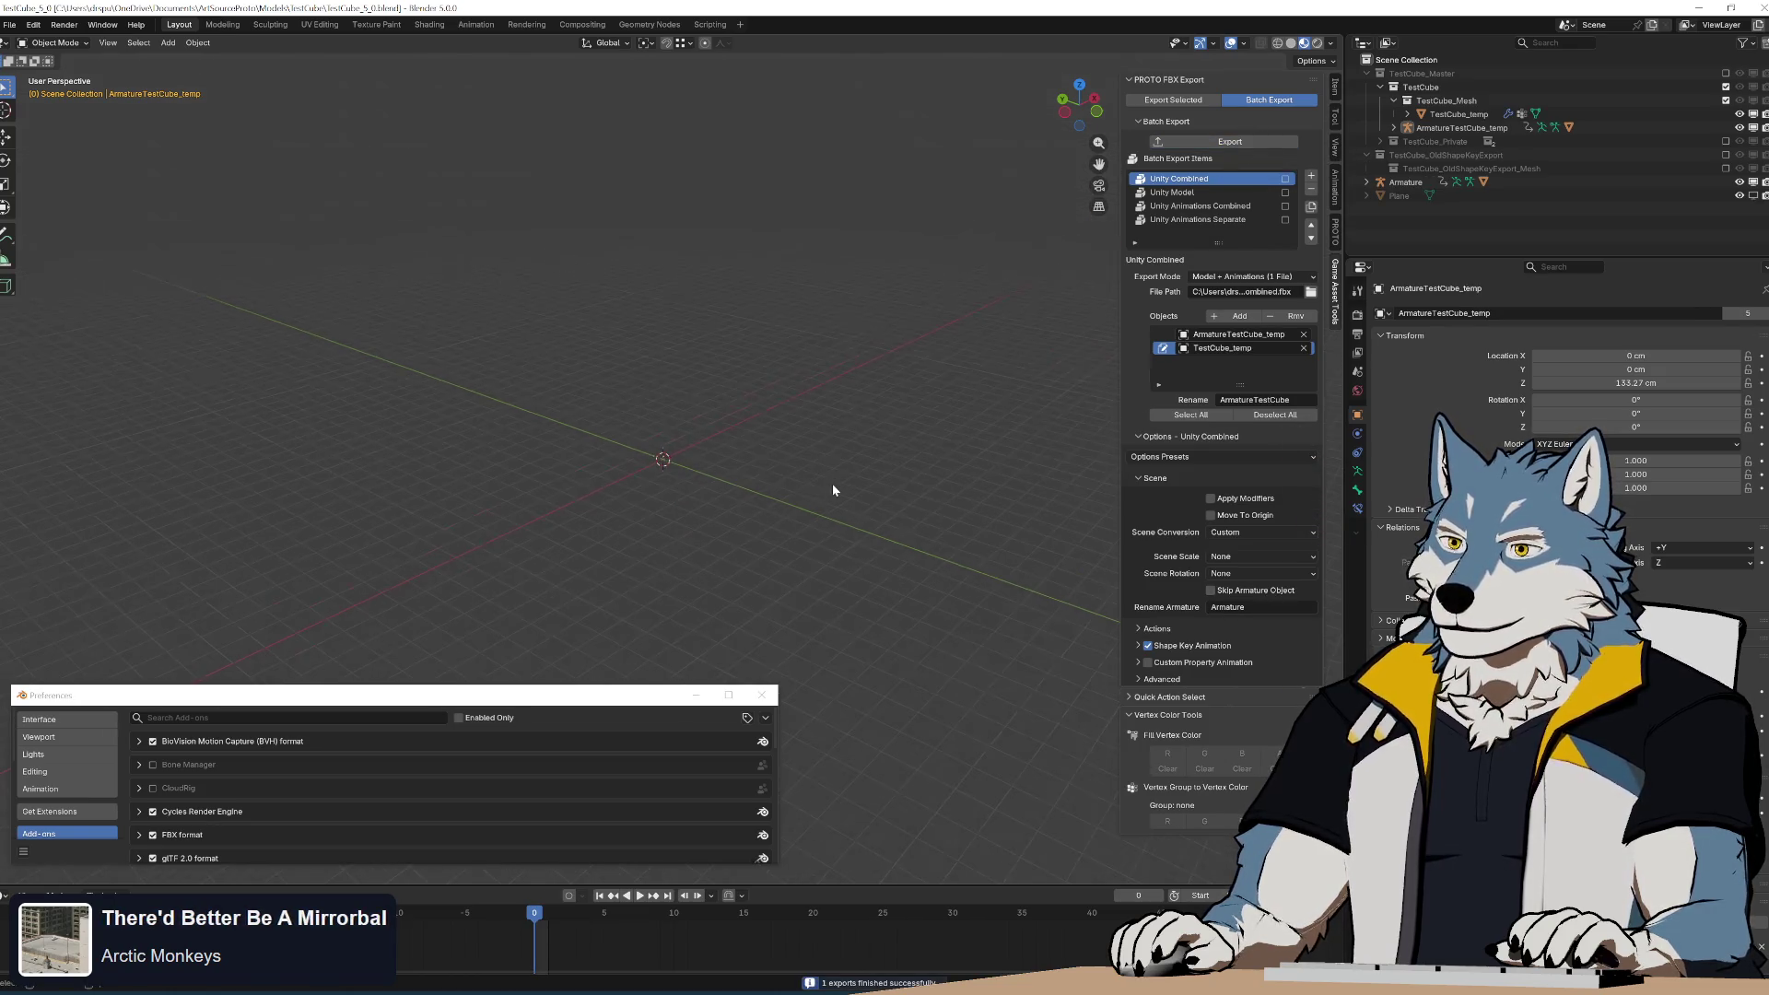
mouse_move(828, 491)
middle_mouse_down()
mouse_move(931, 372)
mouse_move(814, 442)
middle_mouse_up()
scroll(814, 442, "up", 3)
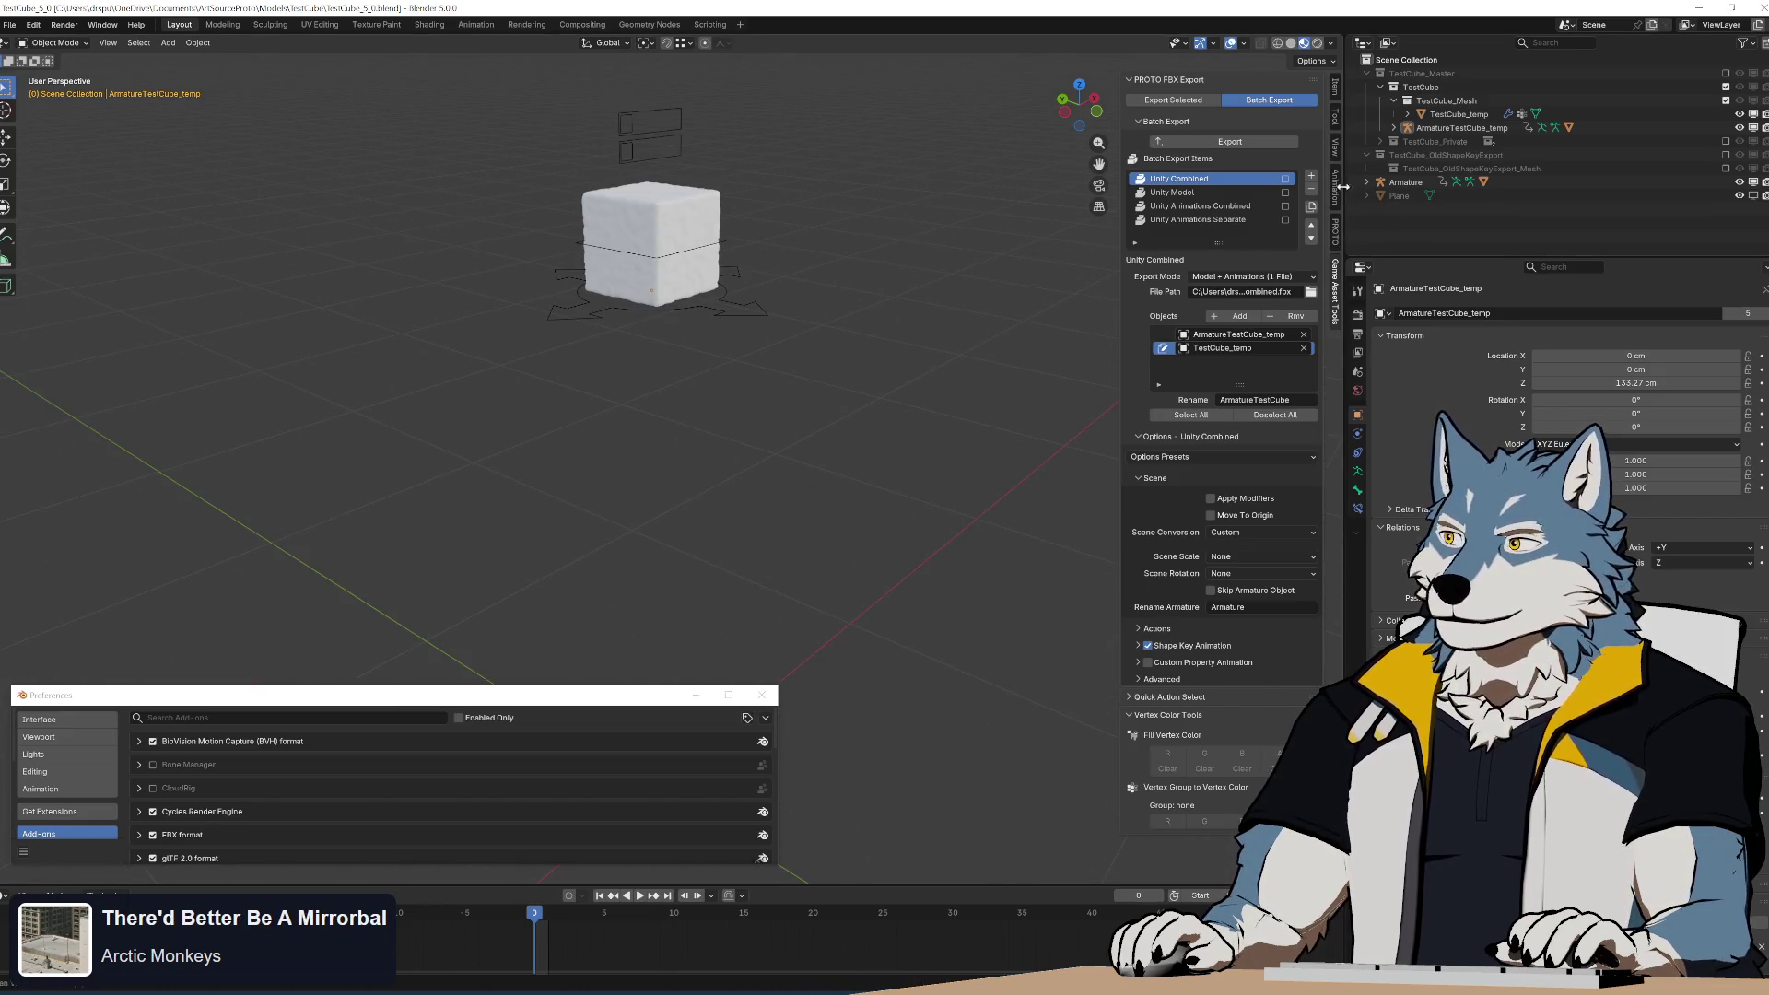
left_click(1406, 182)
scroll(783, 419, "down", 7)
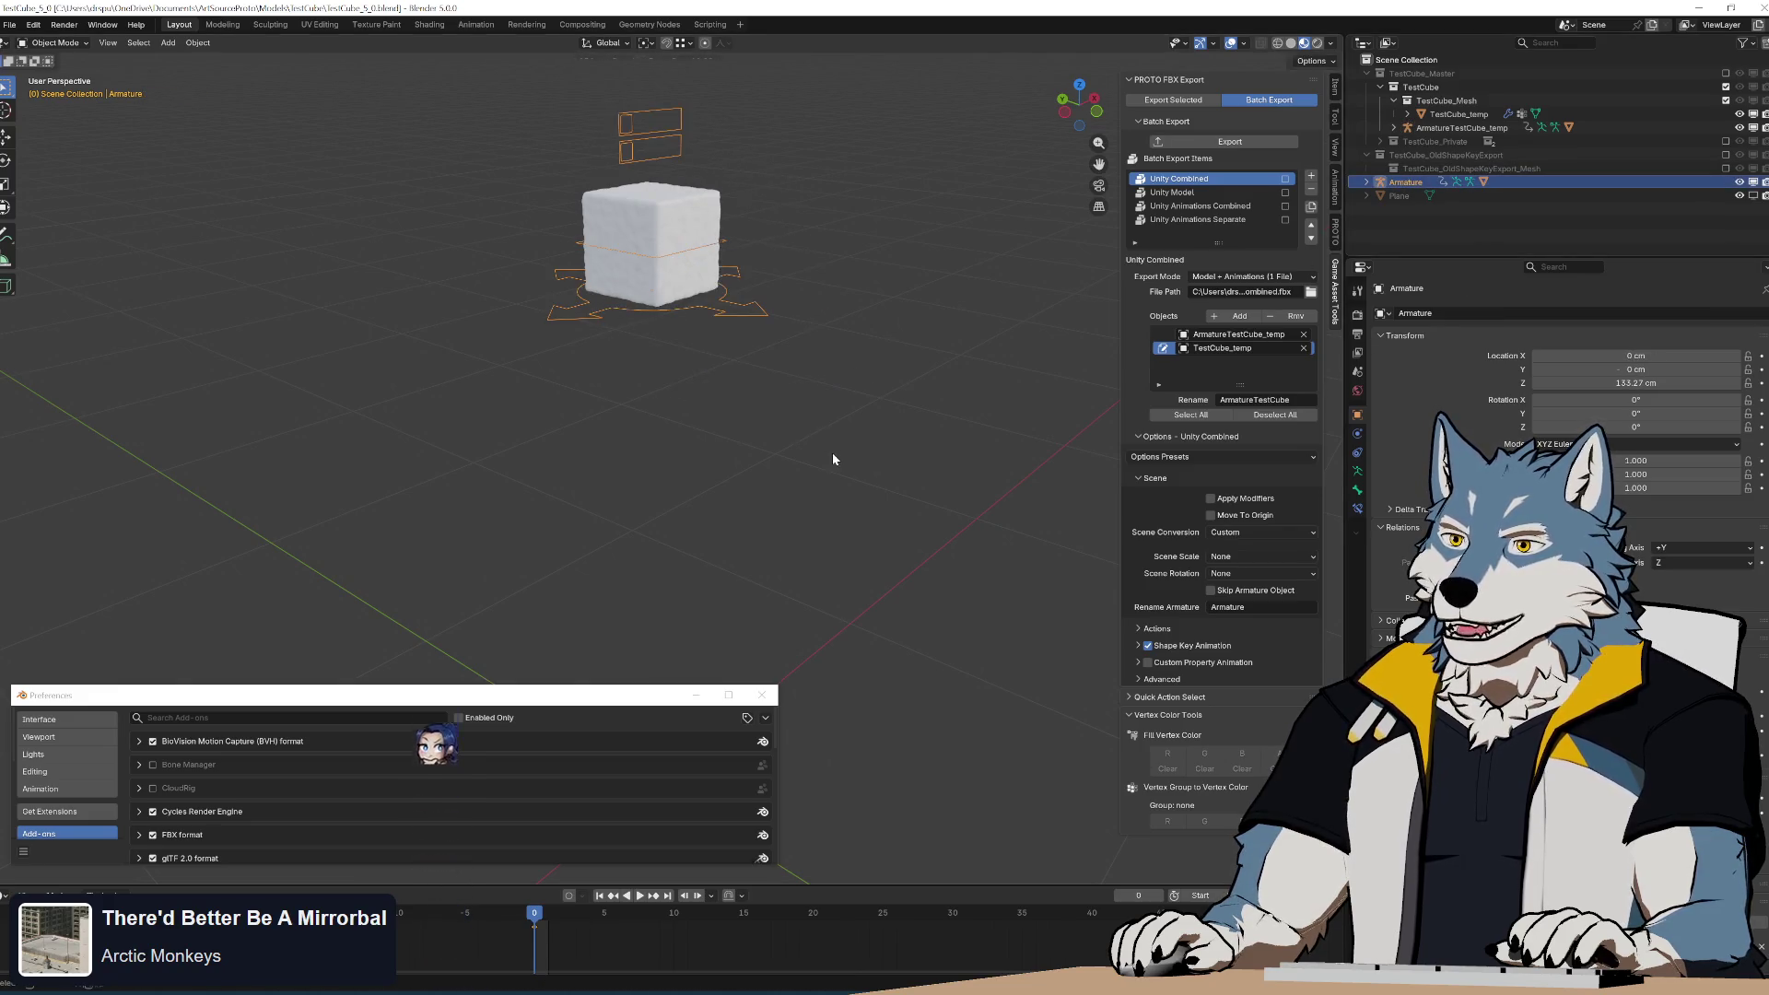
key("ctrl+z")
key("ctrl+z")
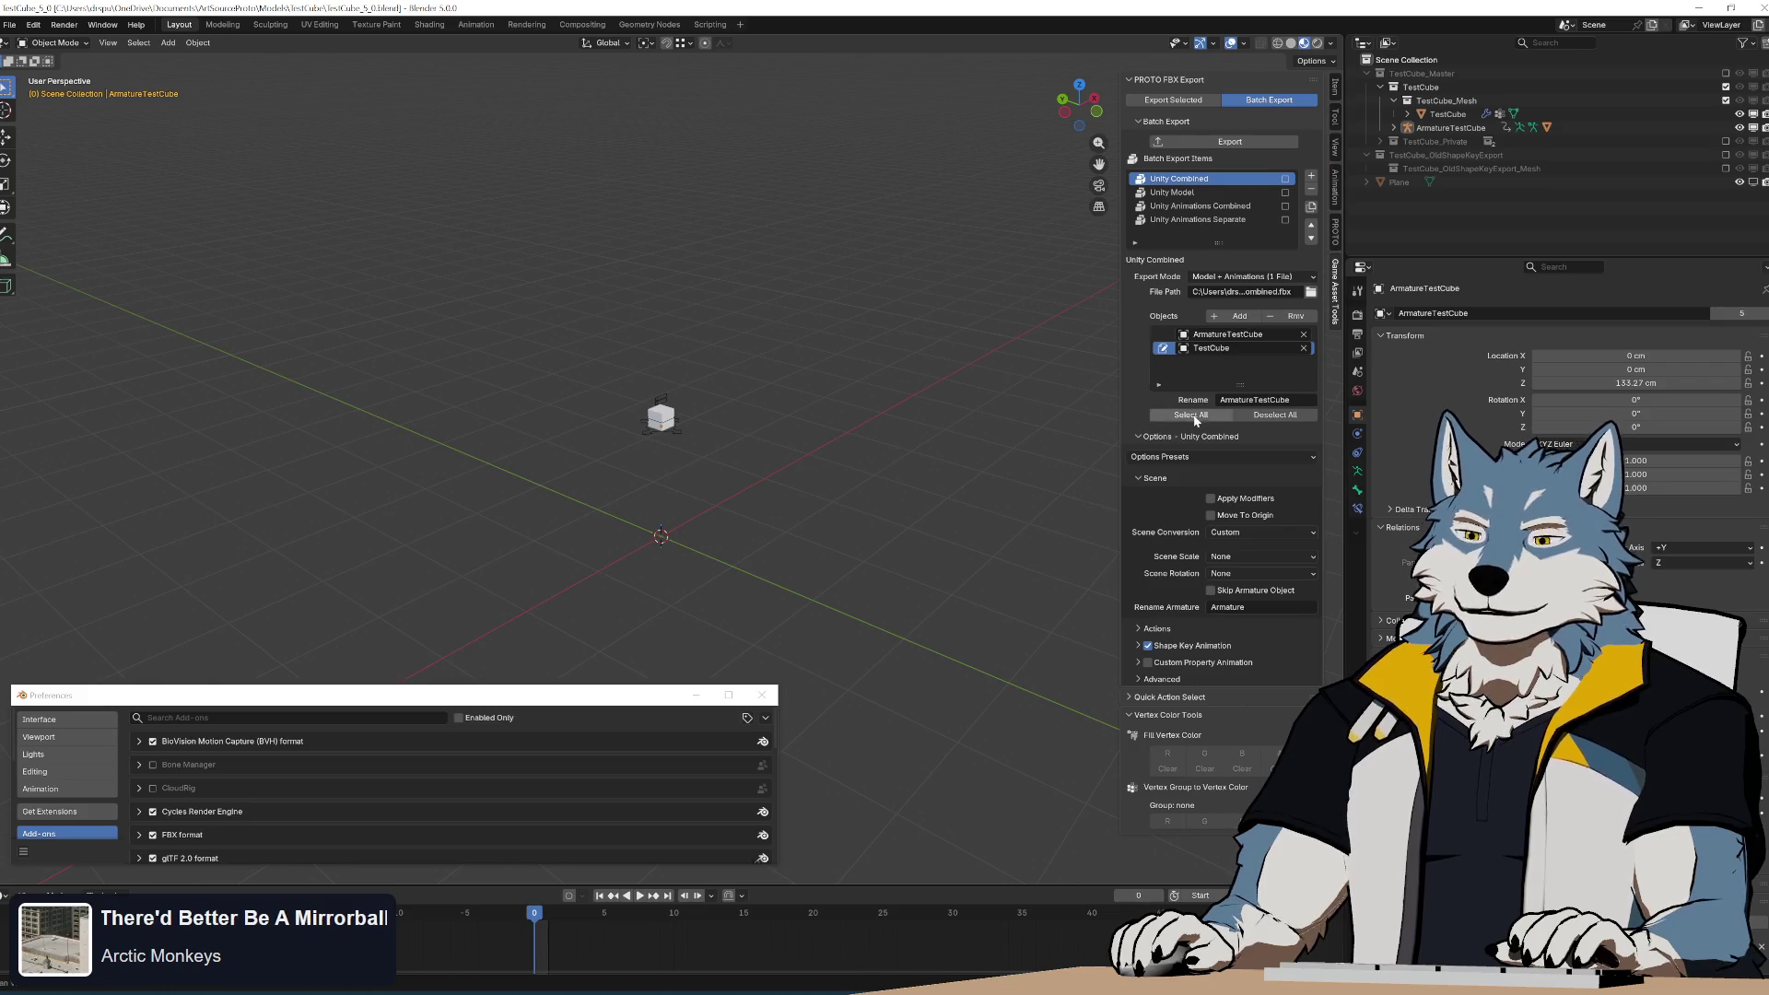
Zoom and orbit the viewport to inspect the cube after the export cleanup.
scroll(733, 539, "up", 3)
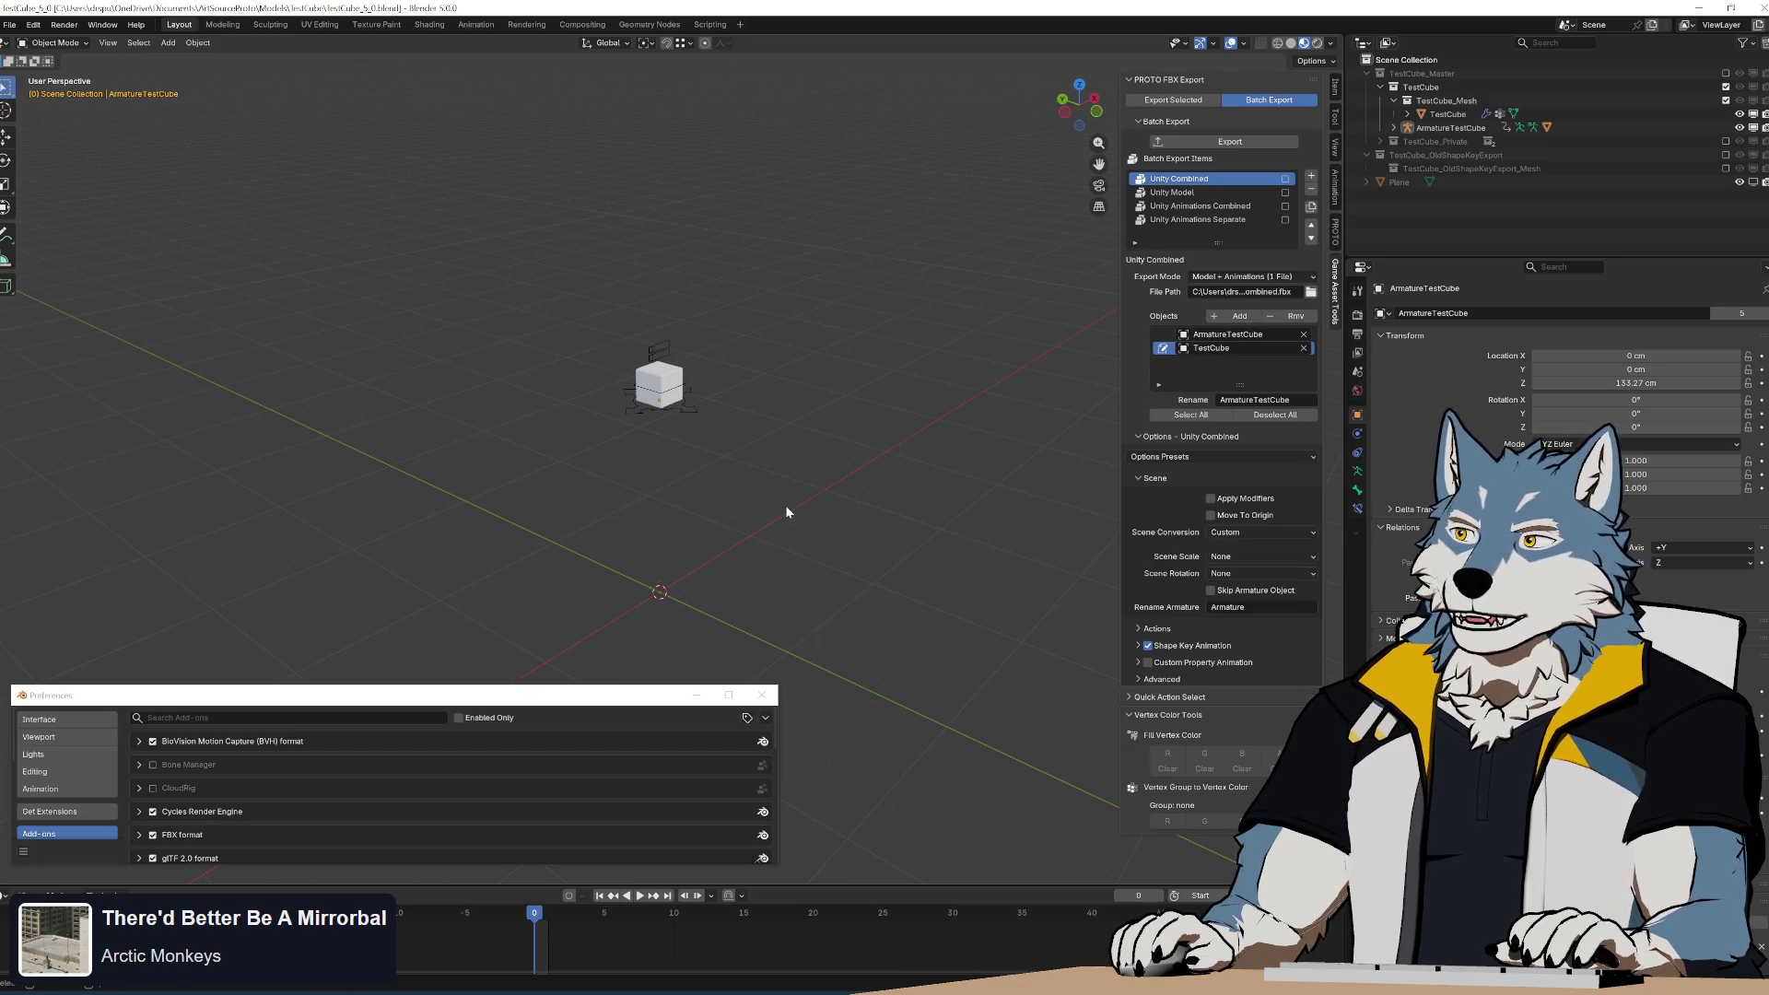
scroll(787, 509, "up", 1)
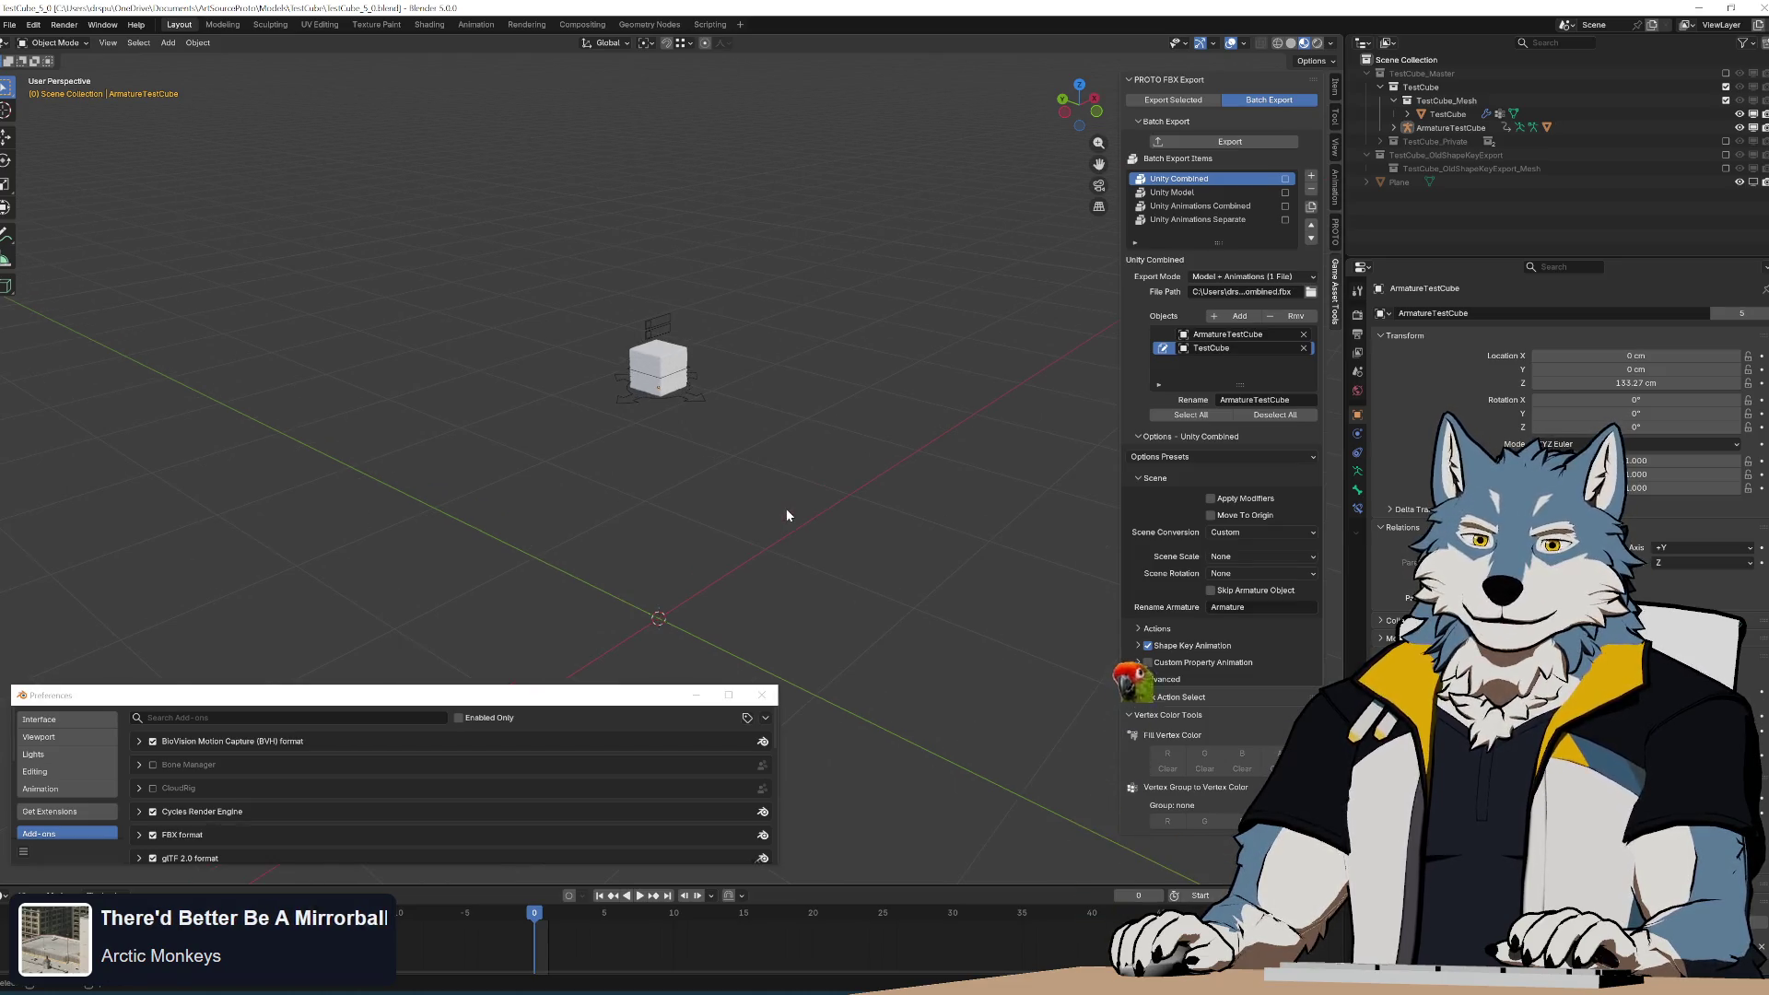
middle_click_drag(786, 506, 777, 487)
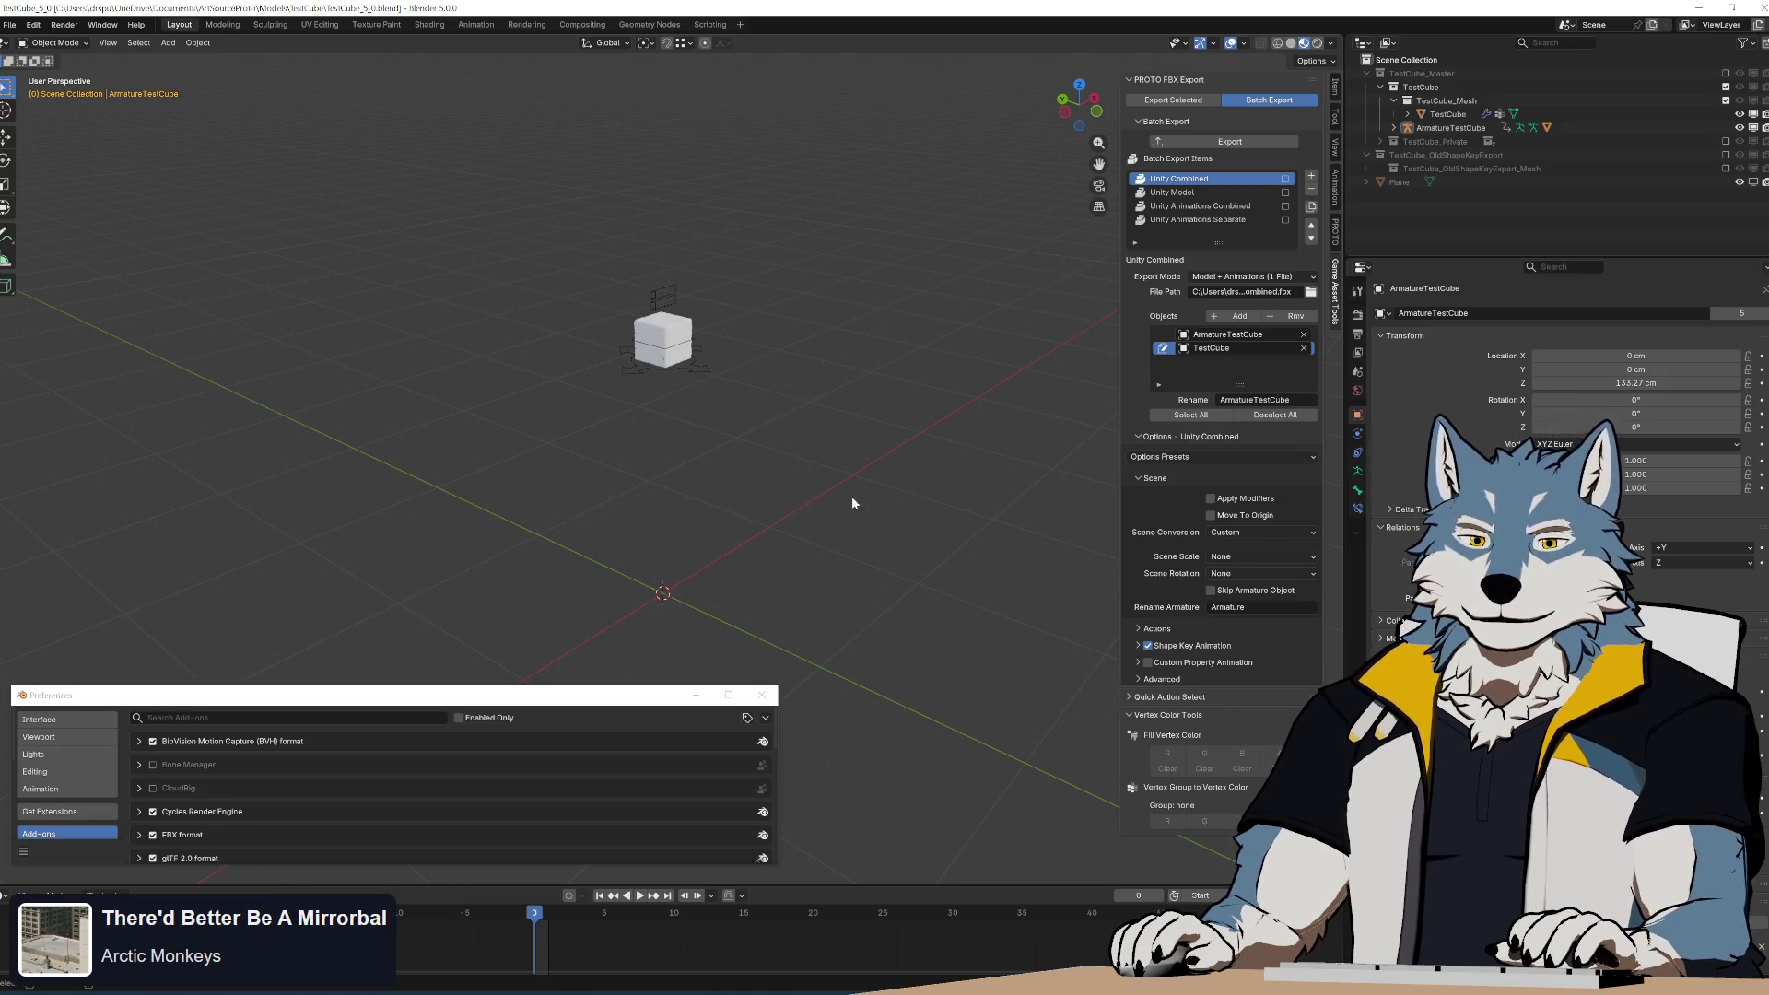
mouse_move(793, 410)
middle_mouse_down()
mouse_move(759, 366)
mouse_move(727, 383)
middle_mouse_up()
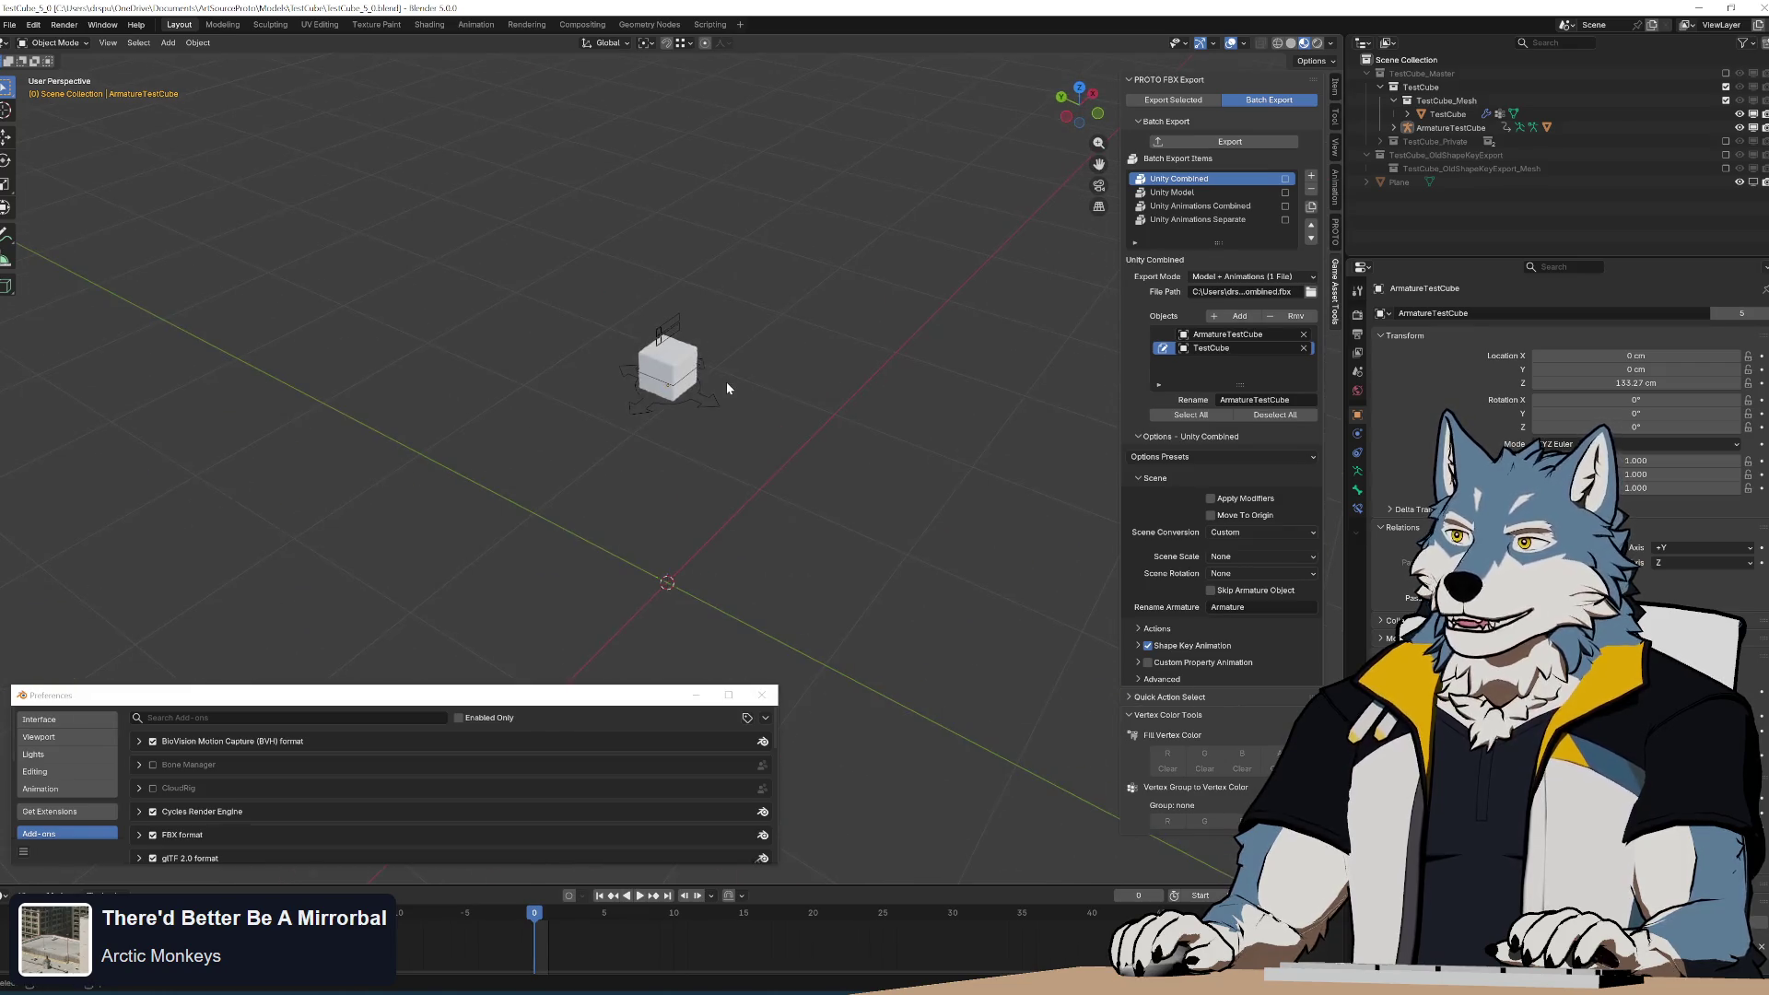
Export with Scene Scale set to Centimeters, inspect the result, then undo the temporary export changes.
left_click(1258, 555)
left_click(1249, 587)
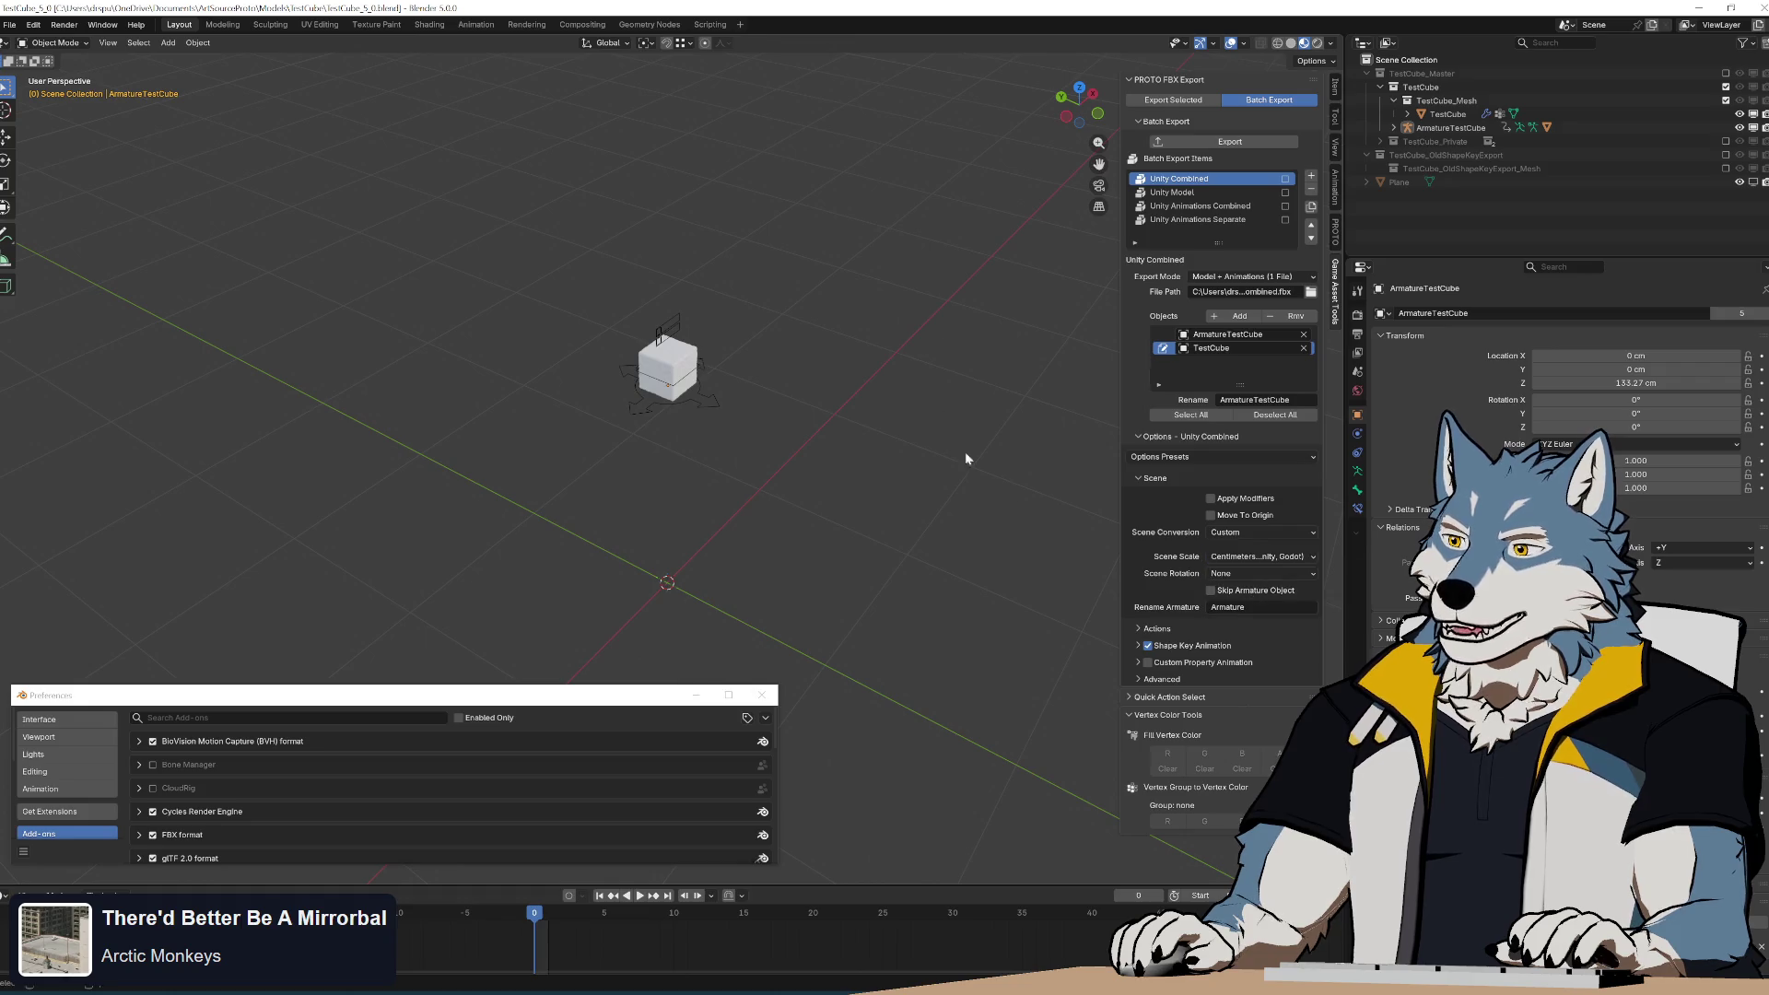
left_click(1225, 142)
scroll(875, 478, "up", 5)
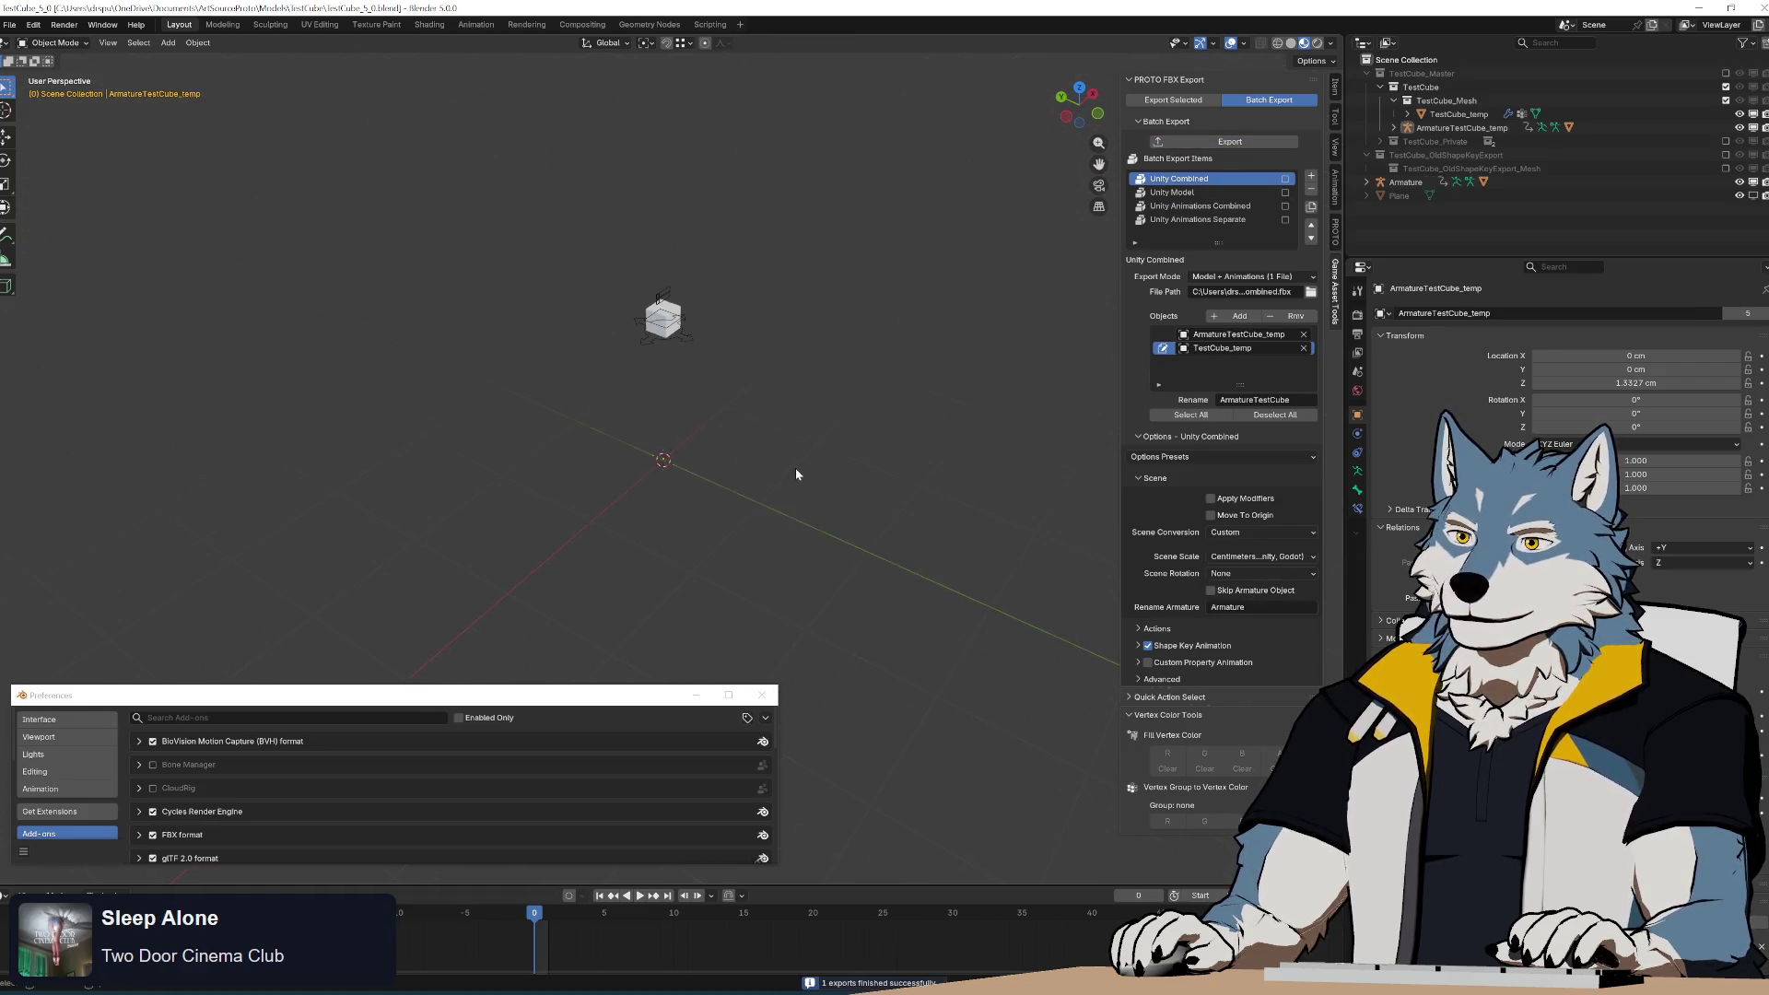
mouse_move(793, 348)
middle_mouse_down("shift")
mouse_move(790, 489)
mouse_move(778, 470)
middle_mouse_up("shift")
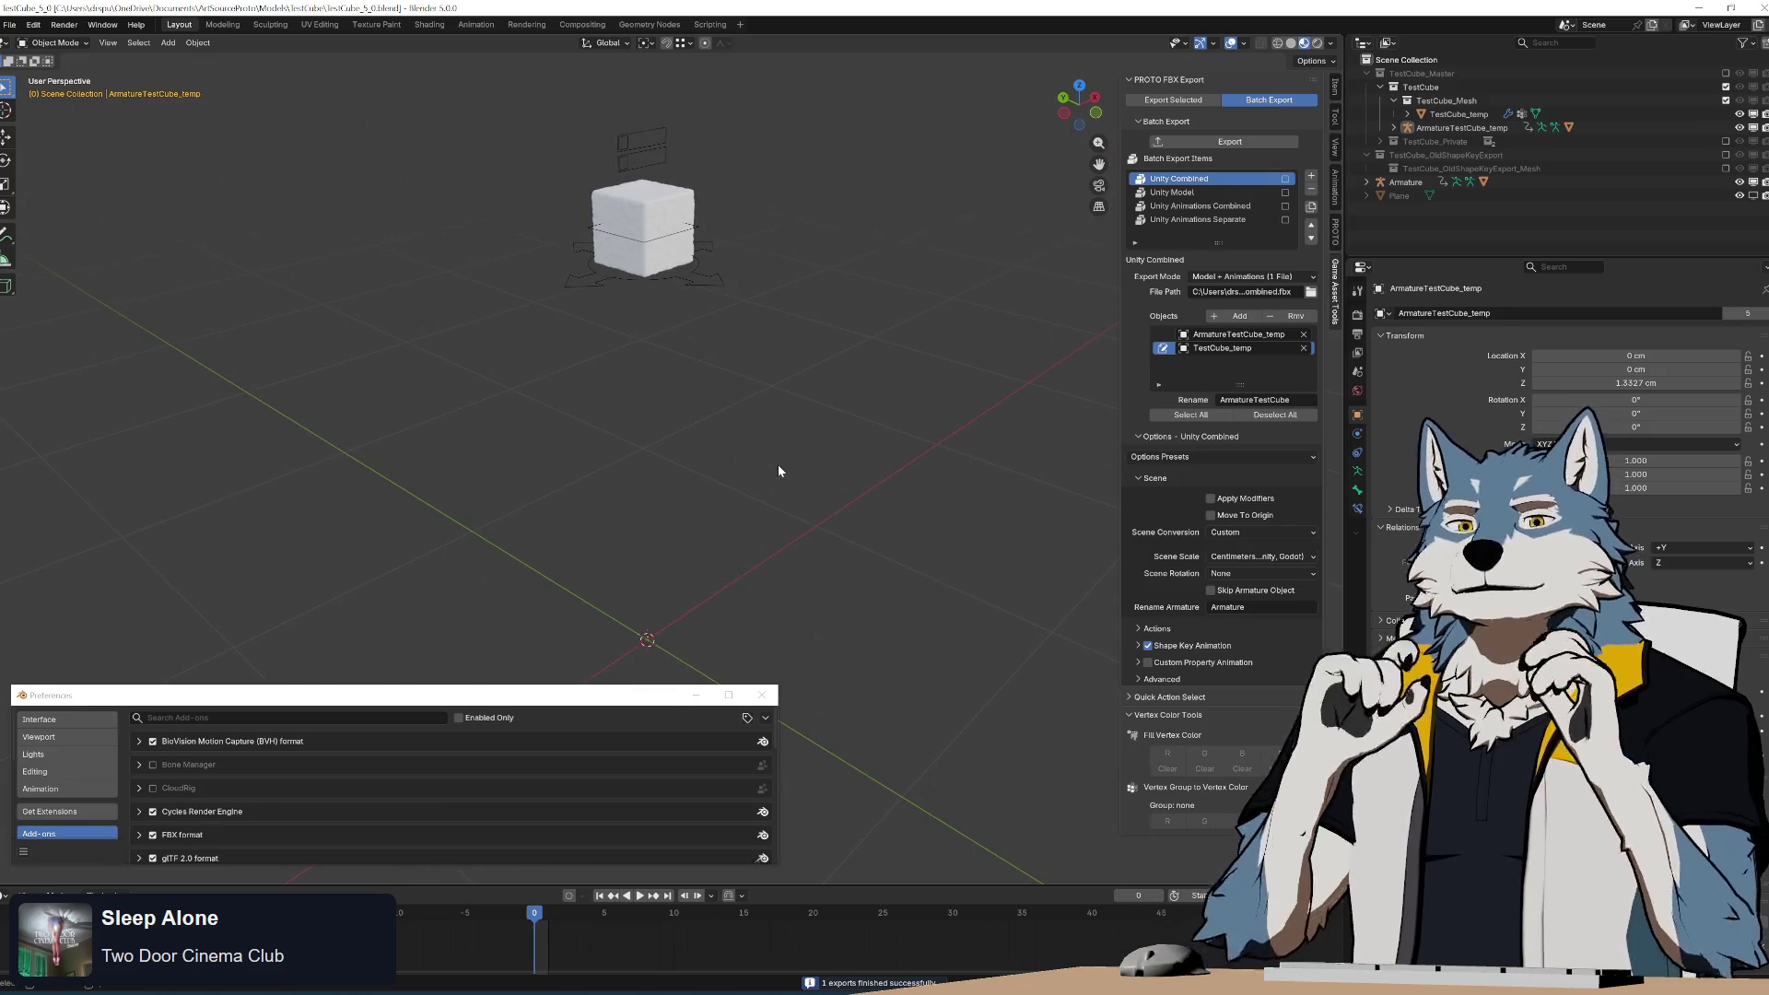
key("ctrl+z")
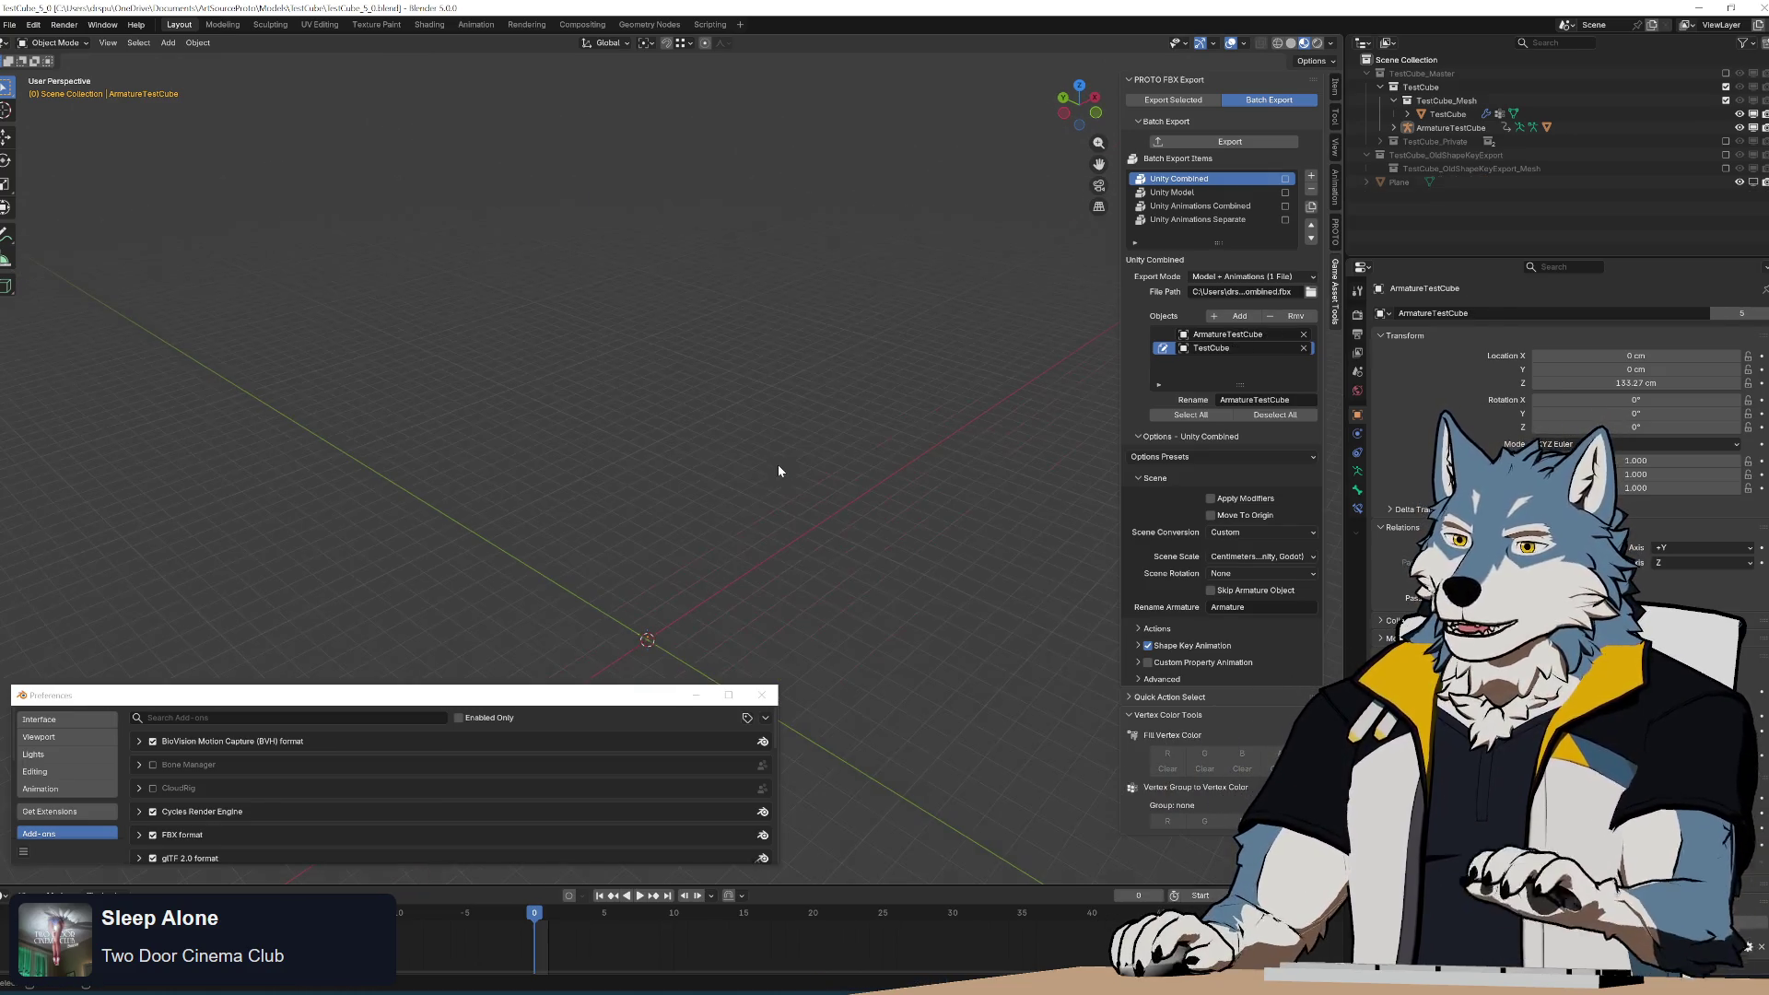
mouse_move(759, 568)
middle_mouse_down("shift")
mouse_move(792, 123)
mouse_move(774, 387)
mouse_move(667, 367)
mouse_move(788, 557)
mouse_move(748, 467)
middle_mouse_up("shift")
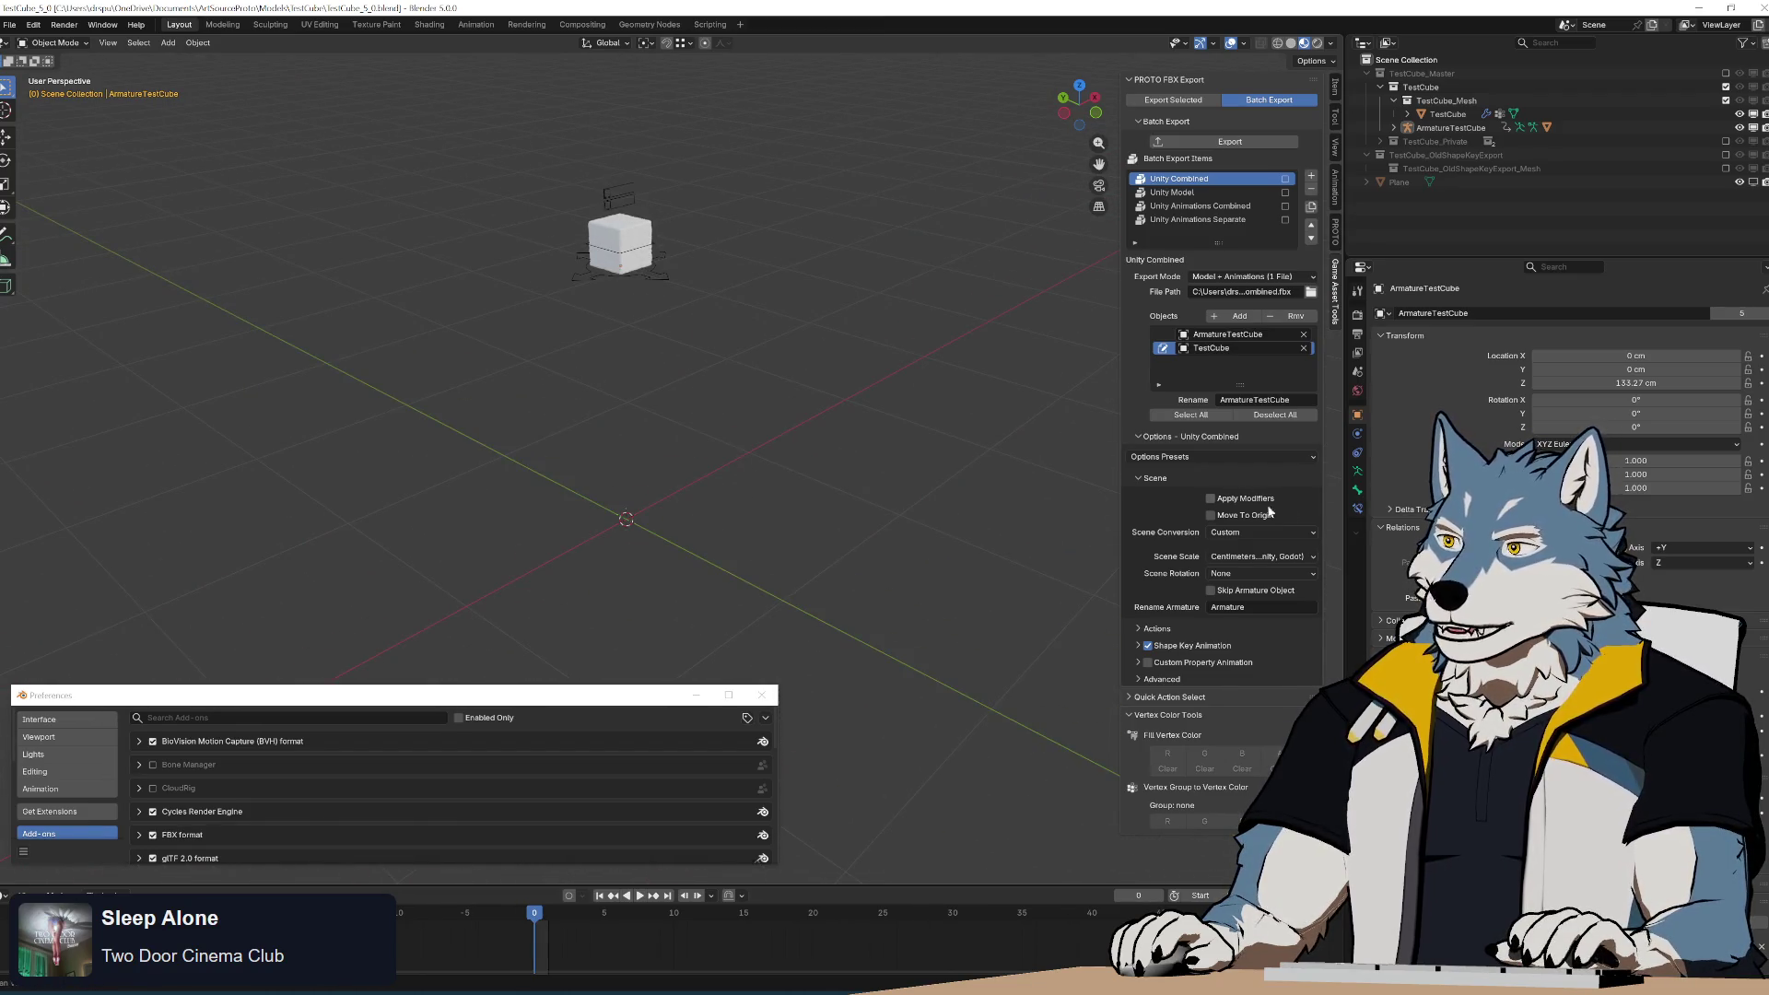
Set Scene Scale back to None and Scene Rotation to Z Forward (Unity, Godot).
left_click(1283, 552)
left_click(1263, 545)
left_click(1262, 574)
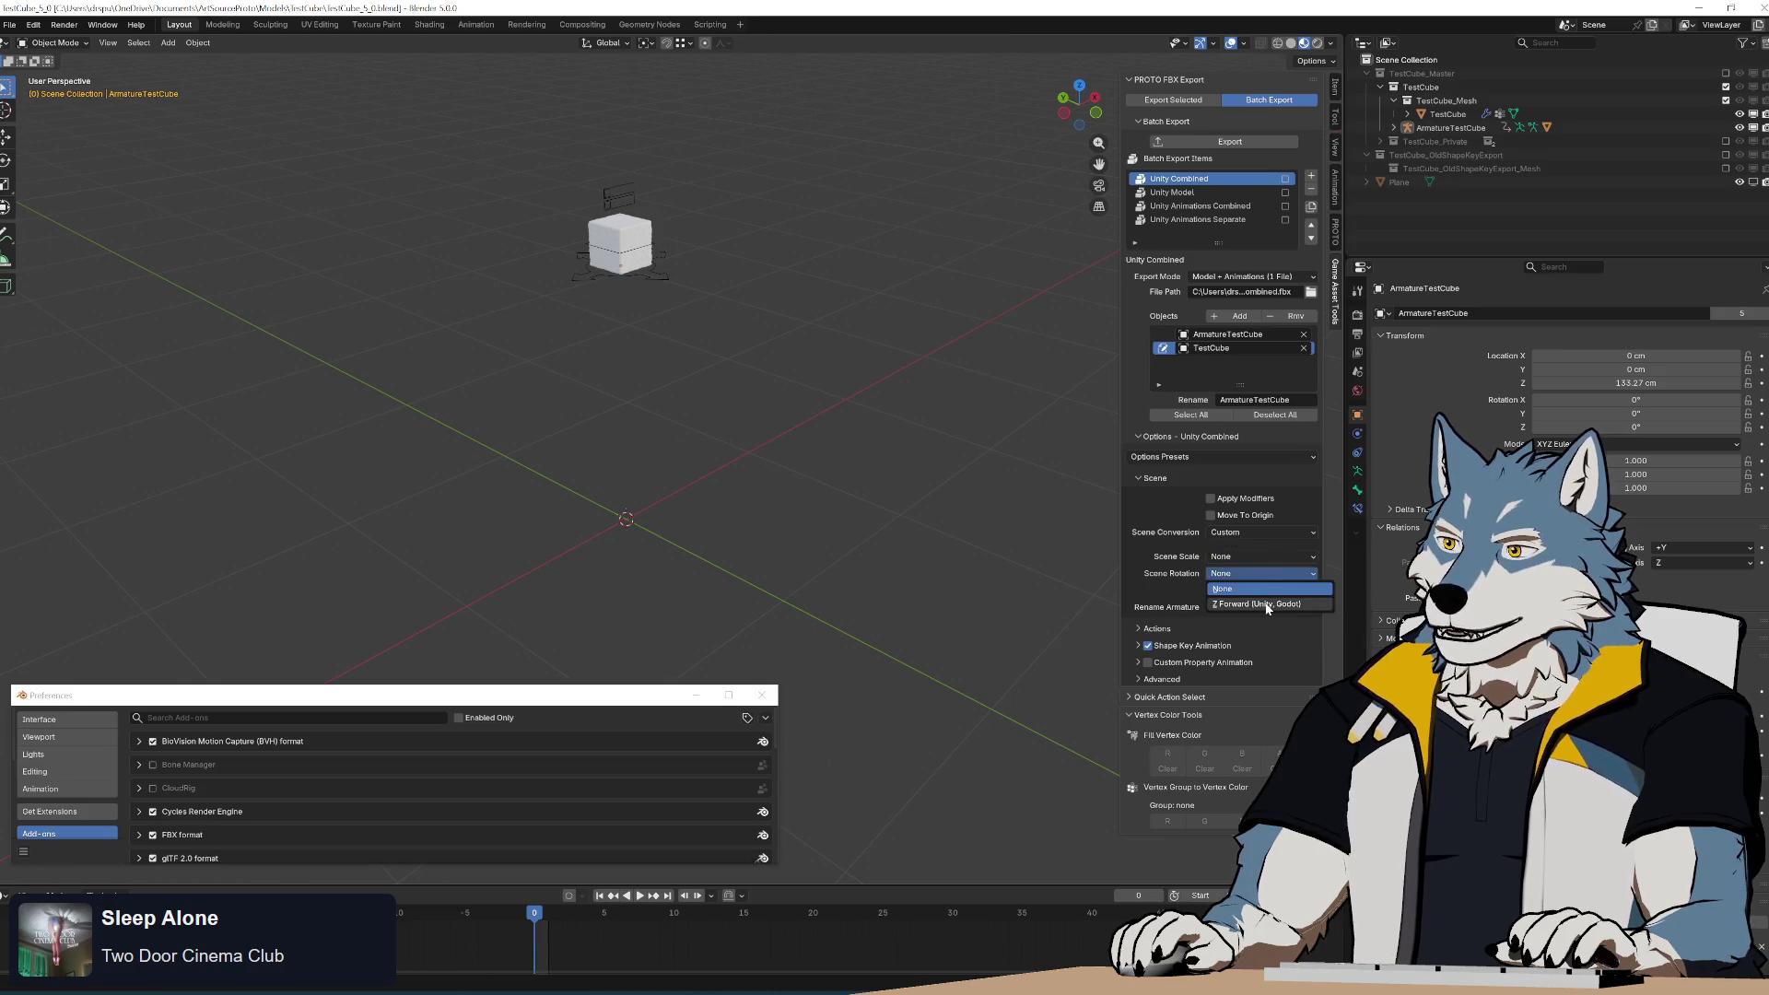
left_click(1263, 587)
Export with the new rotation and inspect both cubes in the viewport.
left_click(1233, 143)
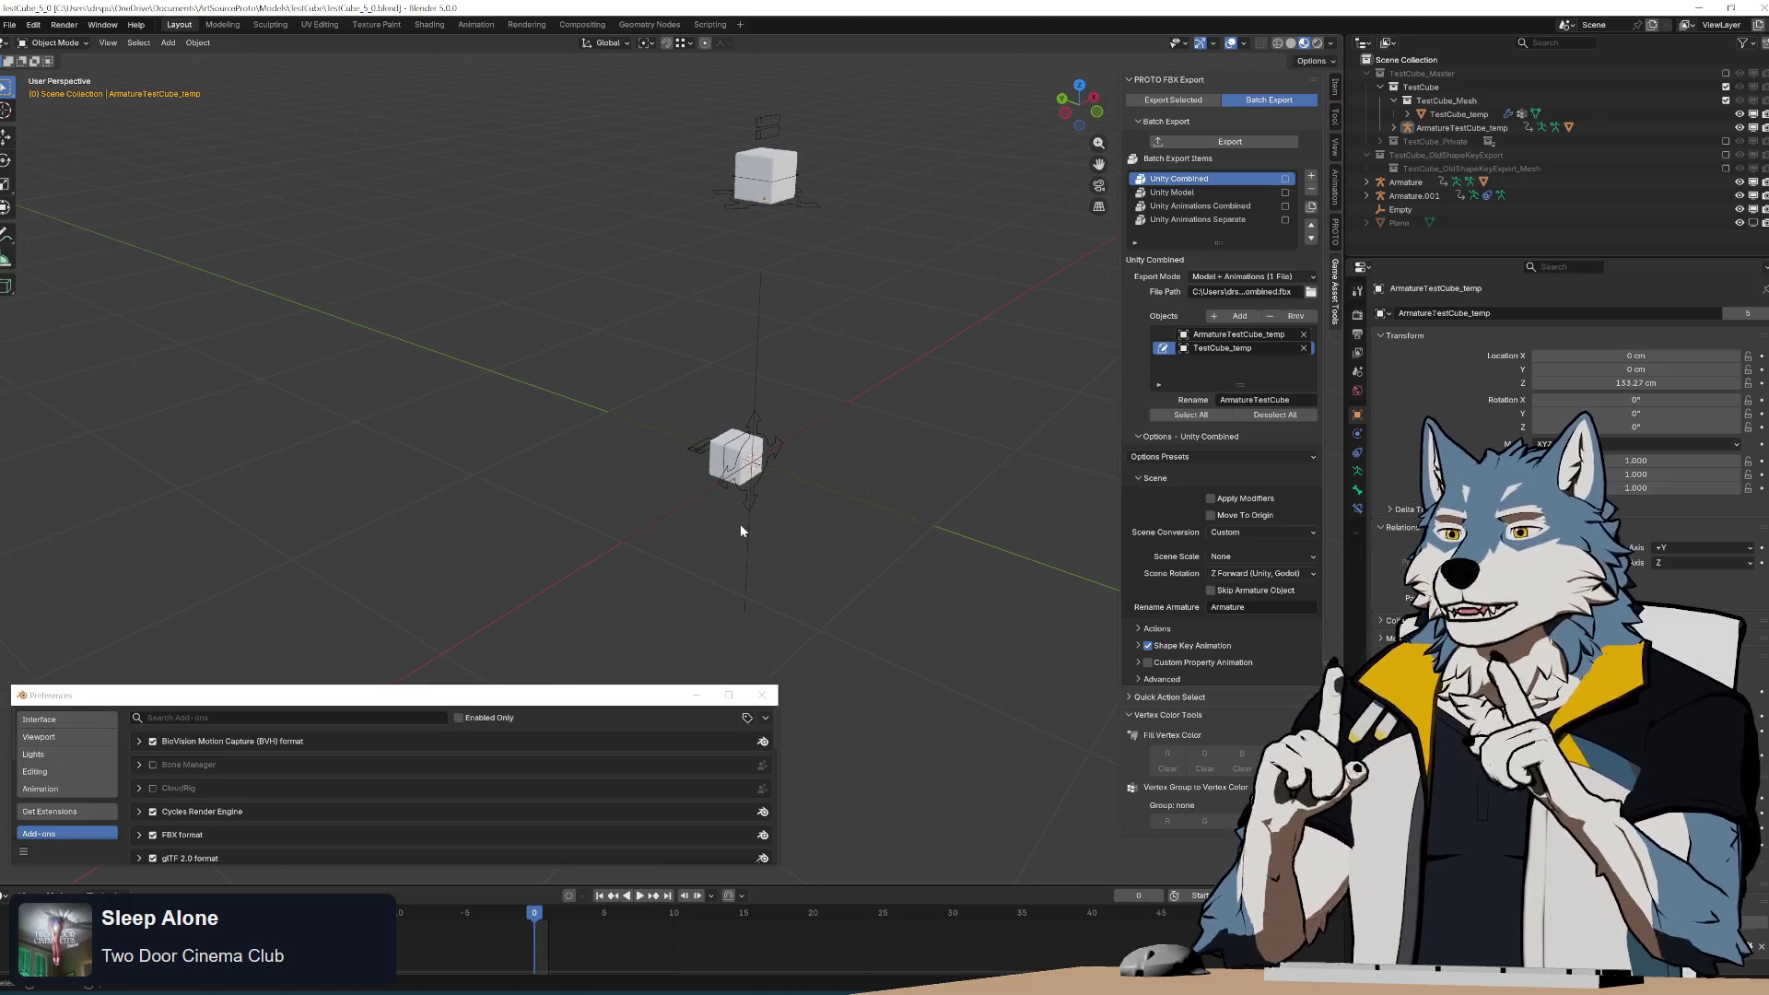
middle_click_drag(837, 508, 800, 429)
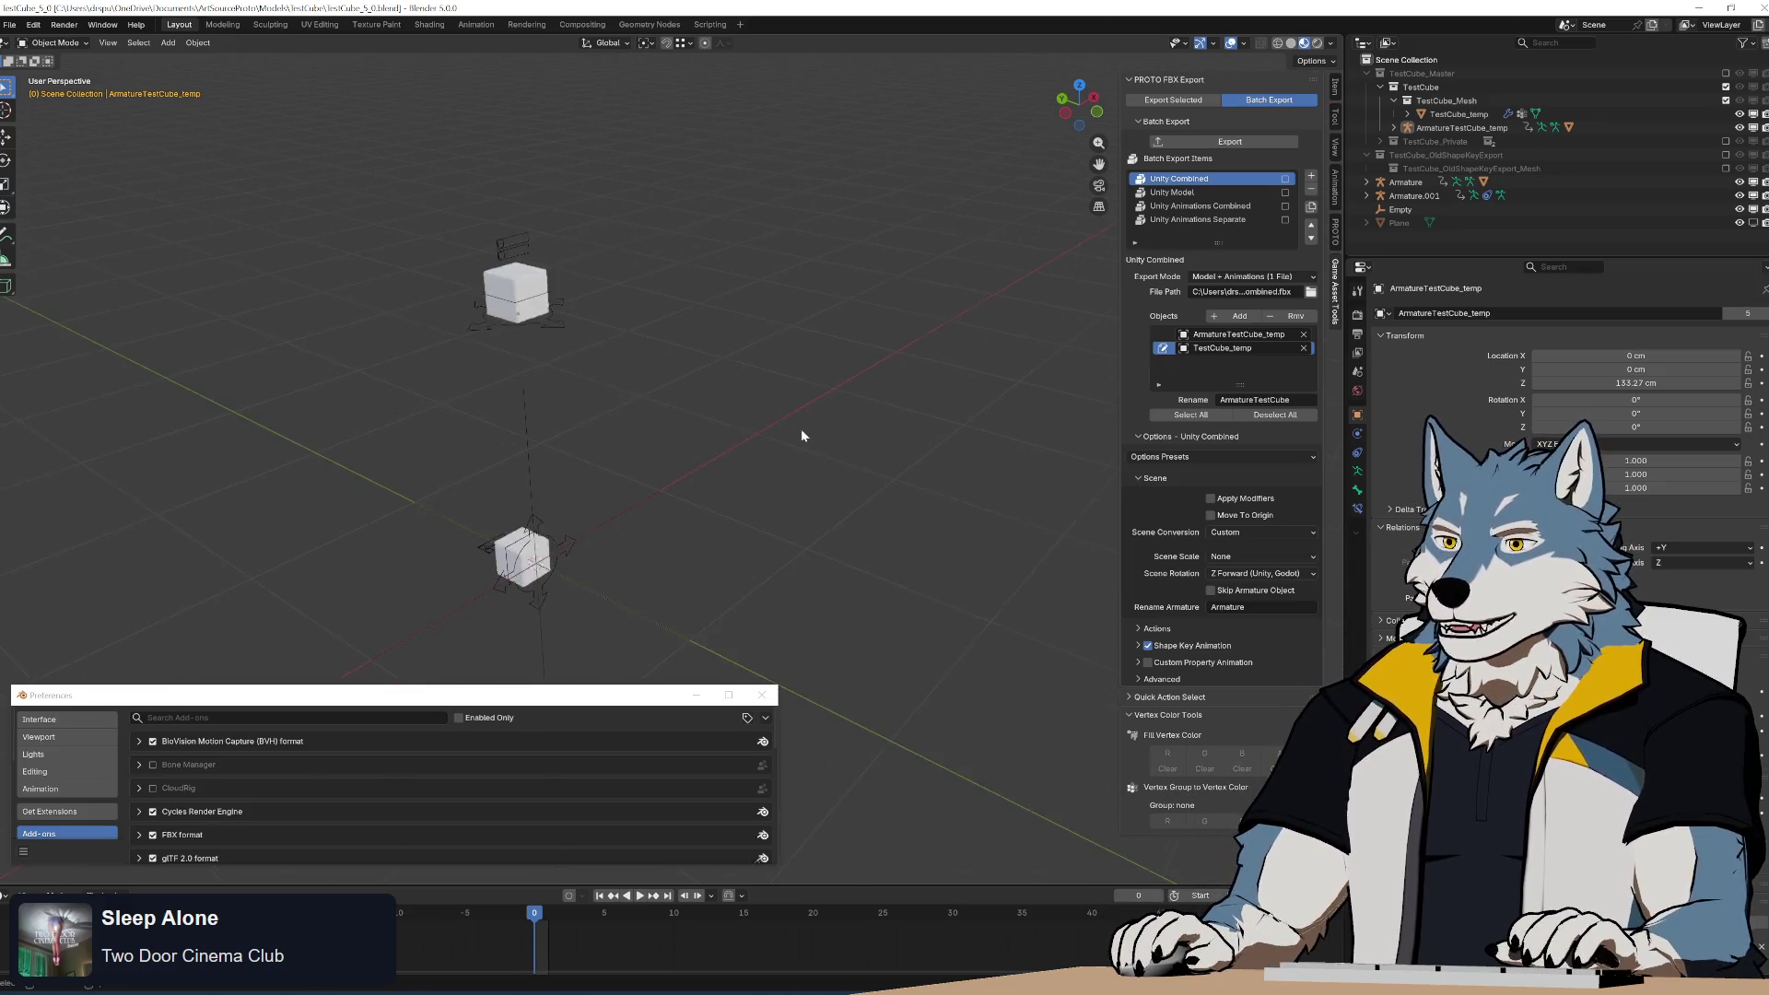
scroll(805, 440, "up", 3)
key("Home")
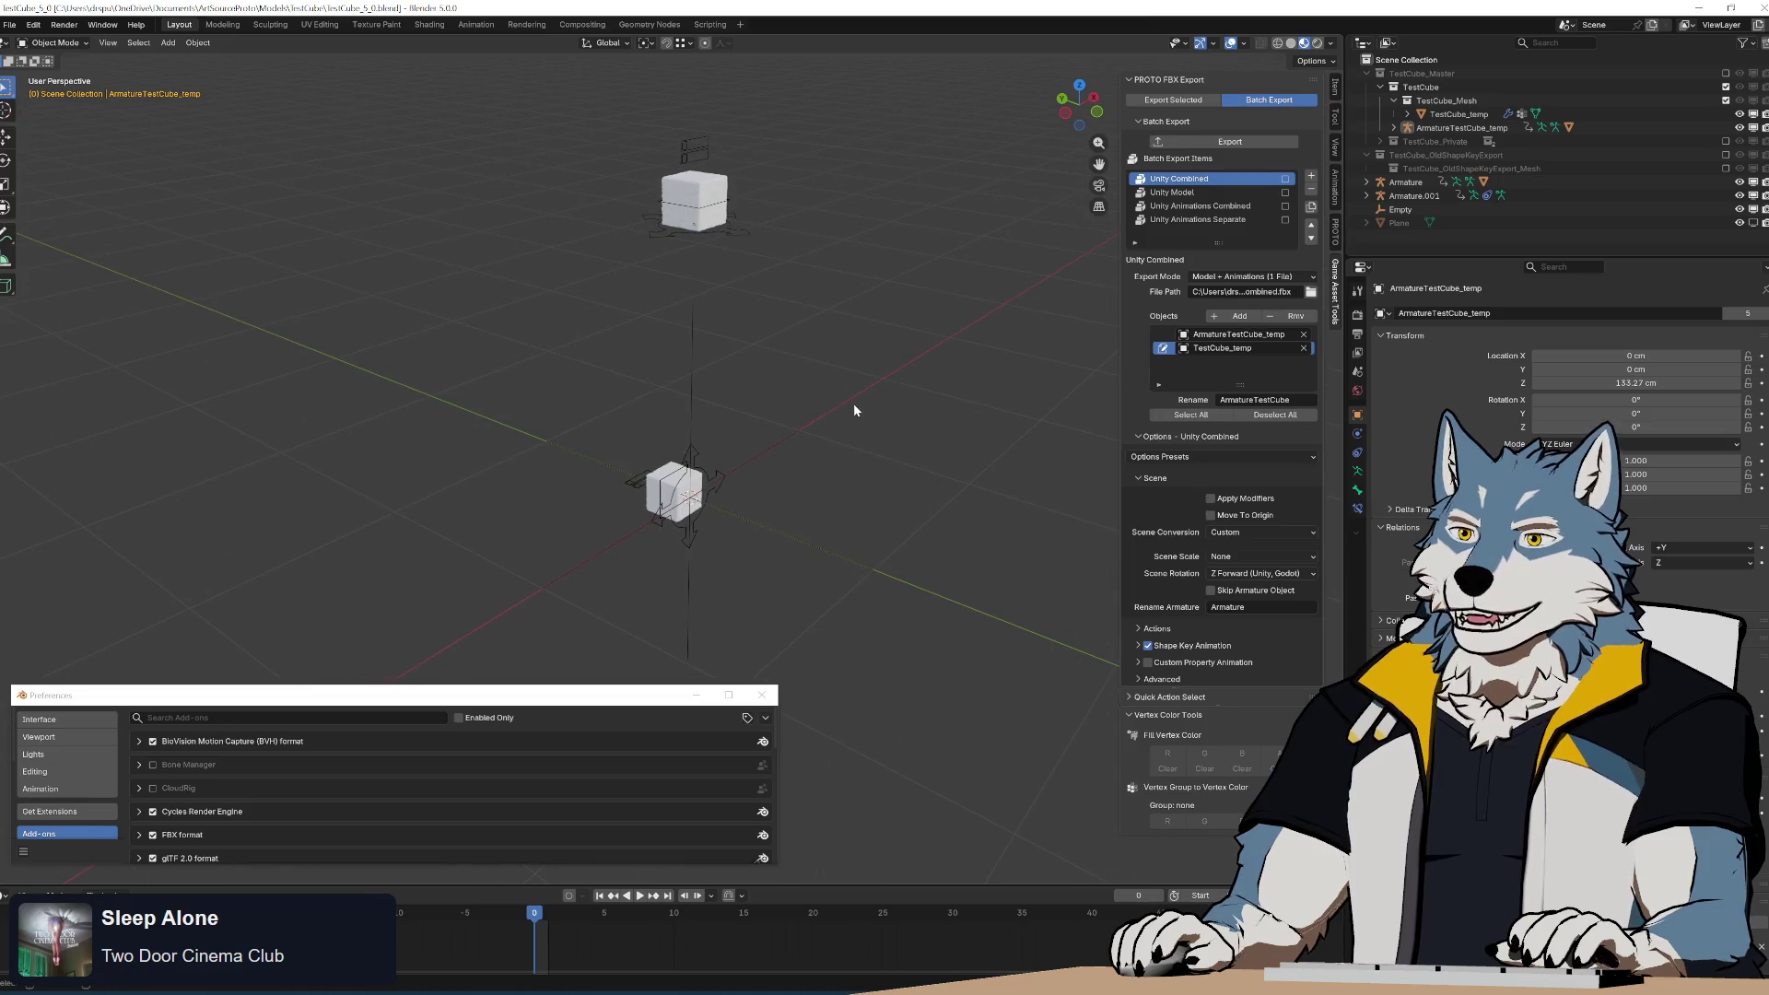
left_click_drag(577, 92, 828, 301)
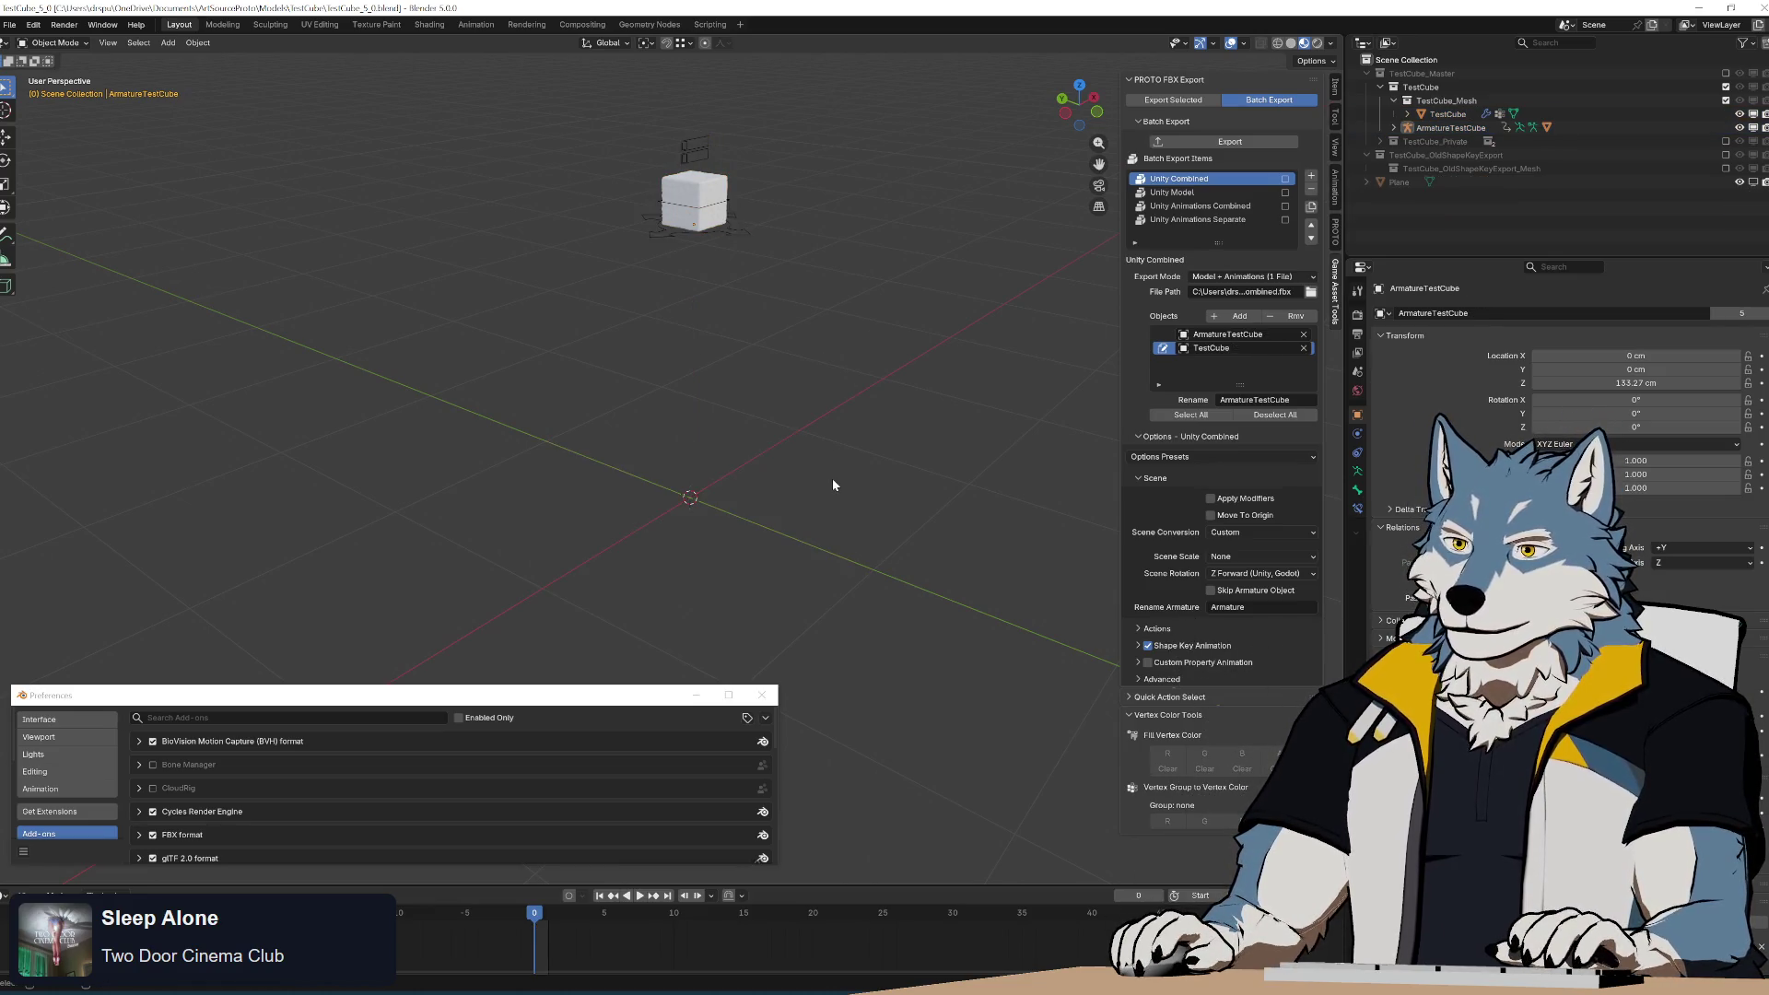
Set the ArmatureTestCube rig's Location Z to 0 cm in the Item panel.
left_click(742, 217)
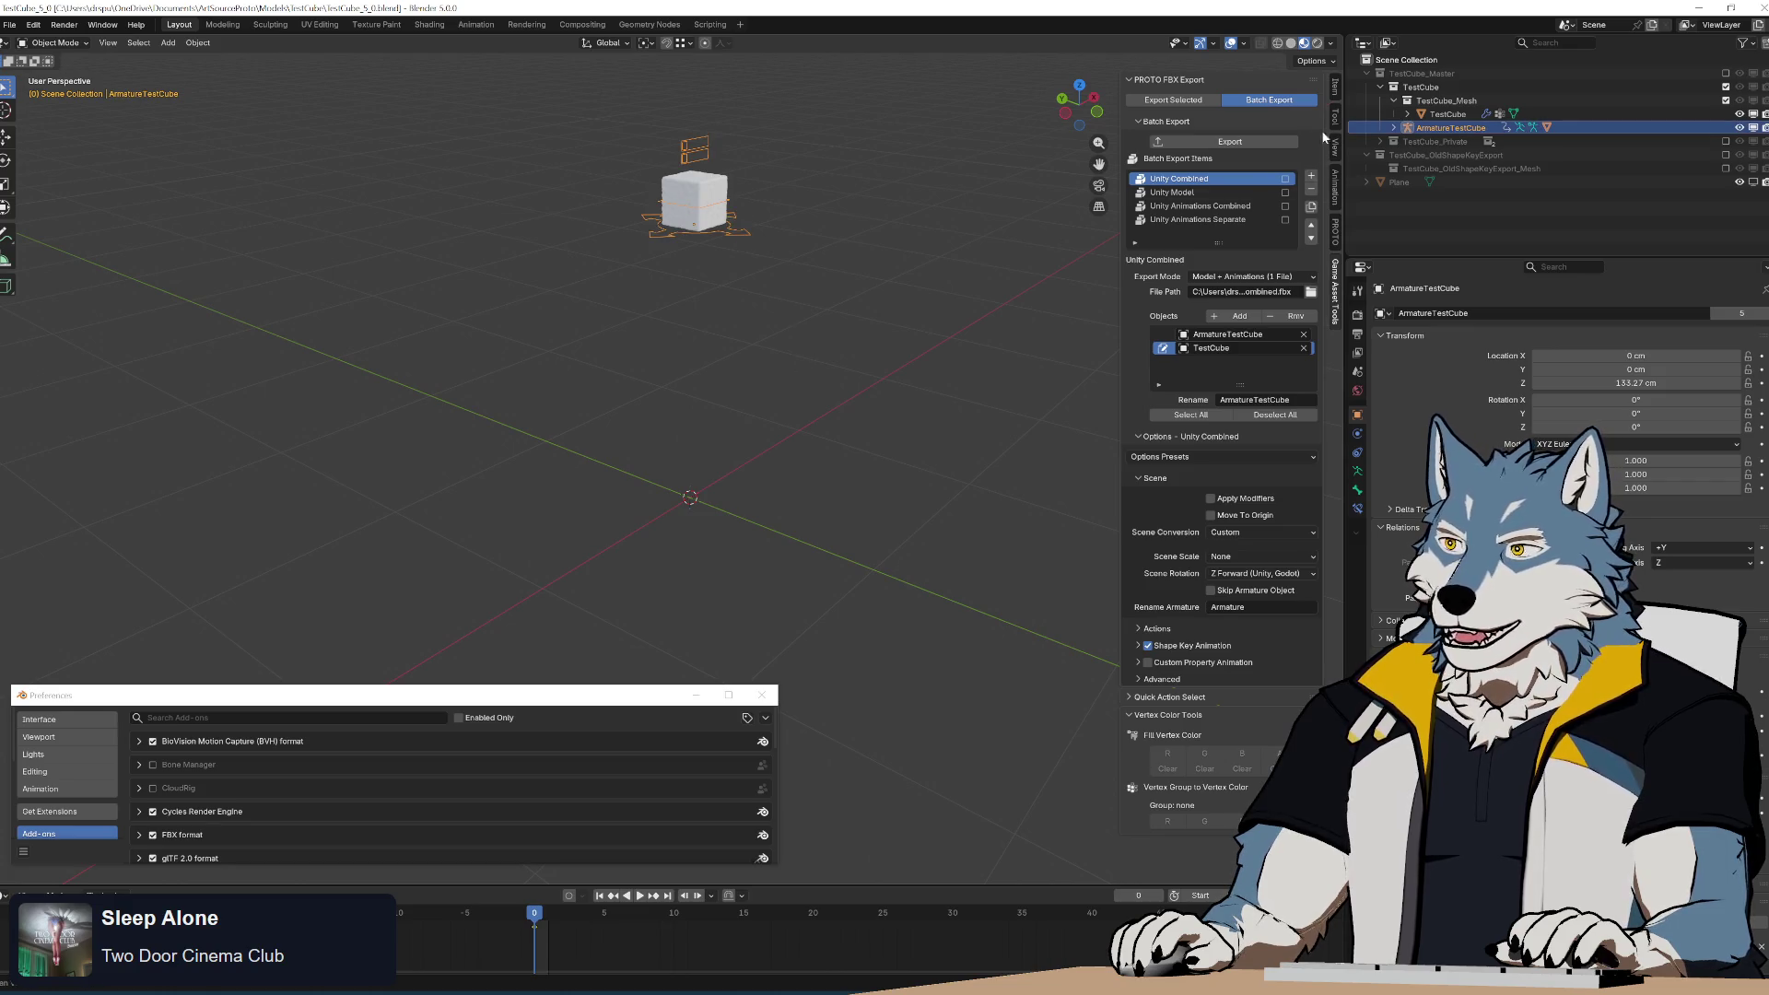
left_click(1335, 88)
left_click(1198, 141)
type("0")
key("Return")
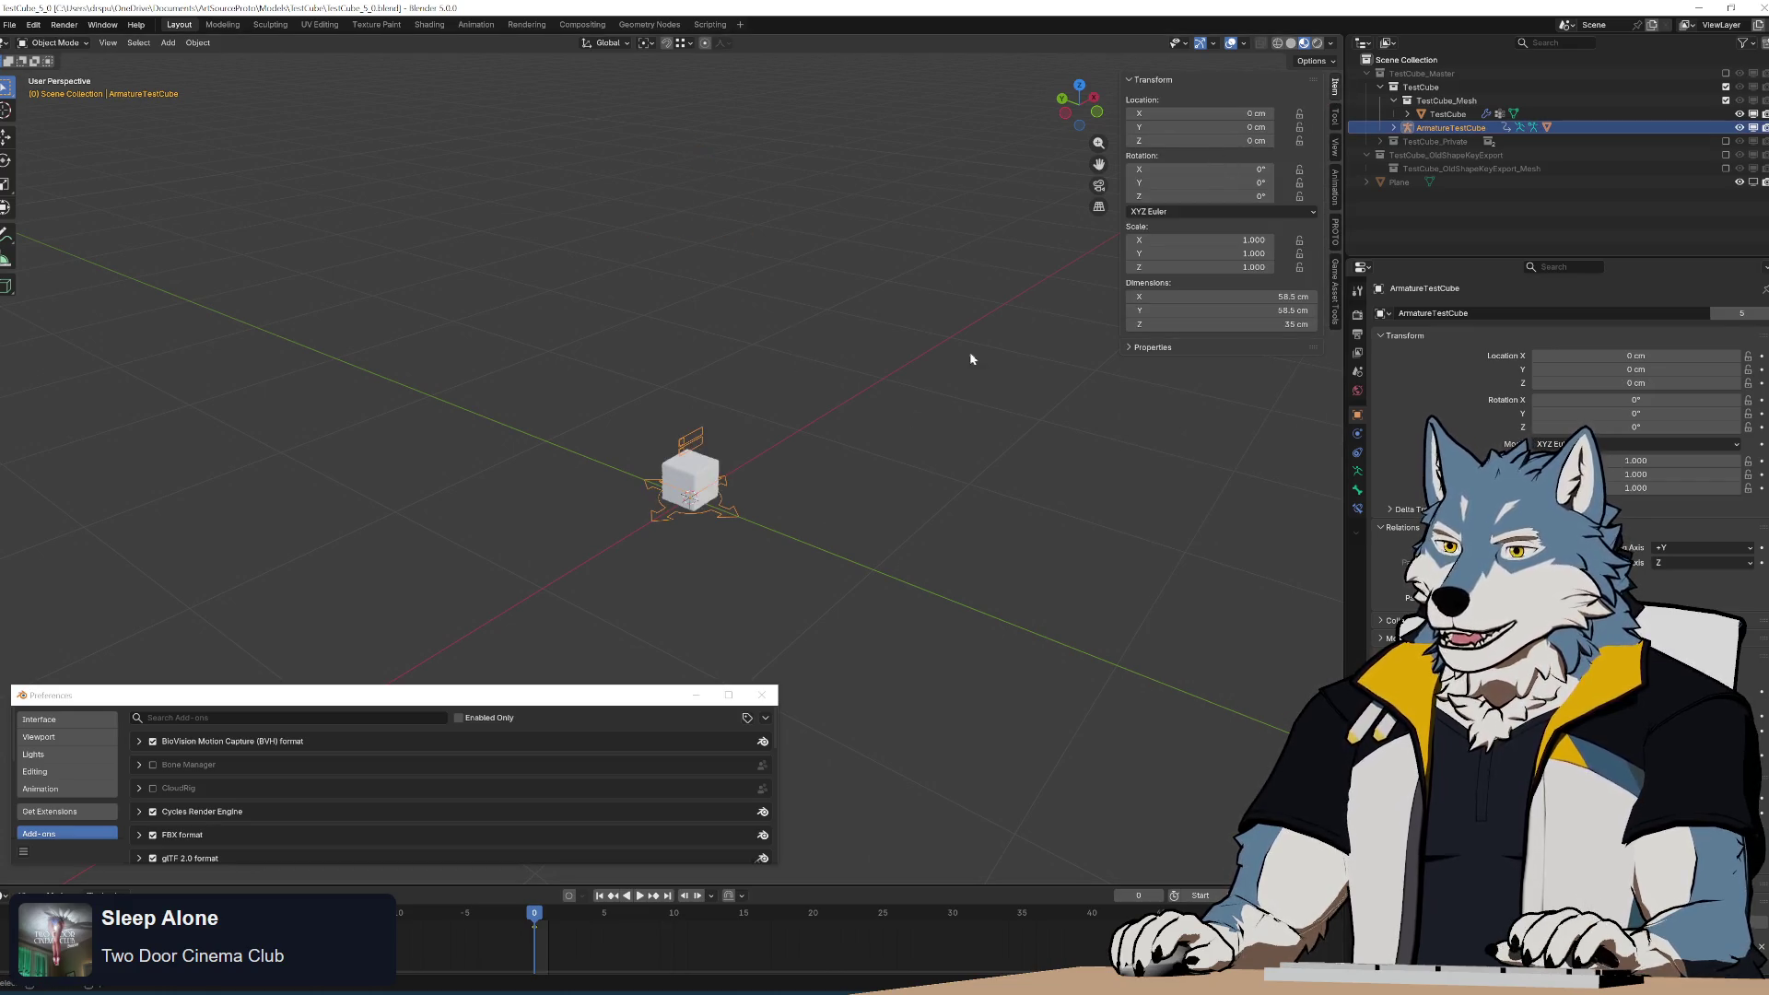
mouse_move(971, 360)
middle_mouse_down()
mouse_move(778, 541)
mouse_move(565, 538)
mouse_move(525, 463)
middle_mouse_up()
Move the rig along X to 121.97 cm.
key("g")
key("x")
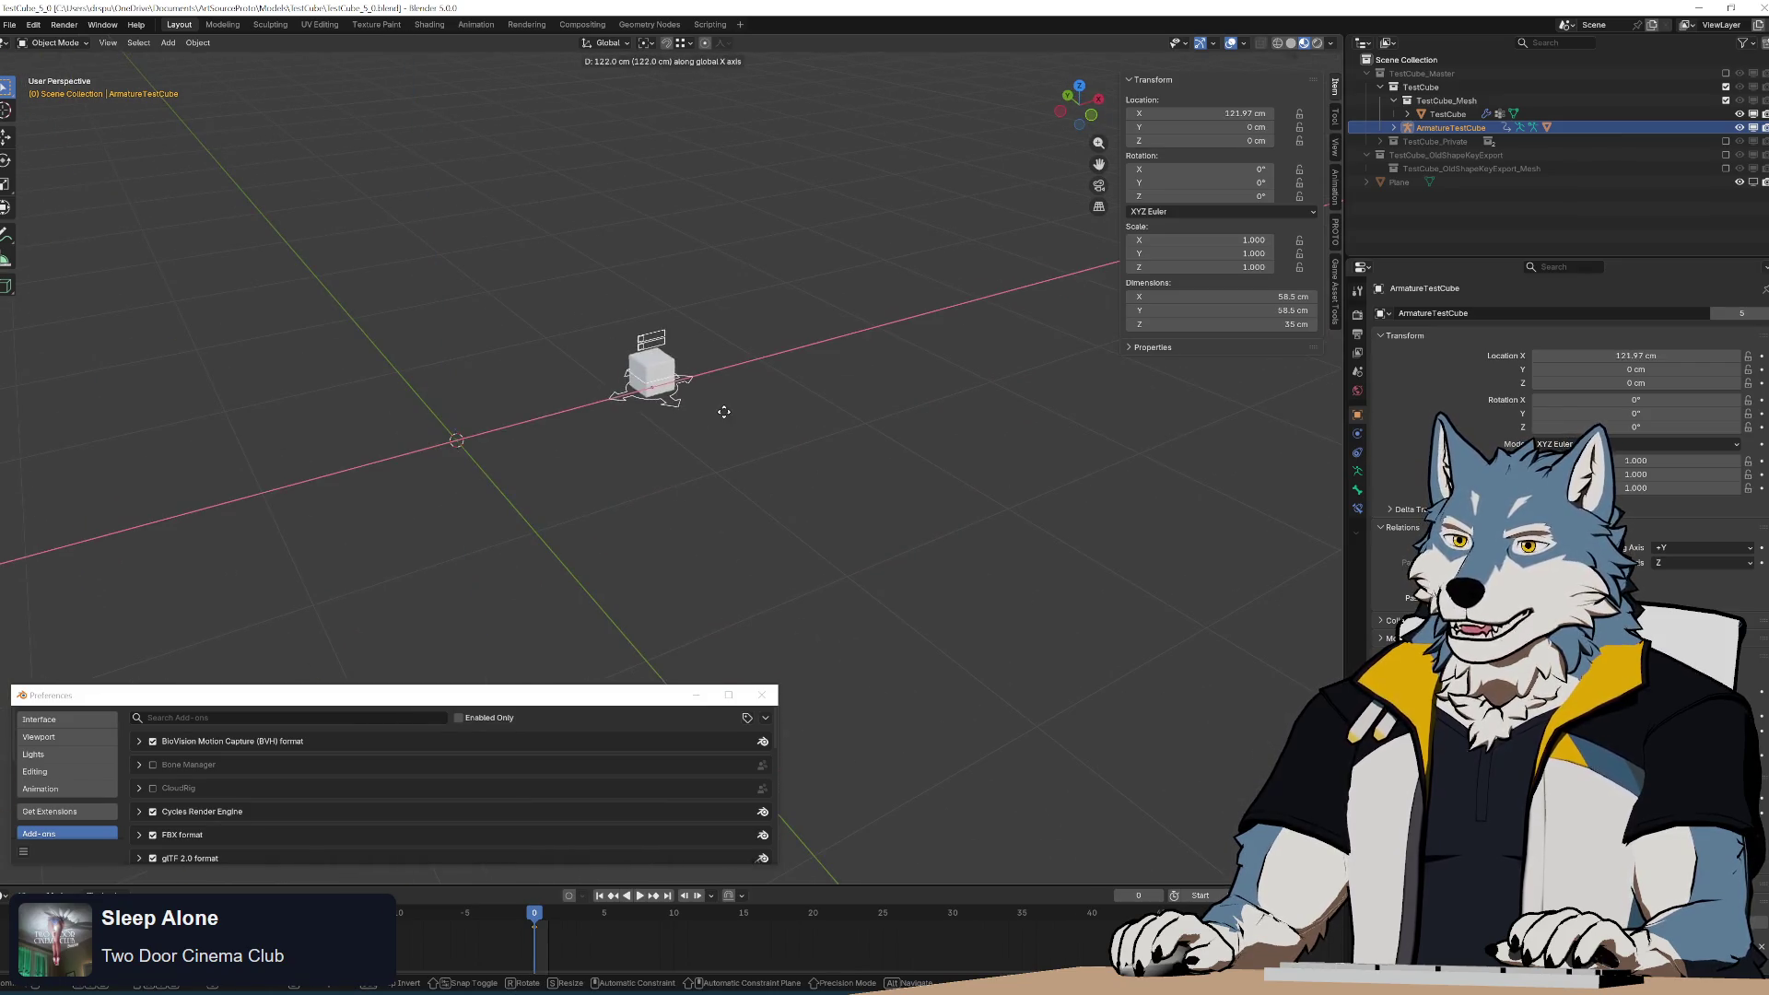
left_click(724, 412)
mouse_move(724, 412)
middle_mouse_down()
mouse_move(743, 448)
mouse_move(765, 442)
middle_mouse_up()
Export the moved cube again from the PROTO FBX Export panel and inspect it.
left_click(1335, 289)
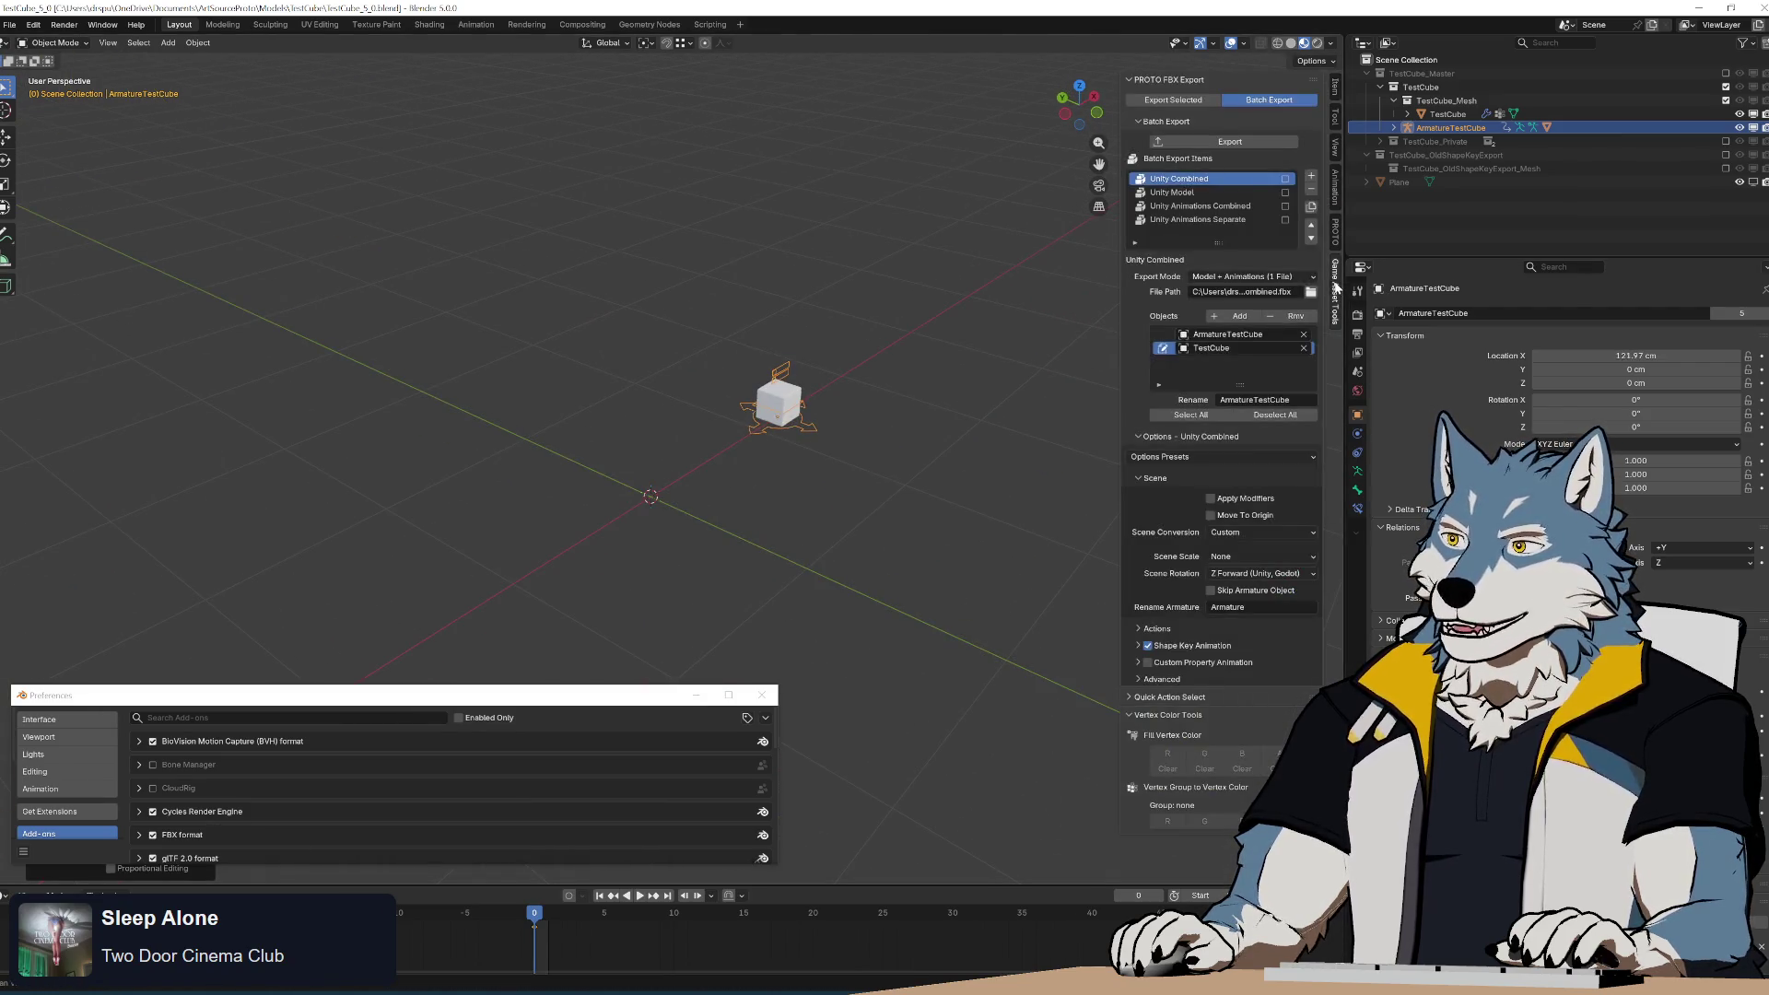
left_click(1228, 143)
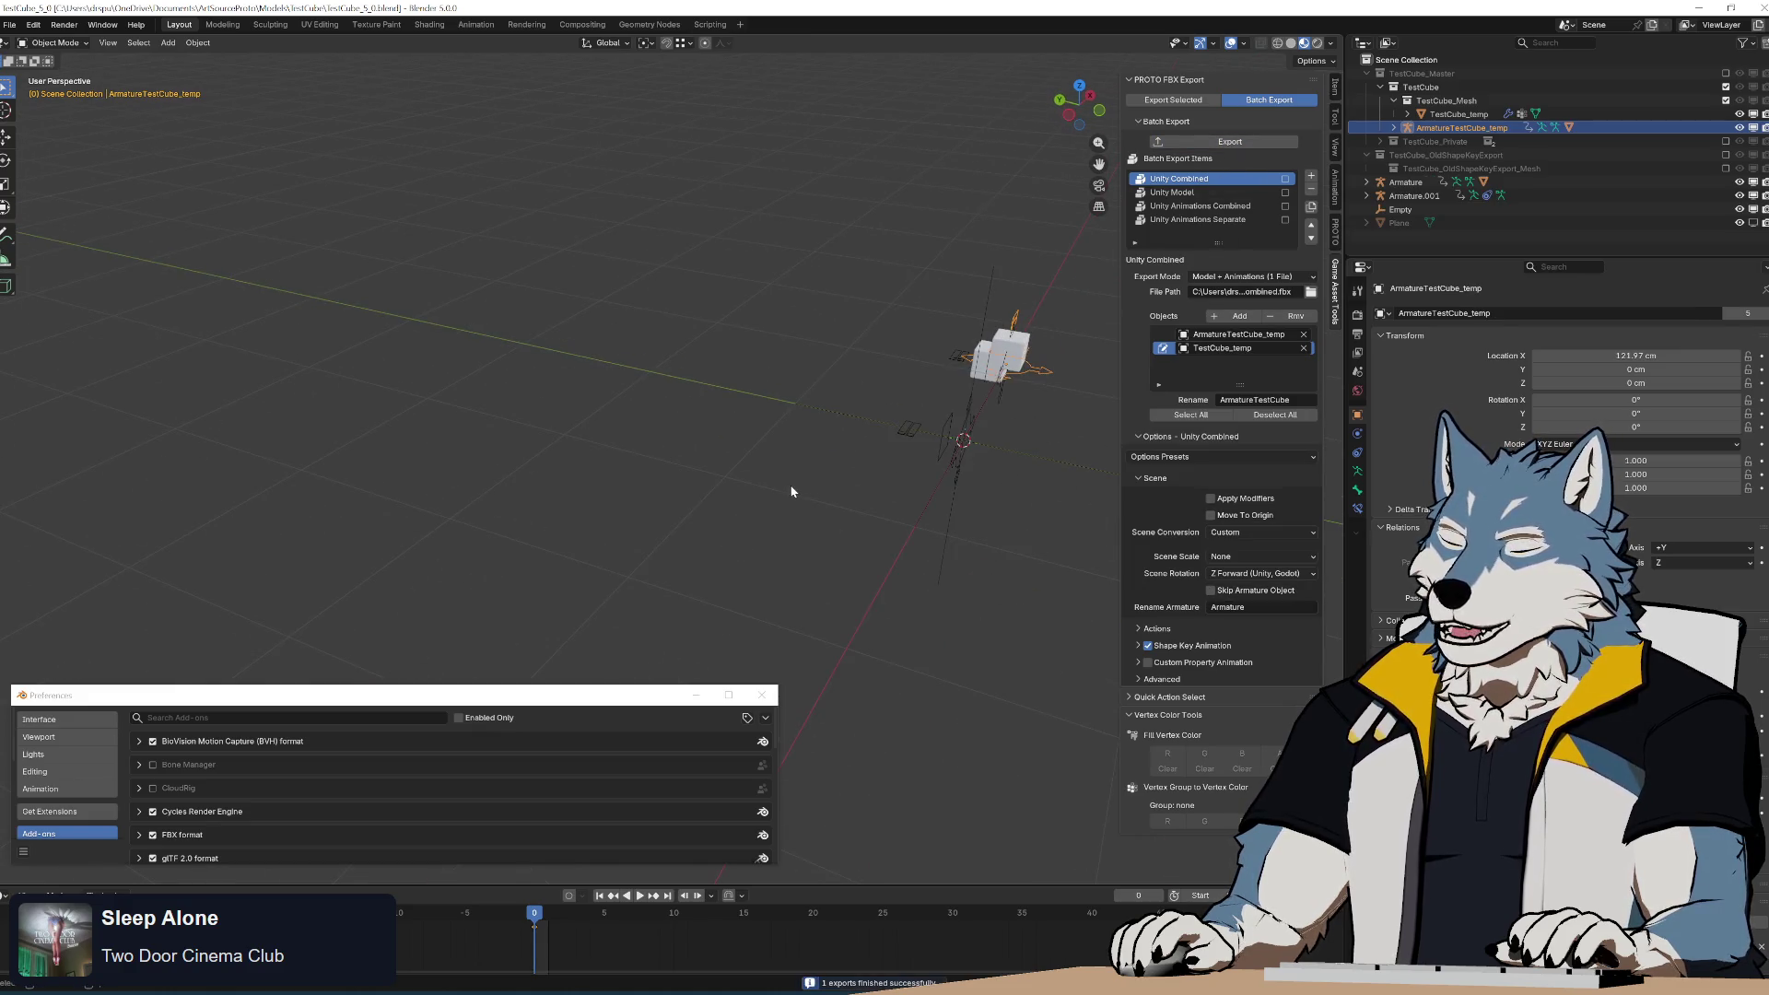
key("KP_Decimal")
mouse_move(791, 485)
middle_mouse_down()
mouse_move(853, 373)
mouse_move(828, 433)
mouse_move(798, 400)
middle_mouse_up()
scroll(827, 426, "down", 5)
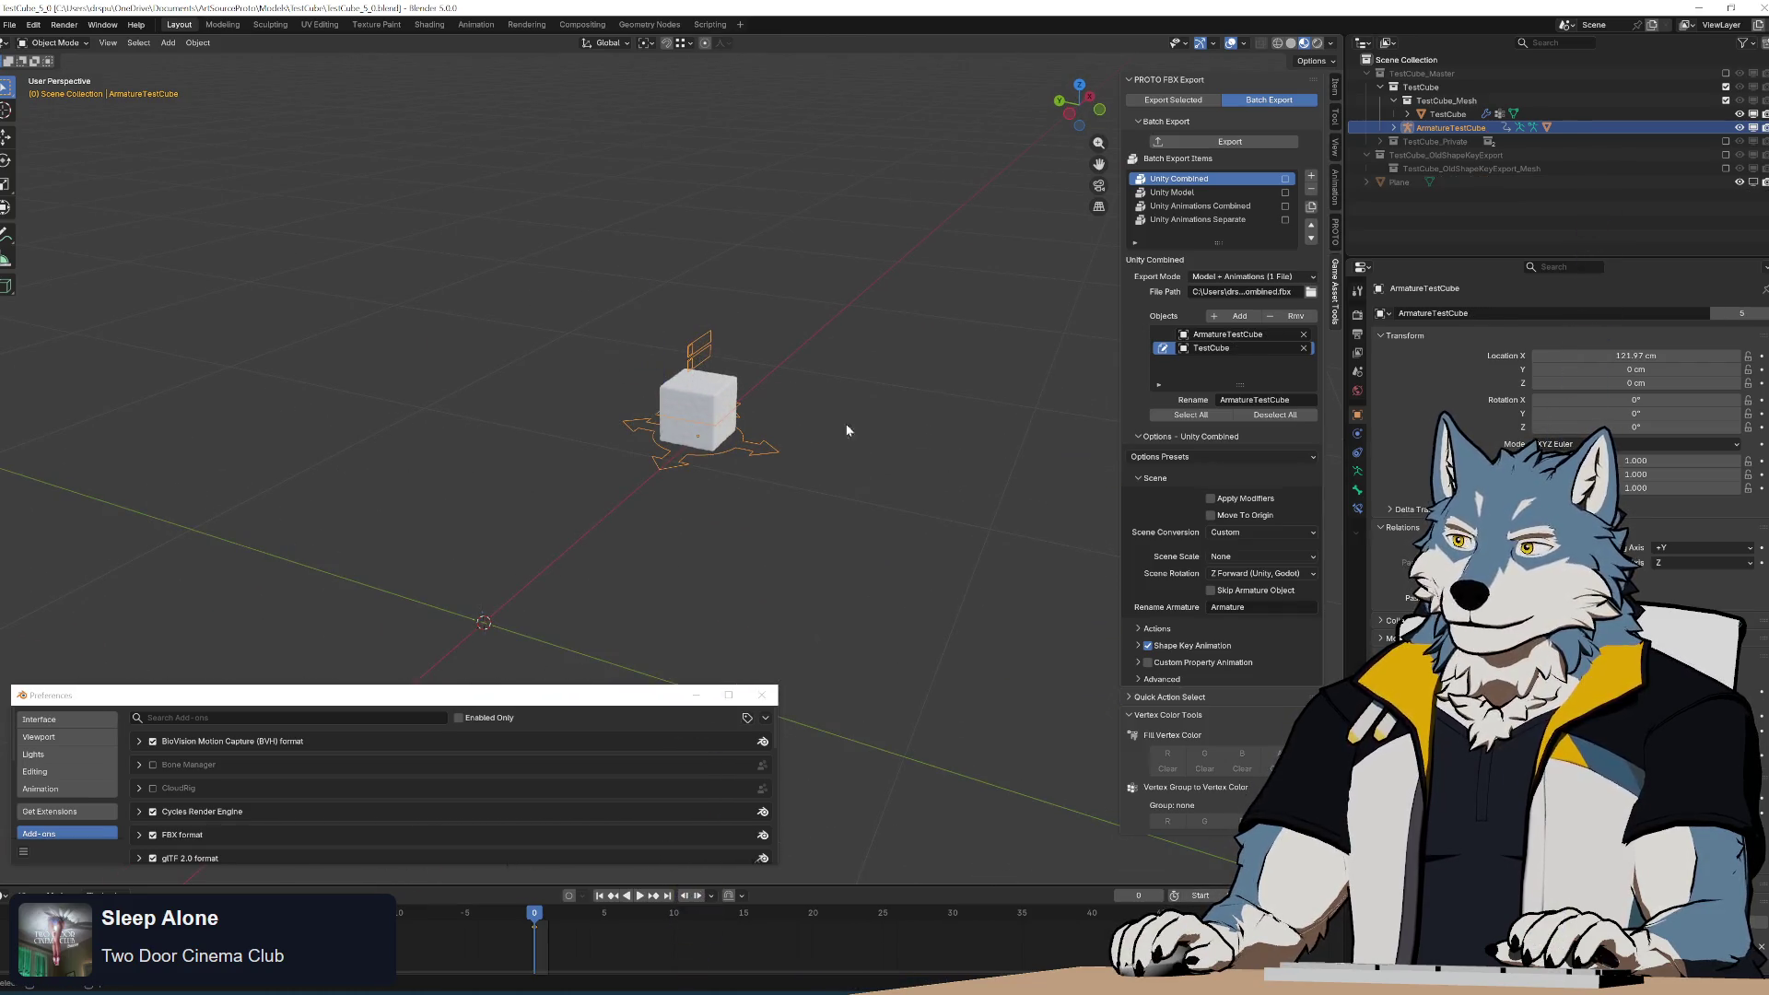
Reset the cube's location and move it along Y to -105.3 cm.
mouse_move(779, 482)
middle_mouse_down()
mouse_move(821, 478)
mouse_move(937, 549)
mouse_move(809, 498)
mouse_move(845, 515)
middle_mouse_up()
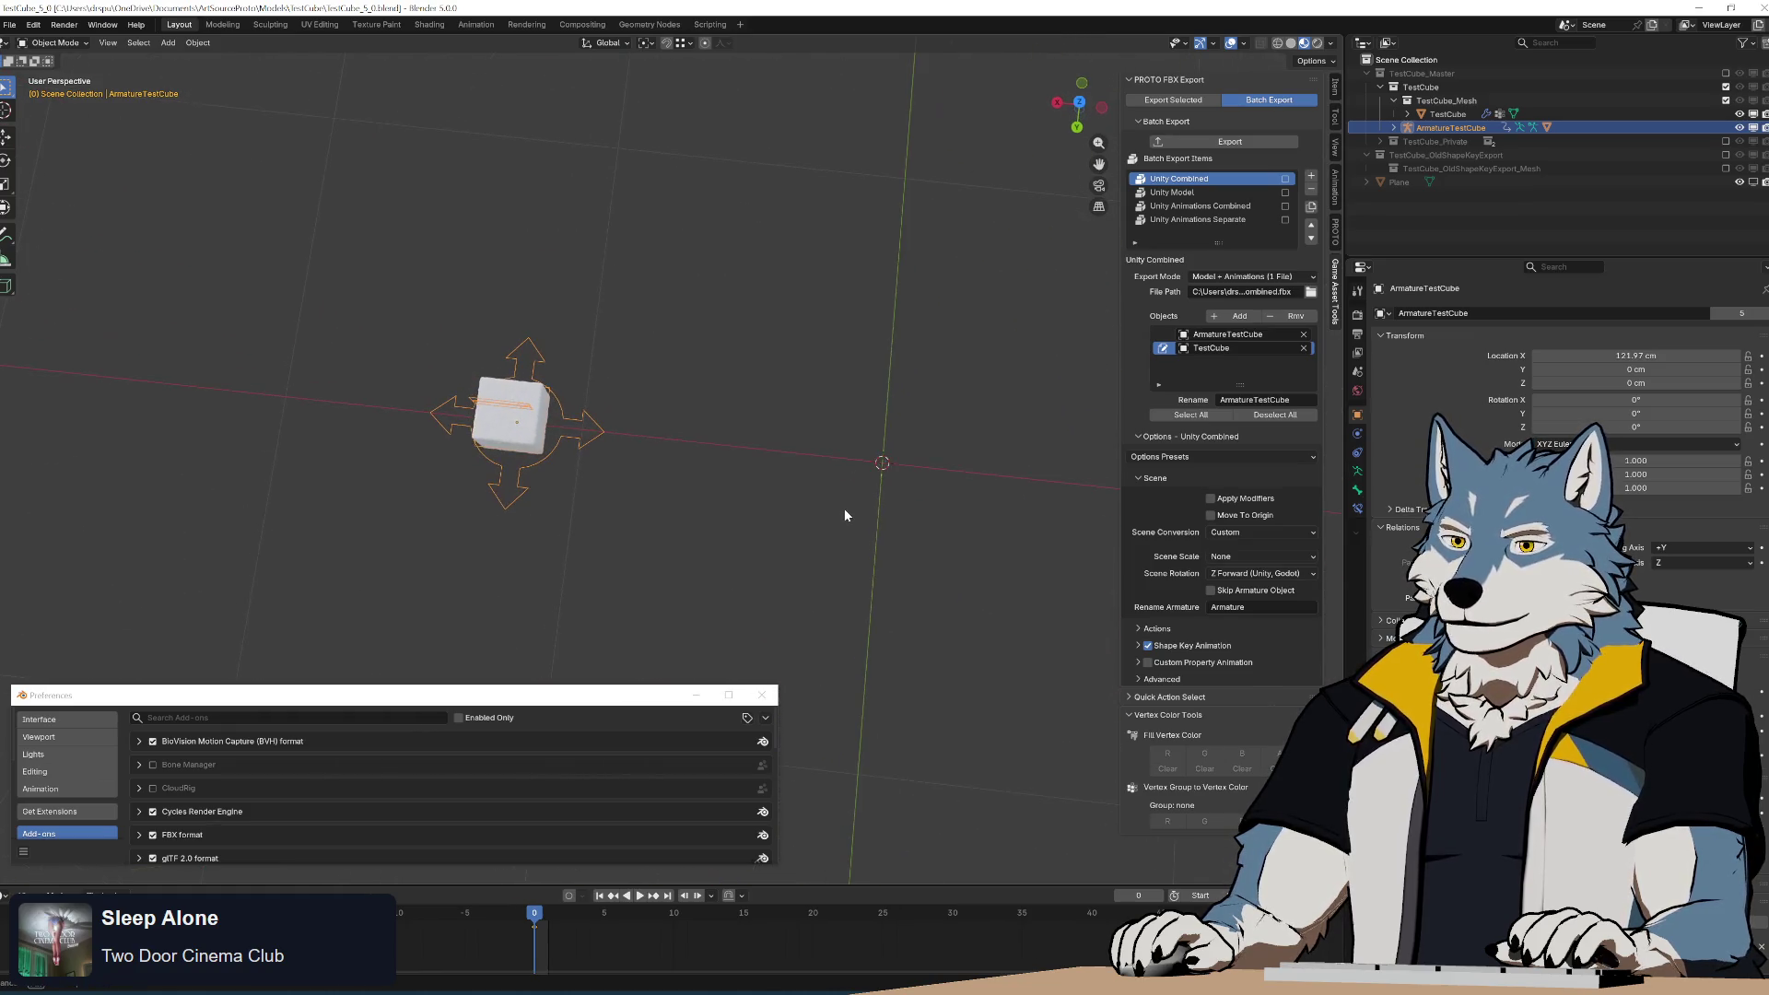
key("alt+g")
key("g")
key("y")
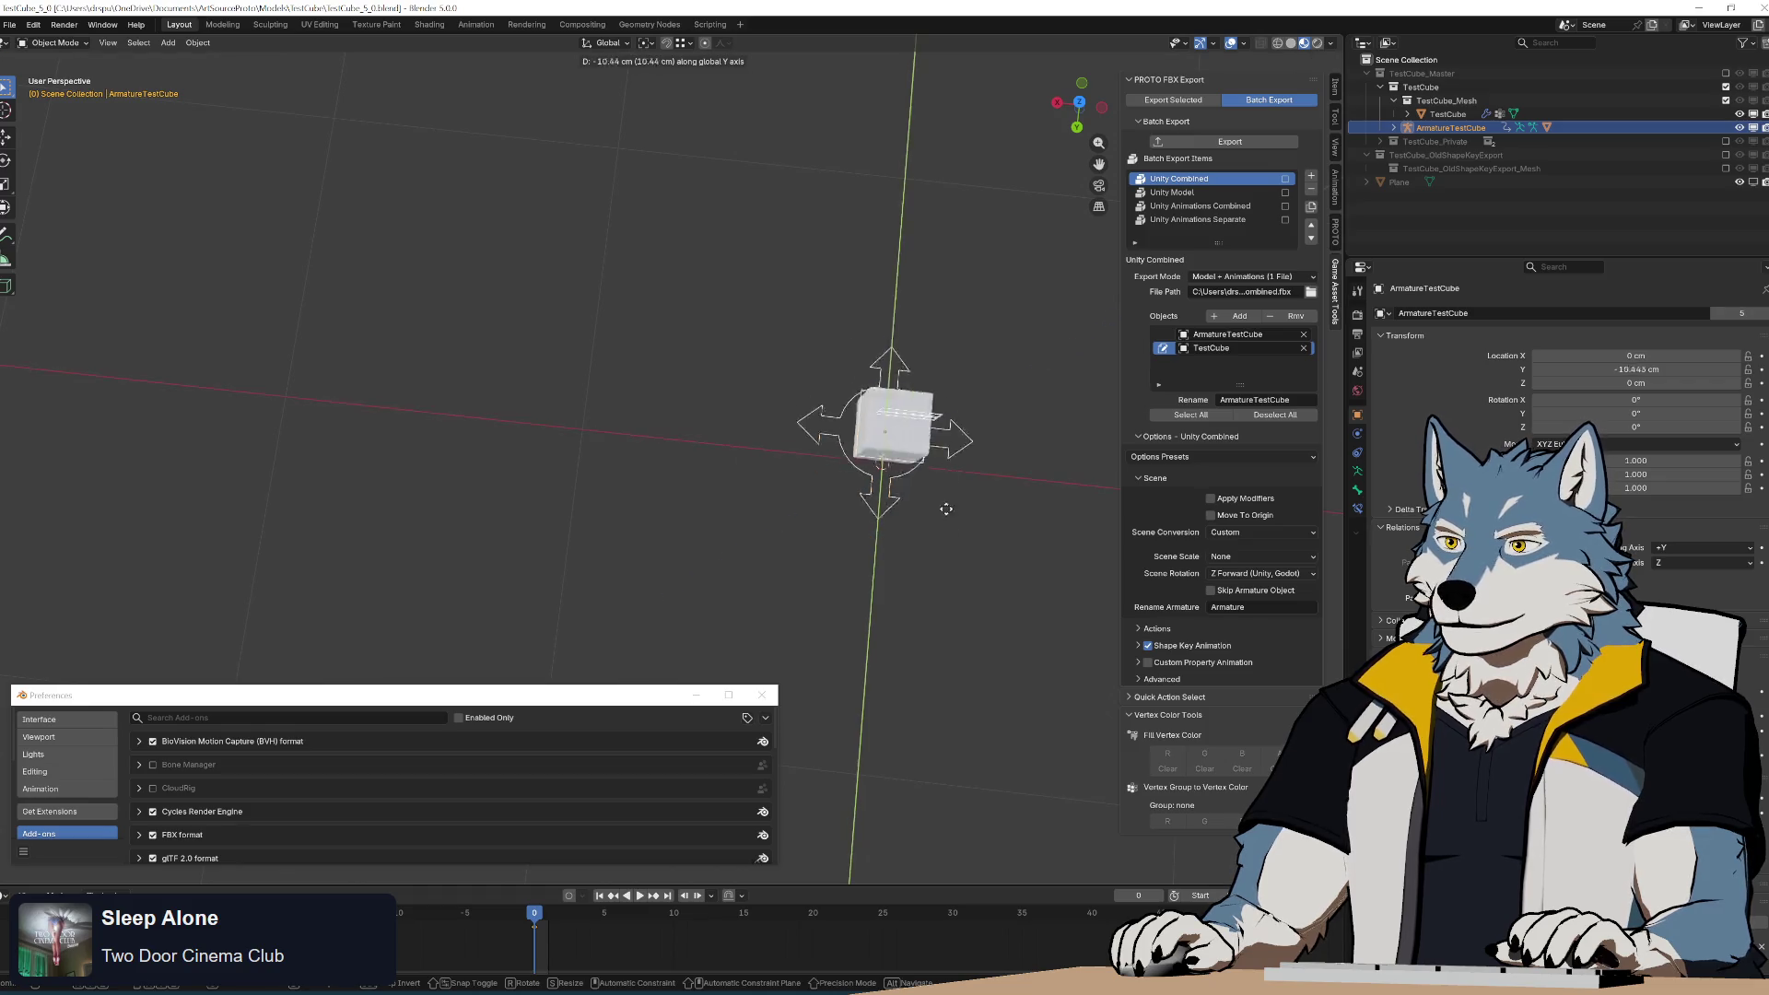
left_click(949, 277)
Run the Unity Combined batch export and inspect the temp cube and armature copies.
middle_click_drag(949, 277, 768, 272)
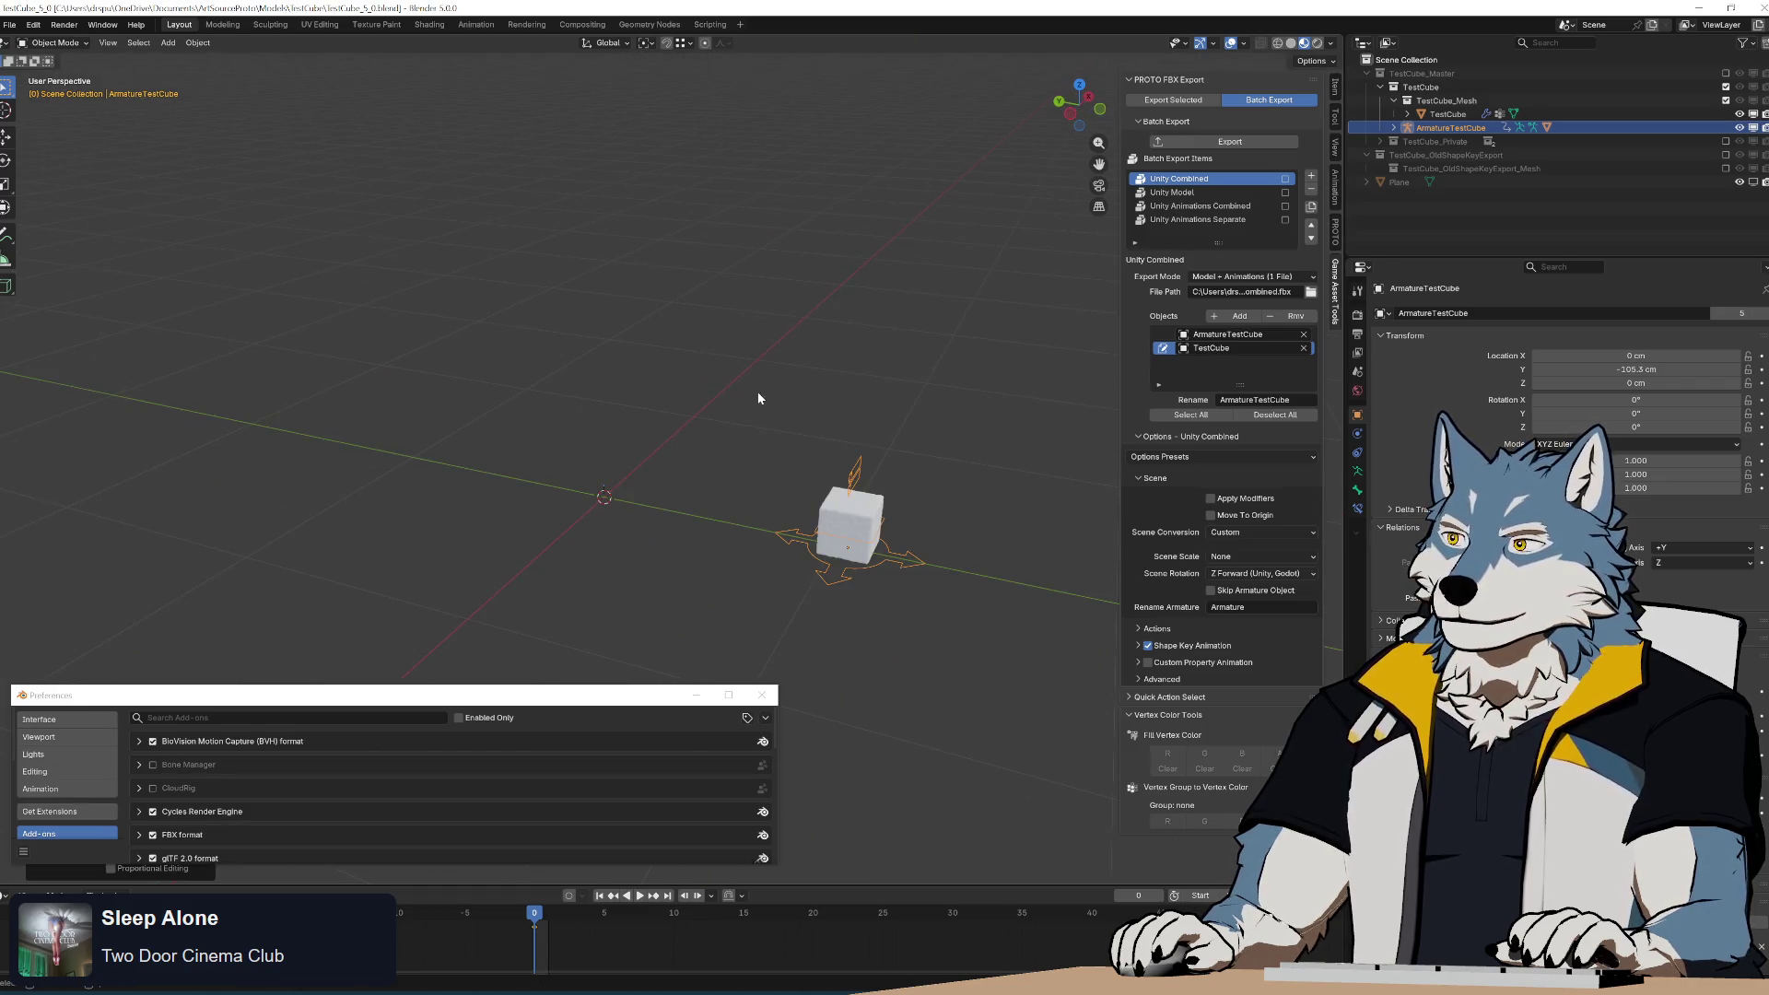
left_click(1223, 144)
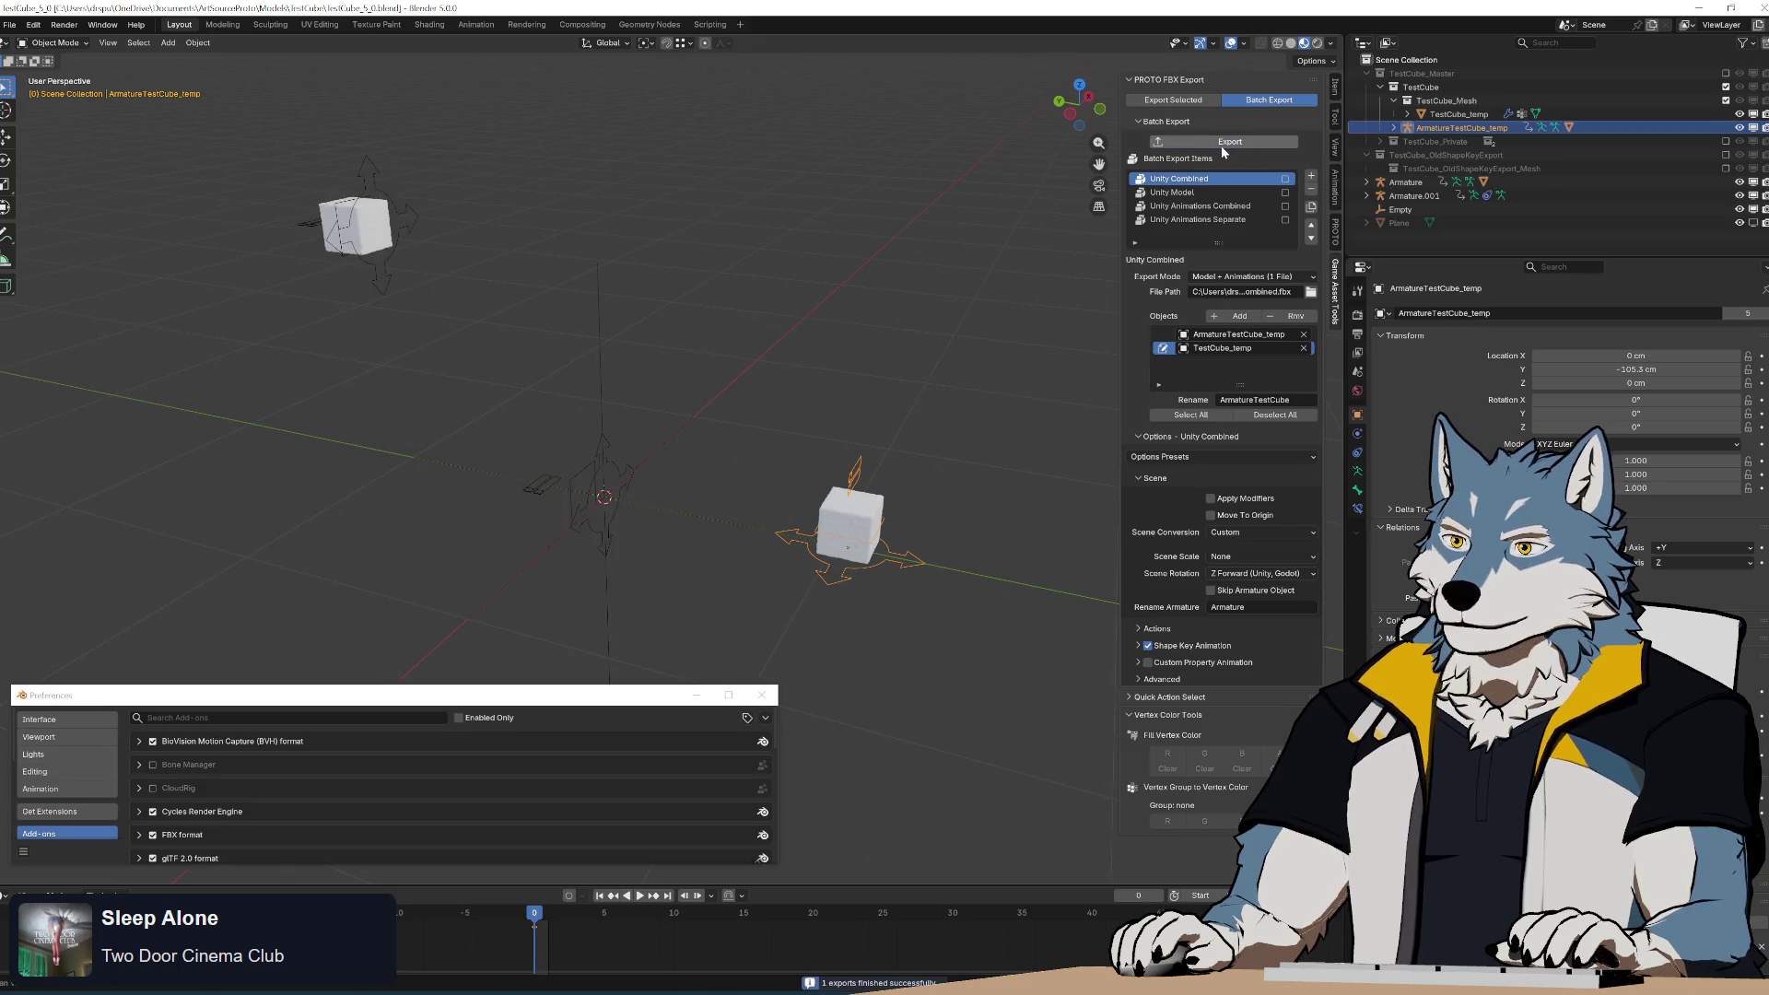
mouse_move(921, 350)
middle_mouse_down()
mouse_move(757, 320)
mouse_move(762, 305)
middle_mouse_up()
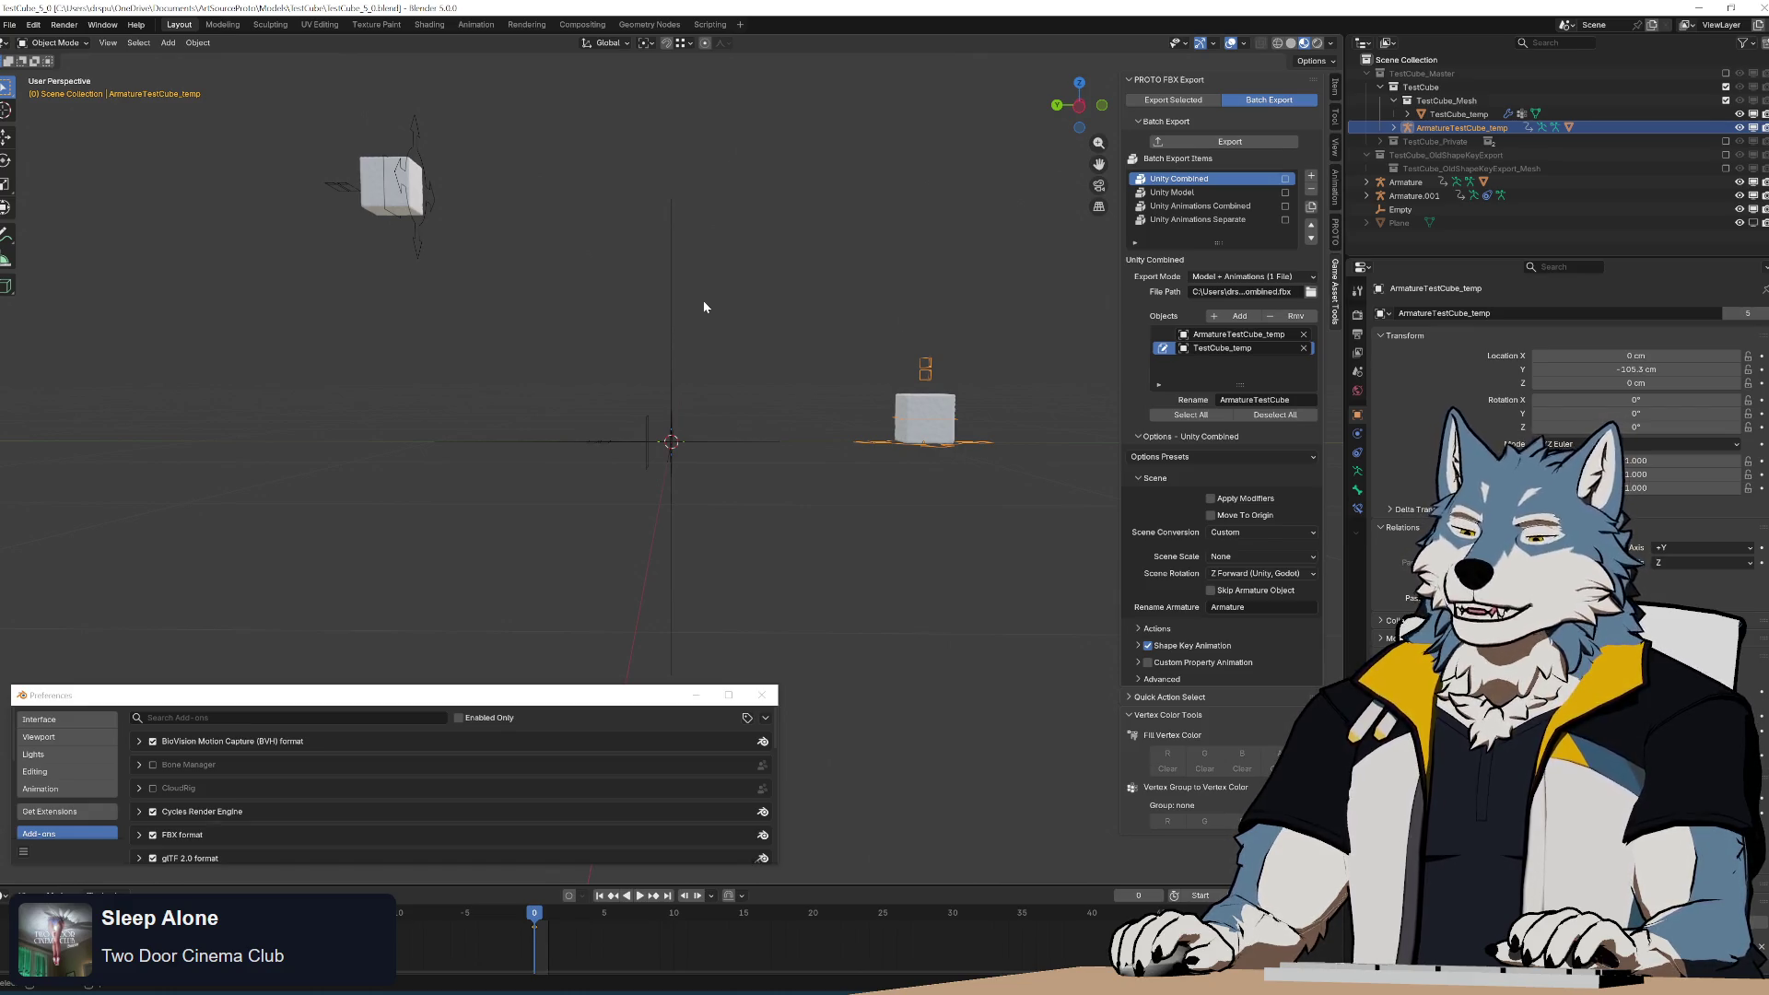
Check the helper Empty's X rotation, cancelling so it keeps -90°.
mouse_move(818, 344)
middle_mouse_down()
mouse_move(822, 416)
mouse_move(861, 400)
mouse_move(821, 374)
mouse_move(859, 367)
mouse_move(855, 409)
mouse_move(837, 405)
mouse_move(738, 499)
middle_mouse_up()
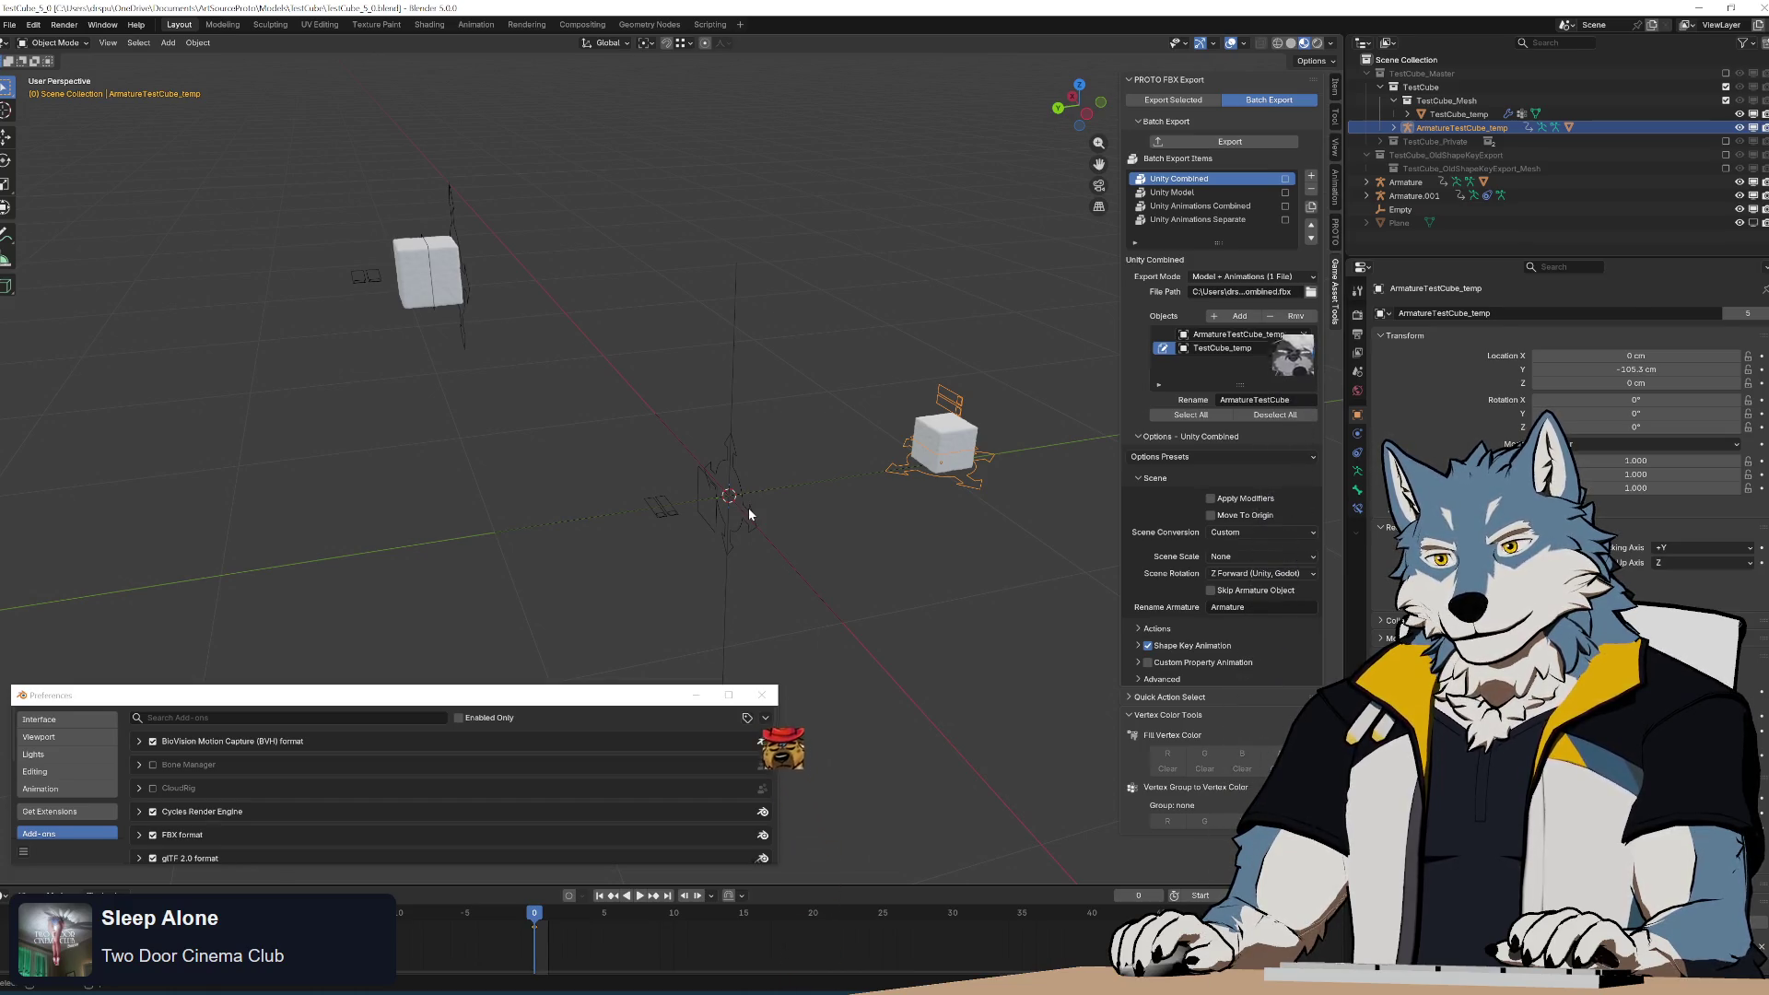
left_click(733, 345)
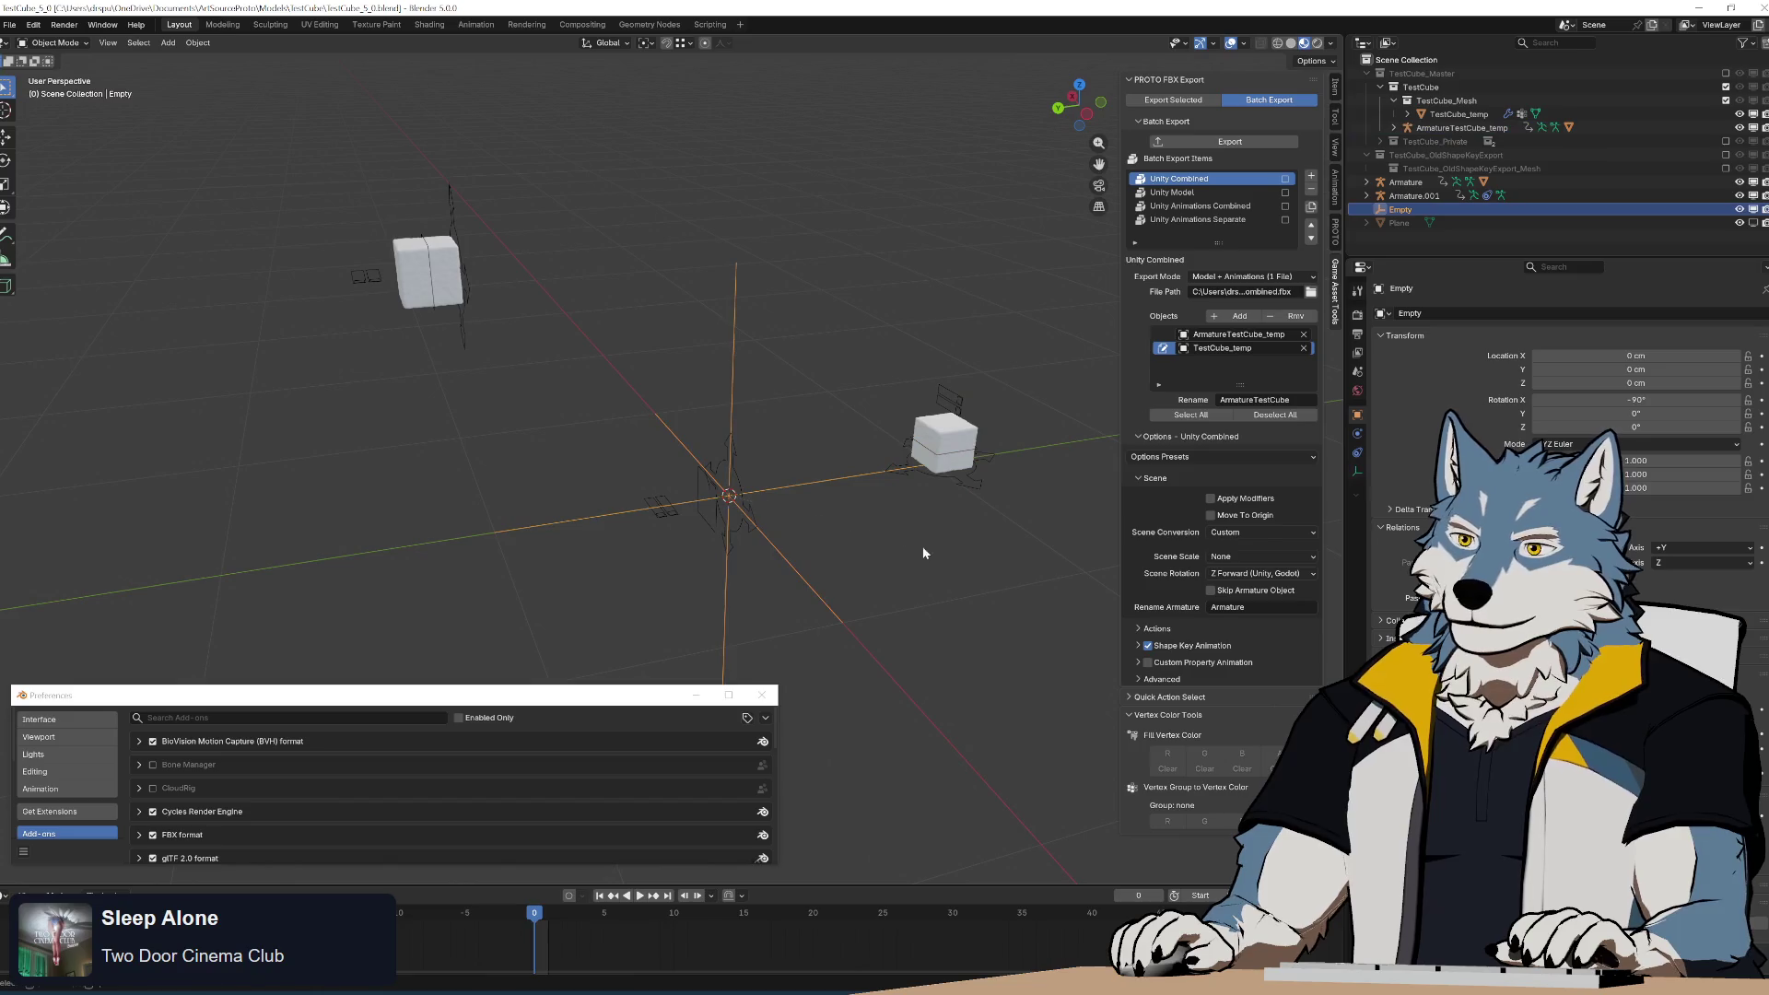
key("r")
key("x")
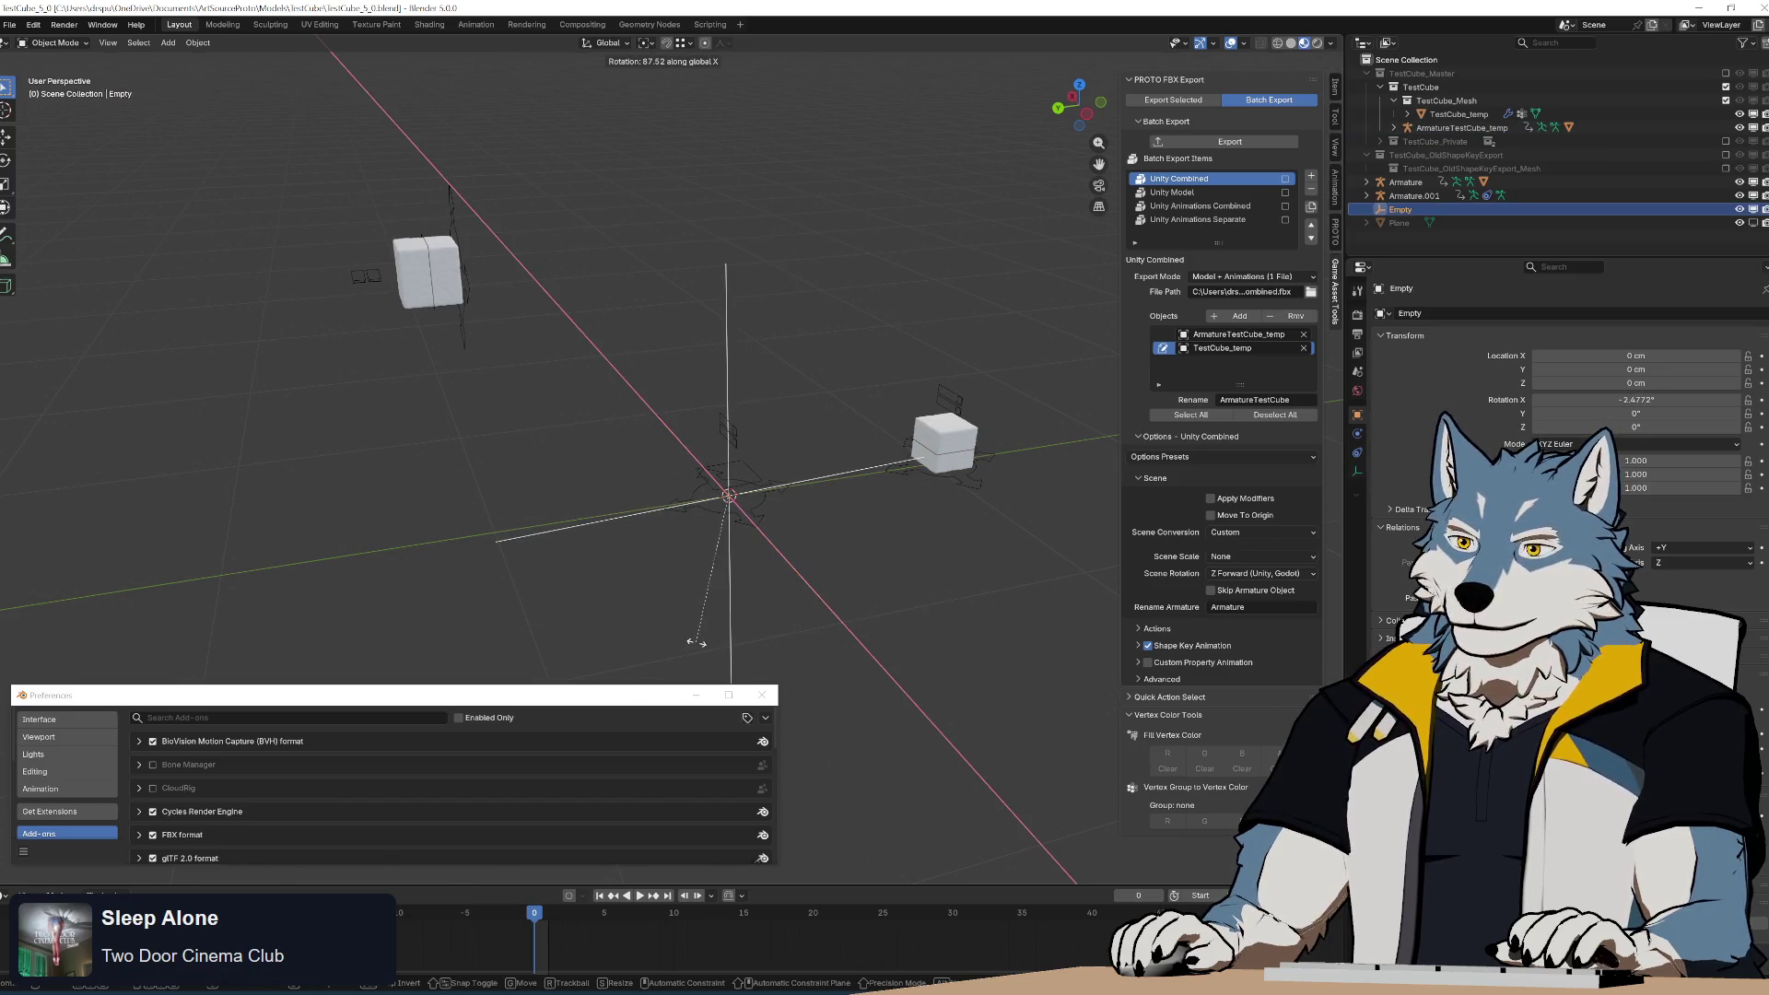
key("Escape")
Inspect the Armature's location and rotation values, then switch to Notepad++.
left_click(456, 210)
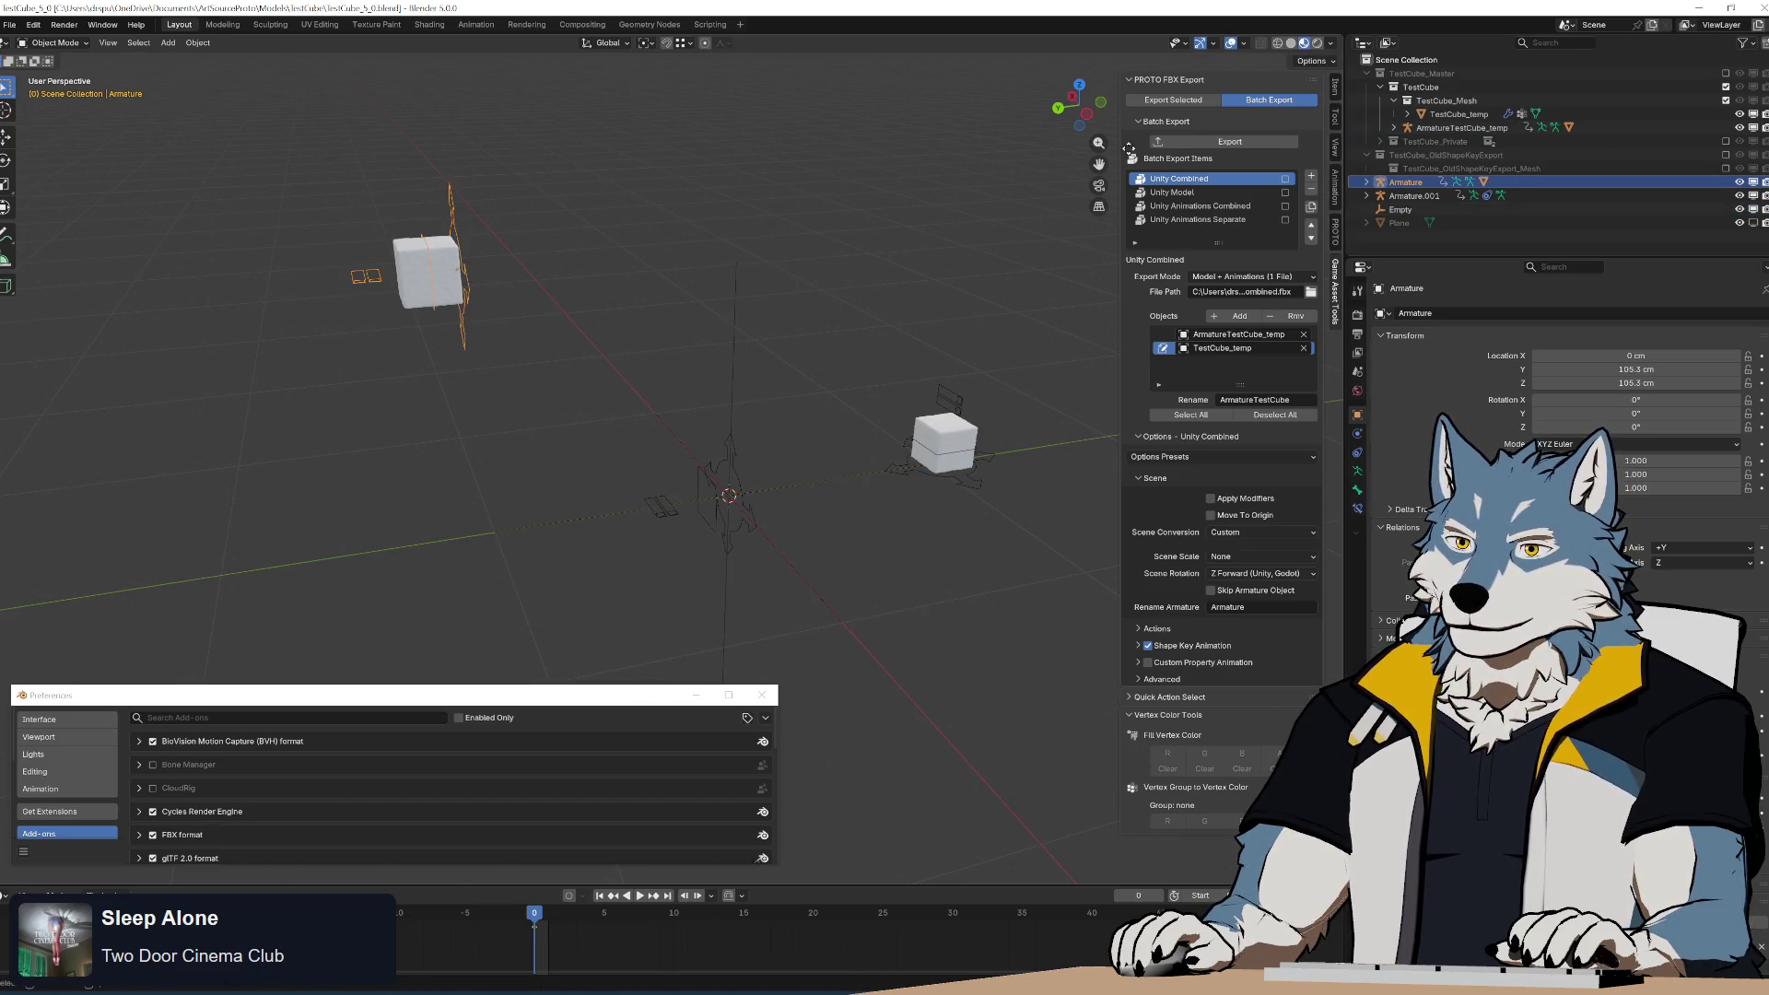
left_click(1337, 85)
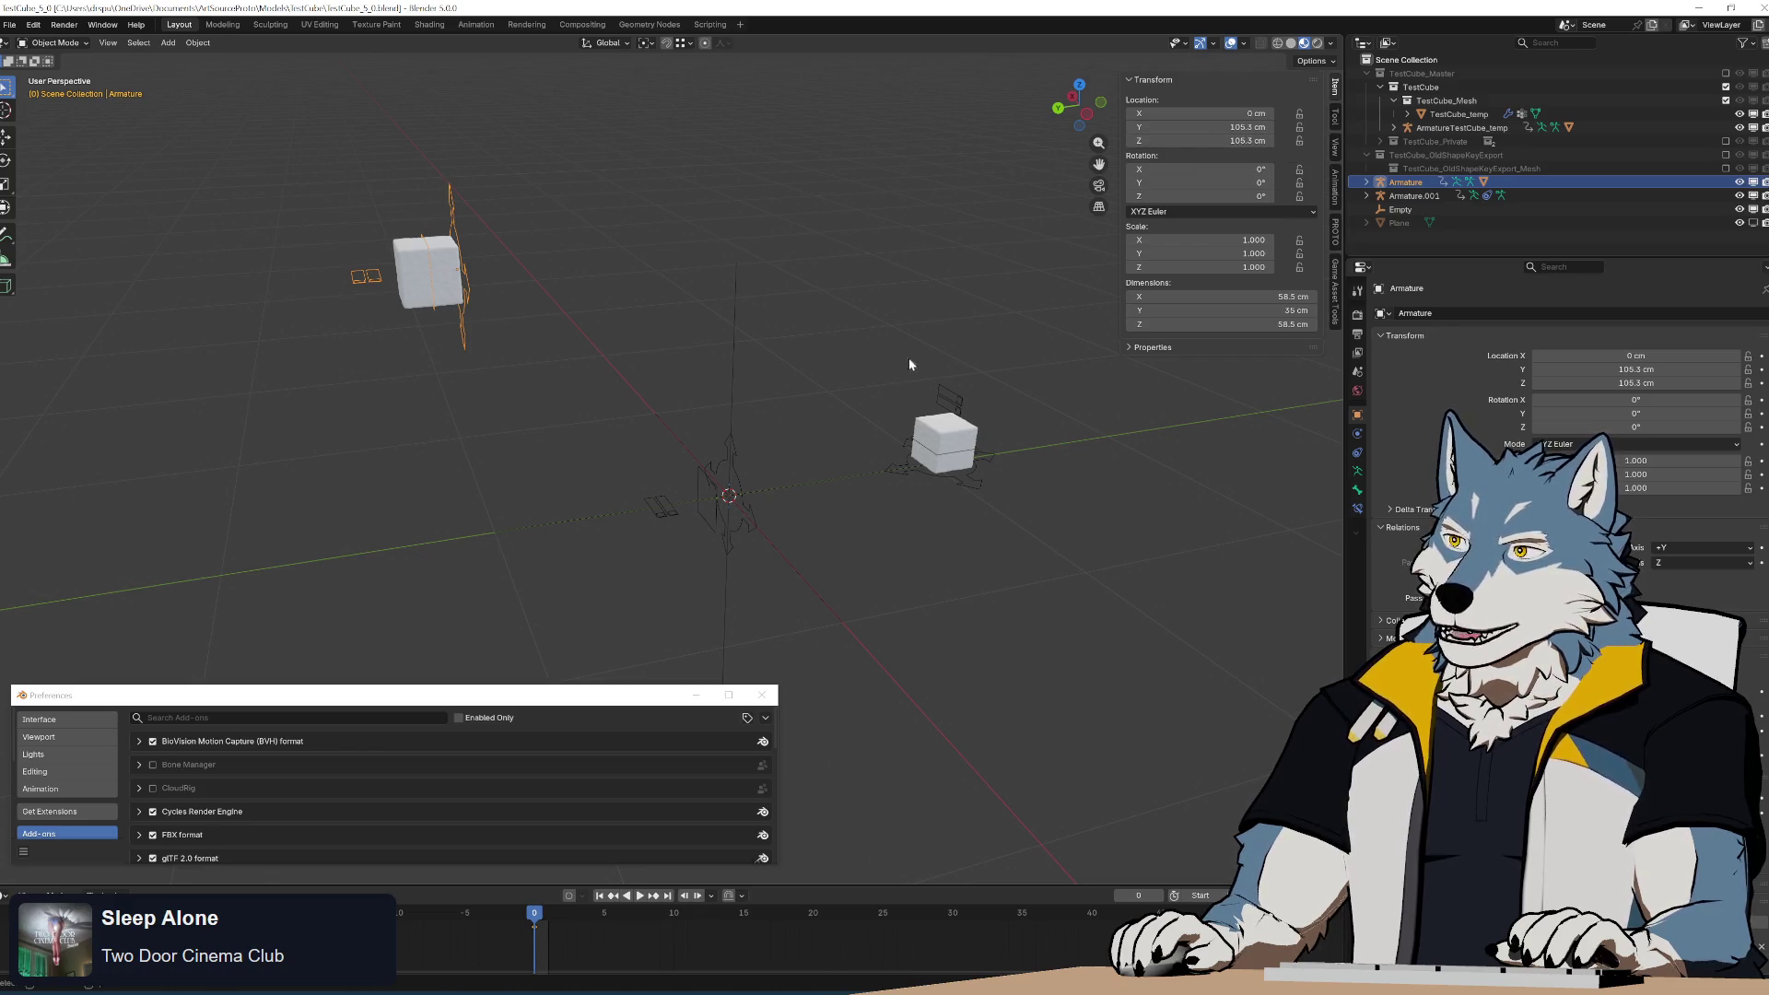
key("alt+Tab")
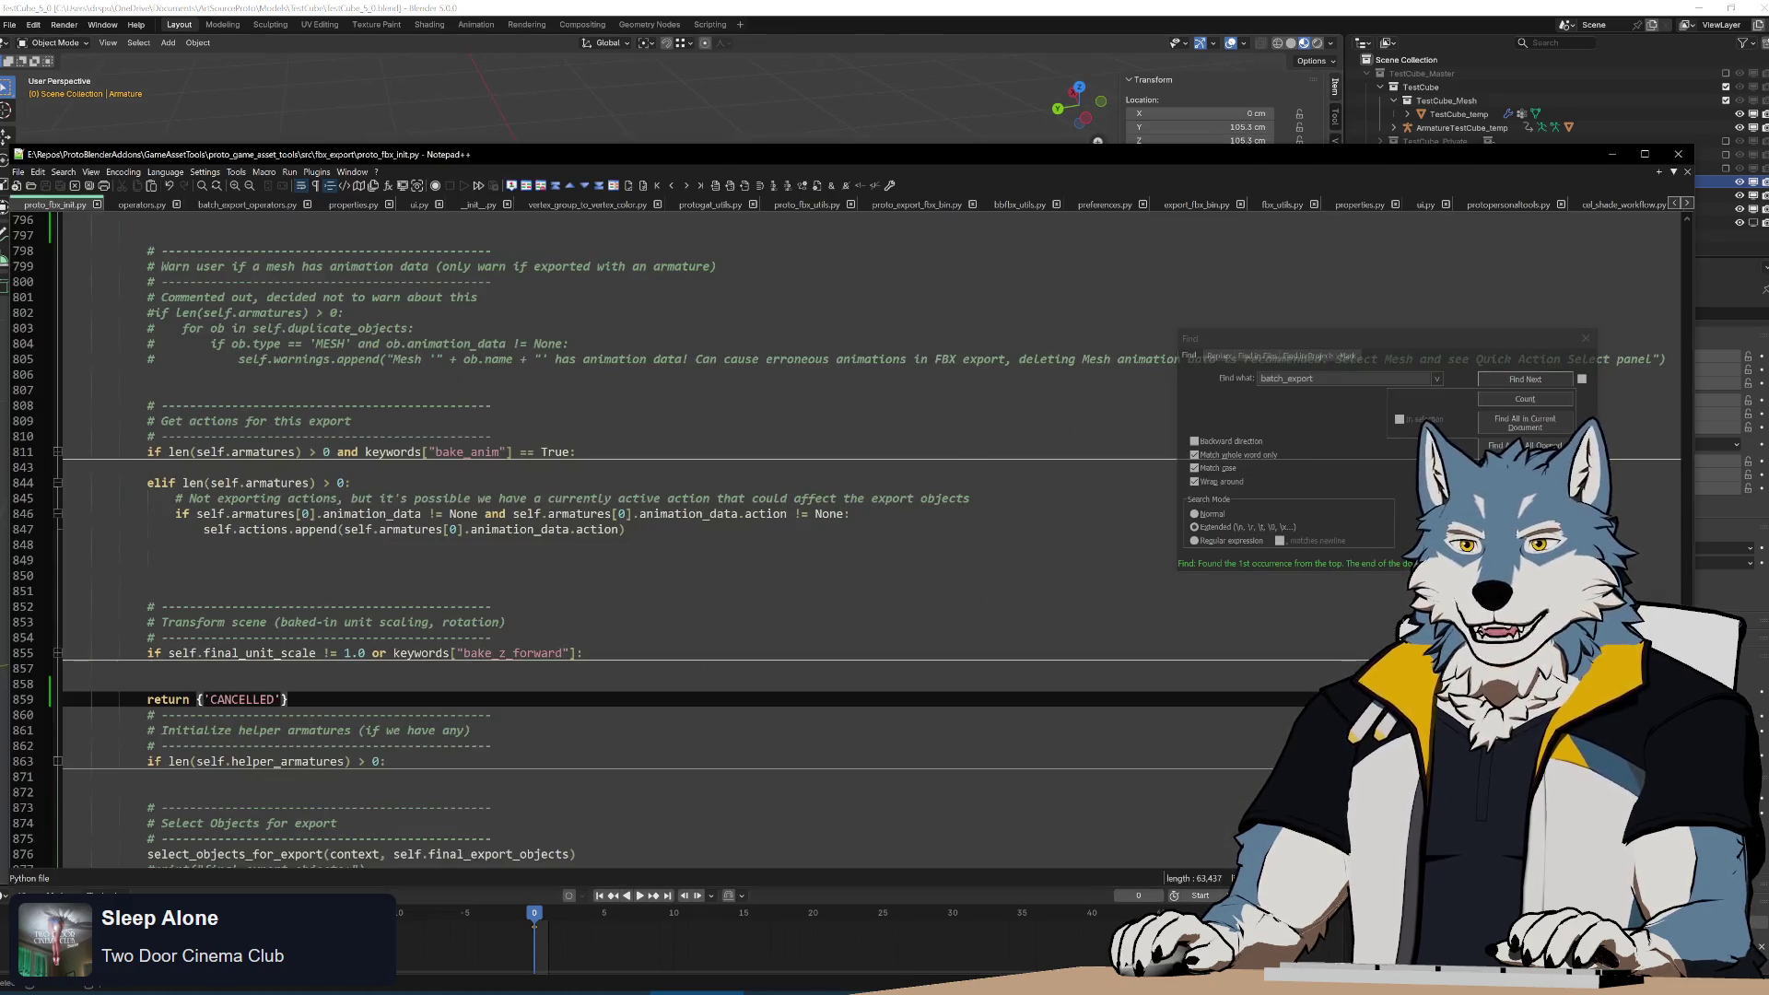
Unfold line 856 and find transform_export_objects in proto_fbx_utils.py.
scroll(830, 543, "down", 6)
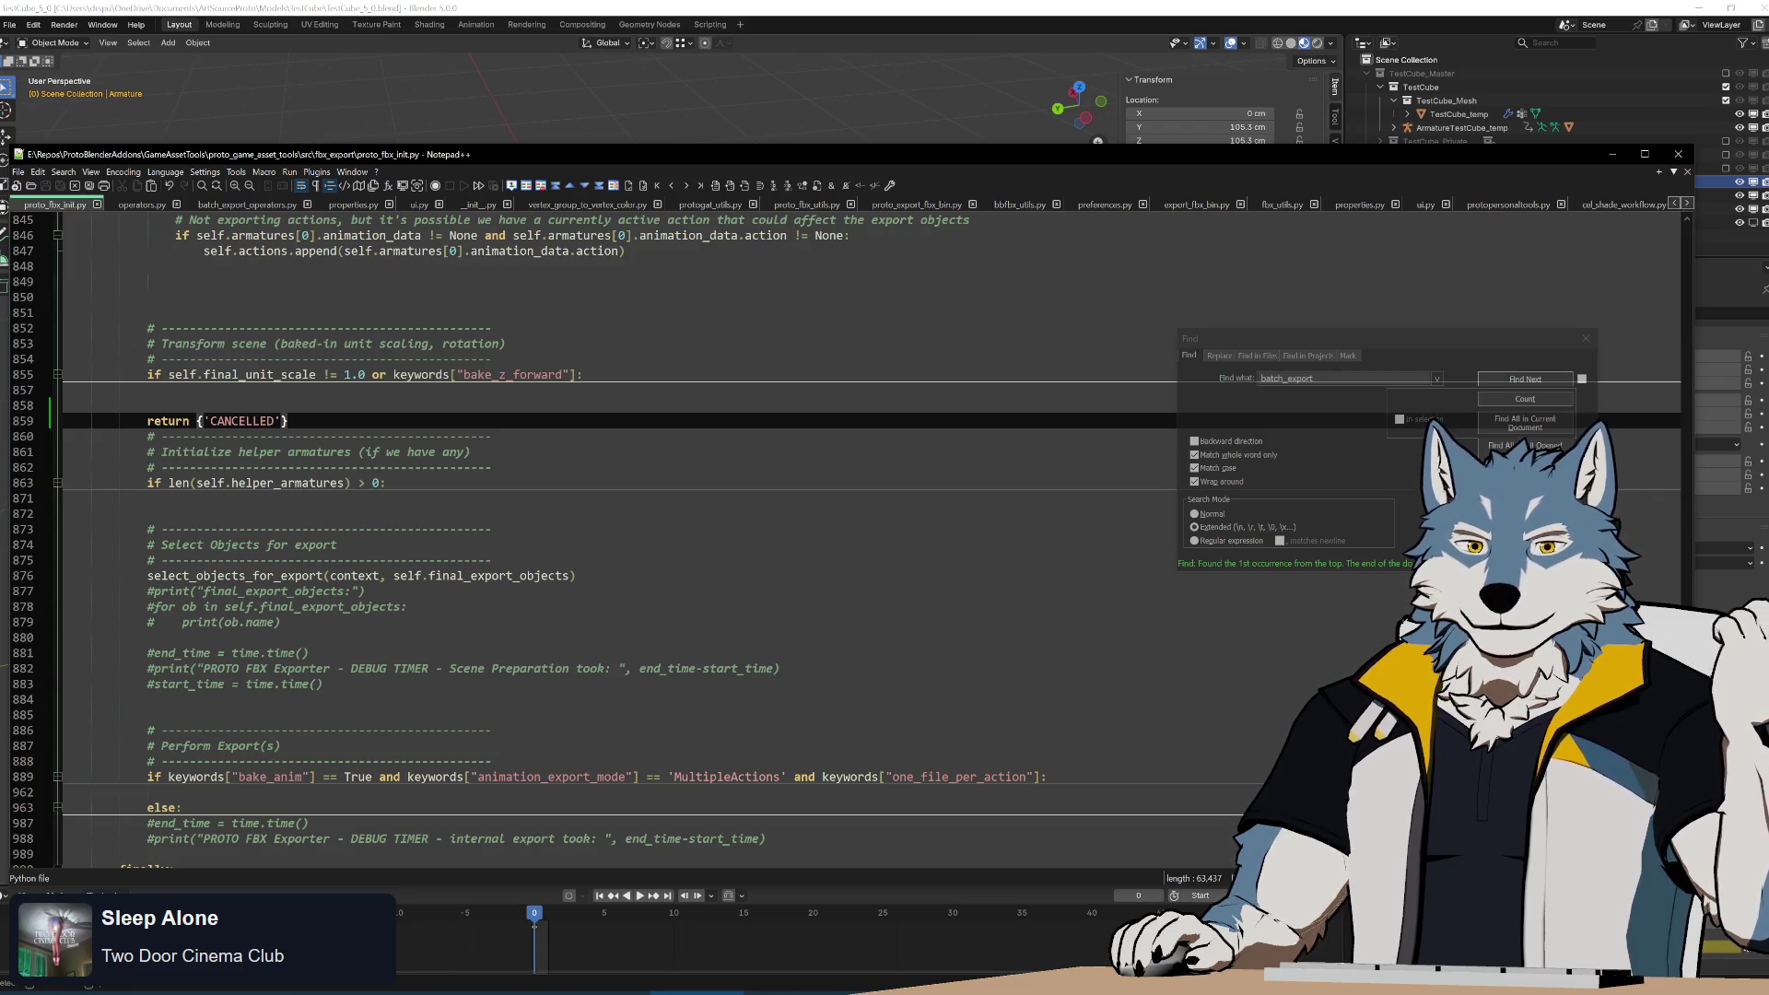
left_click(55, 375)
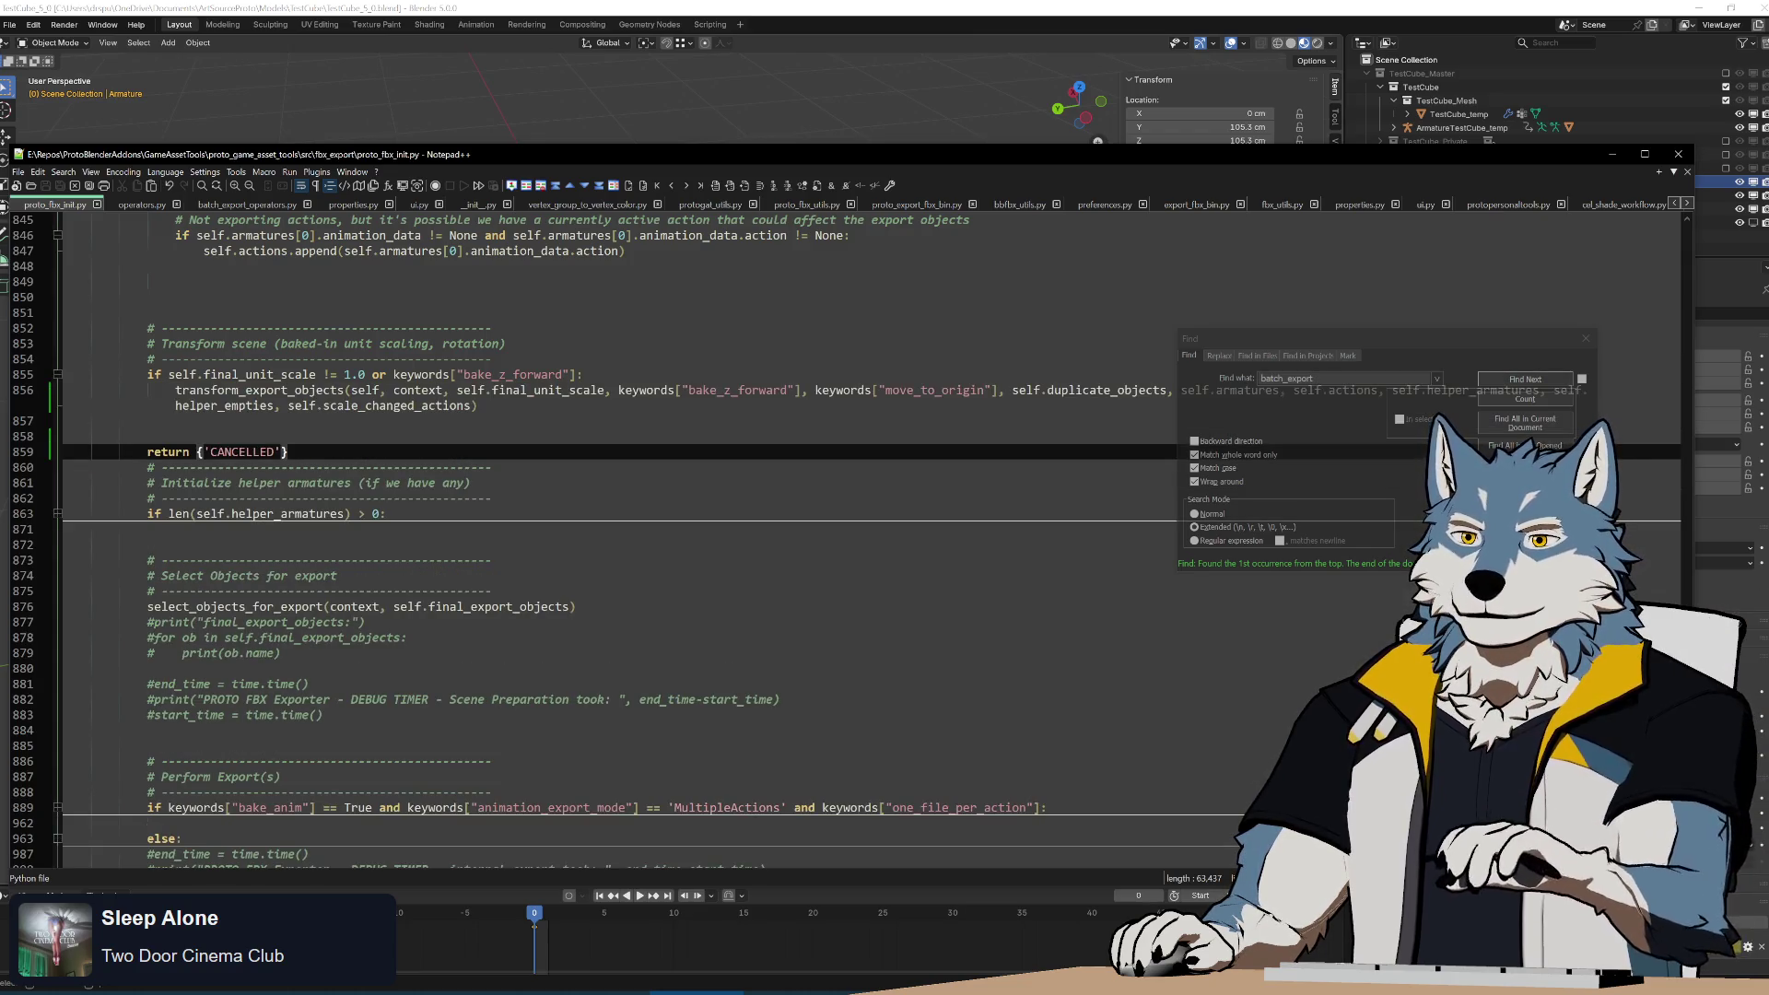
double_click(258, 390)
key("ctrl+f")
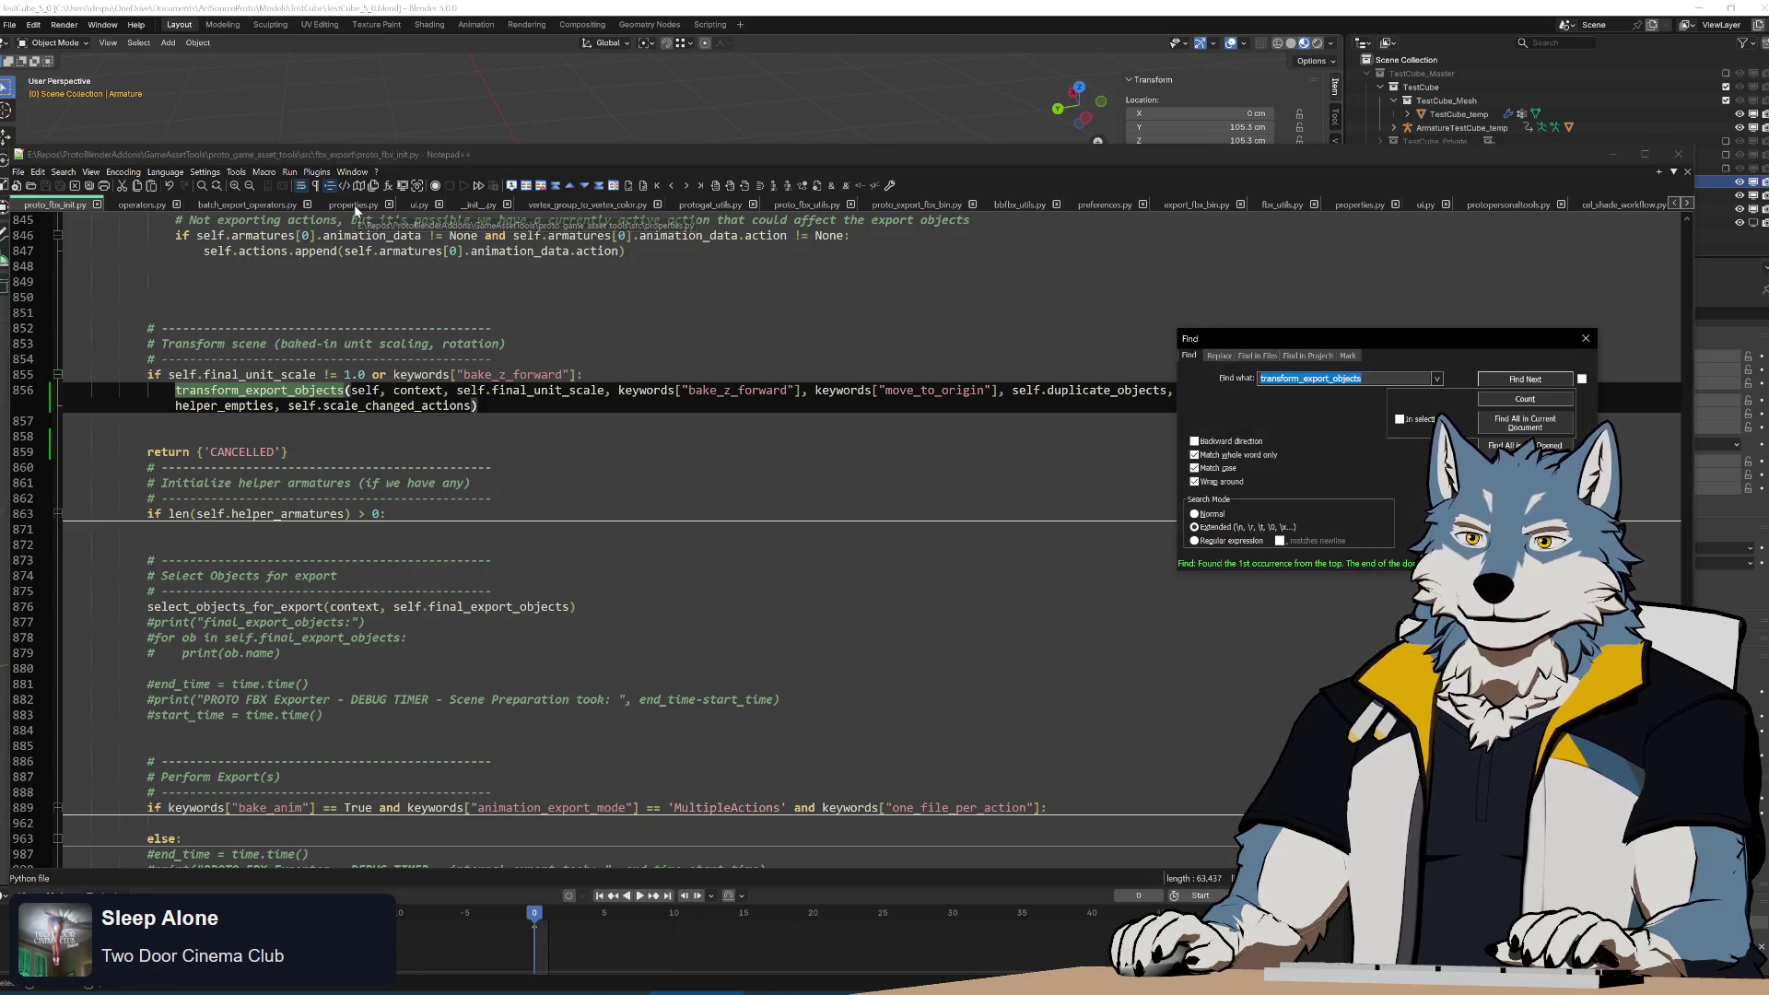
left_click(806, 205)
left_click(1480, 380)
scroll(829, 544, "down", 20)
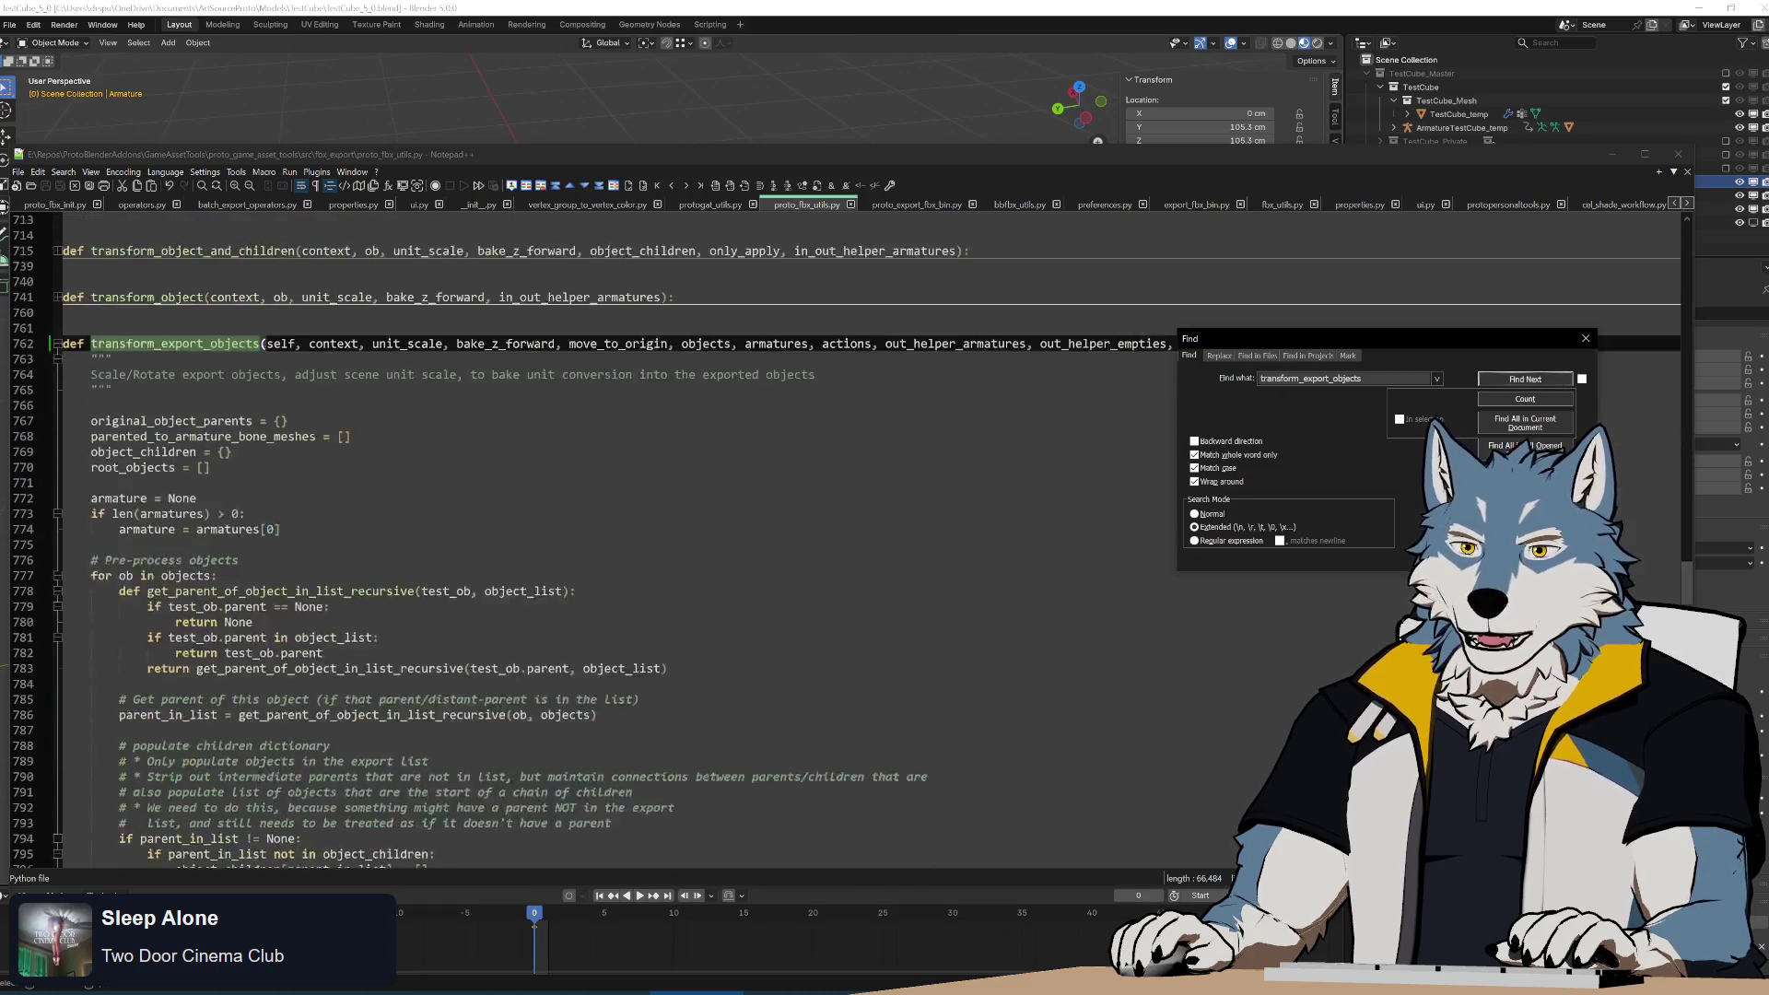
scroll(1103, 788, "down", 7)
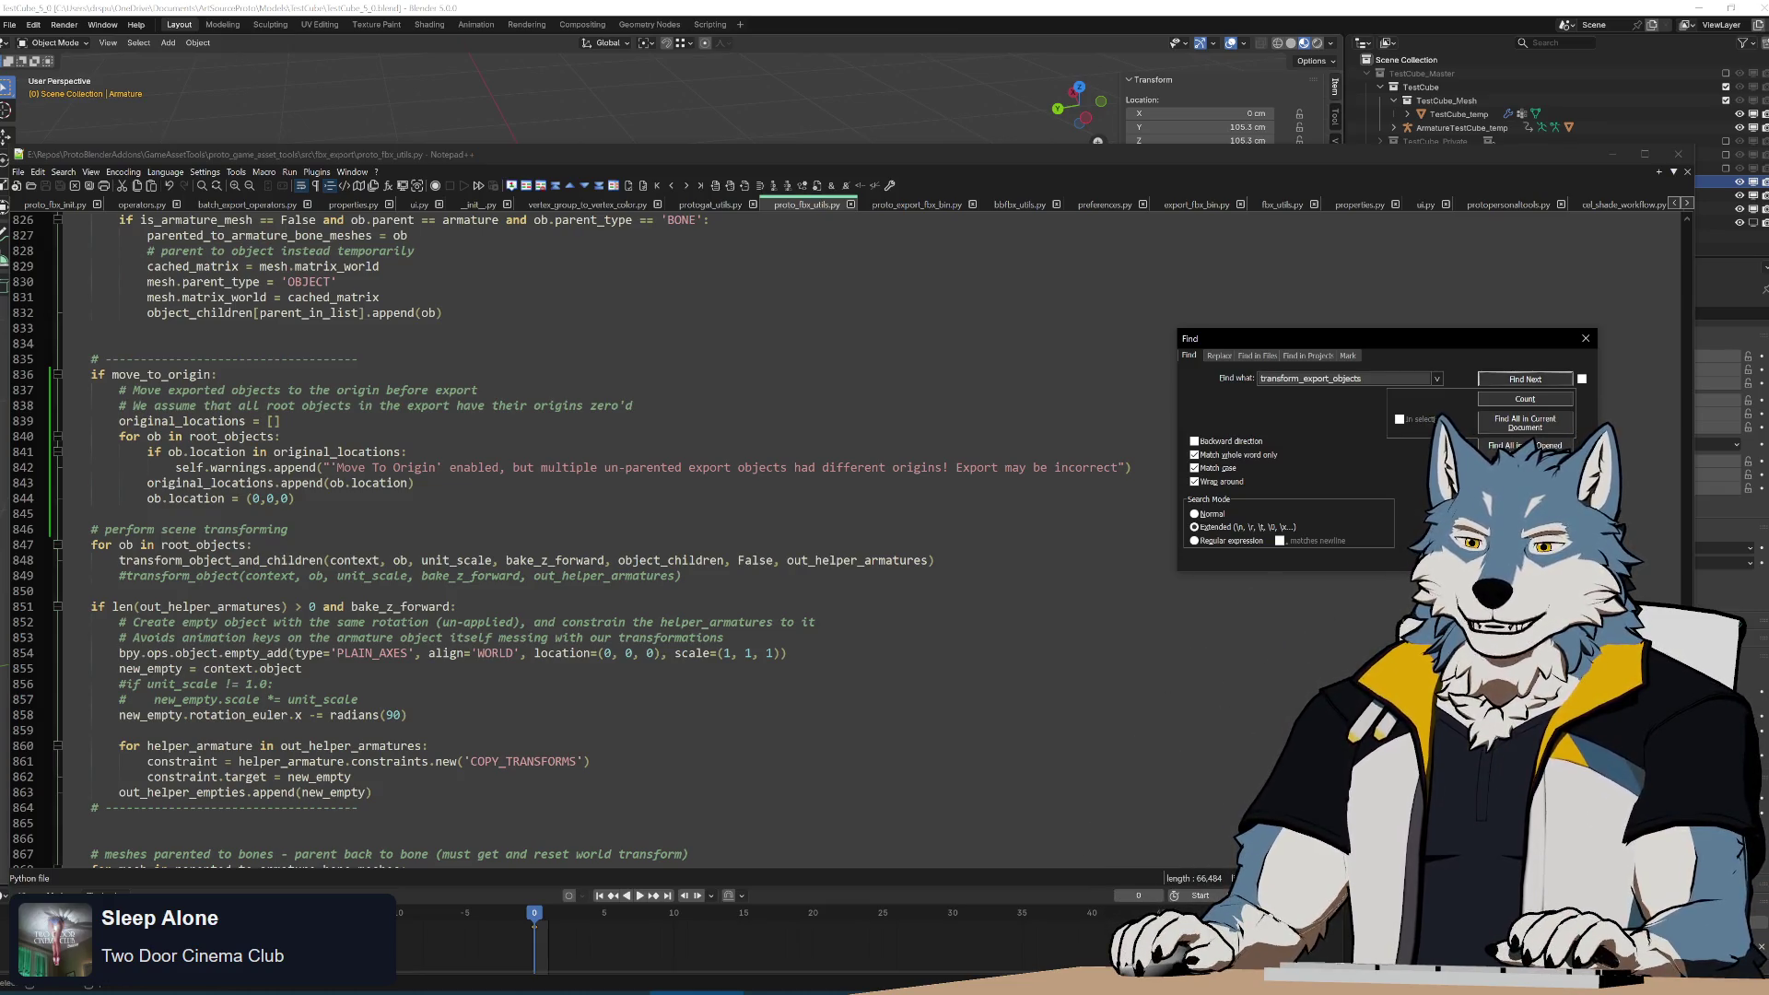
Highlight the move-to-origin code, bake_z_forward and the radians(90) rotation on lines 848–859.
left_click(715, 513)
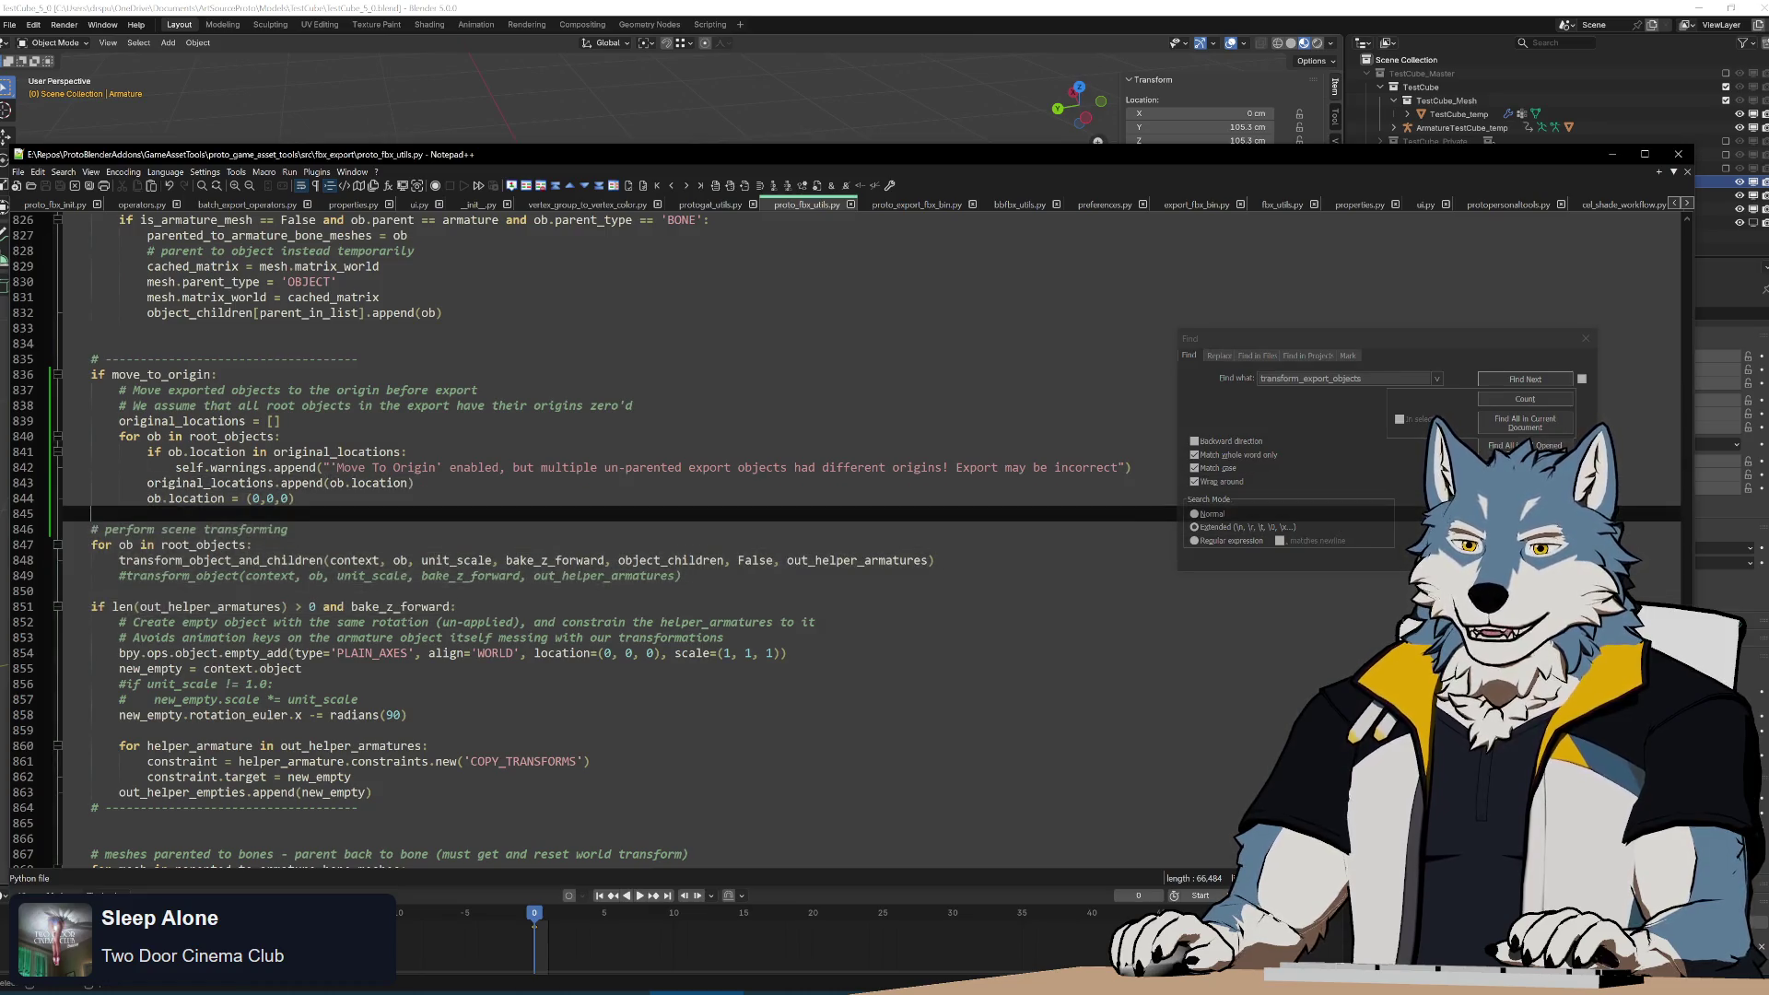
mouse_move(300, 499)
left_mouse_down()
mouse_move(534, 652)
mouse_move(295, 499)
mouse_move(415, 482)
mouse_move(619, 405)
mouse_move(414, 622)
mouse_move(416, 483)
mouse_move(414, 553)
mouse_move(295, 498)
mouse_move(92, 514)
left_mouse_up()
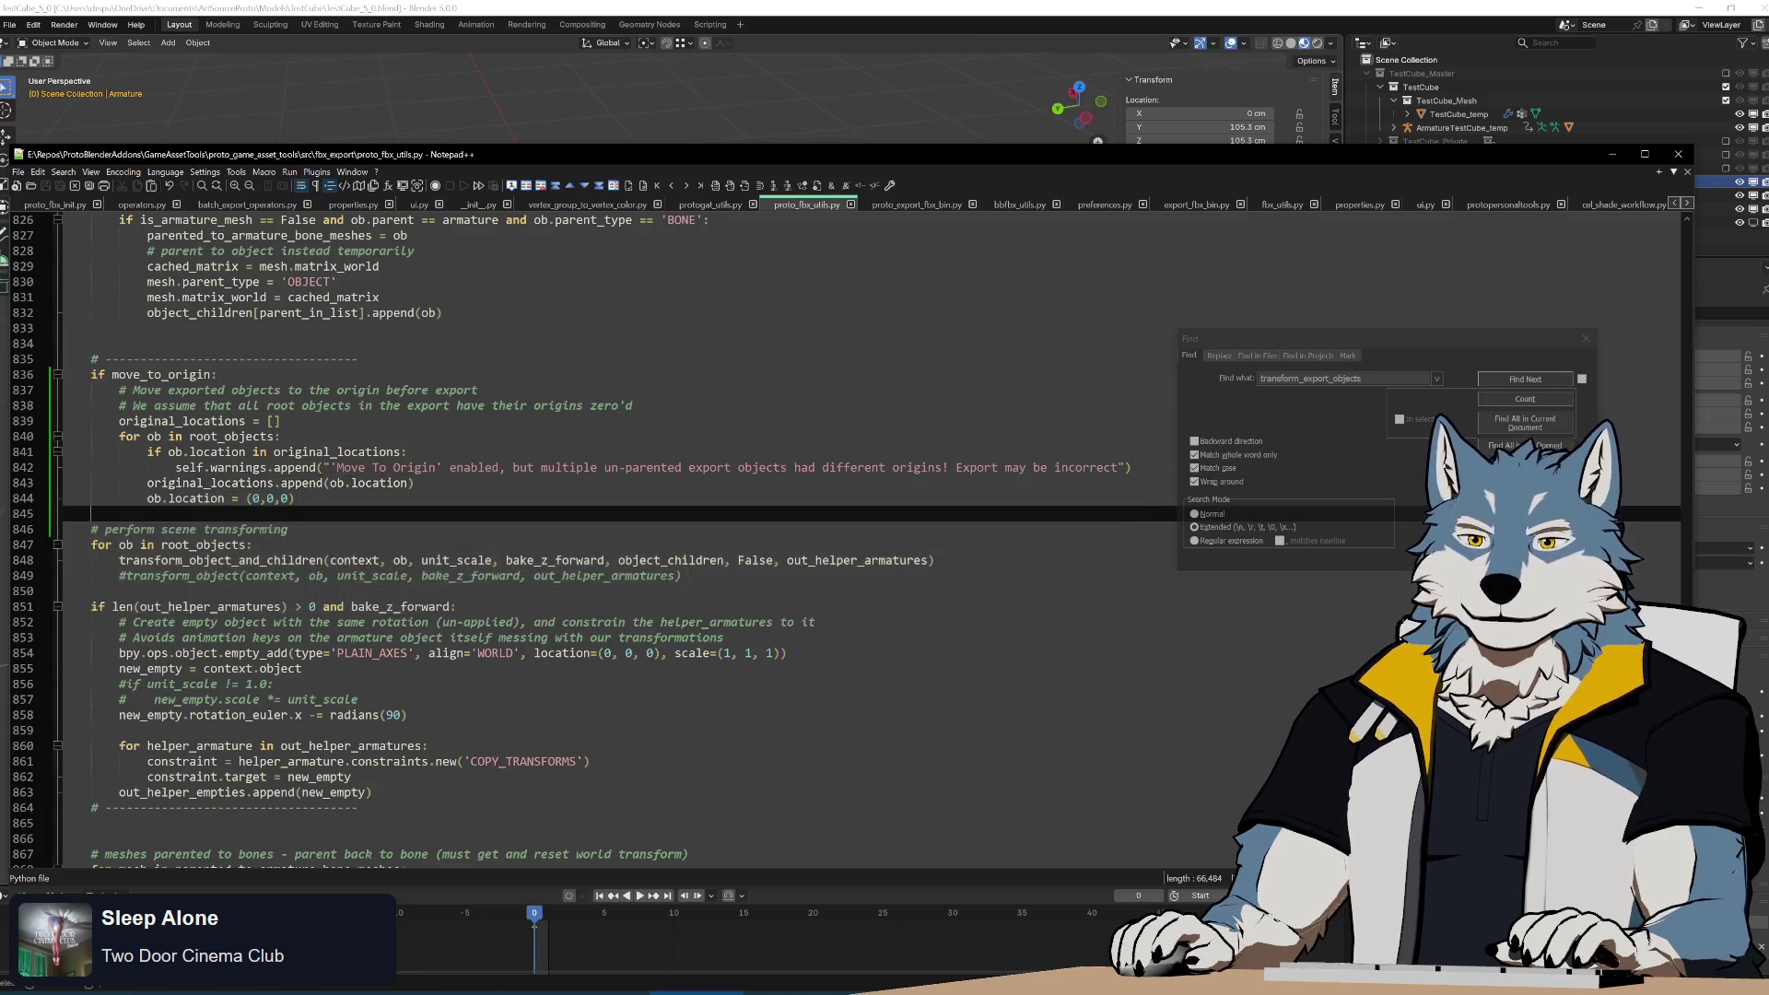
left_click(295, 498)
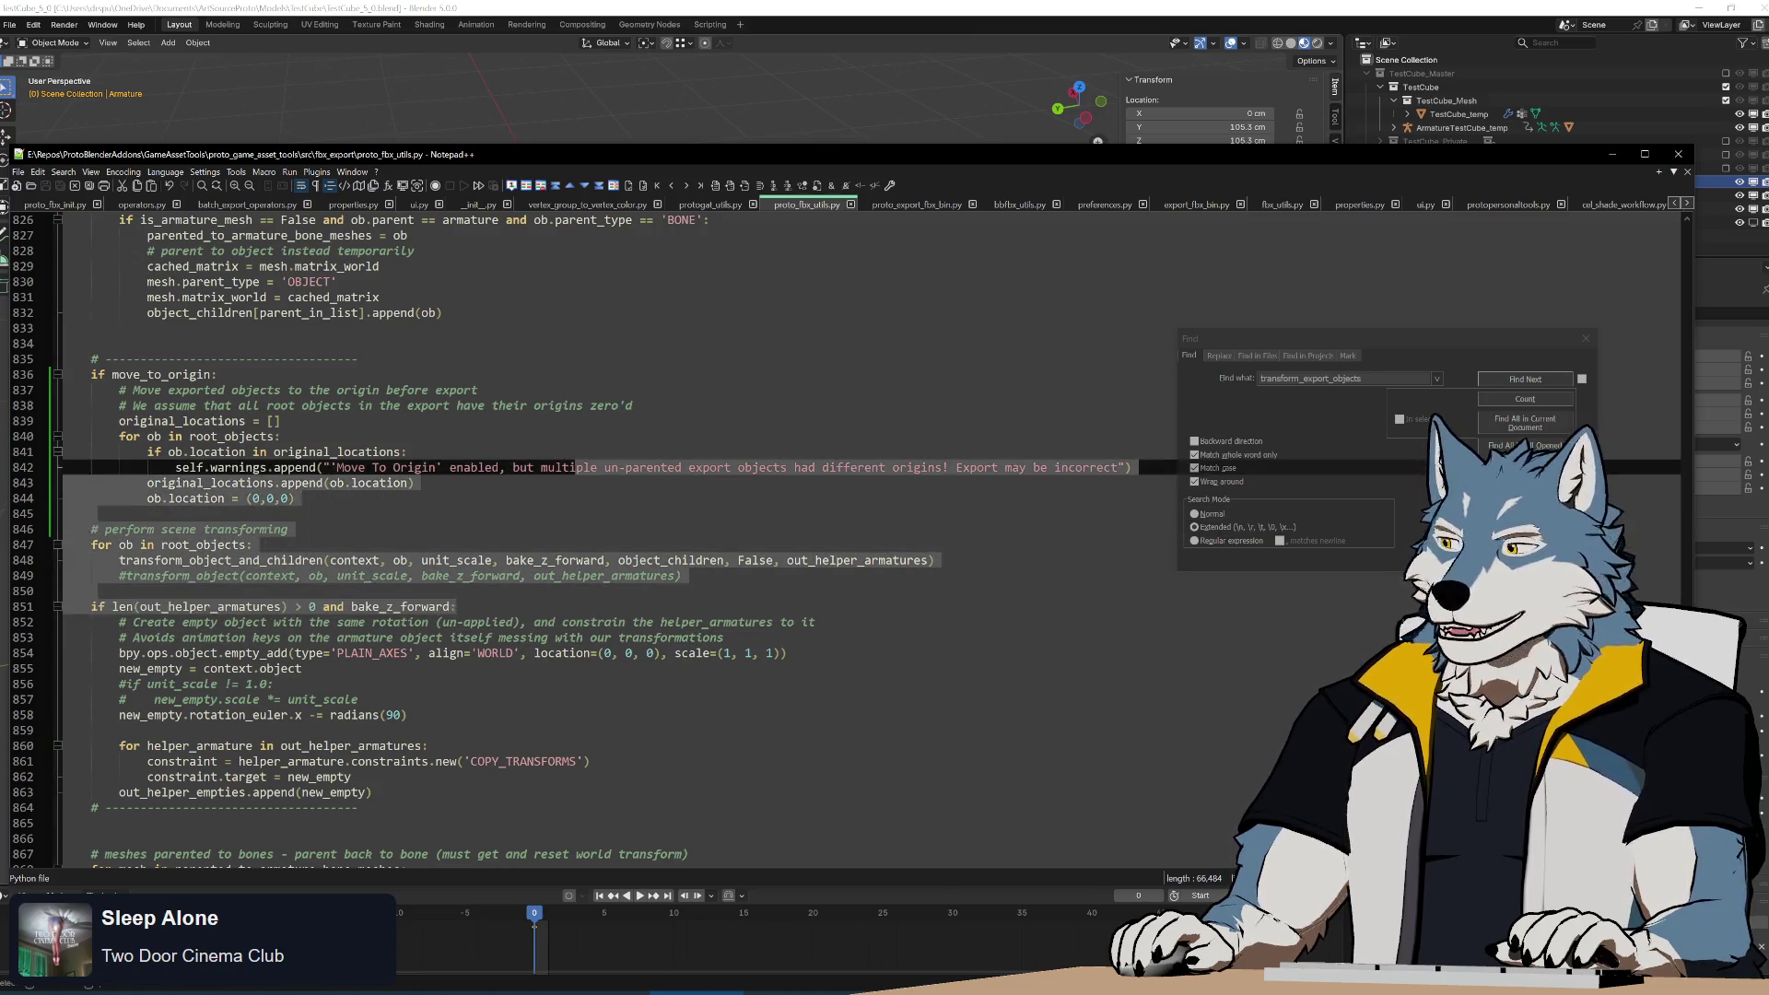
left_click(548, 560)
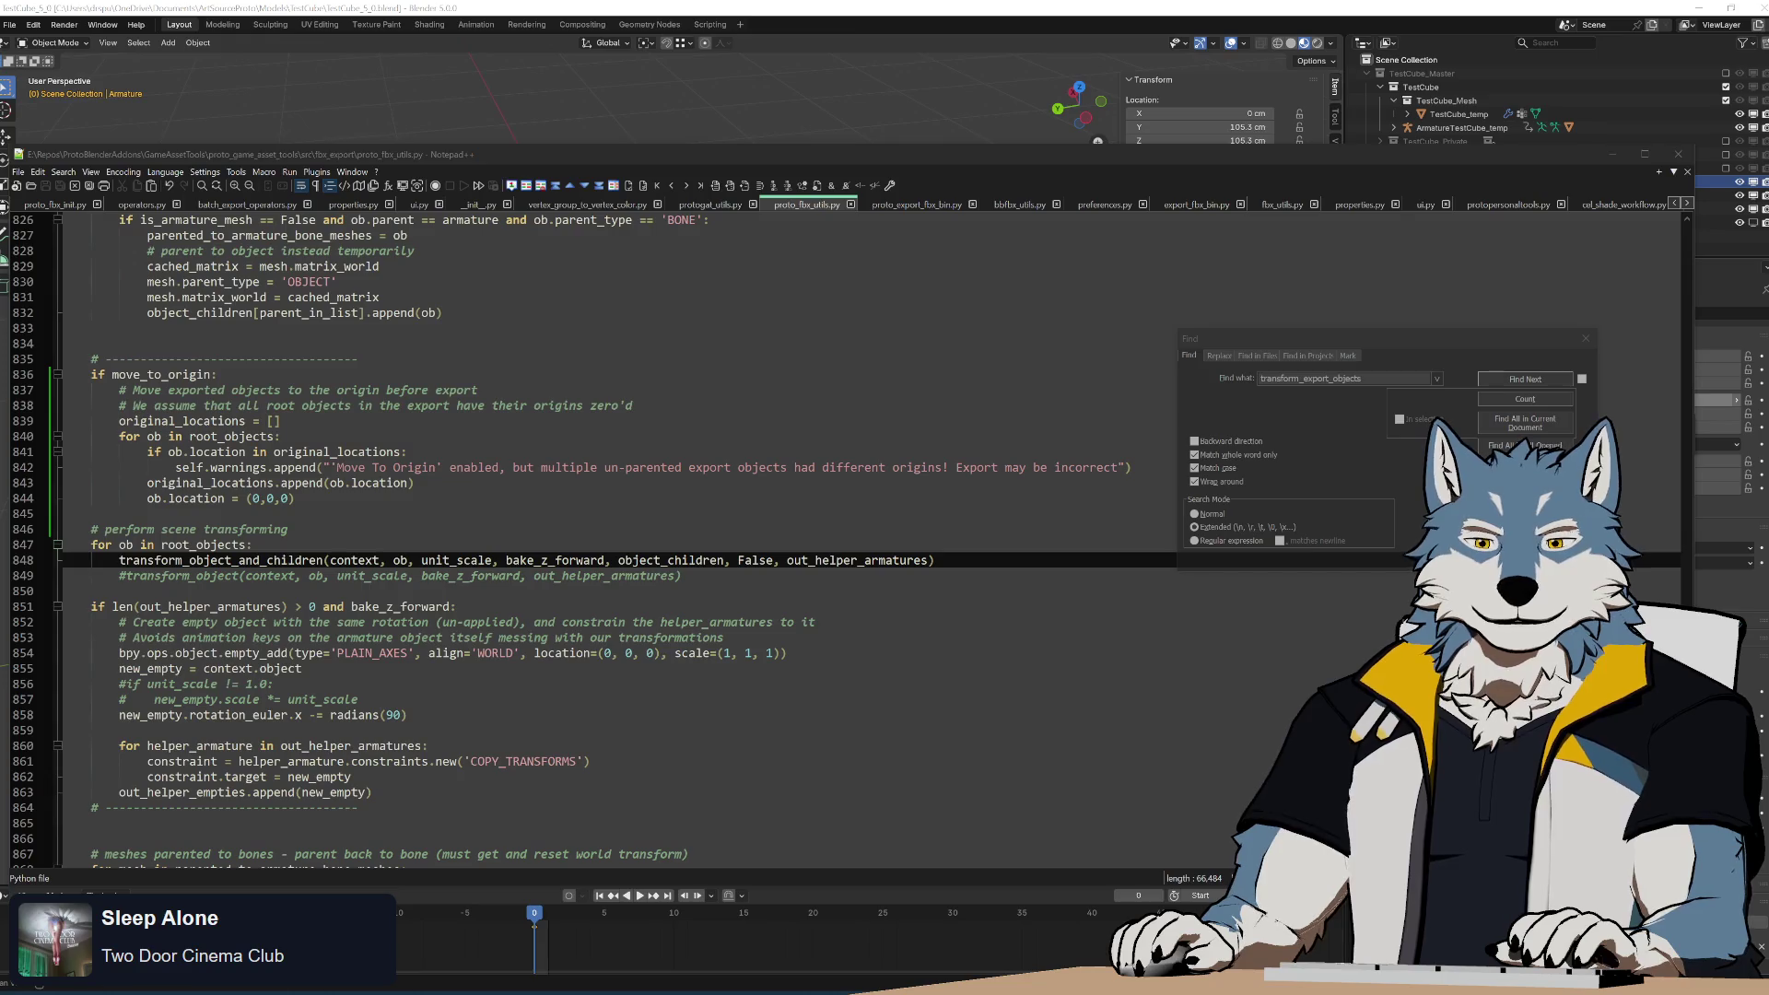
left_click(547, 560)
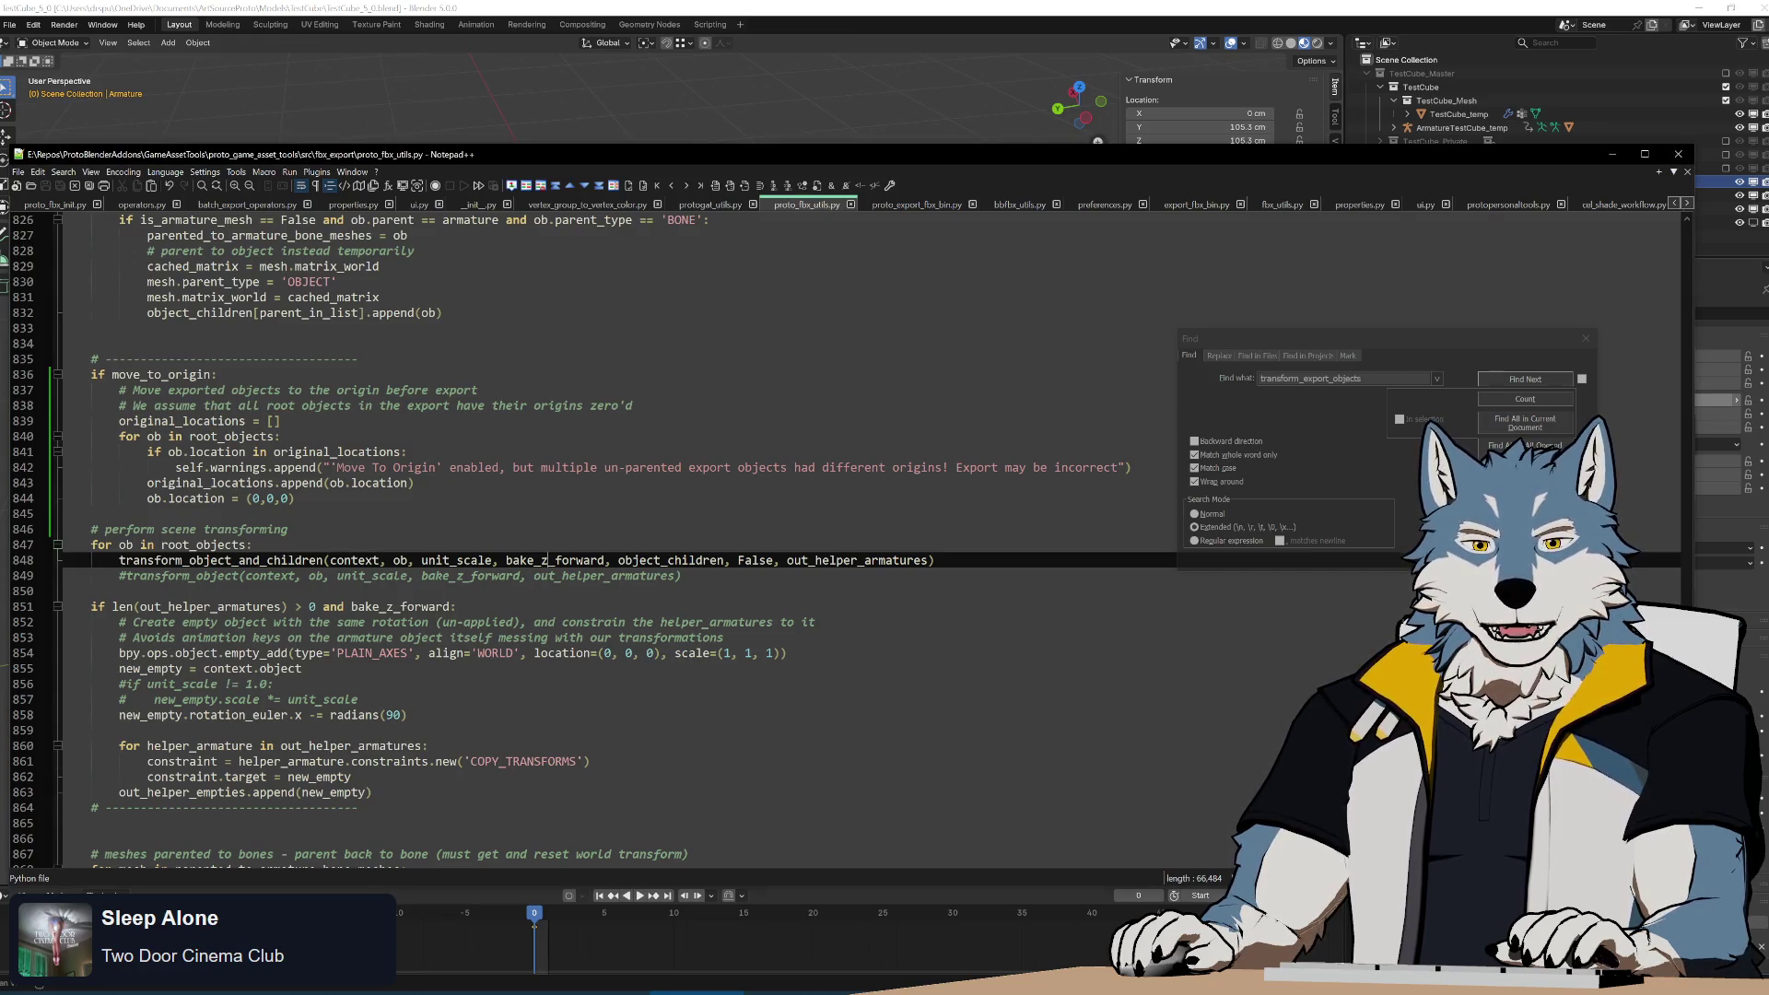
left_click(406, 715)
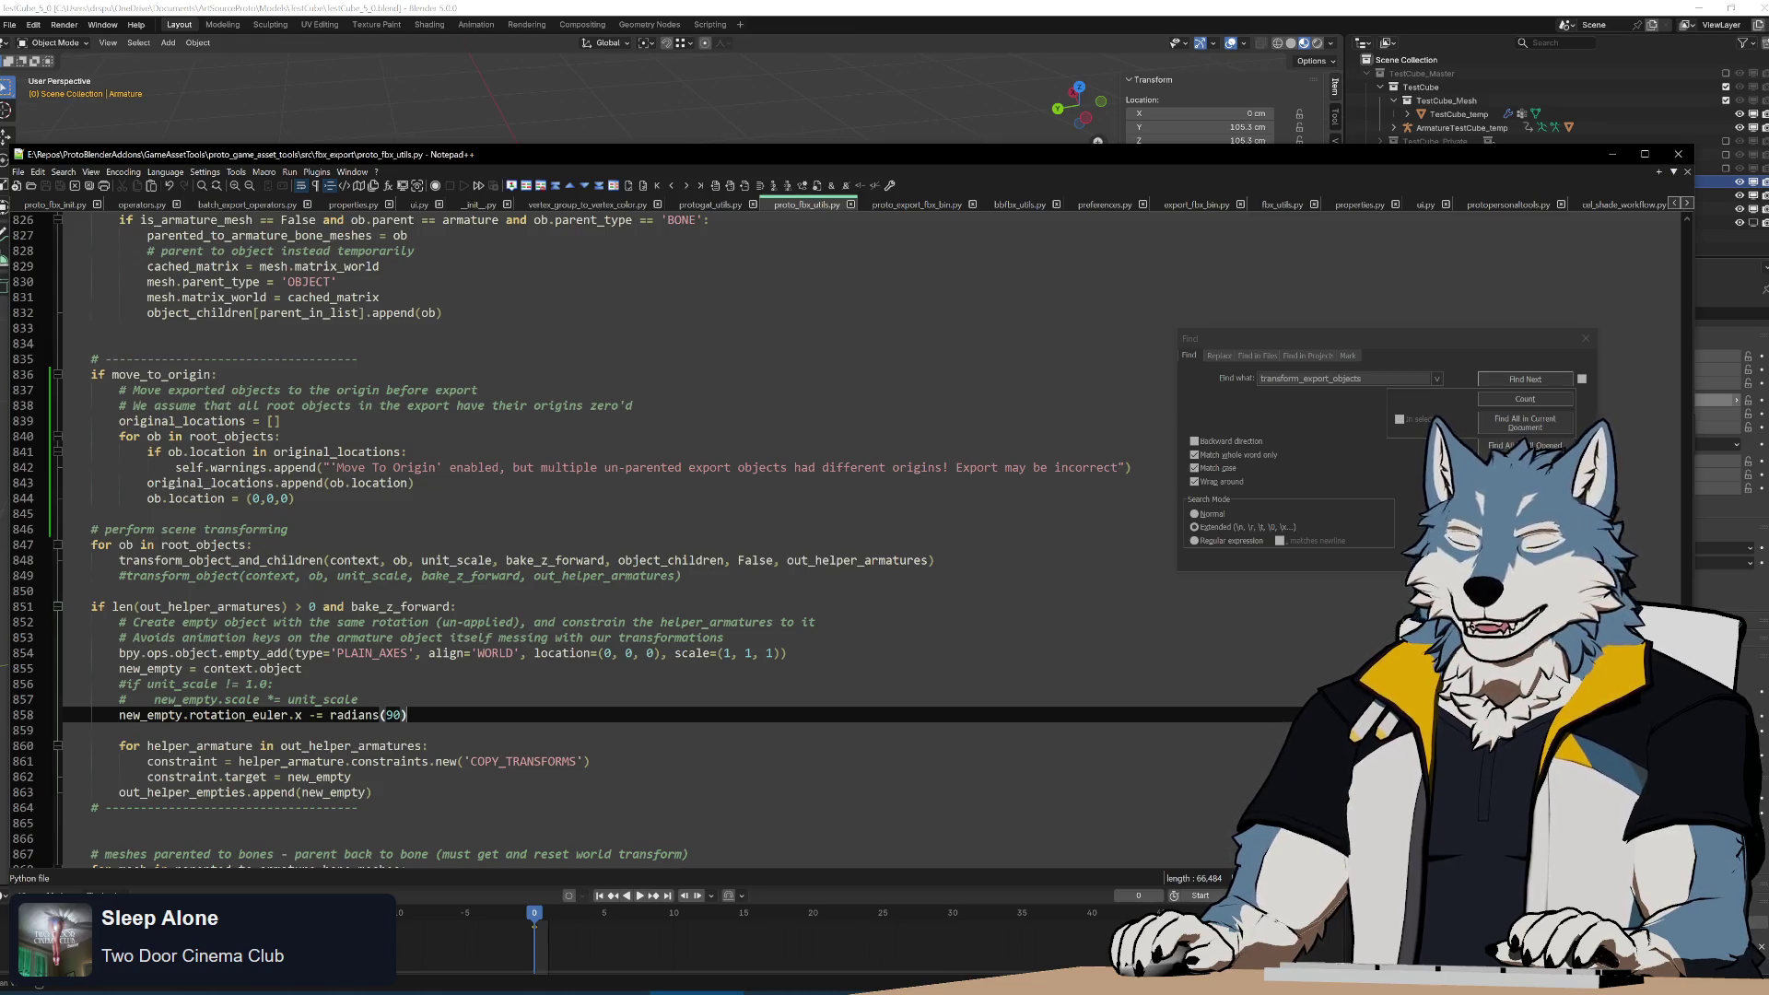
mouse_move(97, 731)
left_mouse_down()
mouse_move(460, 608)
mouse_move(808, 561)
left_mouse_up()
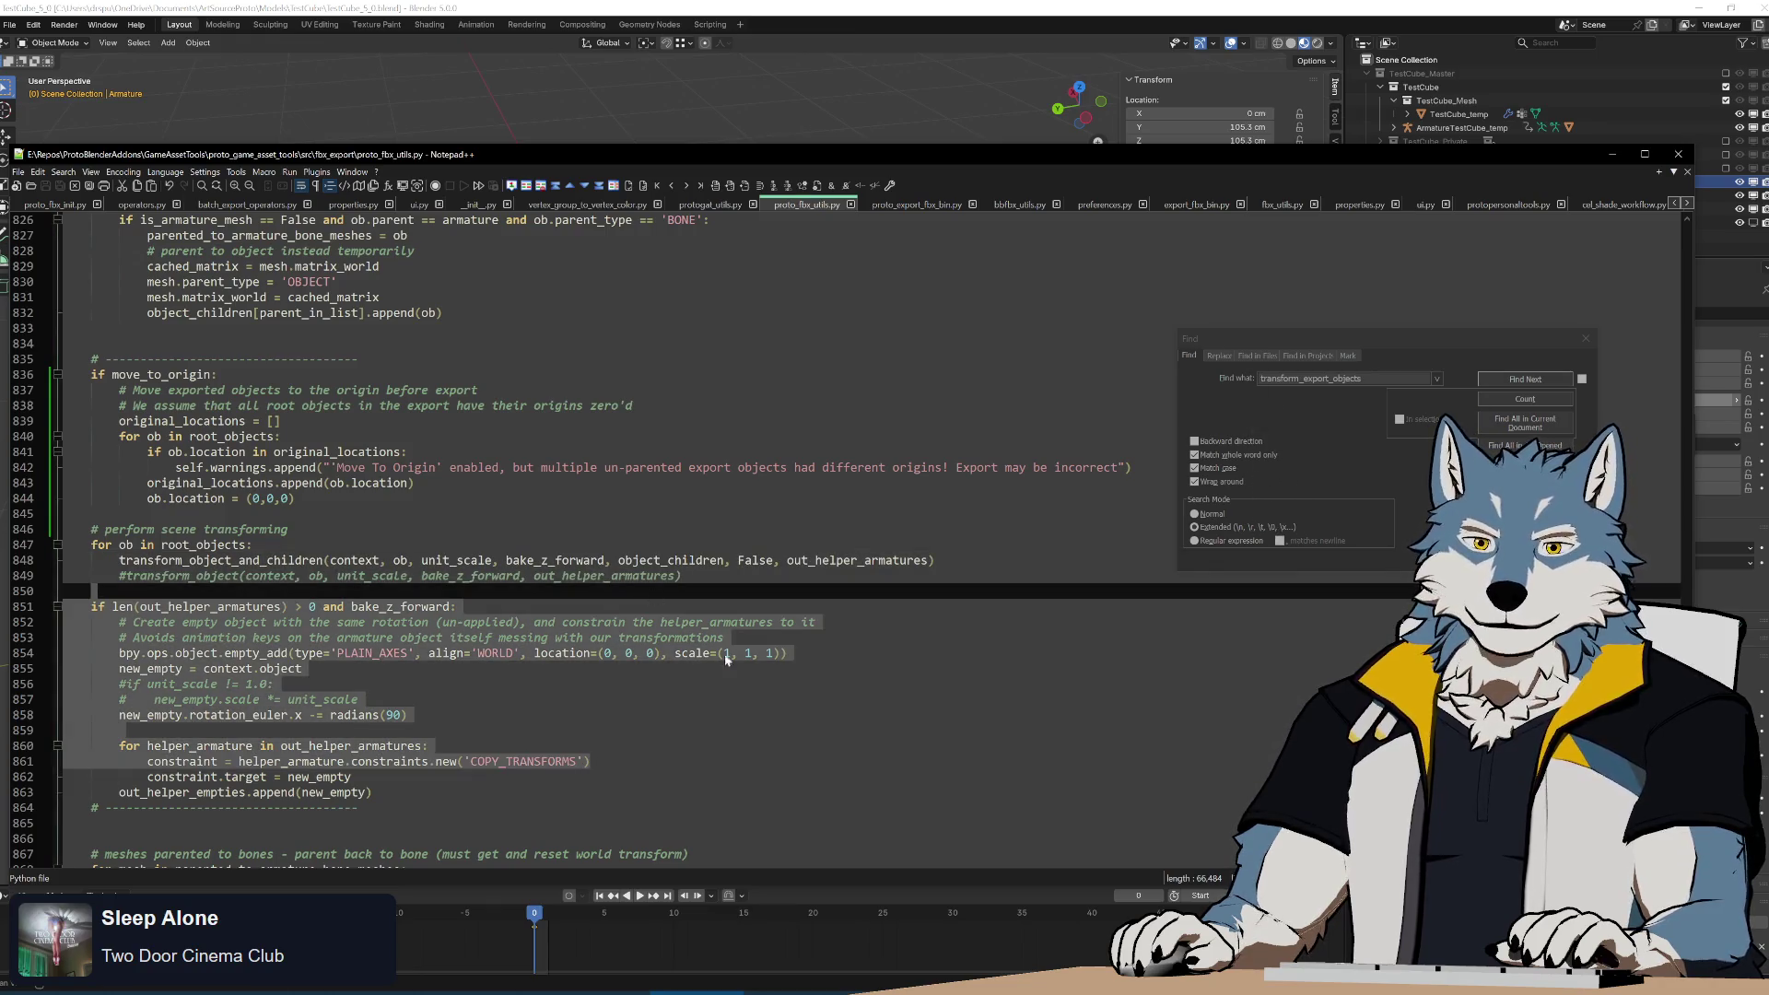
left_click(359, 700)
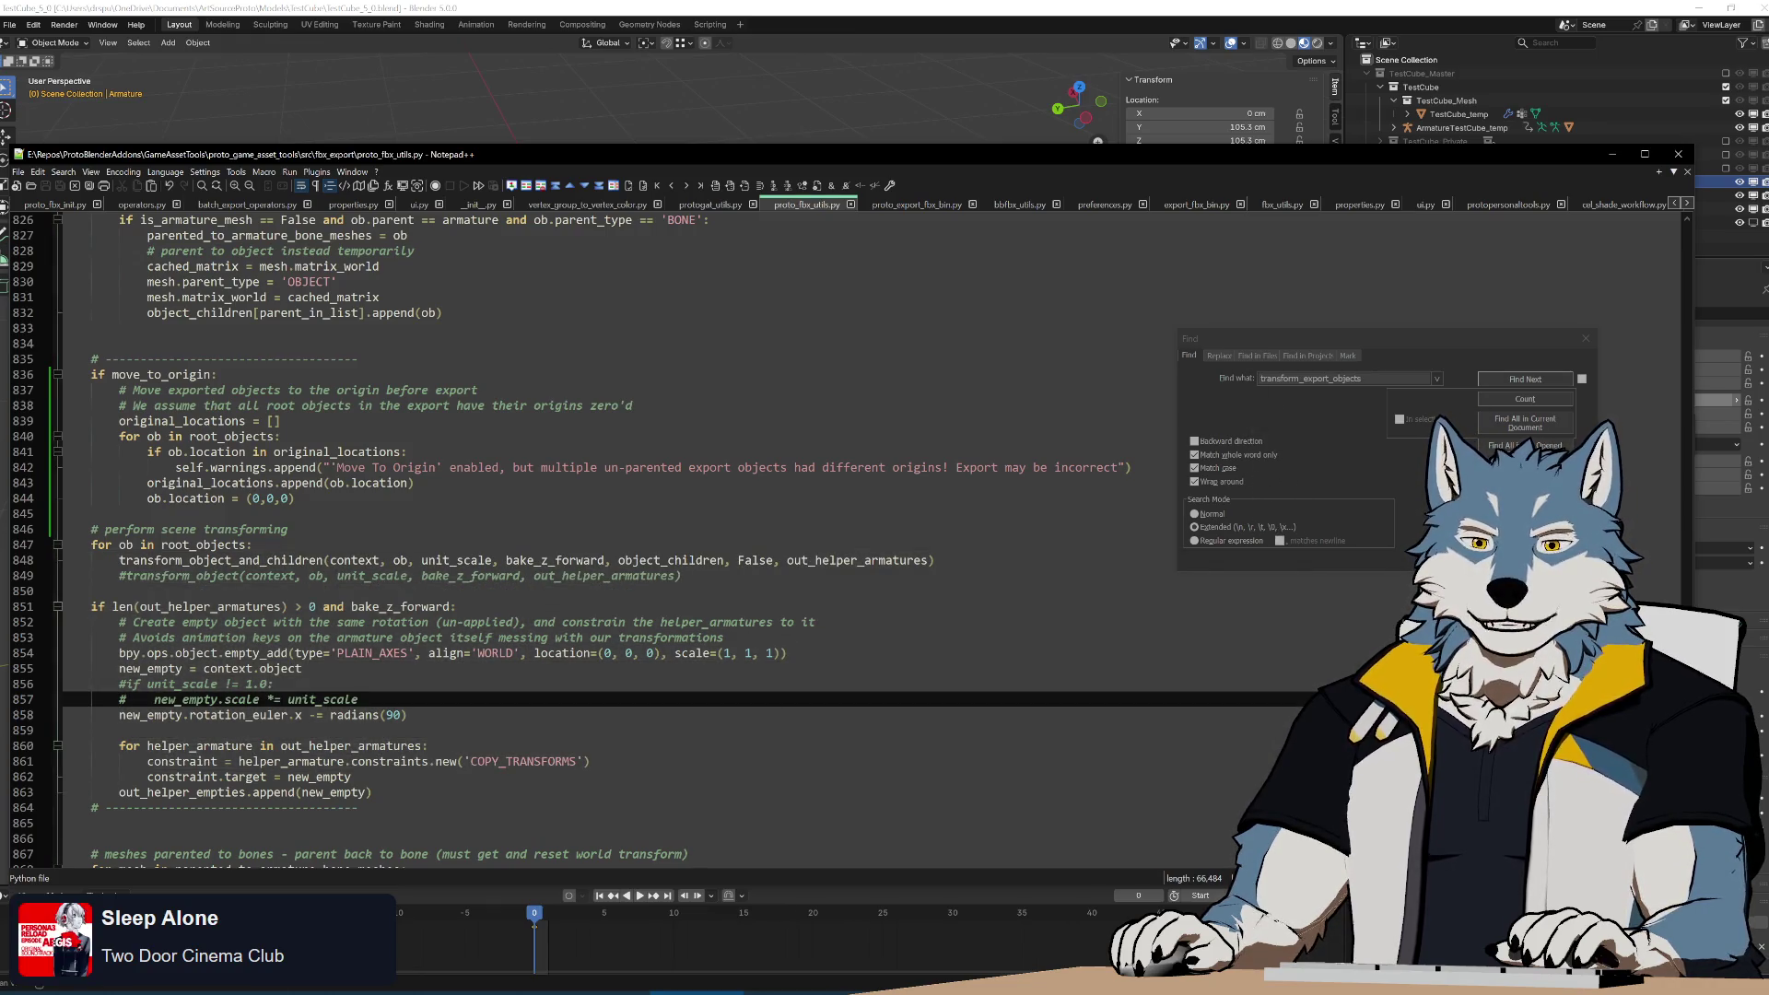
Highlight the helper-armature block (851–862) and the scene transform loop (846–849).
left_click_drag(368, 784, 64, 604)
left_click(672, 719)
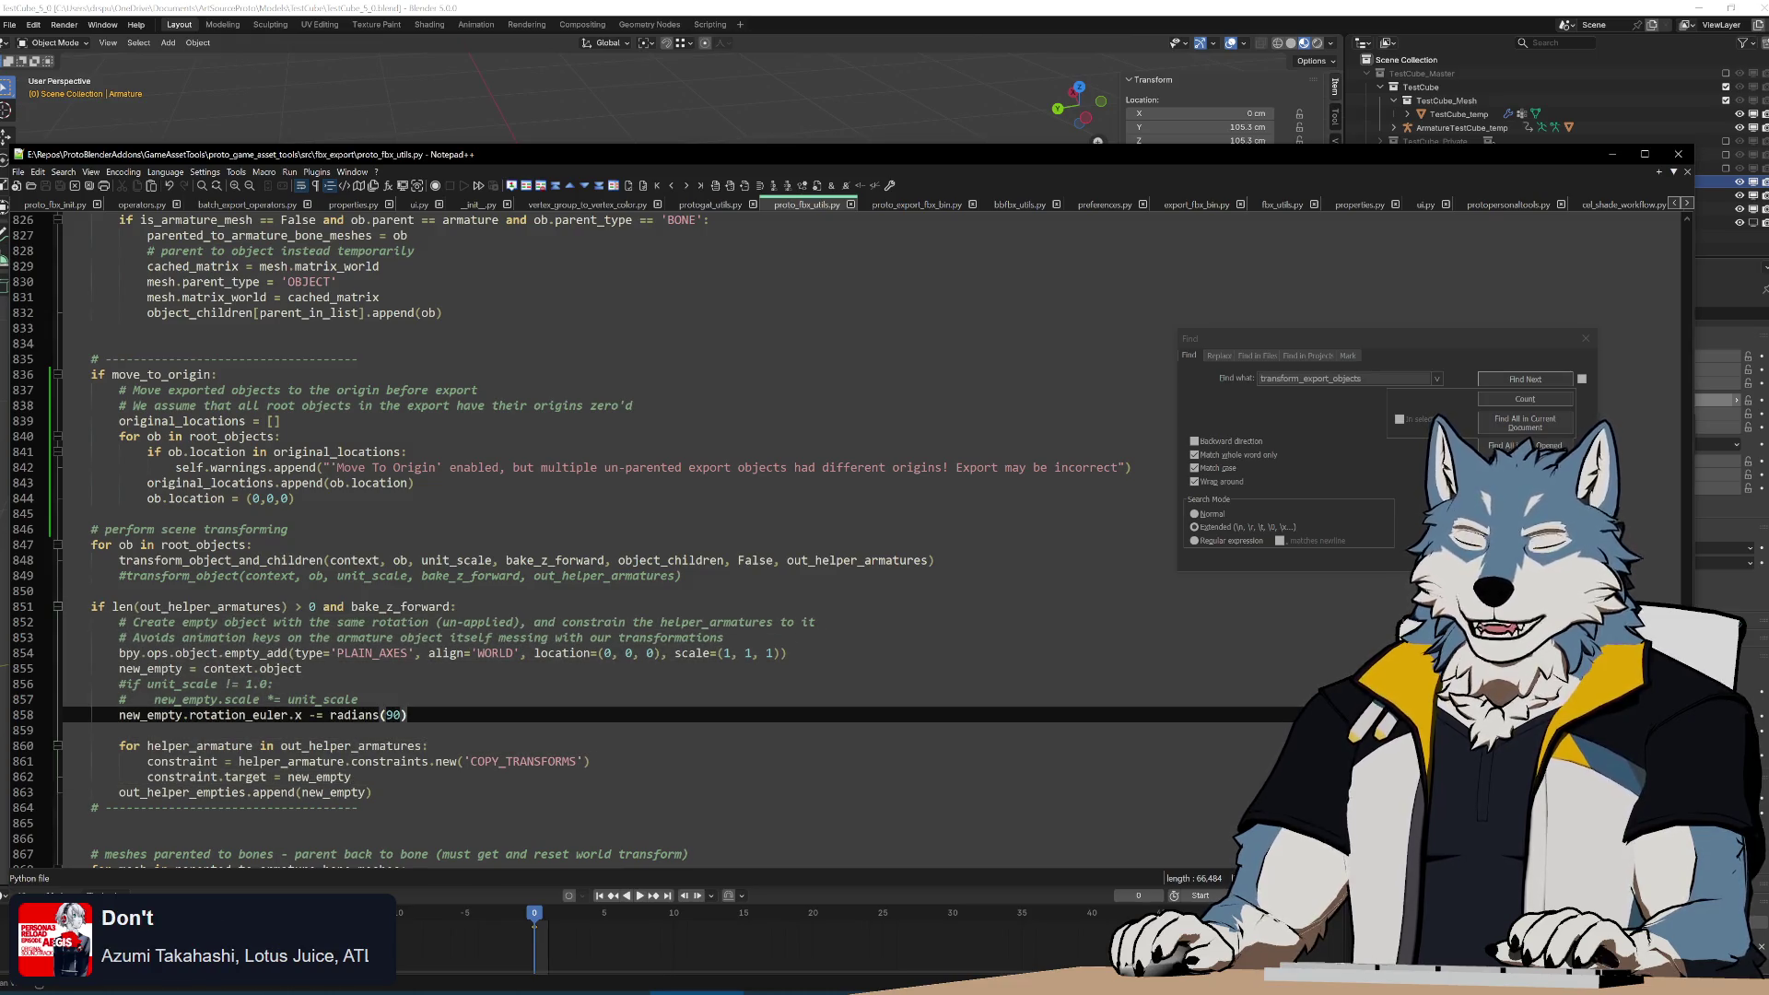
left_click_drag(64, 529, 65, 591)
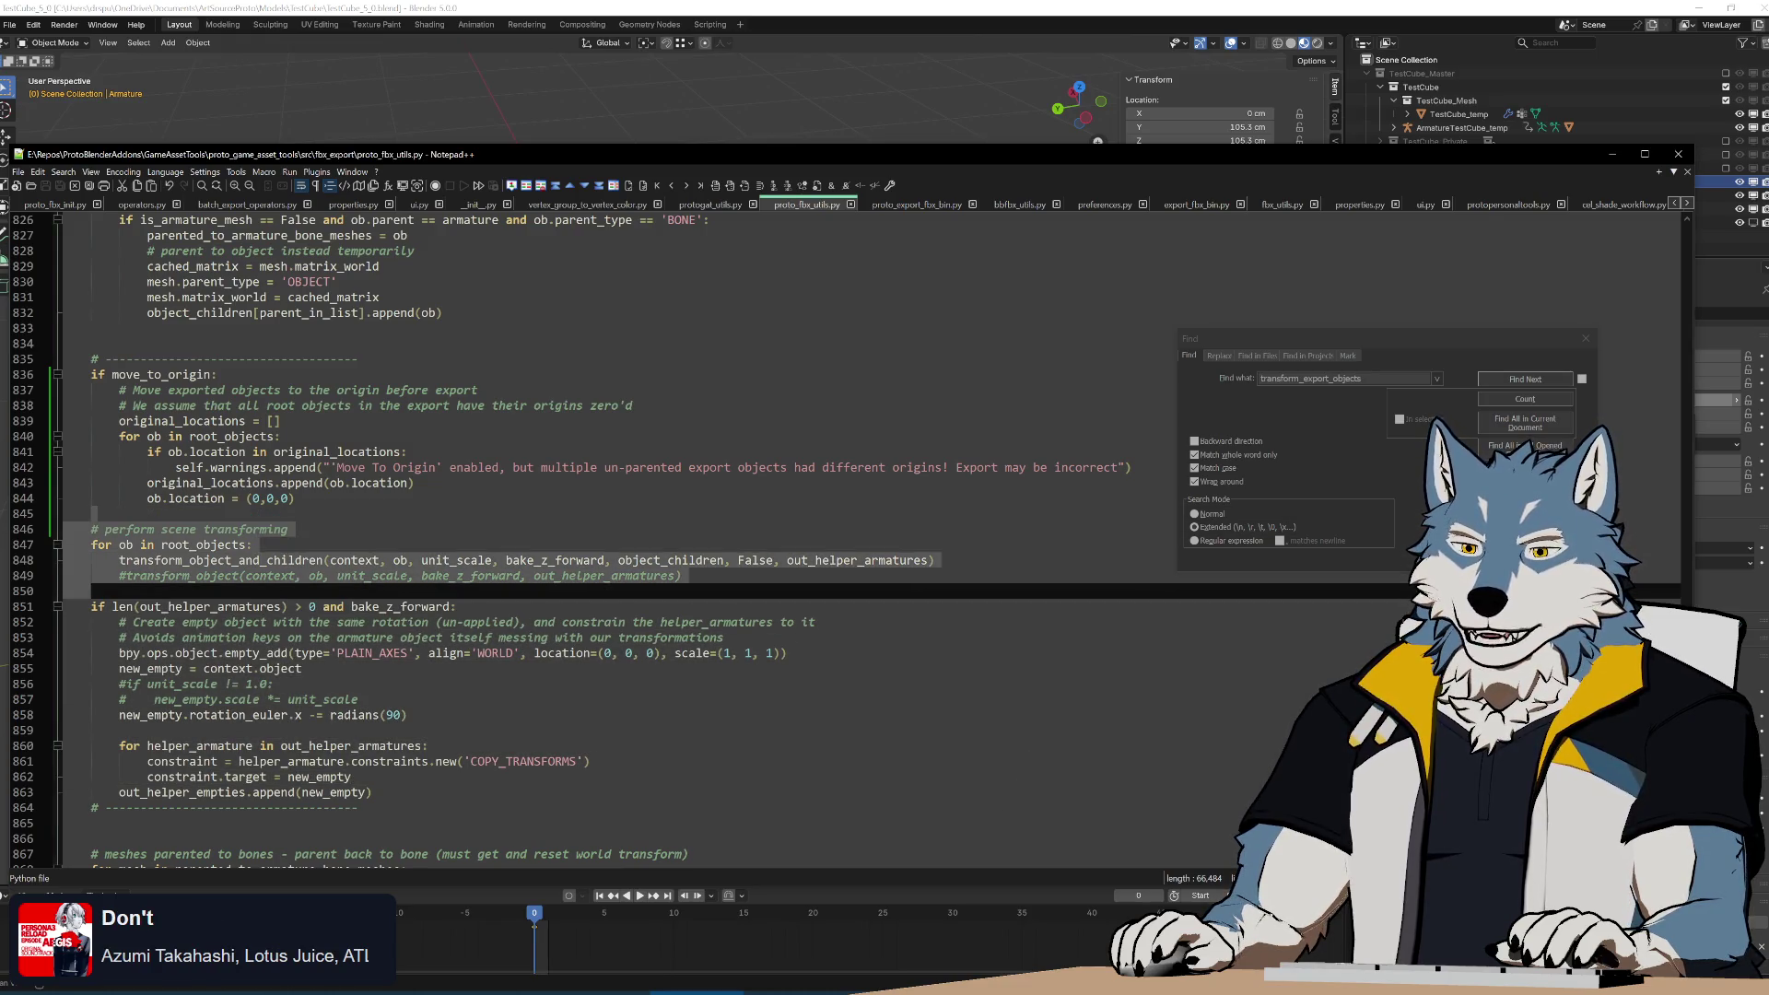
left_click(470, 548)
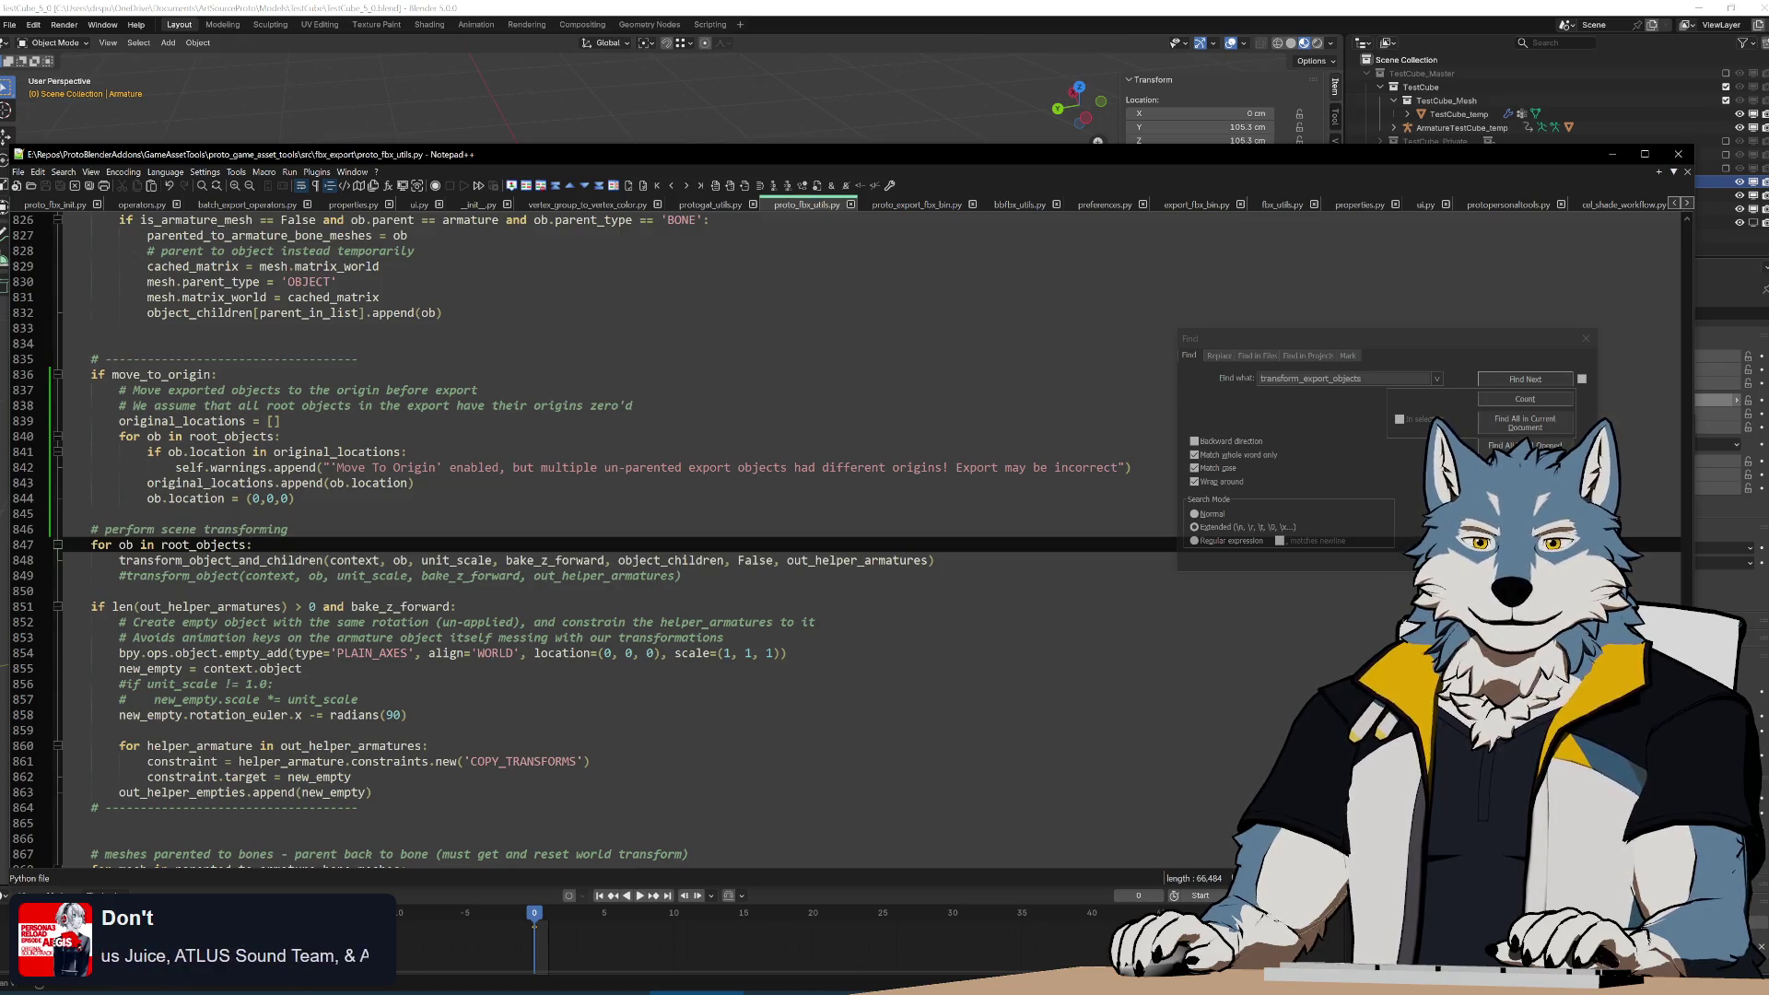
left_click(92, 513)
left_click(92, 591)
left_click_drag(92, 513, 589, 761)
left_click(502, 669)
Highlight the constraint lines and the whole transform section, lines 834–865.
left_click_drag(360, 808, 387, 761)
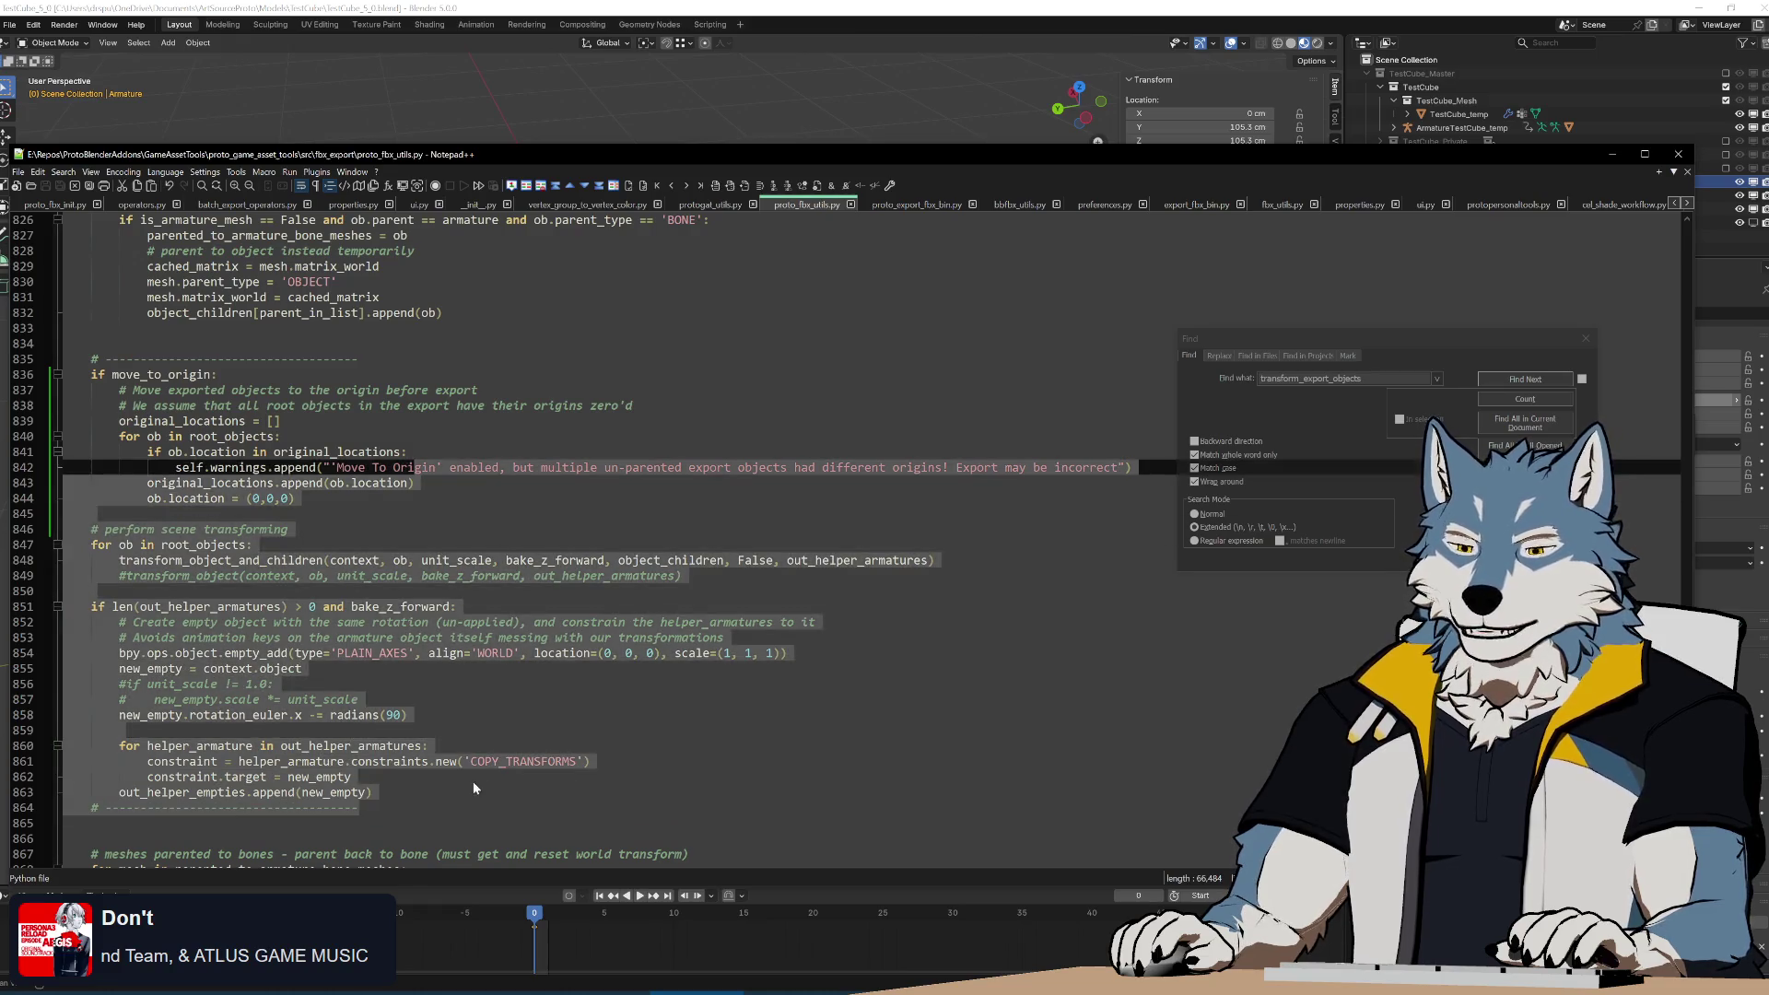
left_click(426, 746)
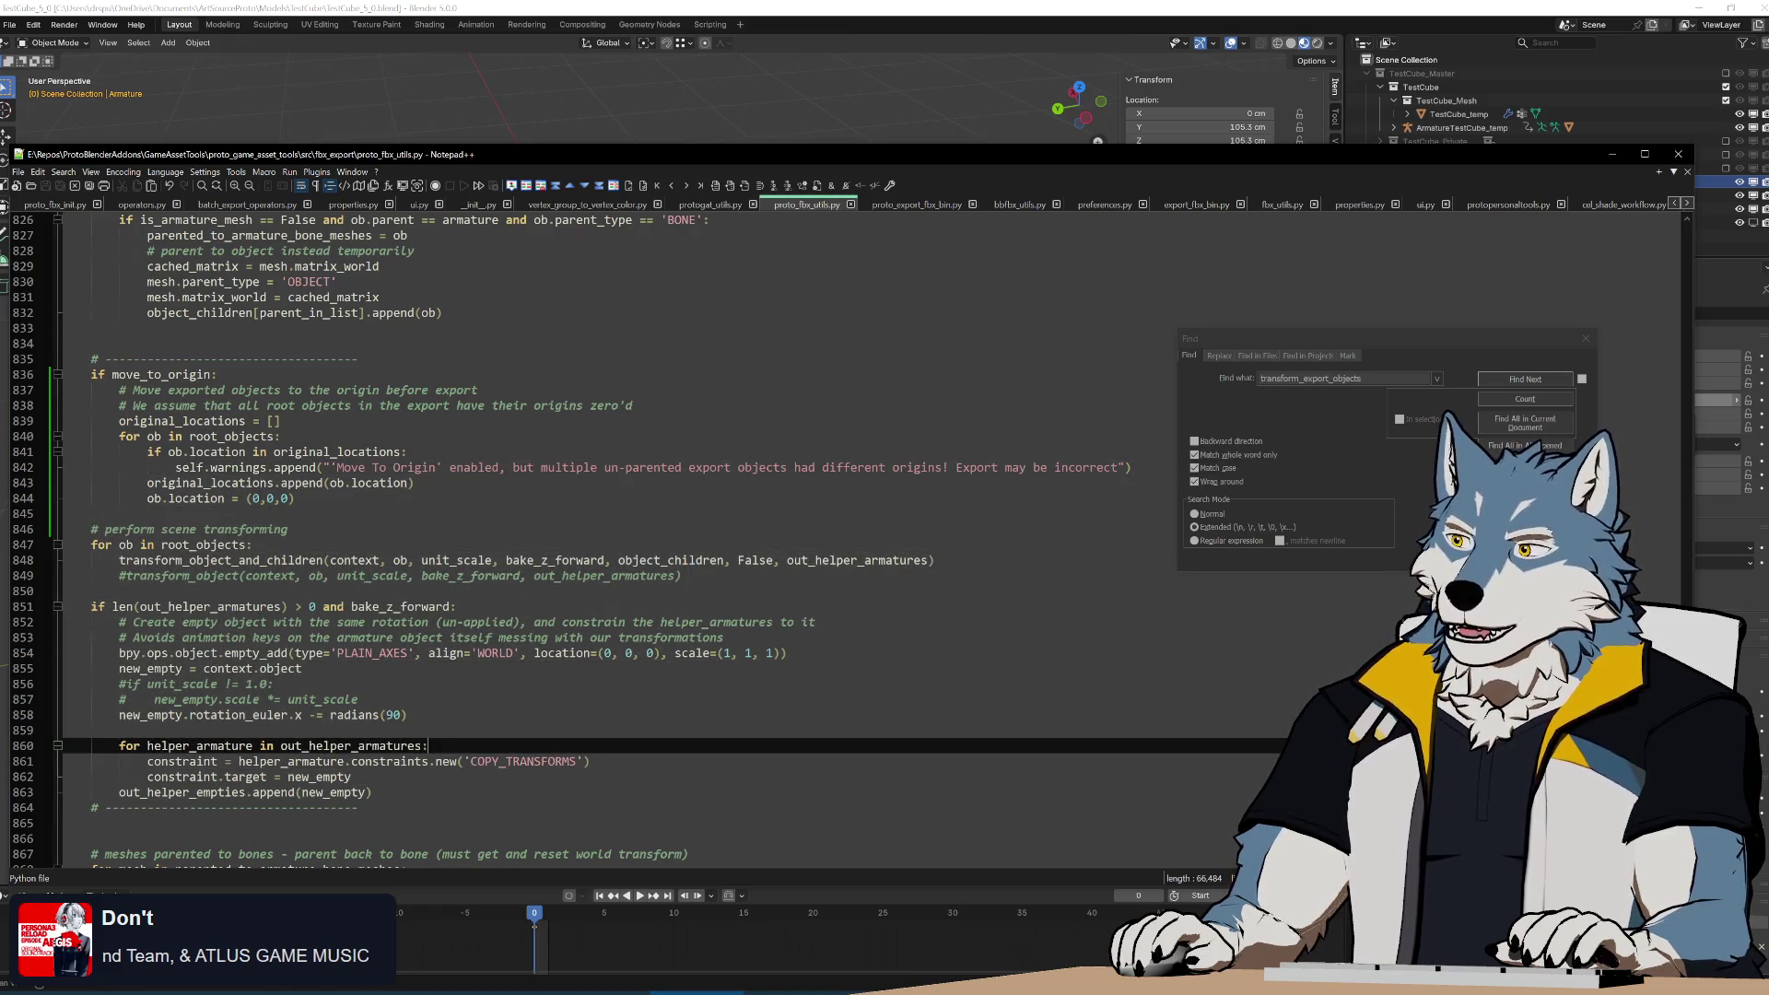
left_click_drag(359, 808, 295, 499)
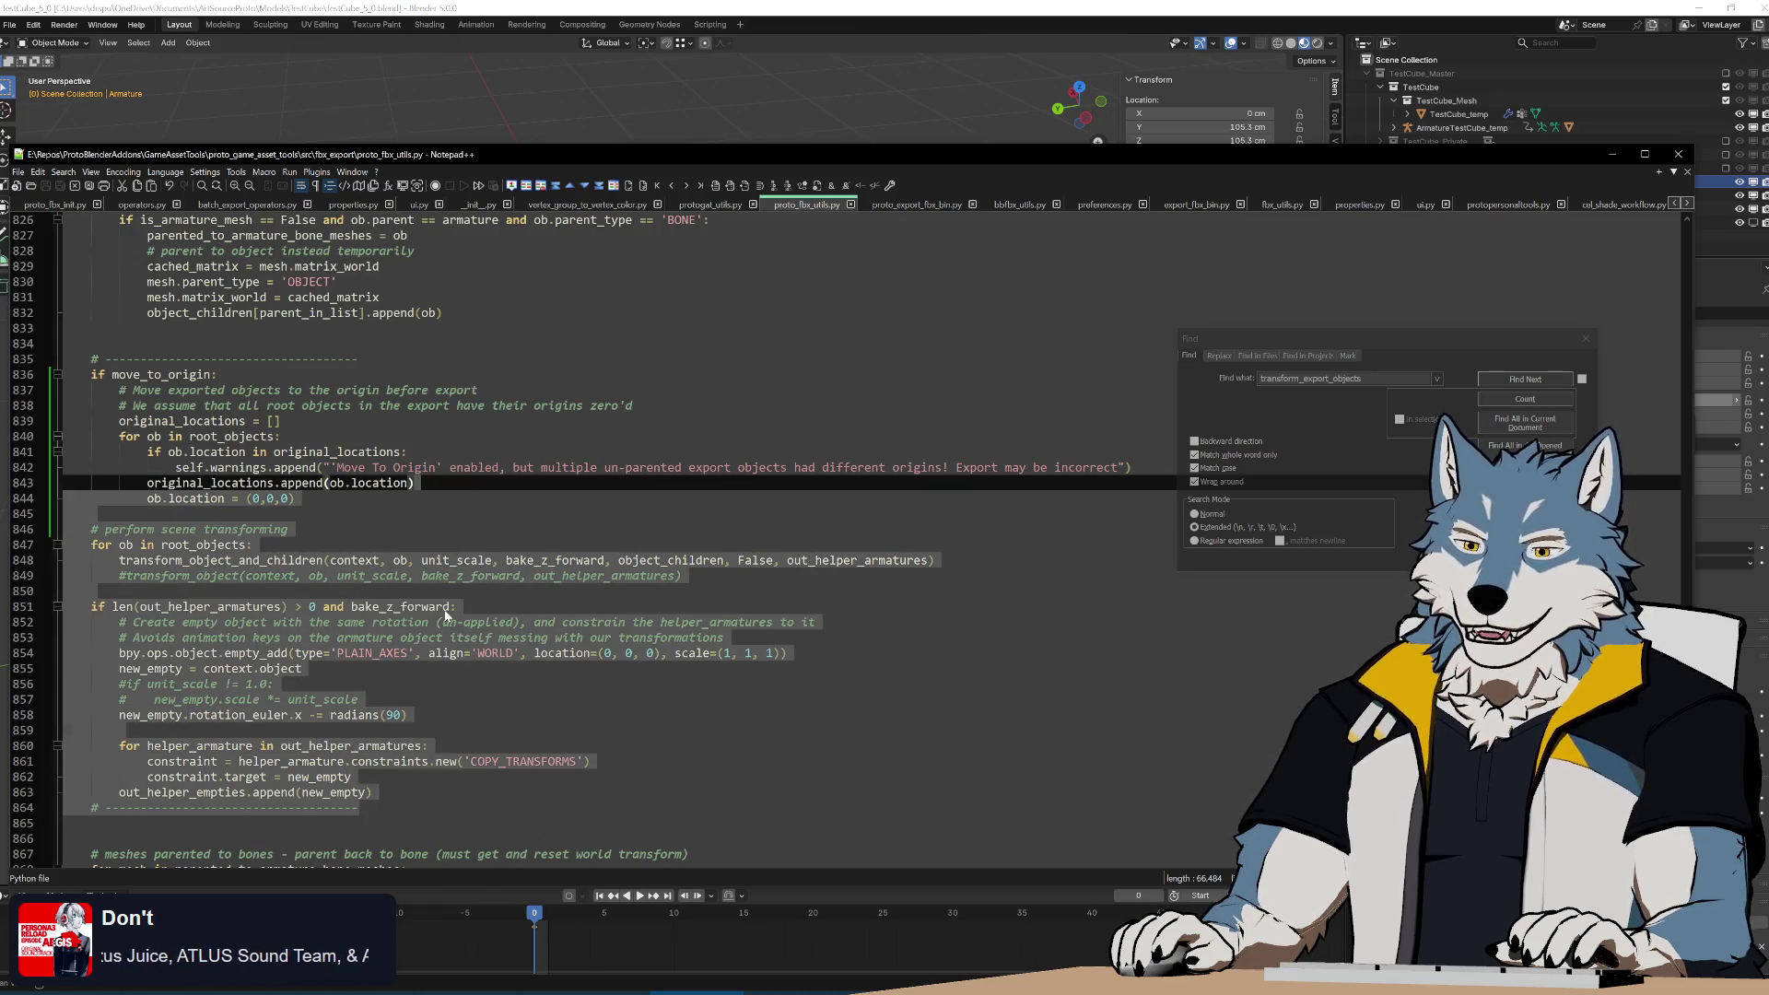
left_click(184, 607)
mouse_move(92, 344)
left_mouse_down()
mouse_move(92, 839)
mouse_move(92, 328)
left_mouse_up()
left_click(92, 344)
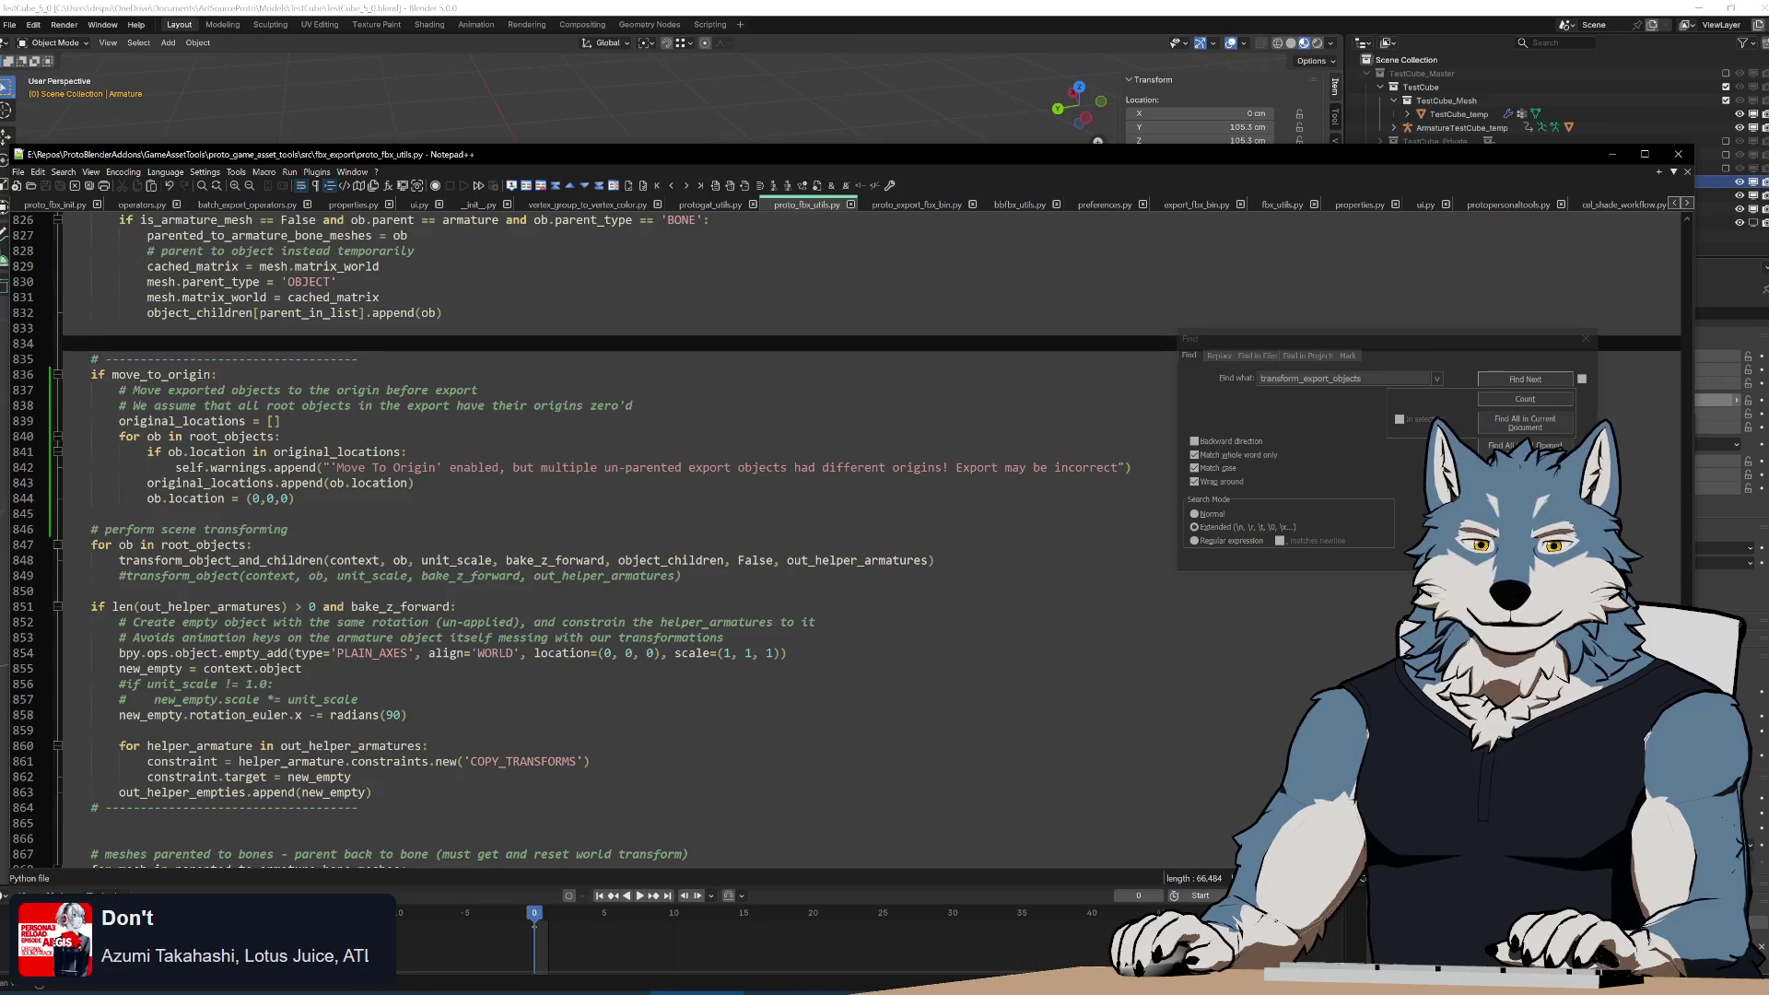
left_click(360, 807)
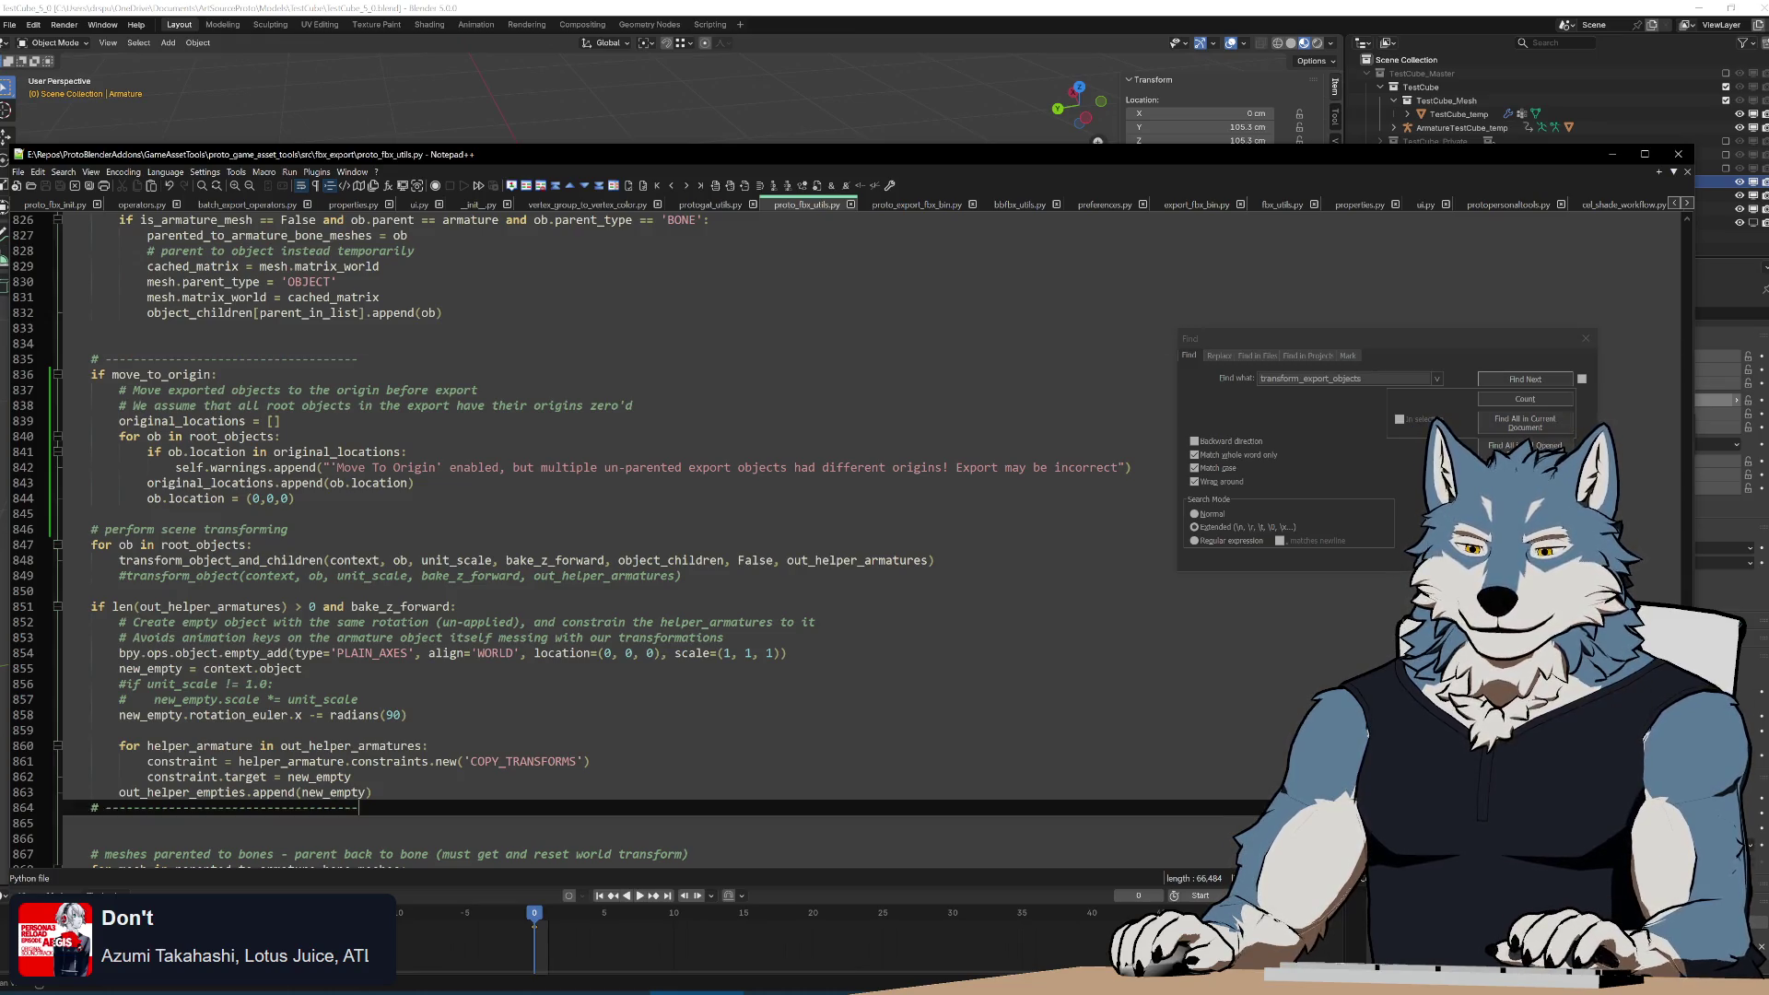
left_click_drag(359, 807, 599, 314)
left_click(592, 591)
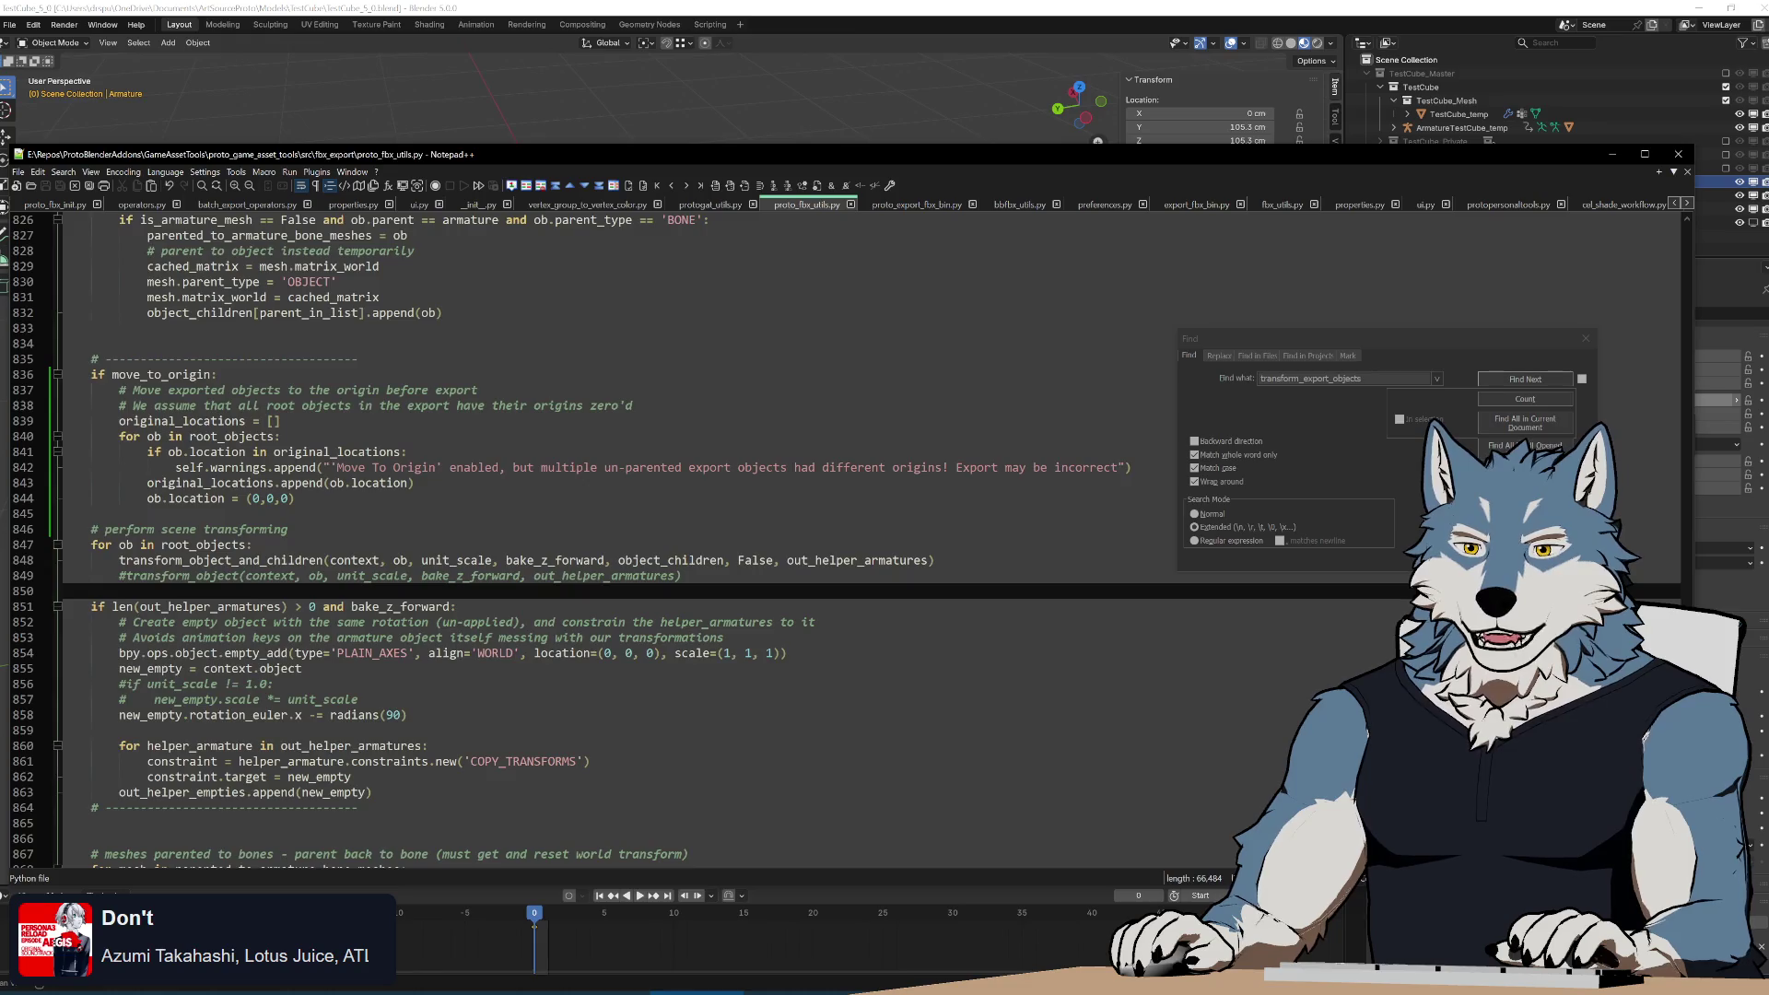
scroll(673, 541, "down", 6)
scroll(673, 542, "up", 6)
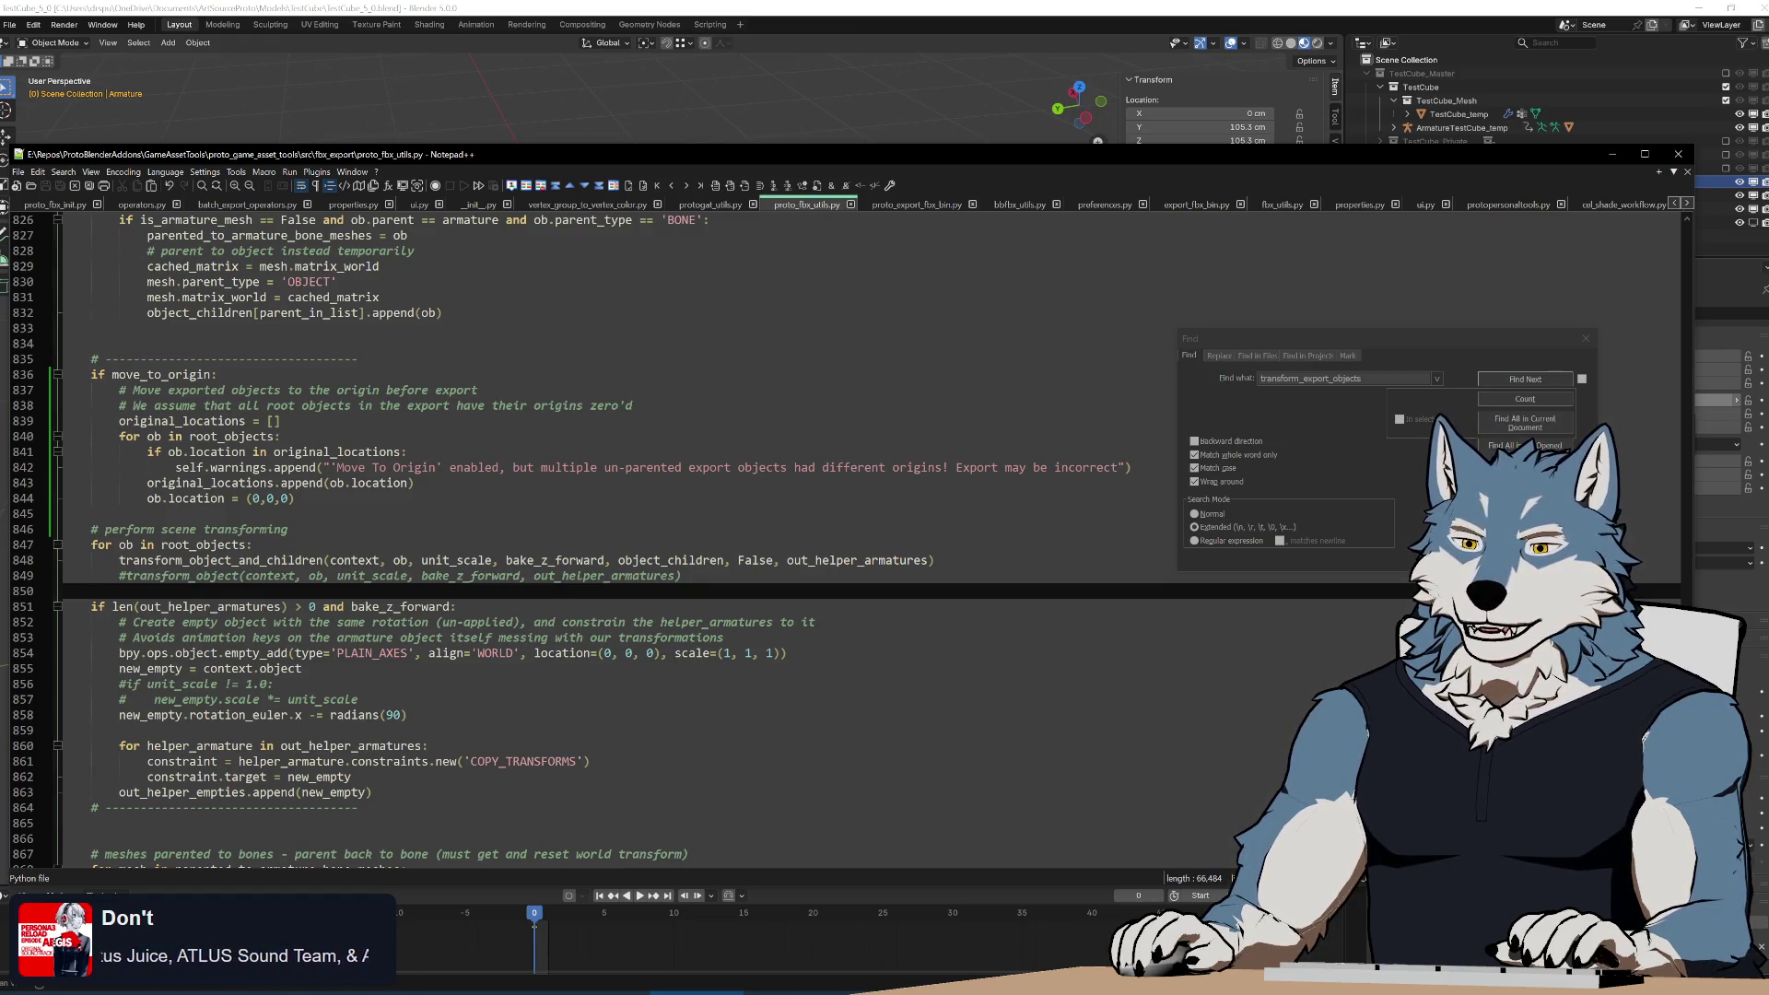
scroll(590, 543, "down", 3)
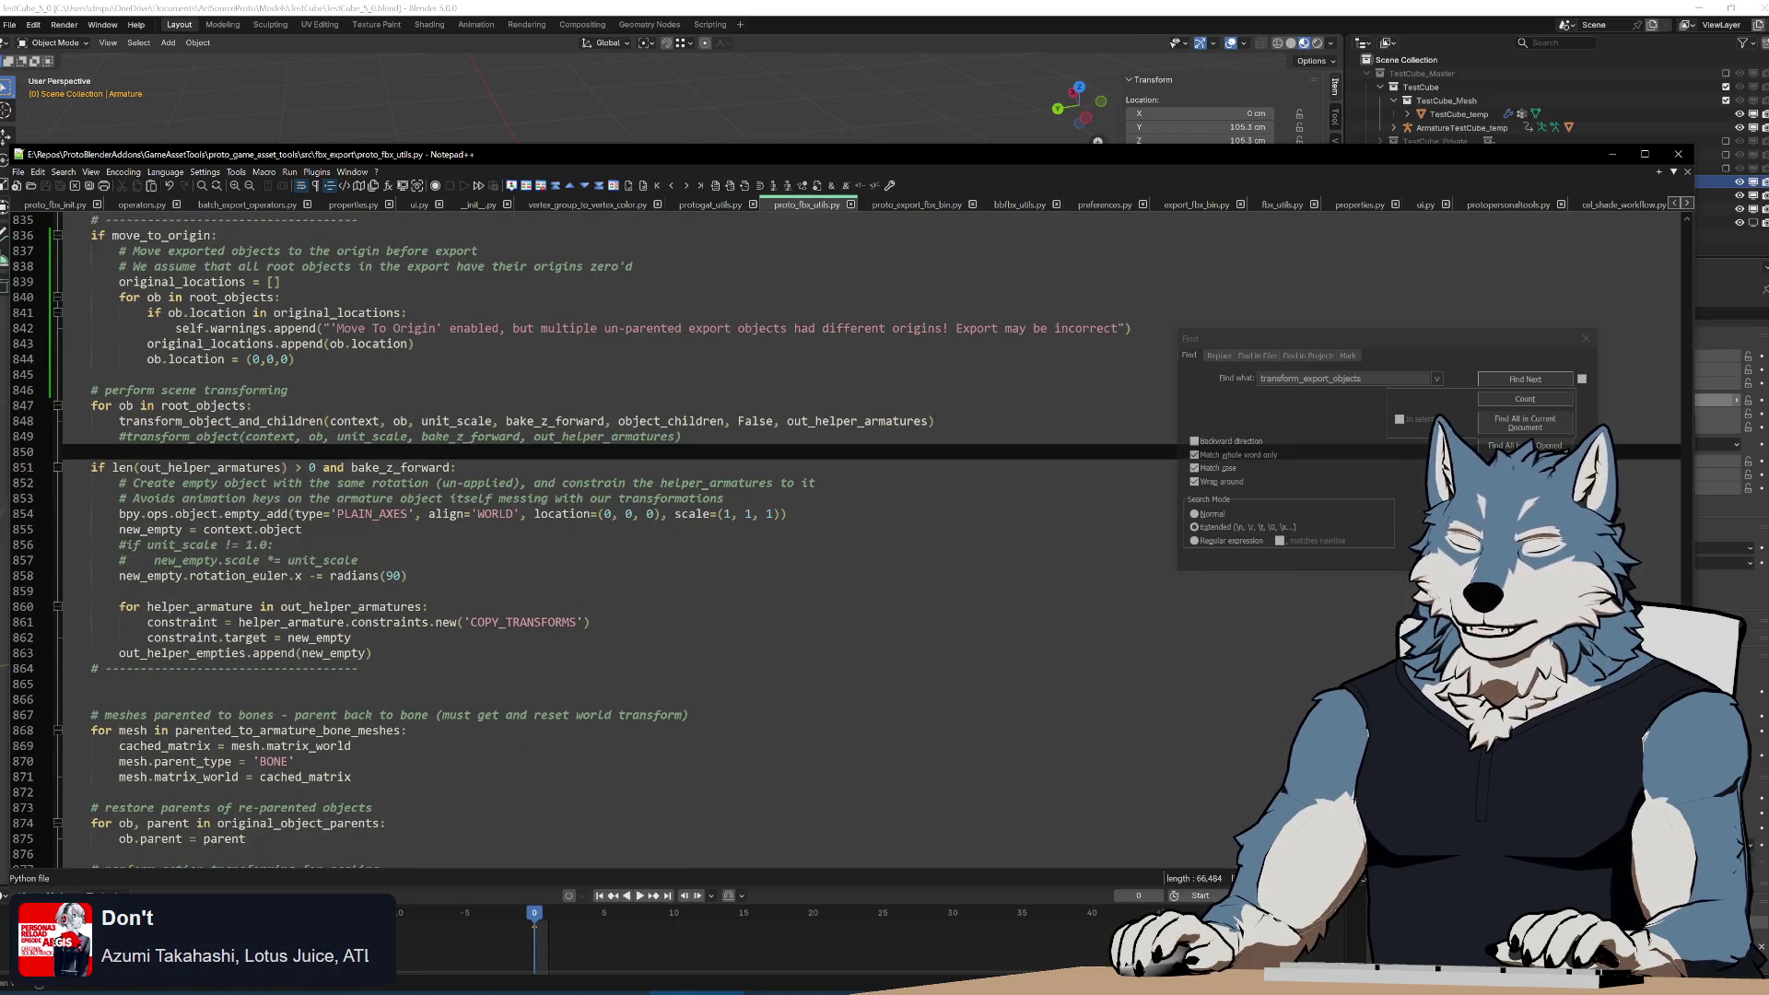
scroll(590, 544, "up", 5)
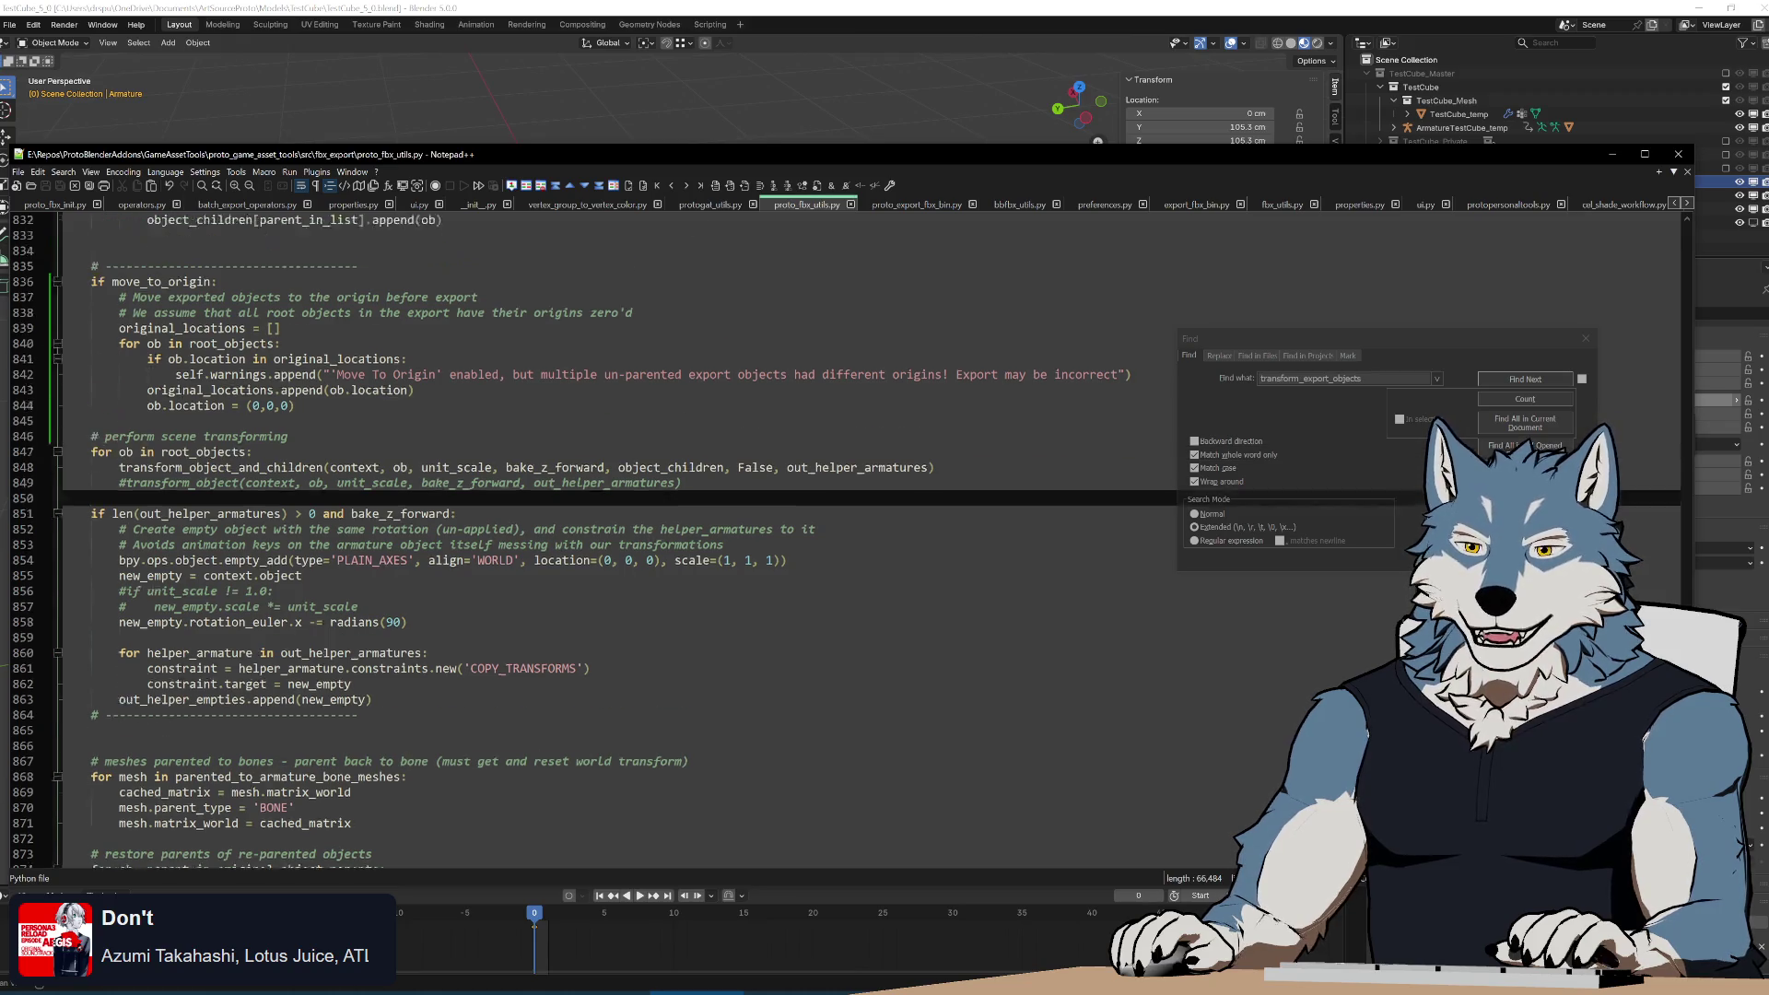
scroll(590, 543, "down", 4)
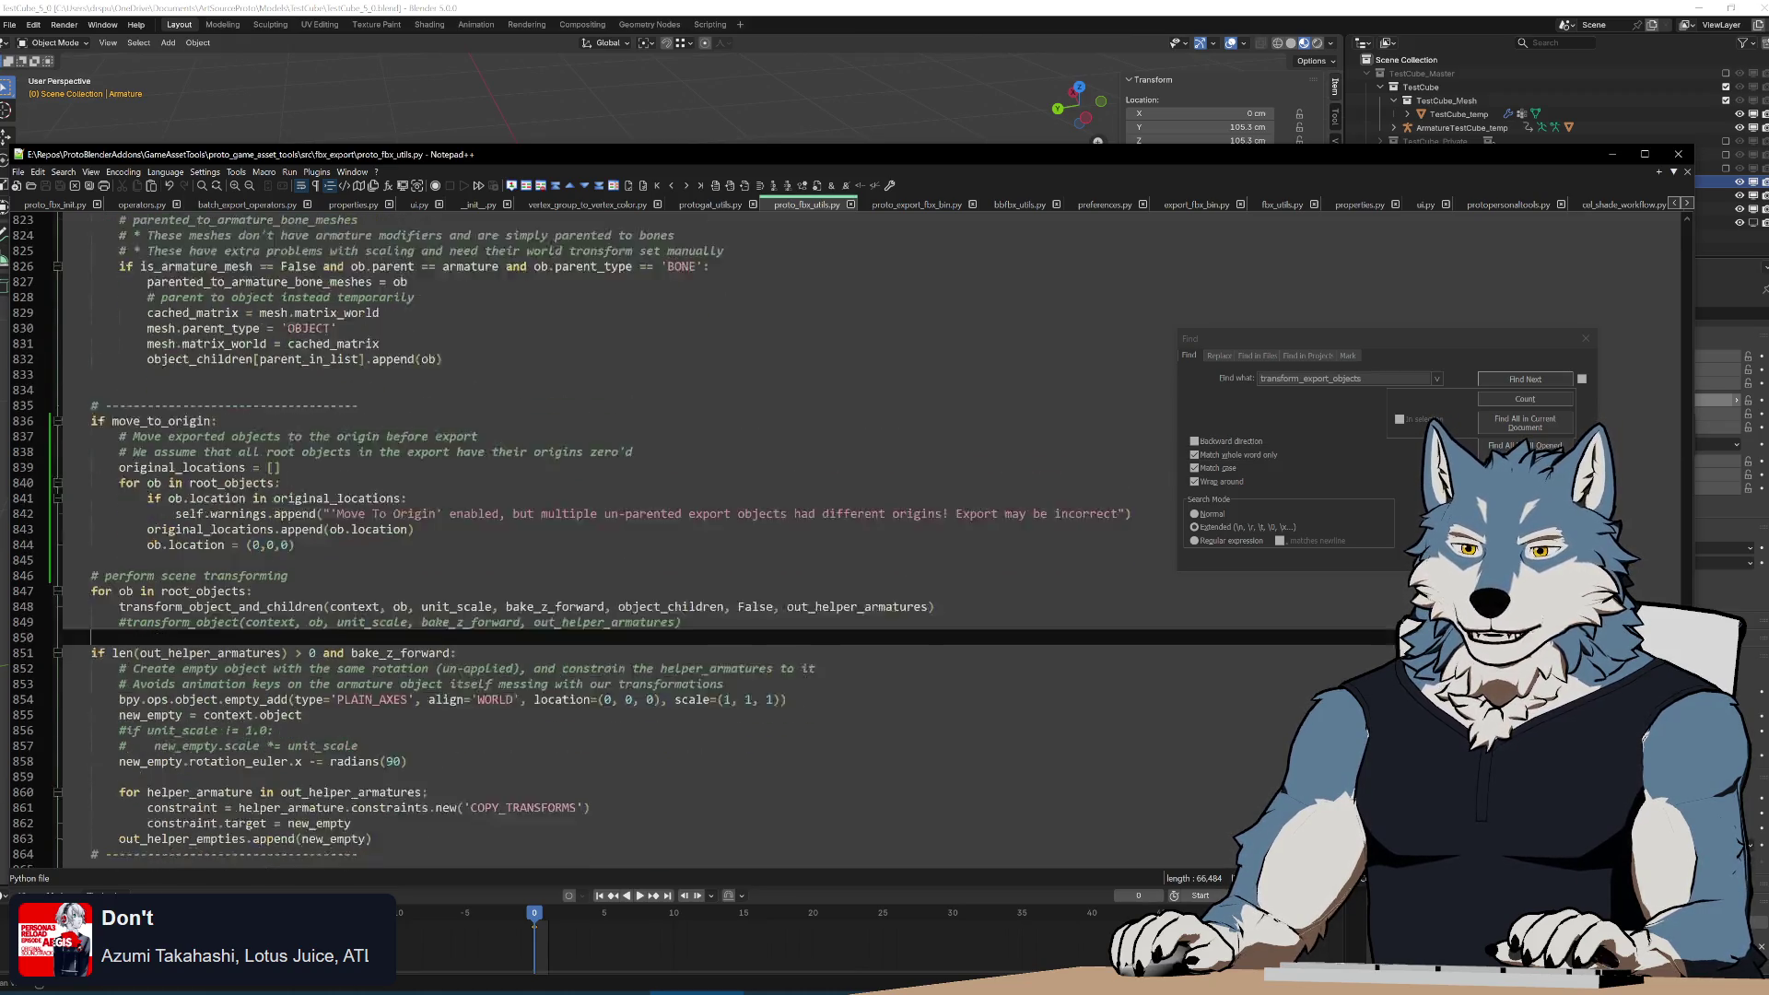
double_click(231, 467)
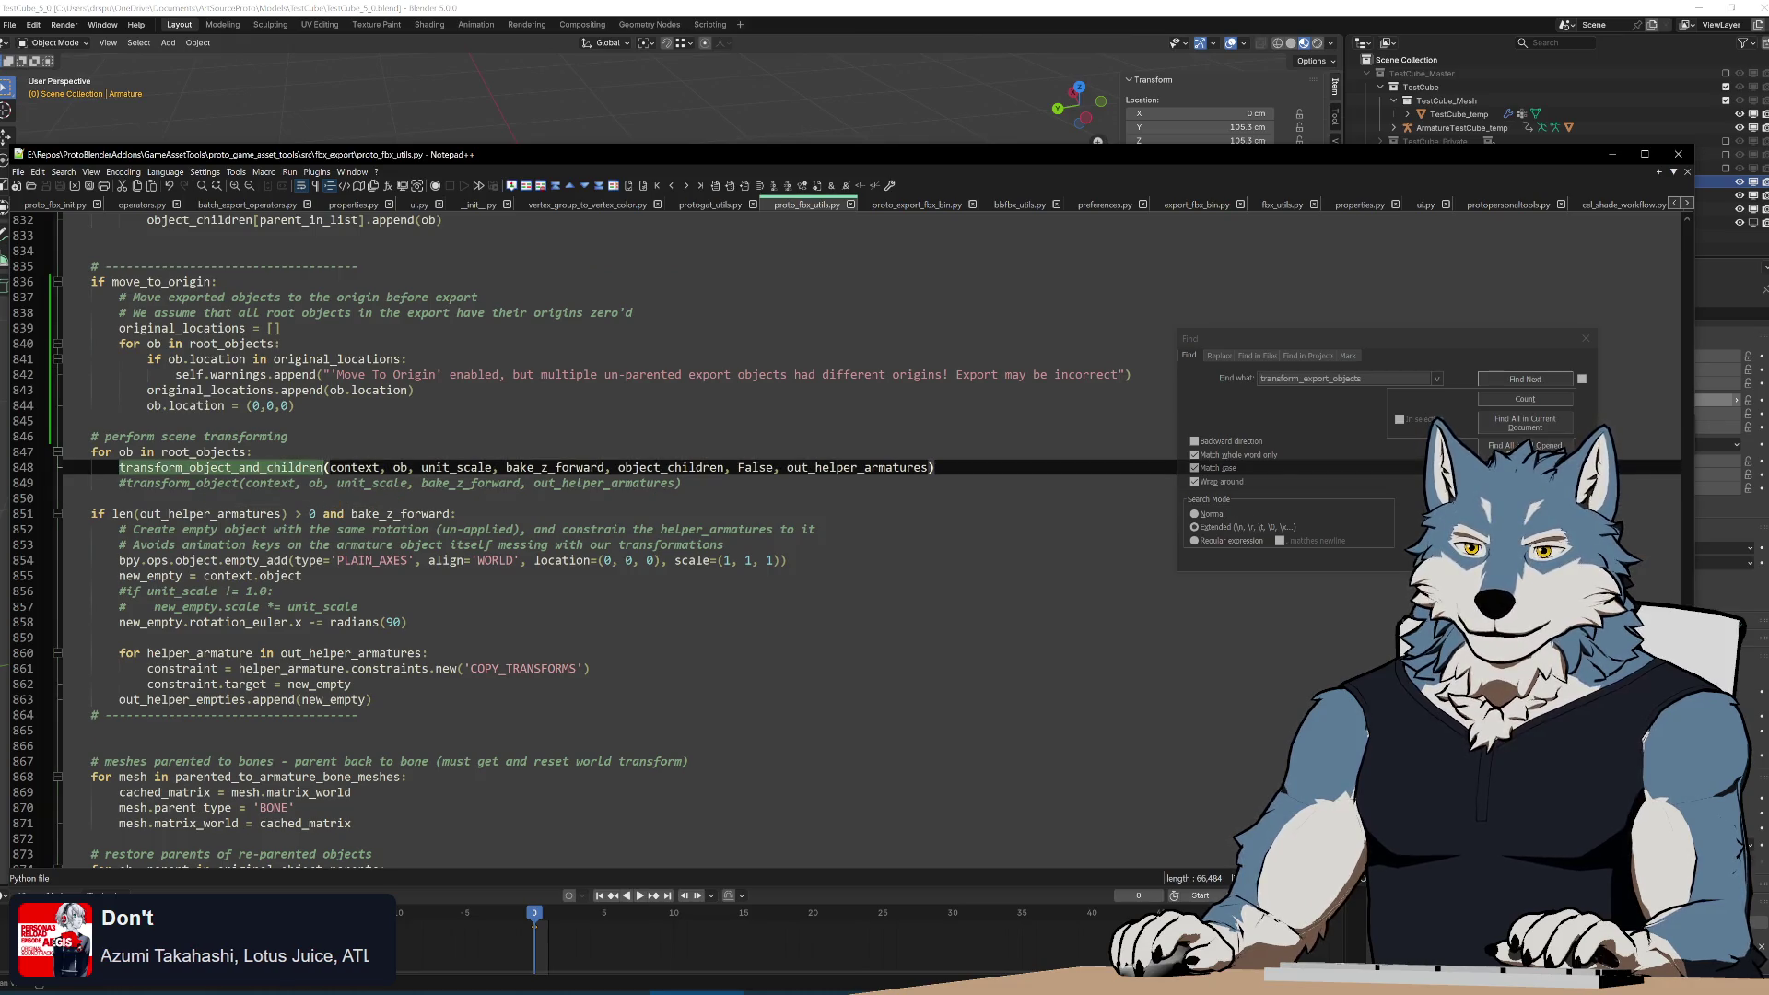
Find and unfold transform_object_and_children at line 715, then undo Blender's export leftovers.
key("ctrl+f")
left_click(1556, 379)
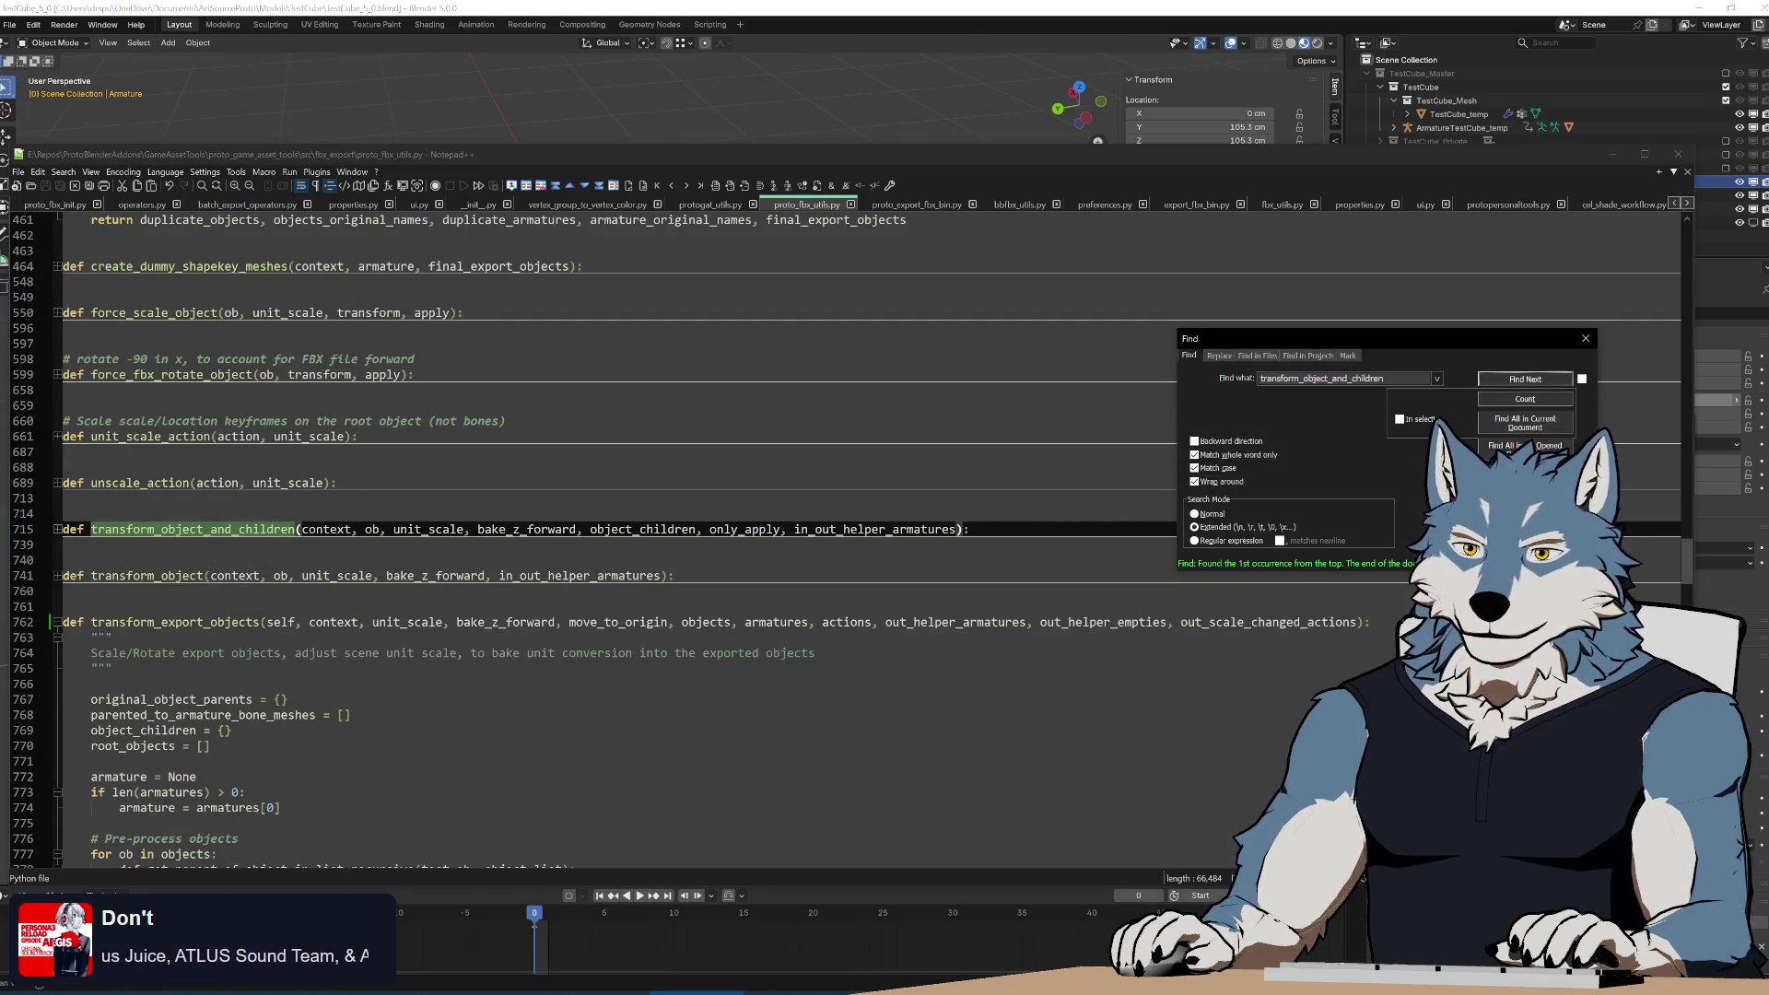
left_click(56, 529)
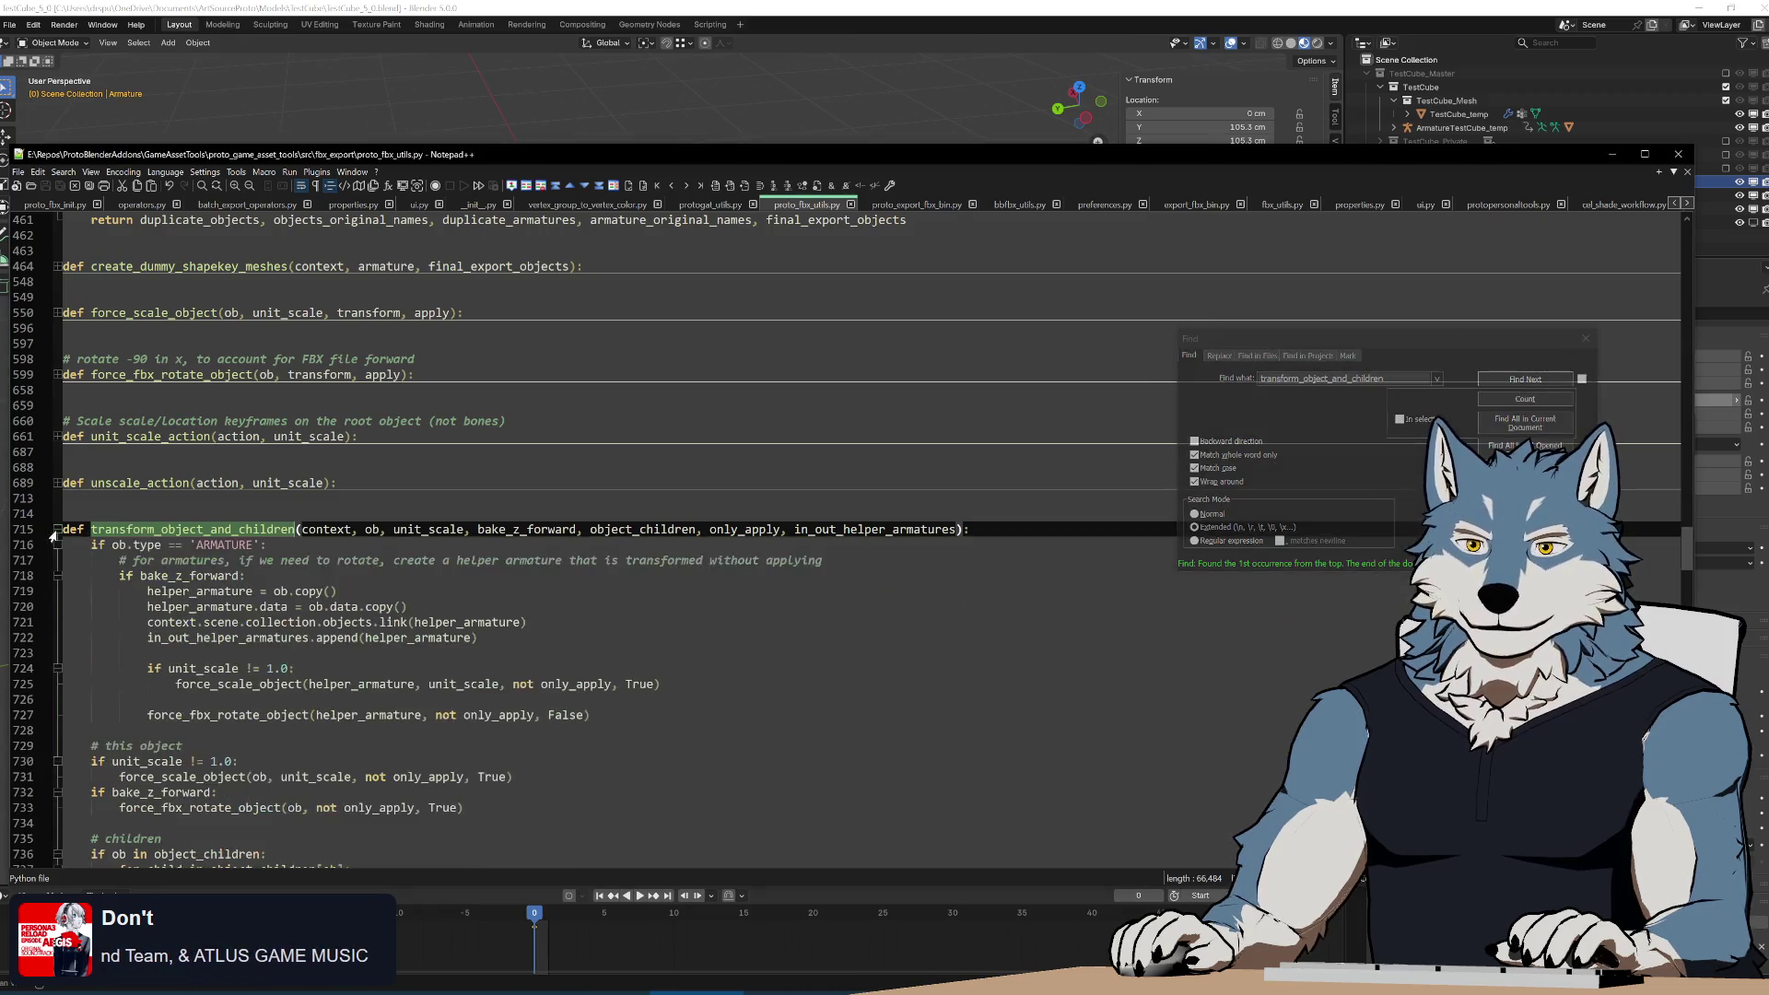
scroll(590, 544, "down", 5)
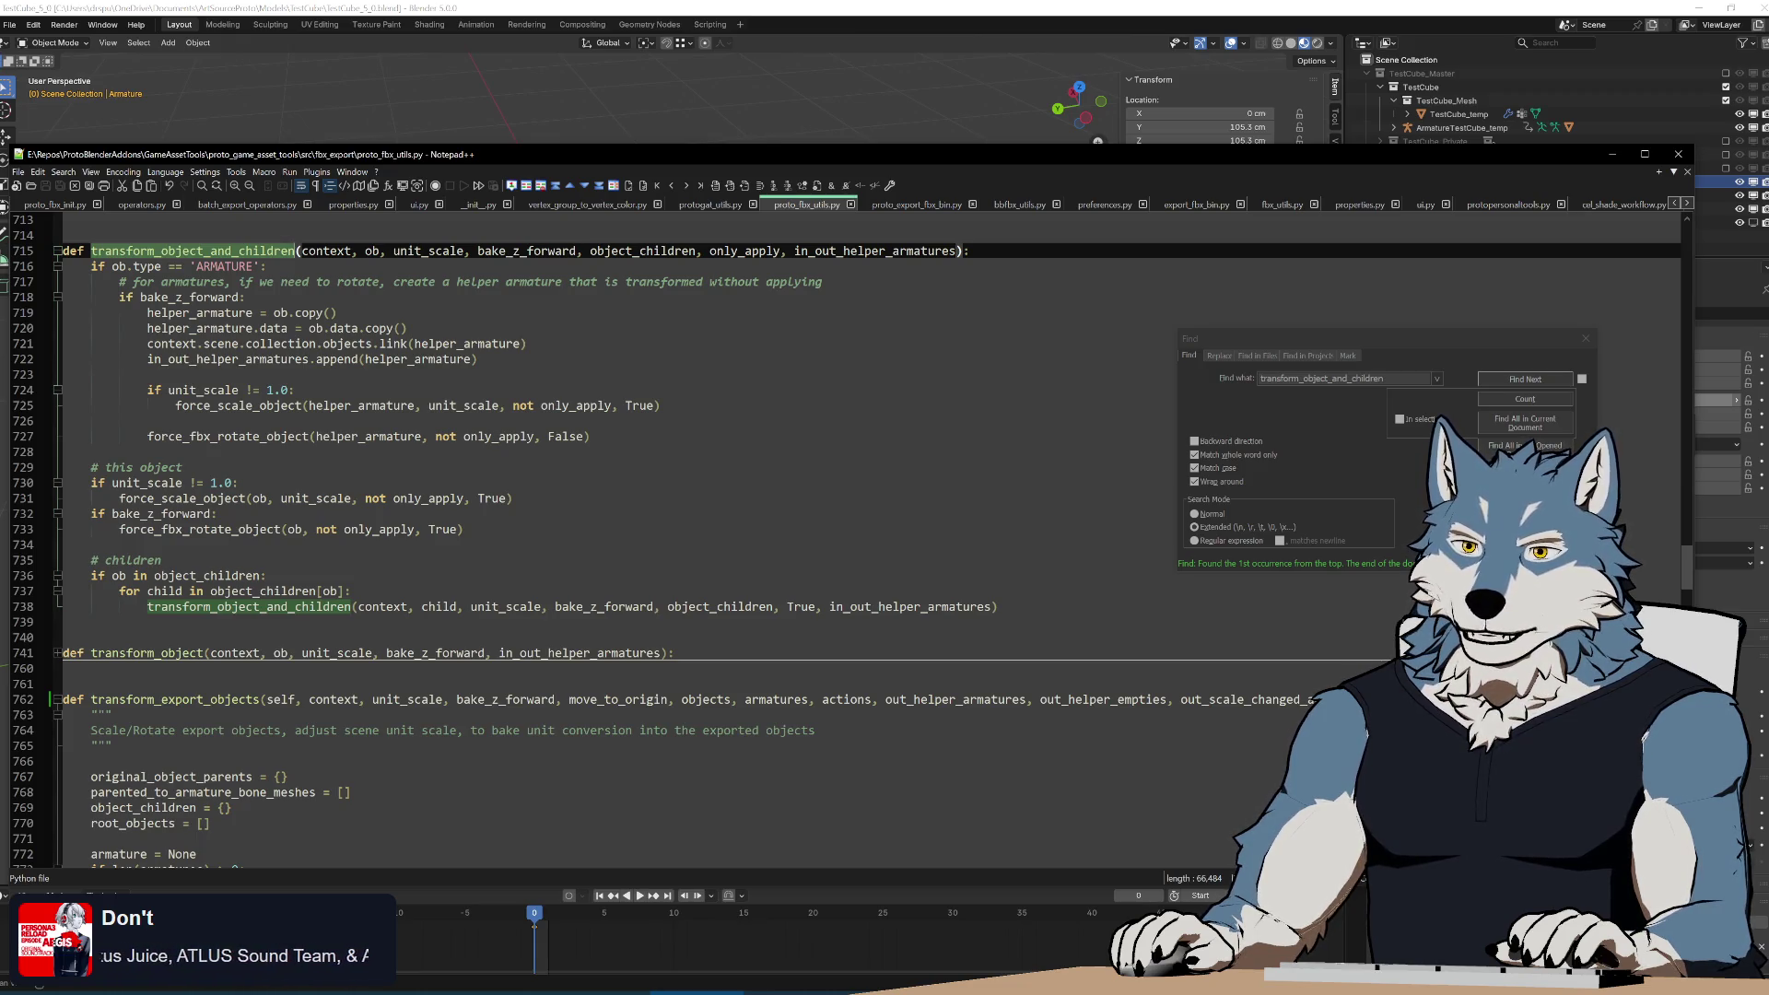
key("alt+Tab")
key("ctrl+z")
key("ctrl+z")
key("ctrl+z")
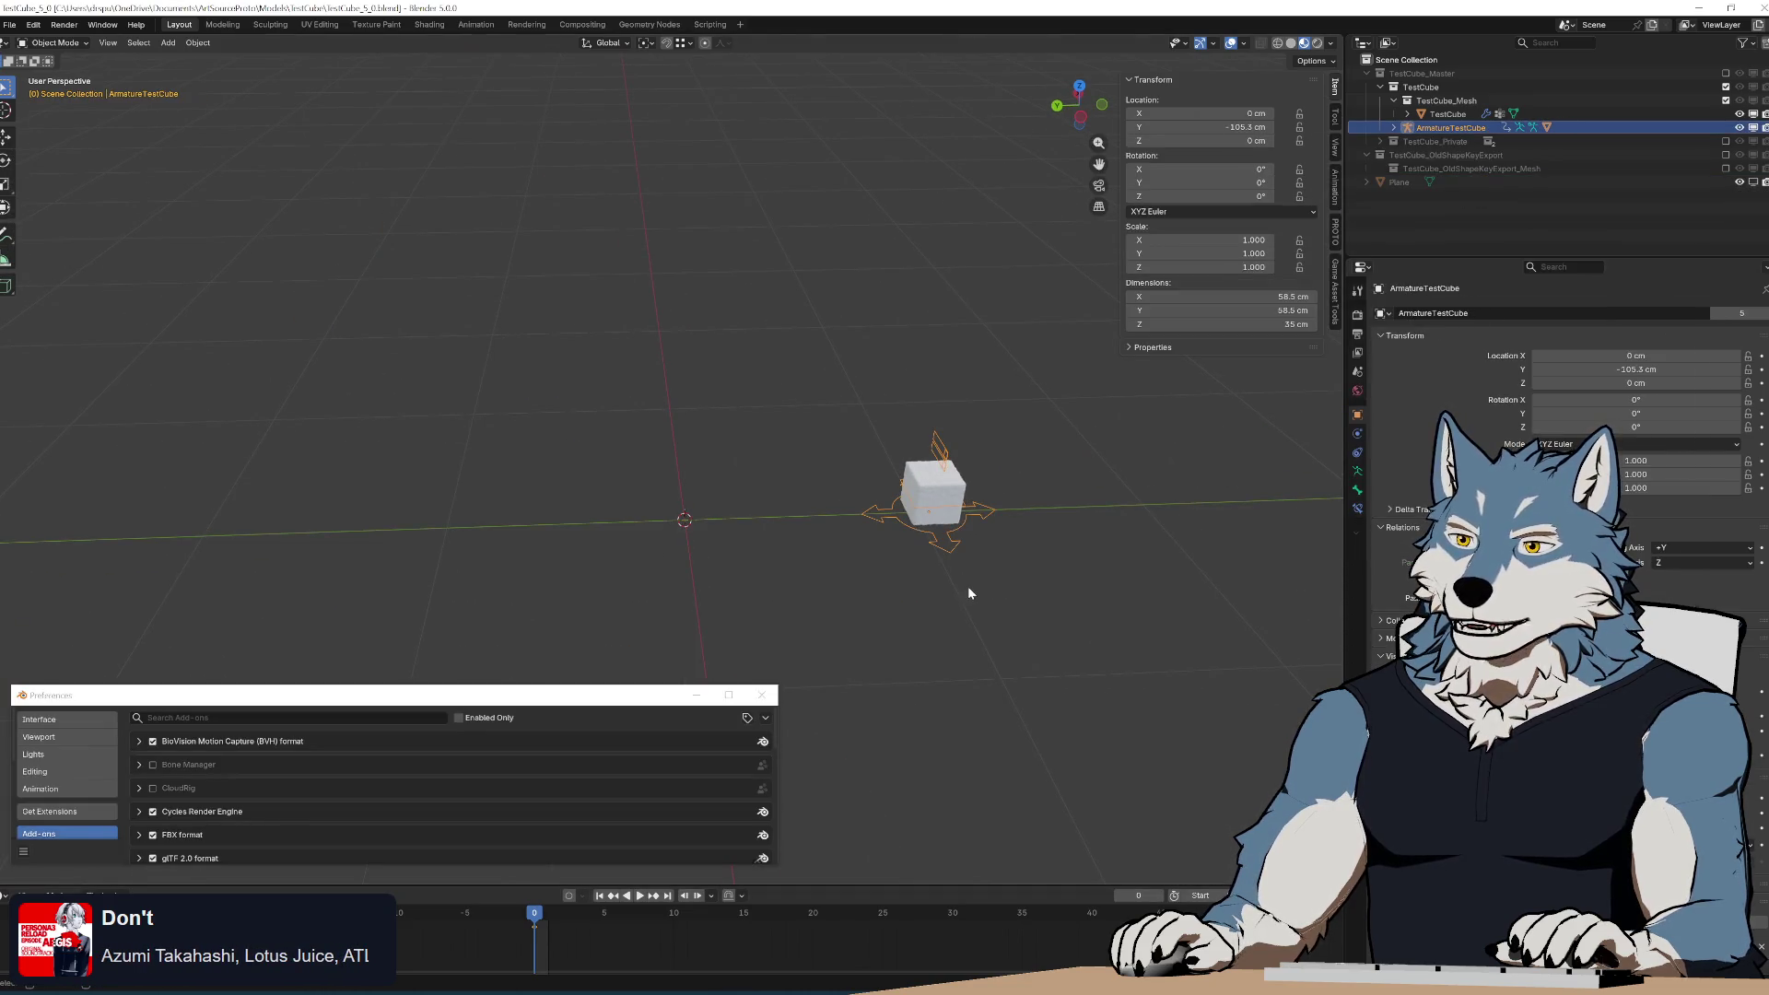
Remove ArmatureTestCube from the export objects, export TestCube alone, then return to Notepad++.
left_click(1335, 298)
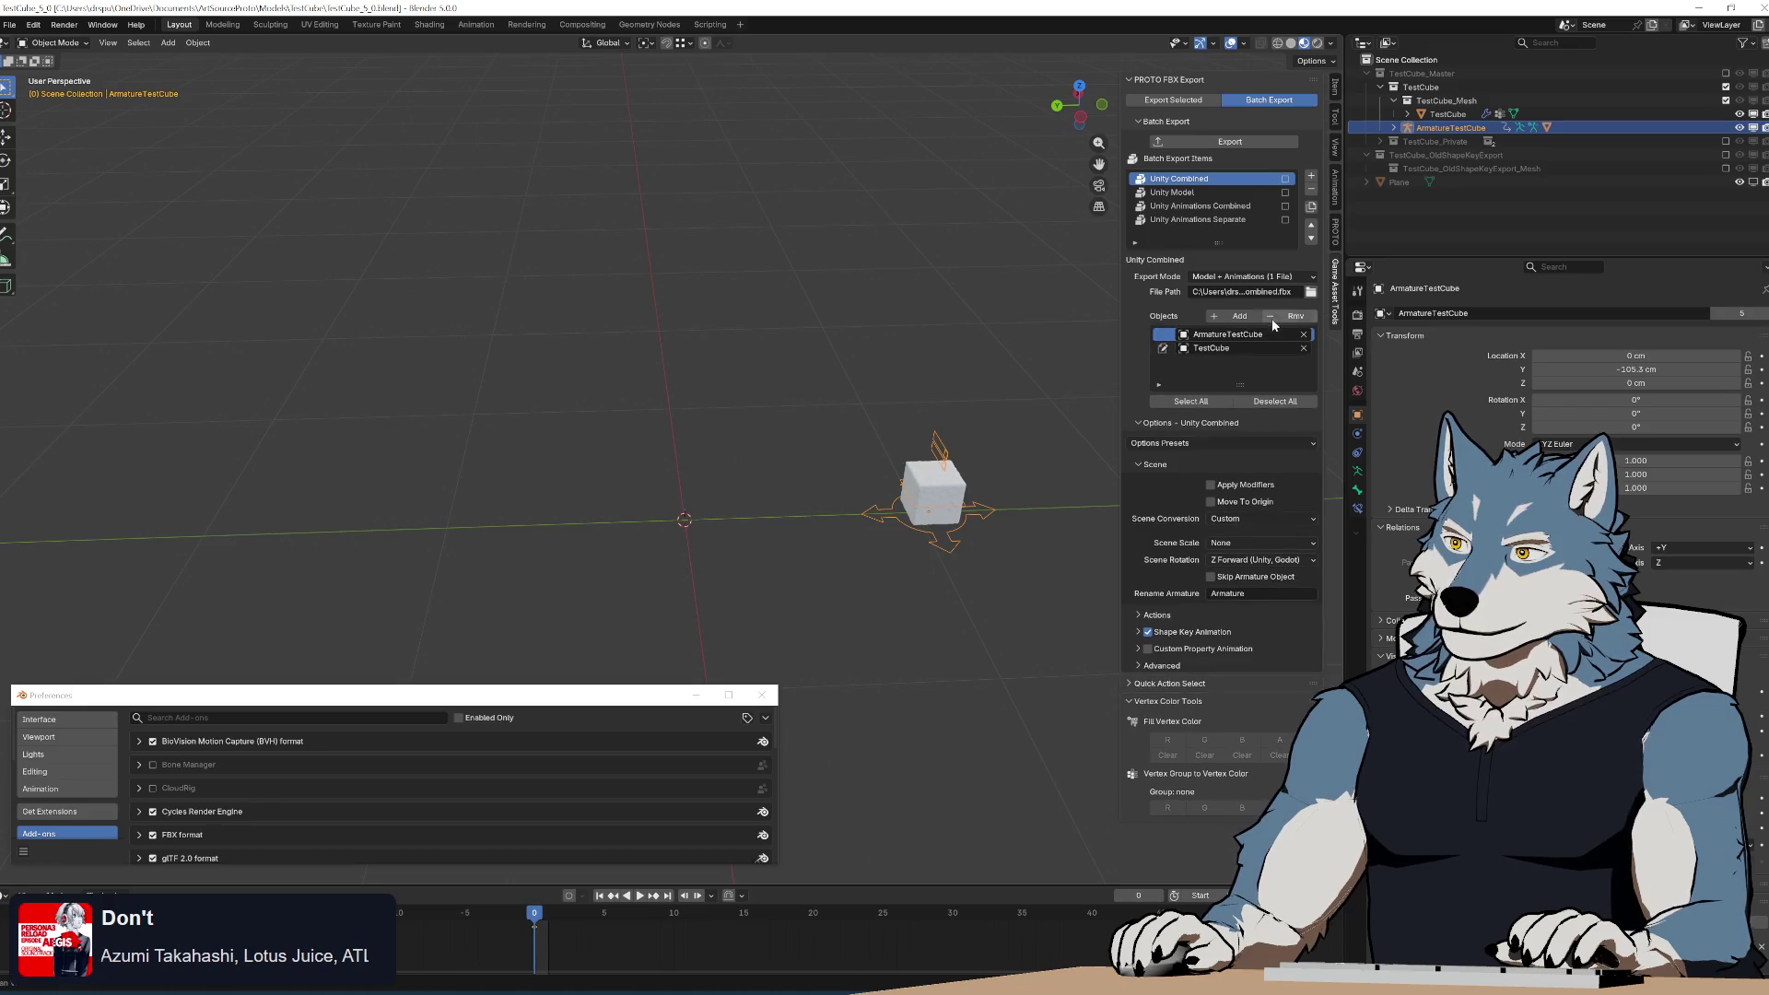
left_click(1303, 334)
left_click(1249, 143)
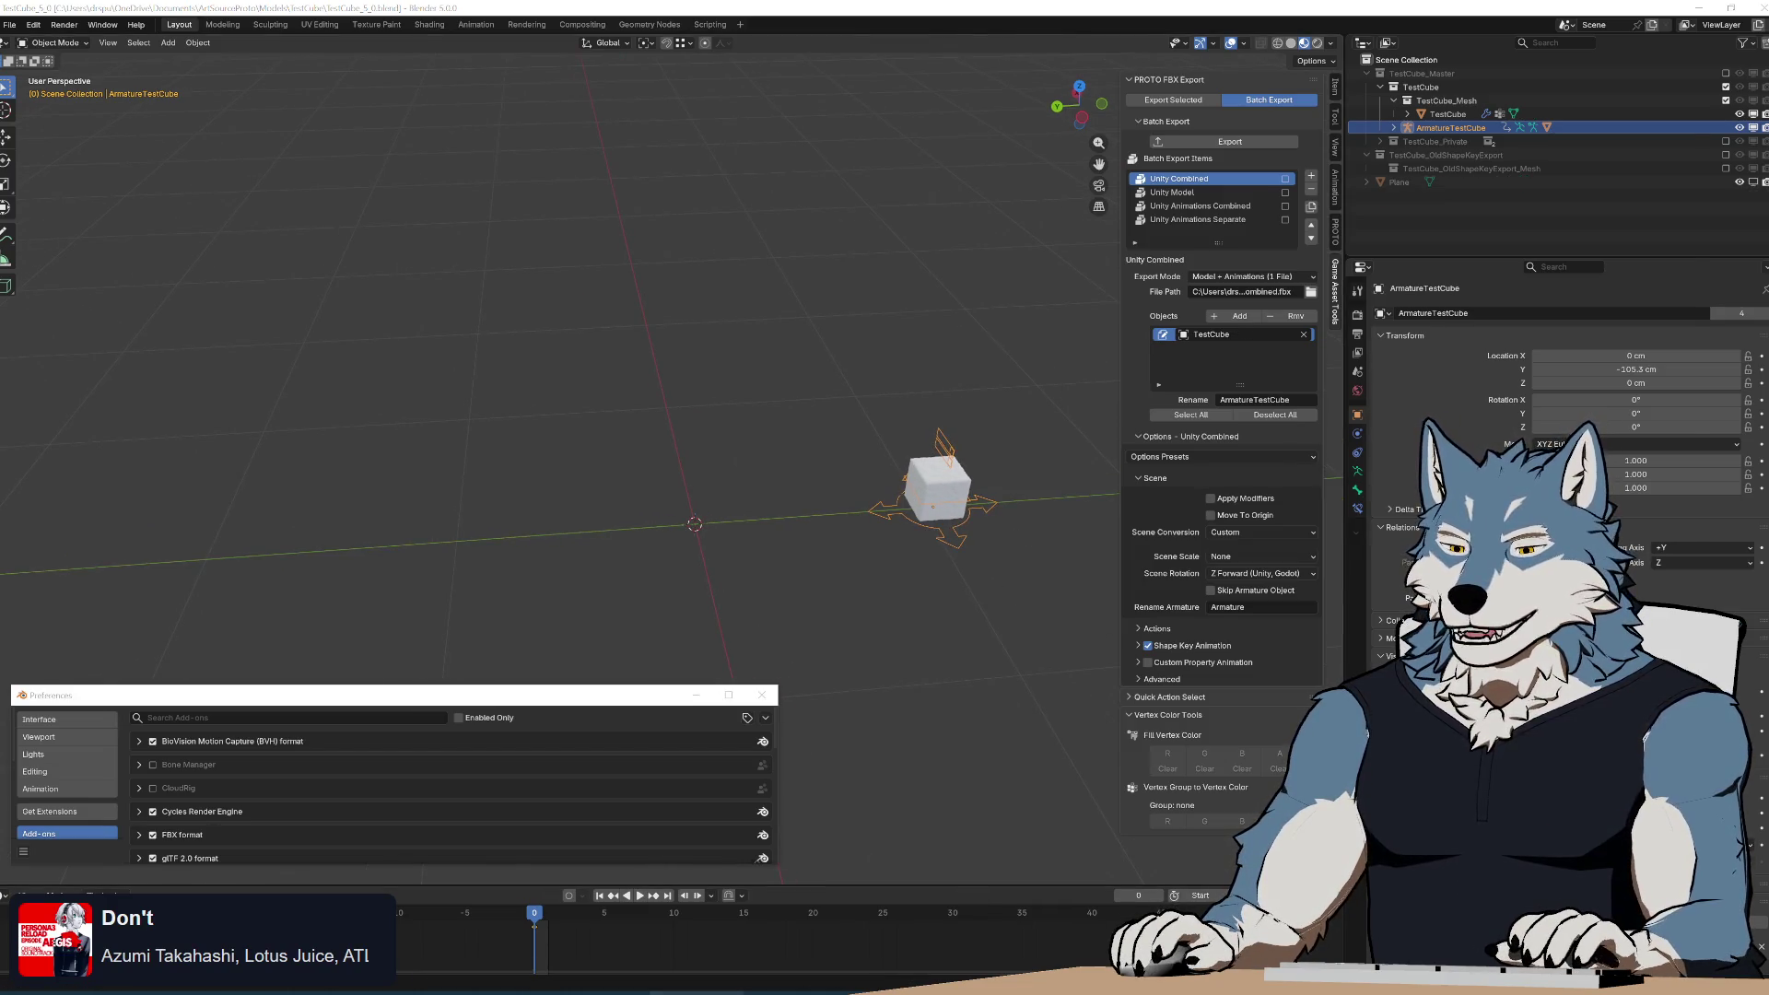
left_click(707, 991)
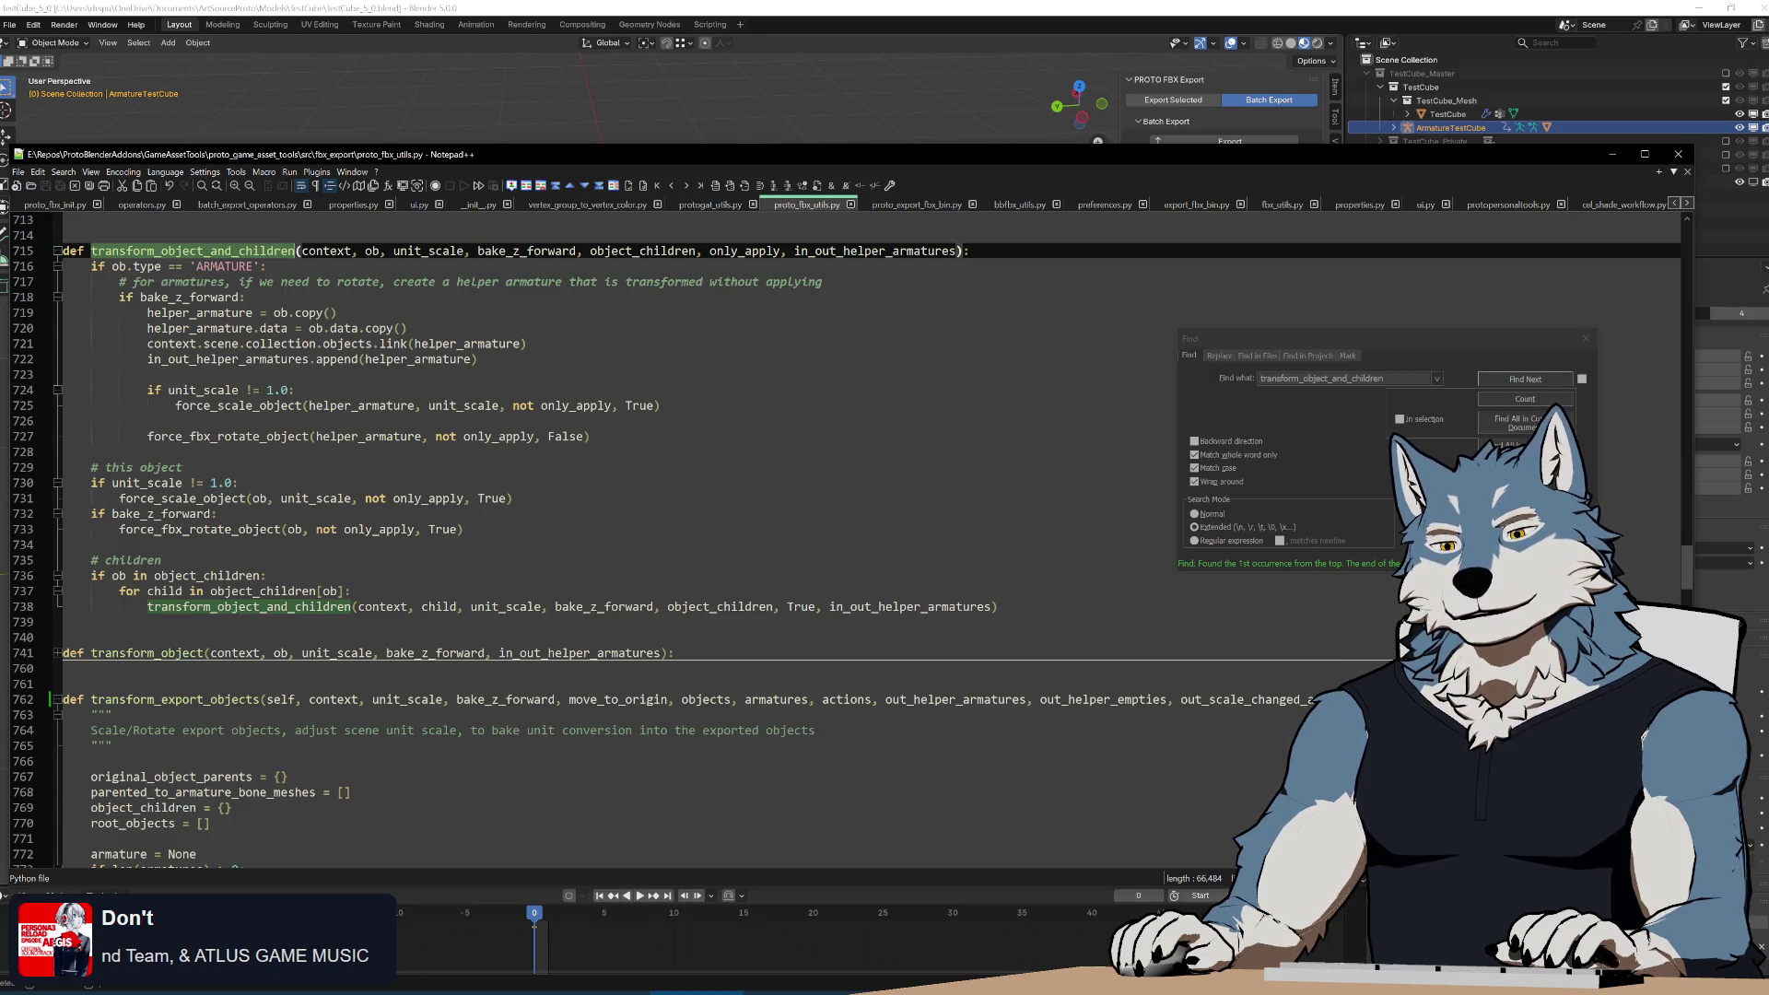
scroll(645, 535, "down", 7)
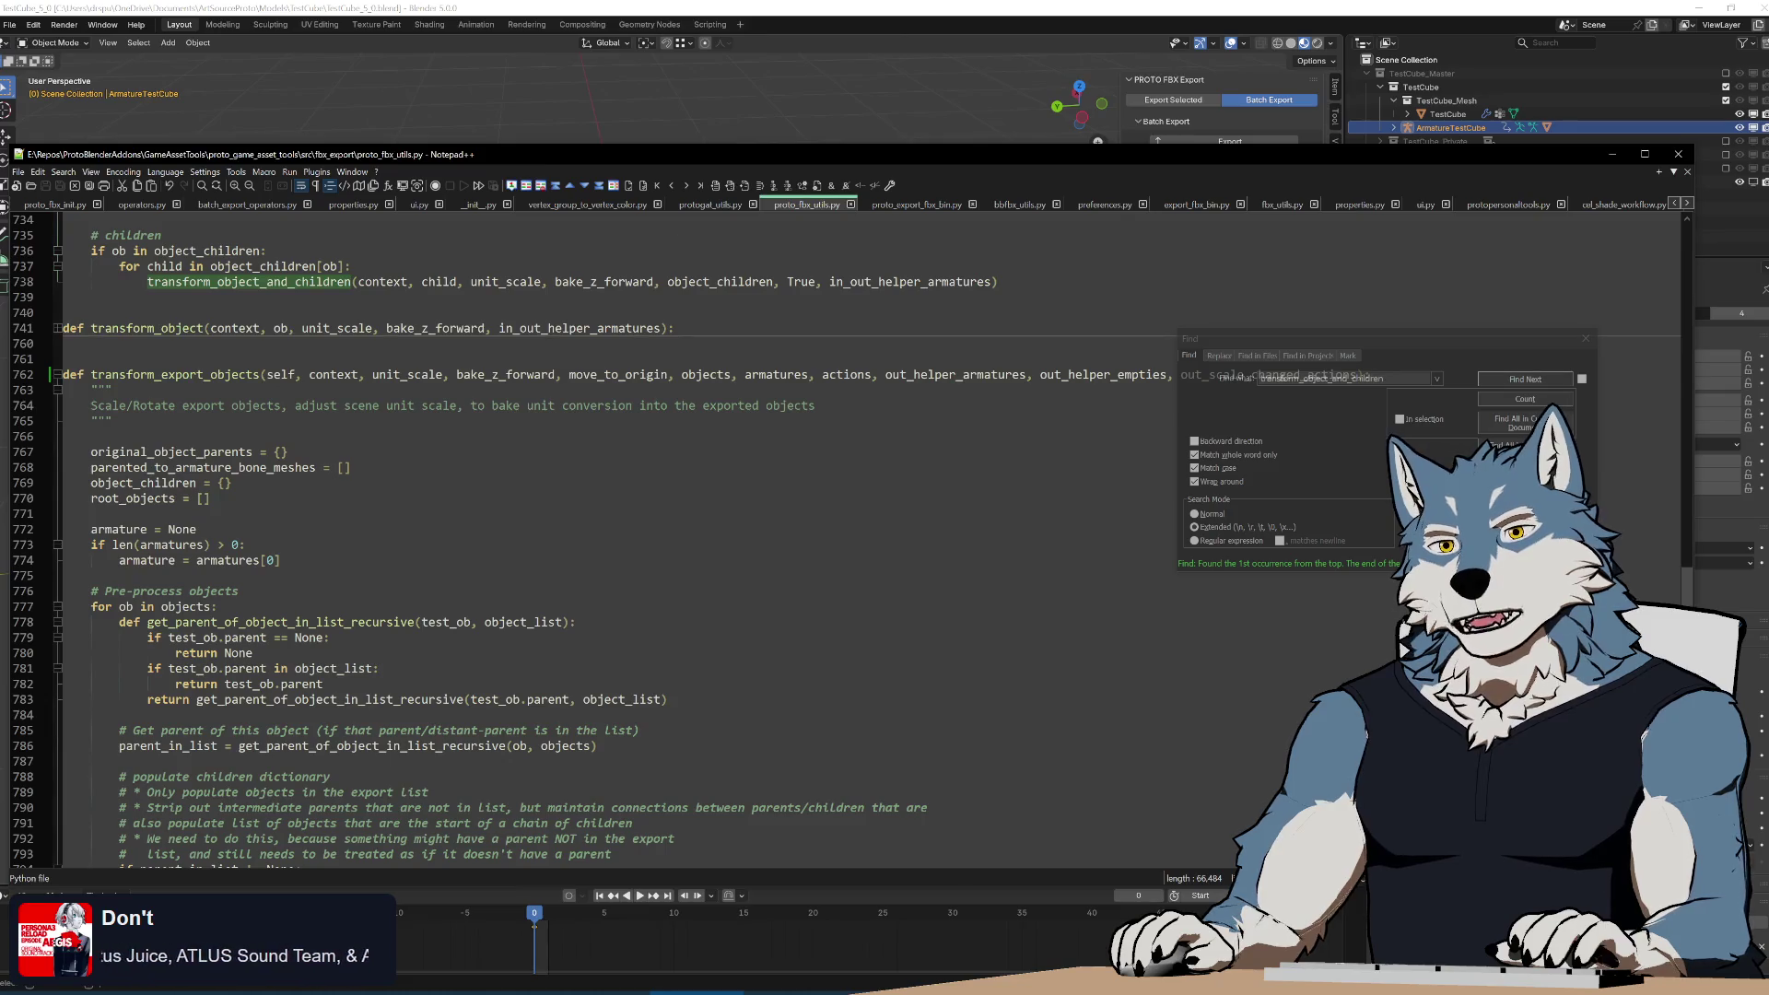
scroll(645, 534, "down", 12)
scroll(645, 534, "up", 16)
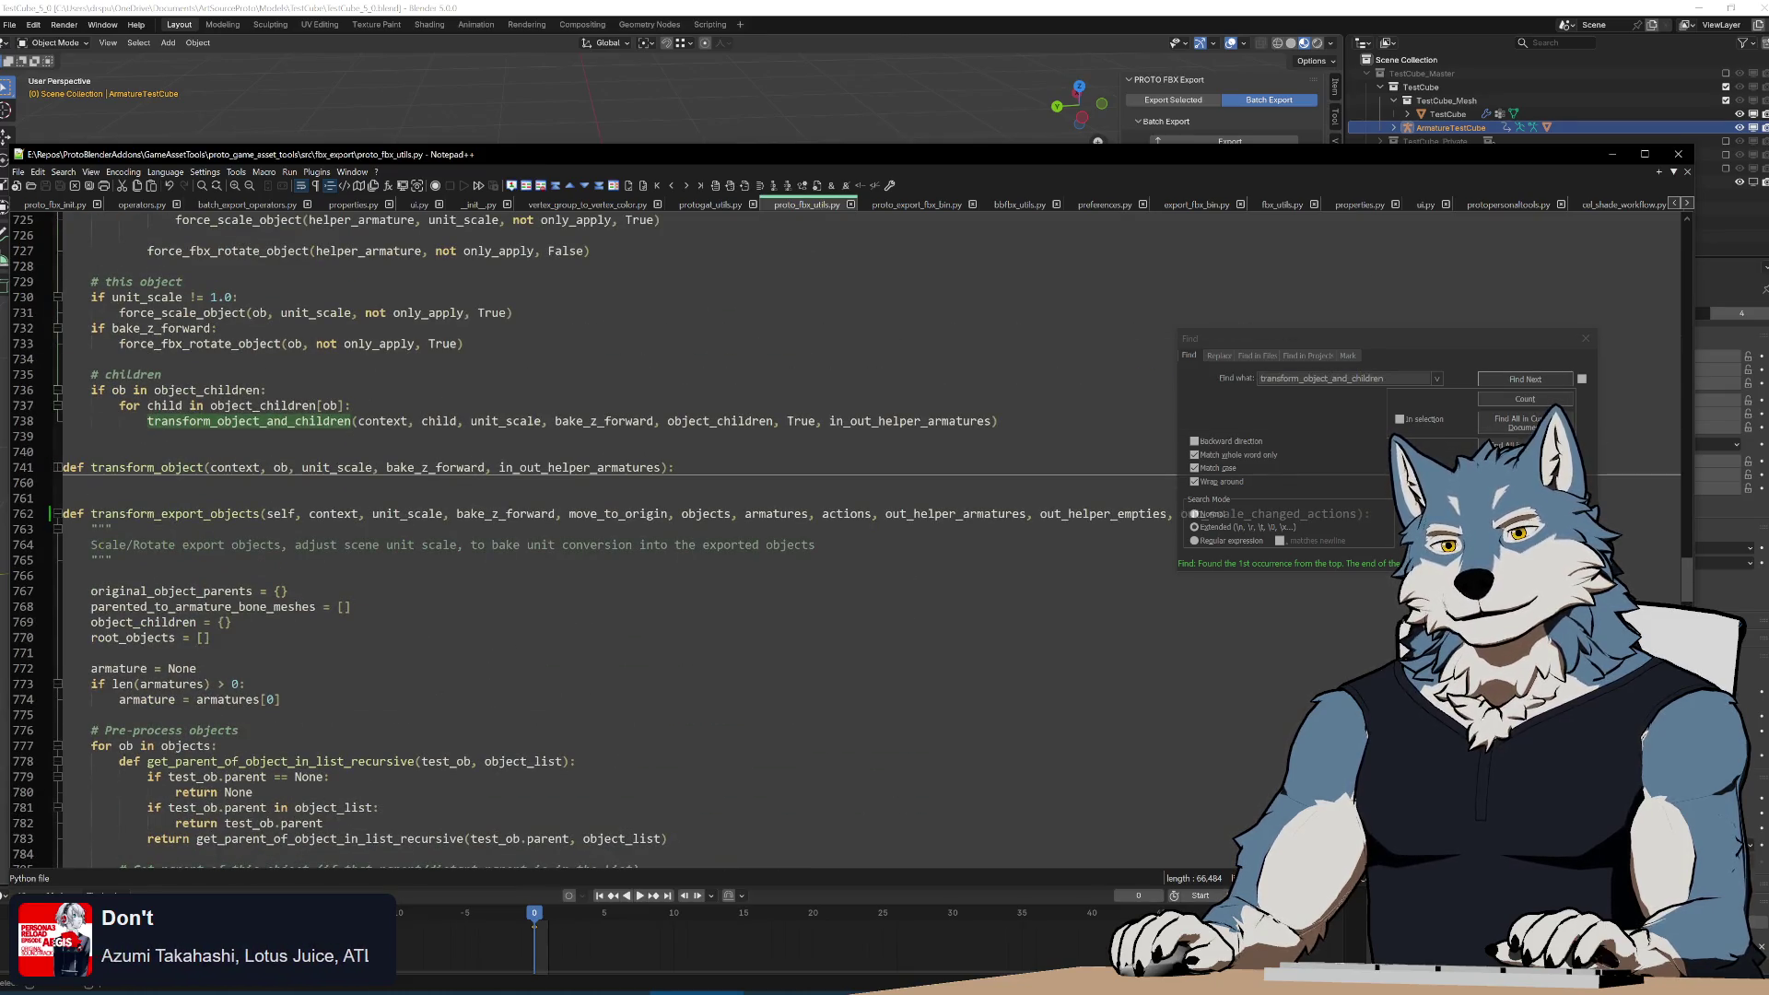
scroll(645, 535, "down", 20)
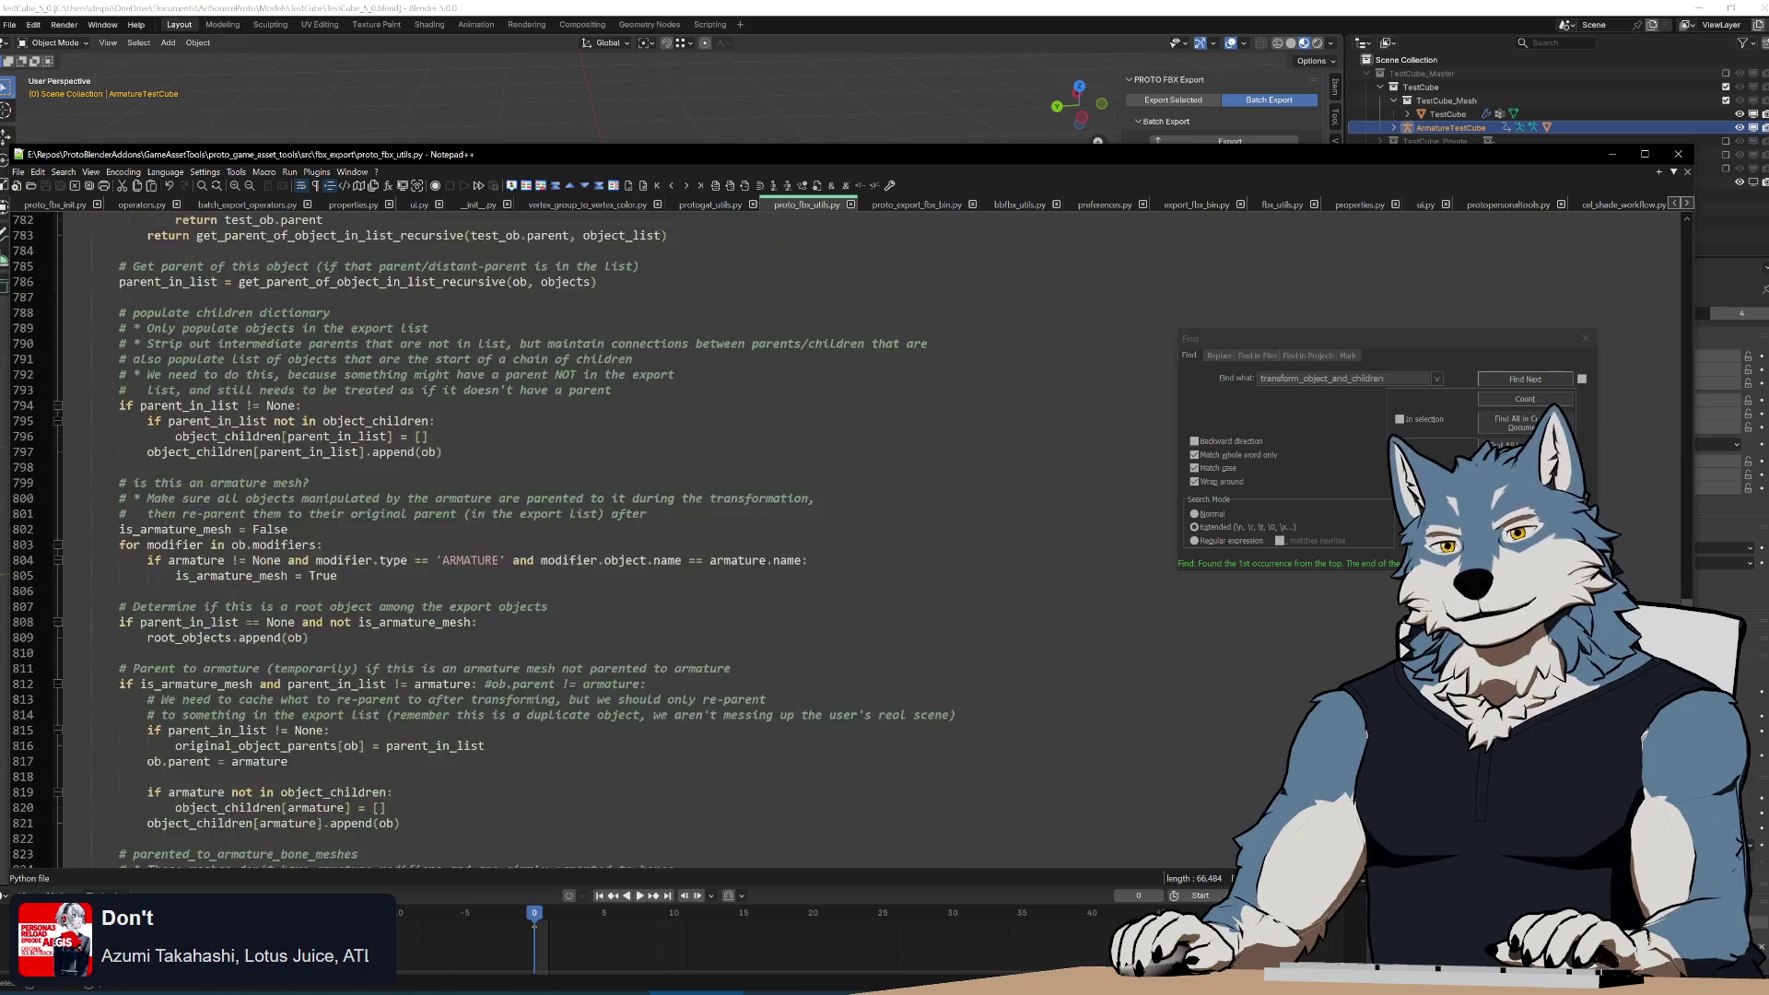
scroll(645, 534, "down", 12)
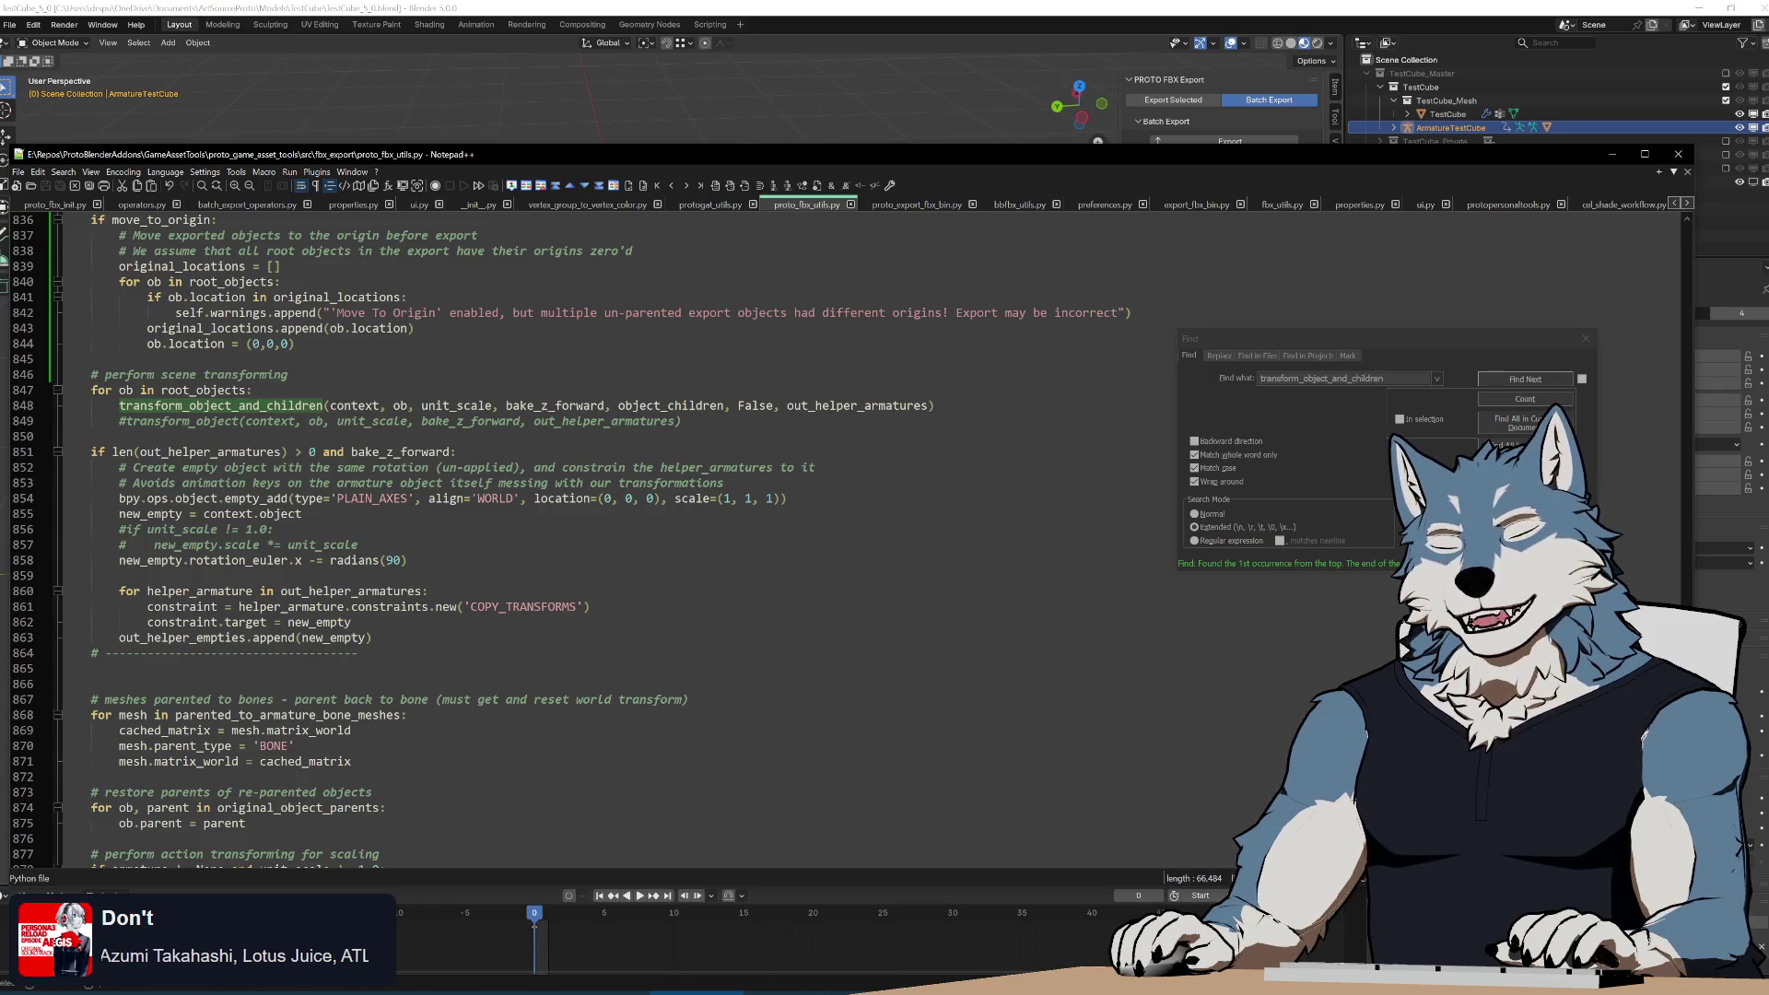
left_click(120, 575)
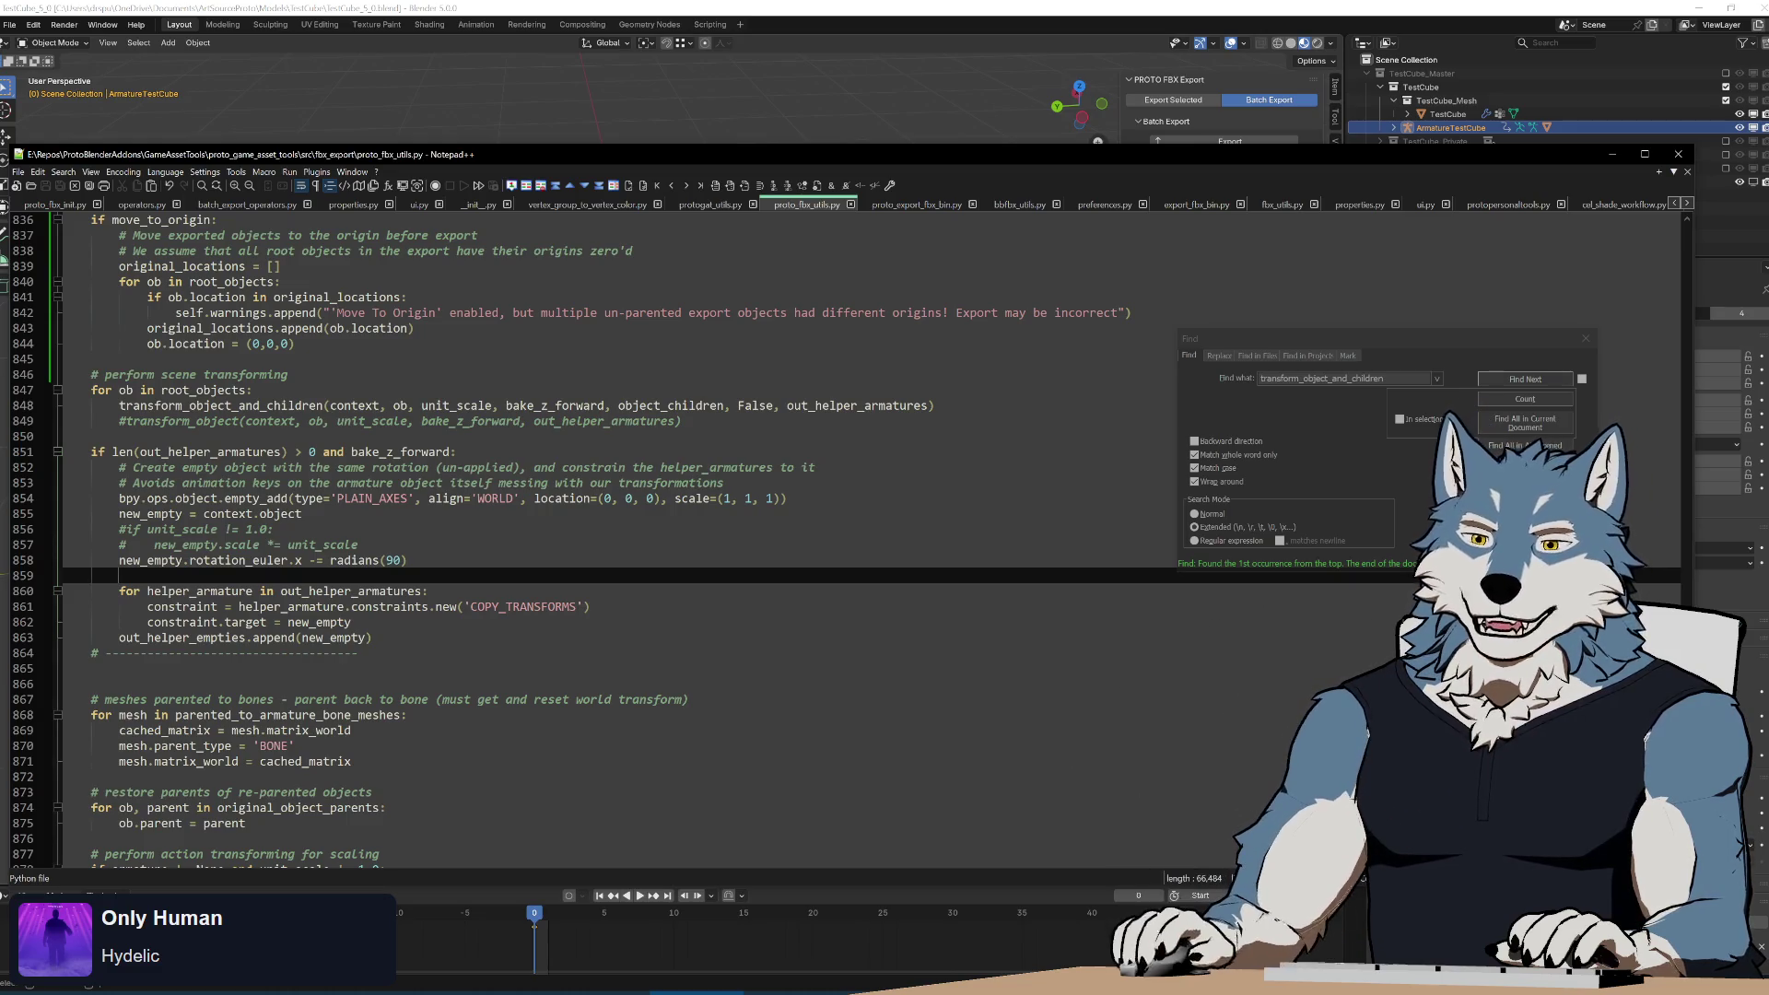
left_click(406, 560)
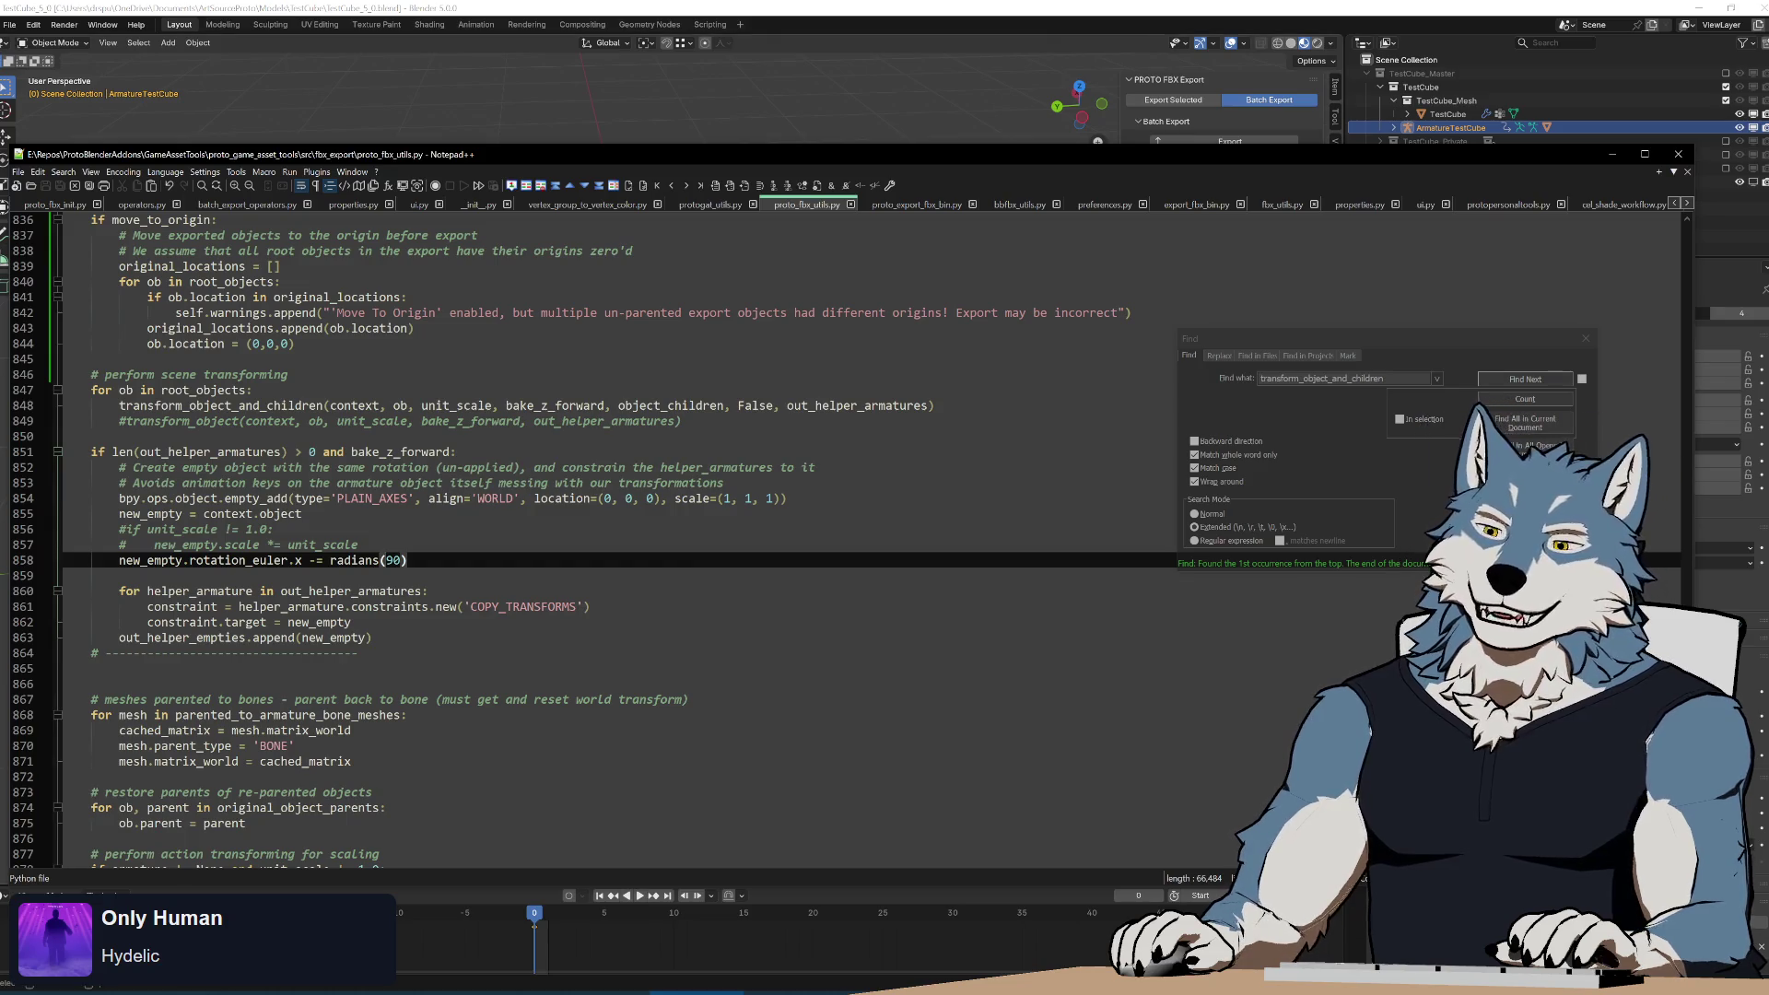
key("Down")
key("Down")
key("Down")
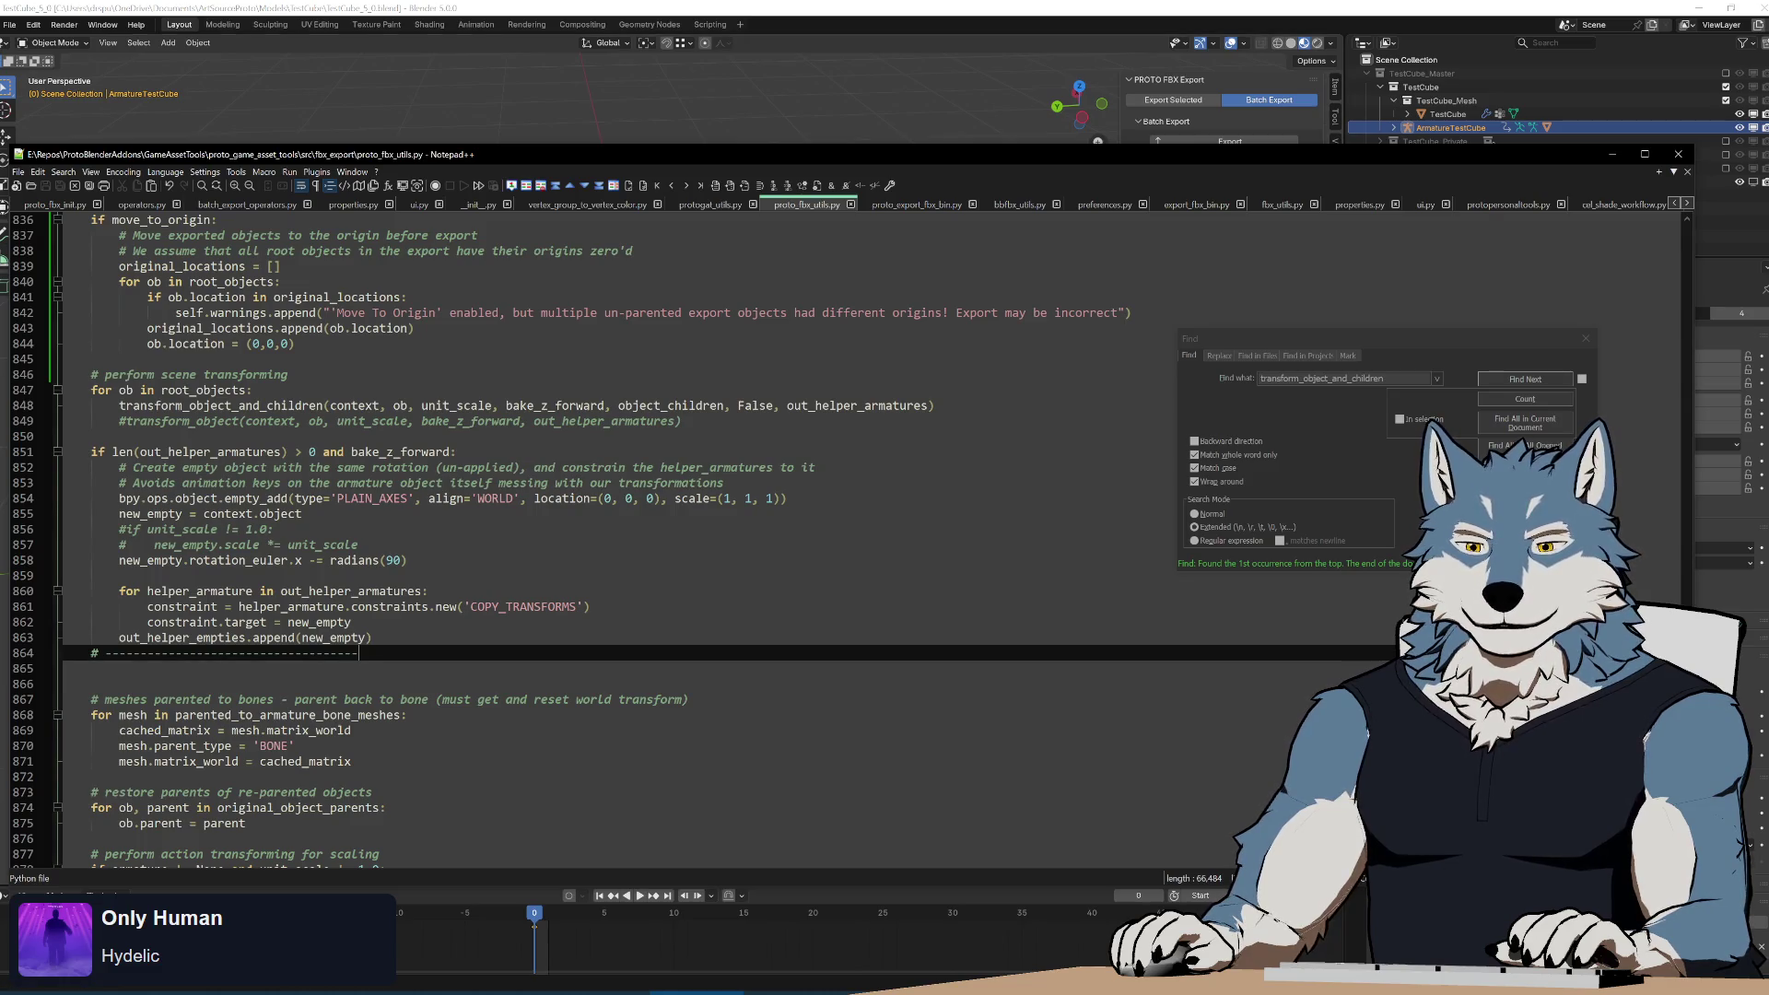
left_click(273, 529)
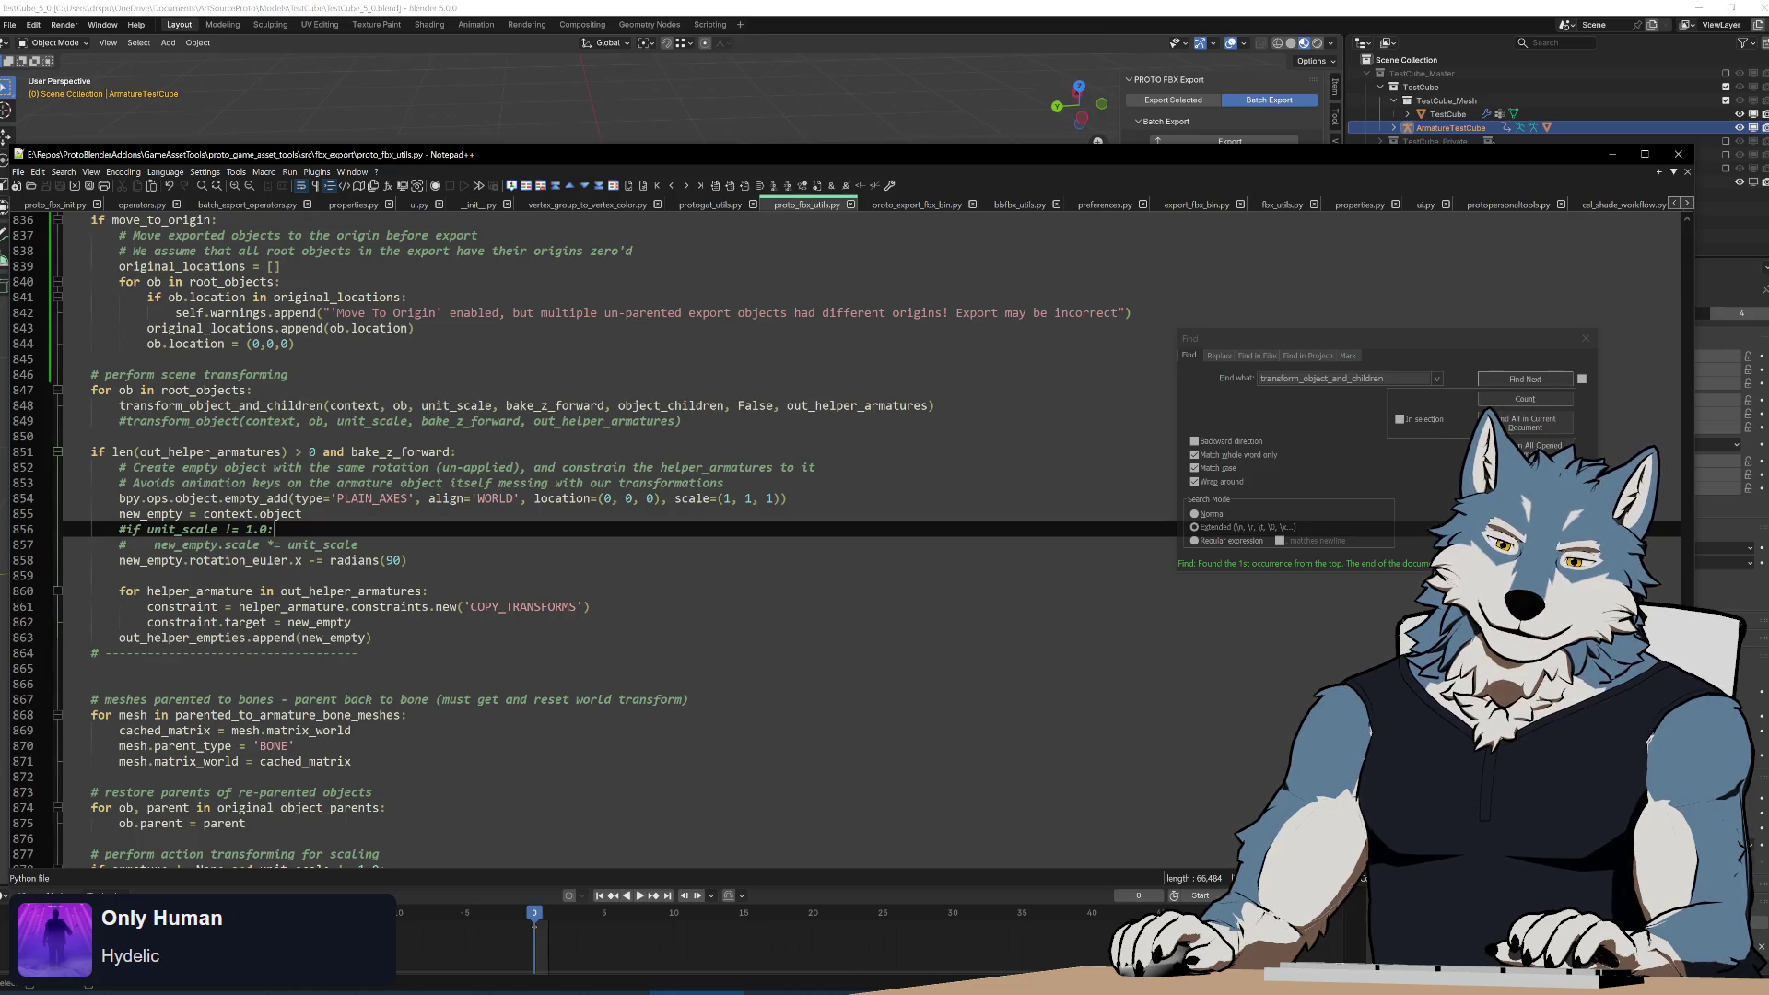
scroll(590, 535, "down", 4)
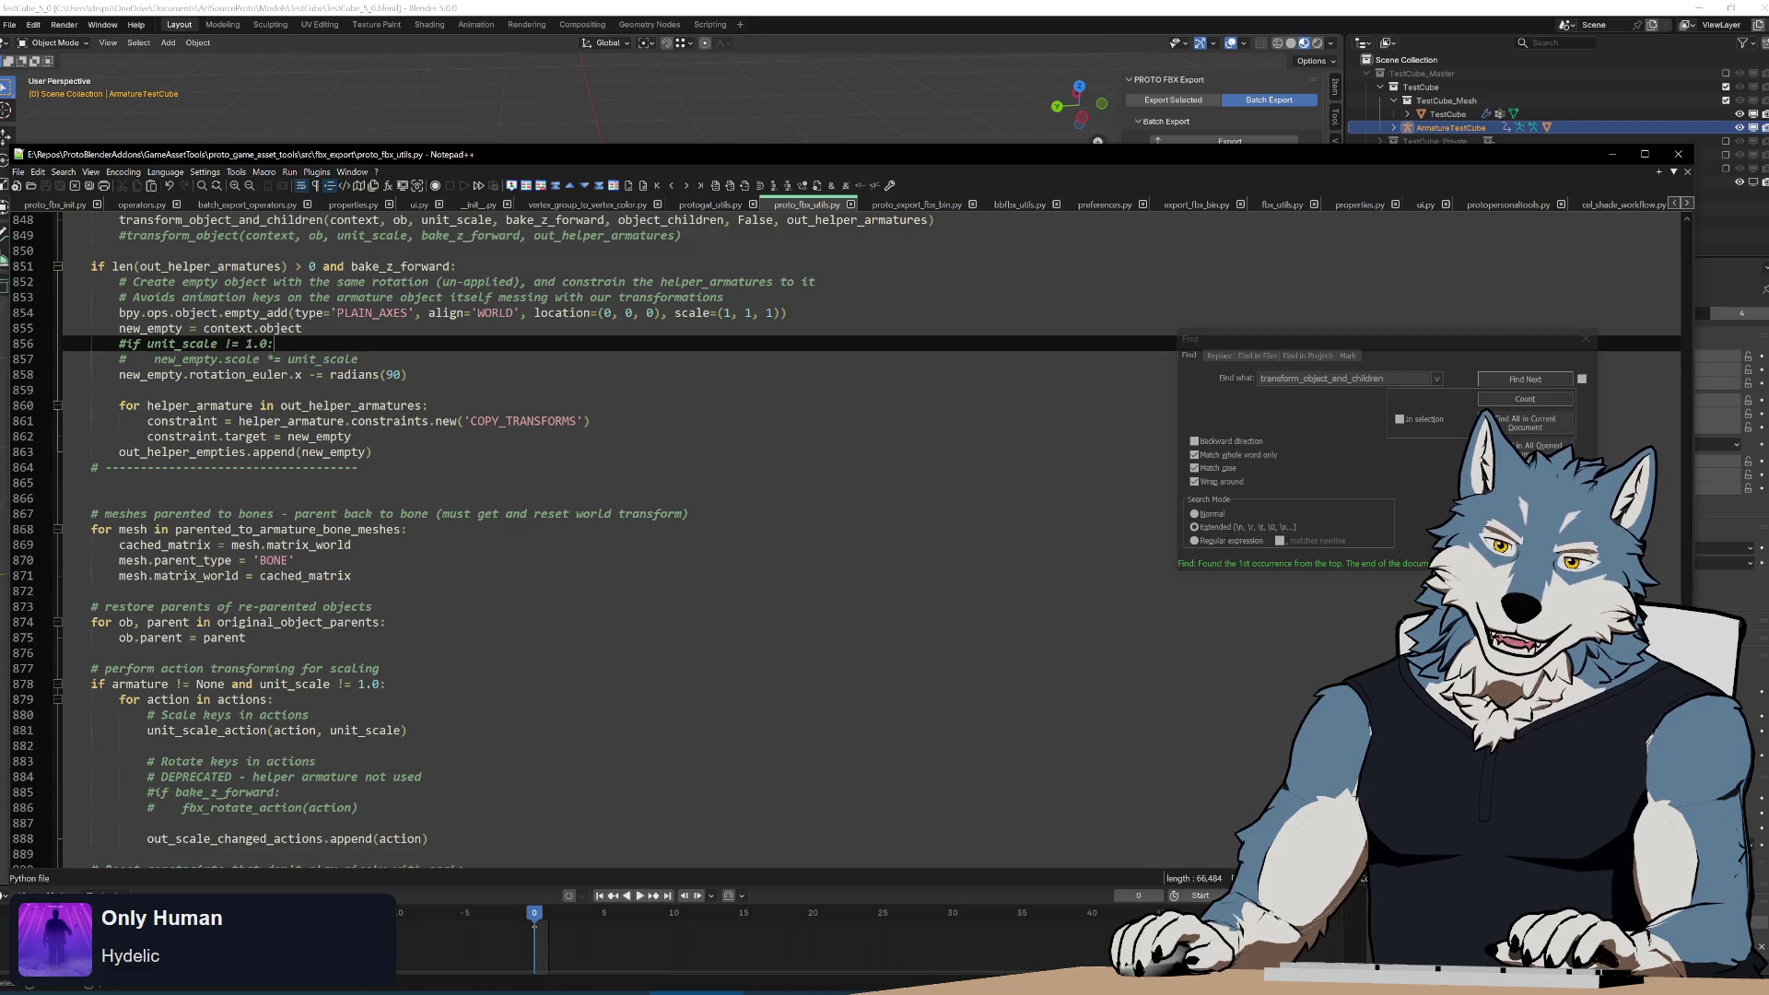
scroll(617, 539, "down", 7)
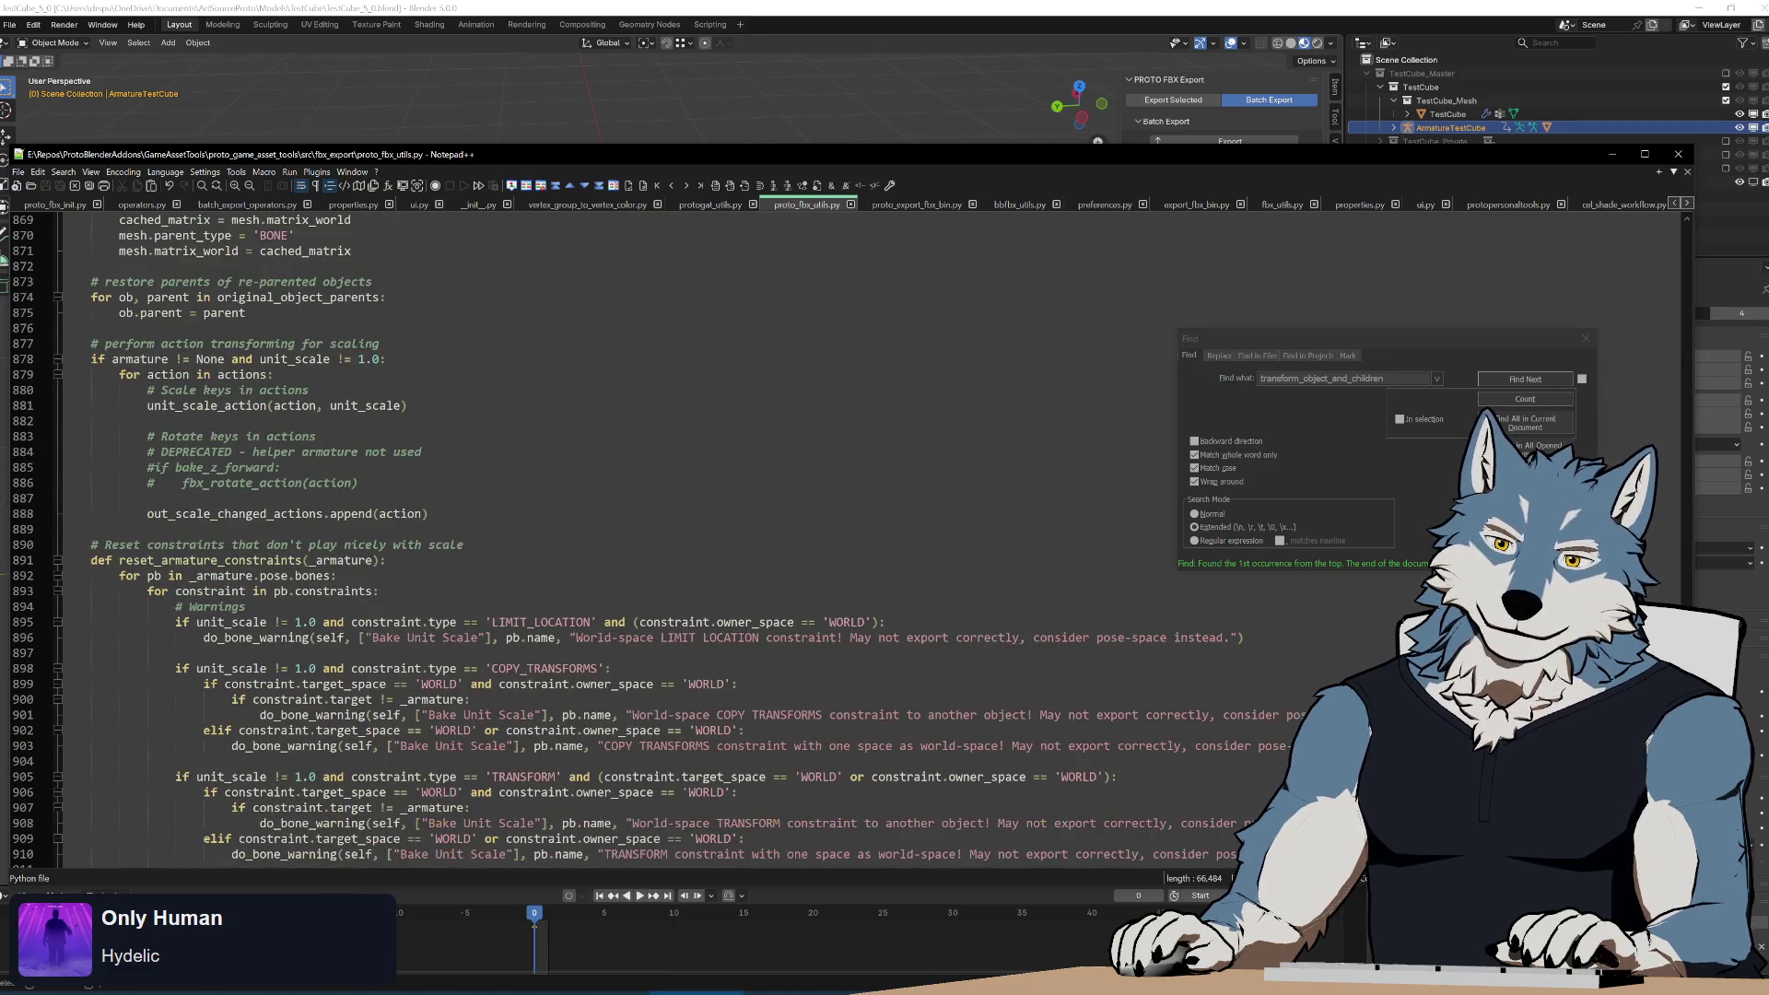
scroll(617, 539, "up", 9)
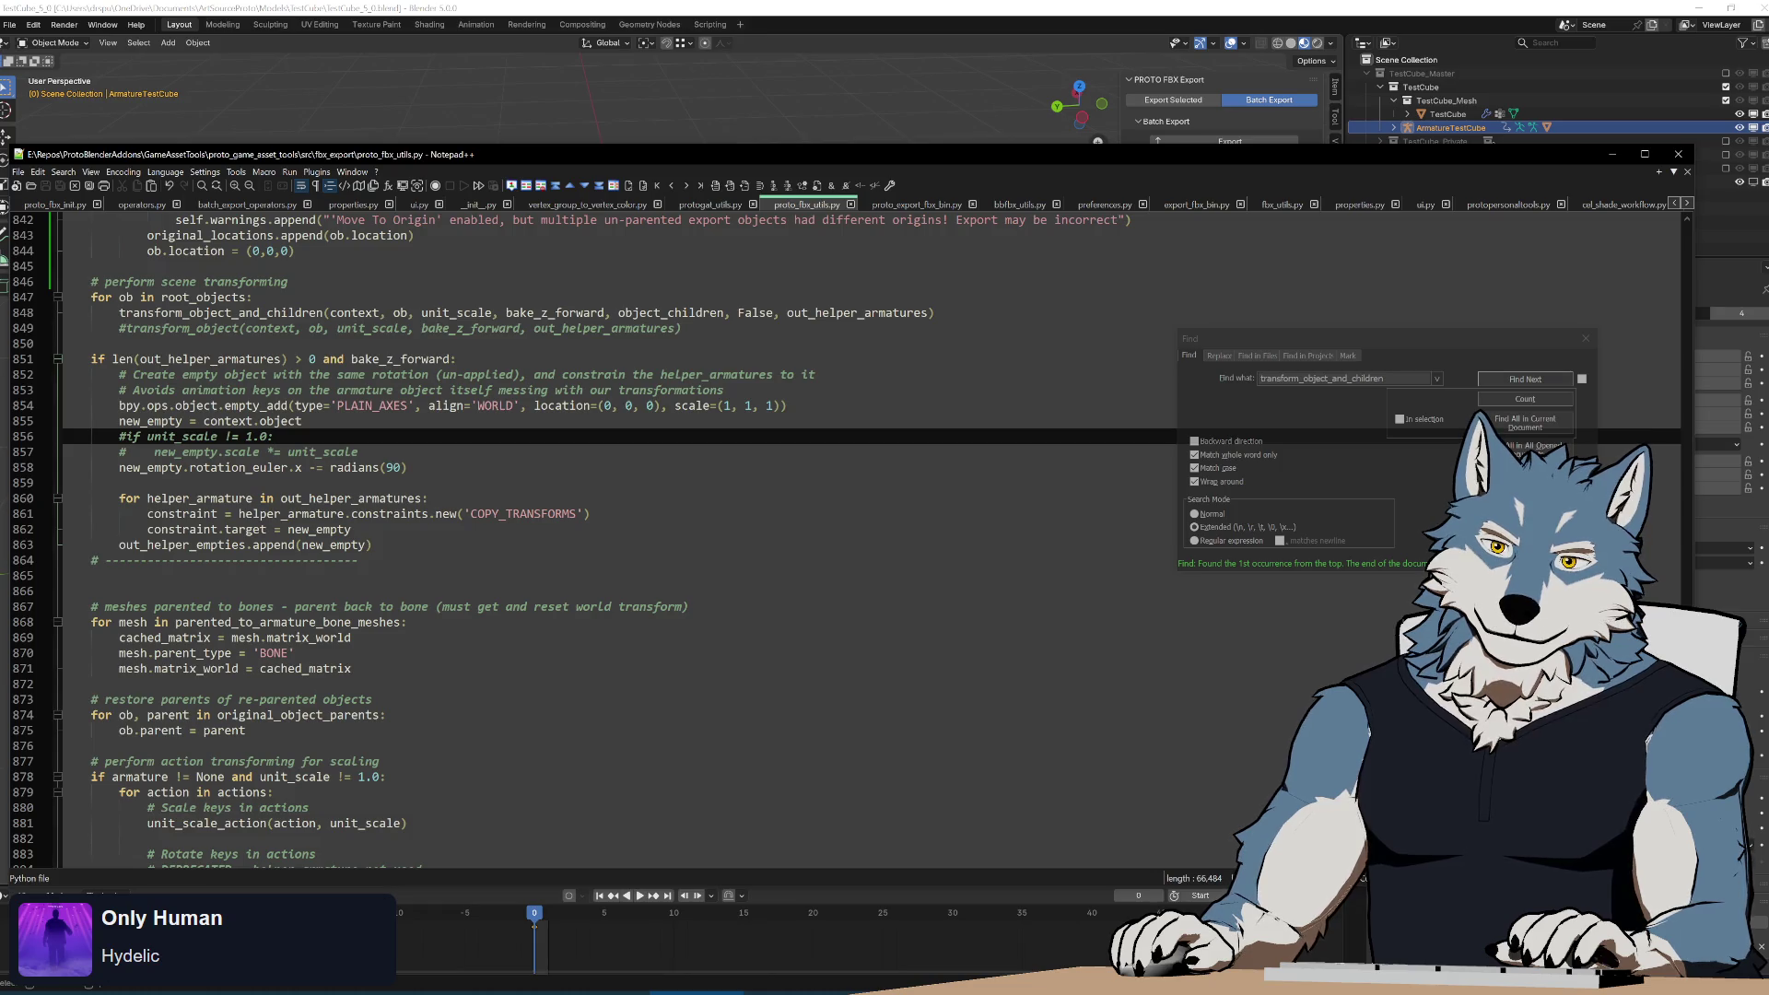
left_click_drag(118, 375, 399, 391)
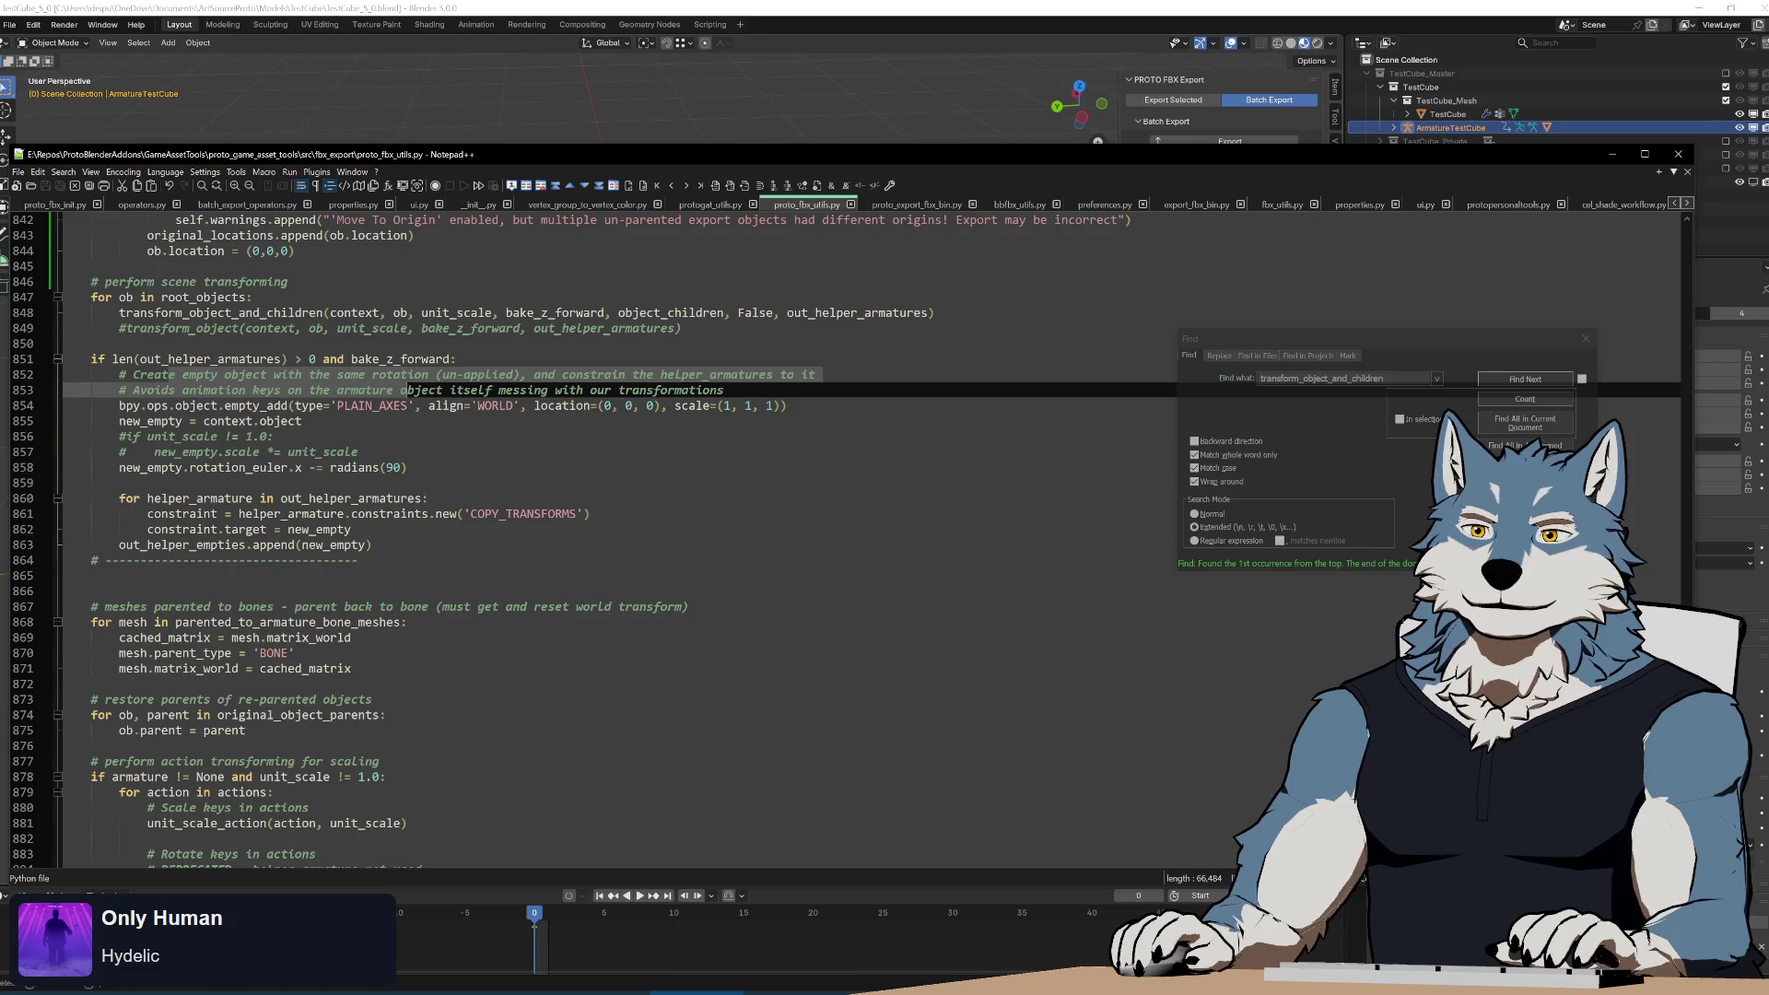
left_click(303, 421)
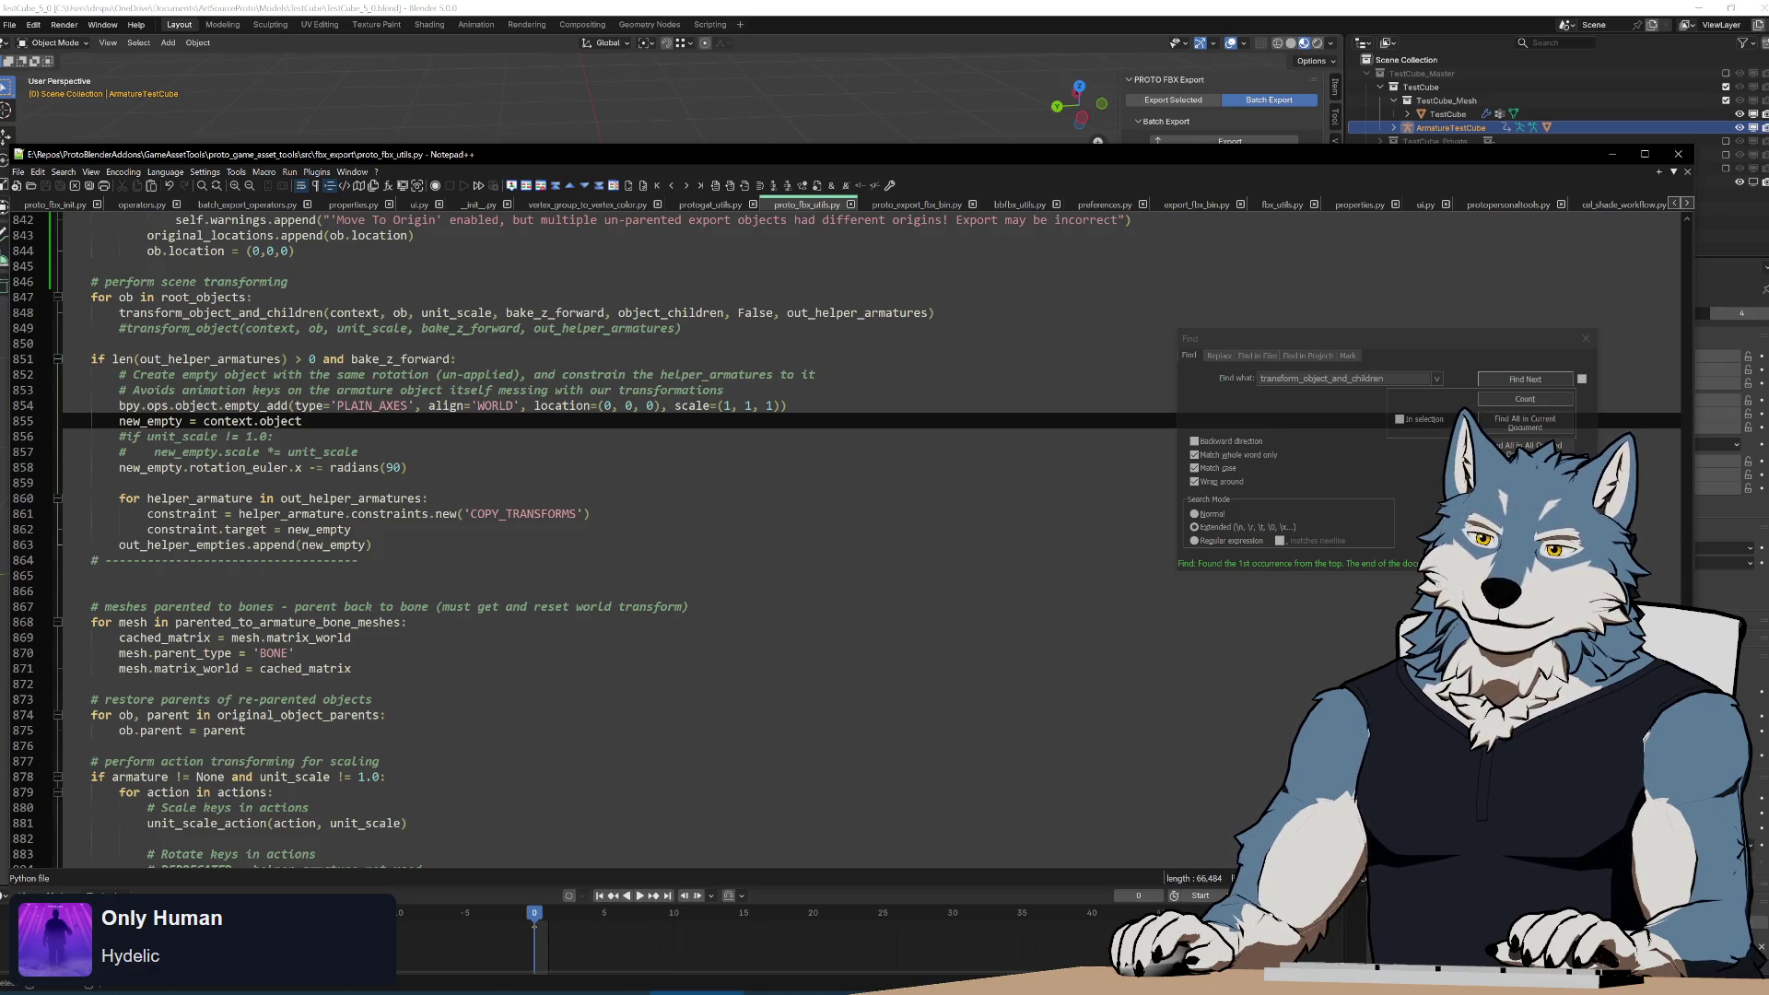
key("Up")
key("Up")
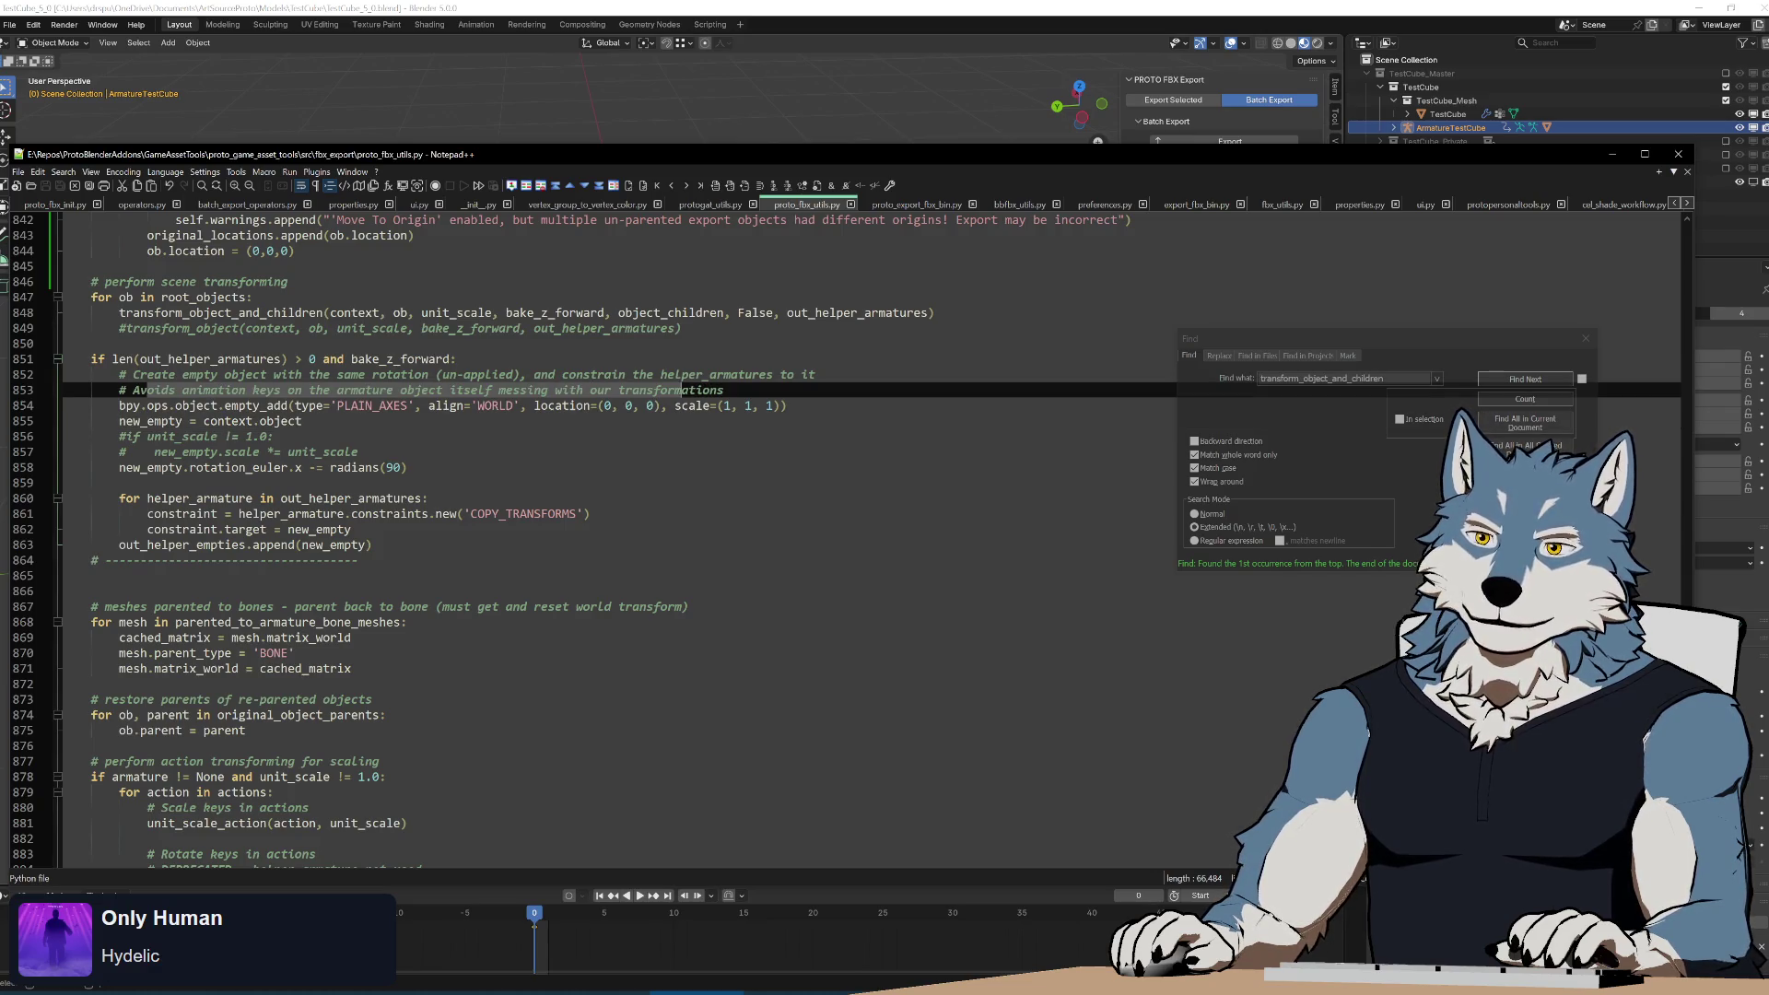
key("Down")
key("Down")
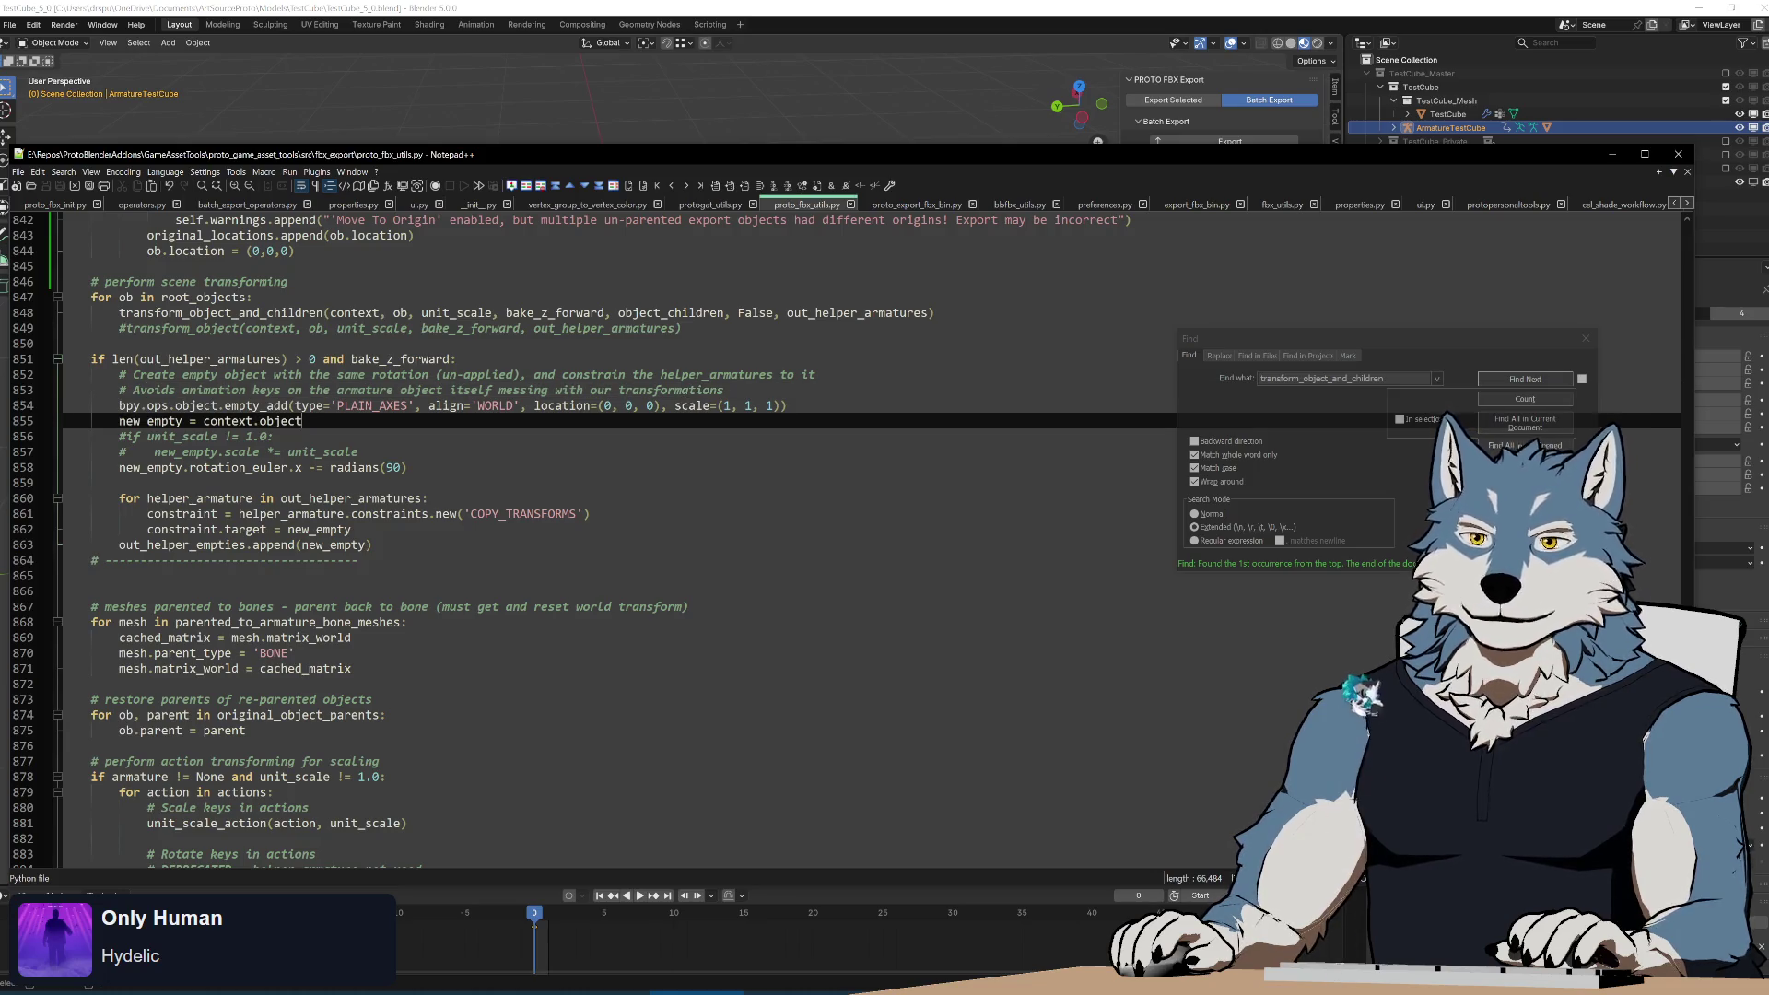
scroll(829, 543, "up", 20)
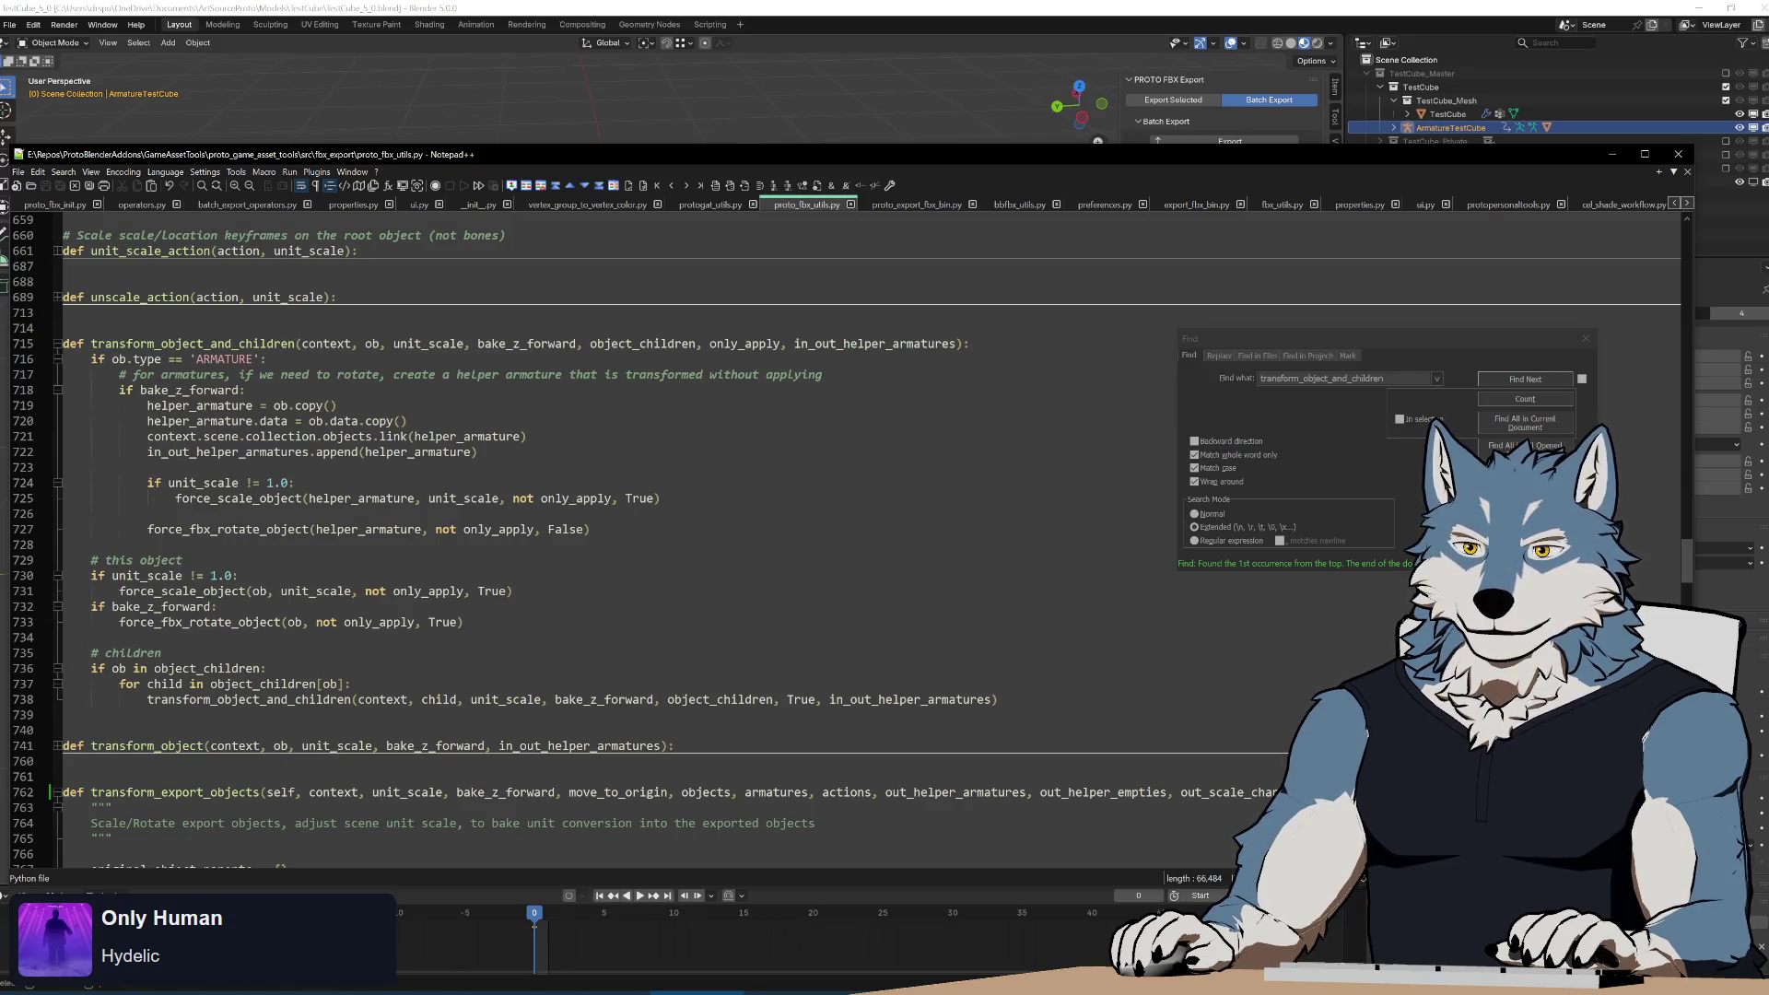
left_click(822, 374)
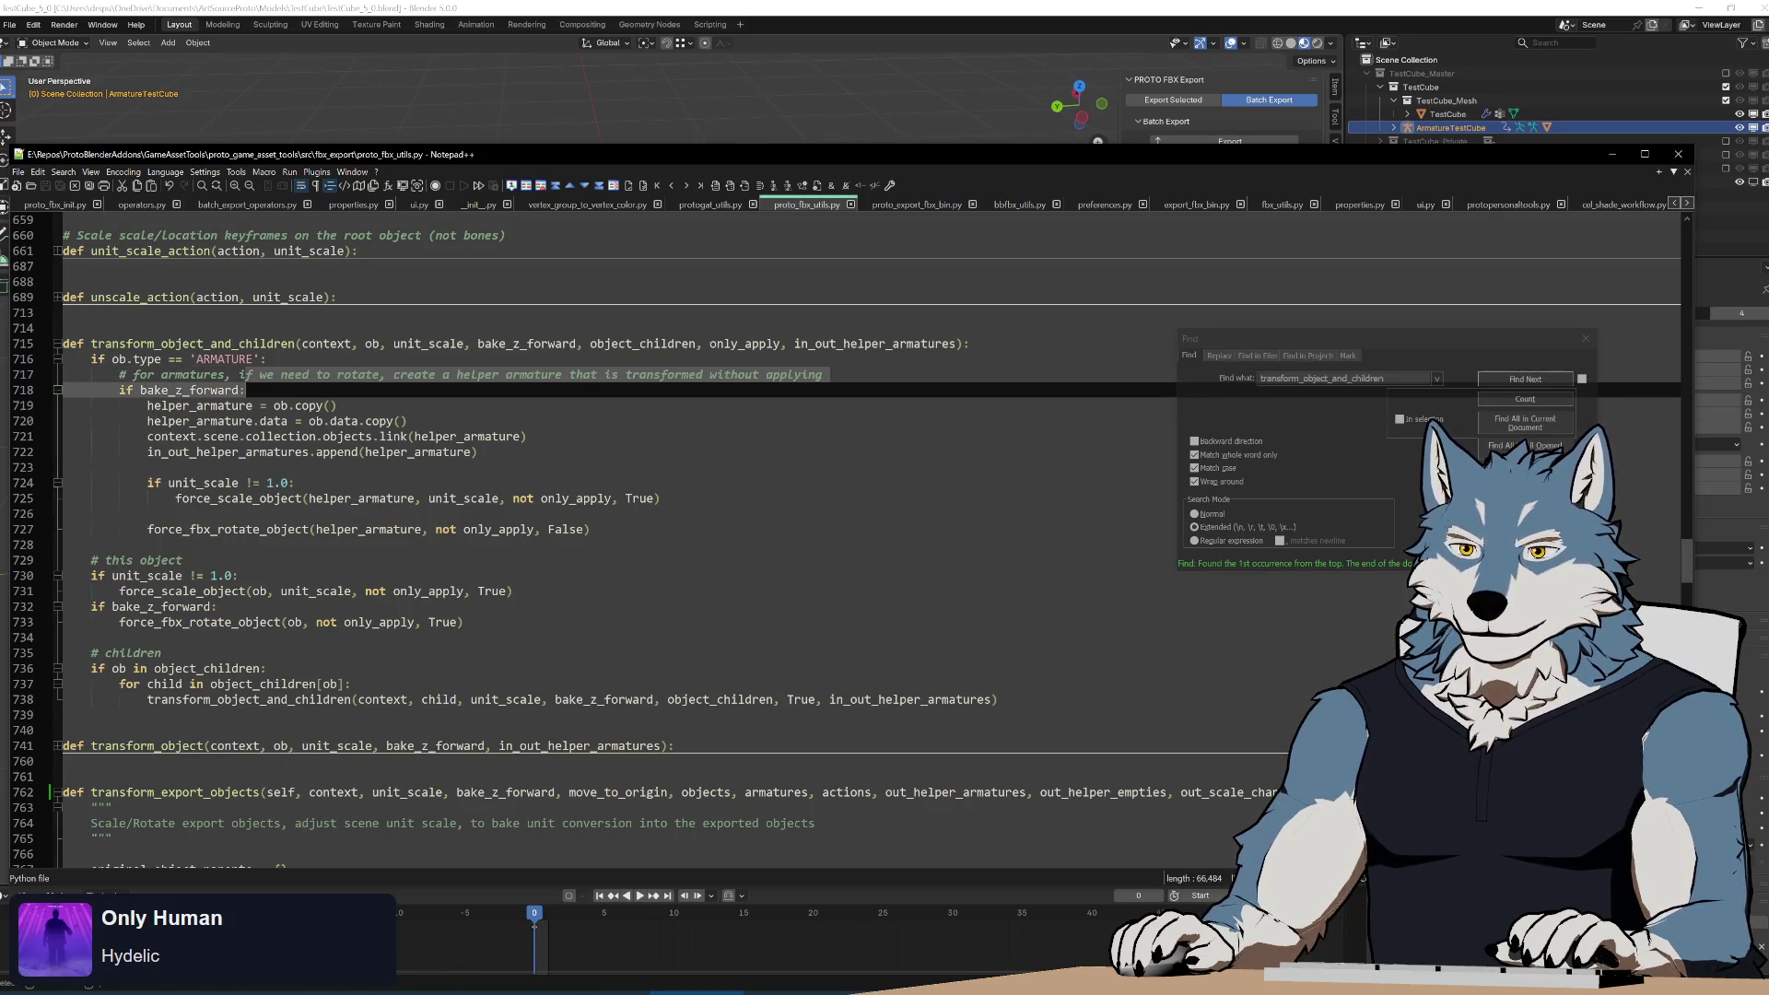
Highlight the uses of in_out_helper_armatures, force_scale_object and force_fbx_rotate_object, then return to Blender.
key("Down")
key("Down")
key("Down")
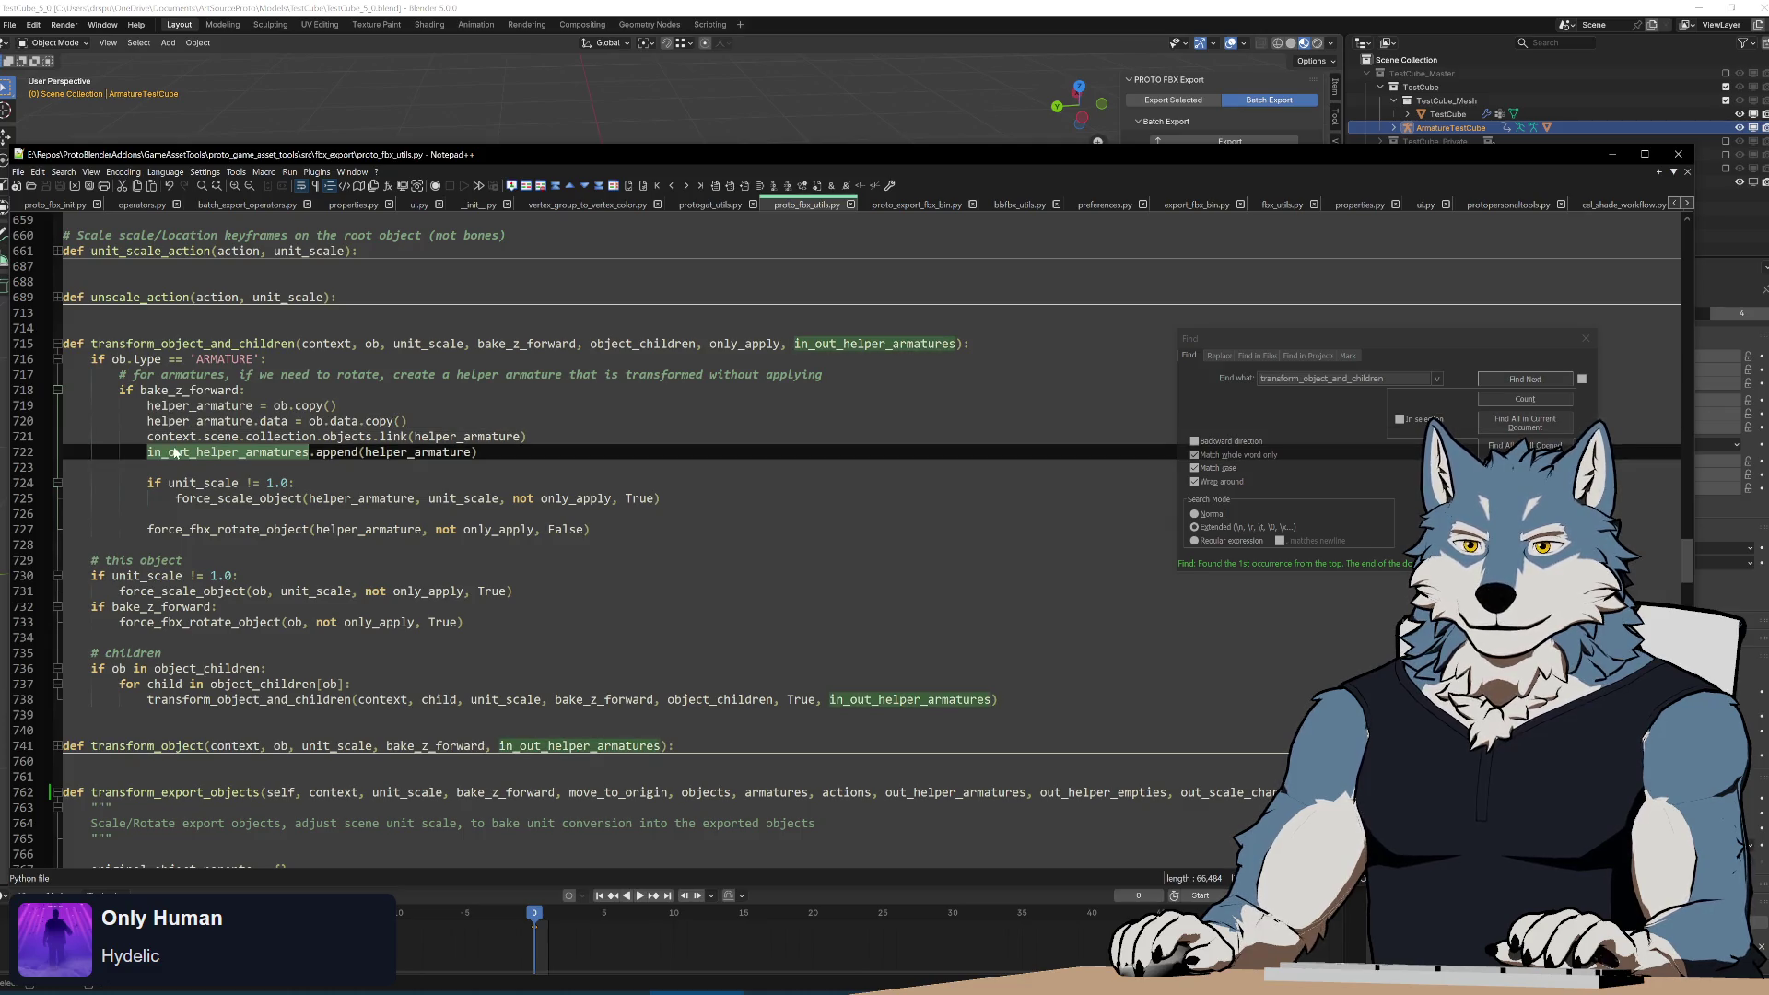
double_click(228, 452)
double_click(239, 498)
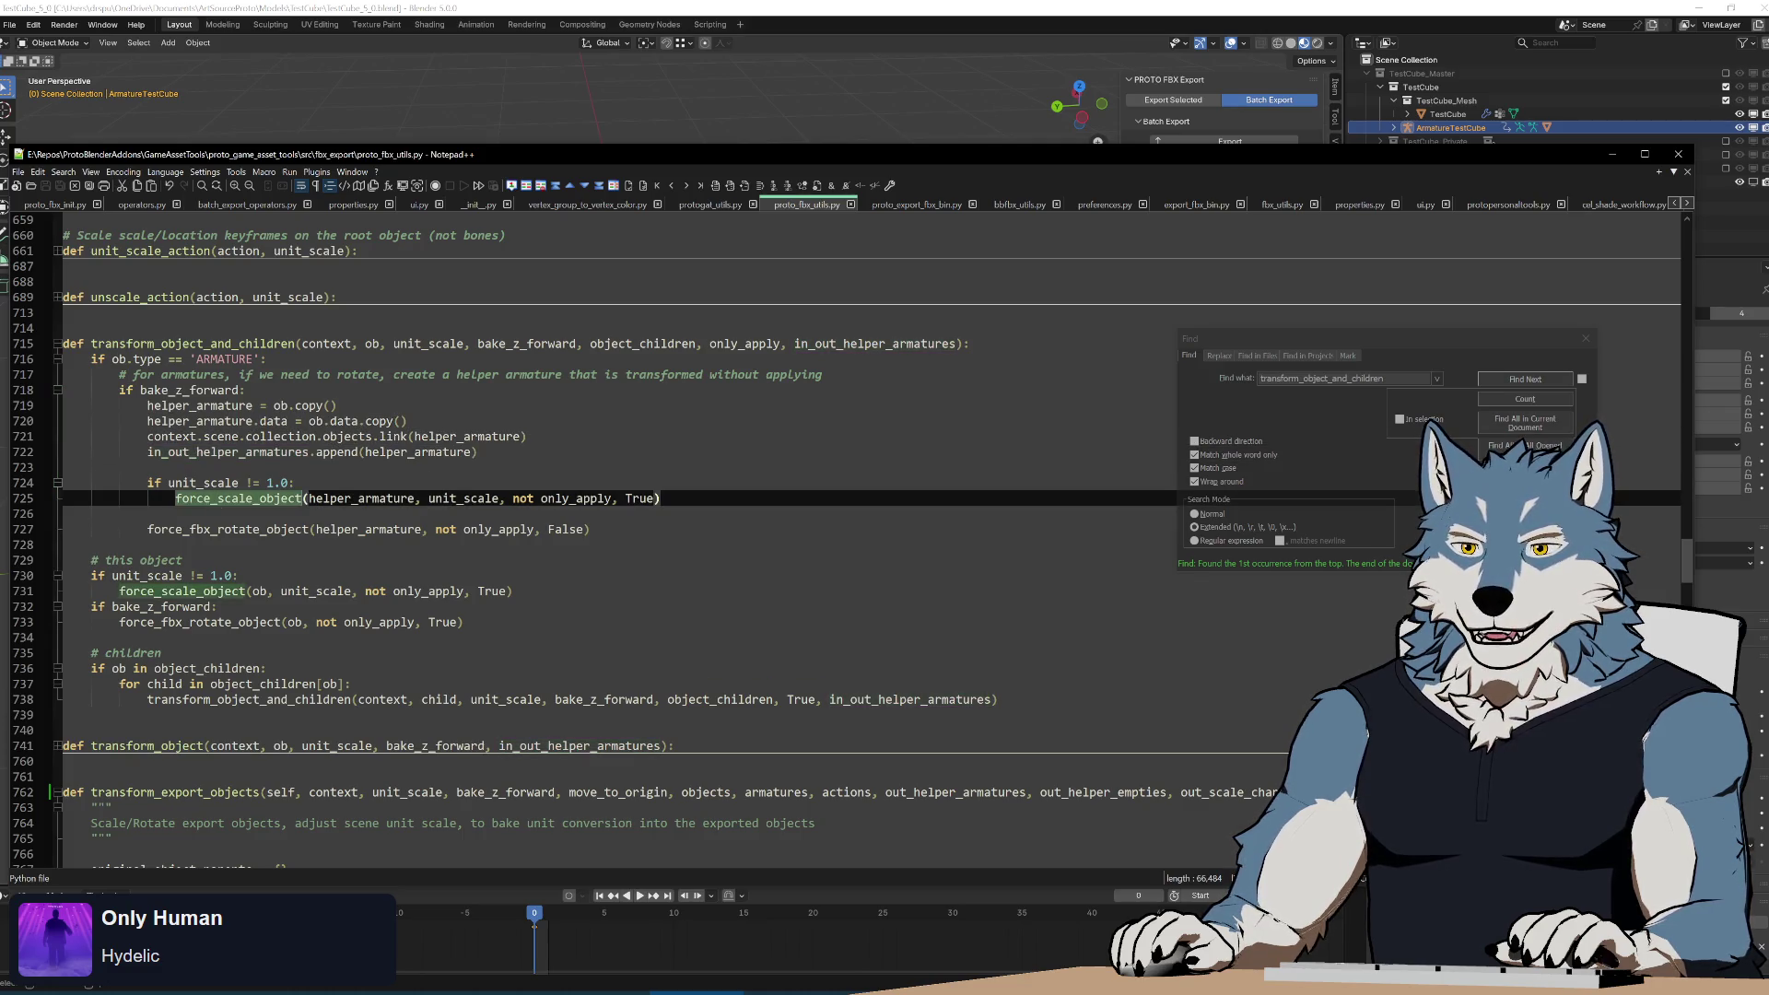
left_click(91, 545)
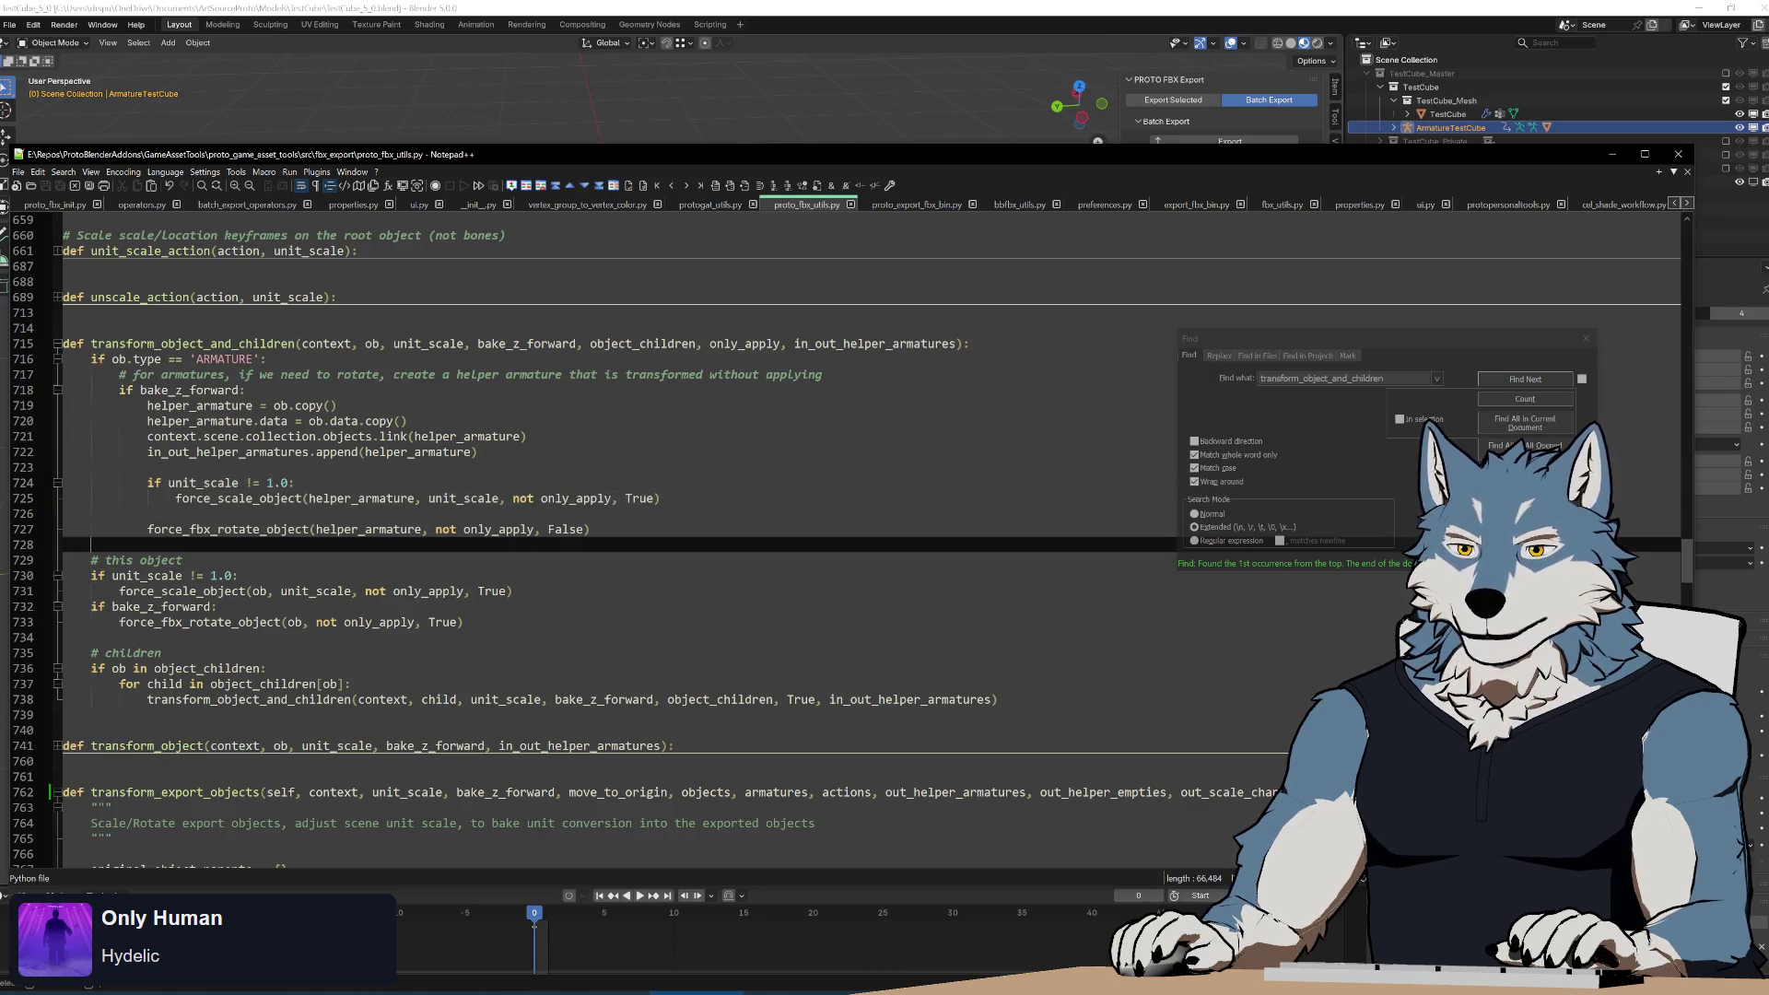
double_click(228, 529)
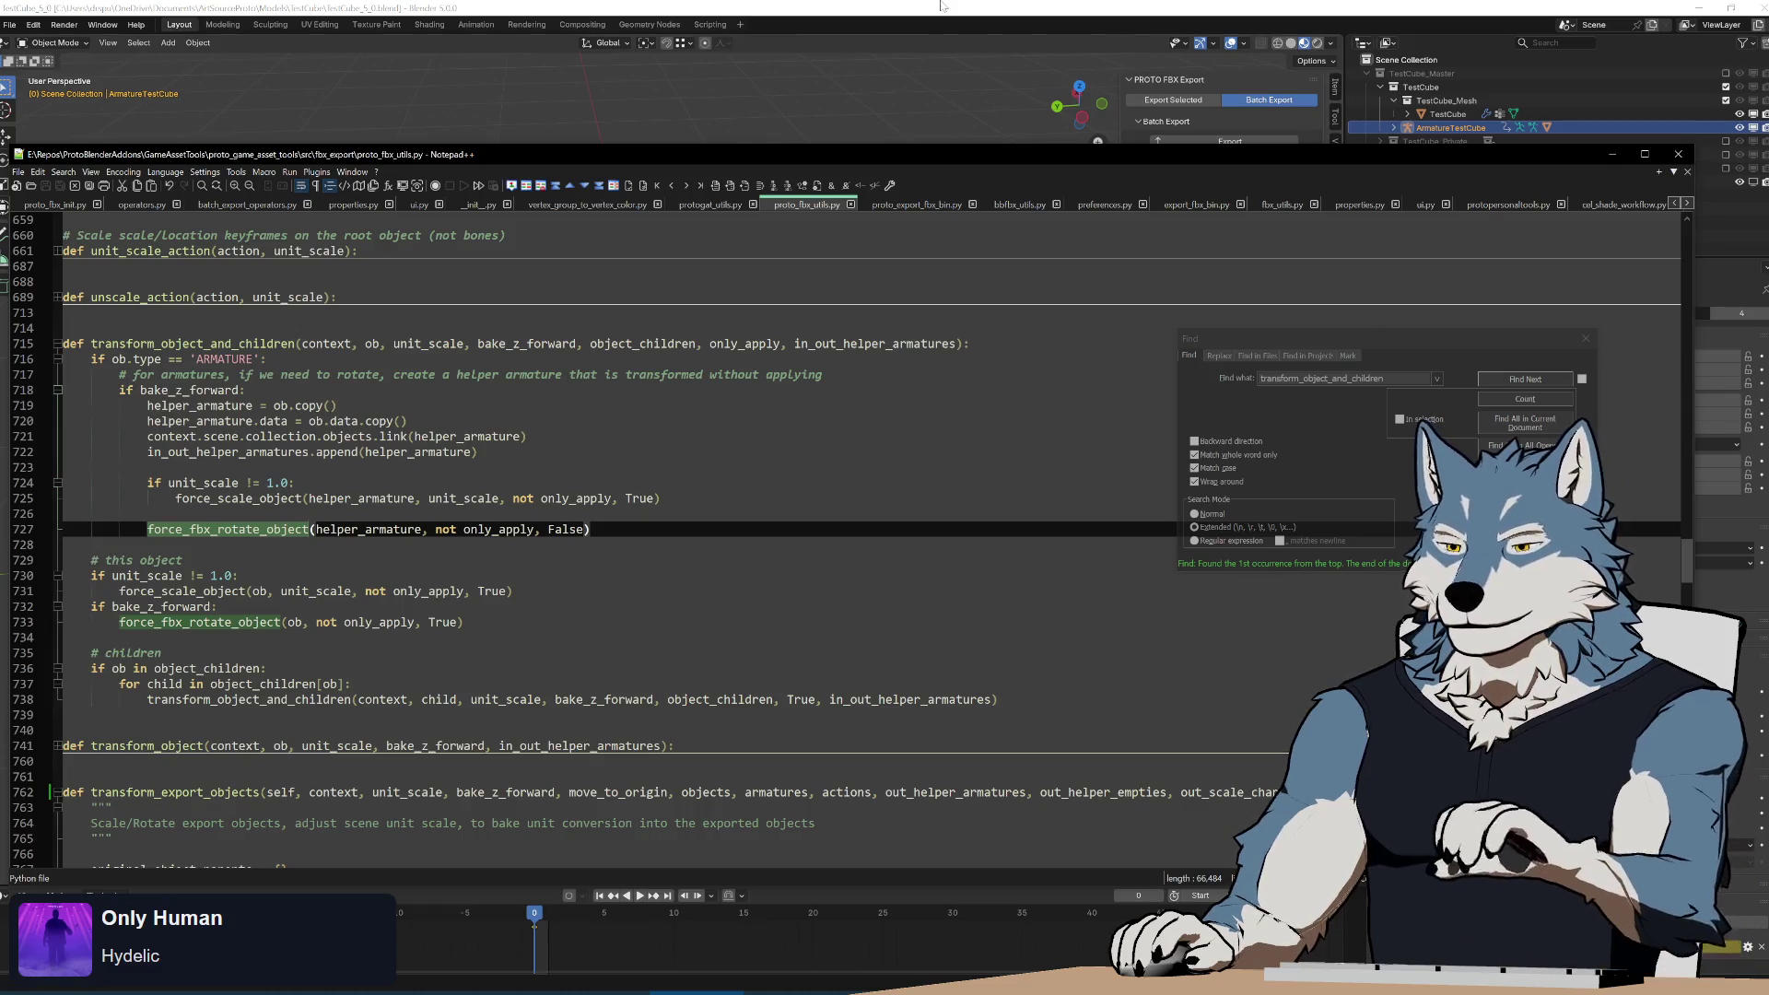
key("alt+Tab")
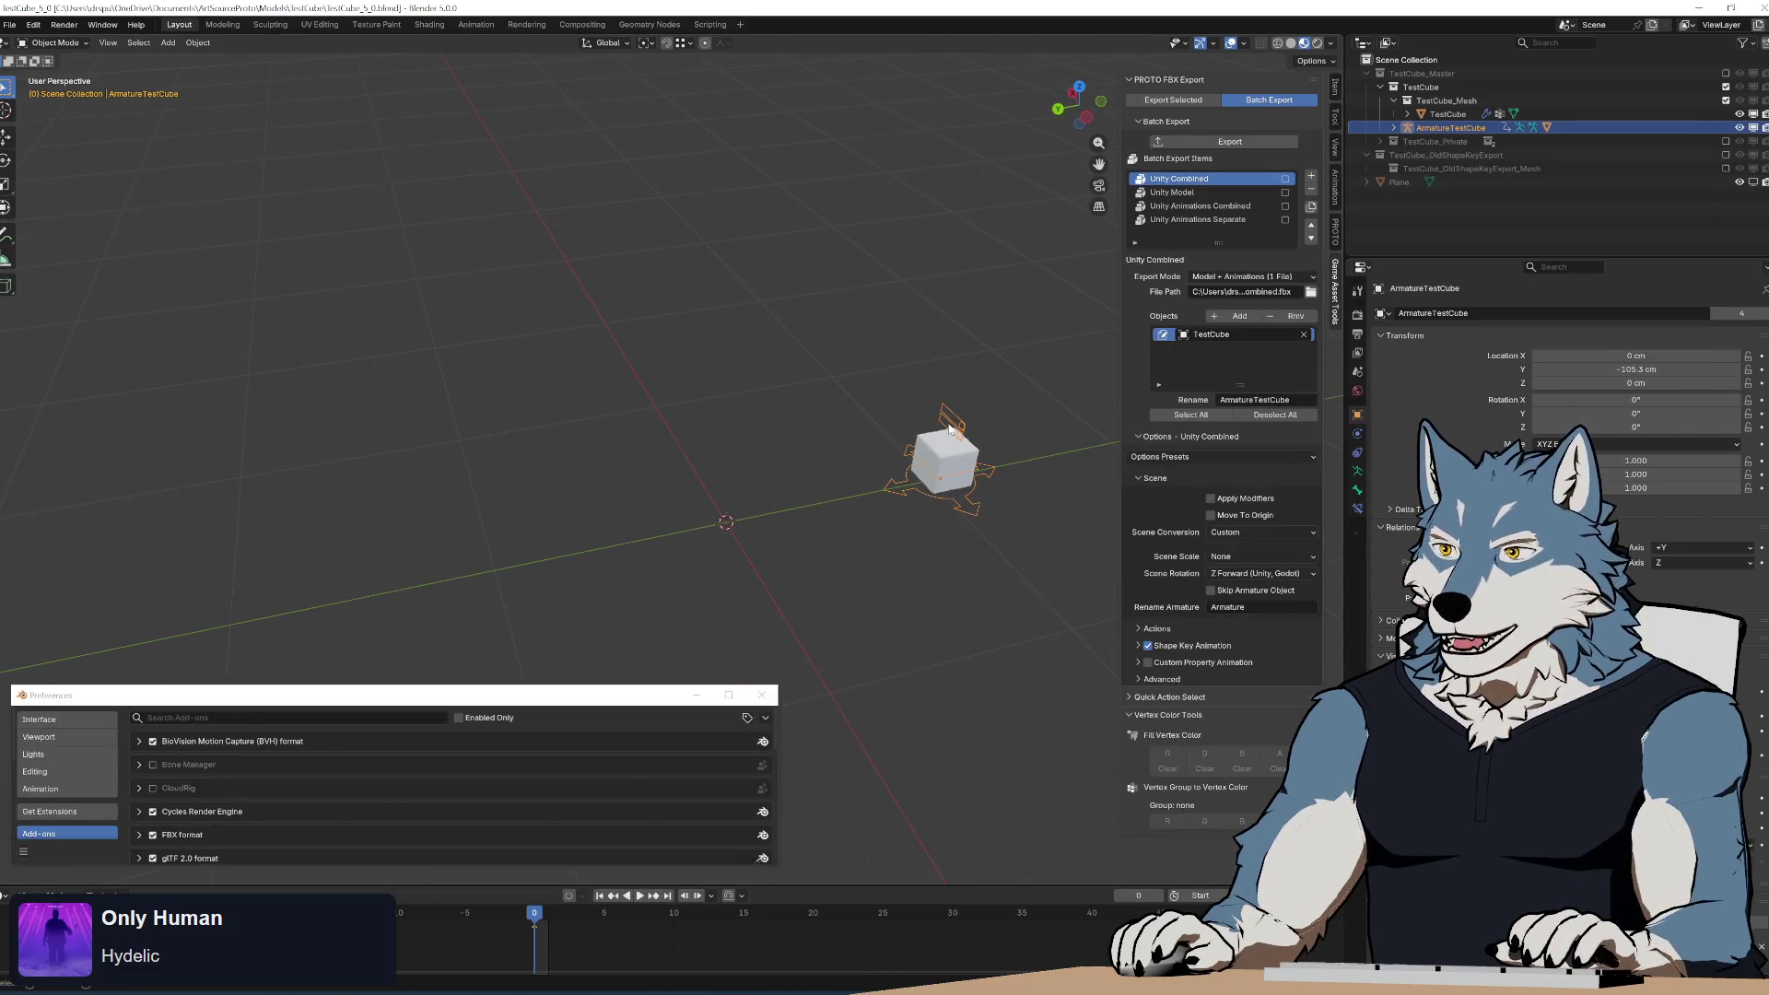
Add ArmatureTestCube to the Objects list, run the batch export, and inspect the temporary armatures' transforms.
left_click(1239, 316)
left_click(1230, 141)
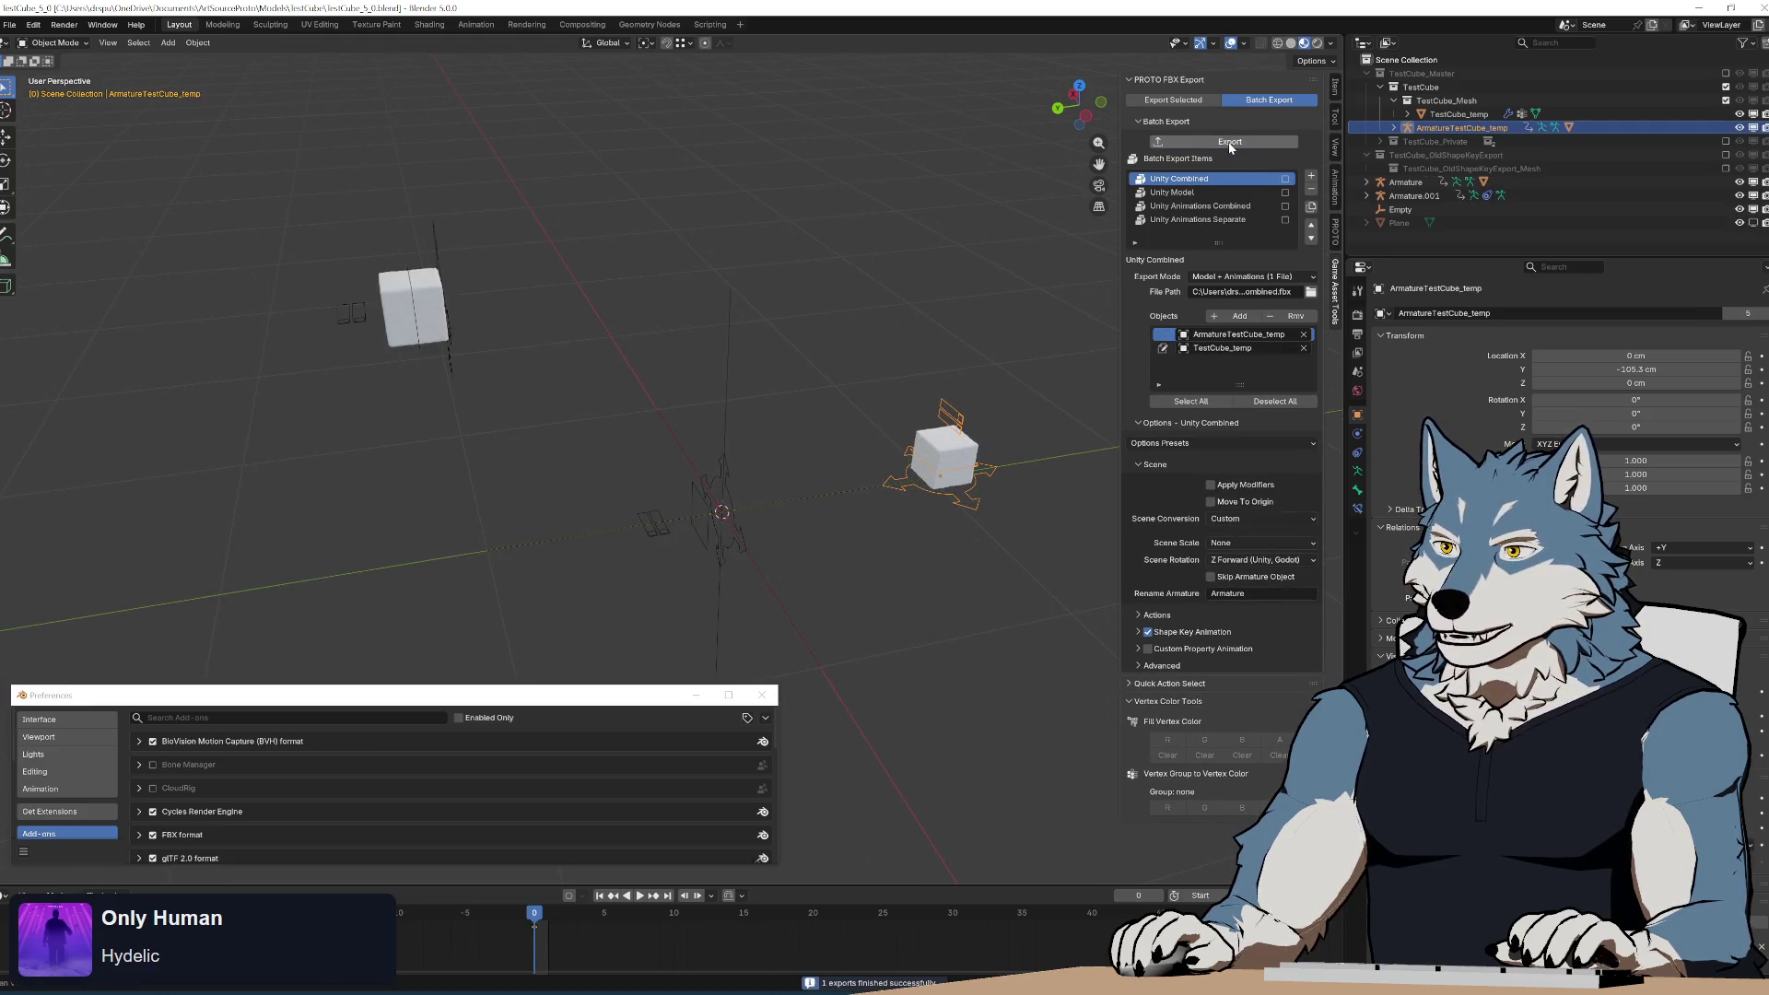
left_click(727, 480)
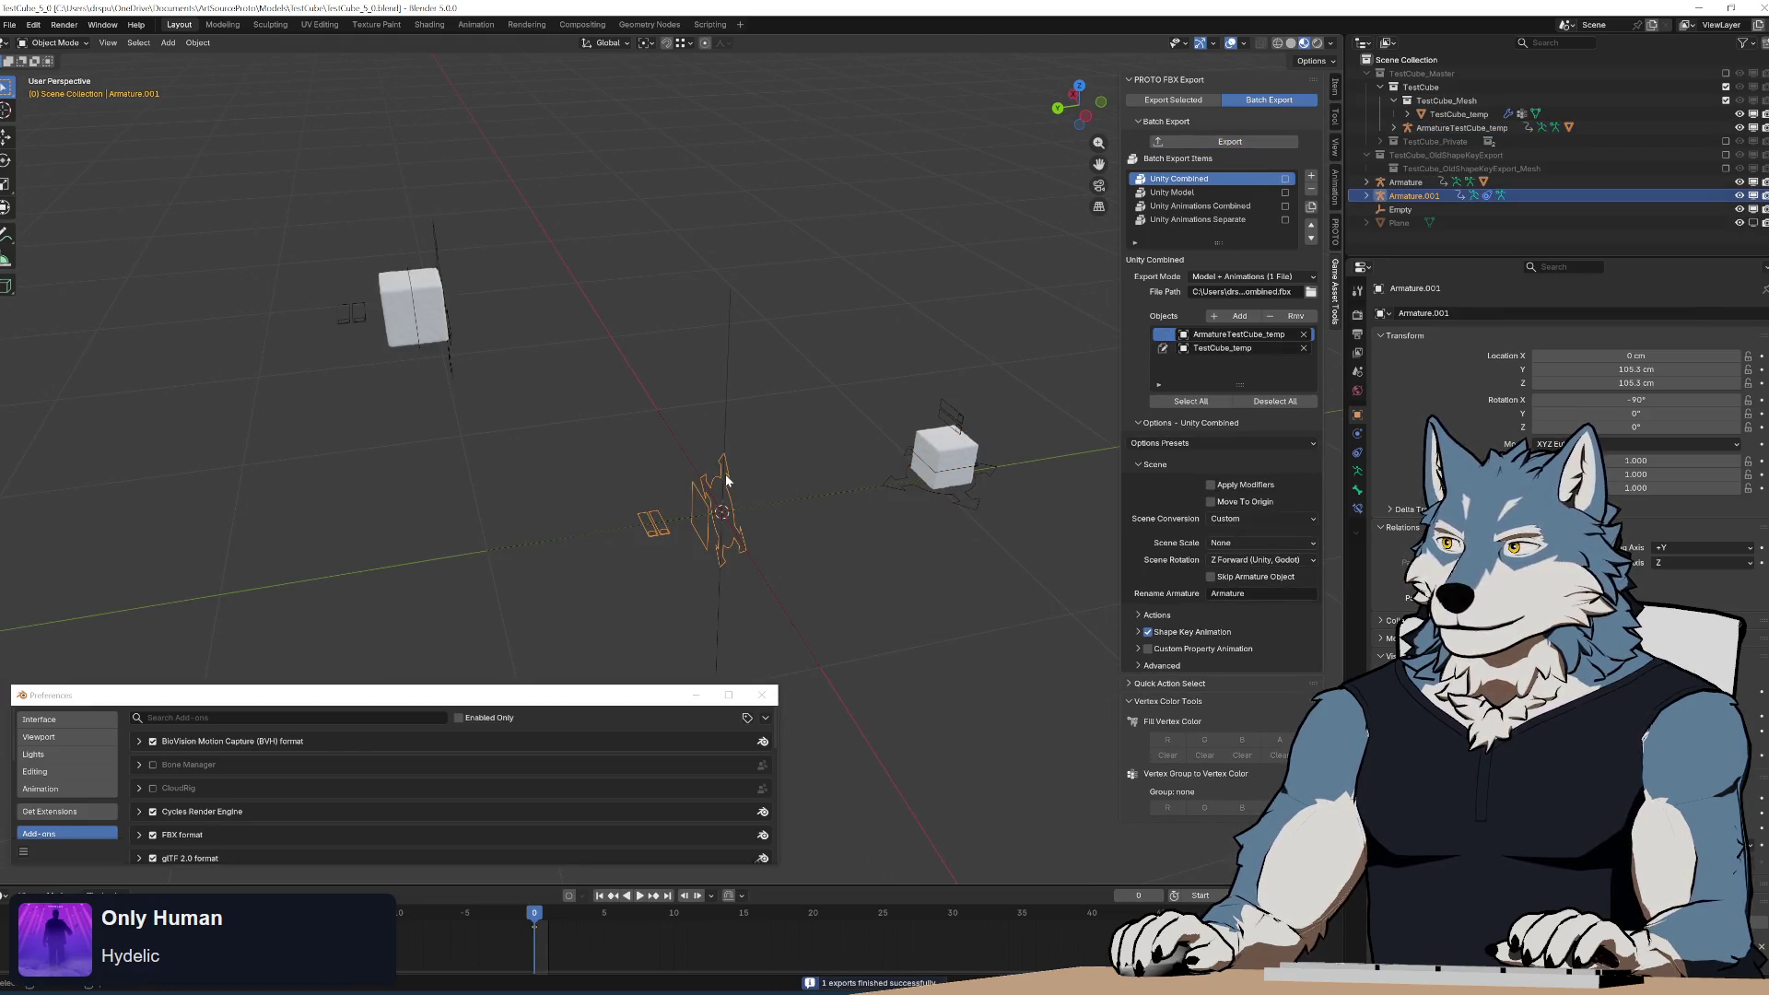
middle_click_drag(727, 480, 714, 488)
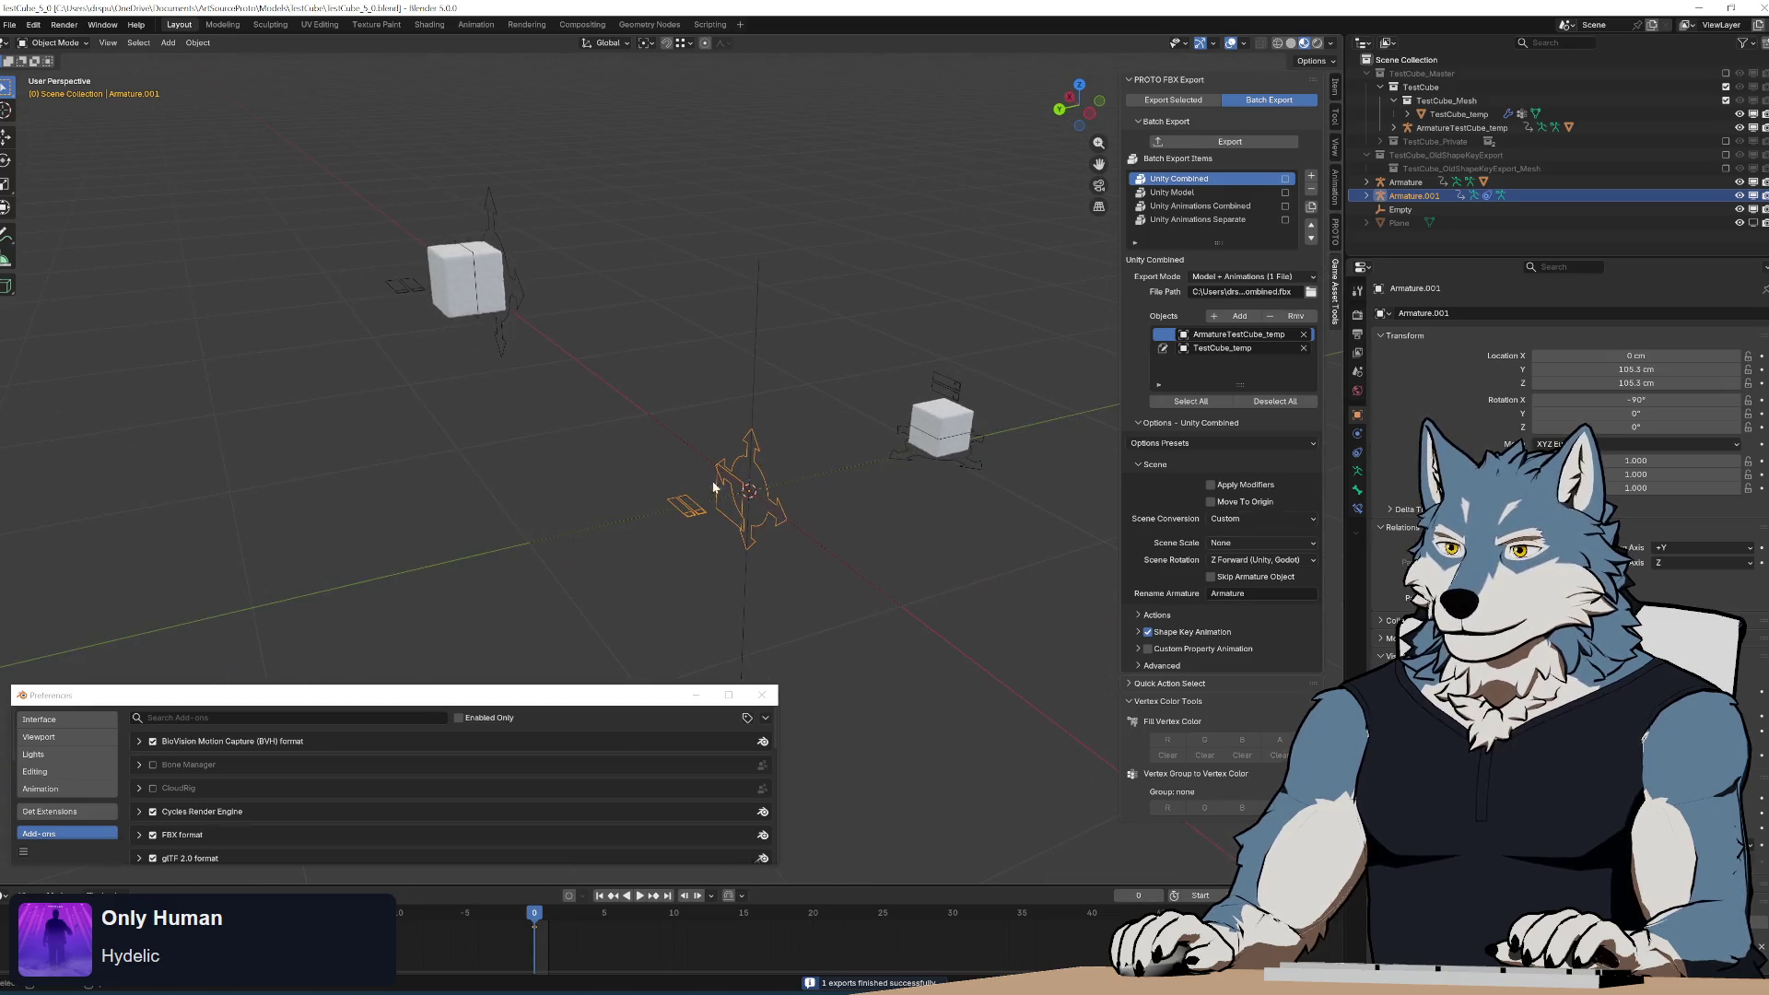
left_click(505, 250)
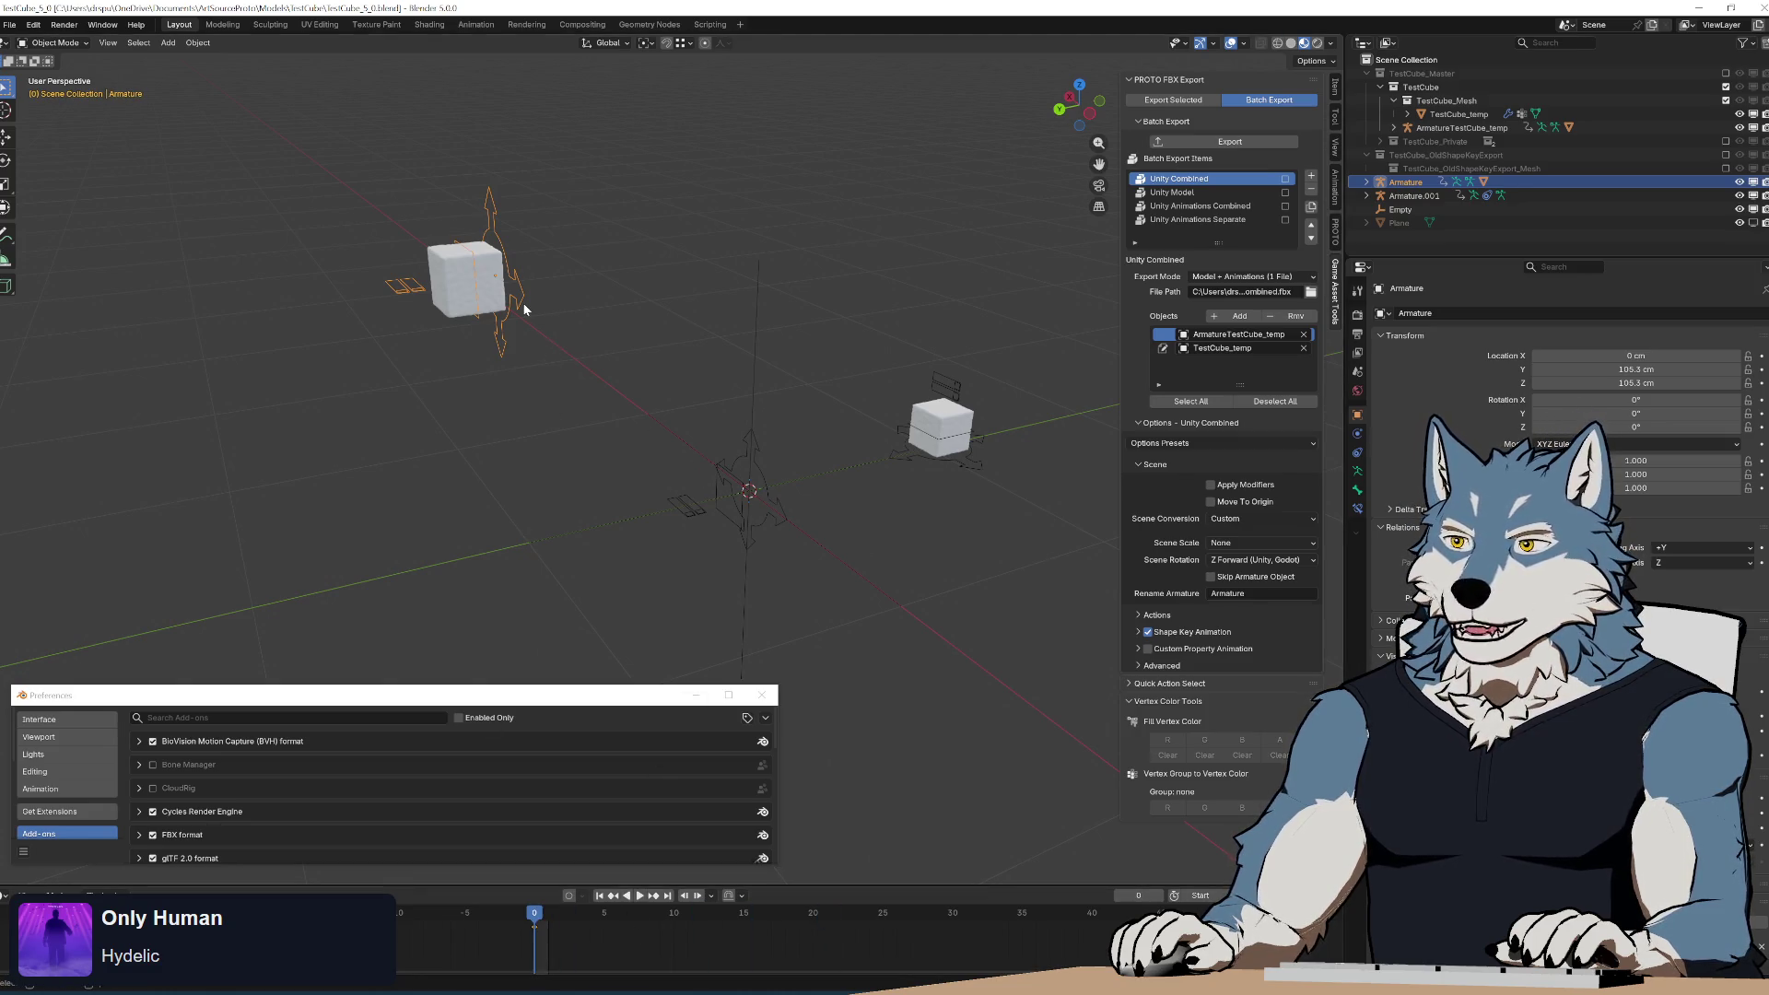
left_click(1336, 94)
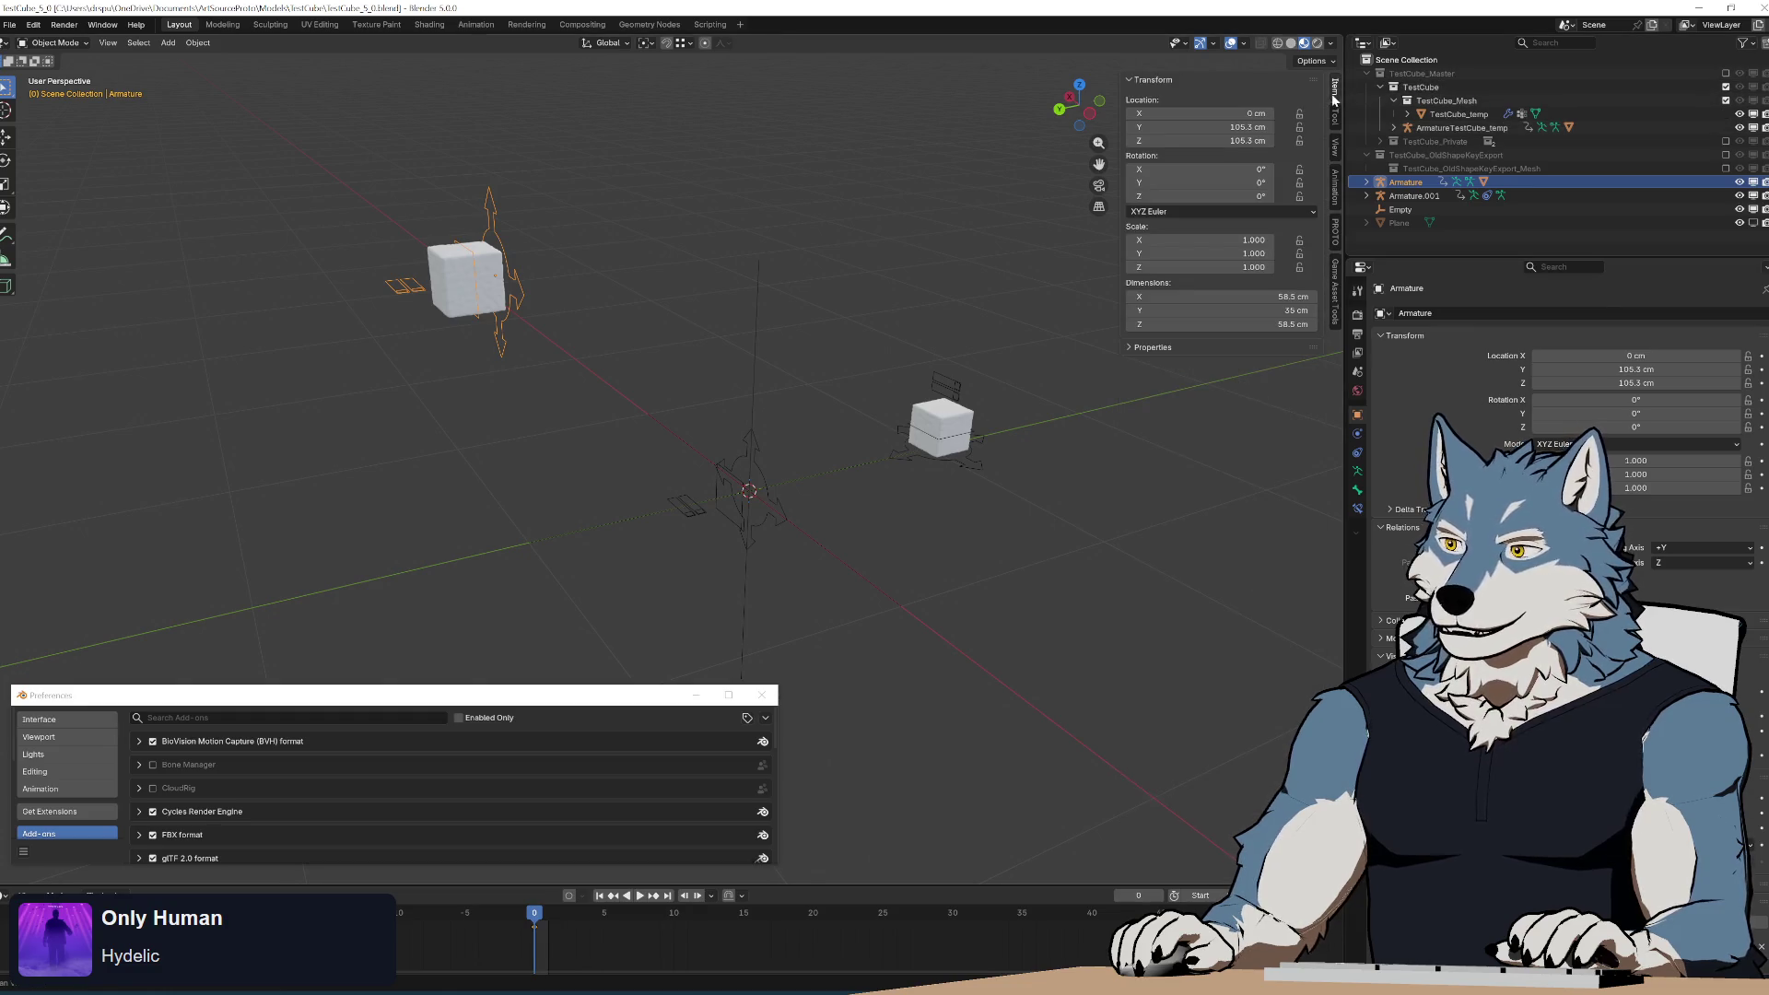
middle_click_drag(661, 457, 666, 455)
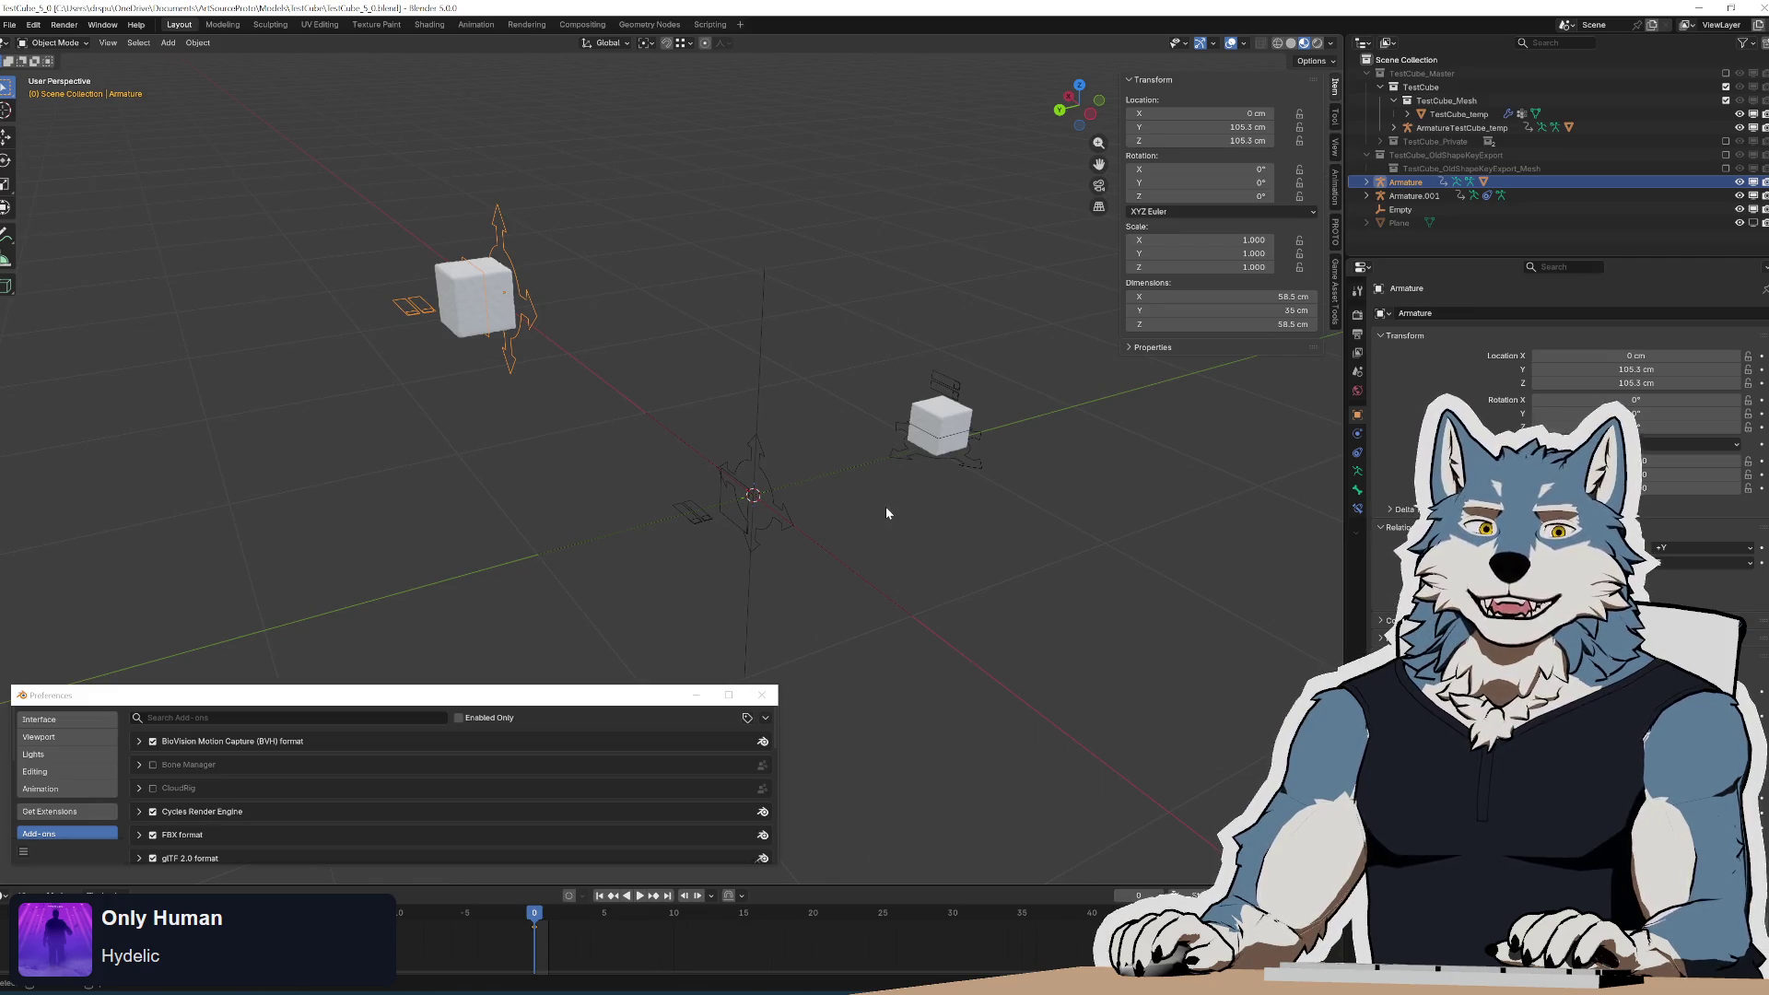
middle_click_drag(886, 505, 871, 500)
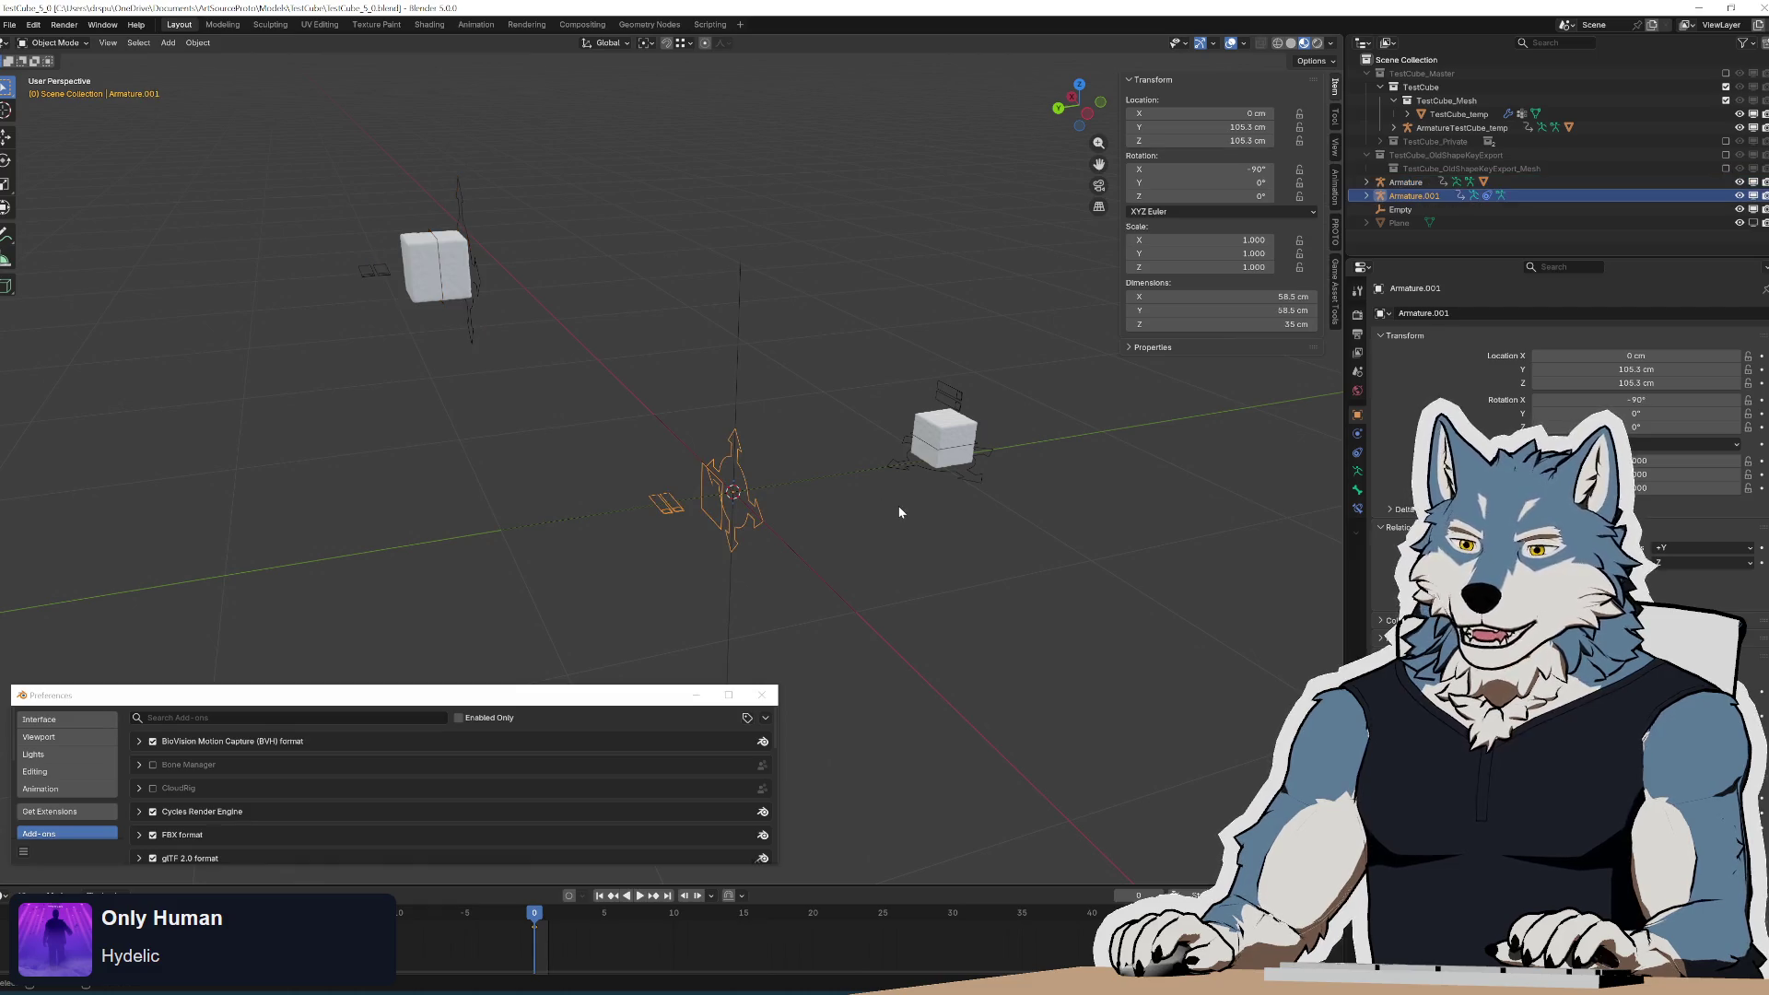
mouse_move(899, 512)
middle_mouse_down()
mouse_move(912, 483)
mouse_move(972, 495)
middle_mouse_up()
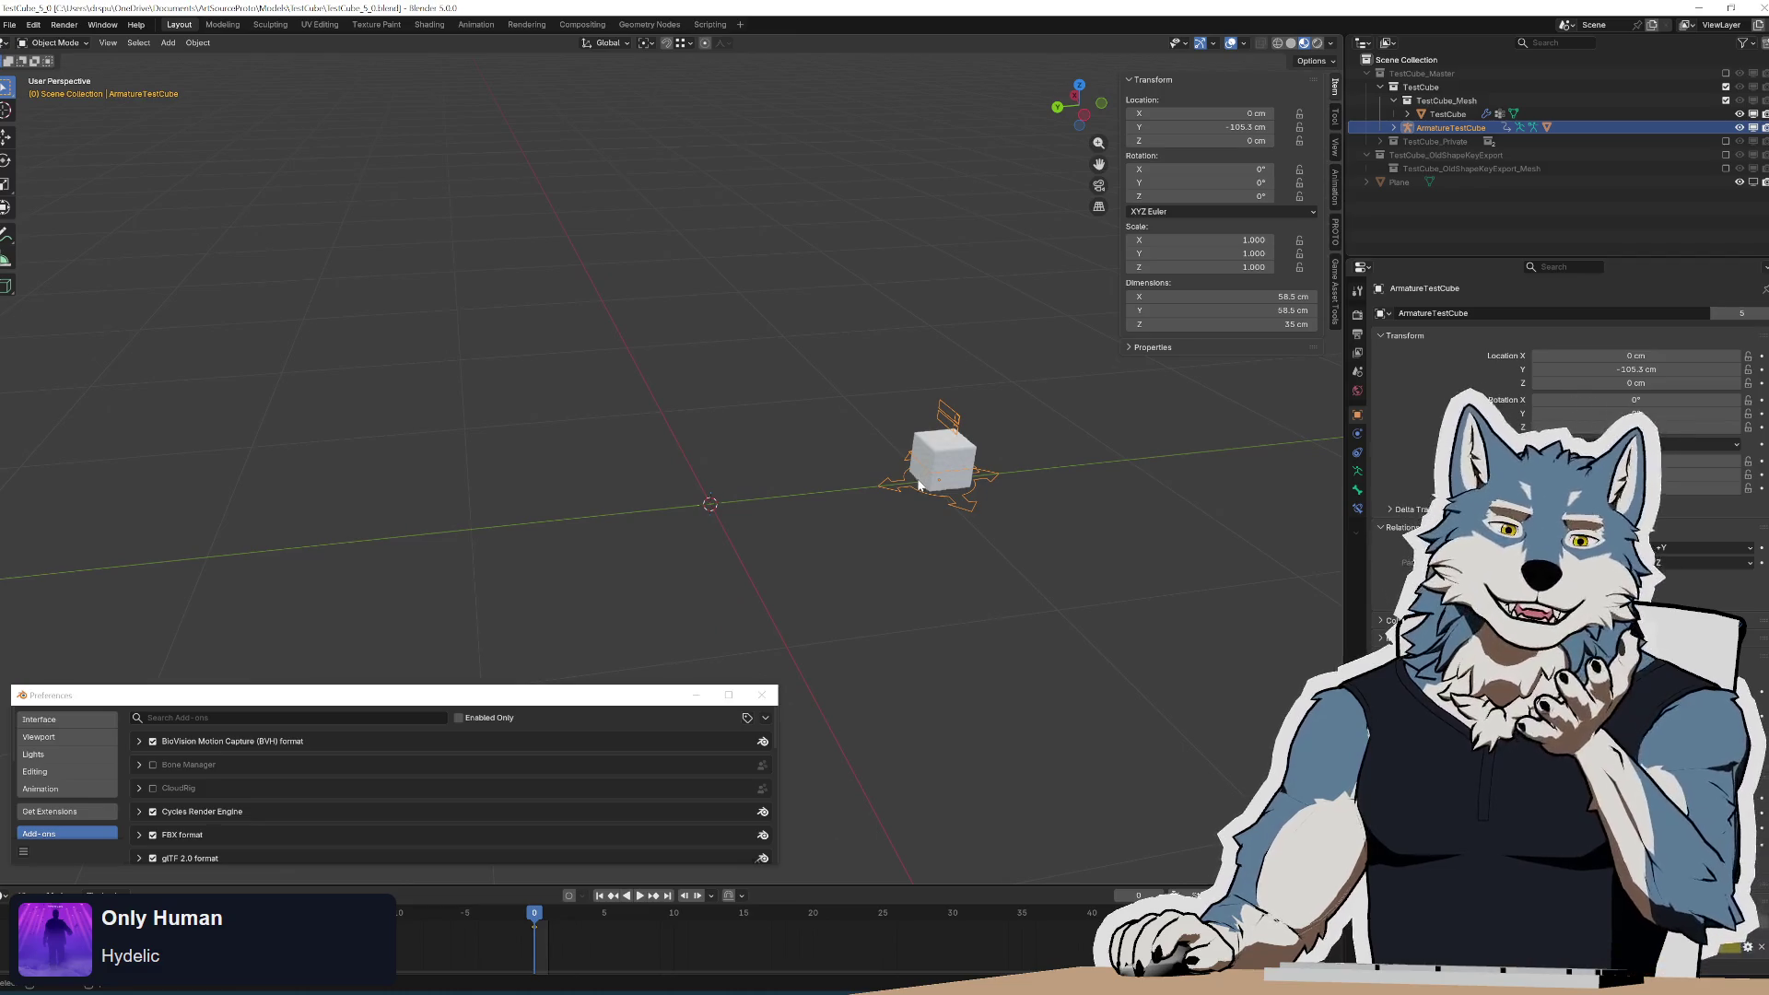
left_click(696, 991)
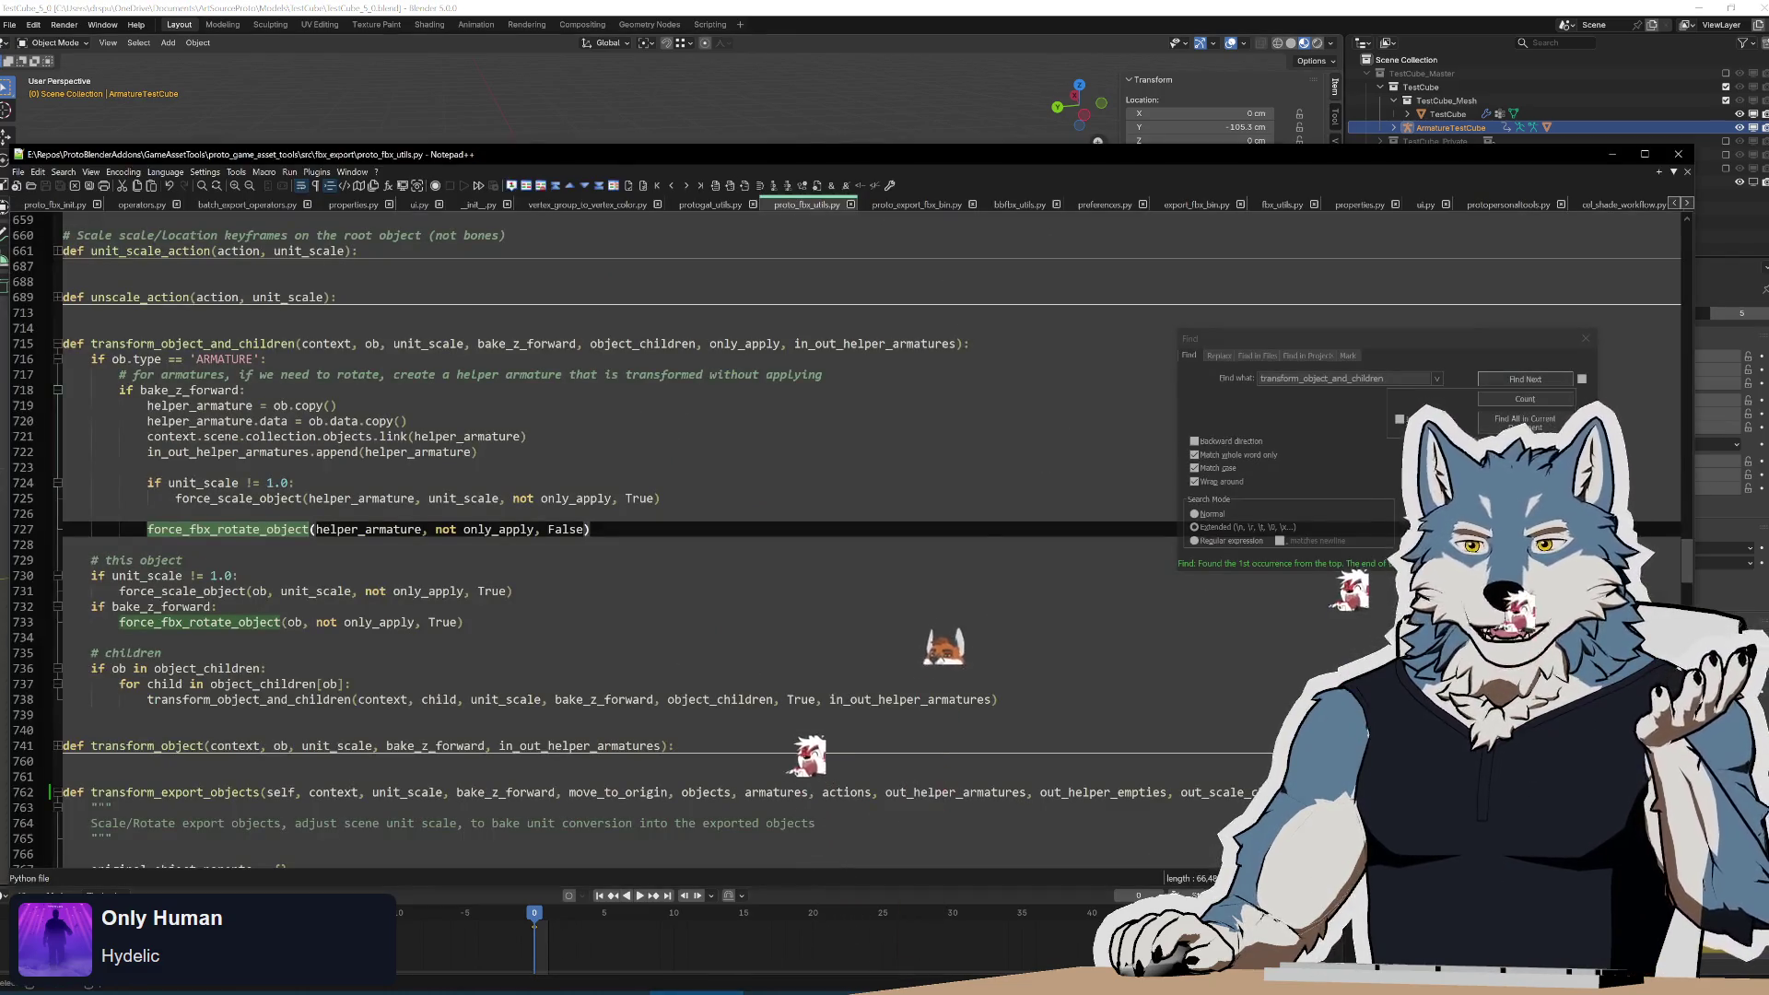
left_click(184, 560)
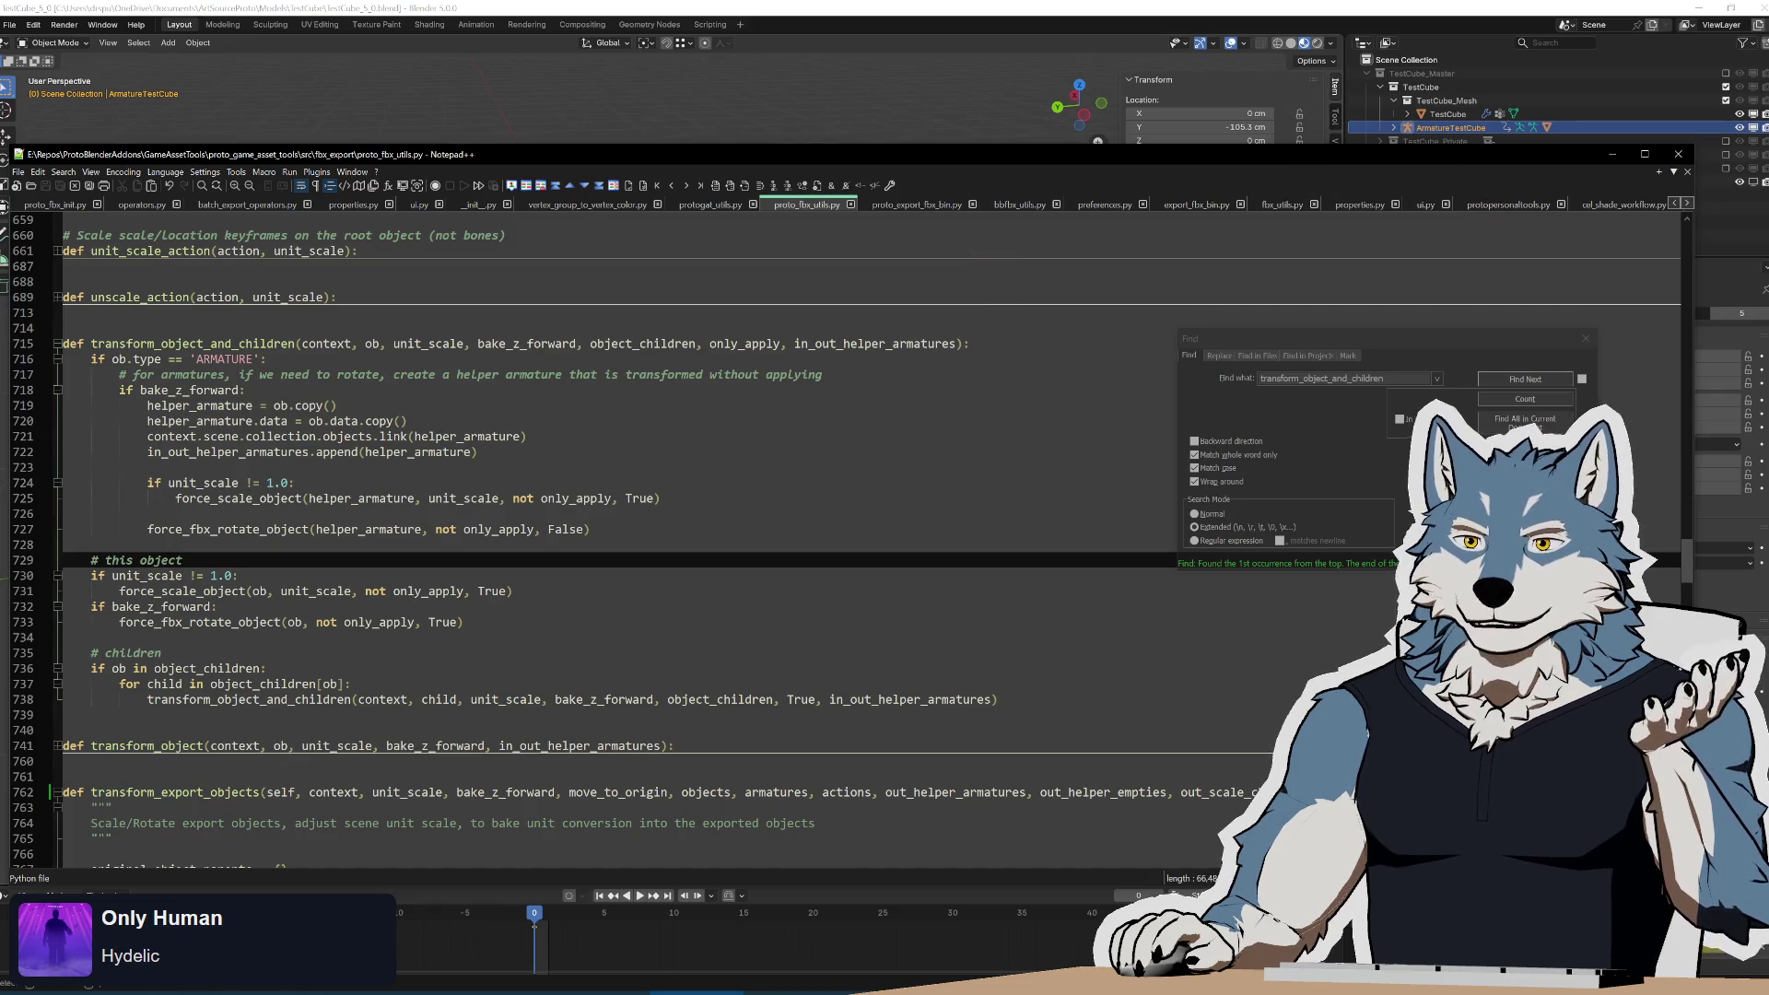
left_click(39, 202)
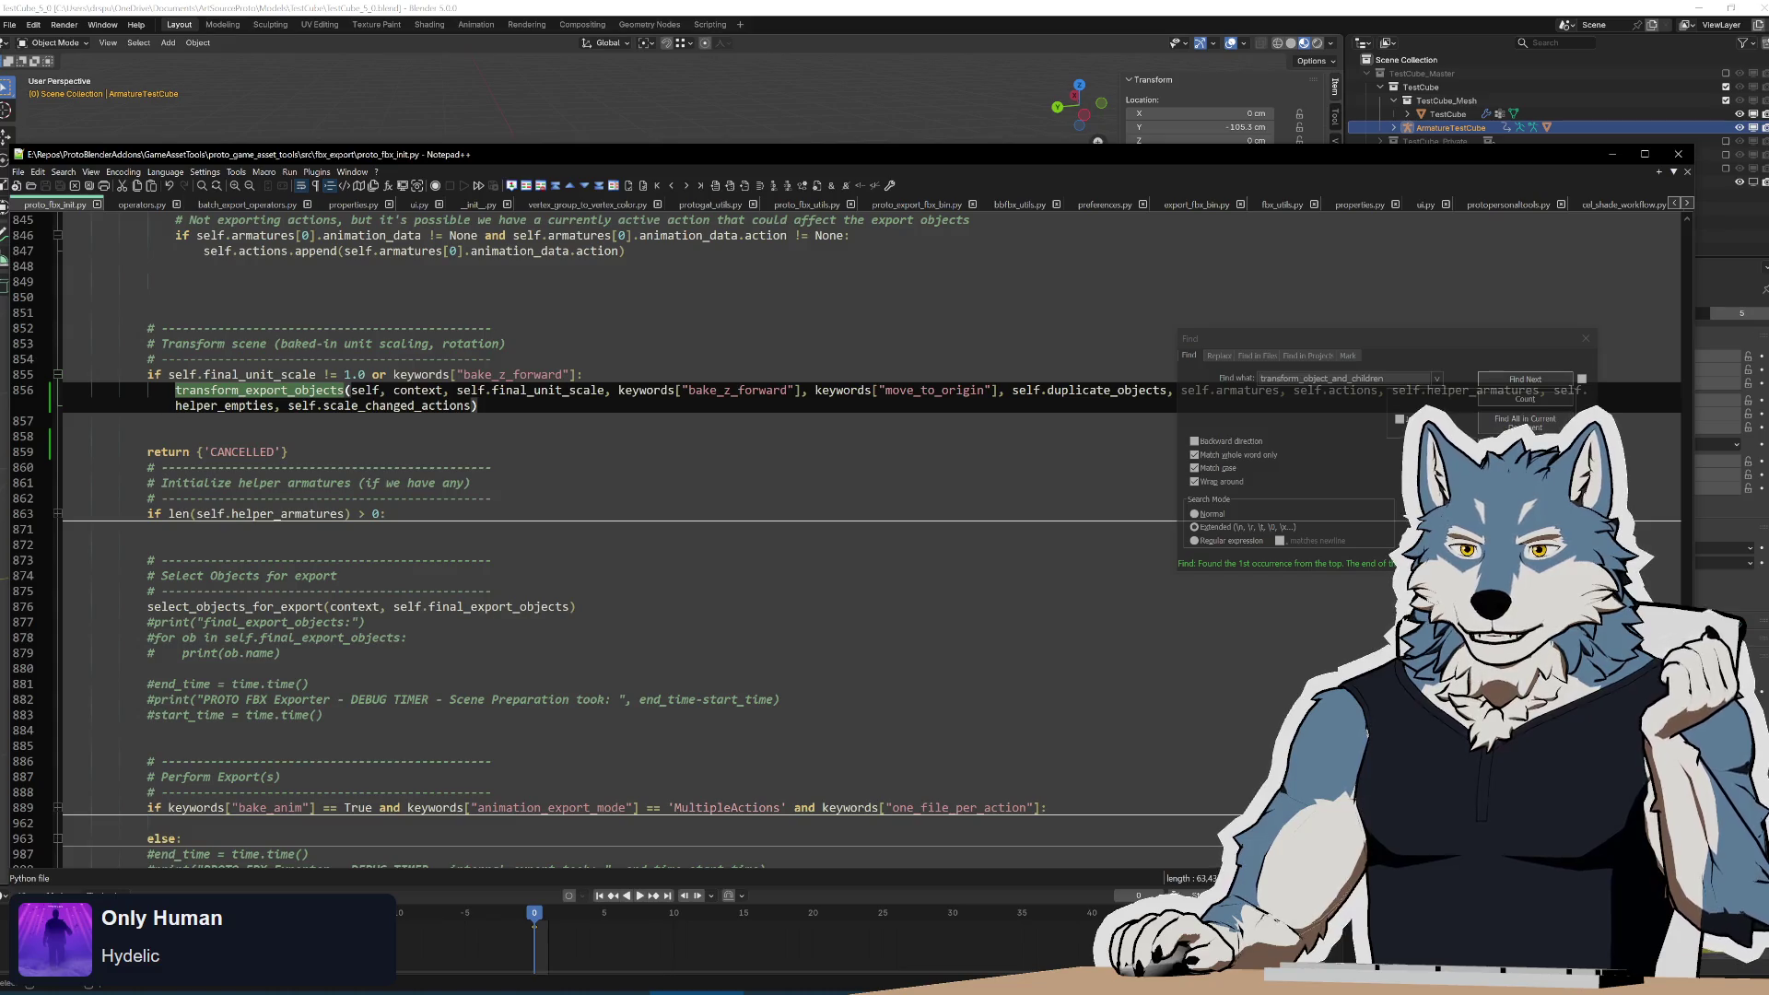
scroll(829, 544, "down", 6)
scroll(829, 544, "up", 8)
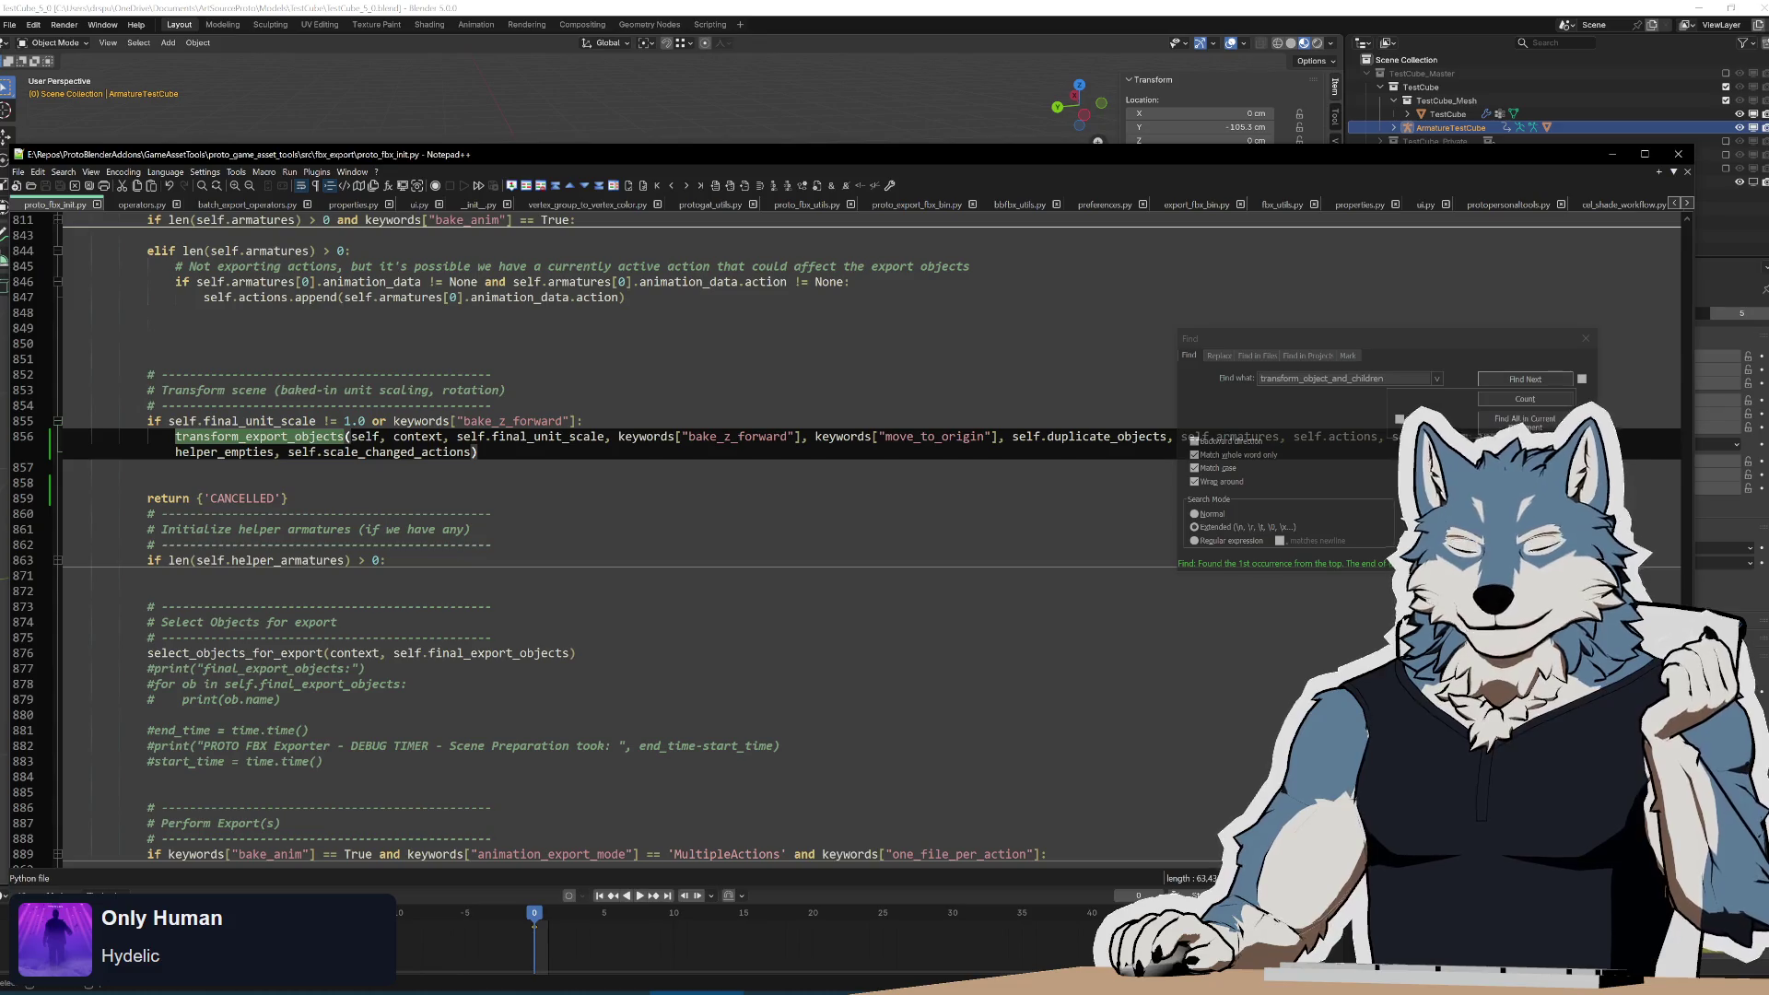
scroll(829, 543, "down", 6)
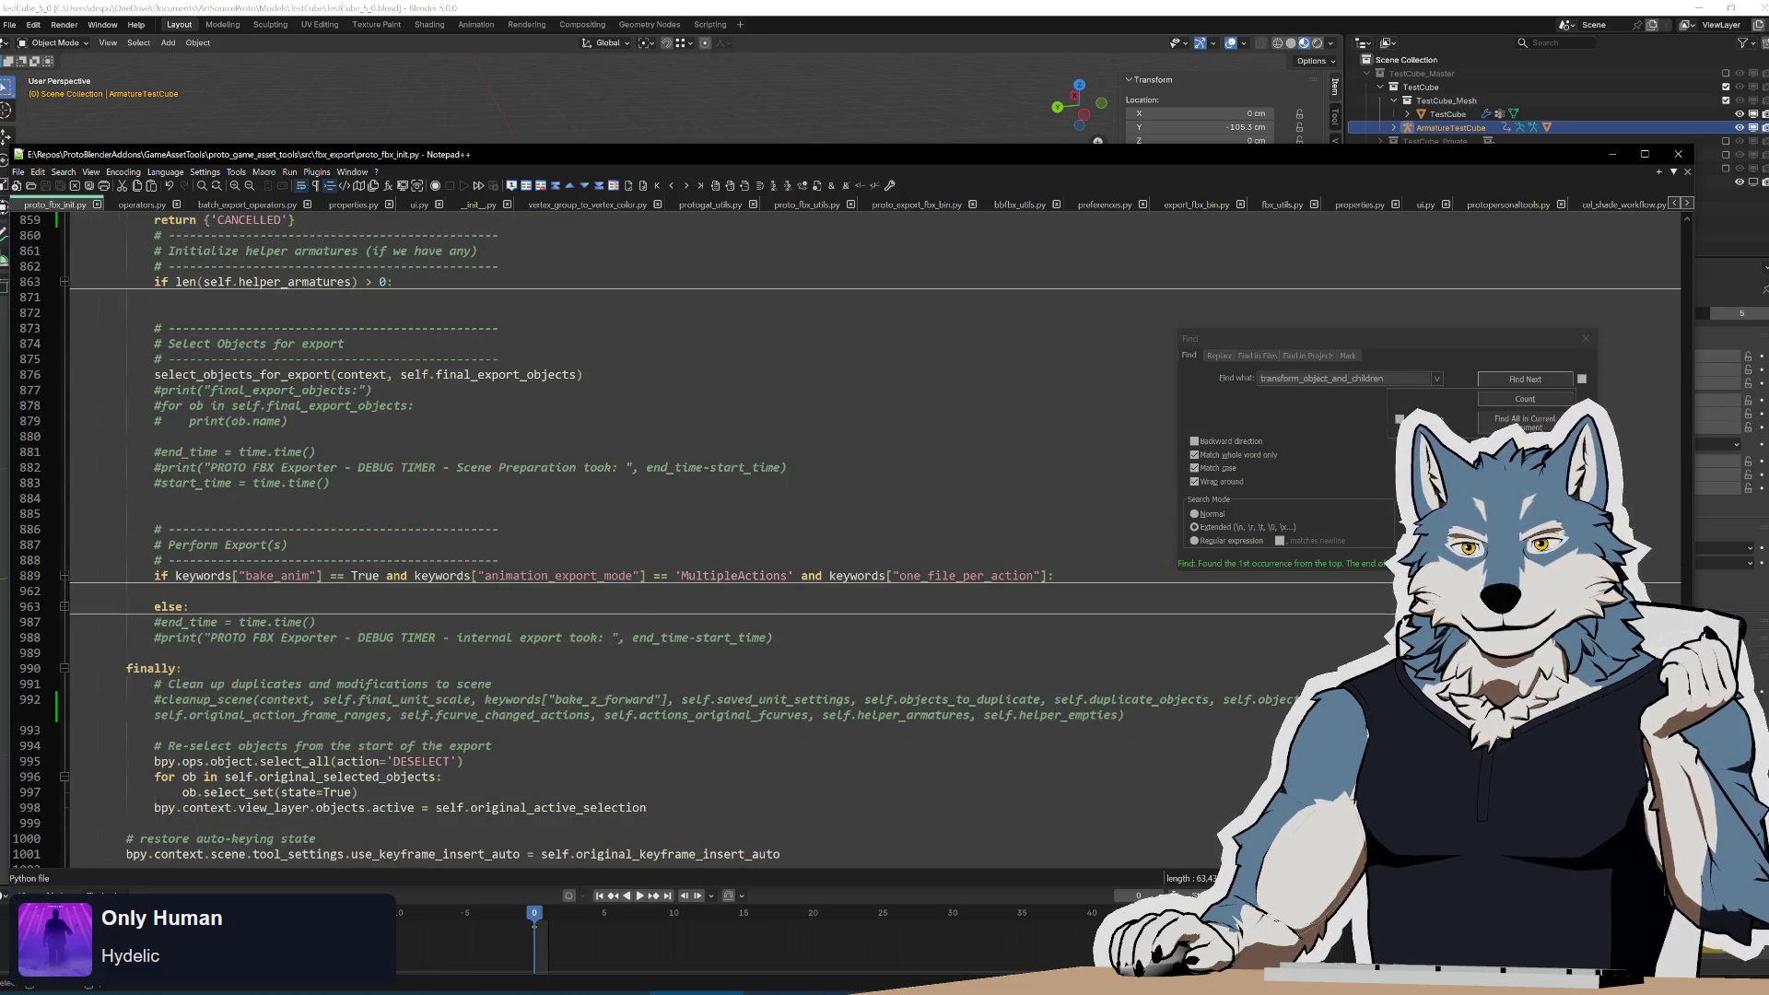
scroll(829, 543, "down", 3)
scroll(830, 544, "up", 4)
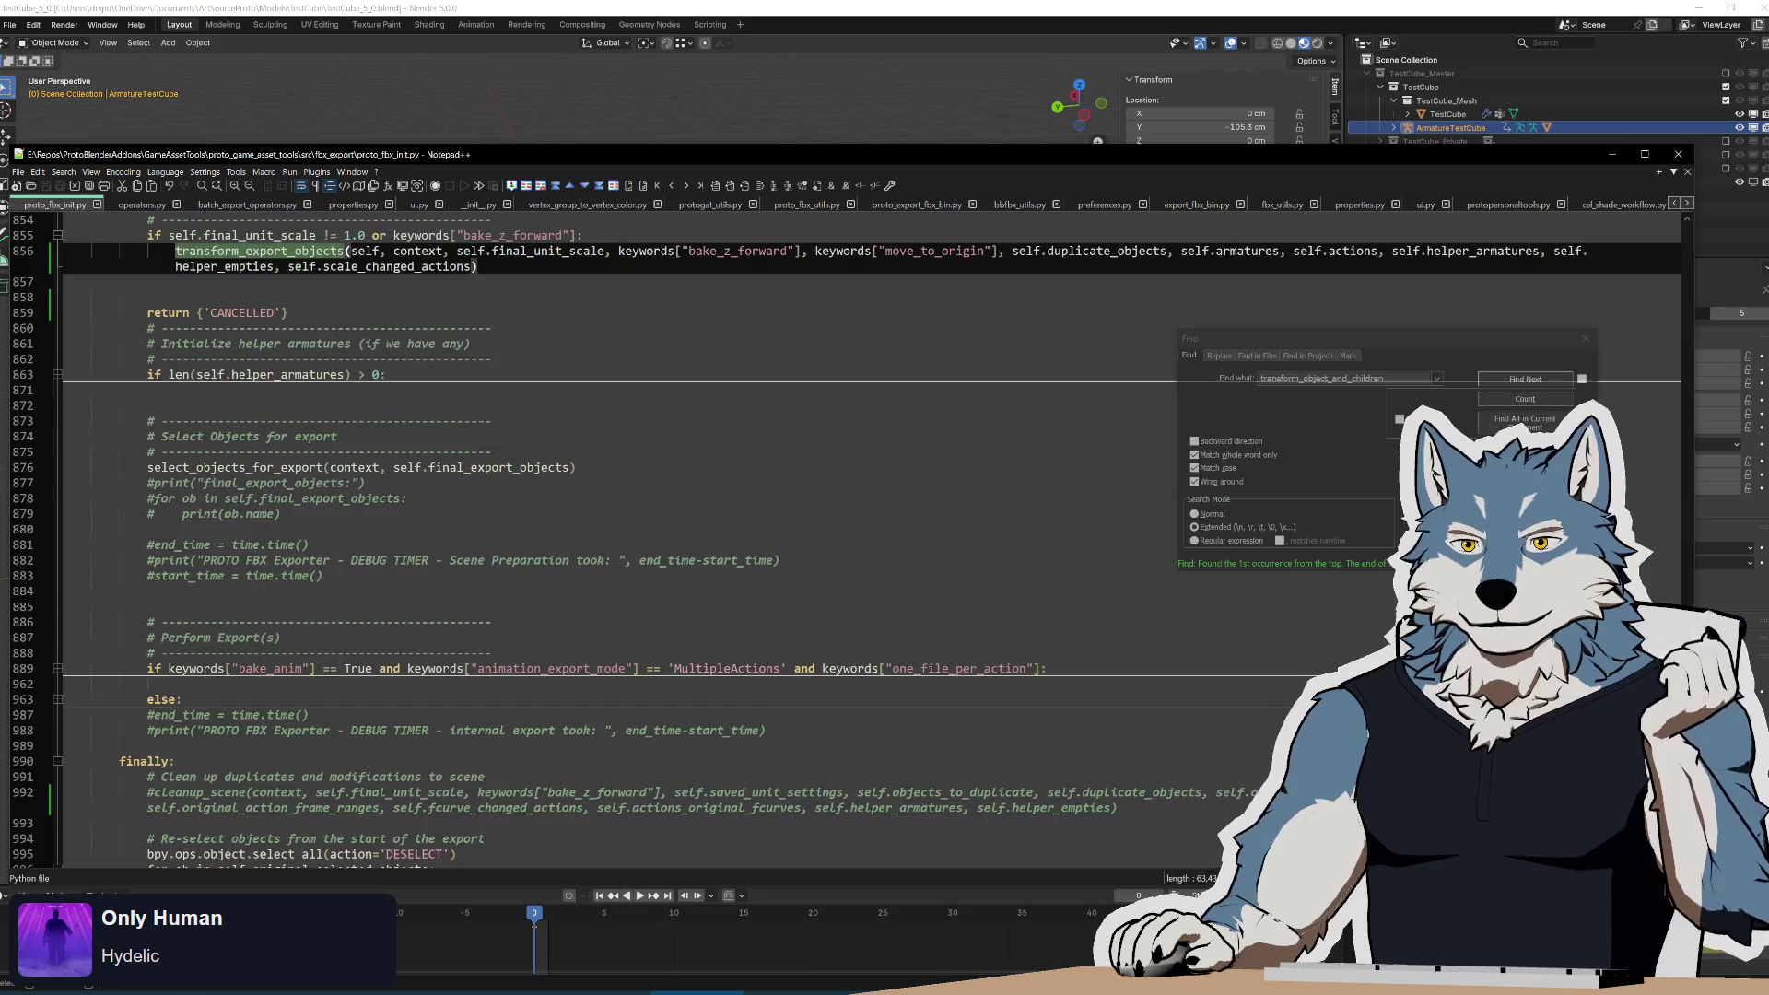
left_click(57, 376)
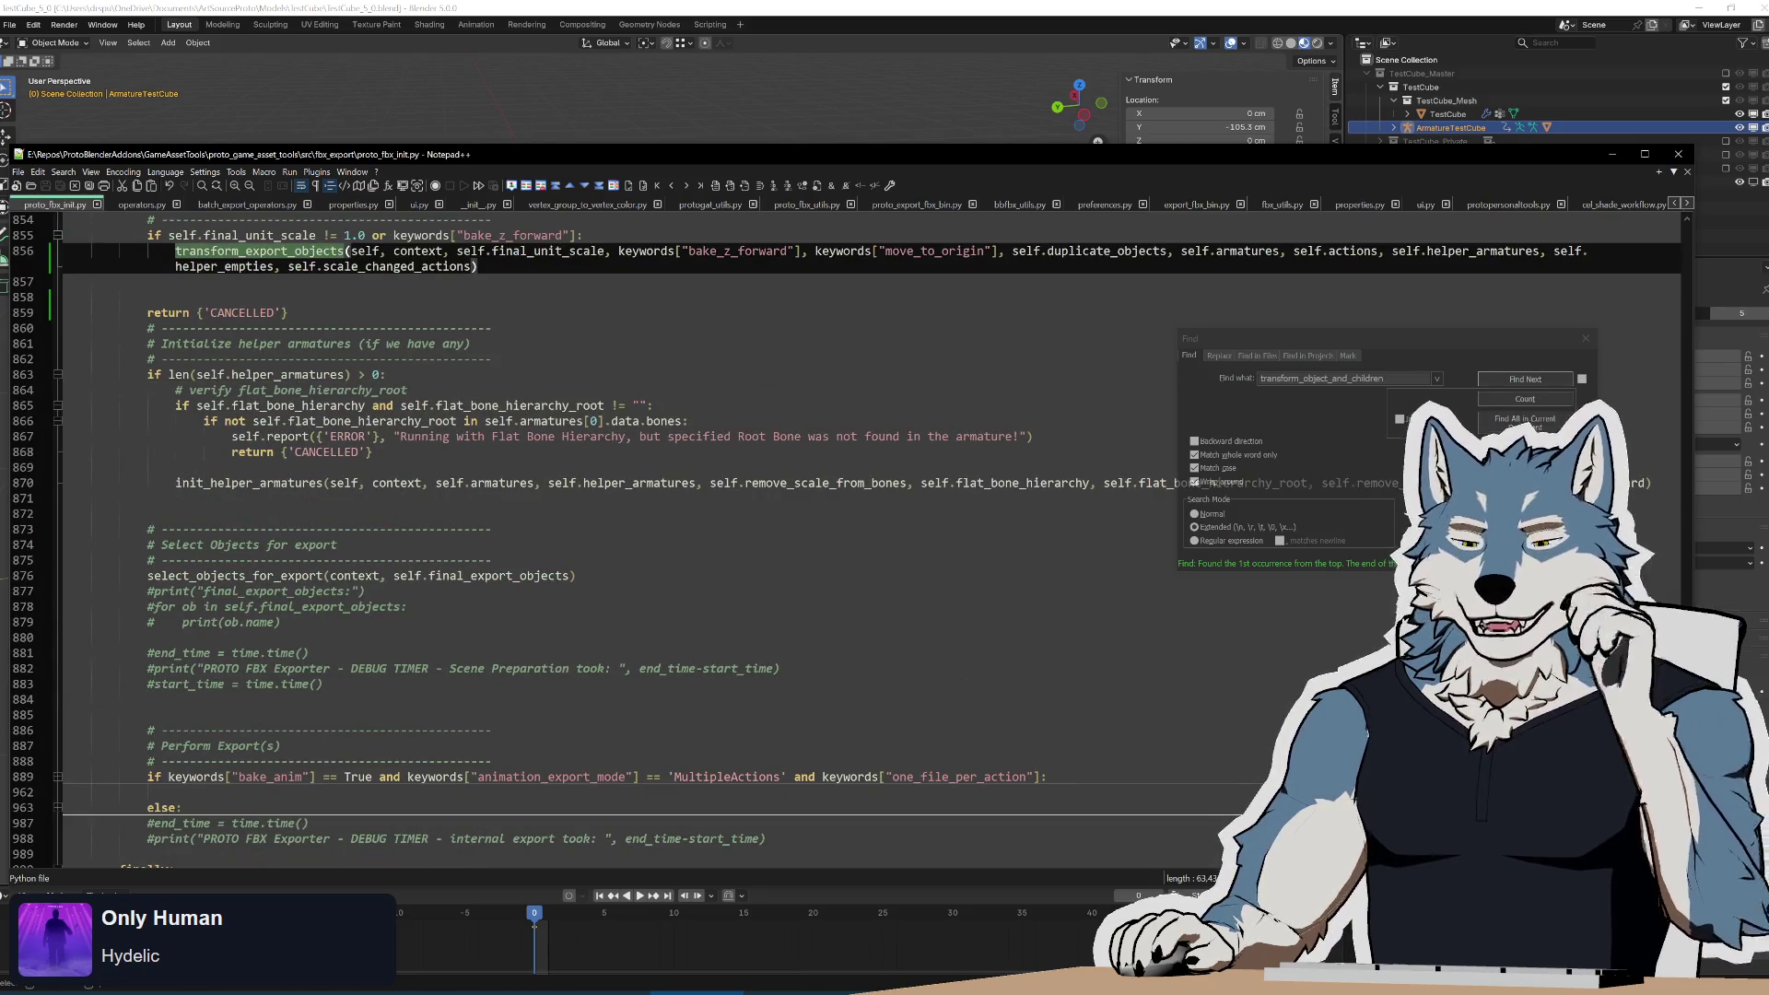
left_click(58, 374)
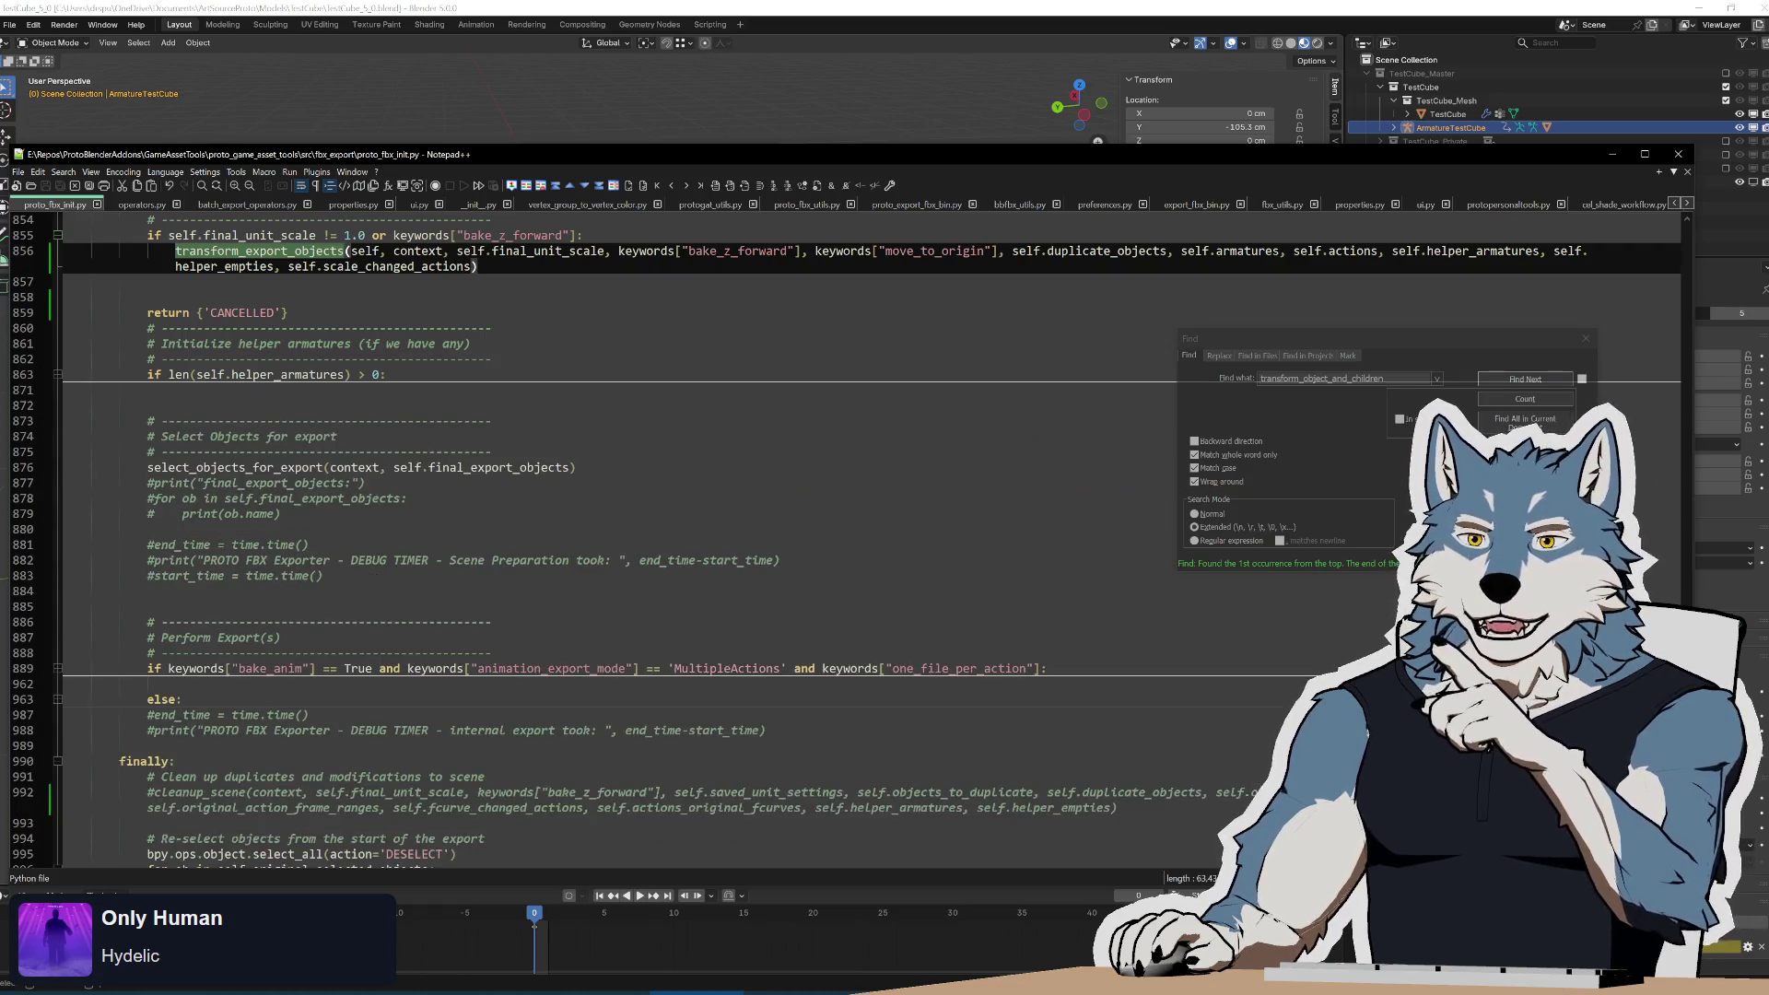
left_click(811, 210)
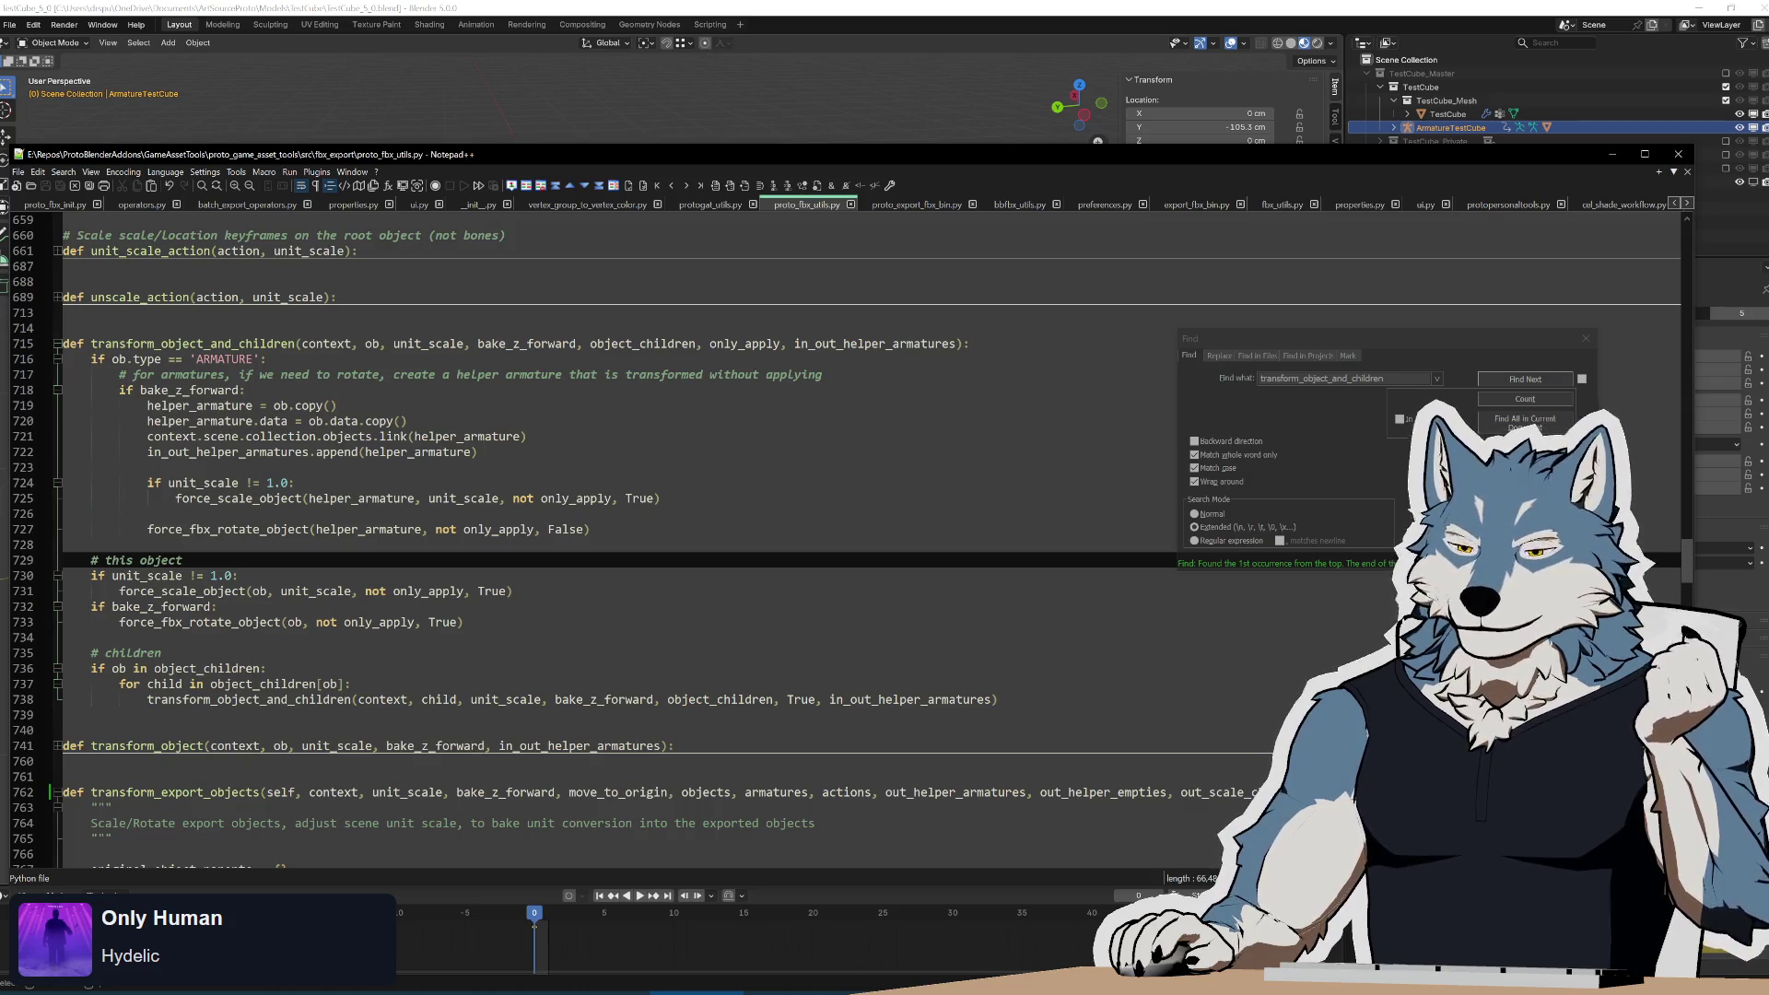
double_click(237, 533)
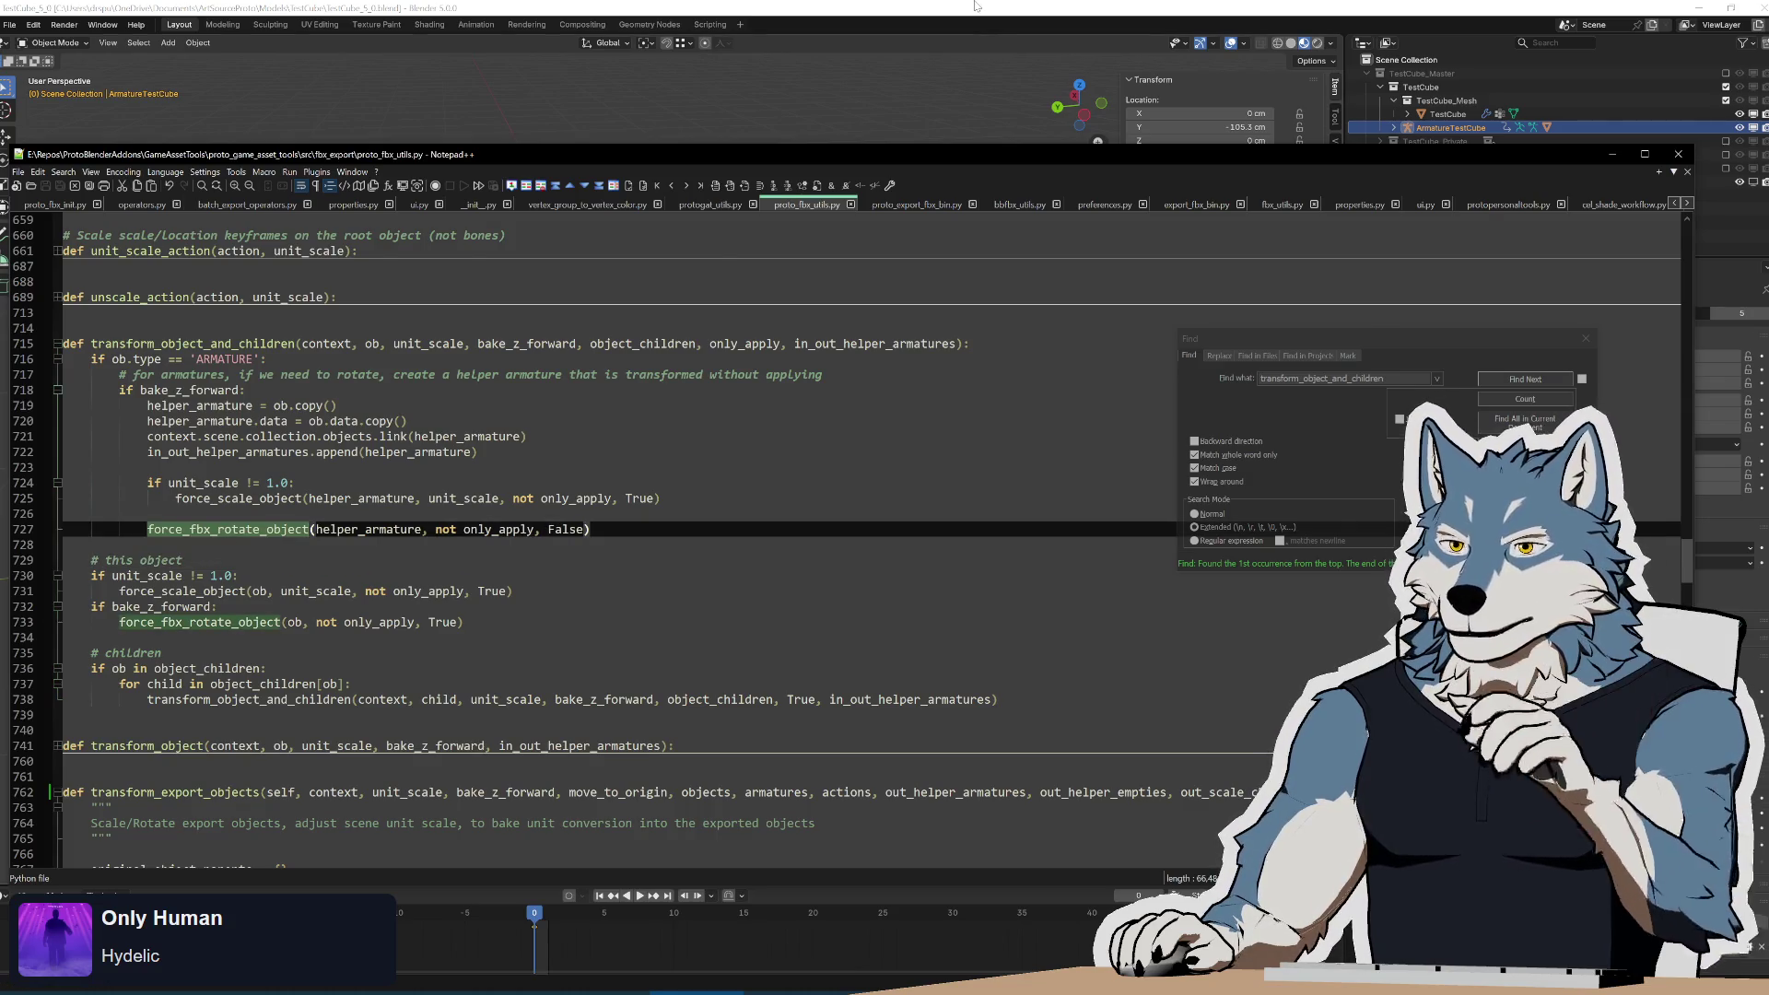
key("alt+Tab")
Rotate the cube rig about -89.5° around the global X axis.
middle_click_drag(986, 525, 891, 525, "shift")
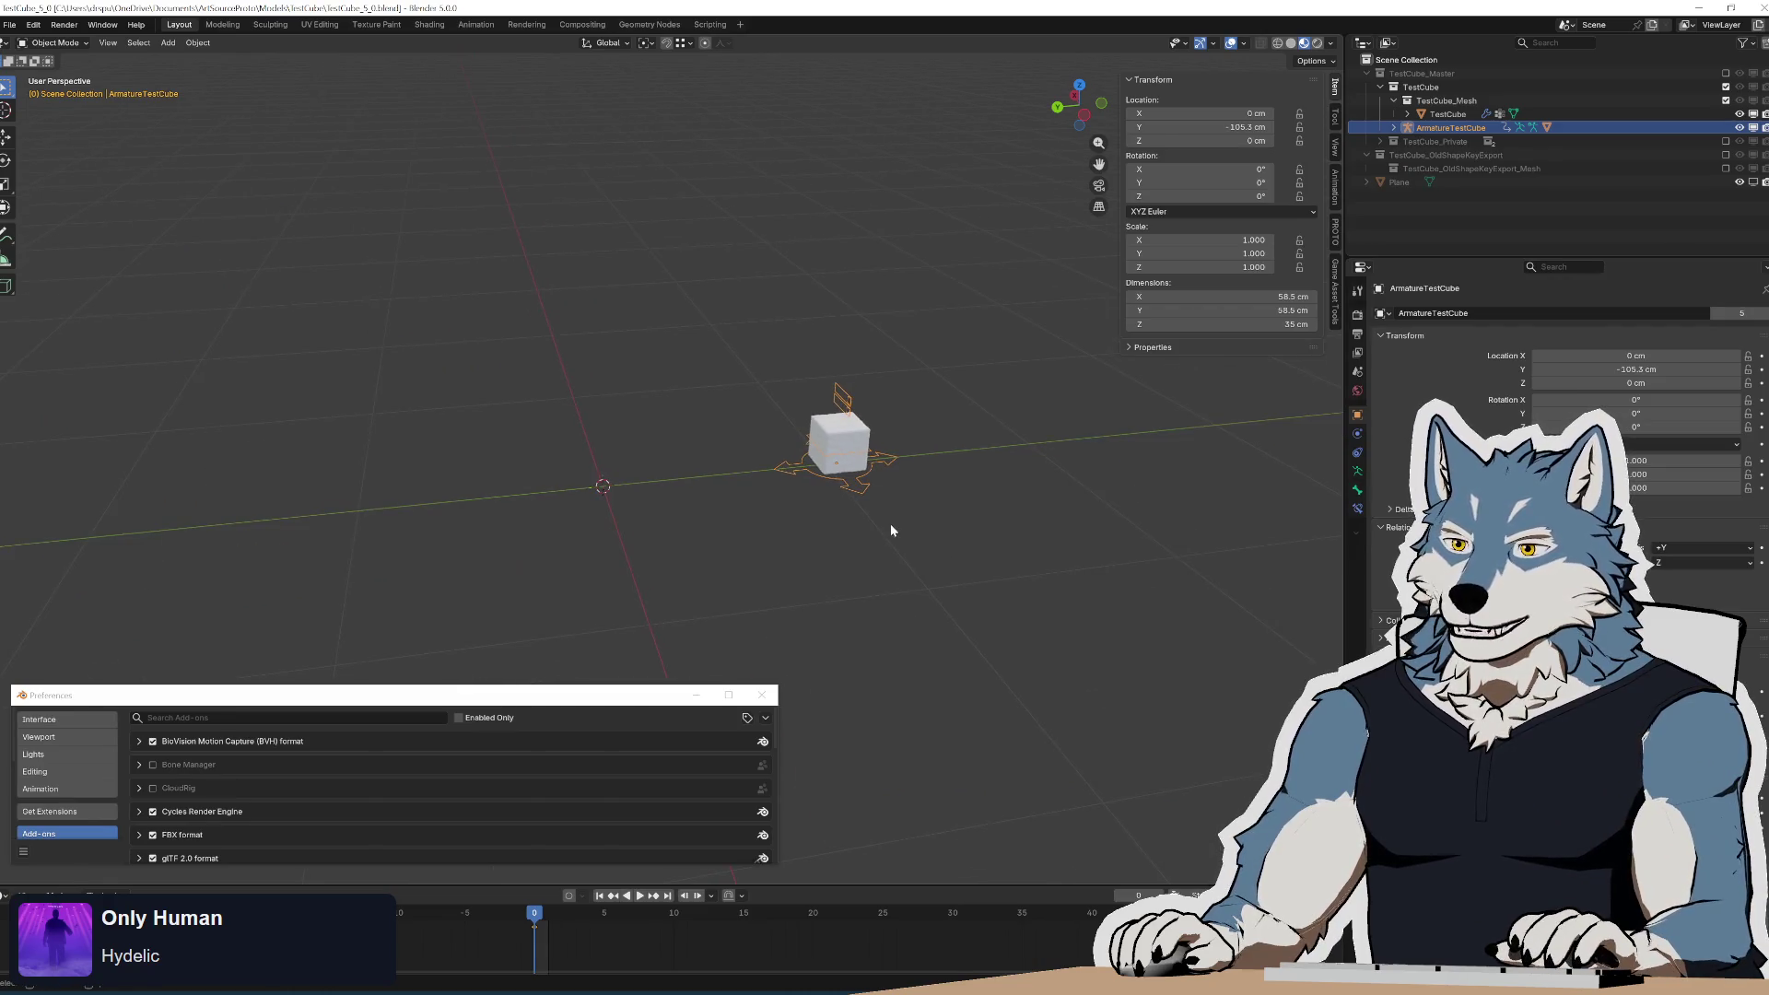
scroll(942, 580, "up", 3)
key("r")
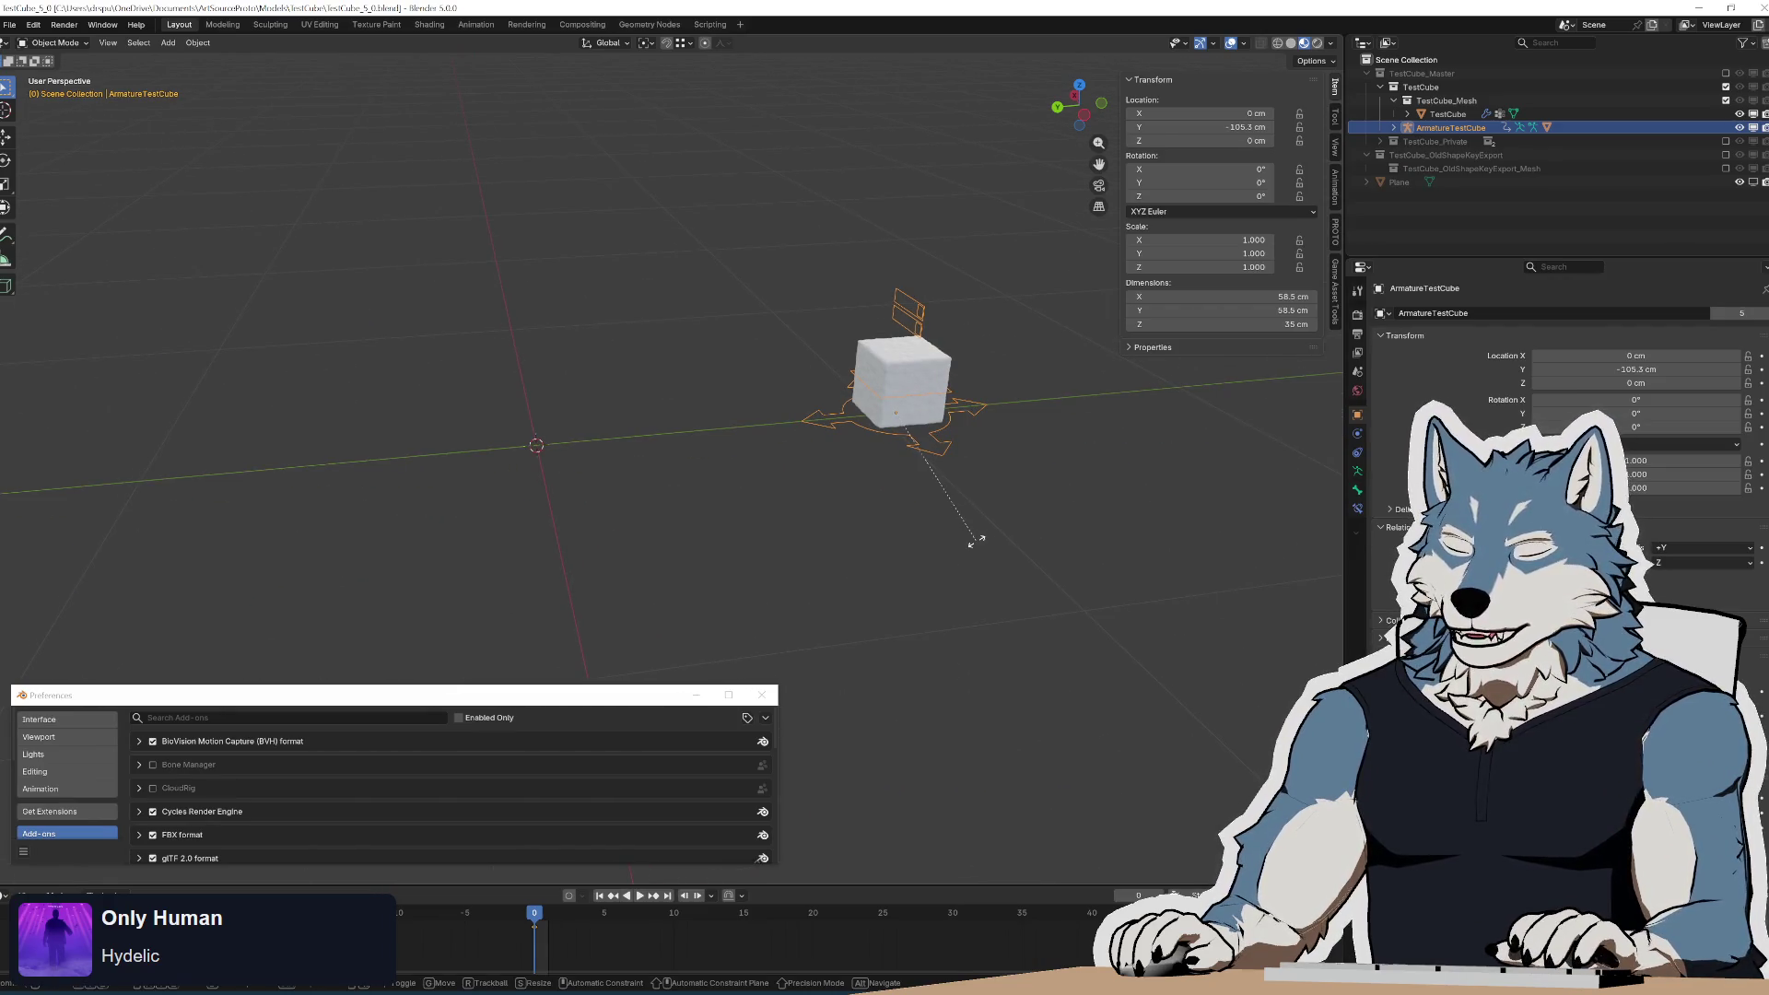
key("x")
left_click(1047, 328)
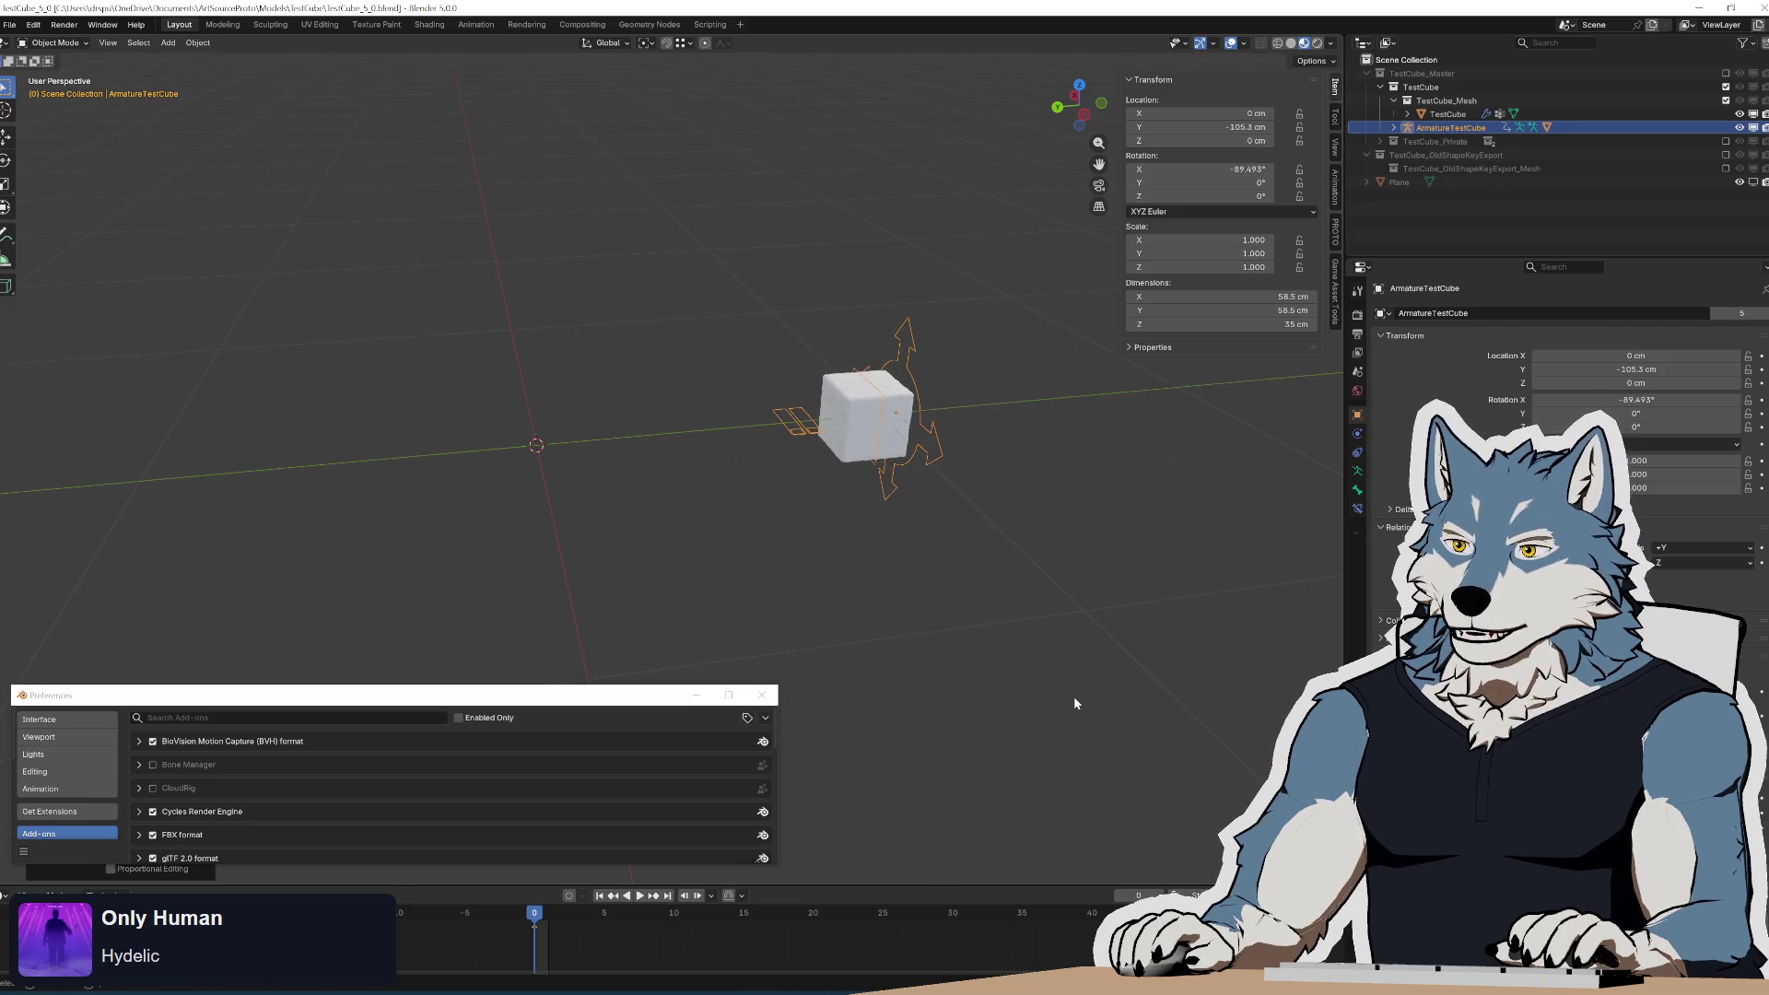
Try geometry-to-origin and Apply Rotation, undo both, and clear the armature's rotation to 0°.
right_click(915, 456)
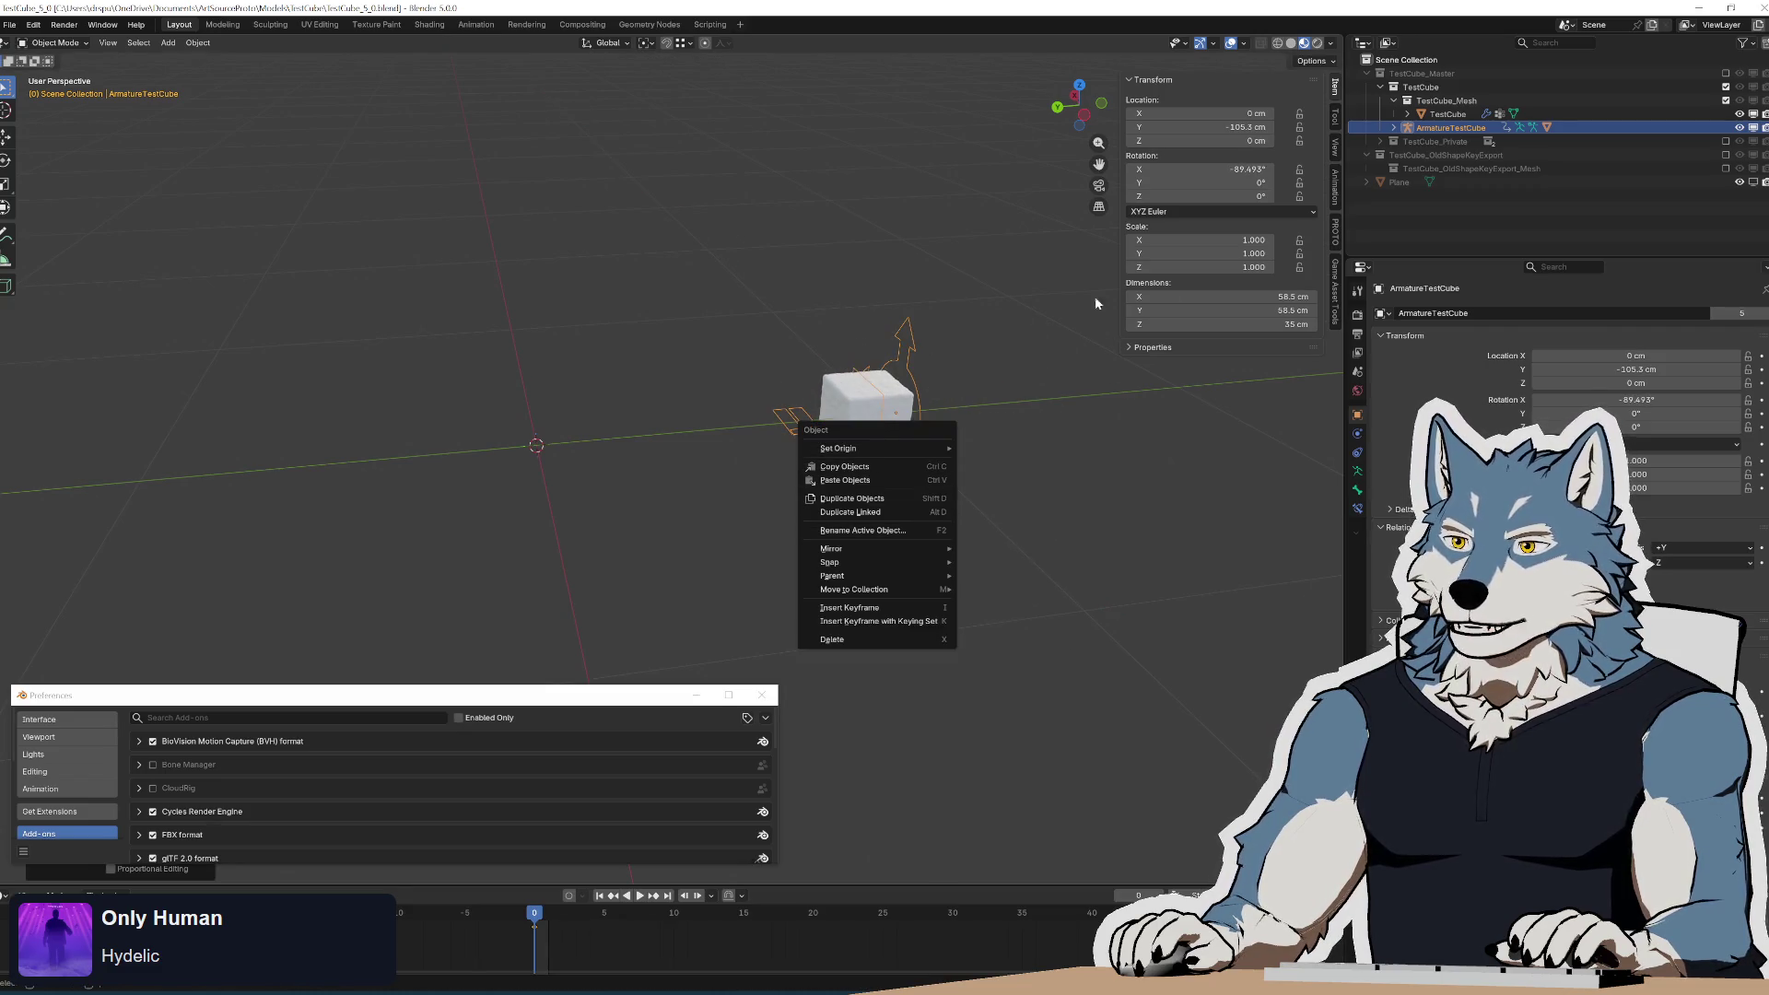
left_click(1072, 447)
key("ctrl+z")
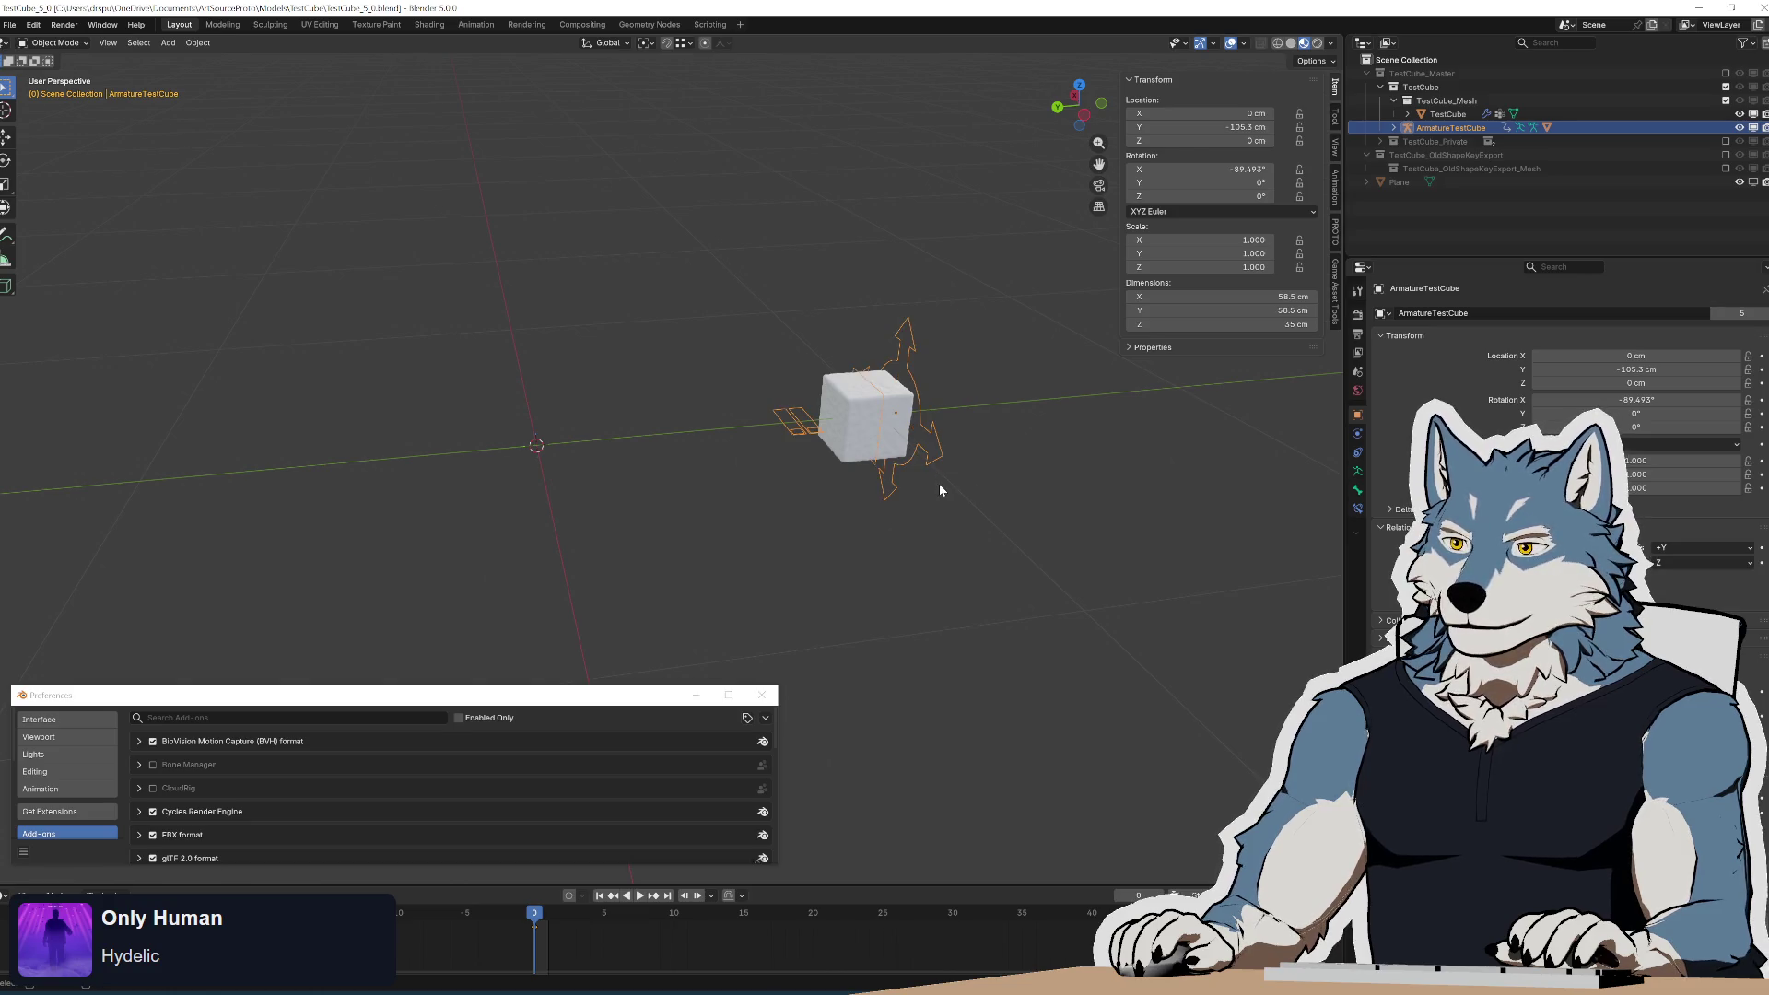
right_click(909, 423)
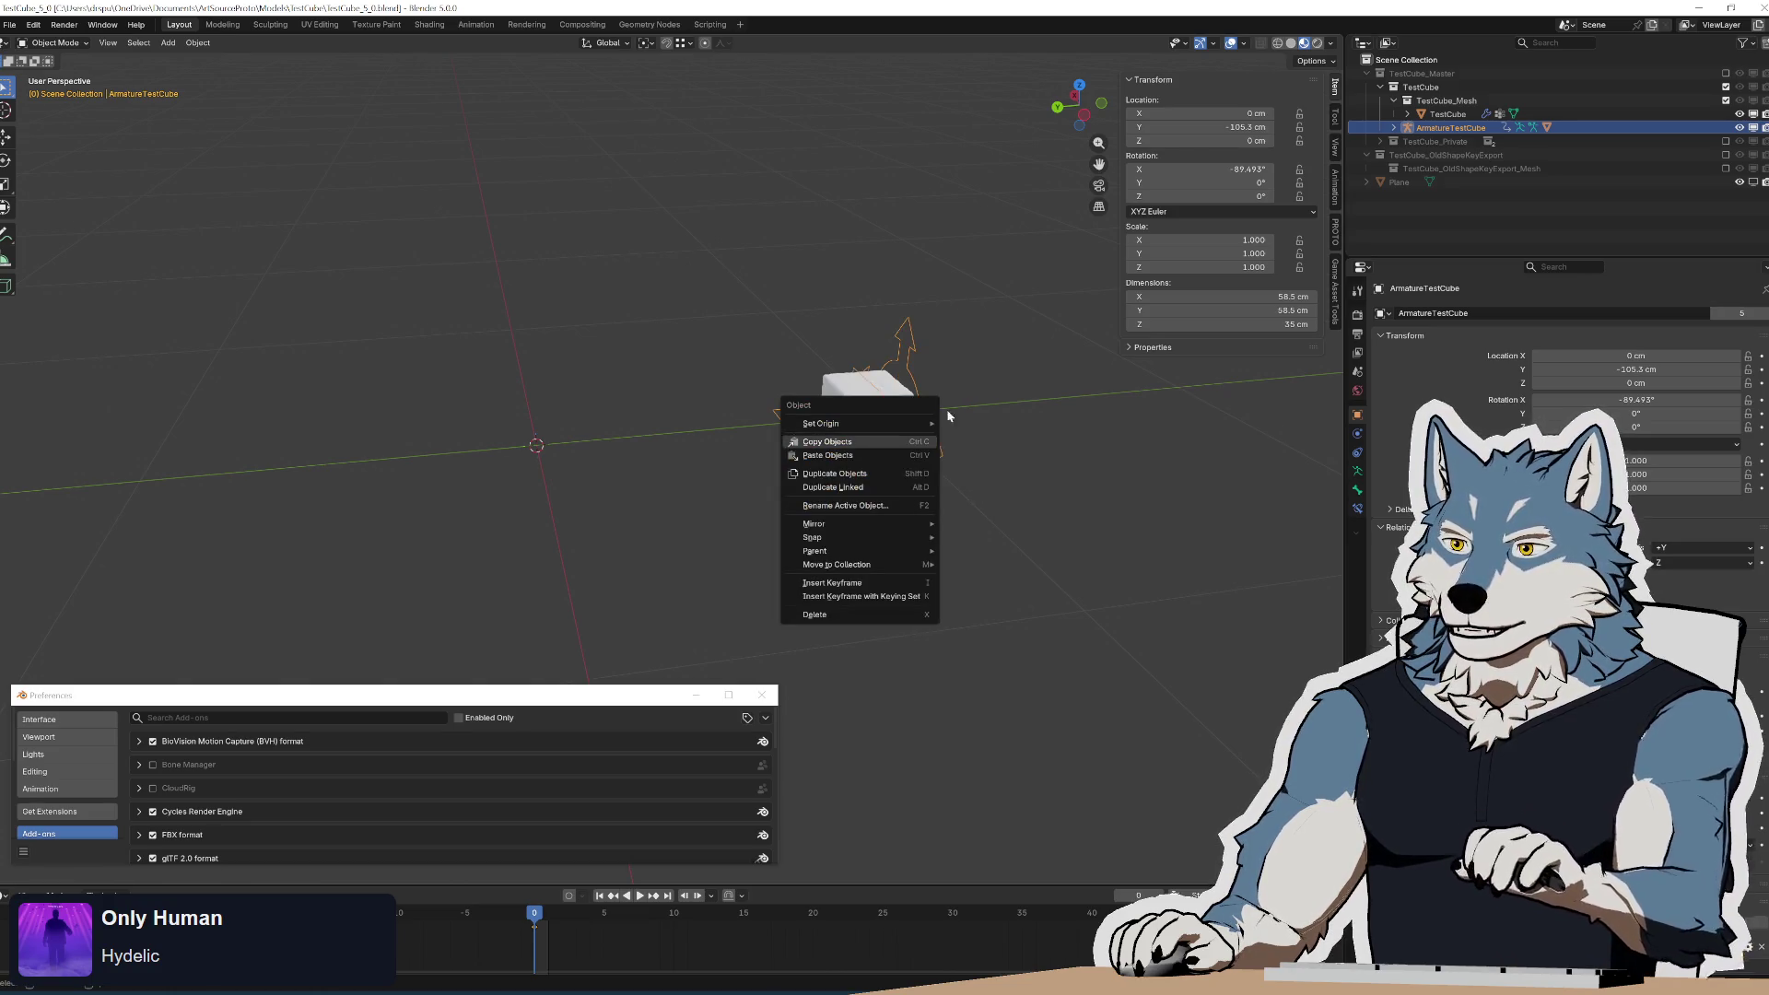
key("ctrl+a")
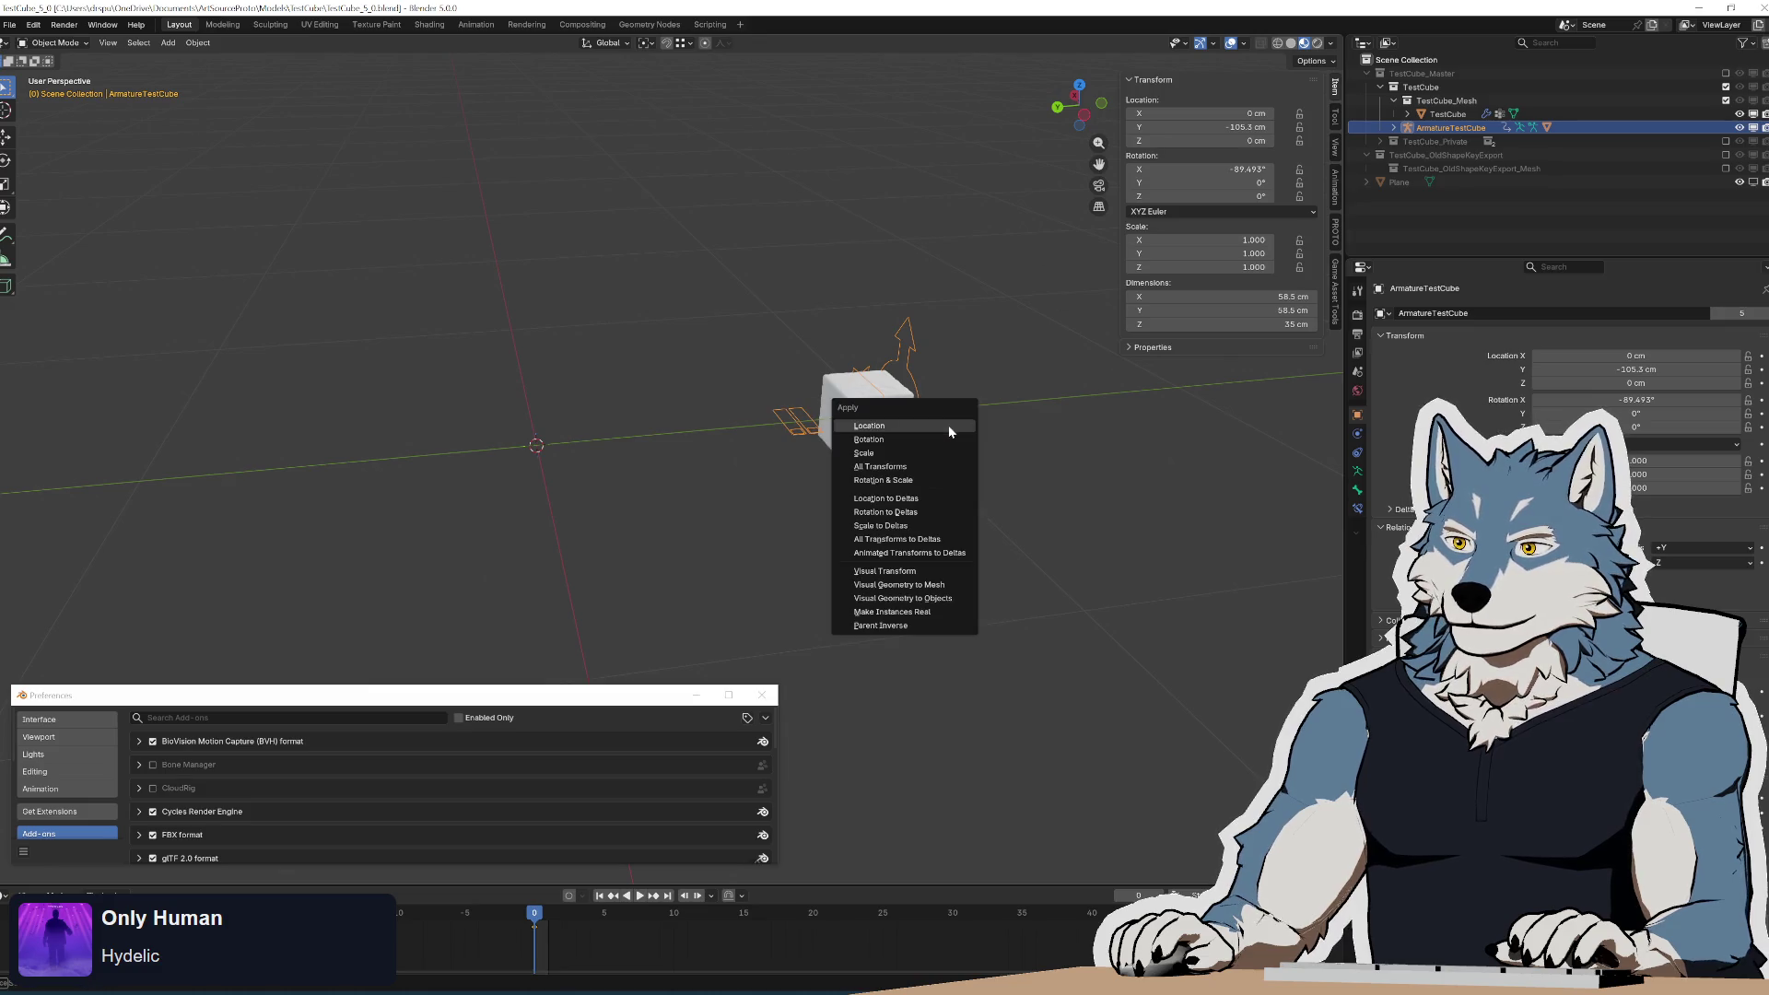
left_click(936, 443)
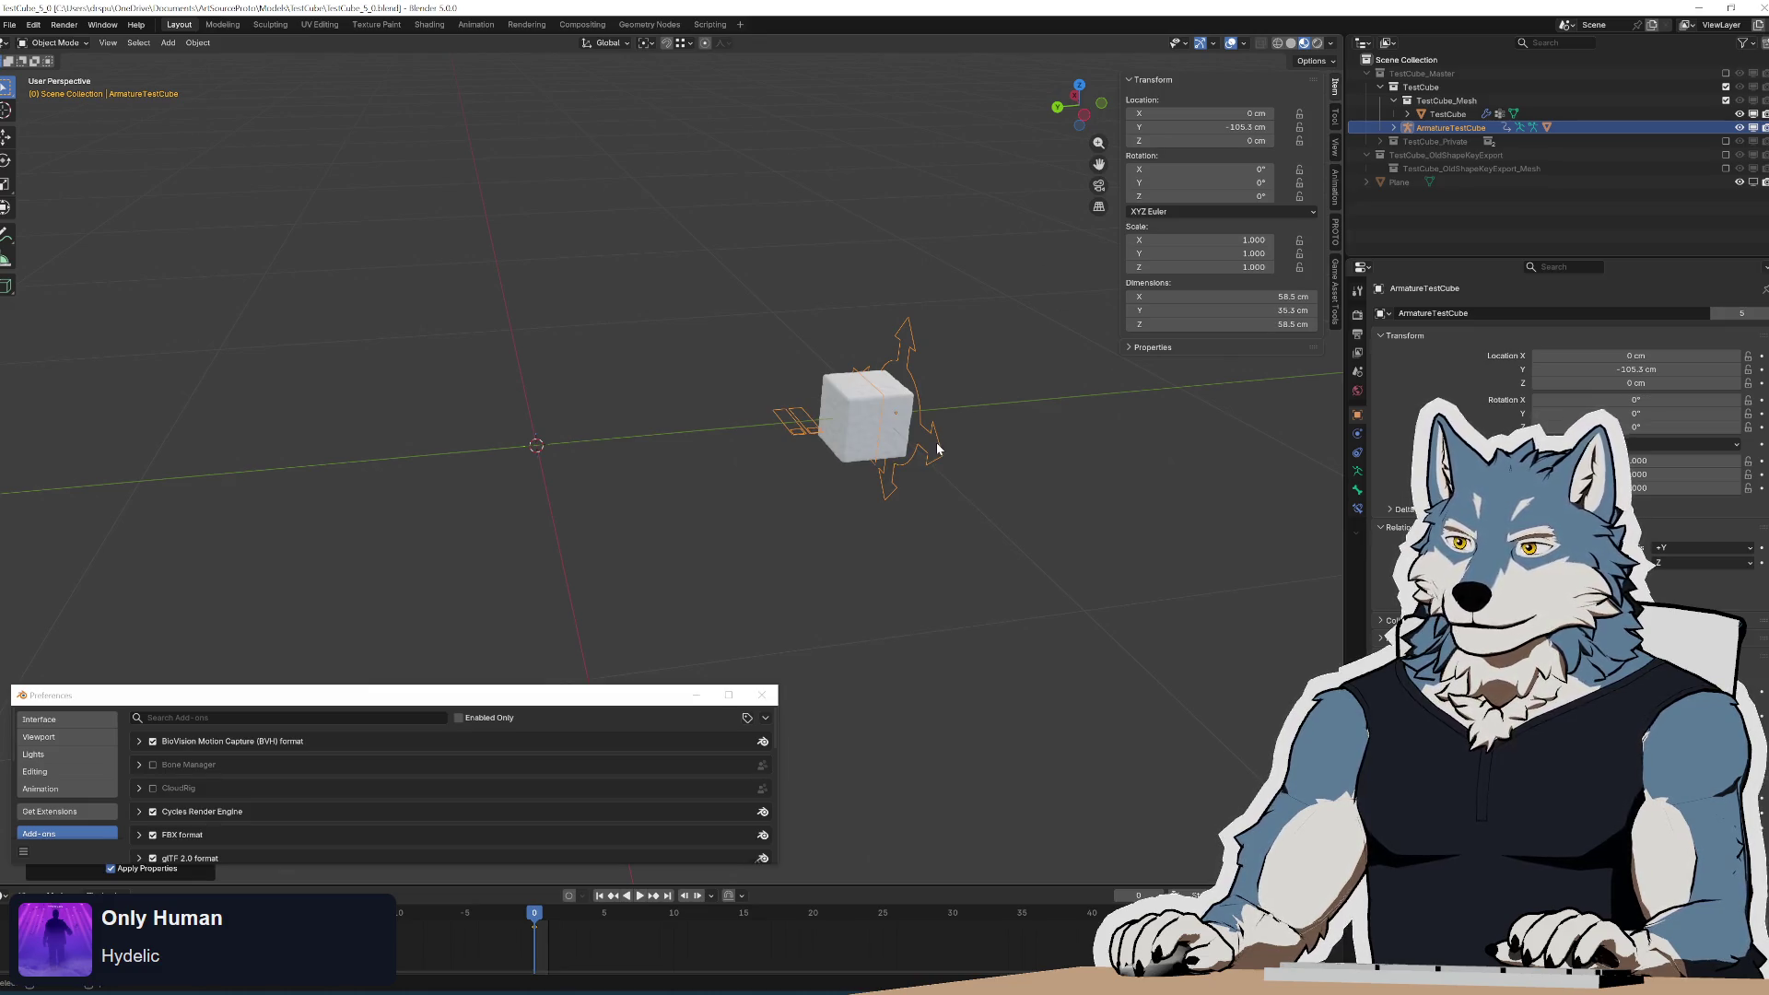
key("ctrl+z")
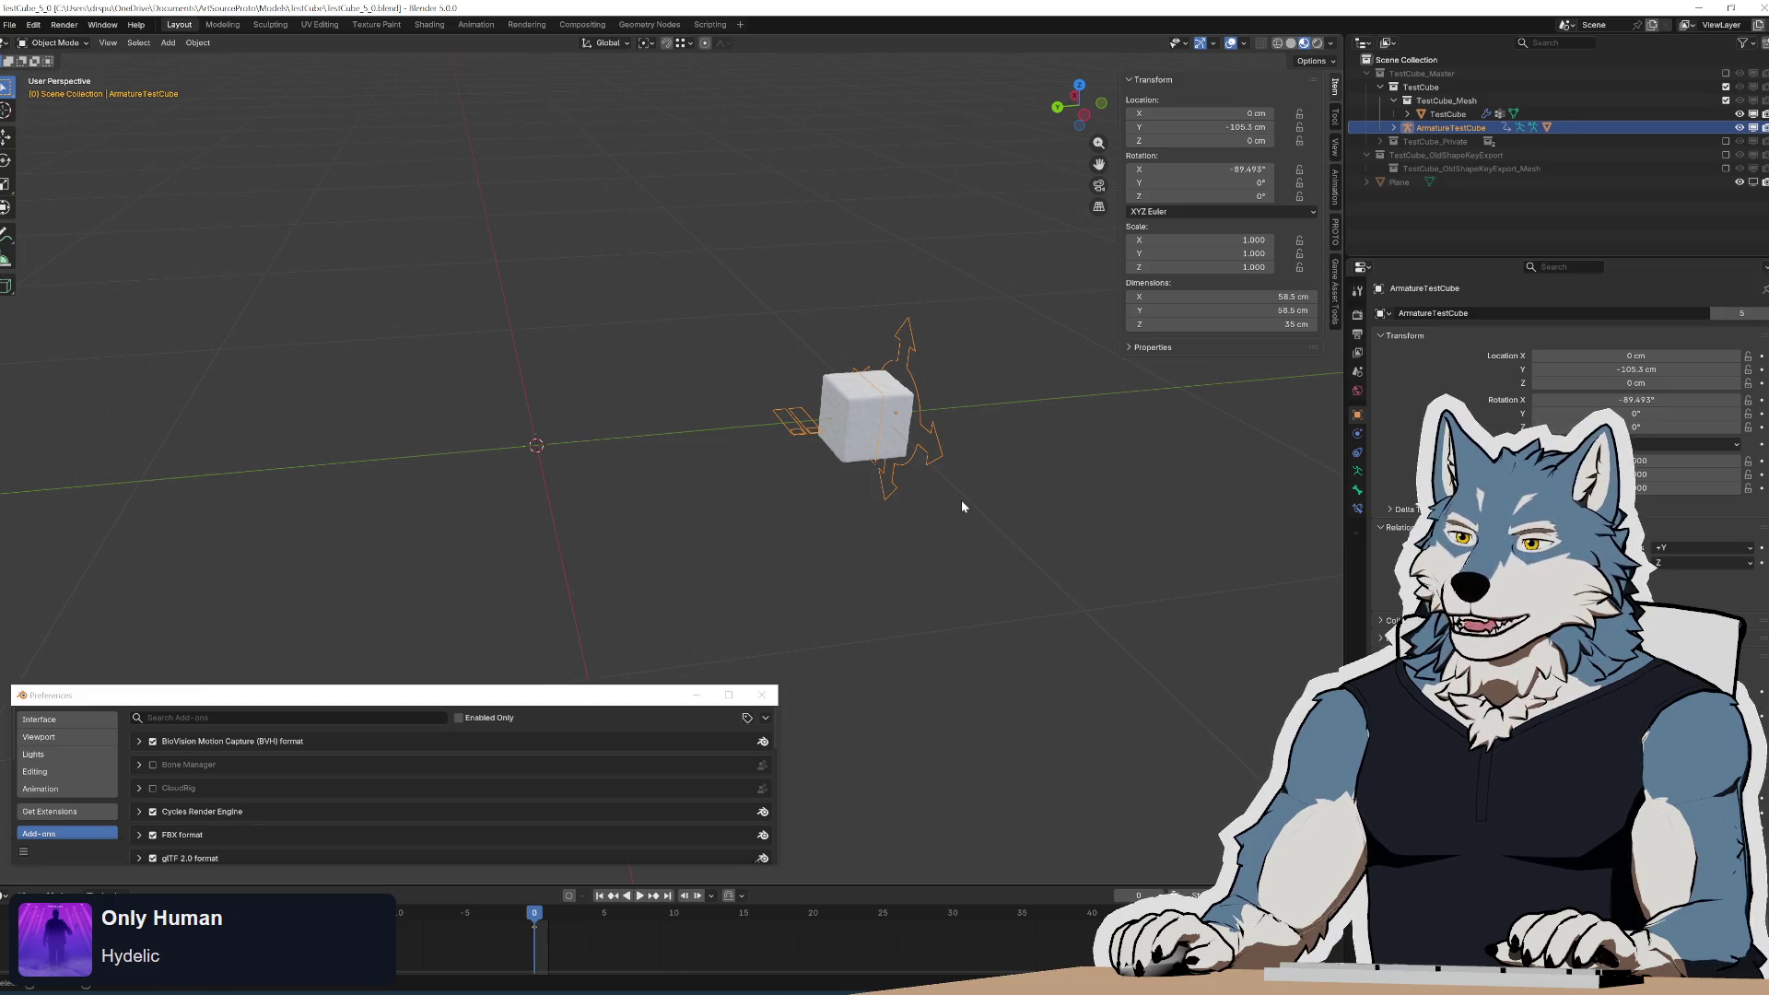
key("alt+r")
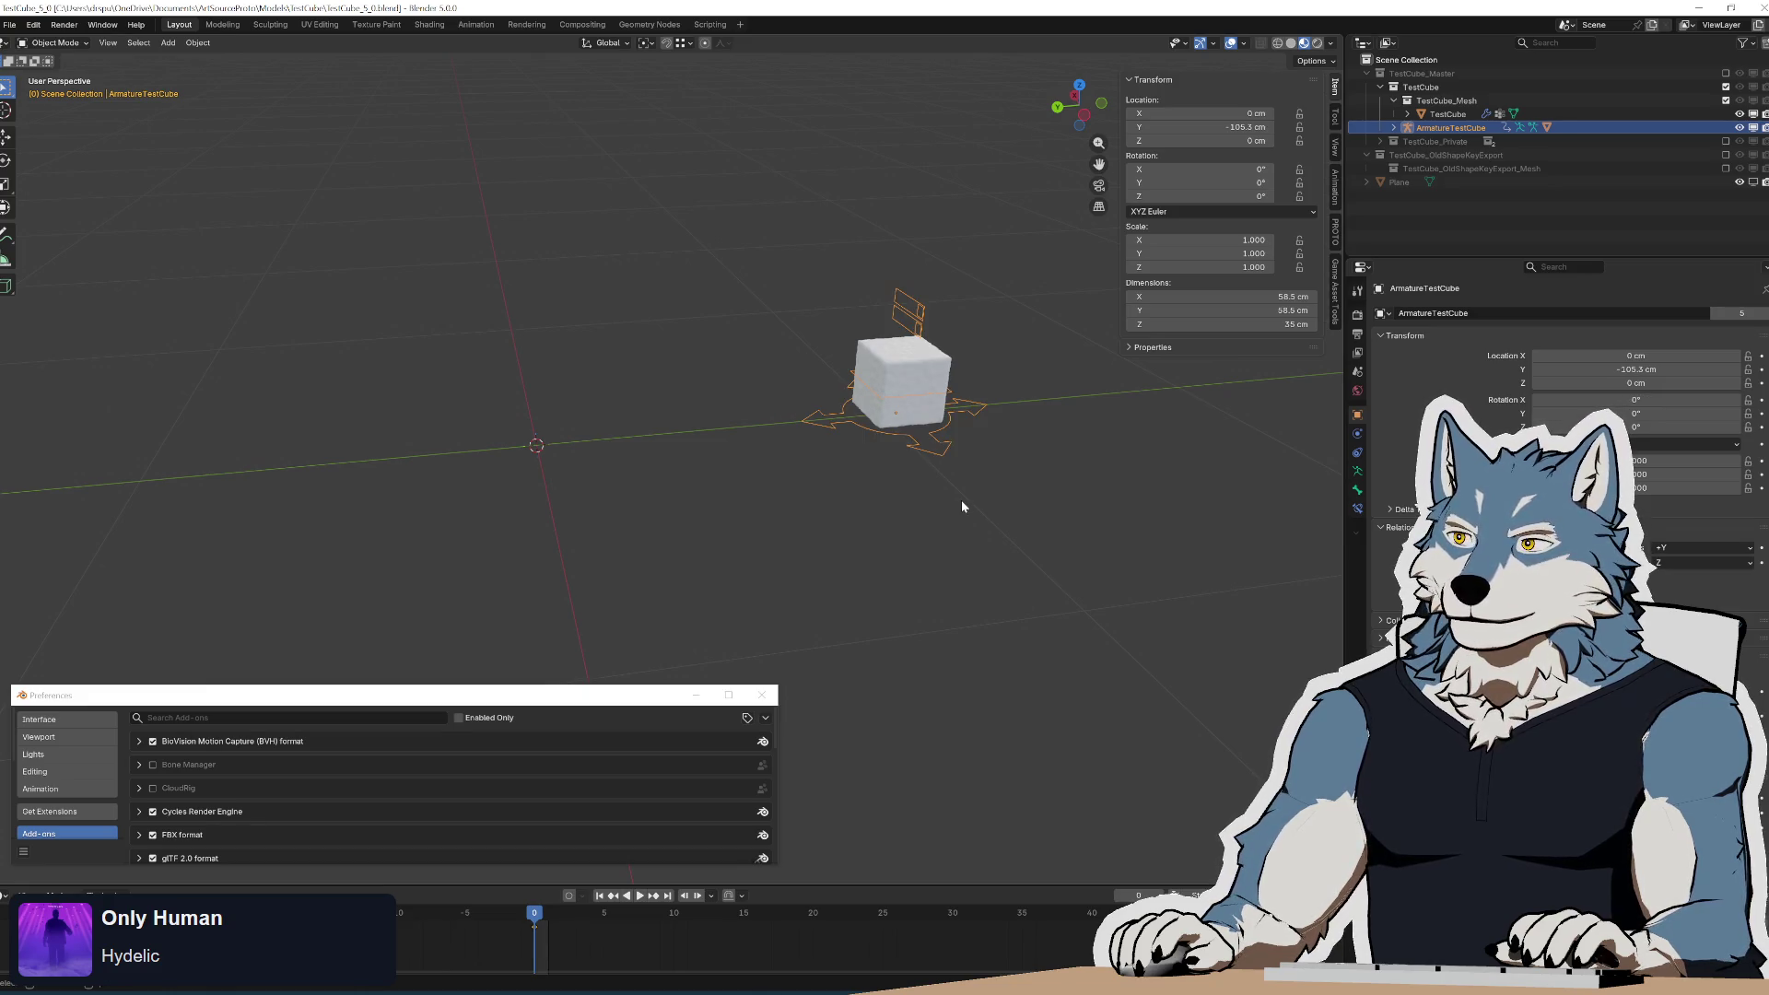
left_click(791, 992)
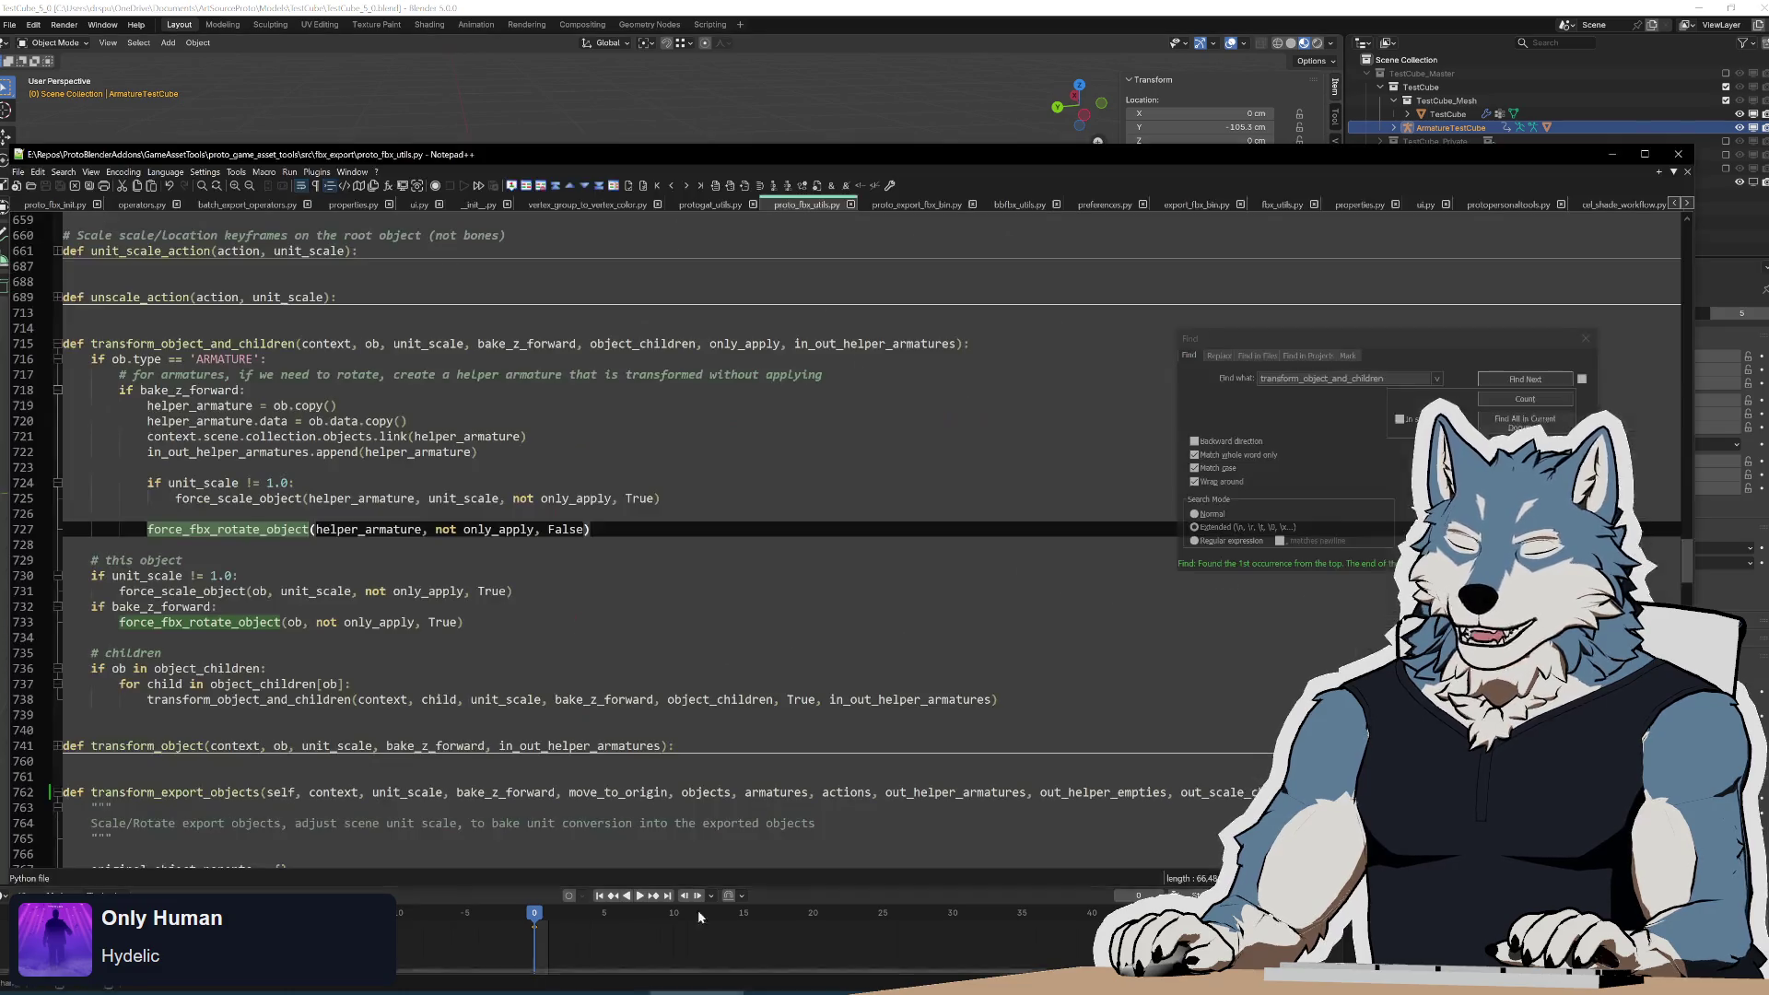
Jump from the force_fbx_rotate_object call to its definition and review its unlock lines near 611.
double_click(246, 532)
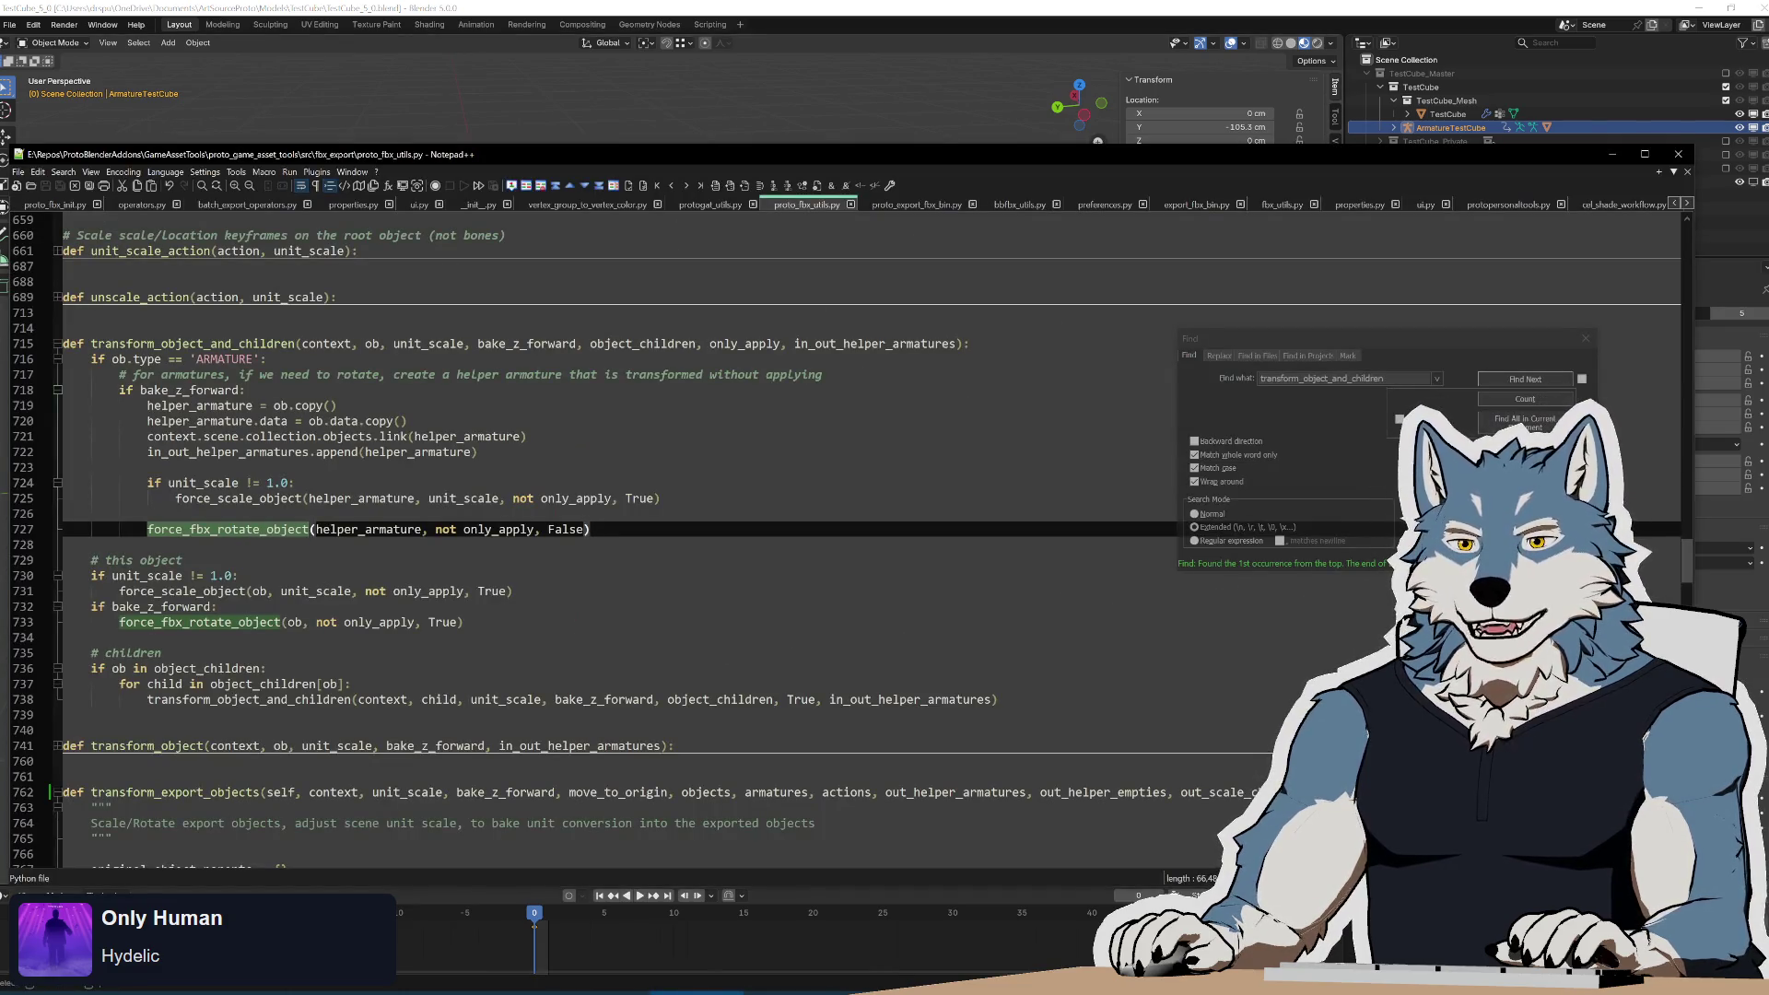
scroll(590, 534, "up", 6)
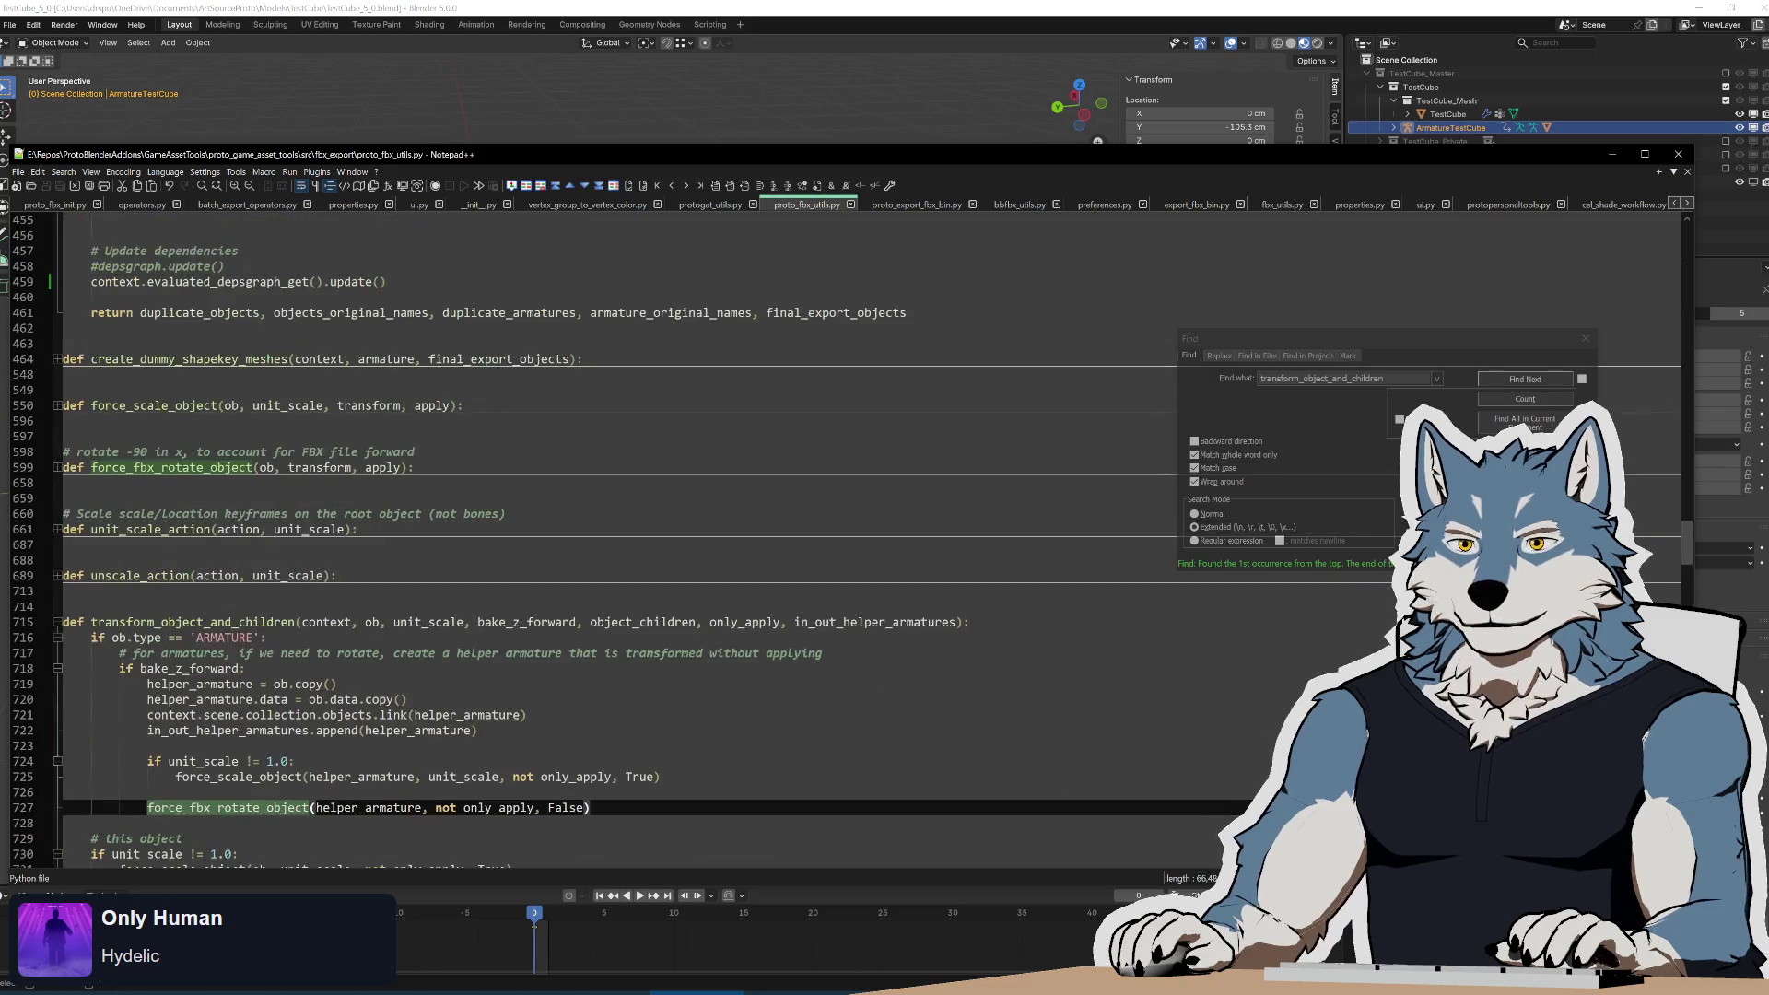
key("ctrl+shift+F3")
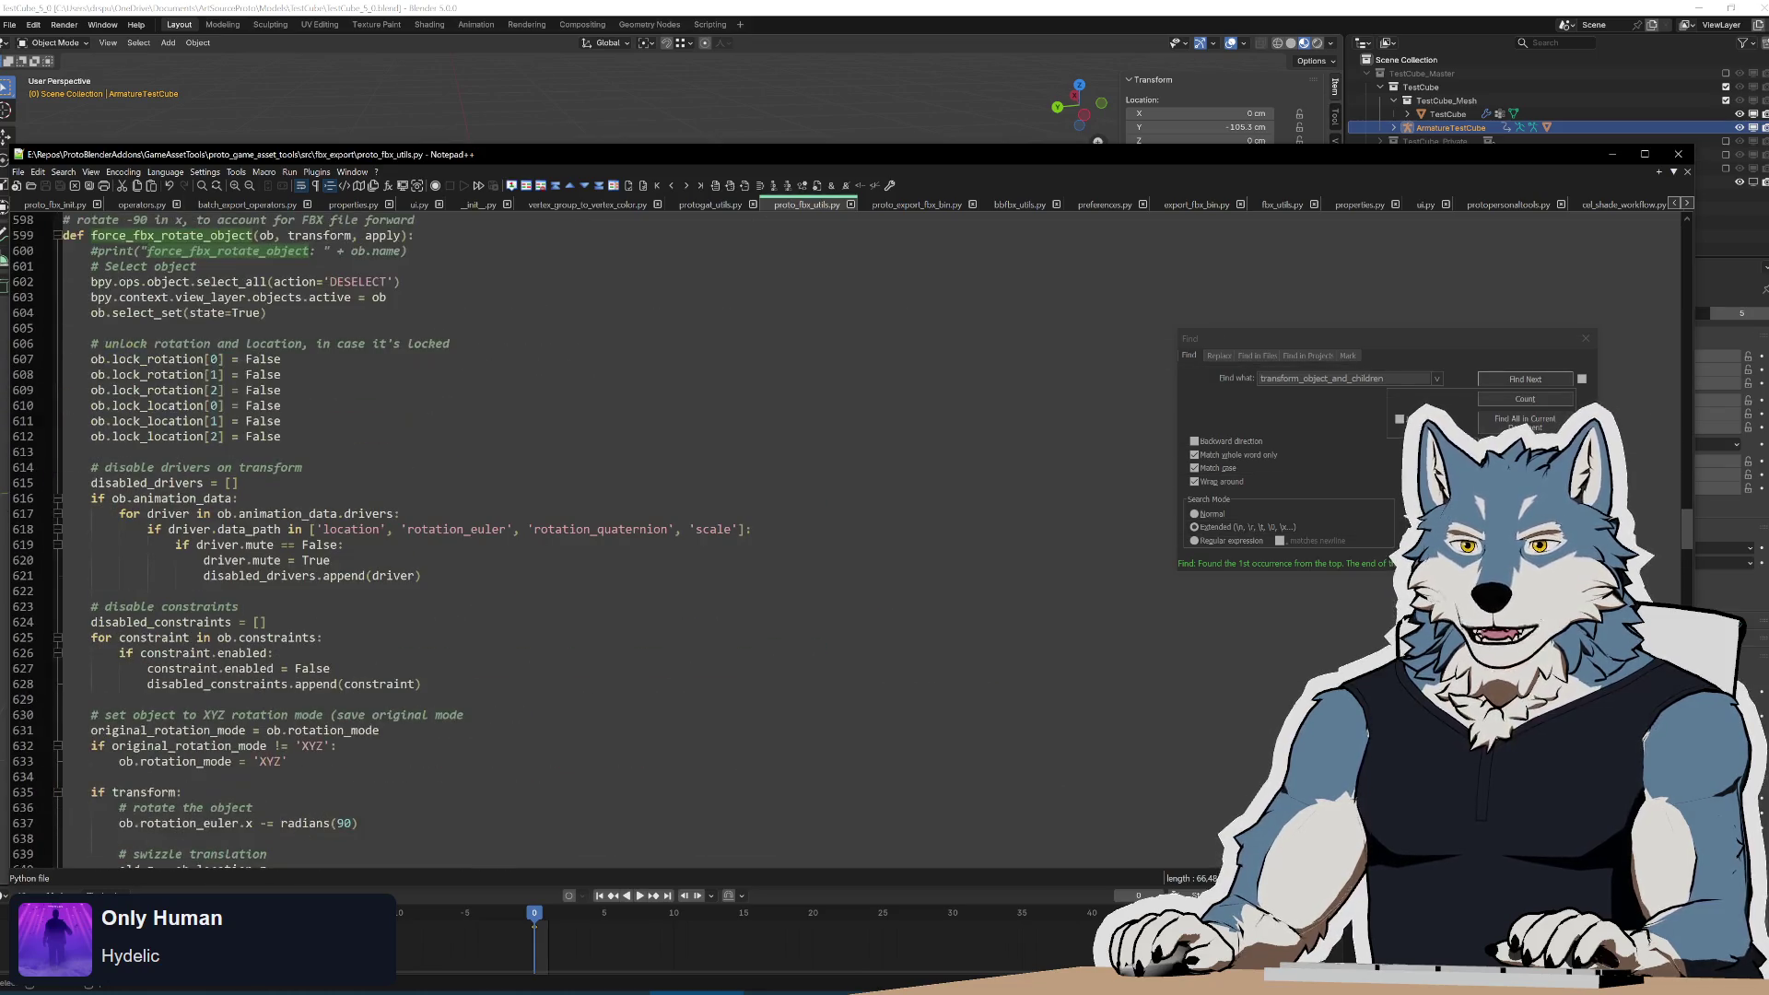
left_click(281, 437)
key("Down")
key("Down")
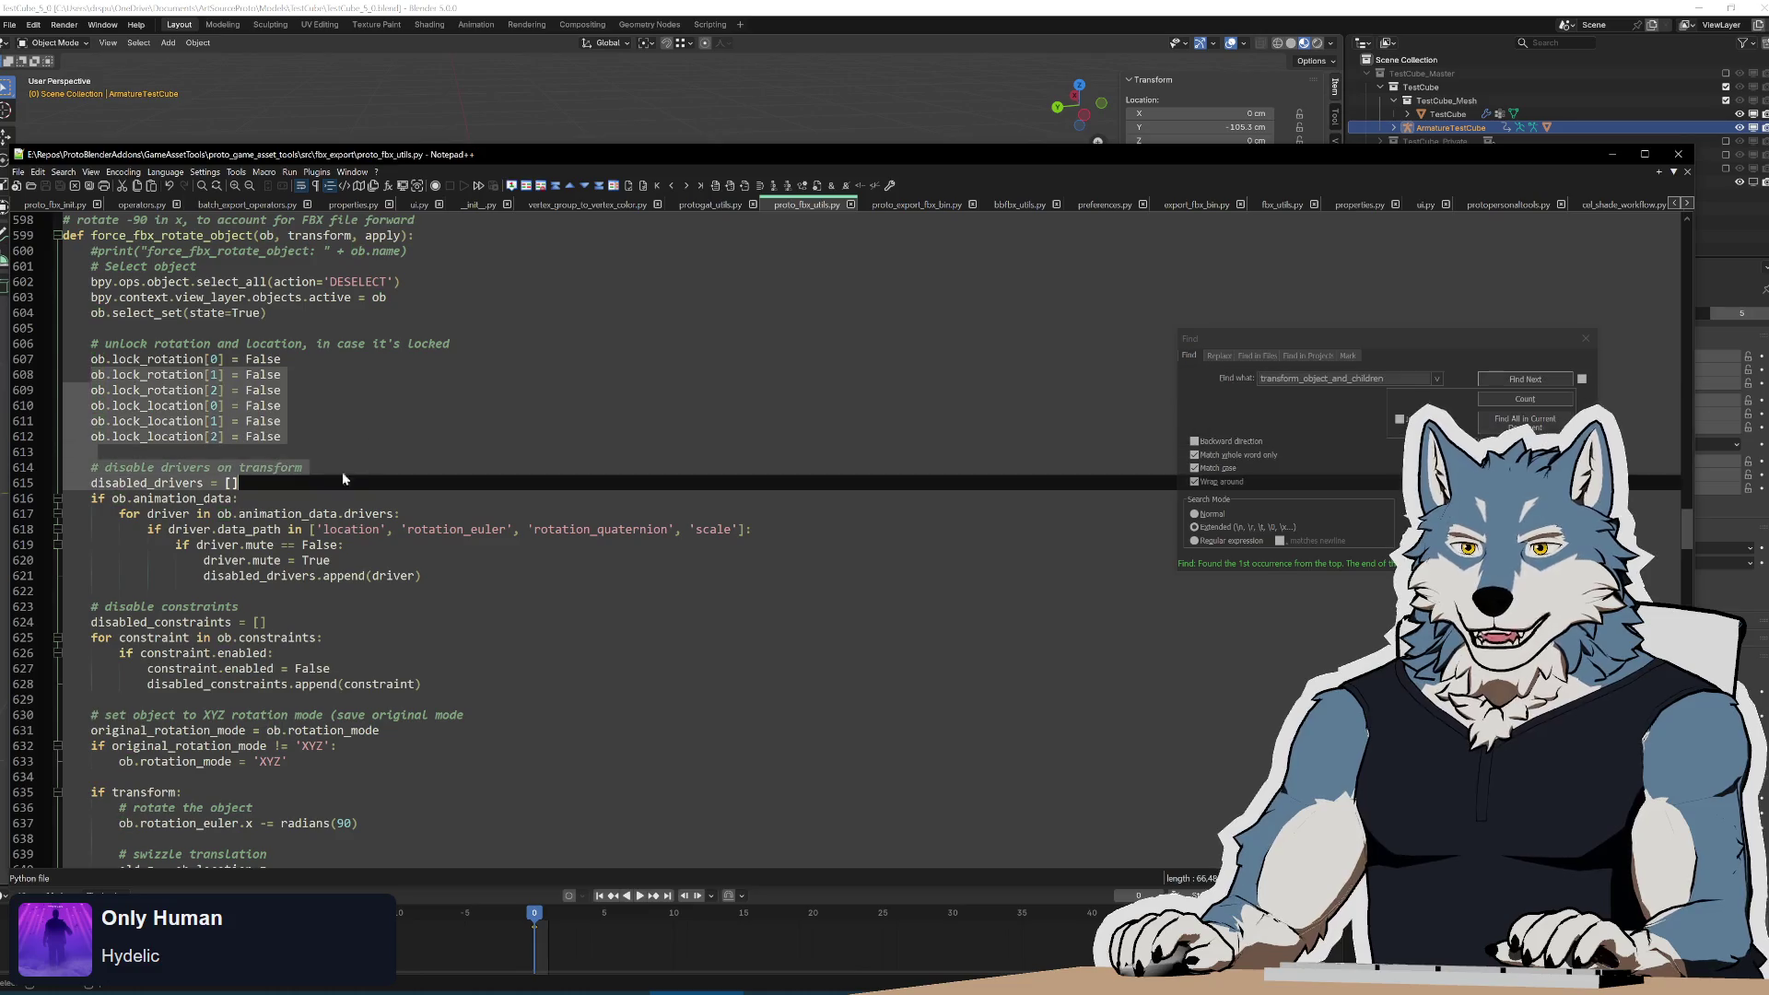
key("Up")
key("Up")
key("Up")
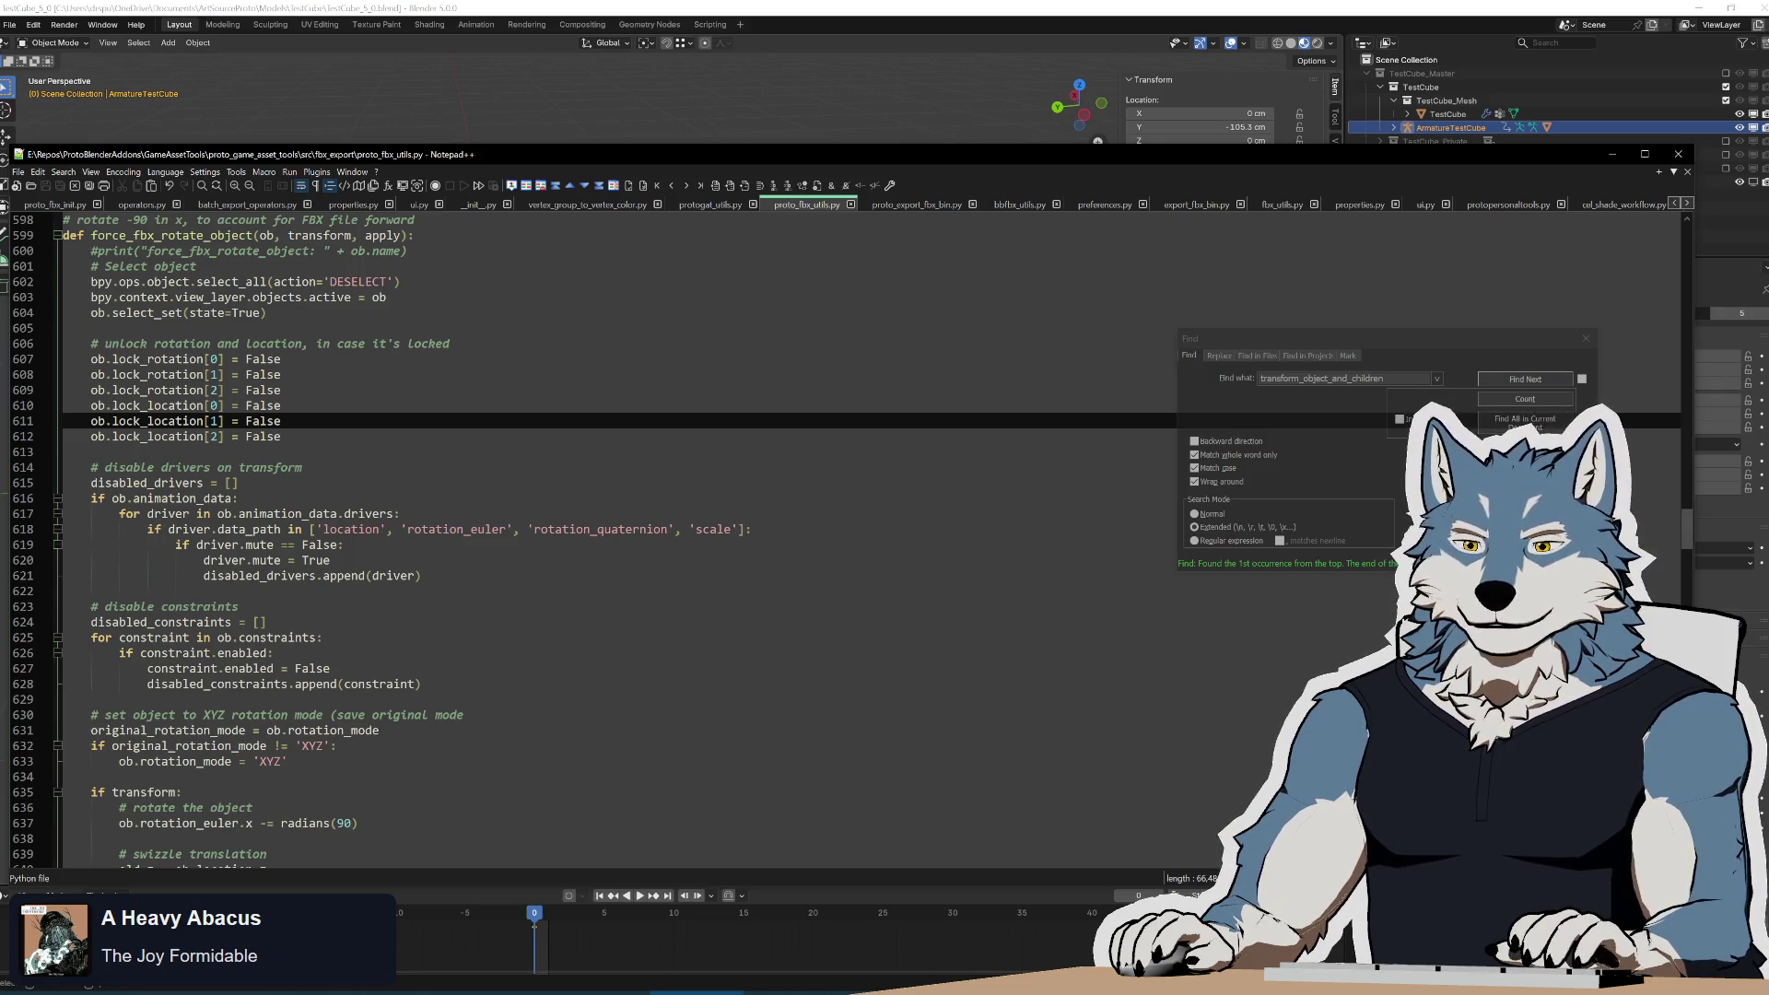
scroll(669, 536, "down", 1)
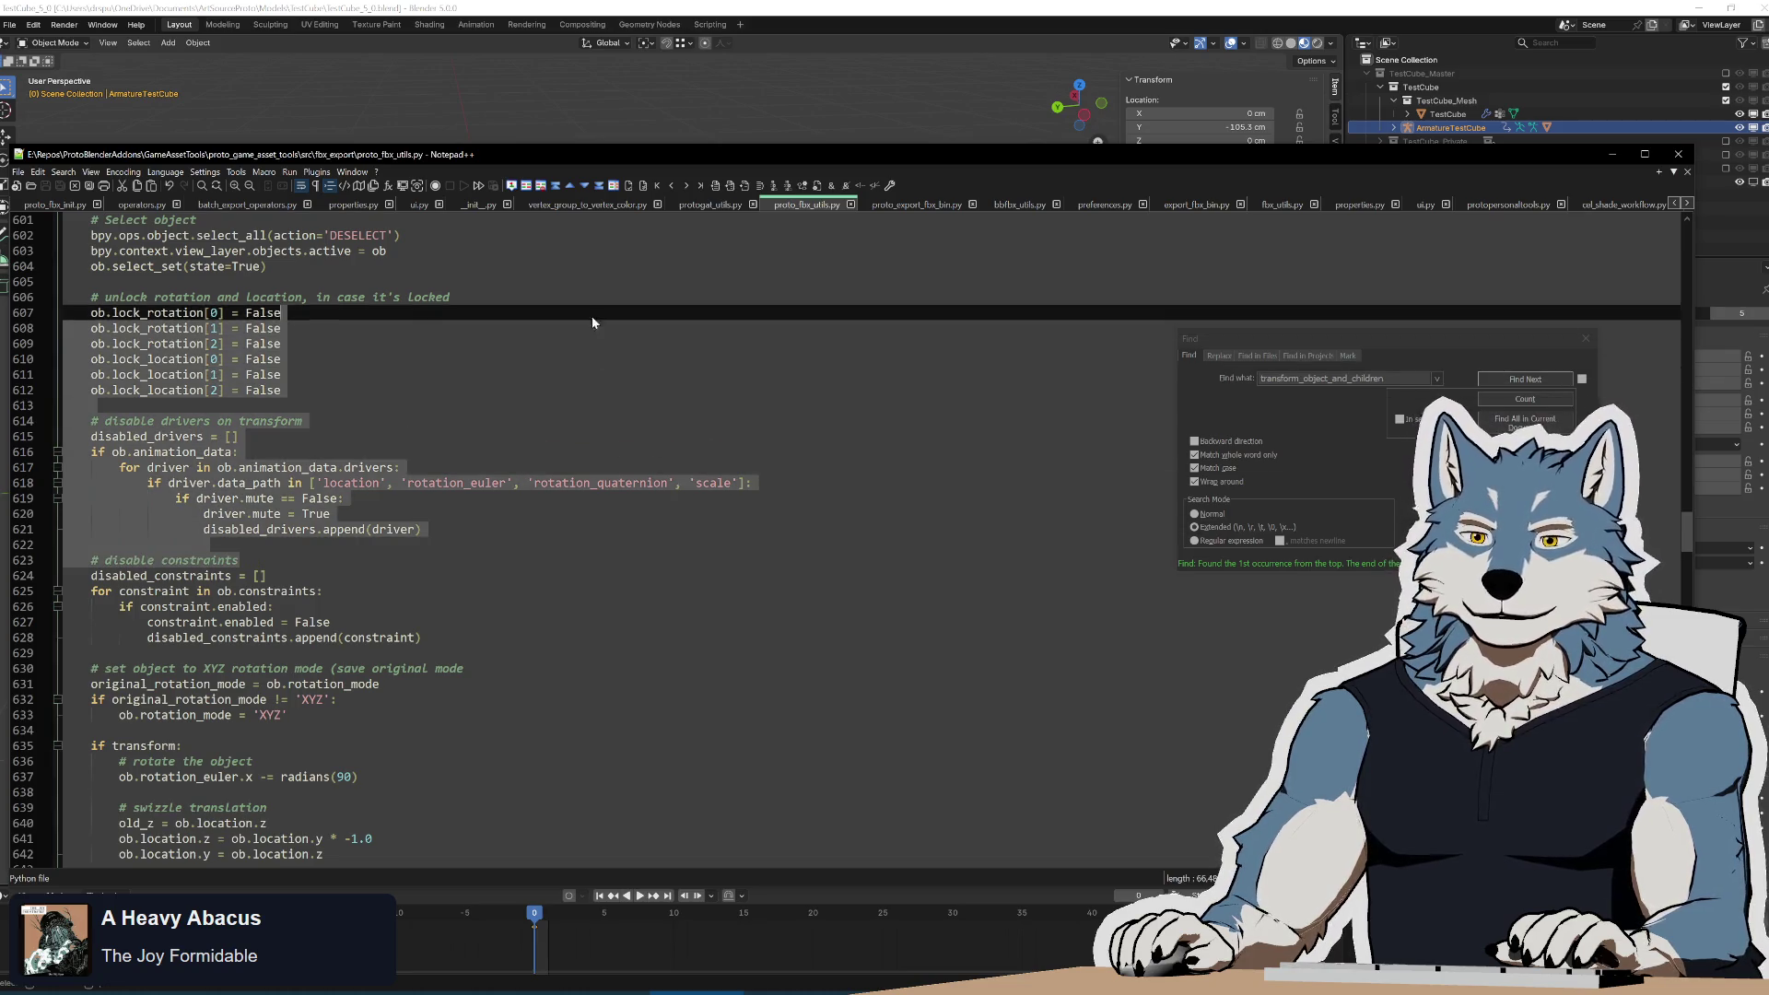
Paste old_z over ob.location.z on line 642 to fix the location swizzle.
left_click(463, 668)
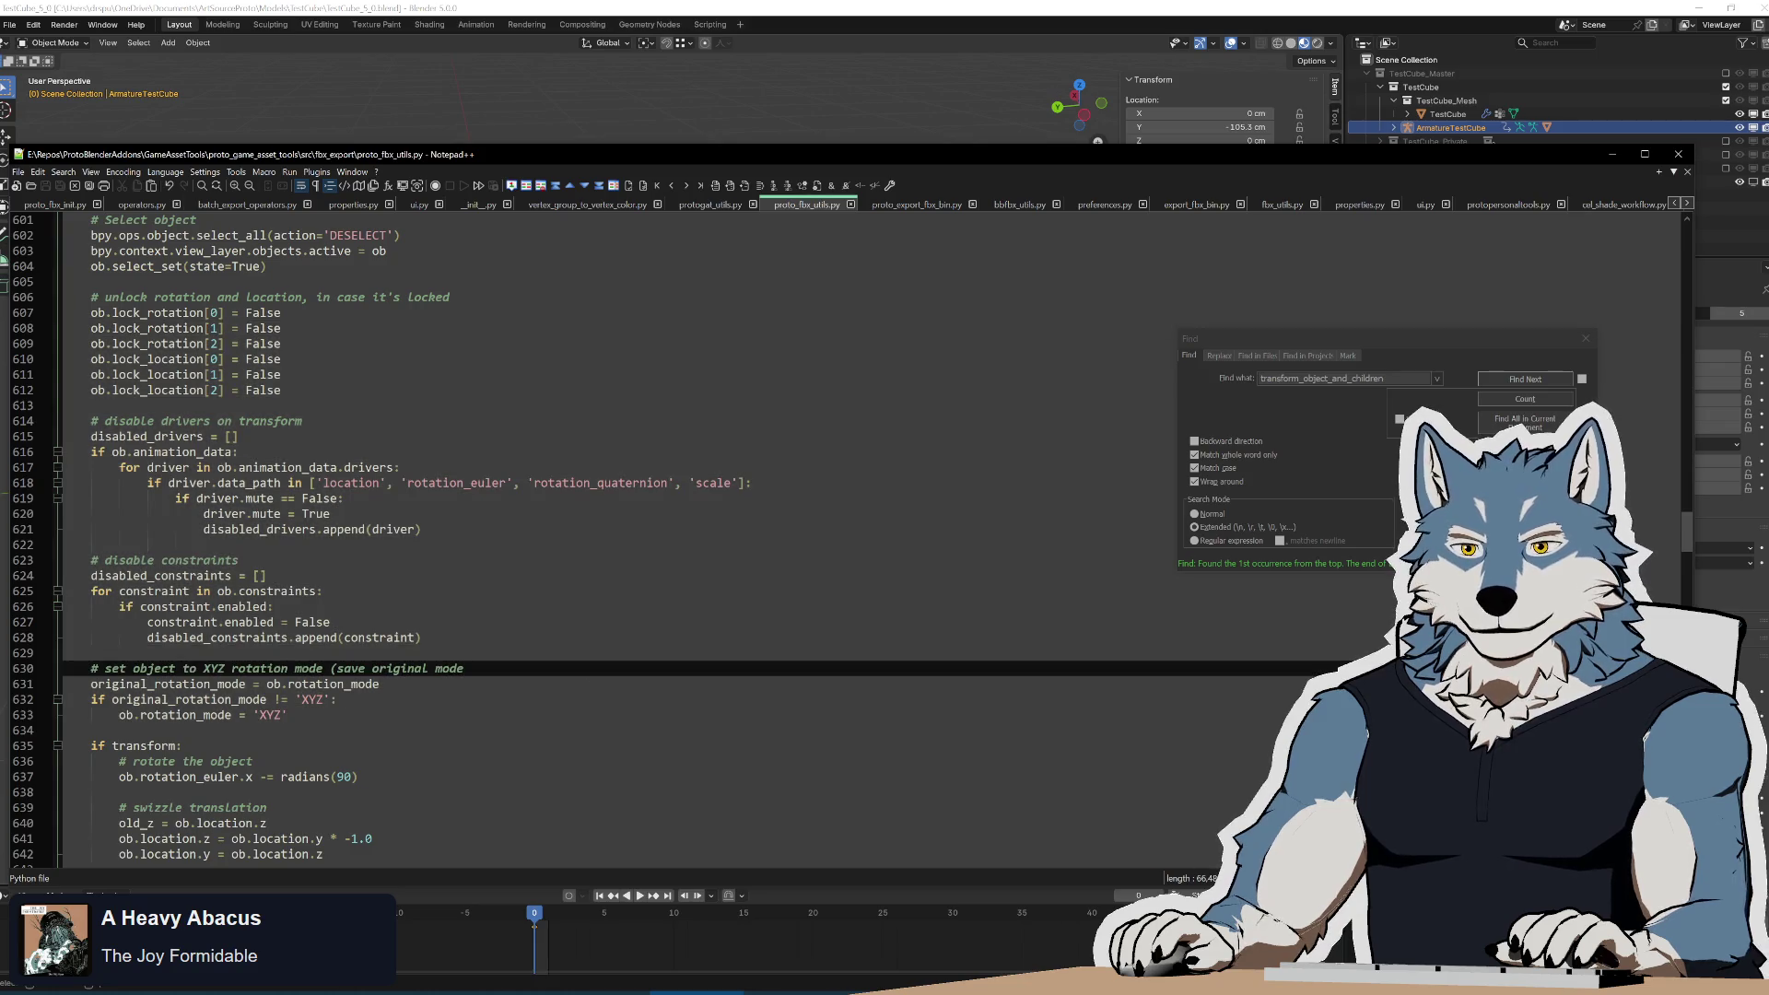
scroll(645, 544, "down", 4)
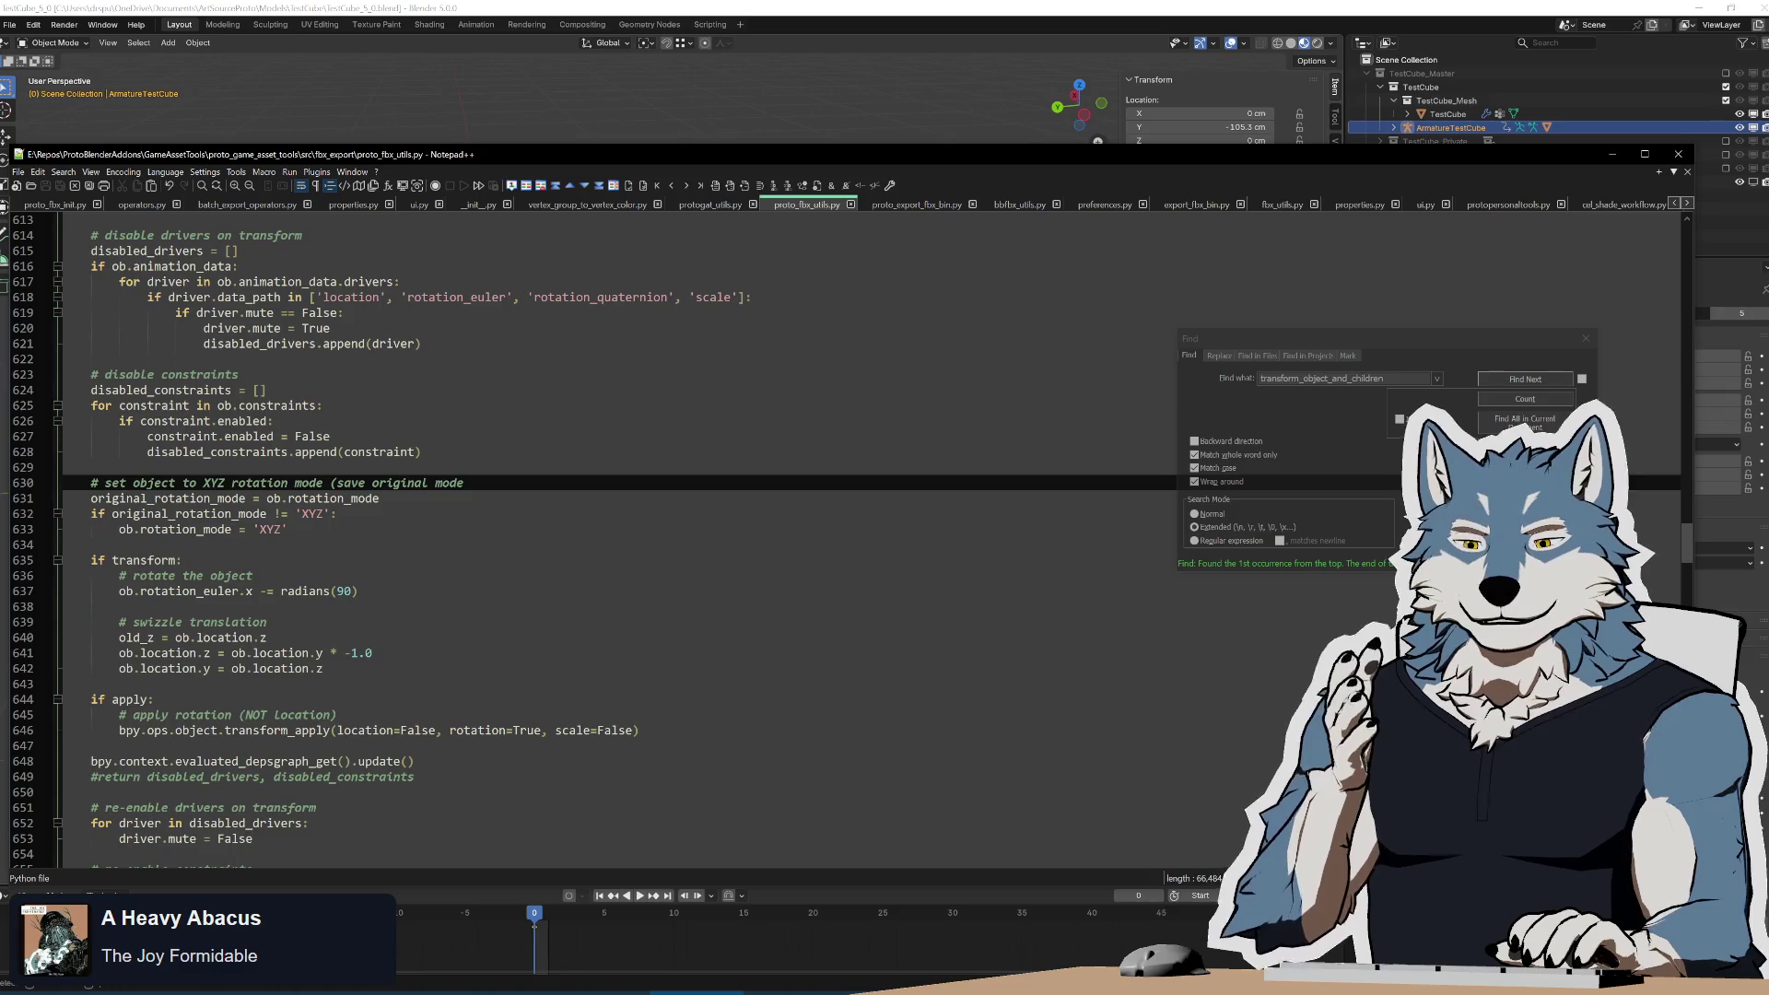
double_click(136, 638)
key("ctrl+c")
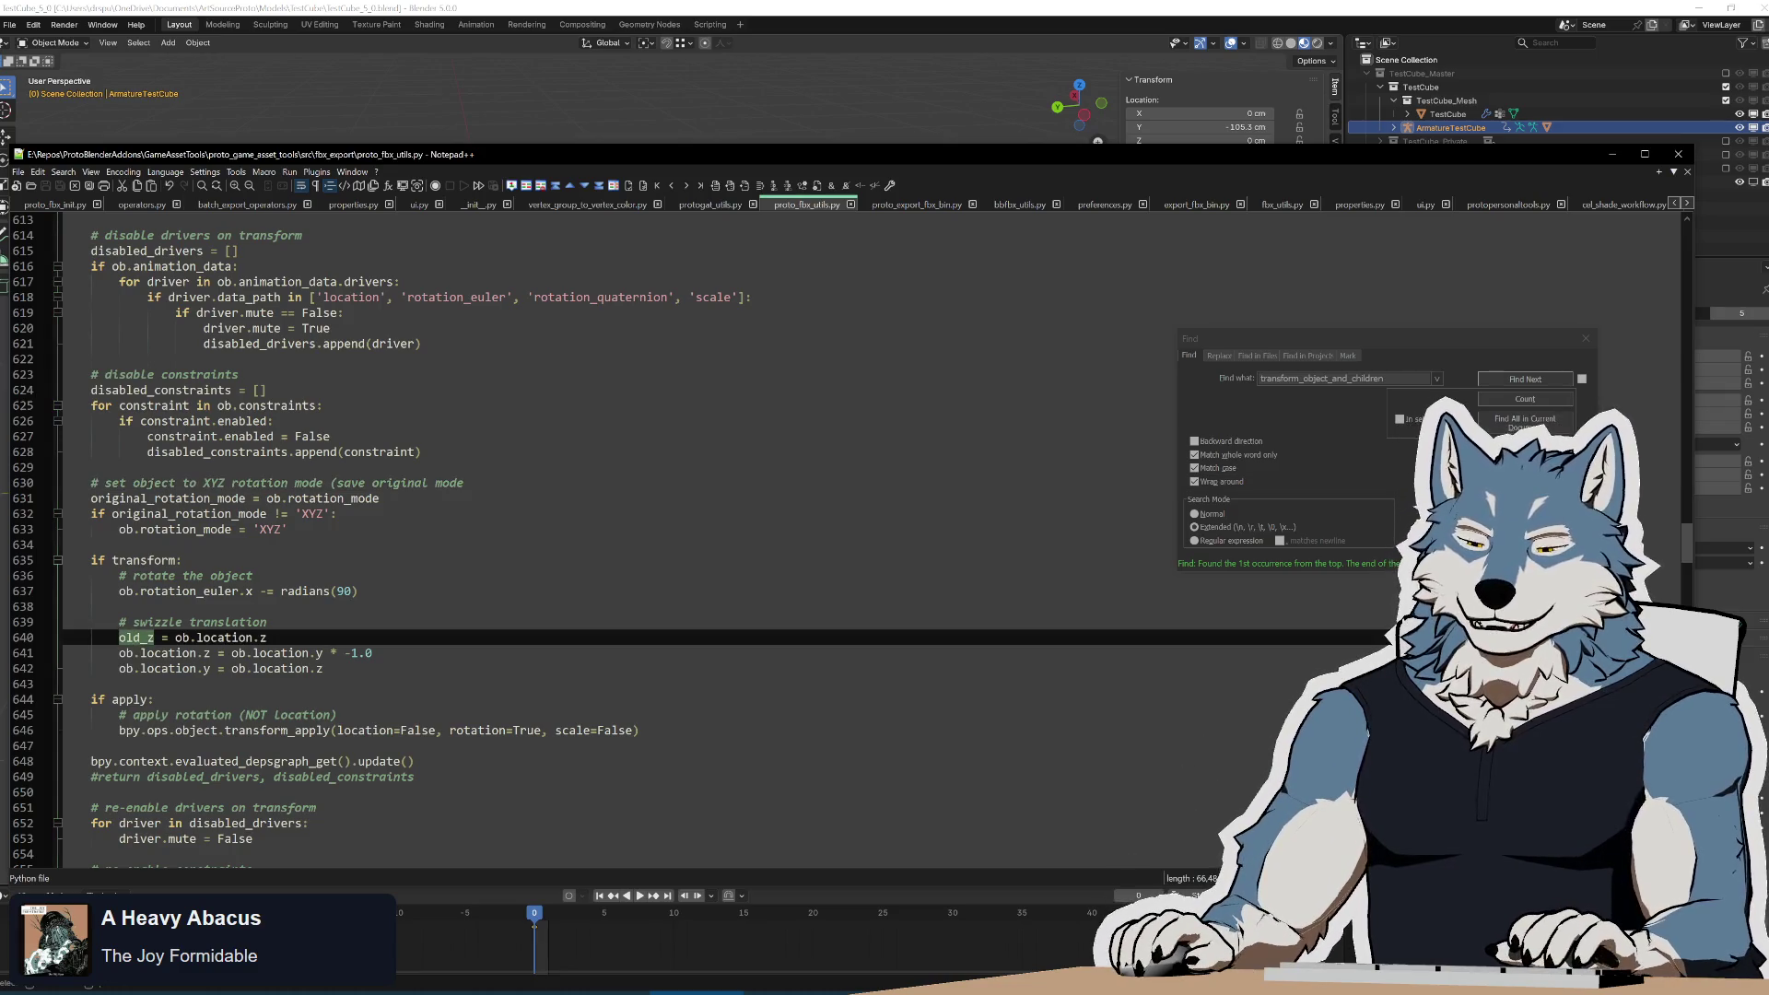
left_click_drag(323, 668, 231, 668)
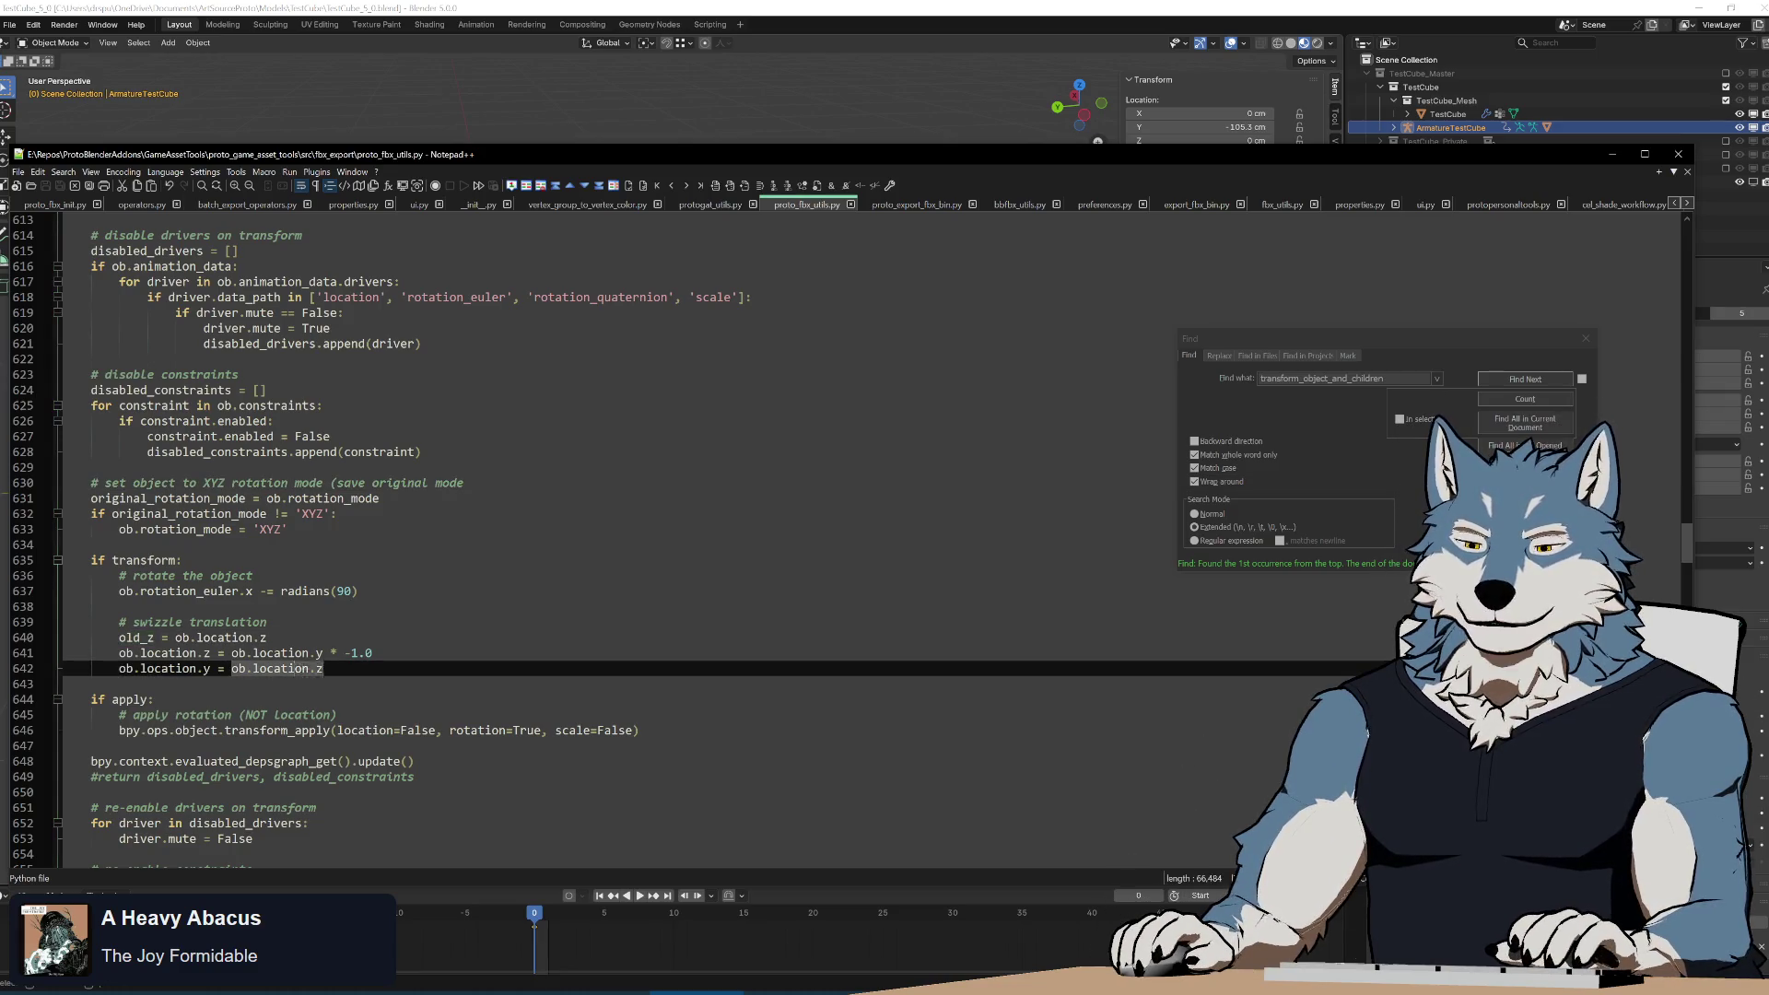
key("ctrl+v")
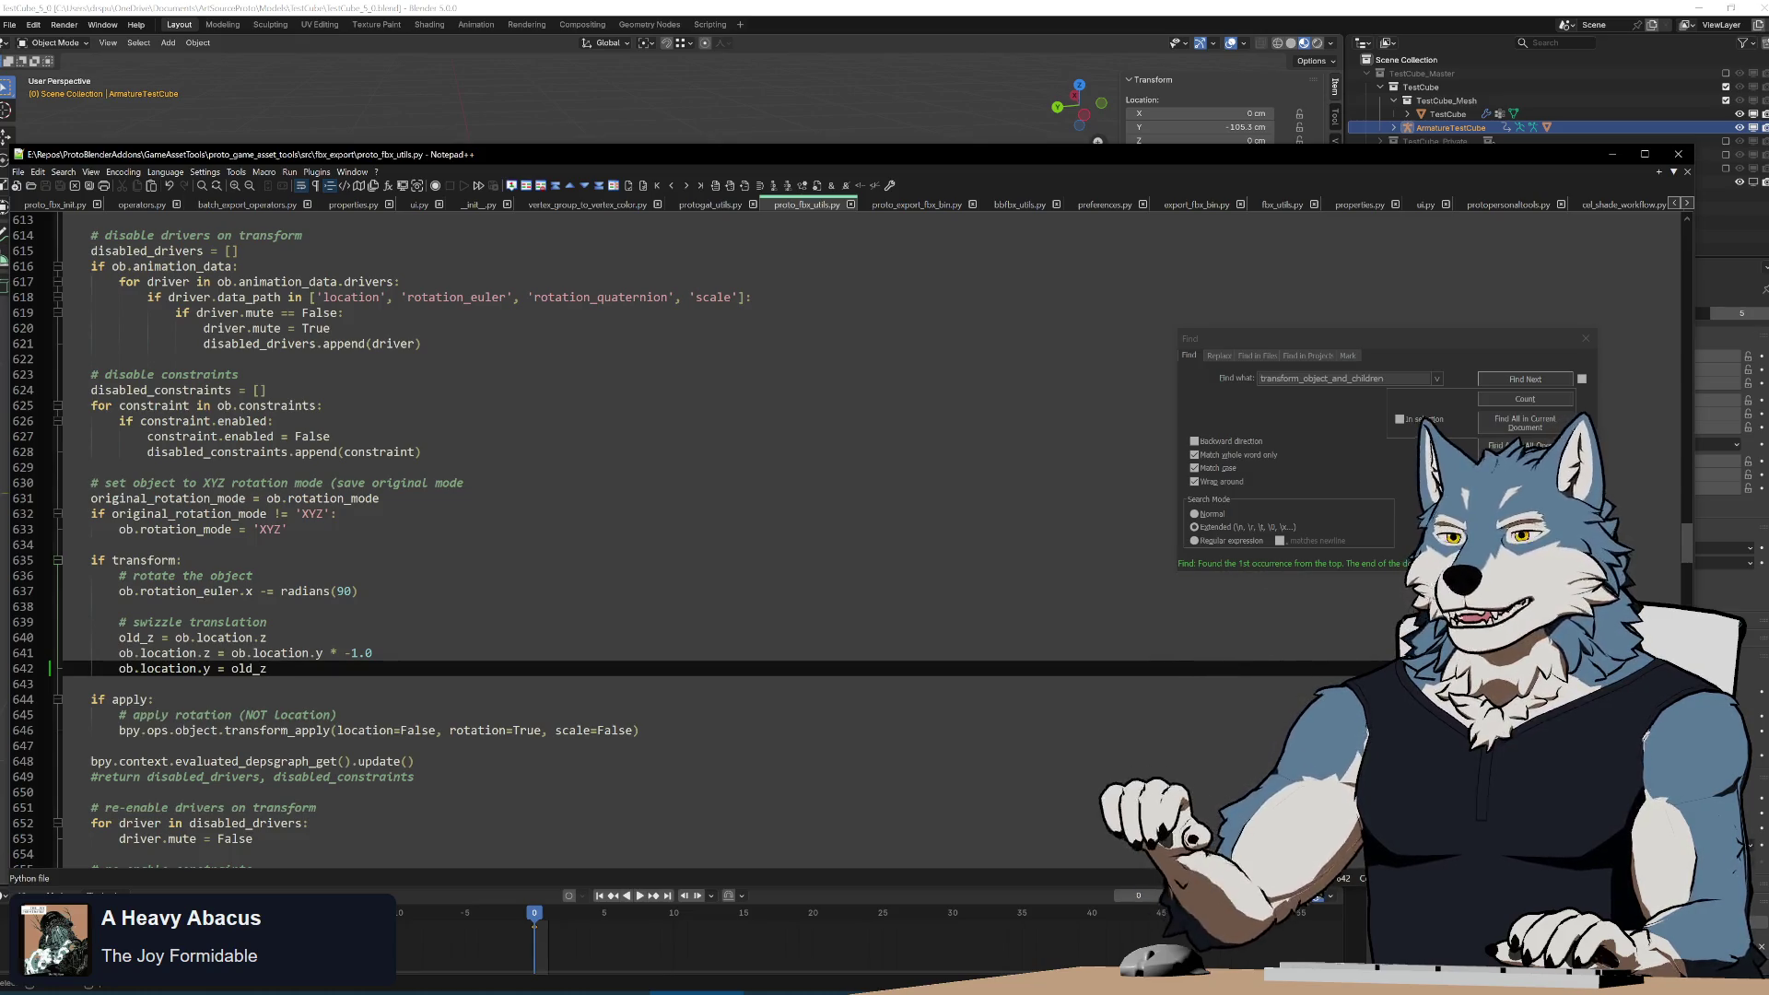
key("alt+Tab")
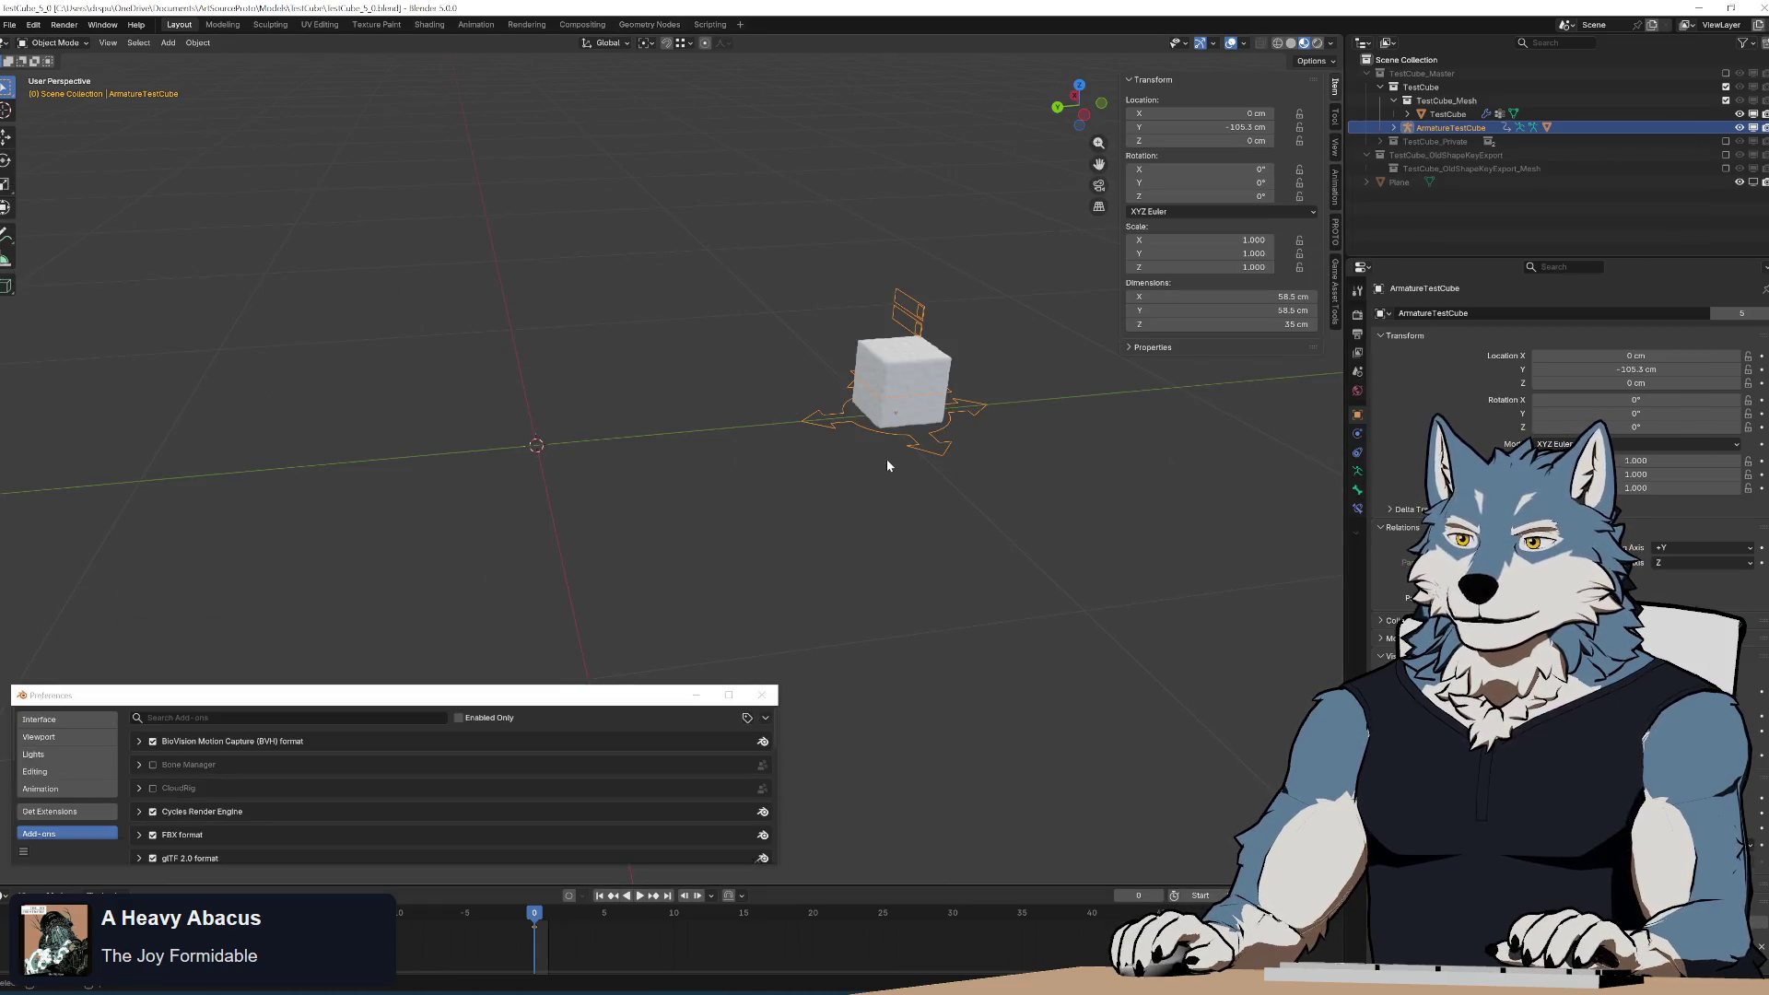
Deselect all, run the Unity Combined batch export, and select the leftover temporary objects.
scroll(886, 459, "up", 4)
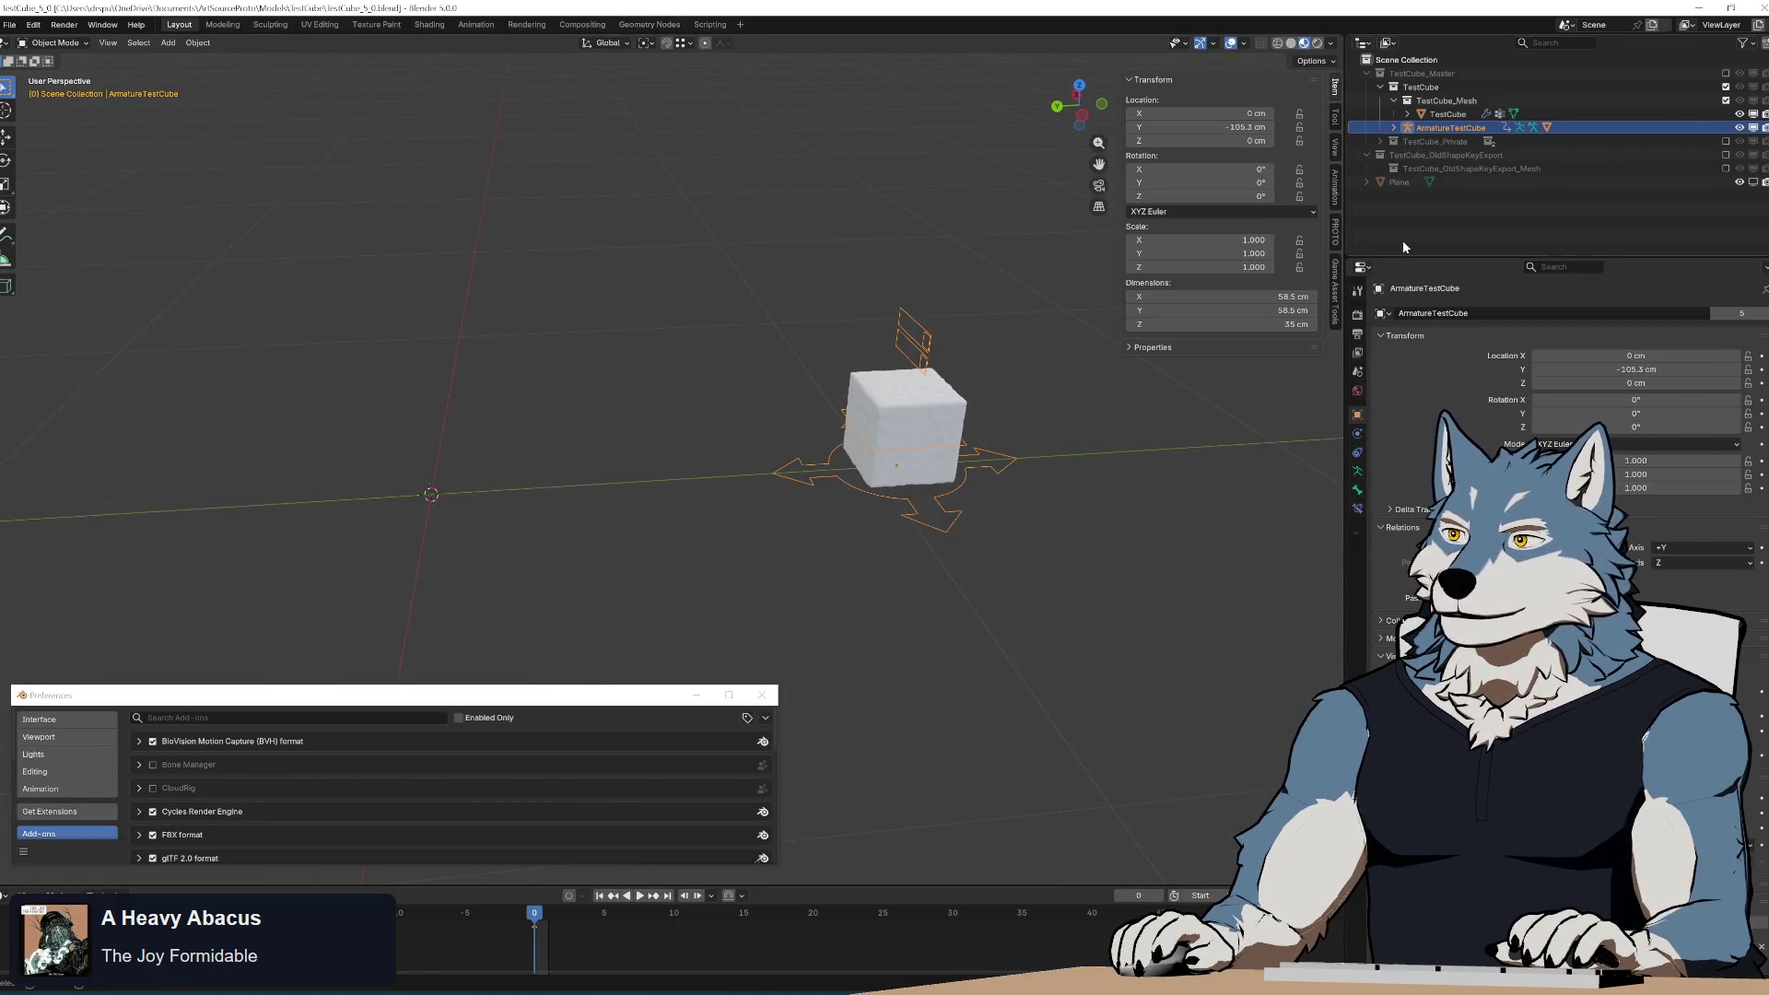
left_click(1335, 291)
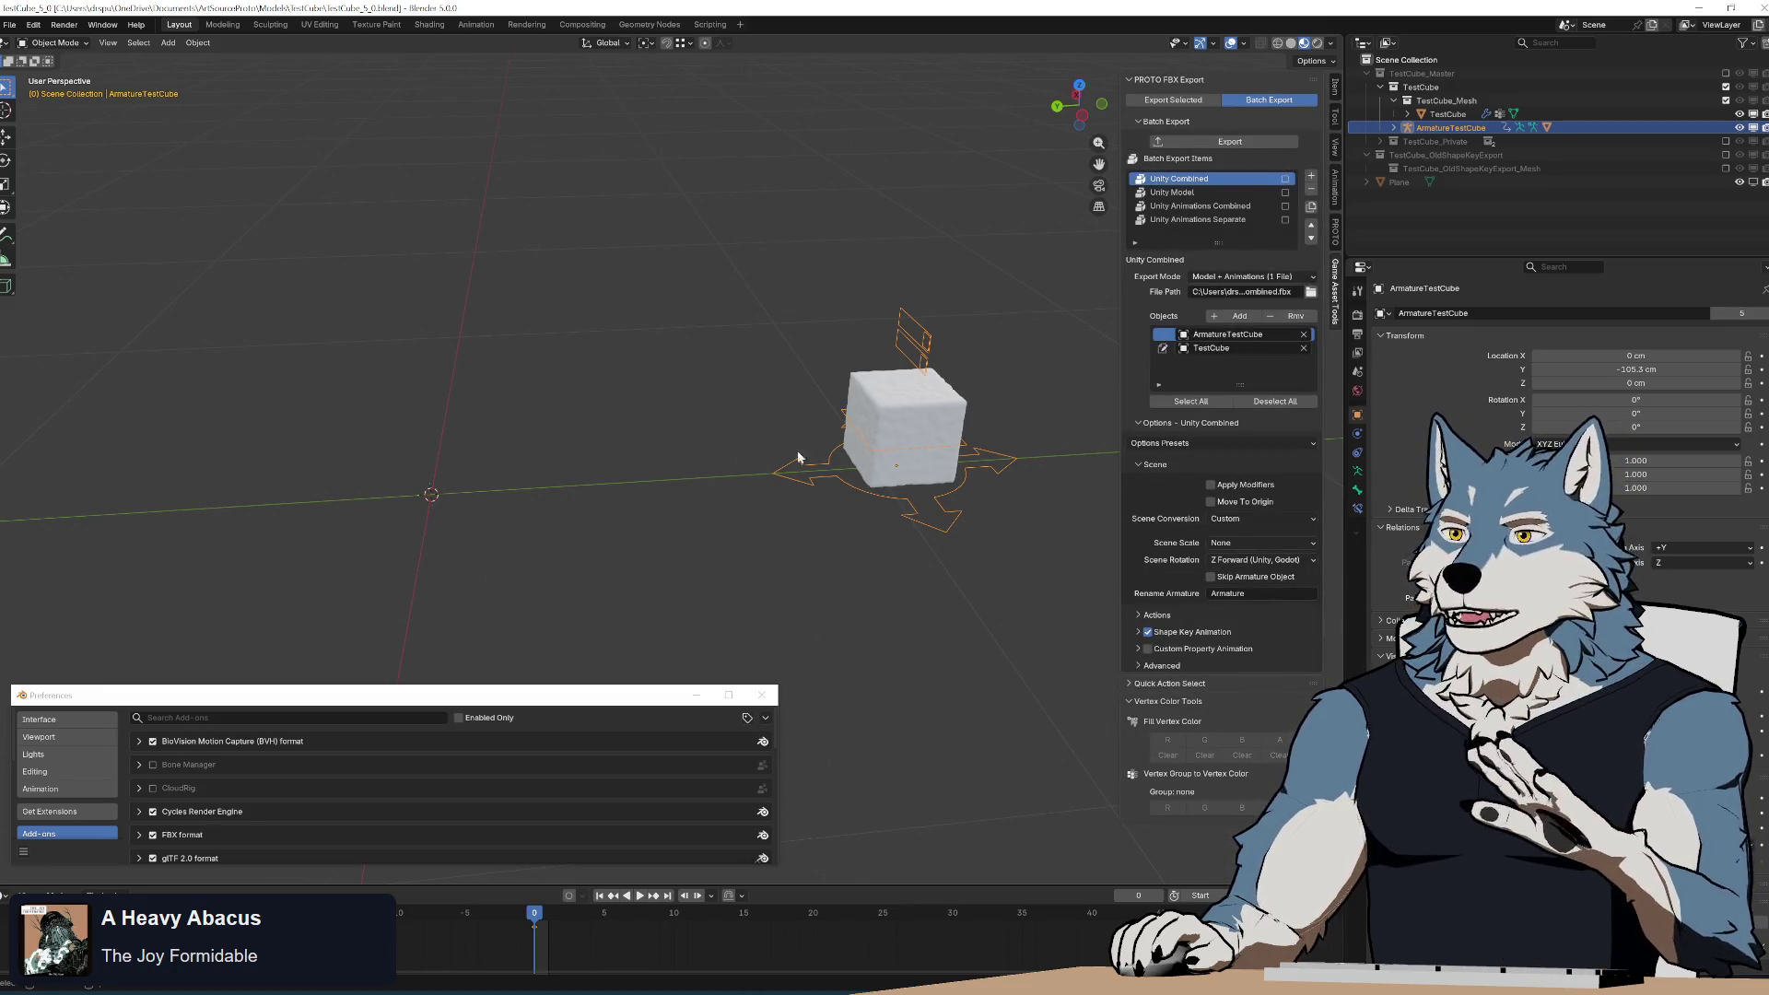
key("alt+a")
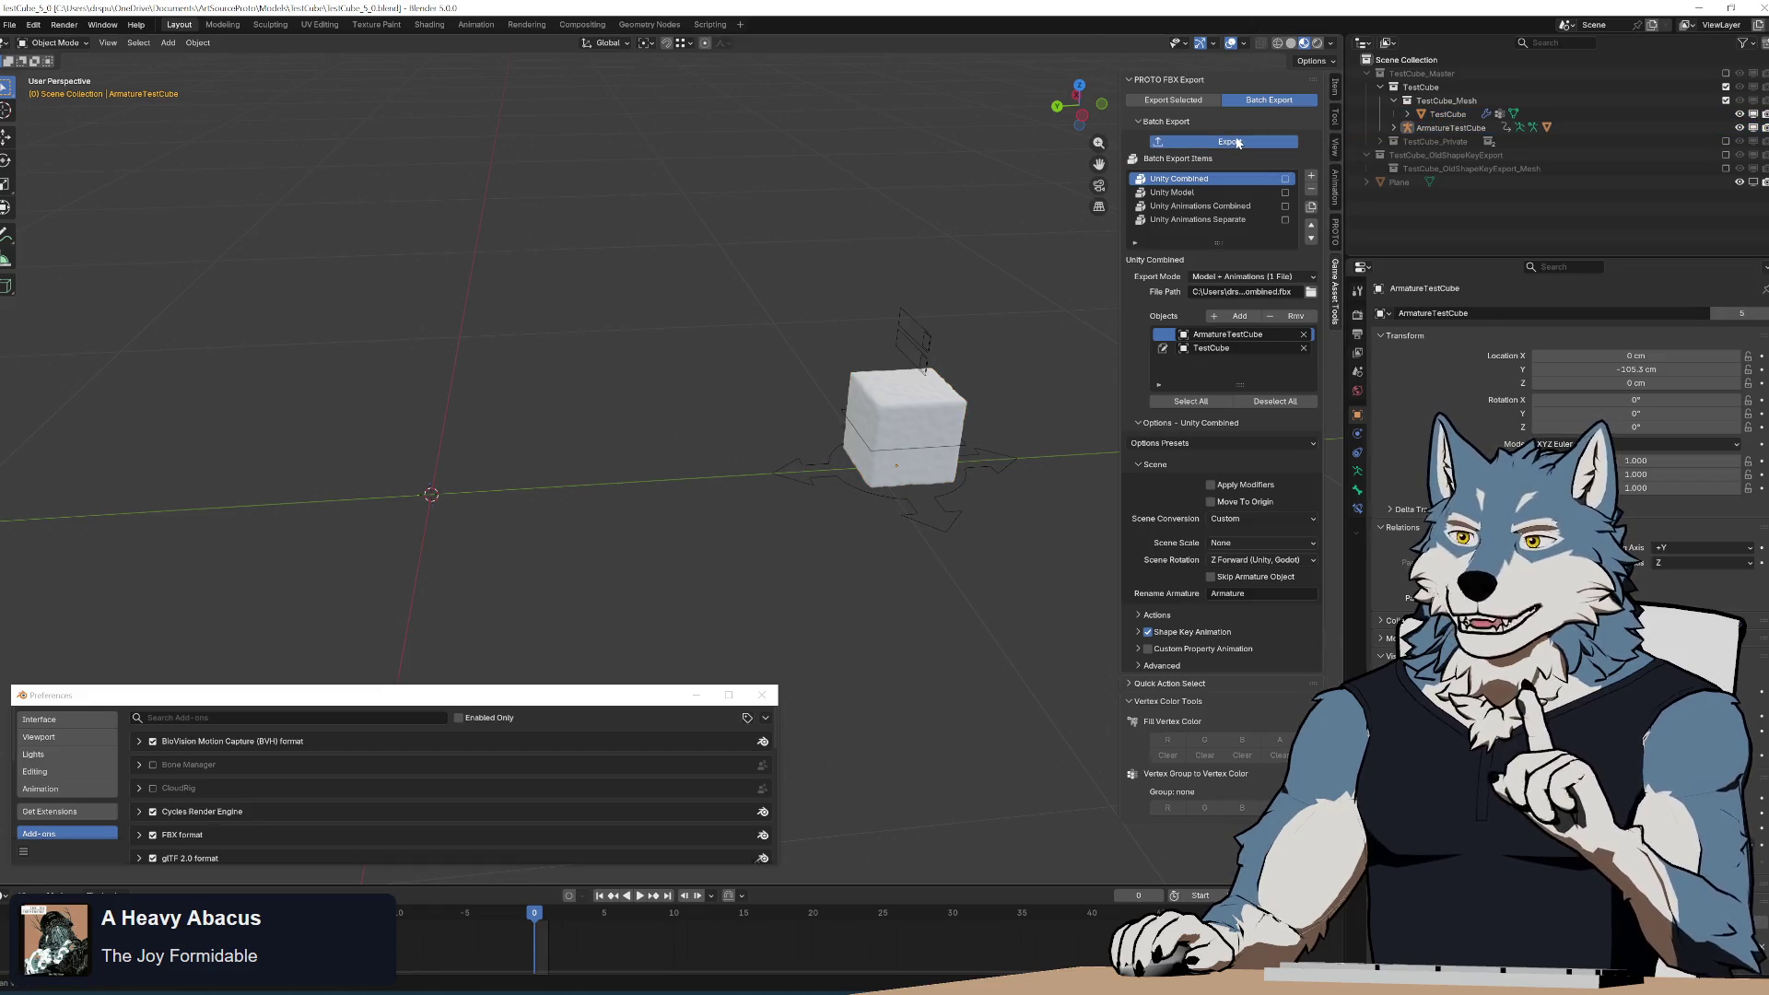
left_click(1238, 143)
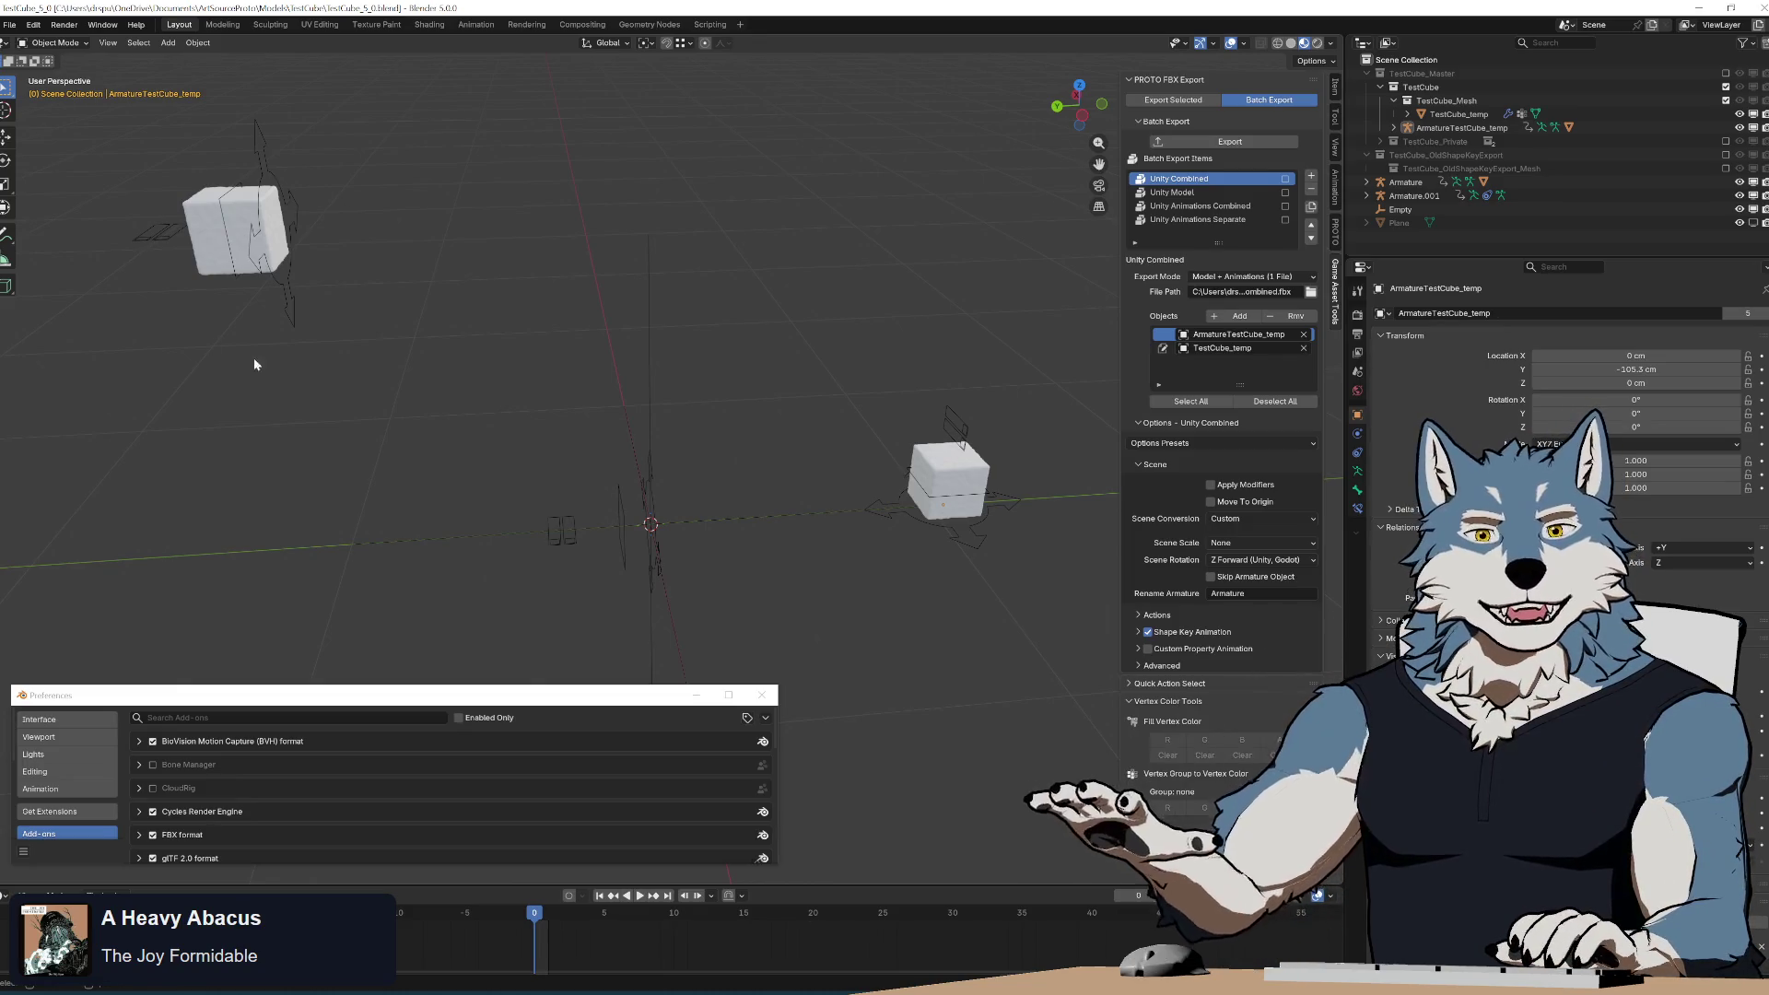
left_click_drag(126, 118, 745, 615)
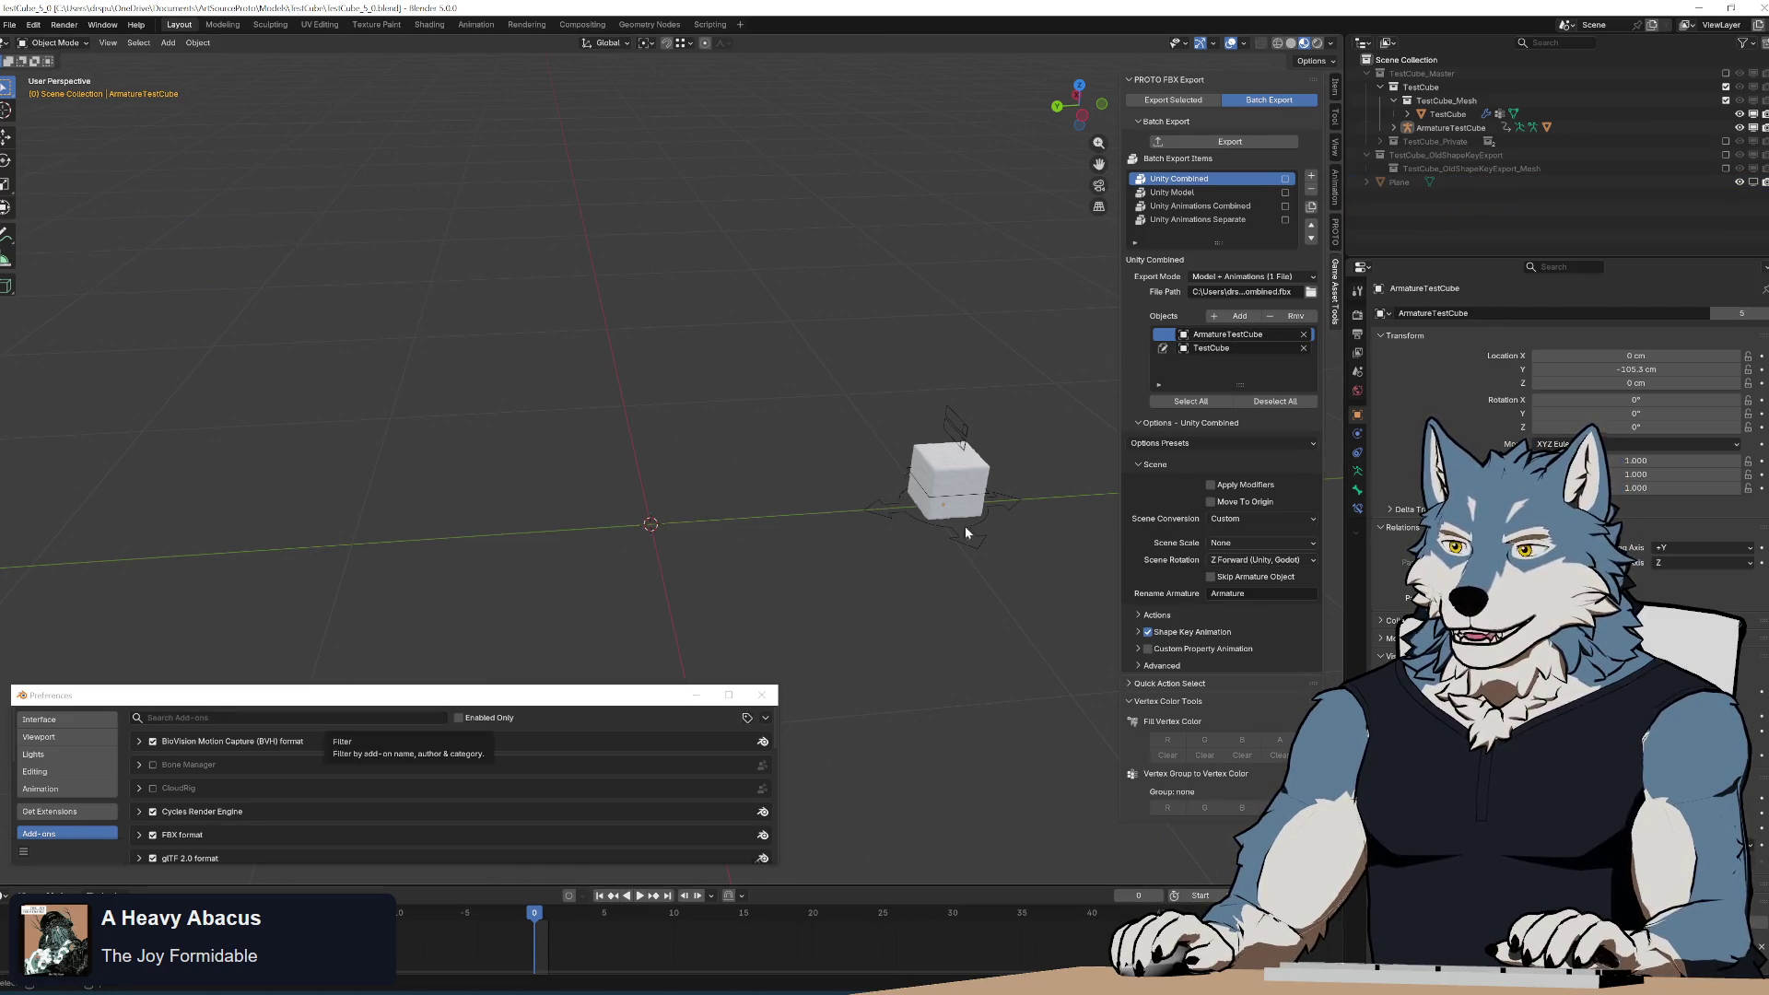
Assign the FallAndMelt action to the test armature and play it.
left_click(934, 525)
left_click(1178, 683)
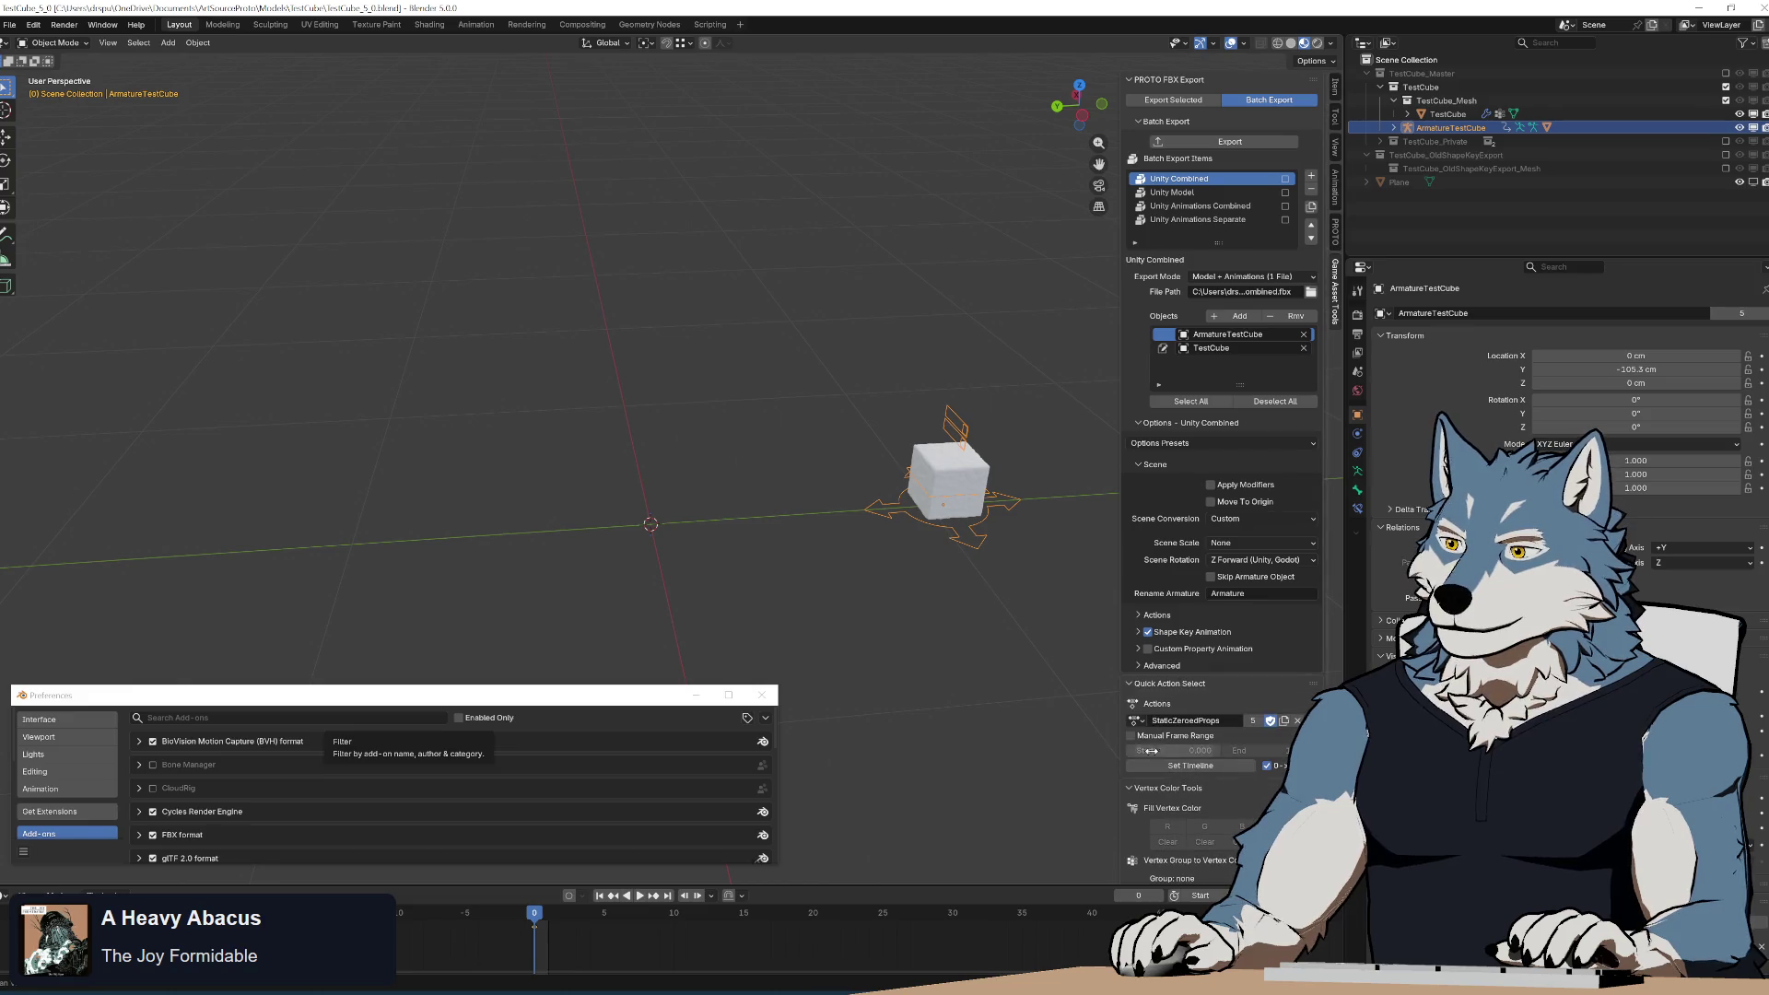
left_click(1140, 721)
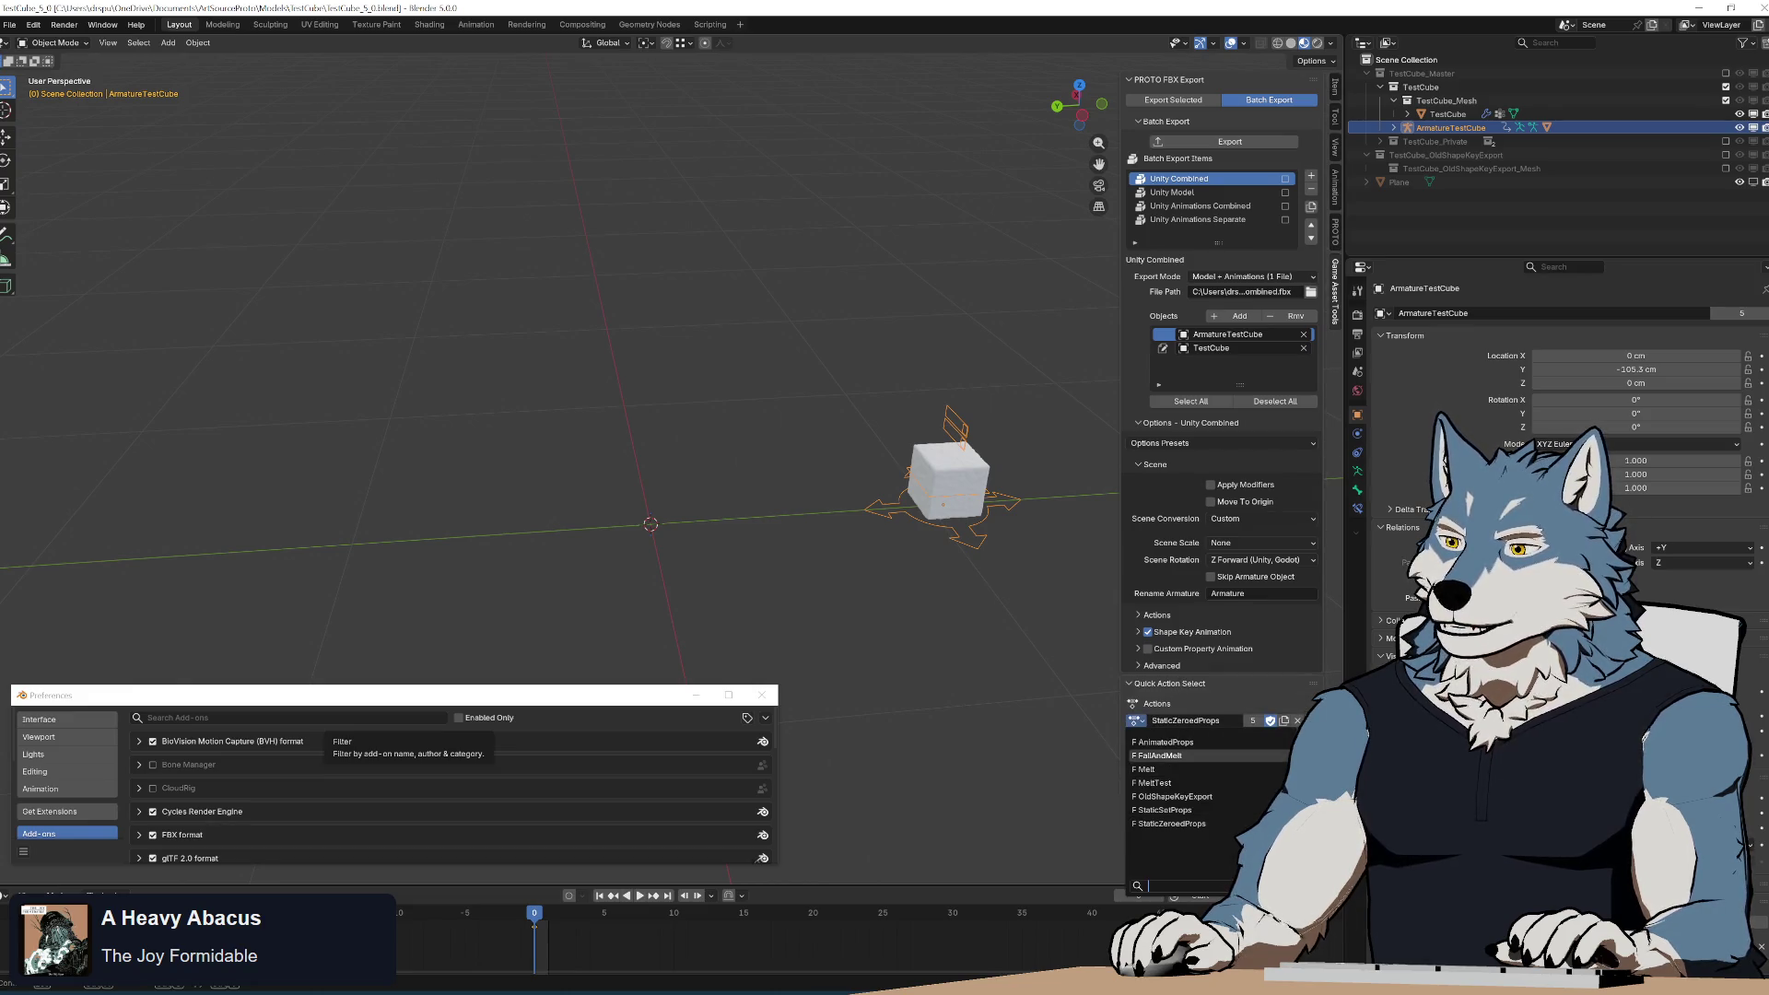
left_click(1198, 770)
scroll(807, 508, "up", 5)
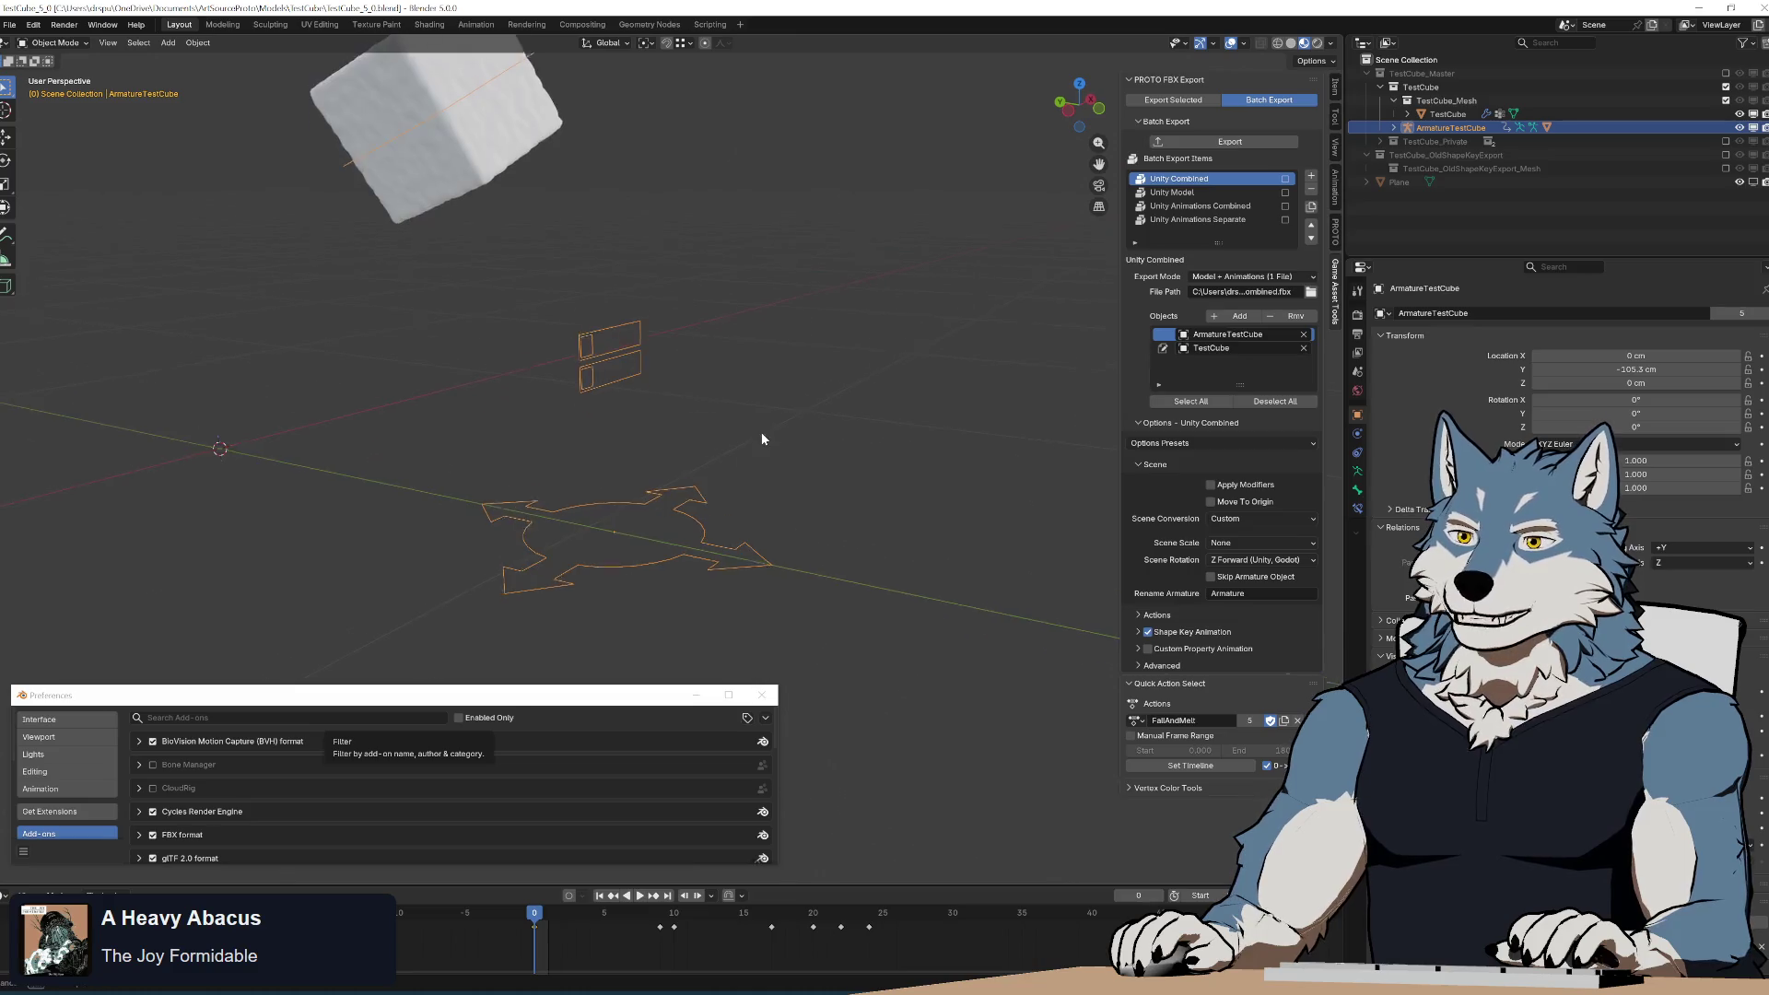
key("space")
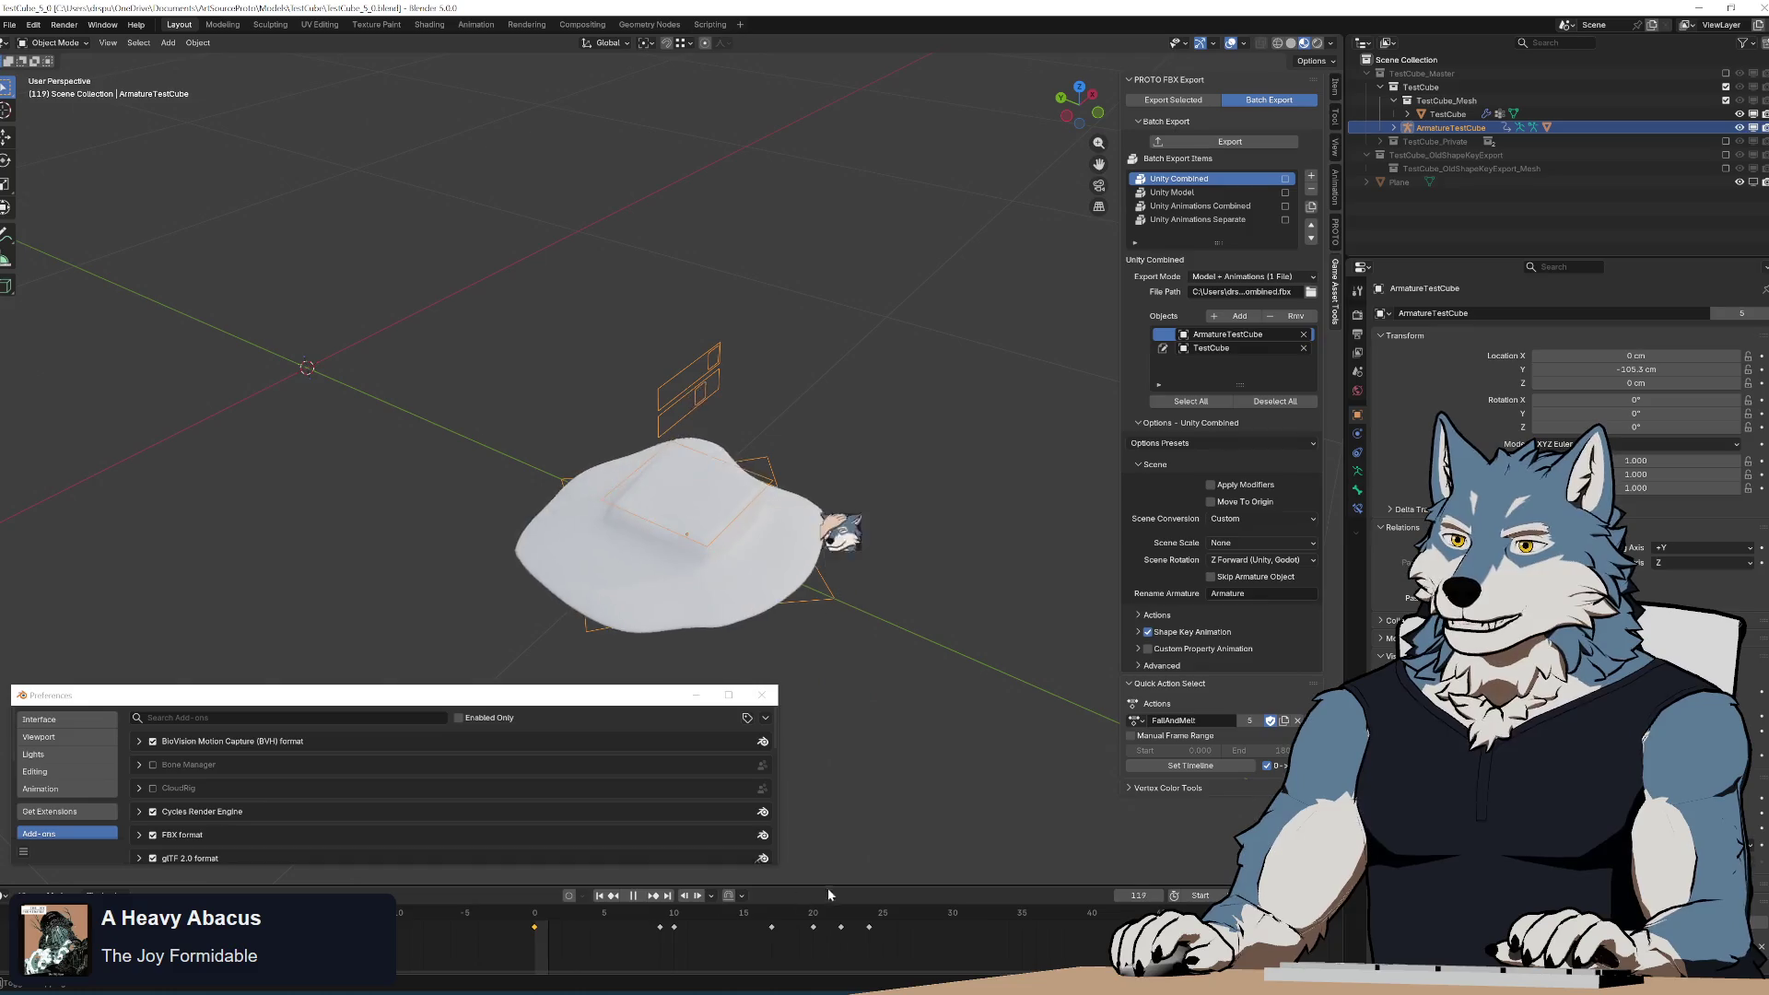
key("Escape")
Fit the timeline to the action's range and scrub the fall back to frame 0.
left_click(1201, 766)
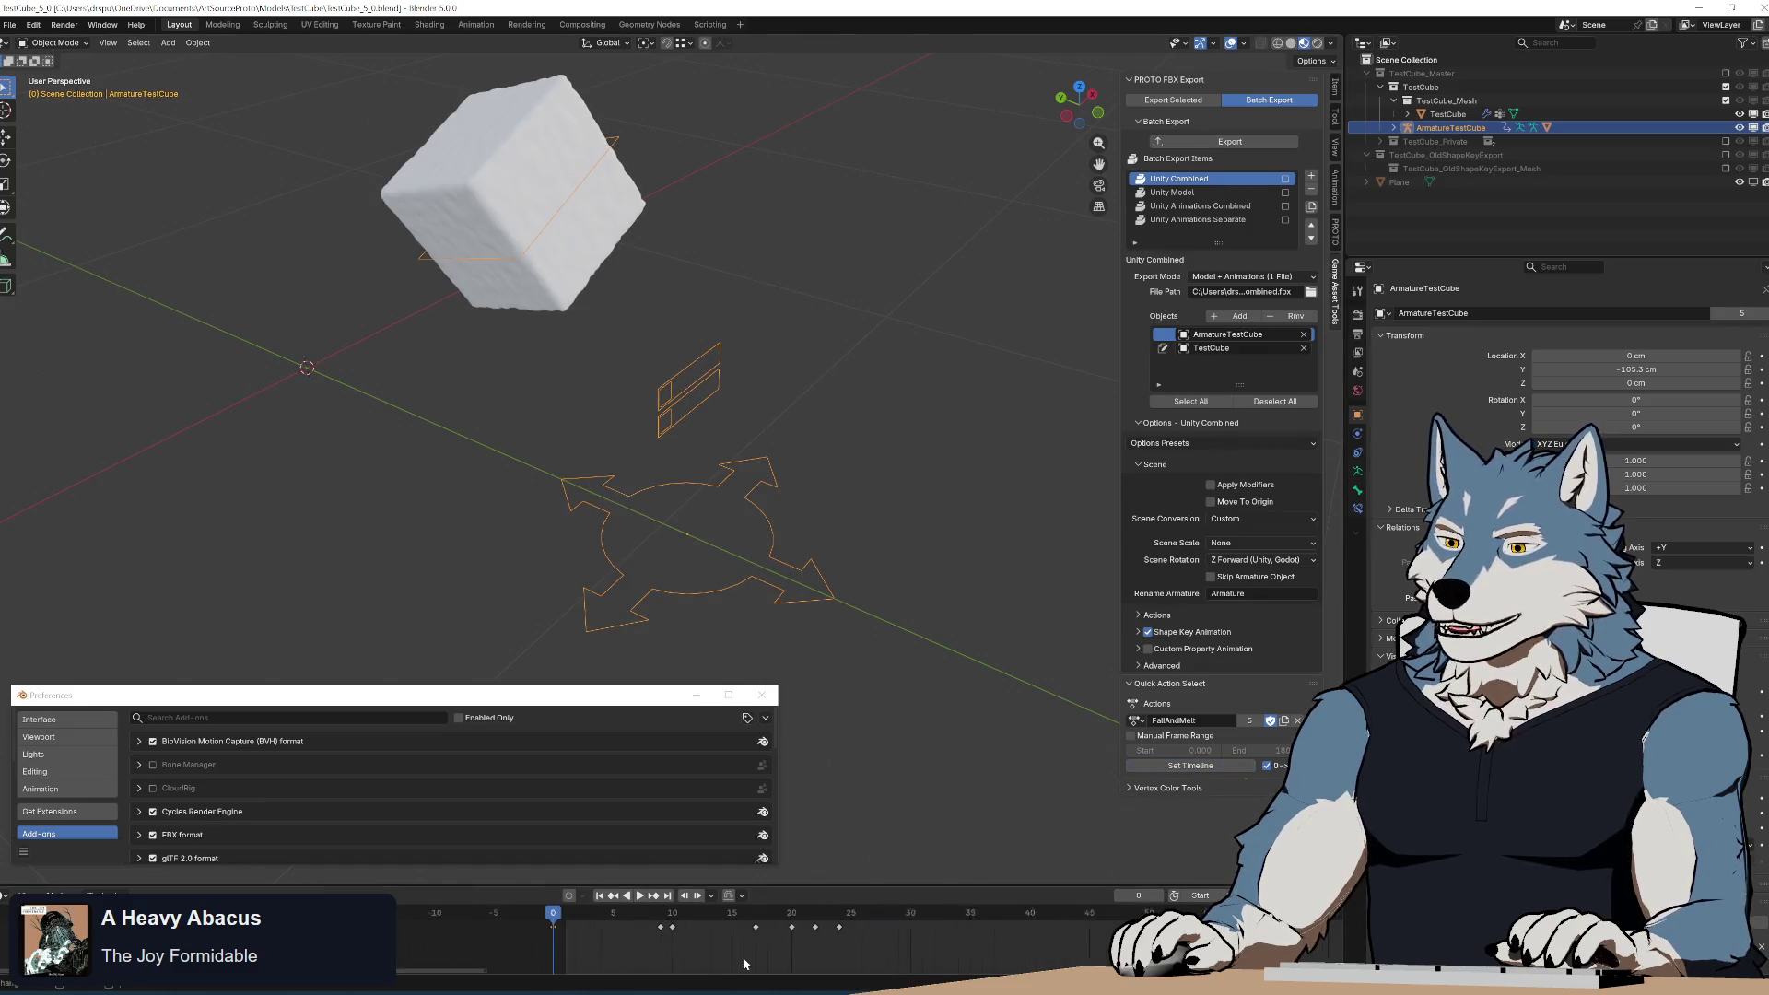
scroll(603, 938, "down", 4)
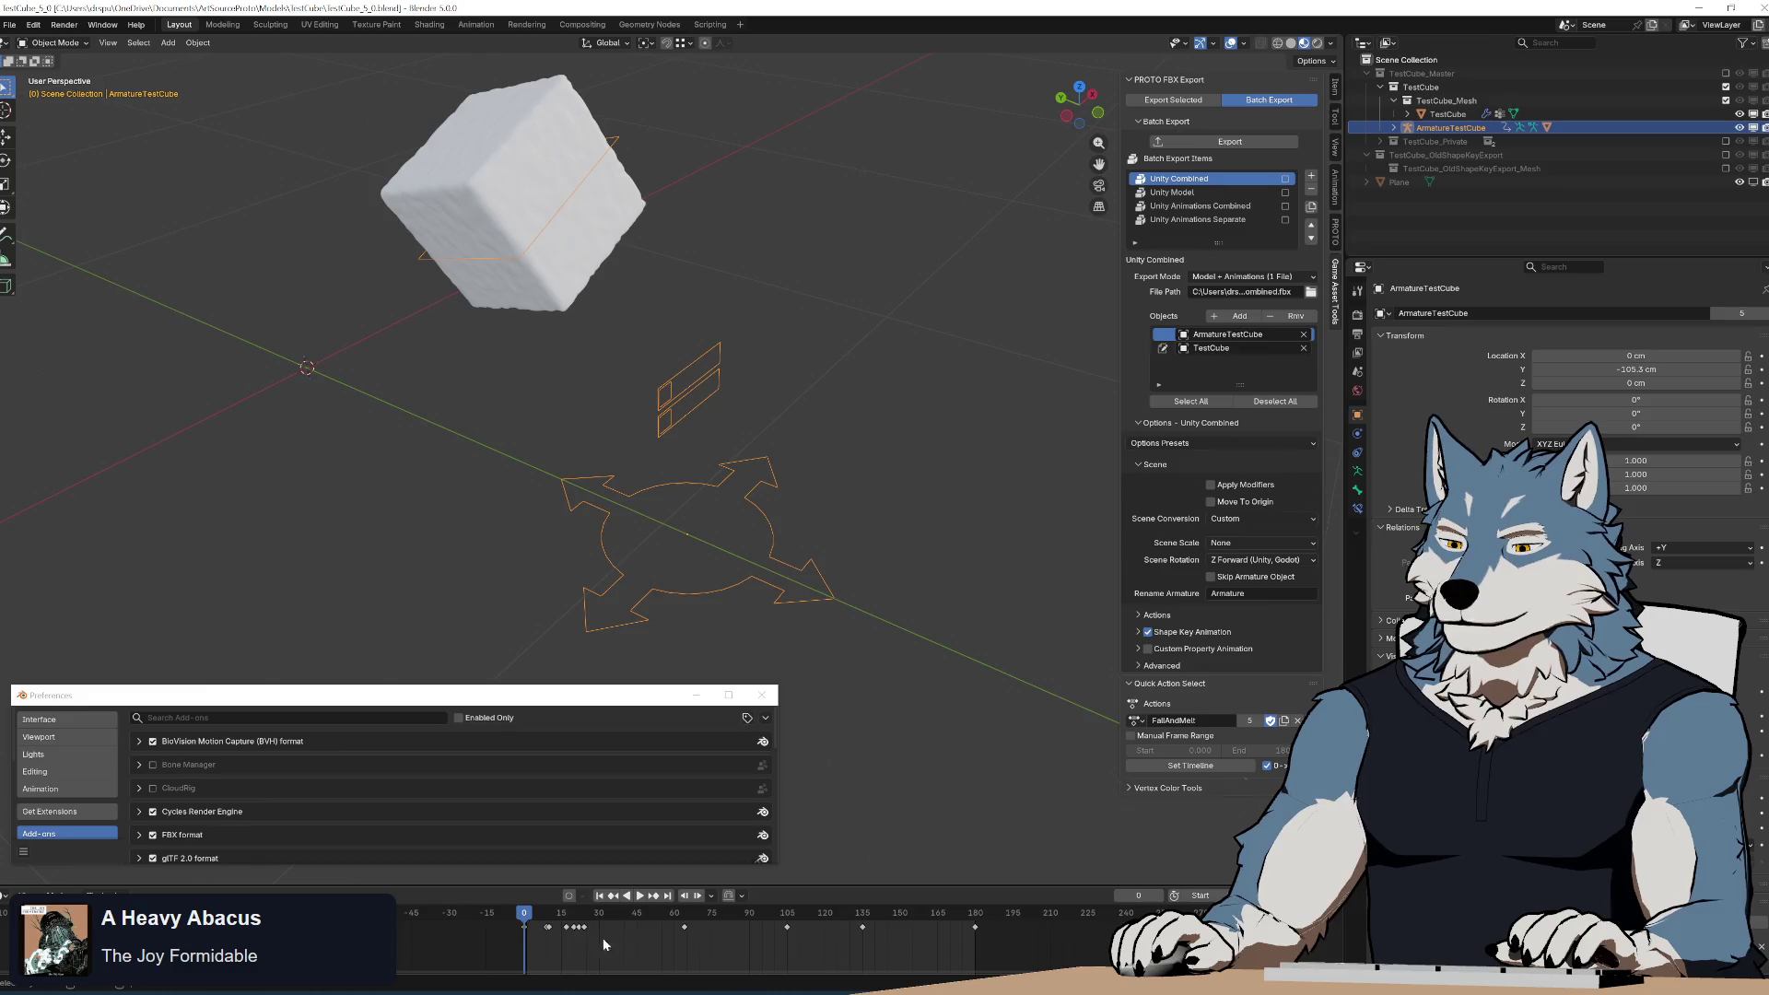
mouse_move(527, 919)
left_mouse_down()
mouse_move(919, 914)
mouse_move(411, 930)
left_mouse_up()
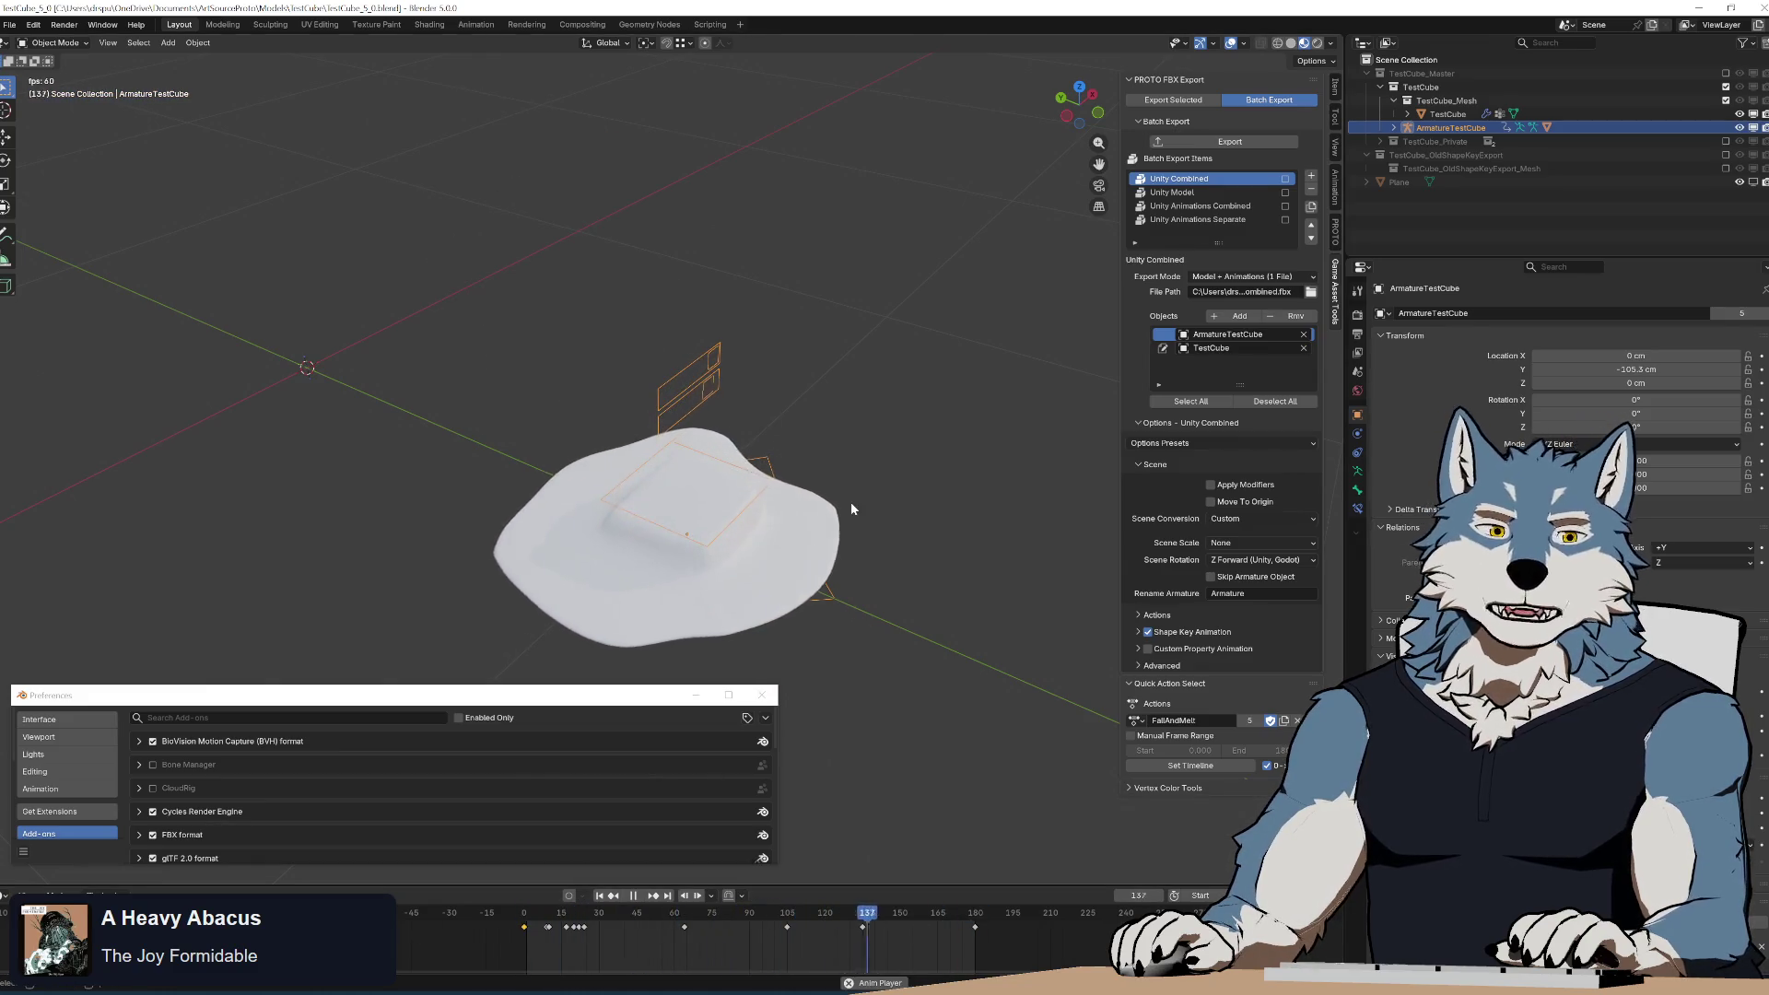
key("space")
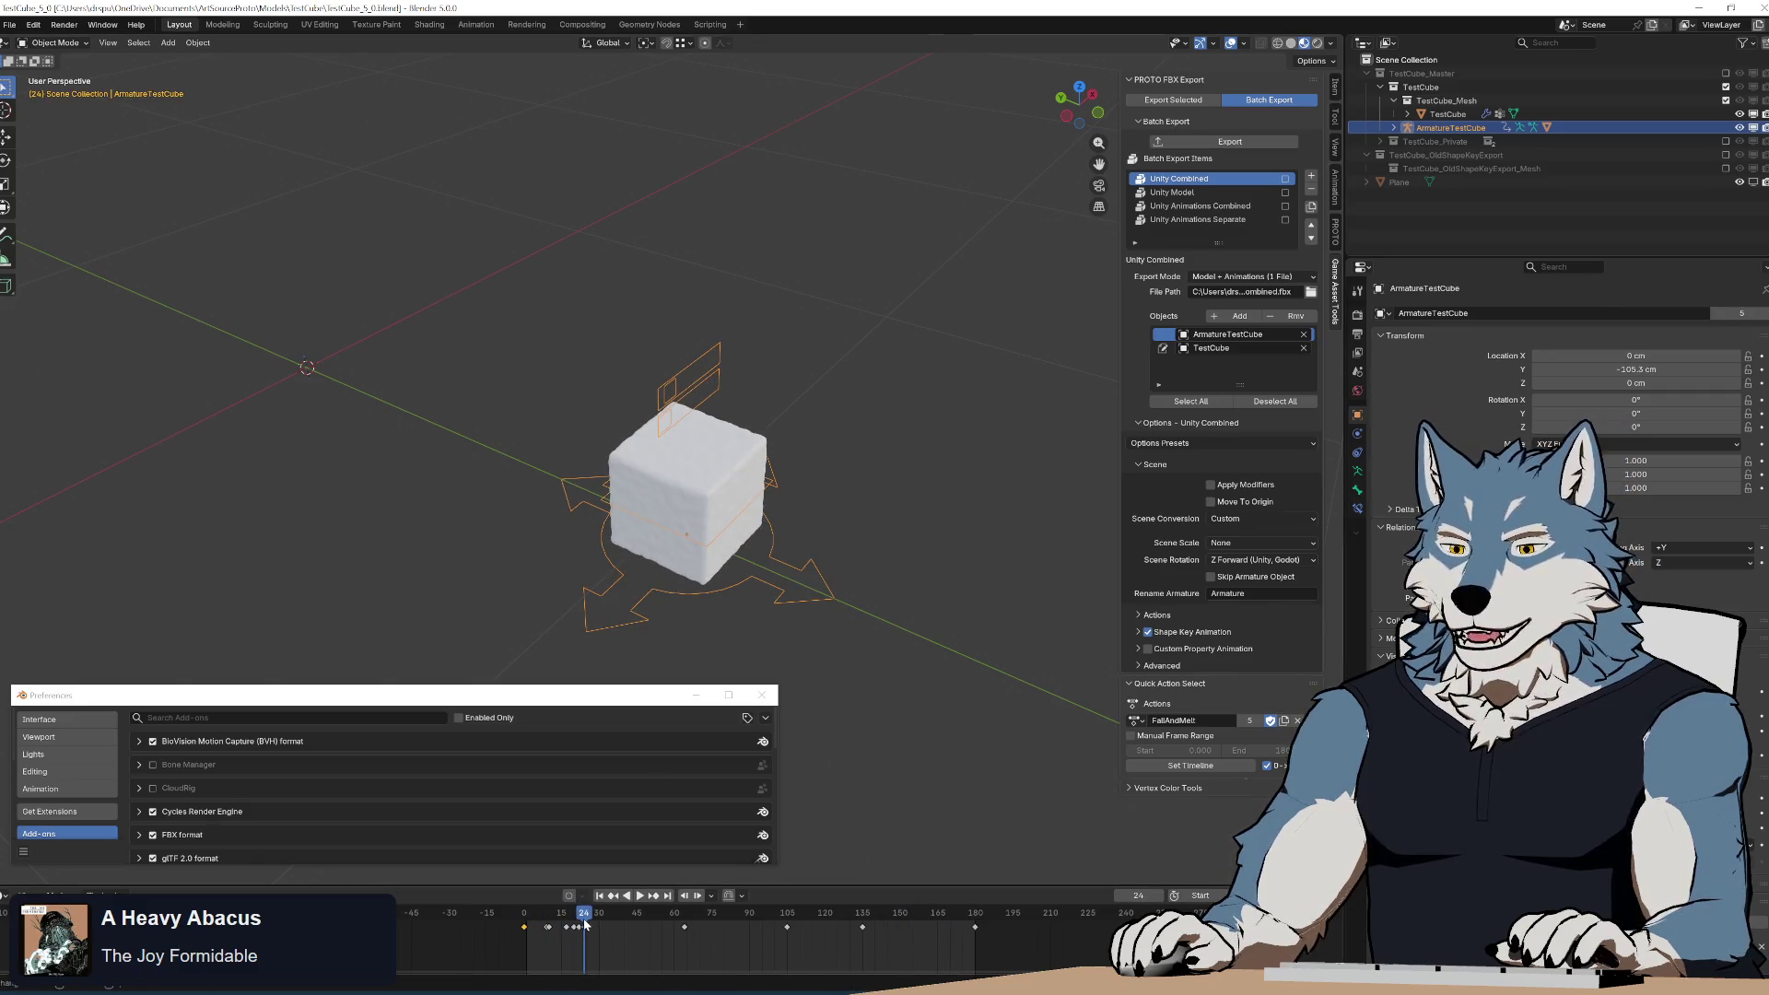
left_click_drag(585, 924, 491, 920)
key("space")
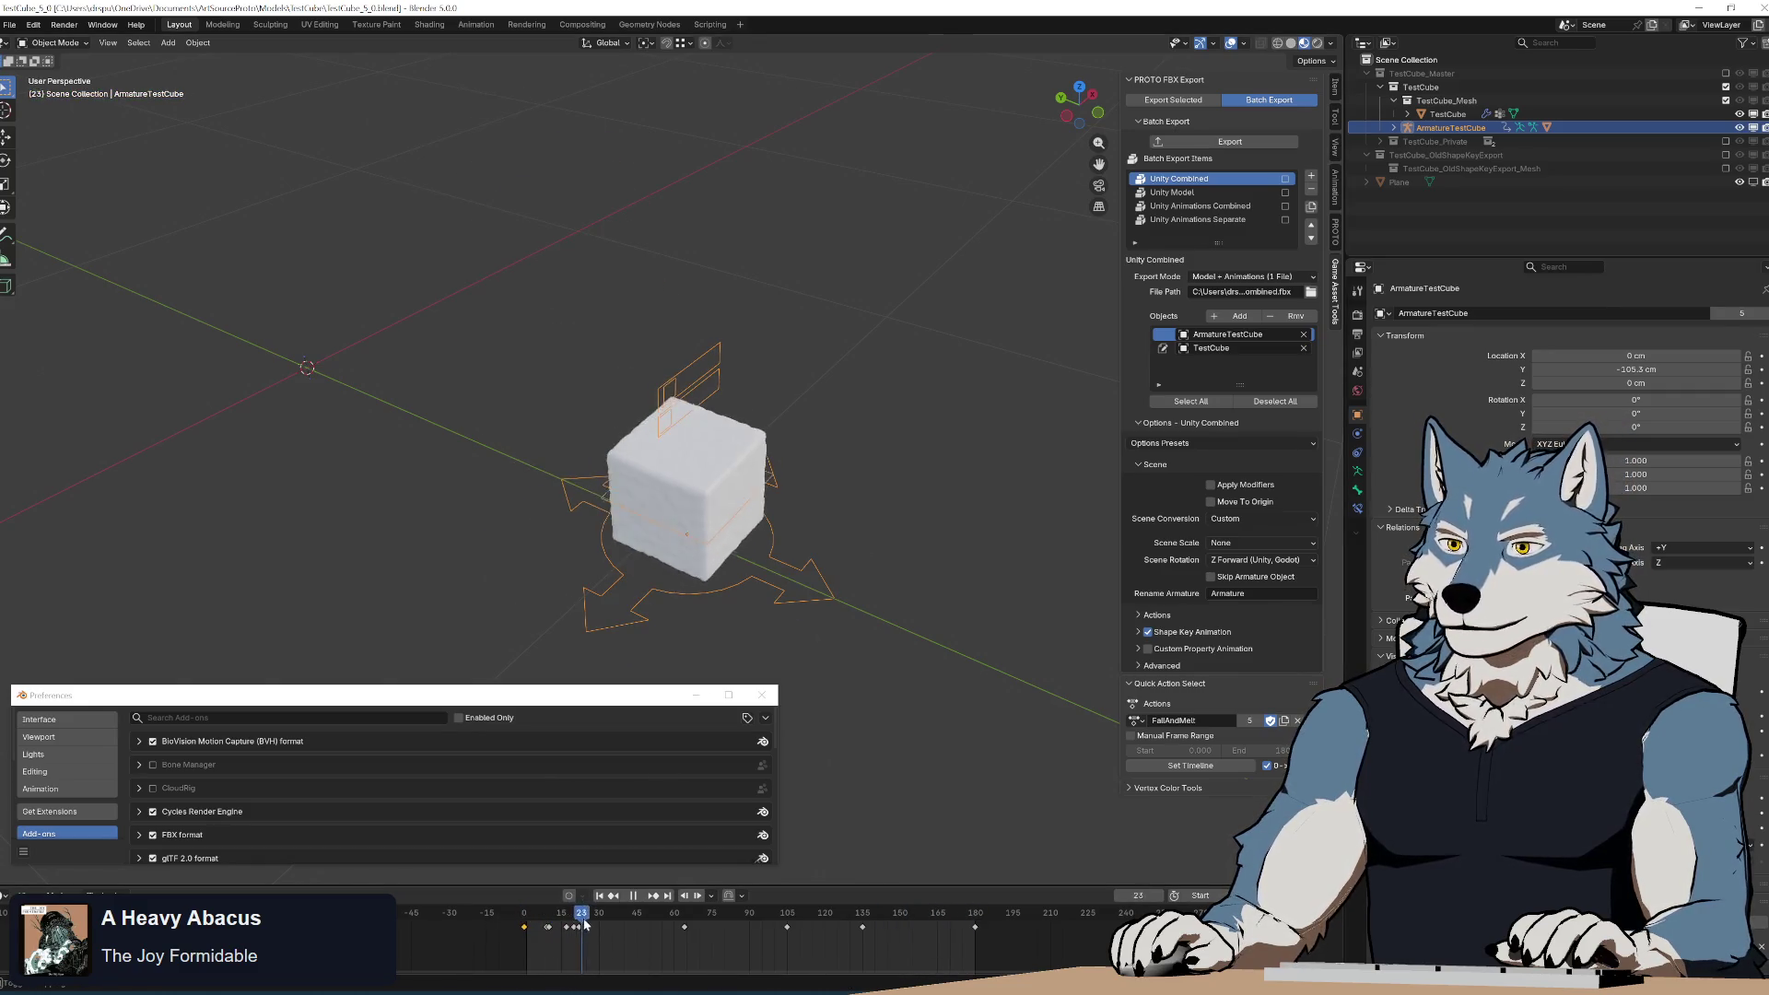
left_click(511, 920)
left_click(512, 914)
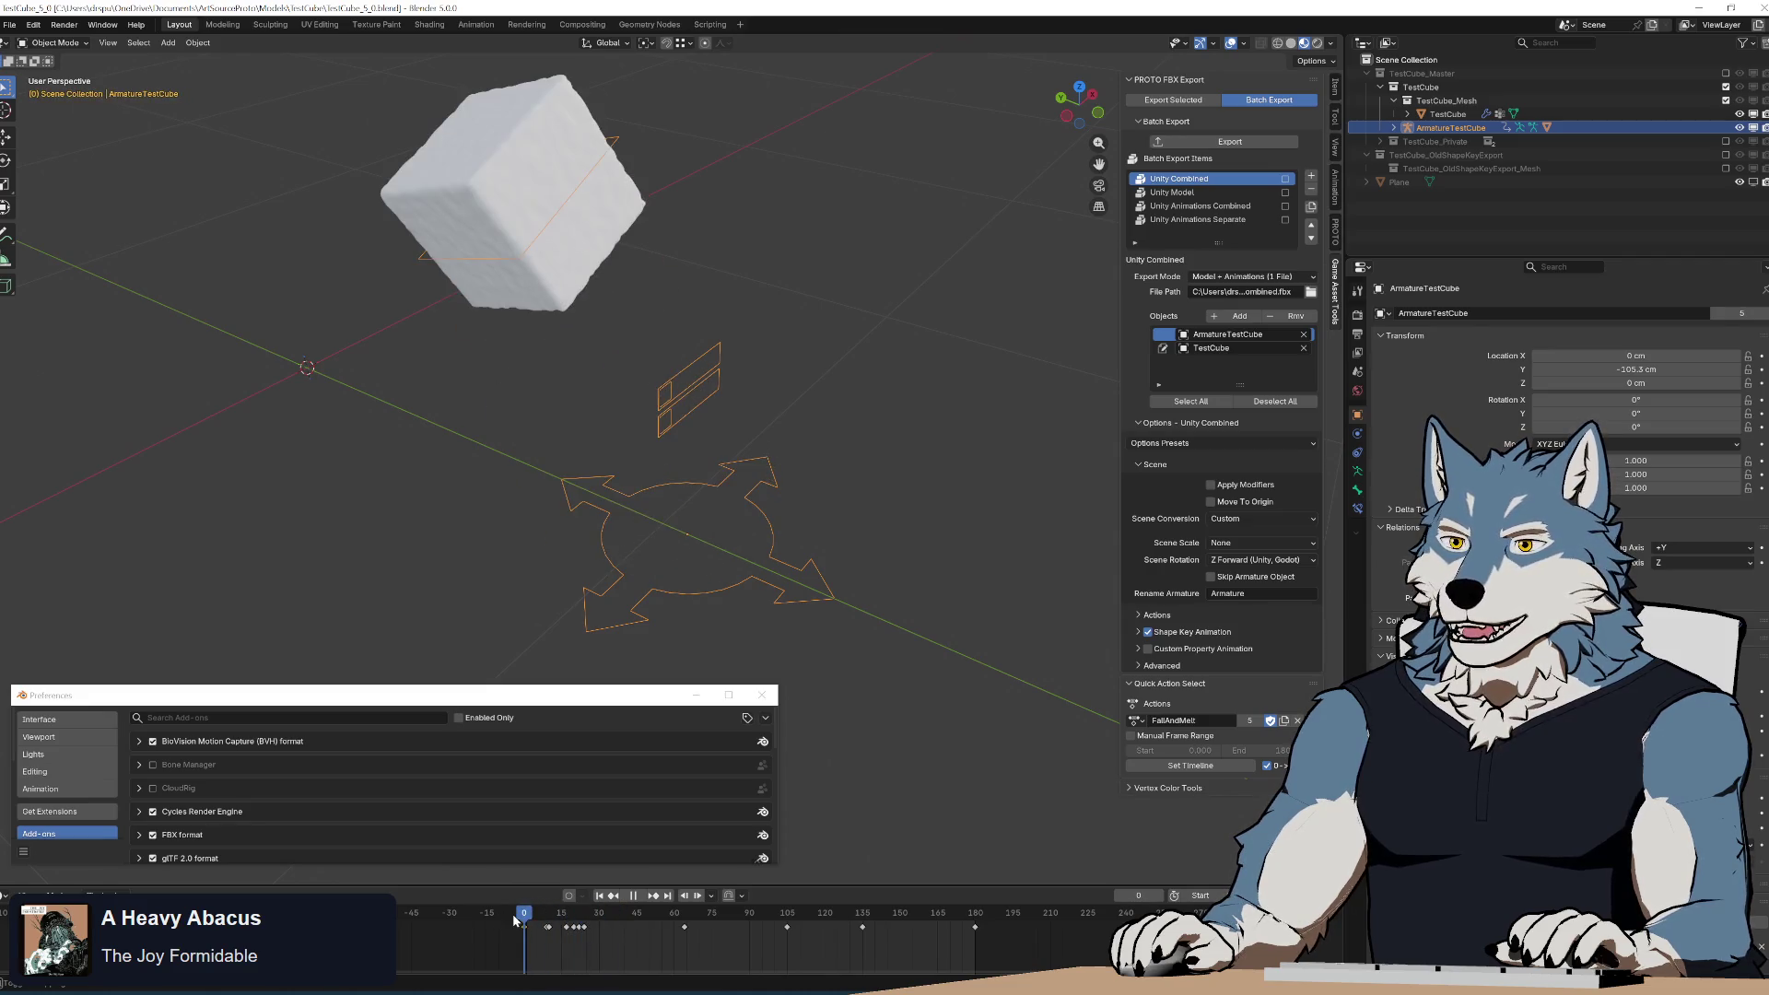
key("space")
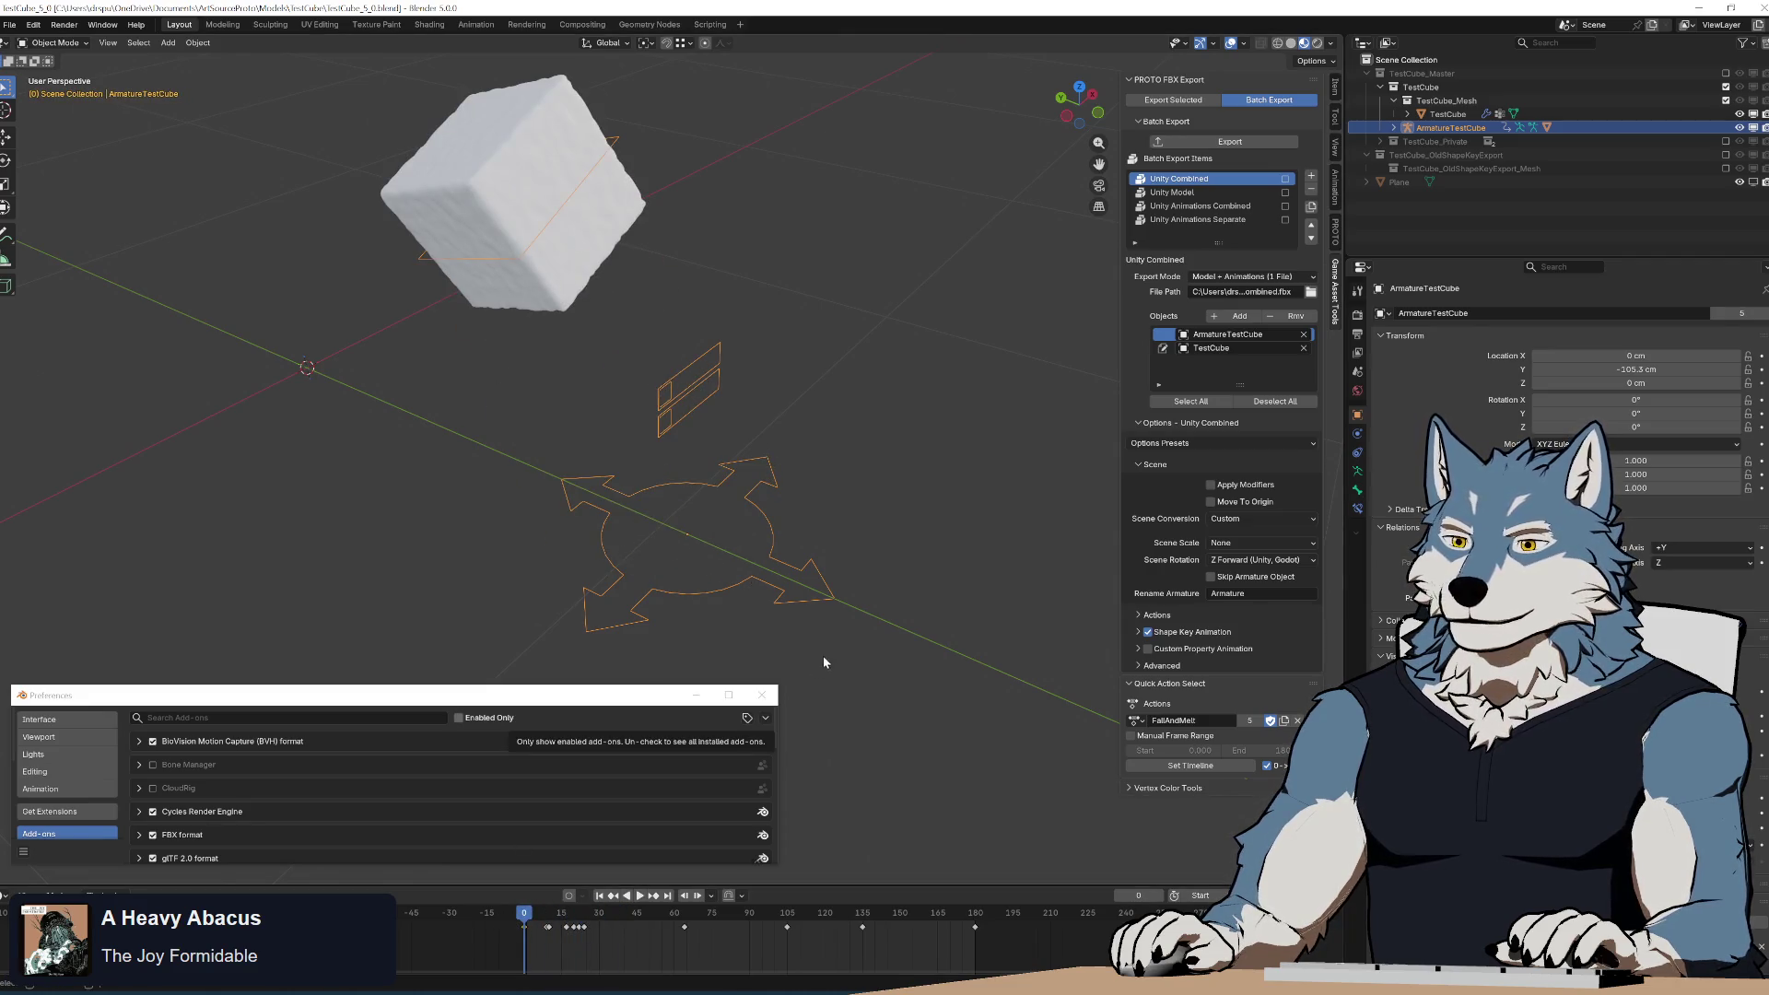
Rotate the armature -90° about the X axis.
left_click(822, 655)
mouse_move(822, 655)
middle_mouse_down()
mouse_move(855, 632)
mouse_move(827, 523)
middle_mouse_up()
key("ctrl+z")
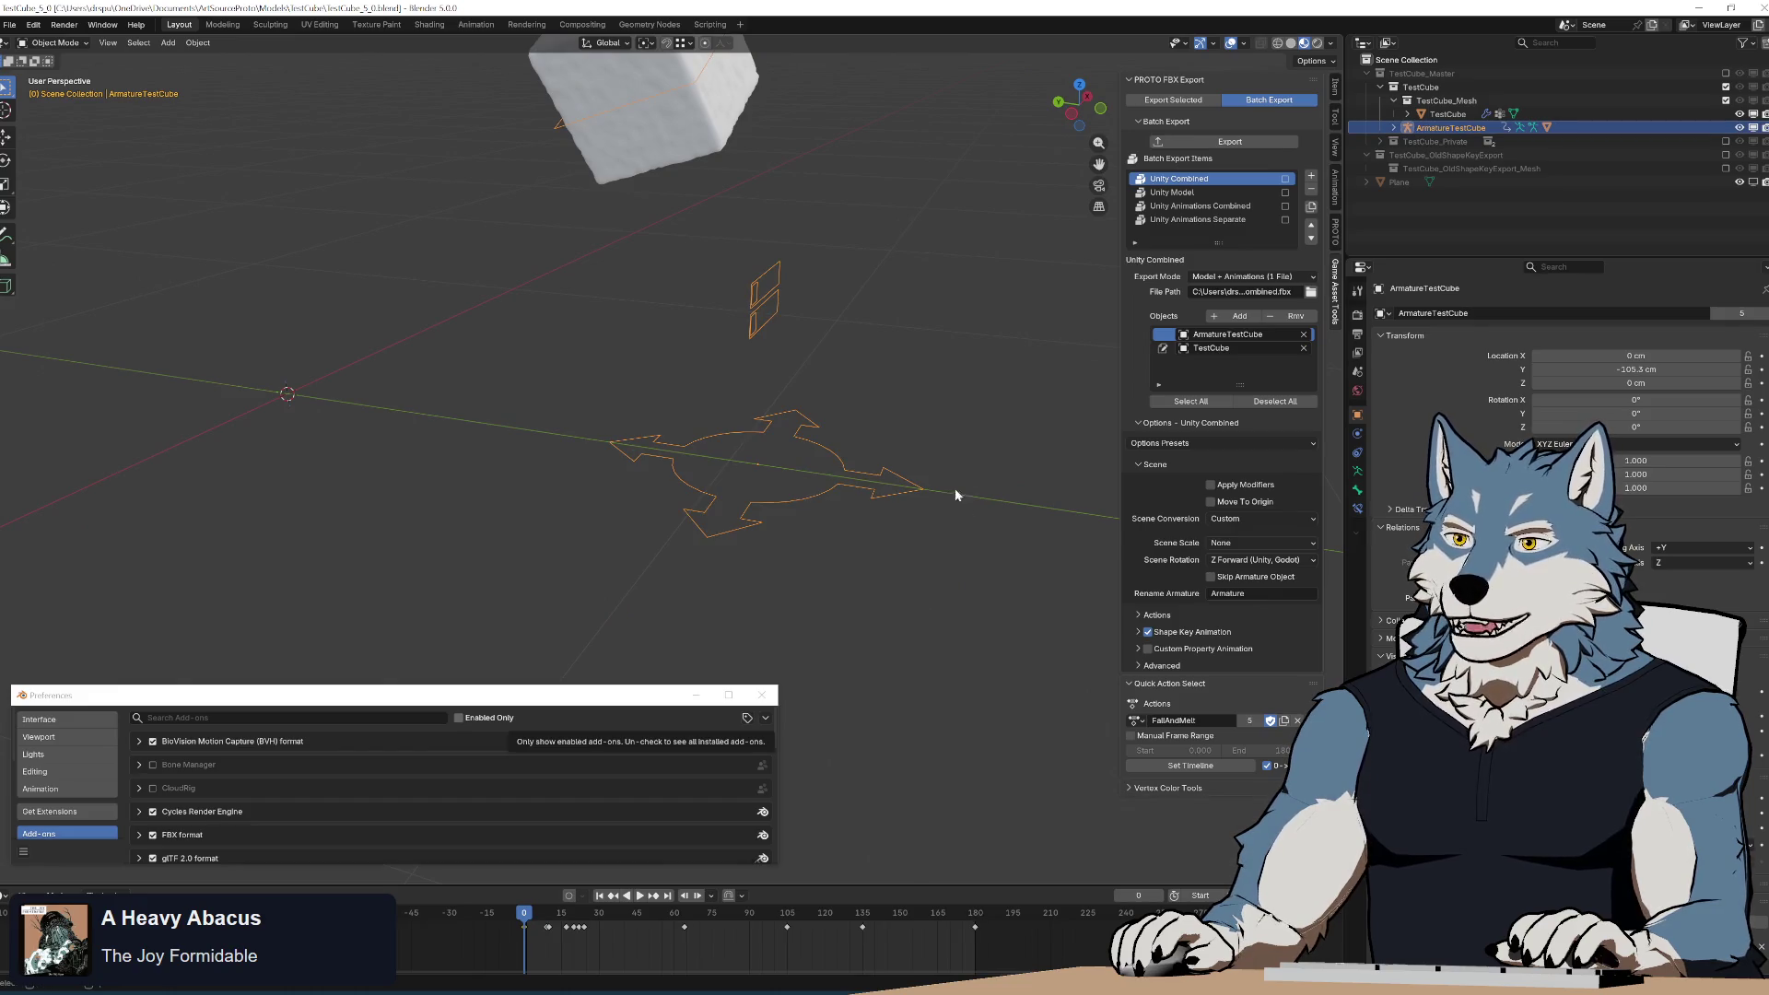
key("r")
key("x")
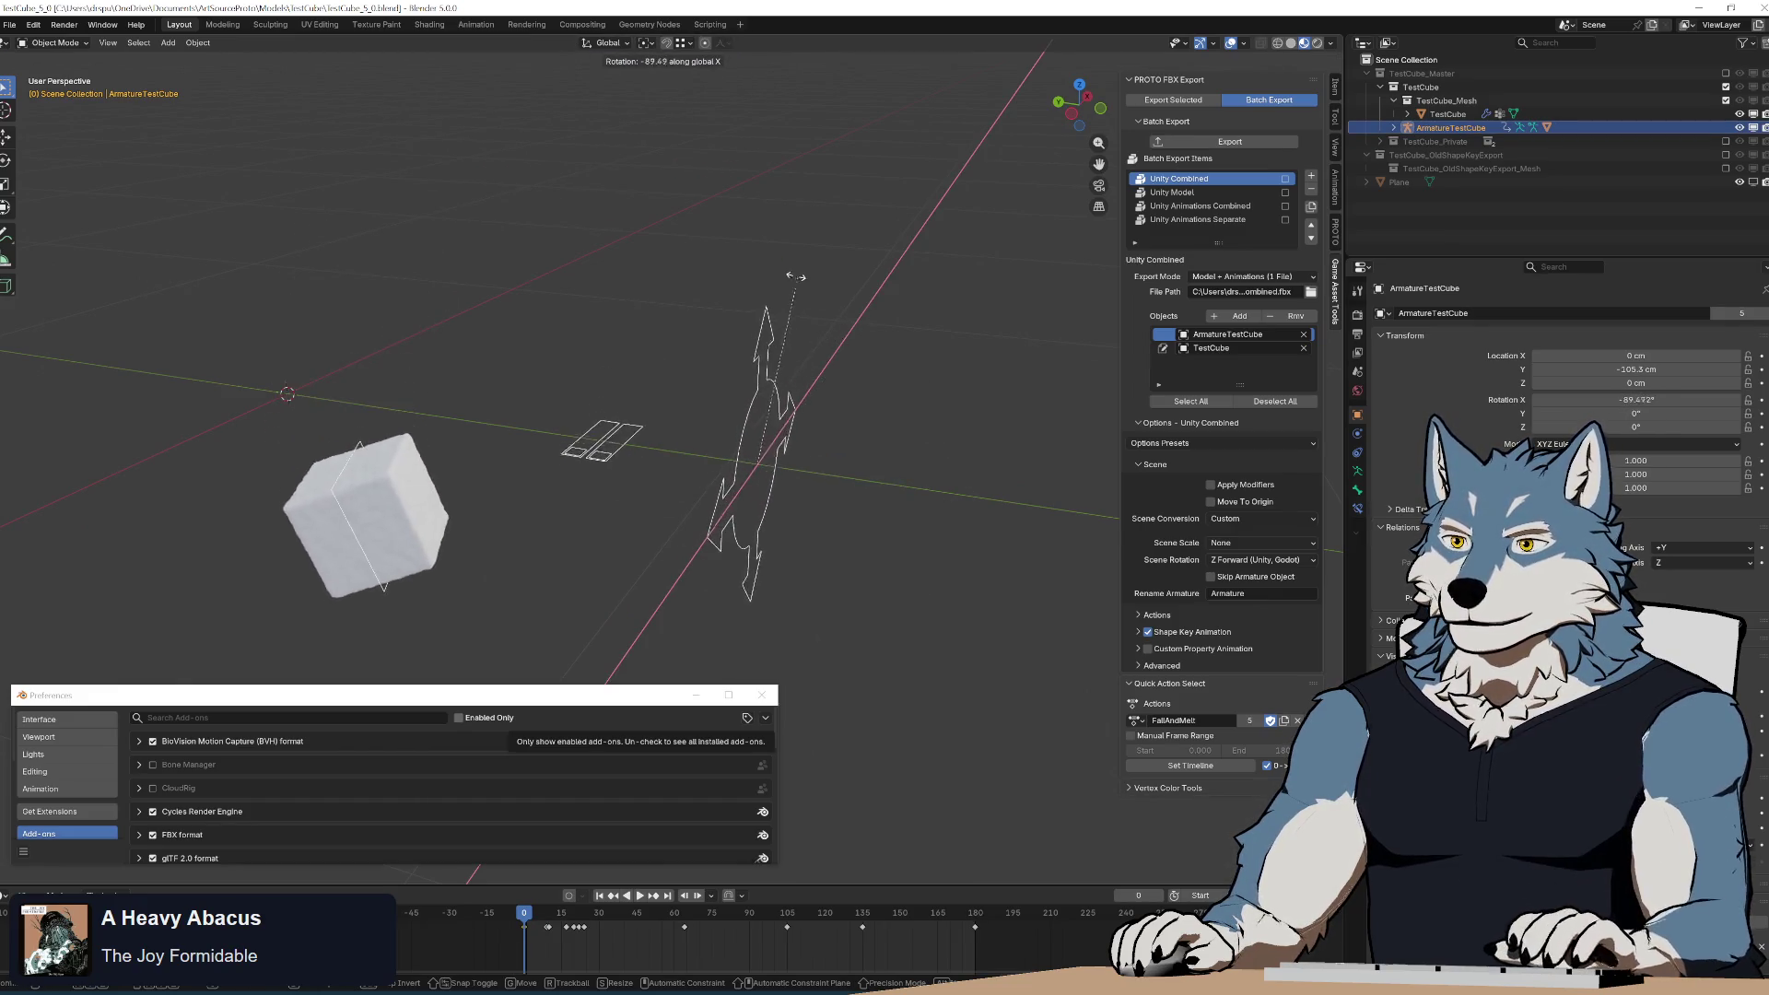
left_click(794, 275)
Play the rotated animation, adjust the rotation to about -90.87°, and return to frame 0.
key("space")
key("KP_Decimal")
key("ctrl+KP_1")
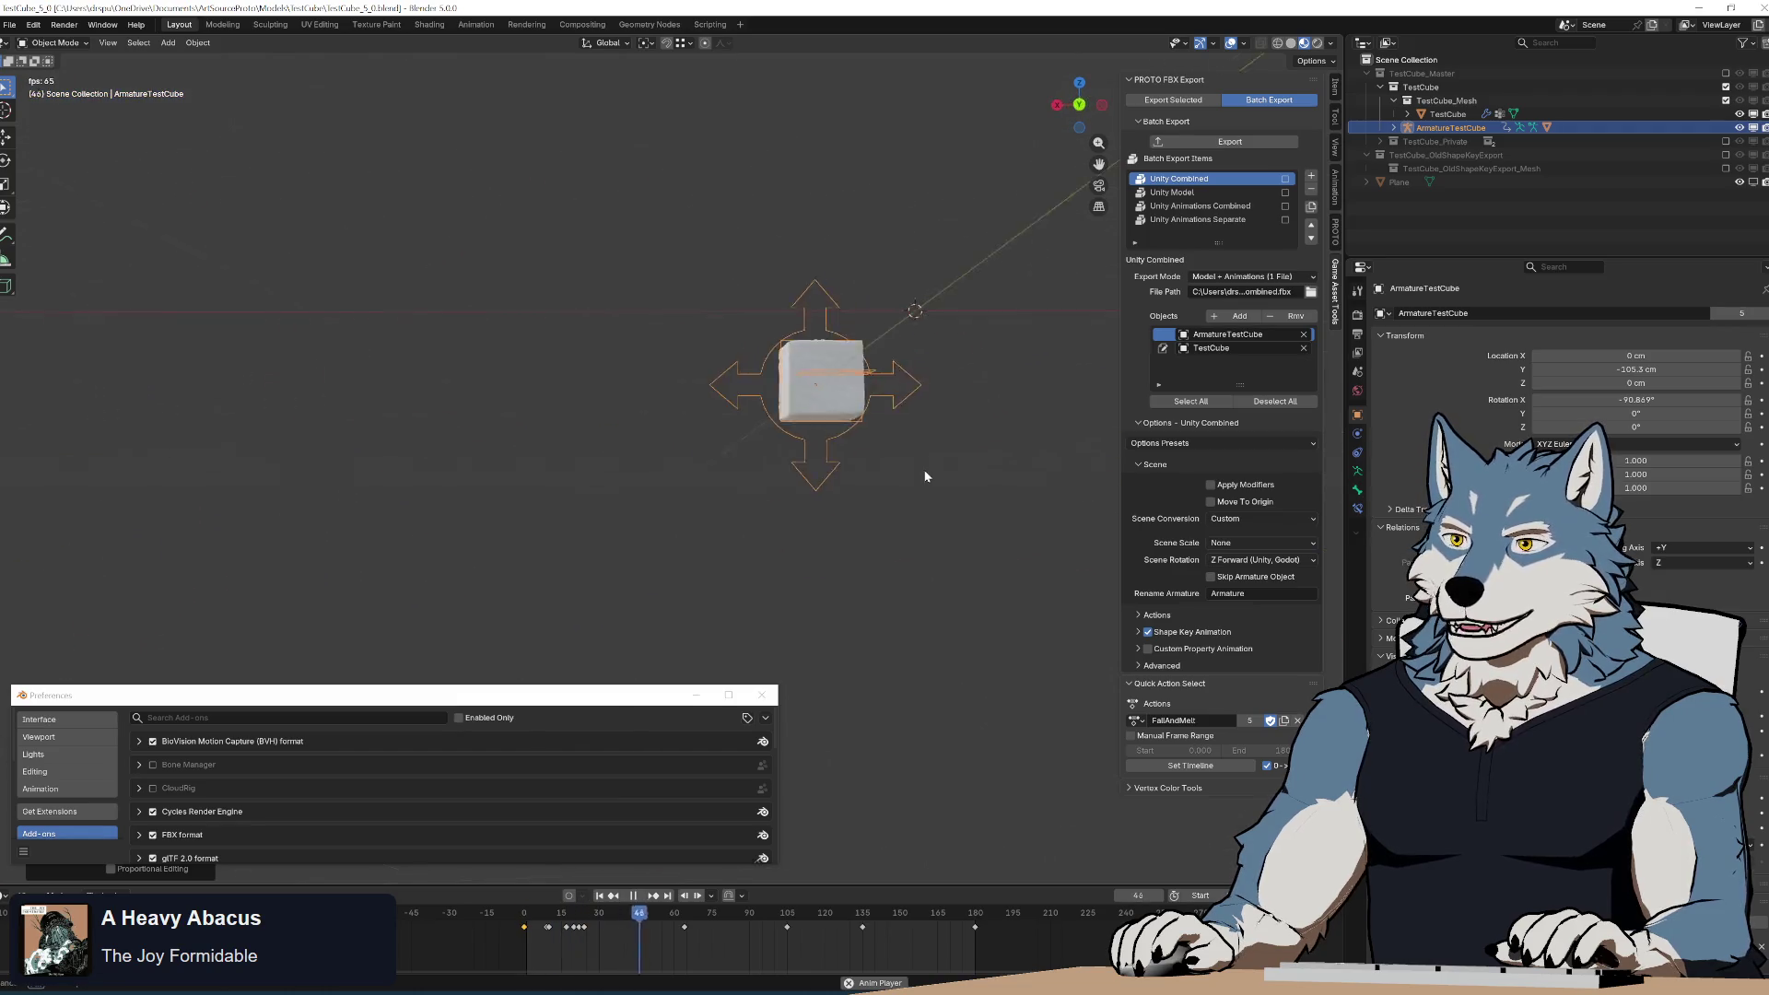
mouse_move(926, 477)
middle_mouse_down()
mouse_move(809, 492)
mouse_move(762, 332)
mouse_move(719, 332)
mouse_move(608, 398)
mouse_move(855, 555)
middle_mouse_up()
key("r")
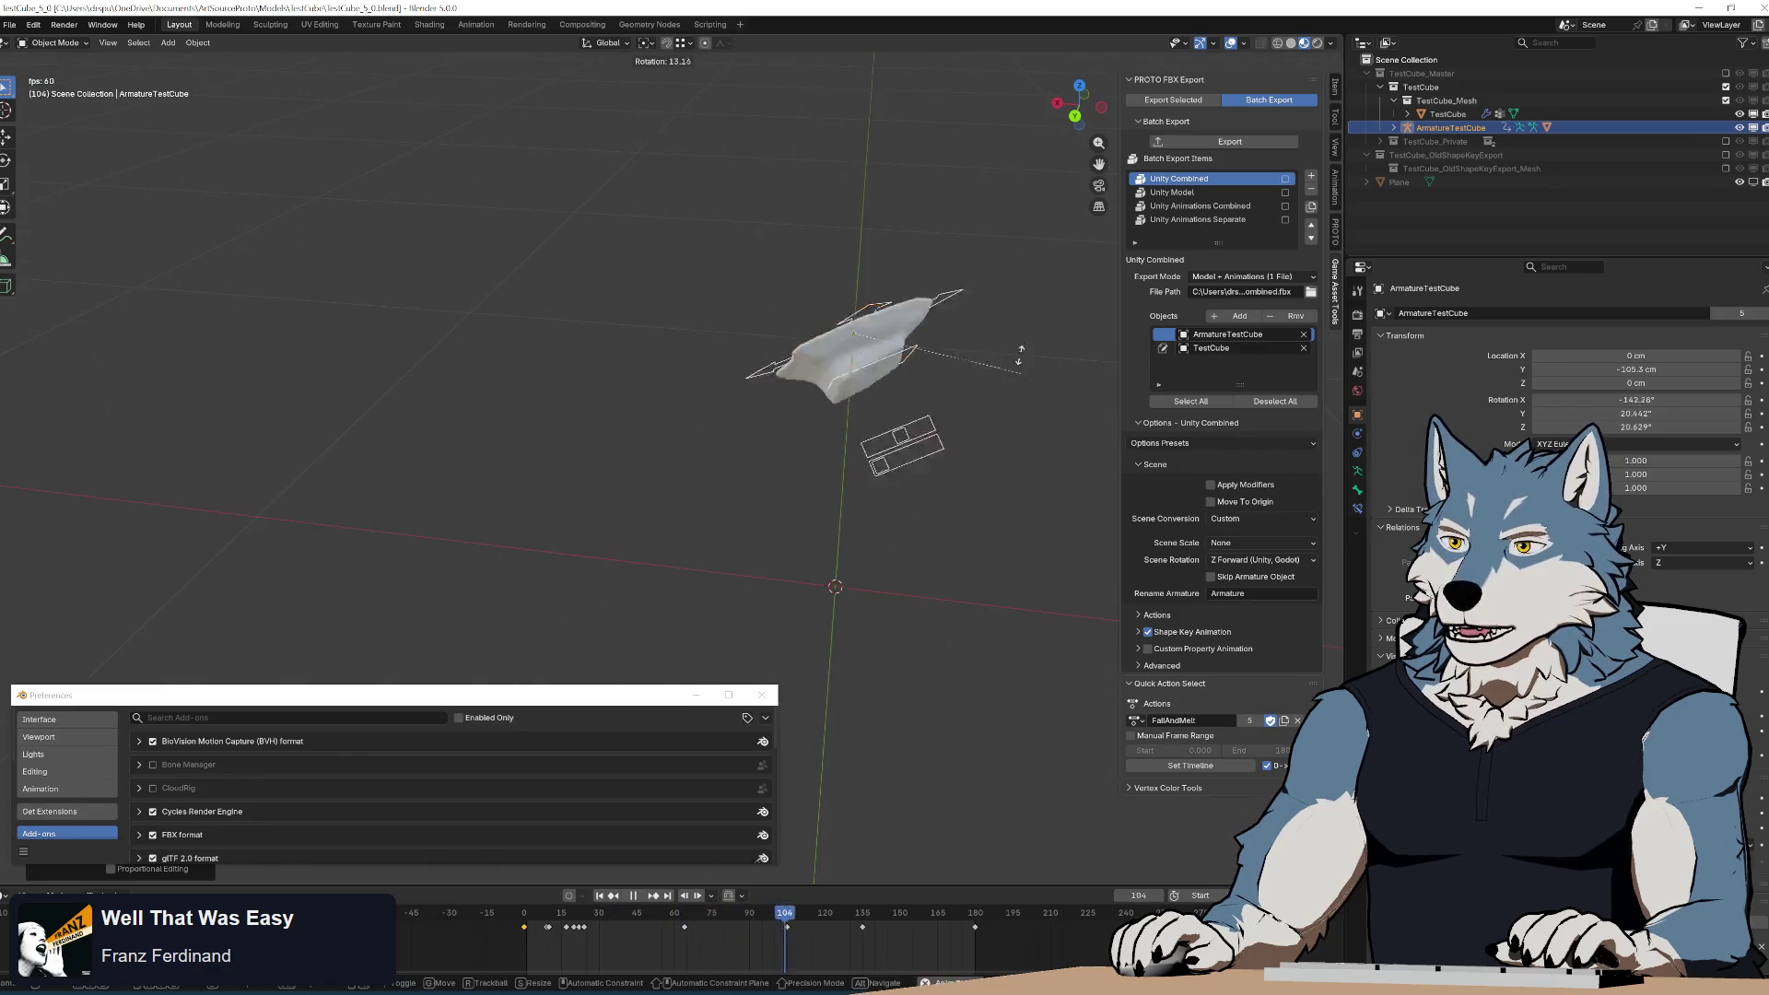
left_click(1020, 355)
mouse_move(1020, 355)
middle_mouse_down()
mouse_move(900, 451)
mouse_move(723, 499)
mouse_move(841, 465)
mouse_move(779, 502)
mouse_move(644, 468)
middle_mouse_up()
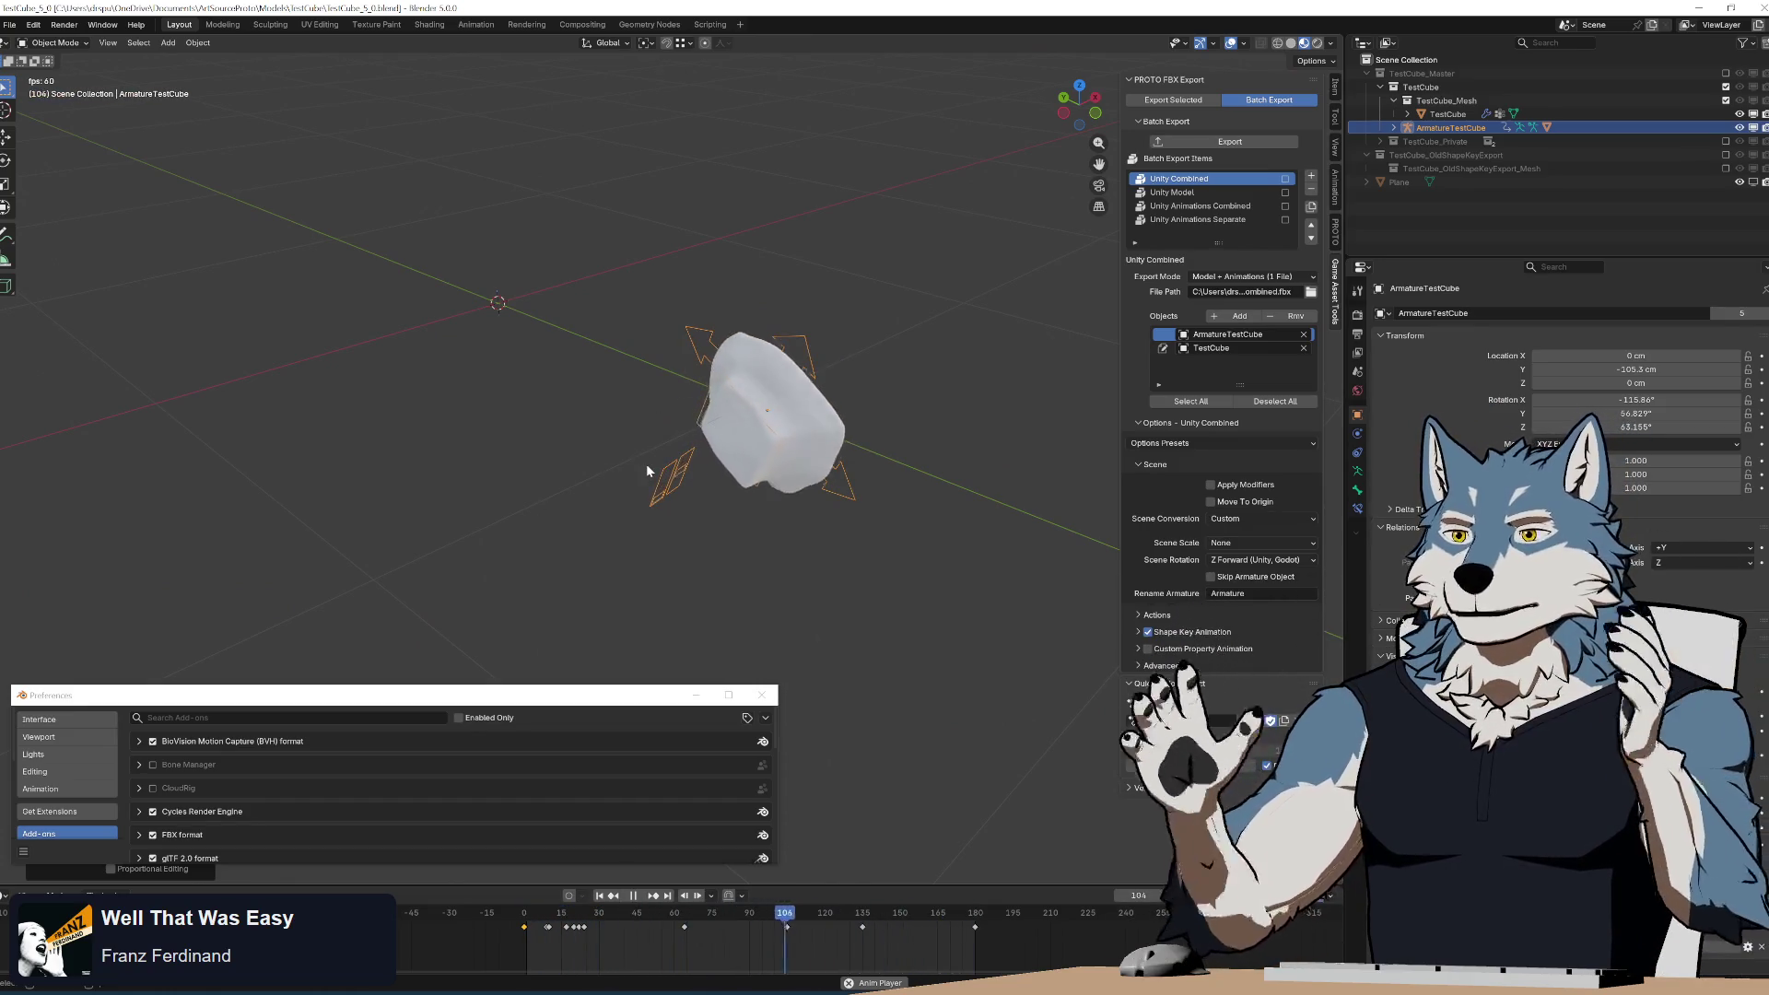
key("Escape")
mouse_move(645, 463)
middle_mouse_down()
mouse_move(765, 451)
mouse_move(750, 511)
mouse_move(758, 394)
middle_mouse_up()
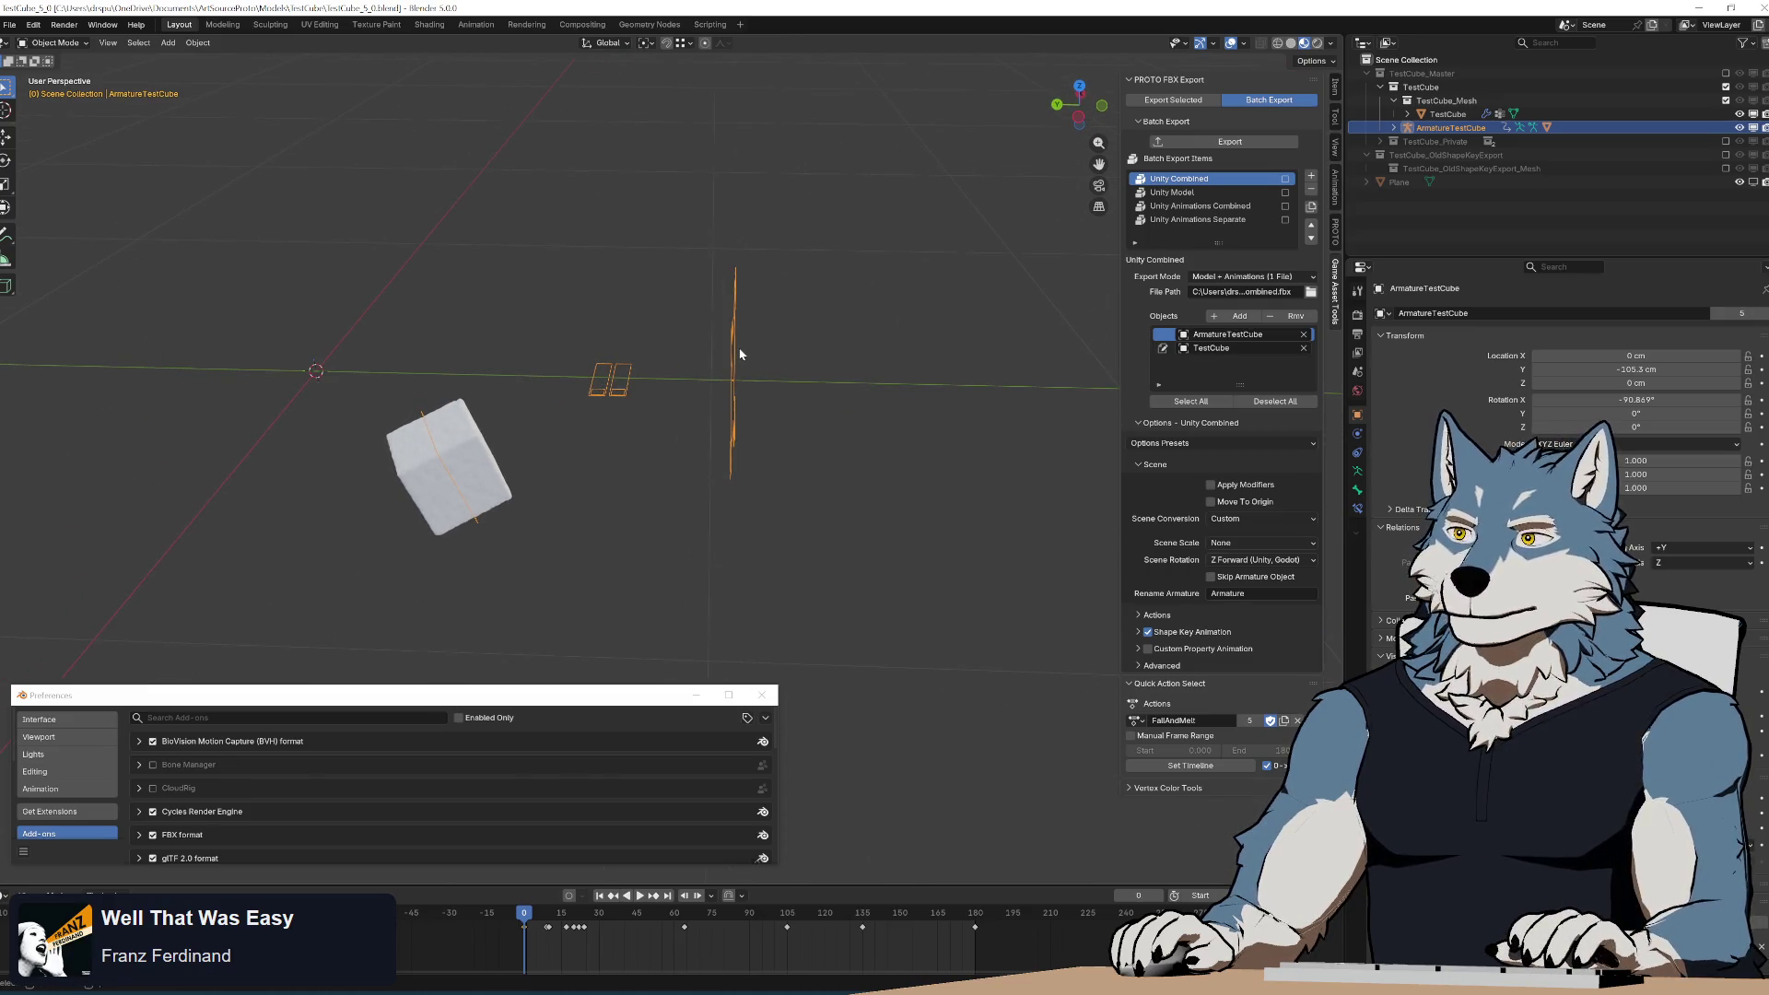
Apply ArmatureTestCube's rotation so it reads 0° with dimensions 64.9 × 74.9 × 58.5 cm.
left_click(1335, 90)
middle_click_drag(769, 429, 792, 415)
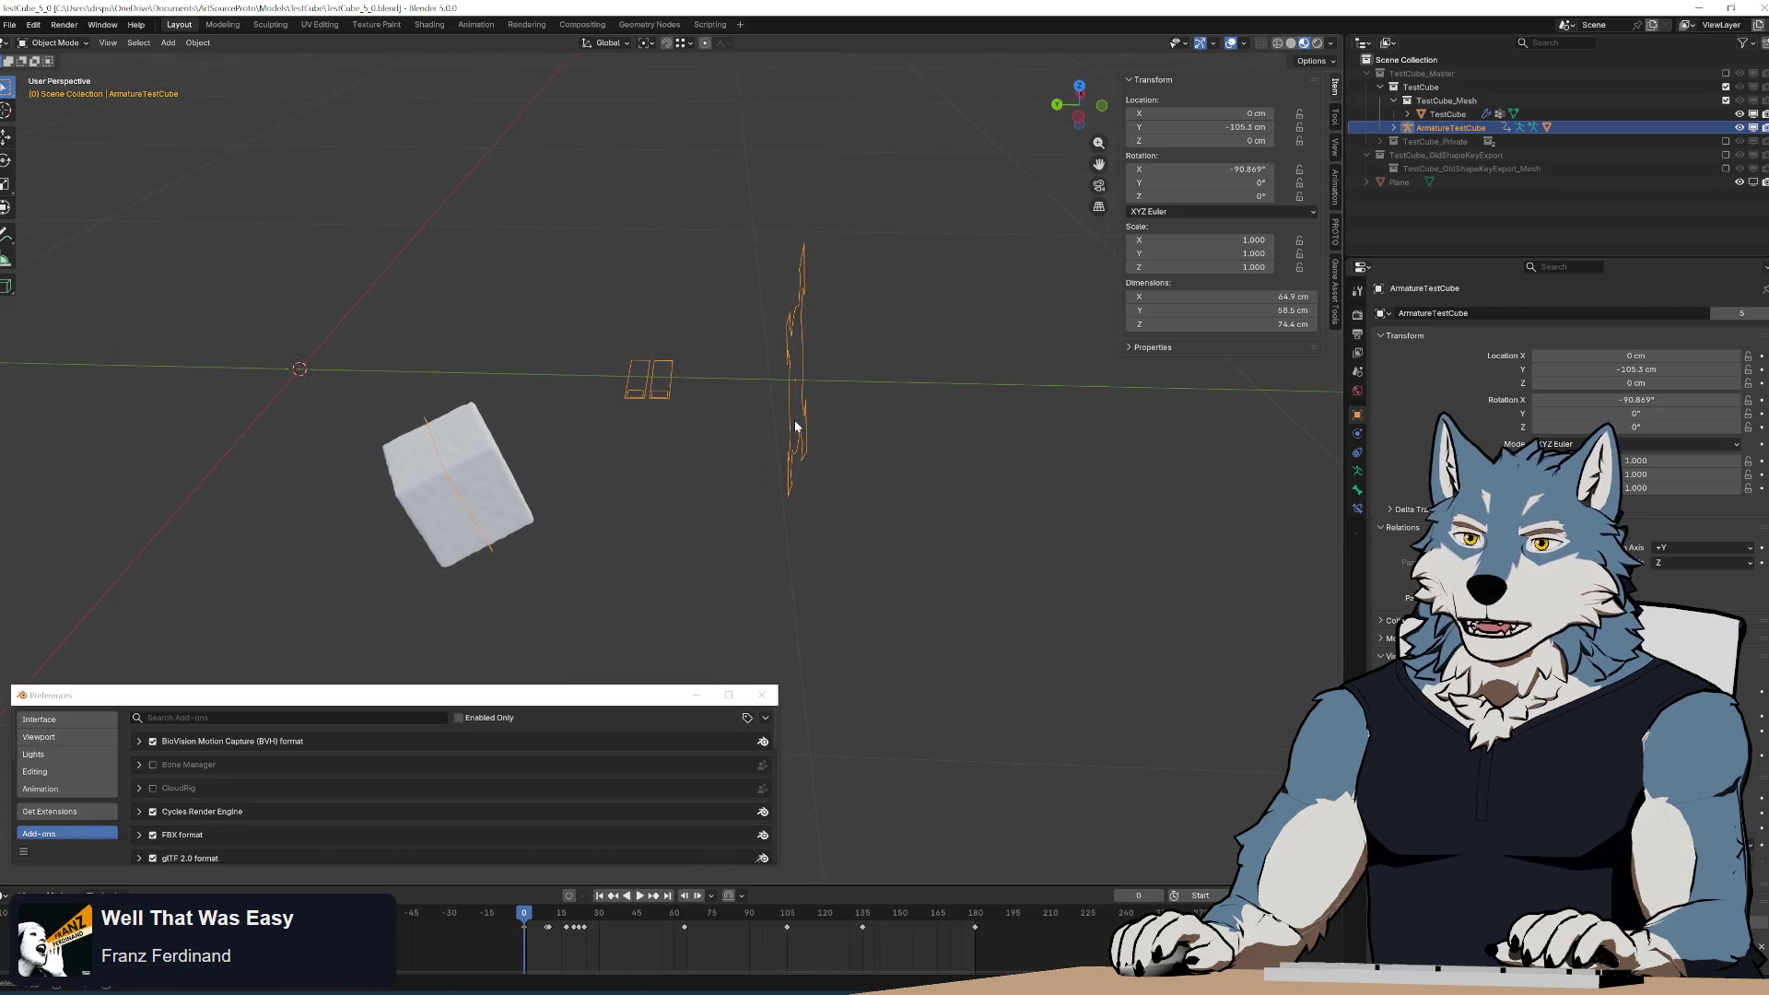
key("r")
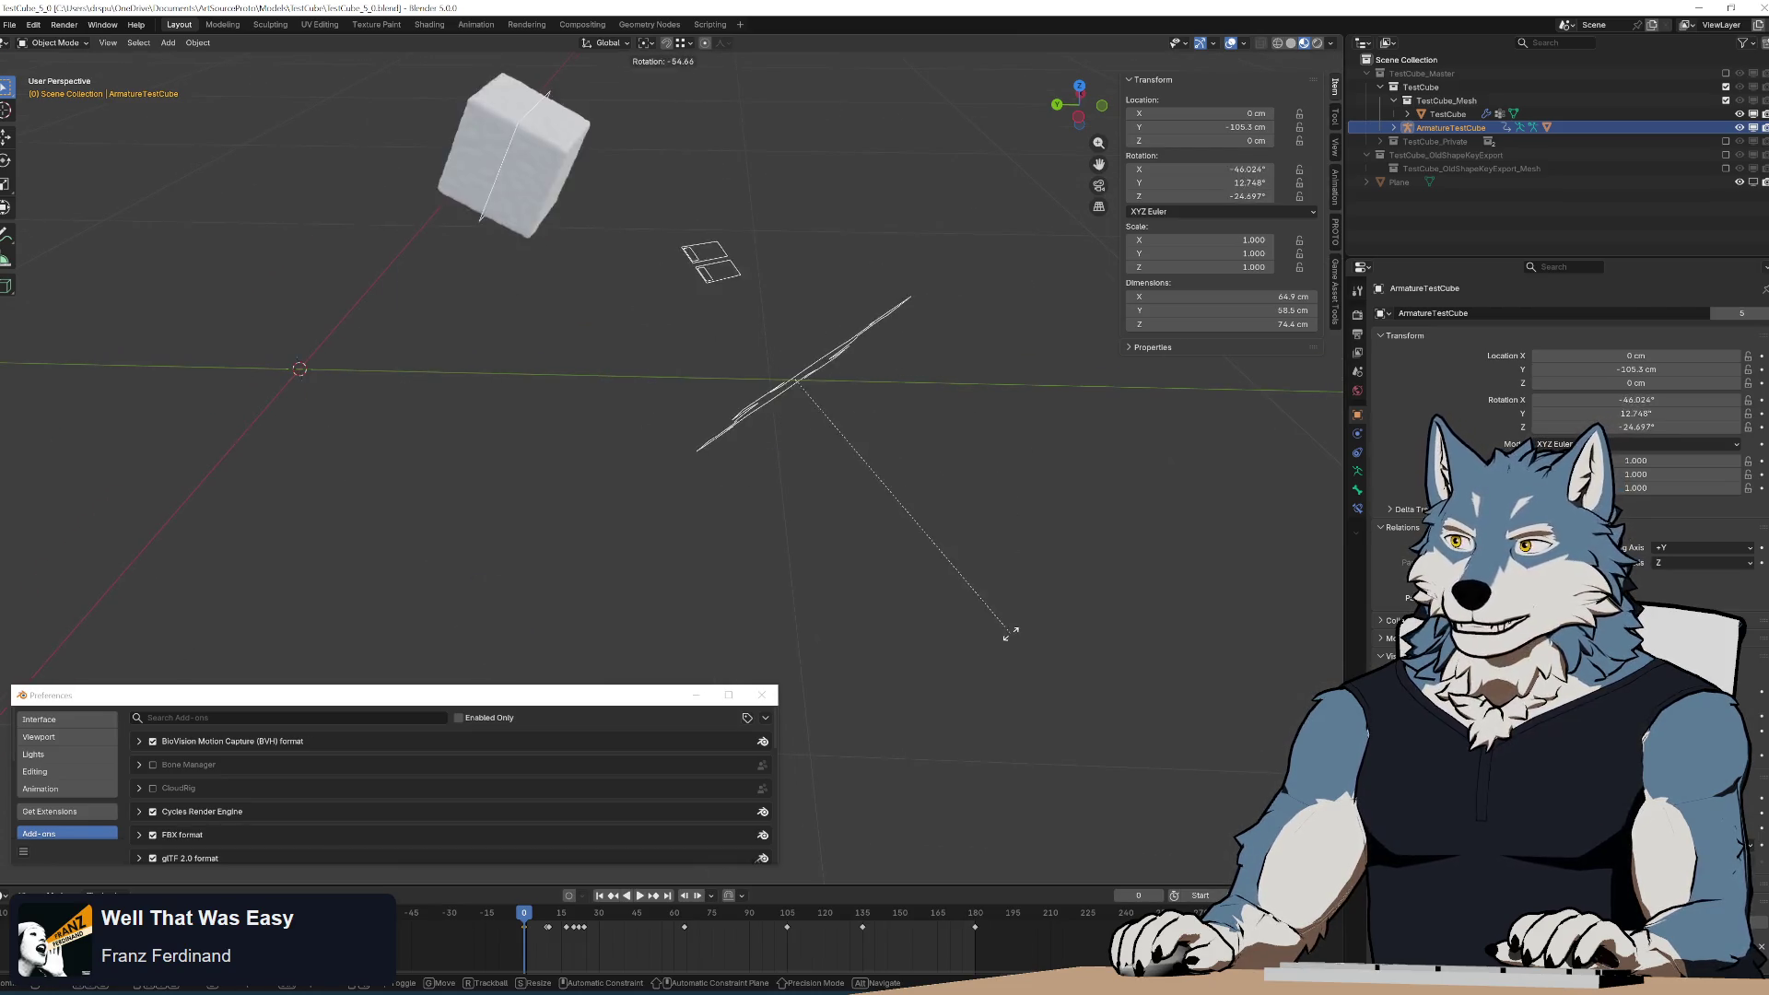
key("Escape")
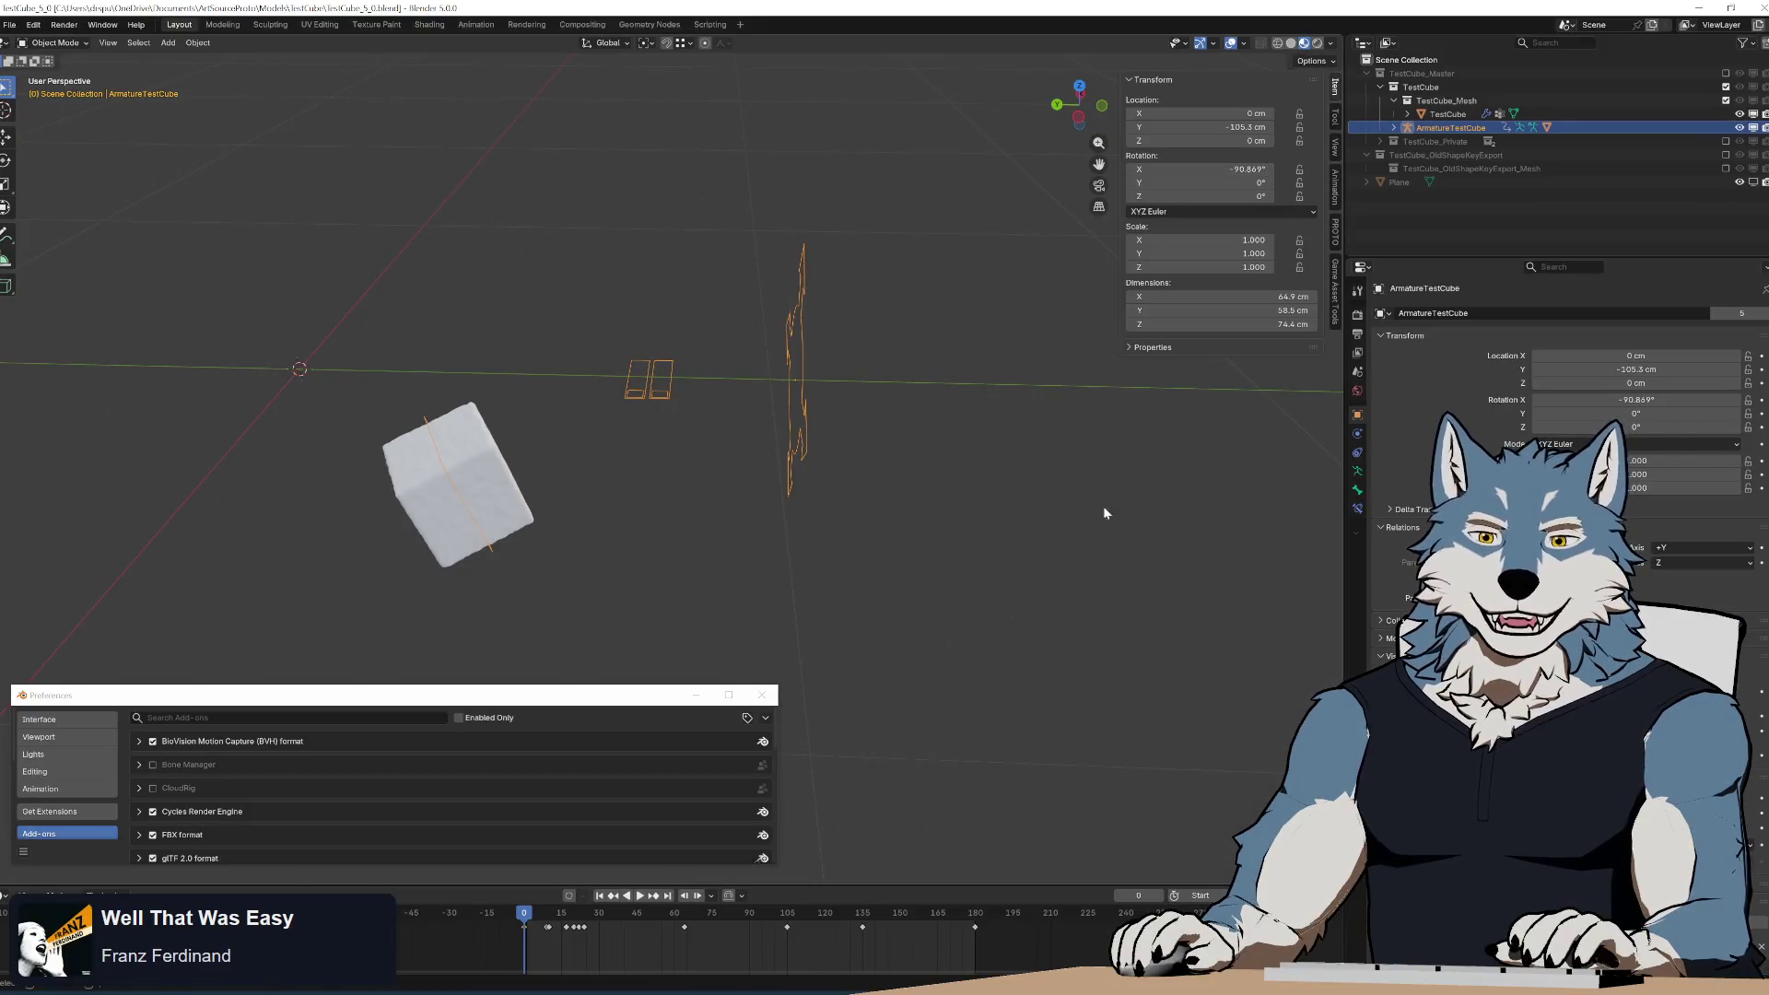
mouse_move(944, 378)
middle_mouse_down()
mouse_move(979, 336)
mouse_move(866, 382)
middle_mouse_up()
key("ctrl+a")
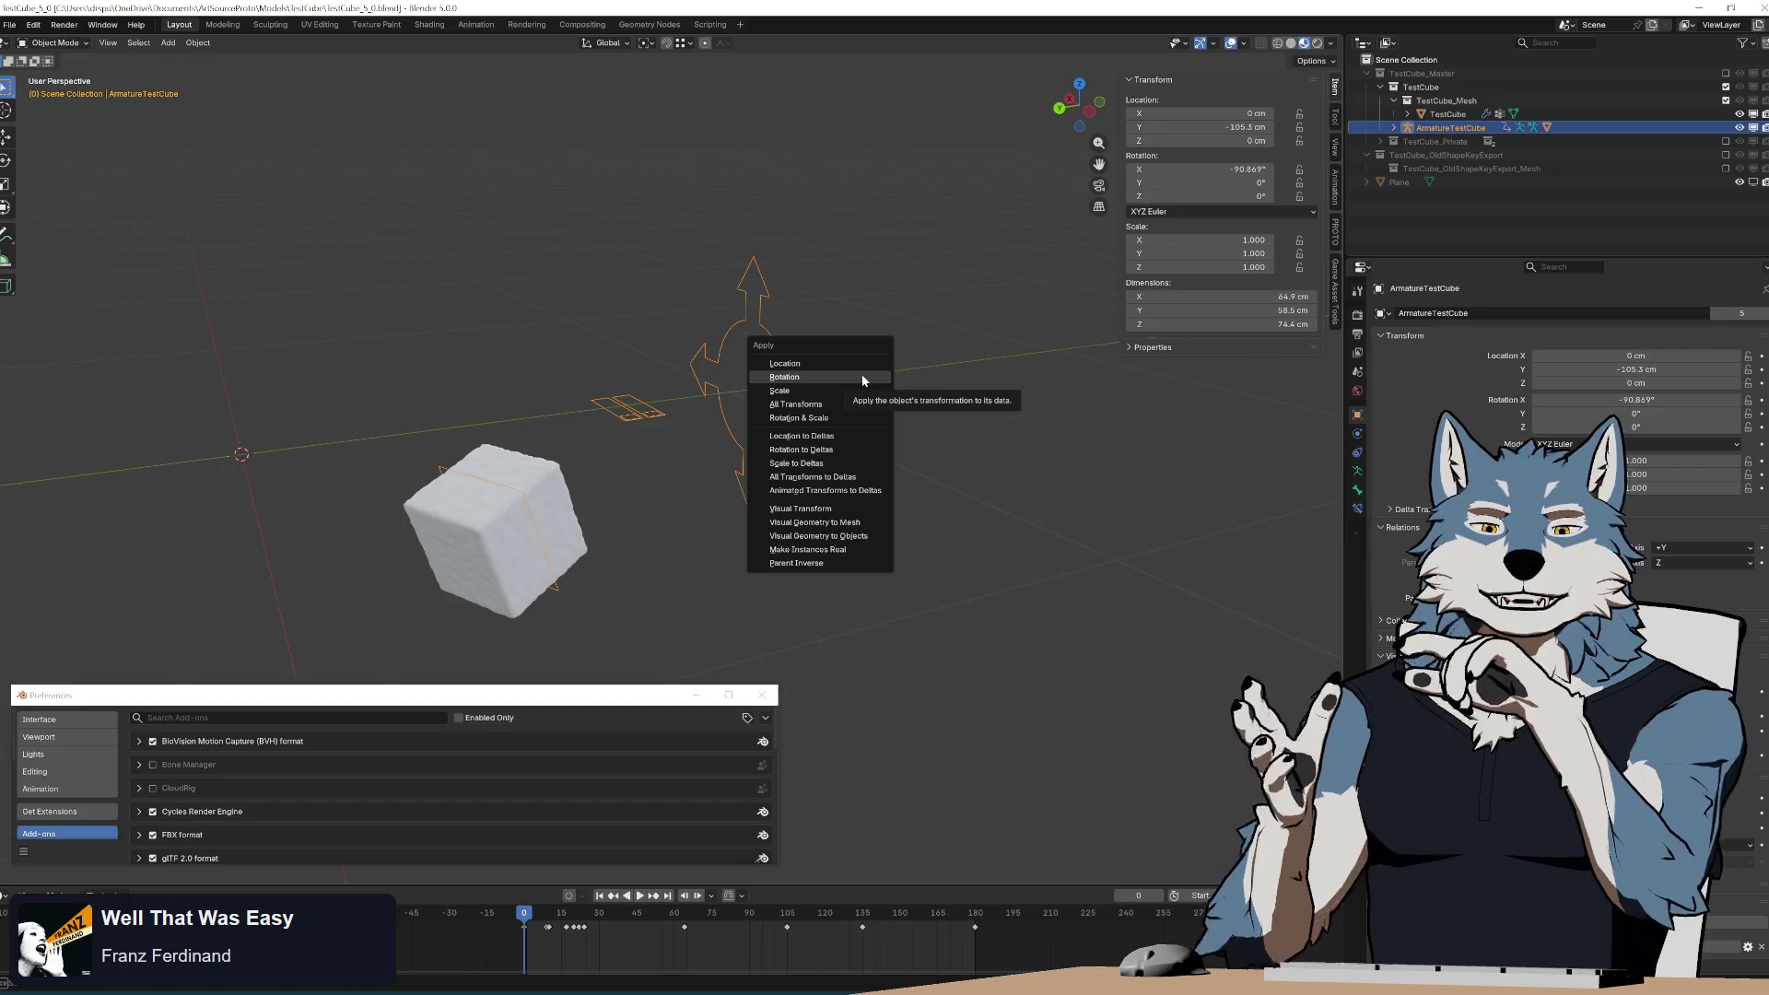
left_click(864, 378)
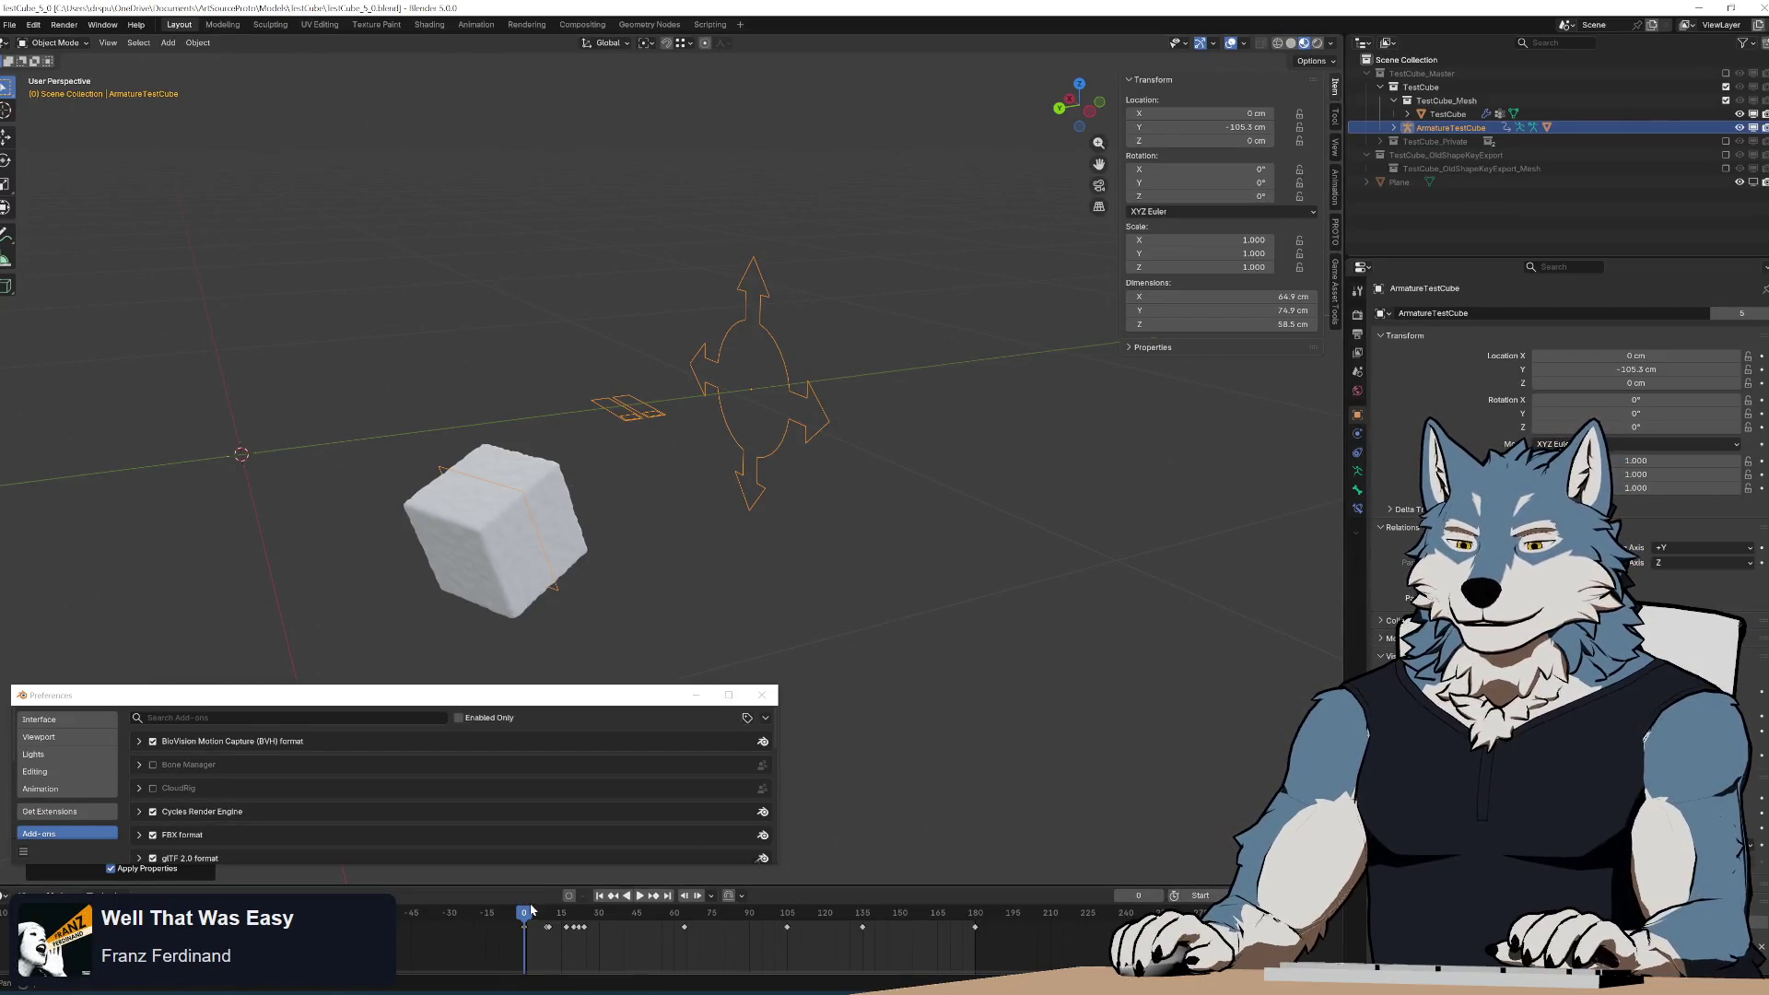
Play and scrub the fall animation to check it, ending back at frame 0.
key("space")
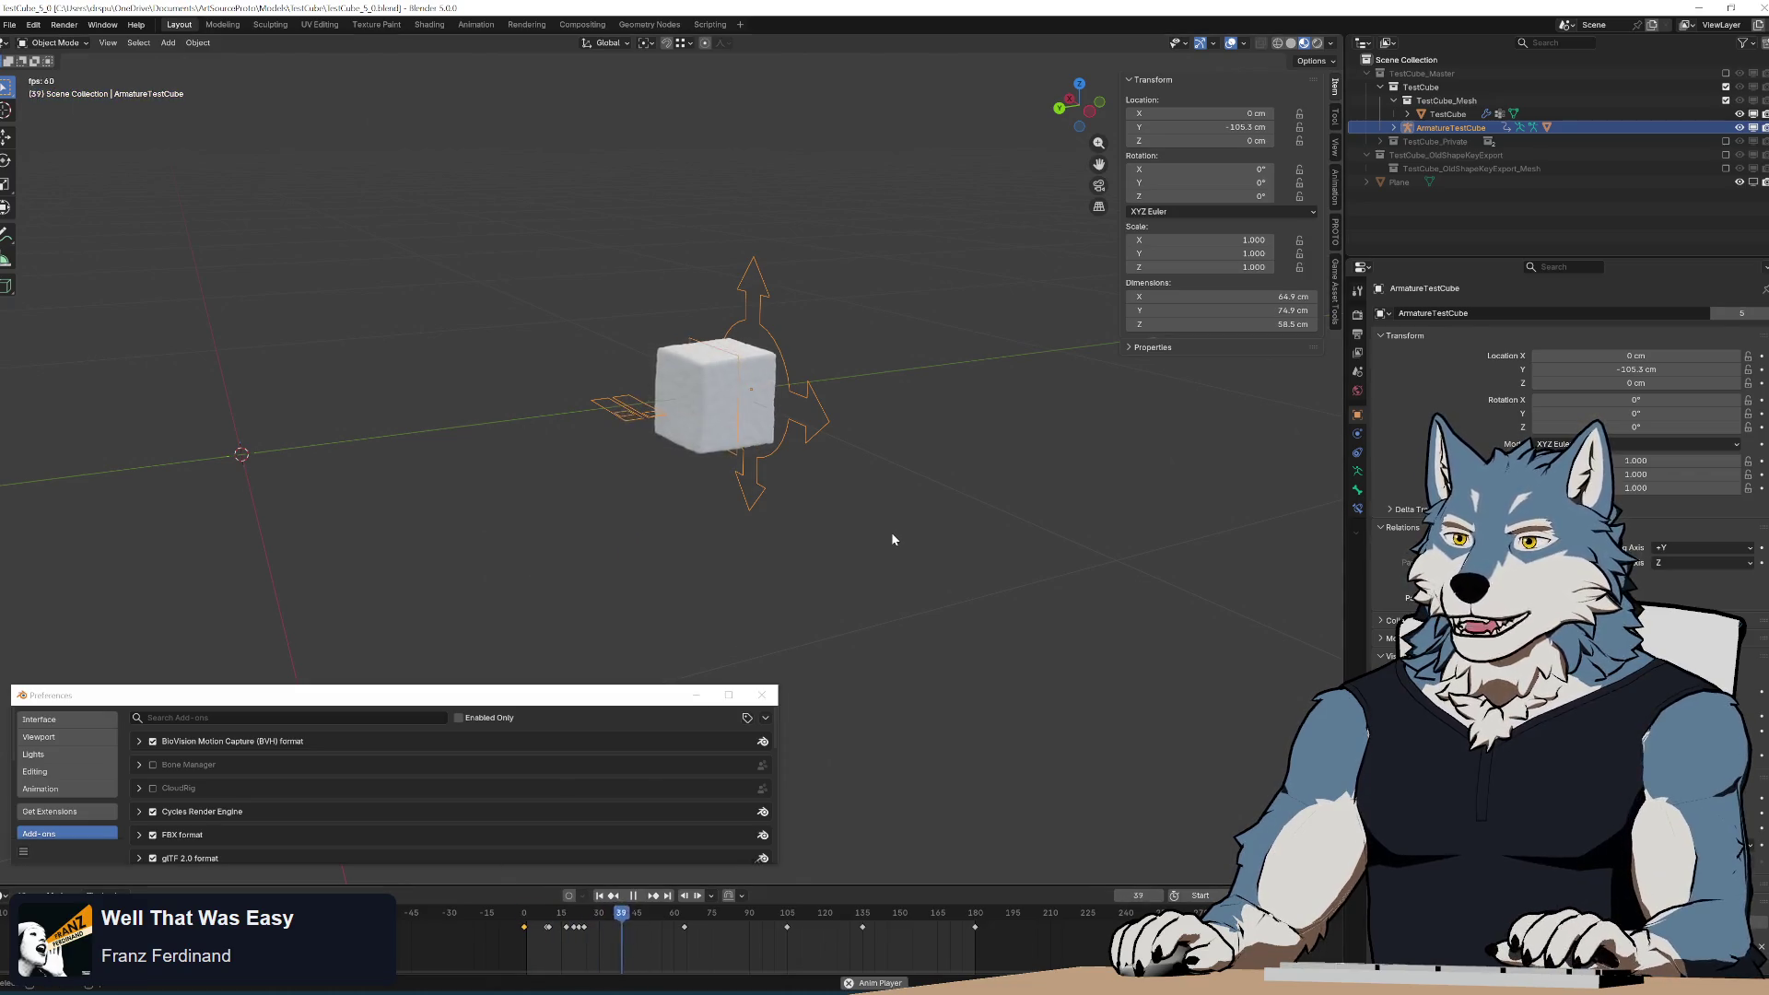
mouse_move(892, 533)
middle_mouse_down()
mouse_move(827, 490)
mouse_move(870, 492)
middle_mouse_up()
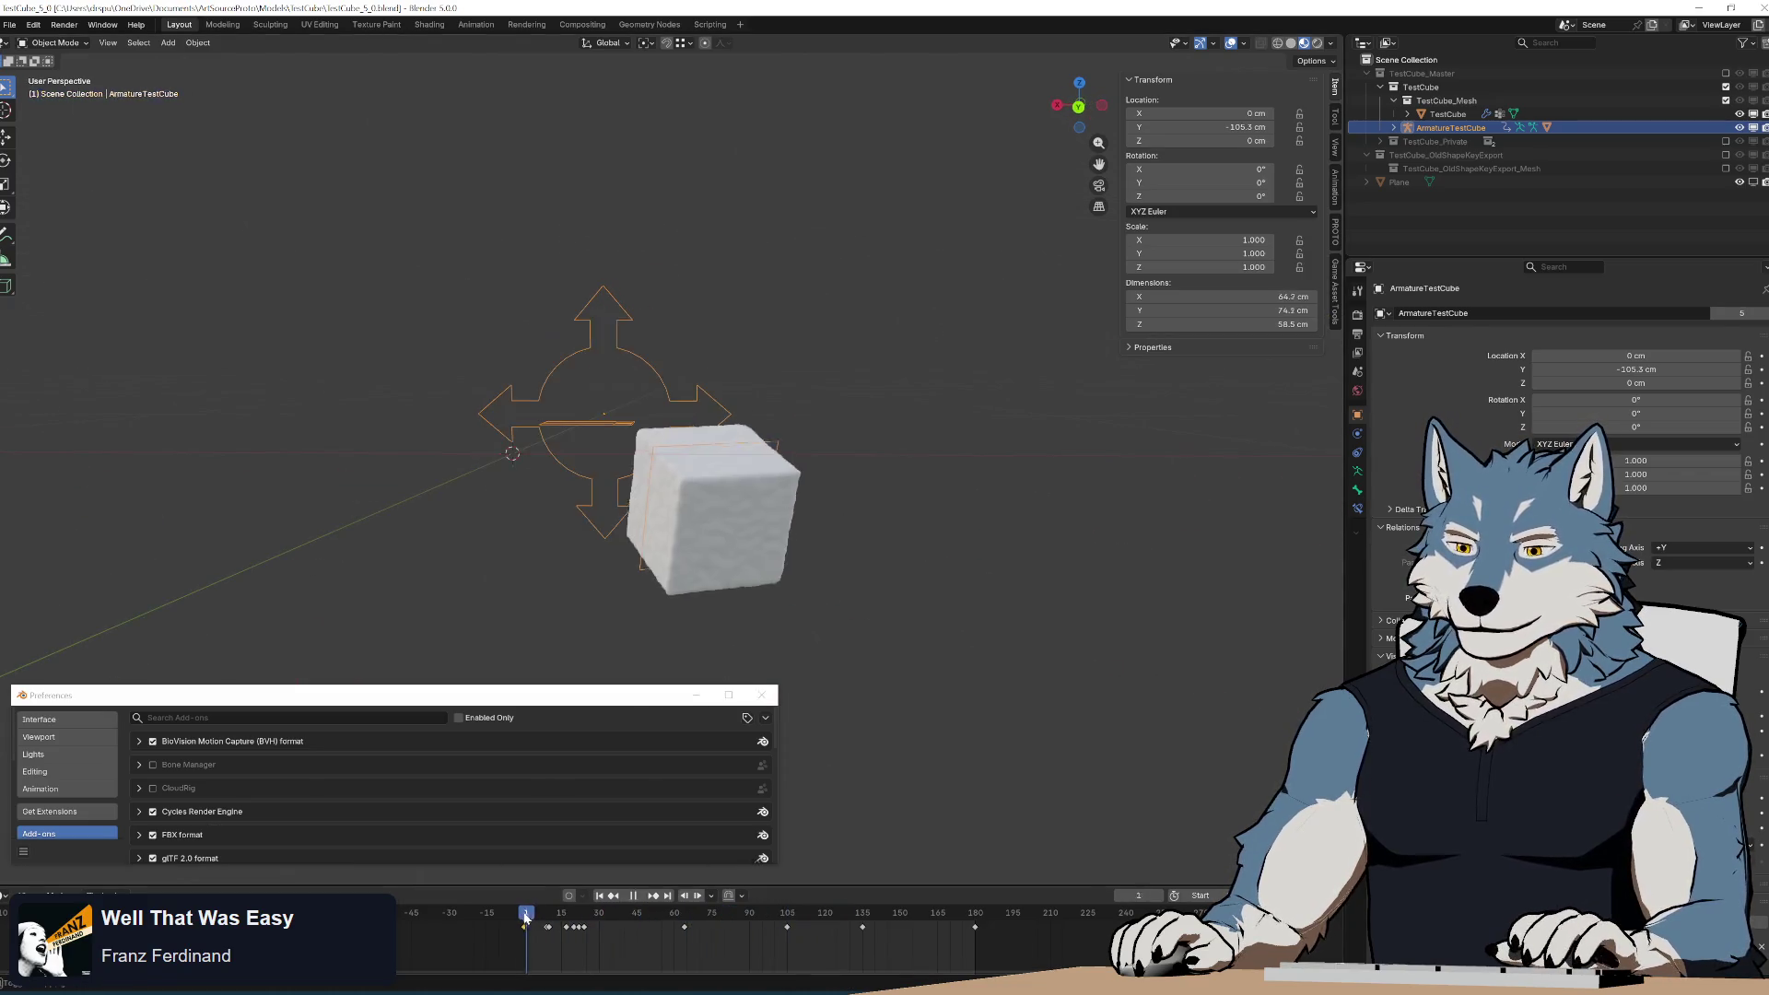
left_click_drag(526, 917, 552, 919)
key("space")
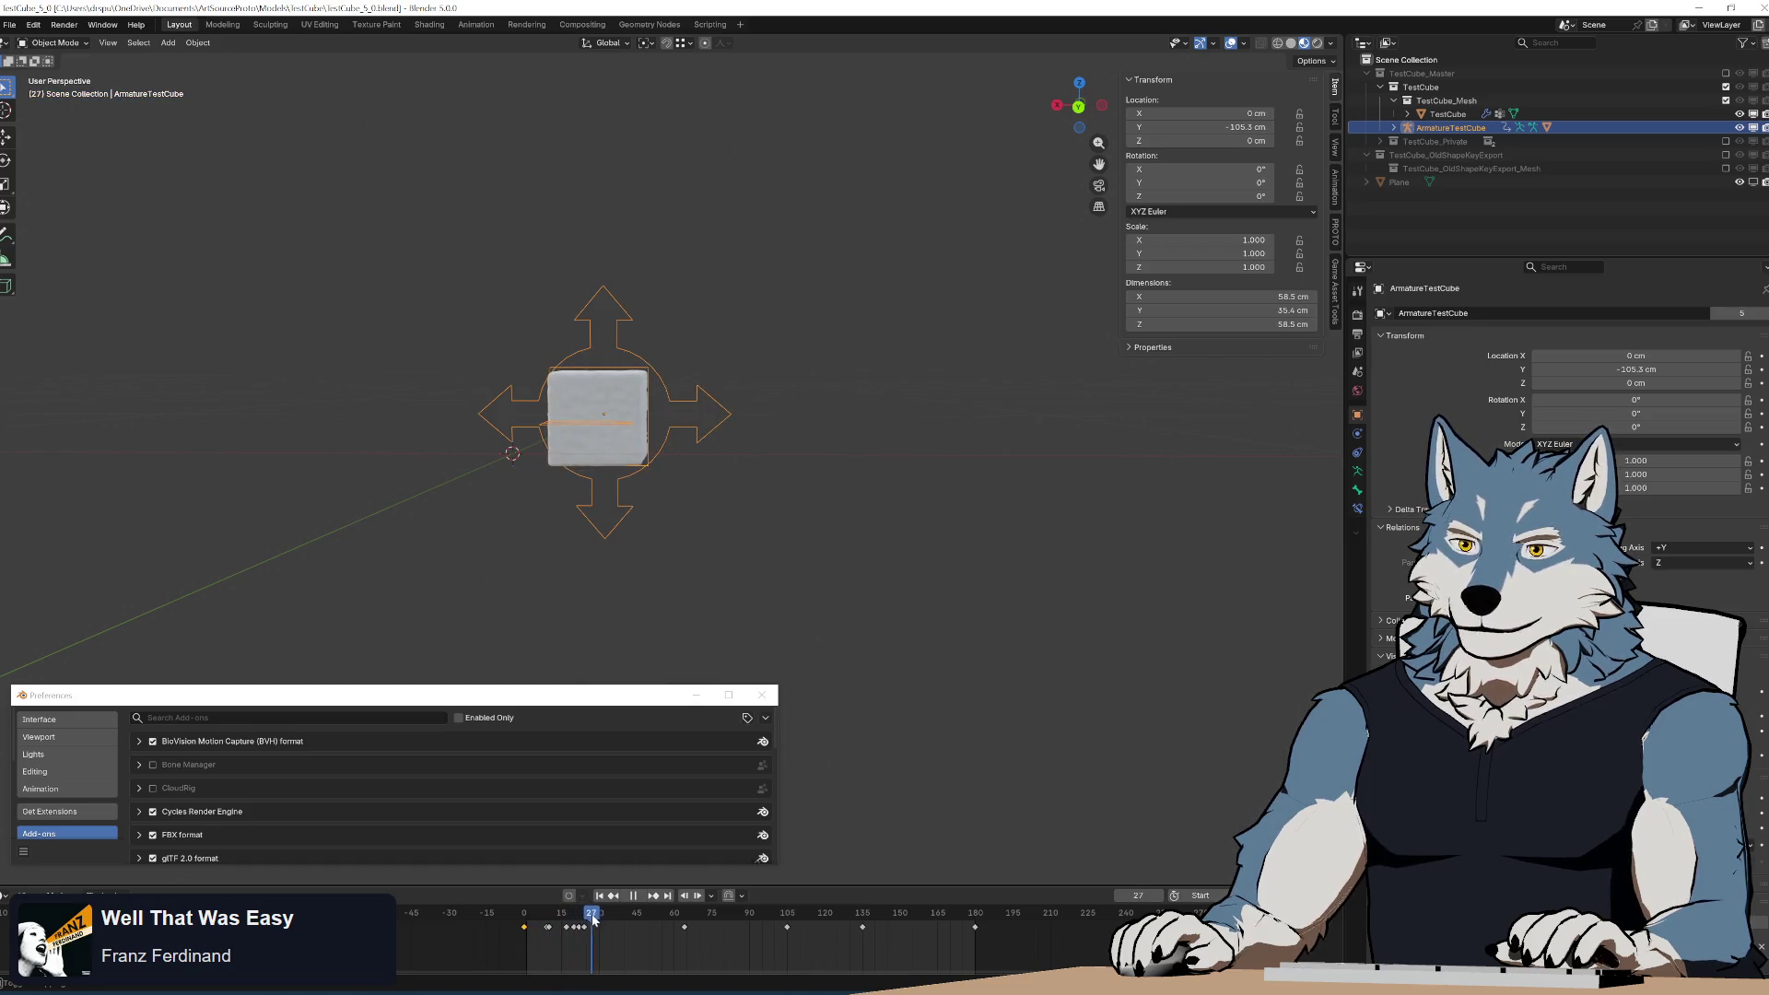
key("shift+Left")
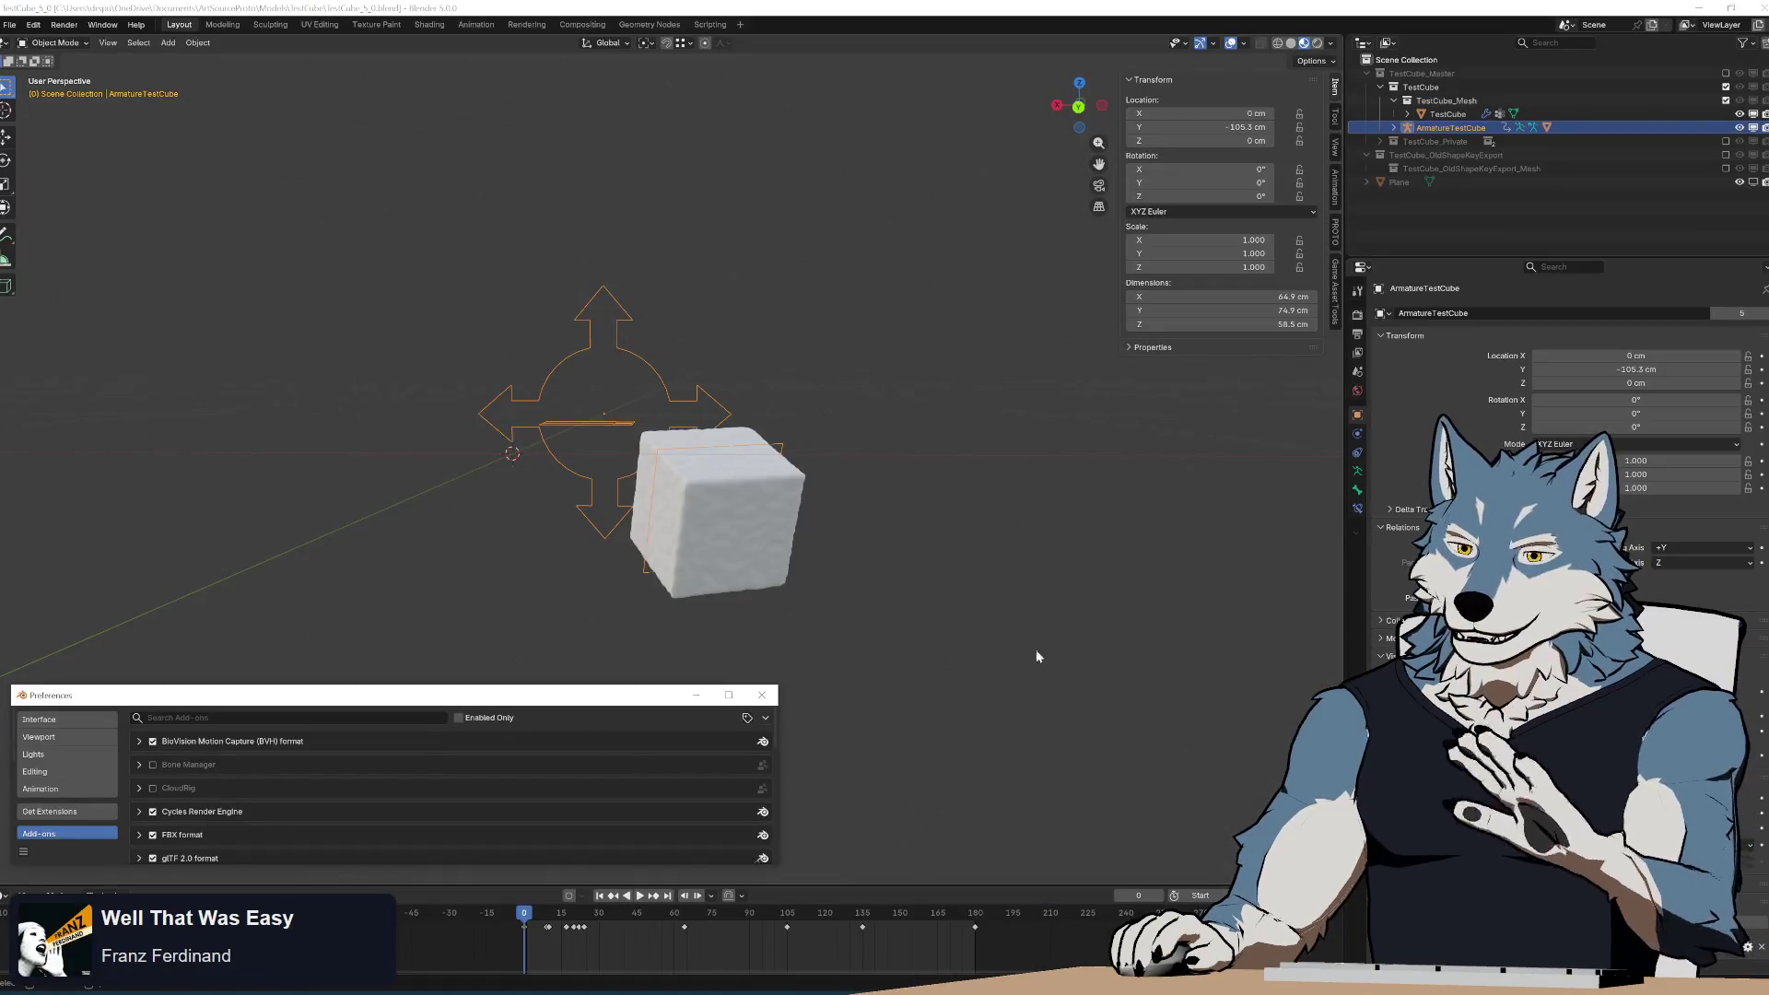
key("space")
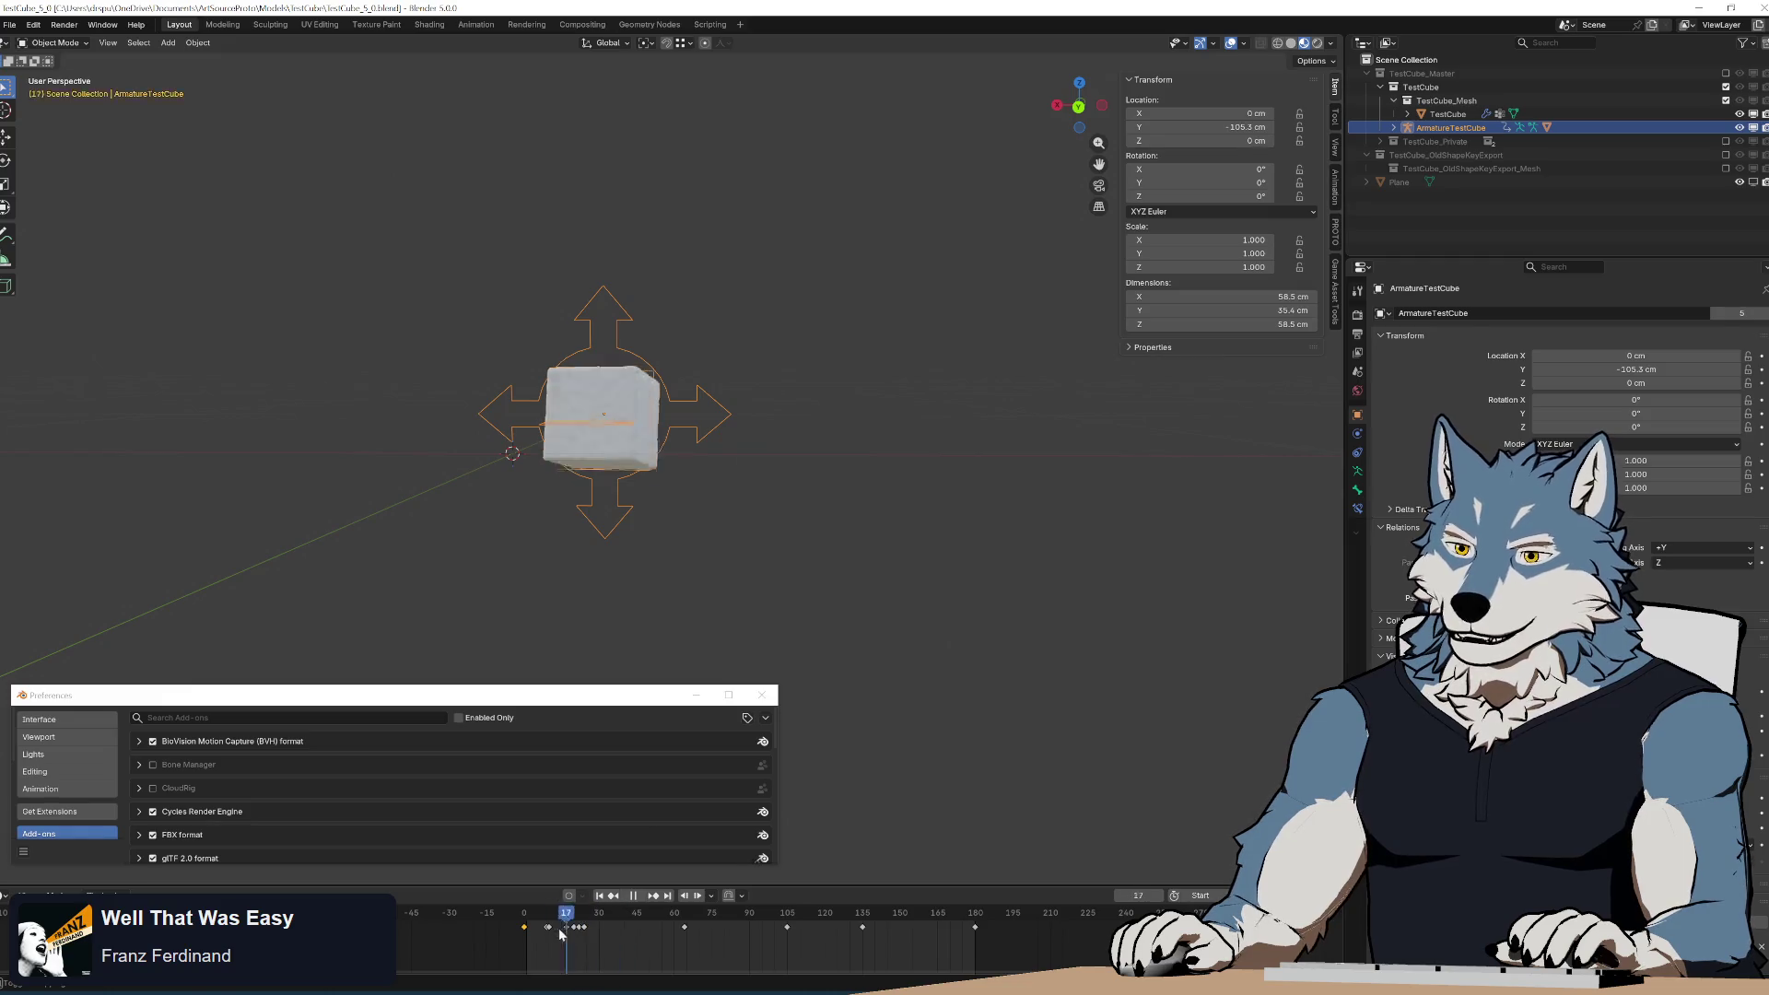
mouse_move(586, 932)
left_mouse_down()
mouse_move(497, 915)
mouse_move(514, 917)
left_mouse_up()
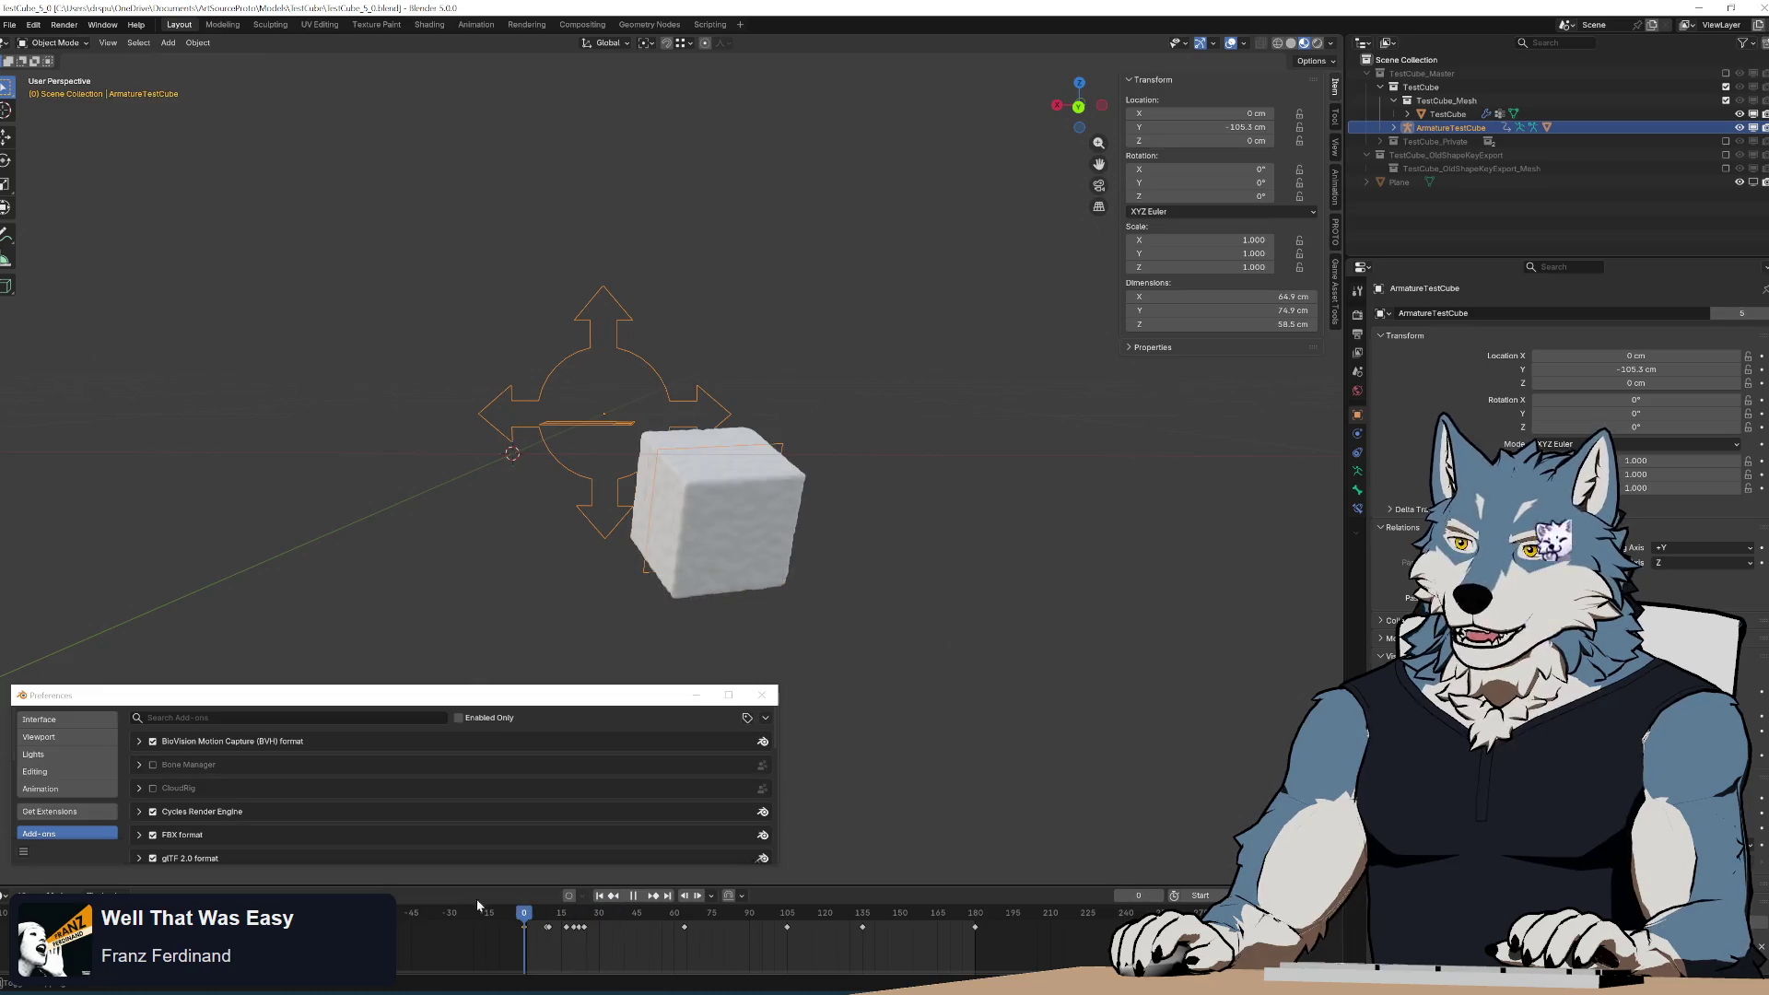
Clear the armature's rotation to 0° and enter its bone Edit Mode.
mouse_move(977, 514)
middle_mouse_down()
mouse_move(924, 545)
mouse_move(918, 529)
middle_mouse_up()
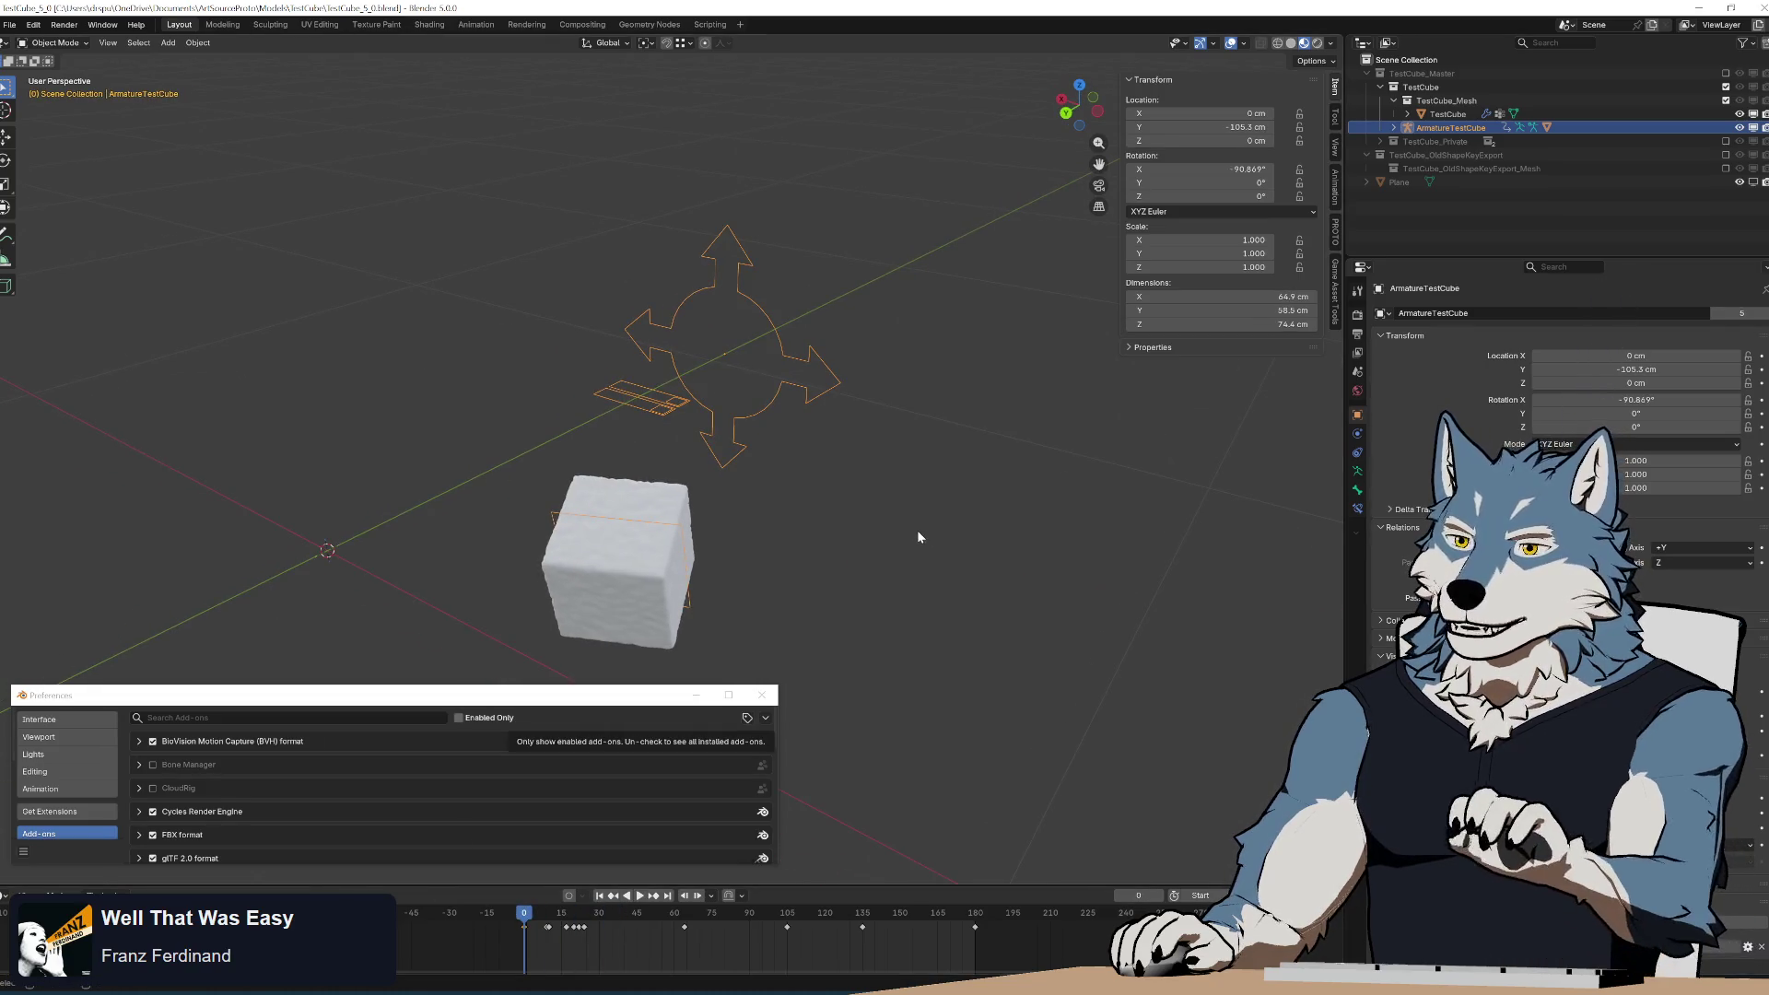
key("alt+r")
middle_click_drag(929, 361, 947, 487, "shift")
key("Tab")
key("Tab")
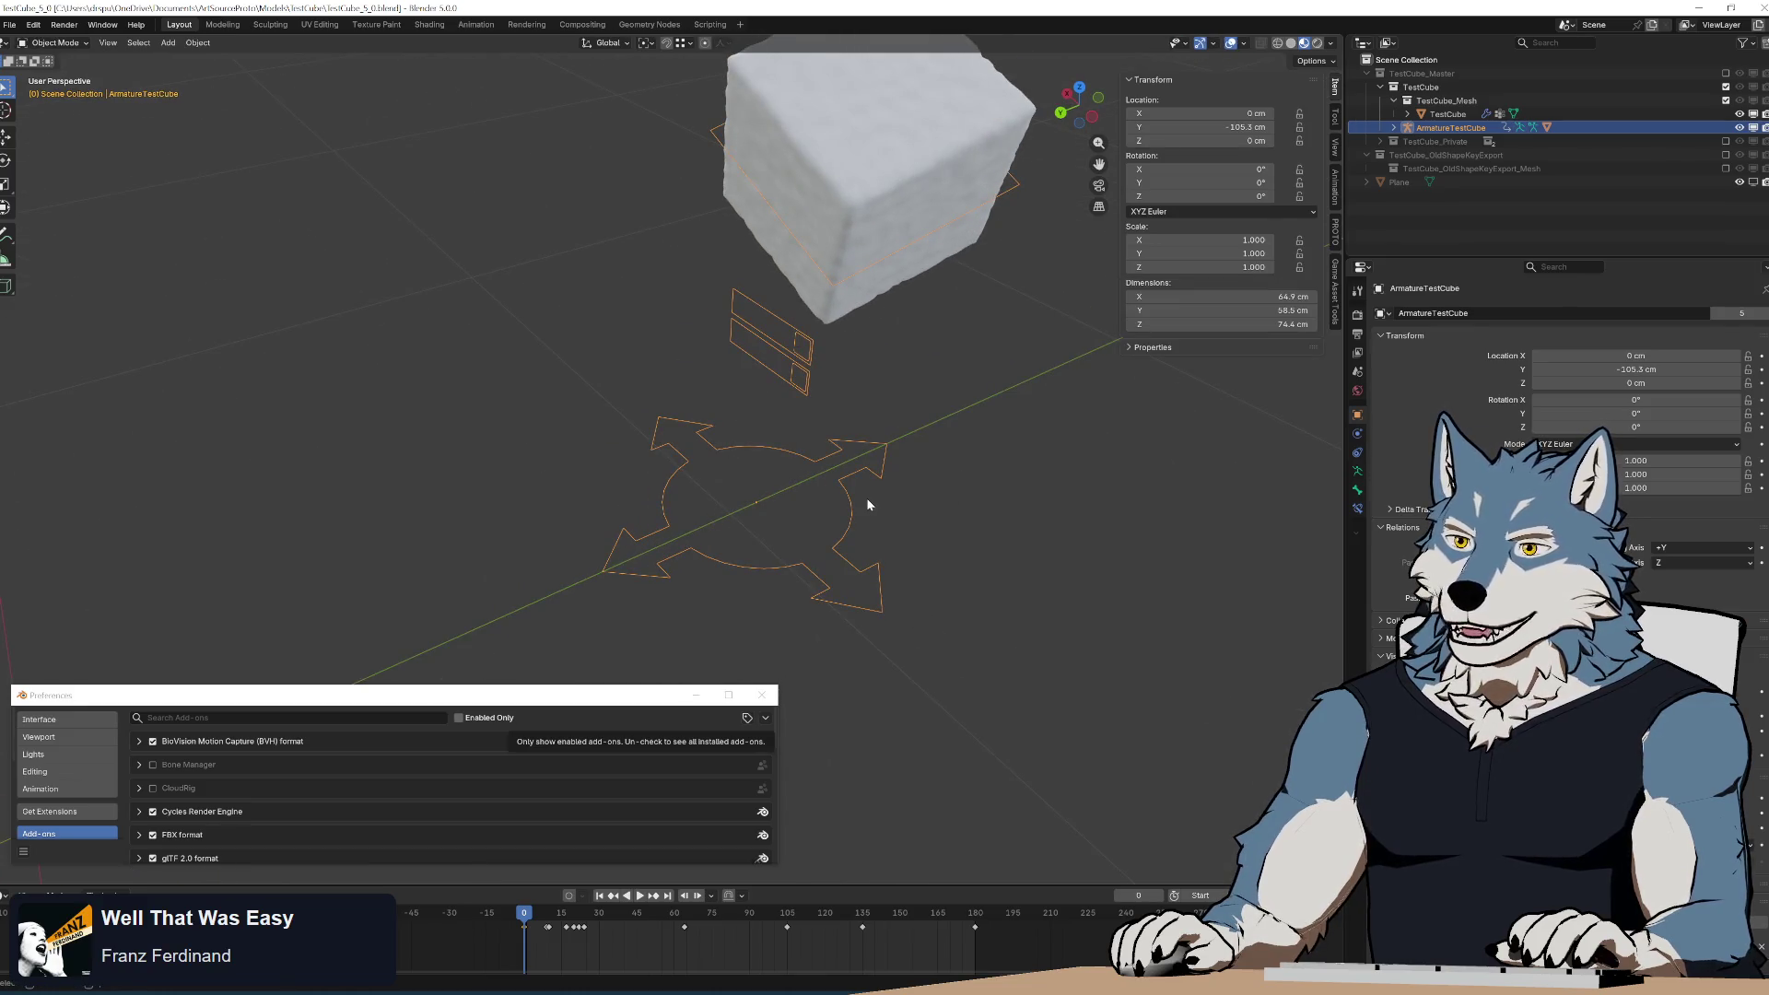
key("Tab")
mouse_move(891, 496)
middle_mouse_down()
mouse_move(889, 461)
mouse_move(740, 342)
middle_mouse_up()
Toggle TestCube's visibility and scrub to the squashed pose at frame 54.
scroll(740, 342, "up", 4)
left_click(1739, 113)
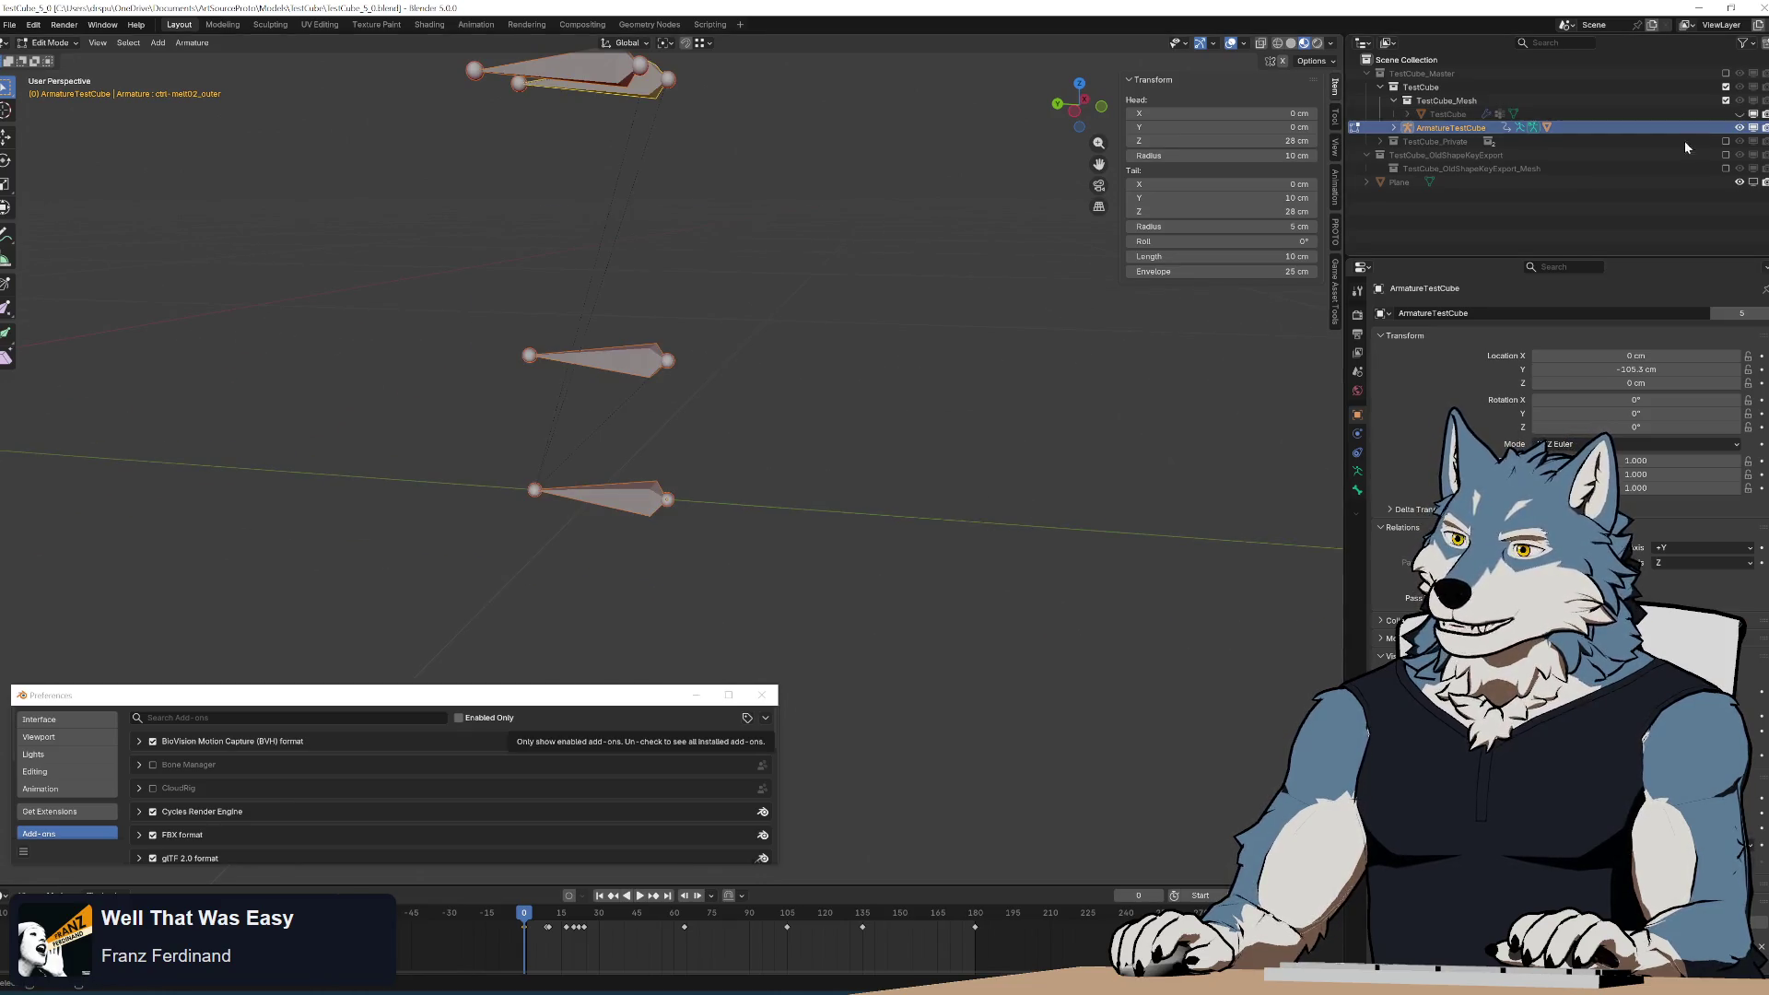
mouse_move(800, 433)
middle_mouse_down()
mouse_move(813, 452)
mouse_move(793, 457)
middle_mouse_up()
key("Tab")
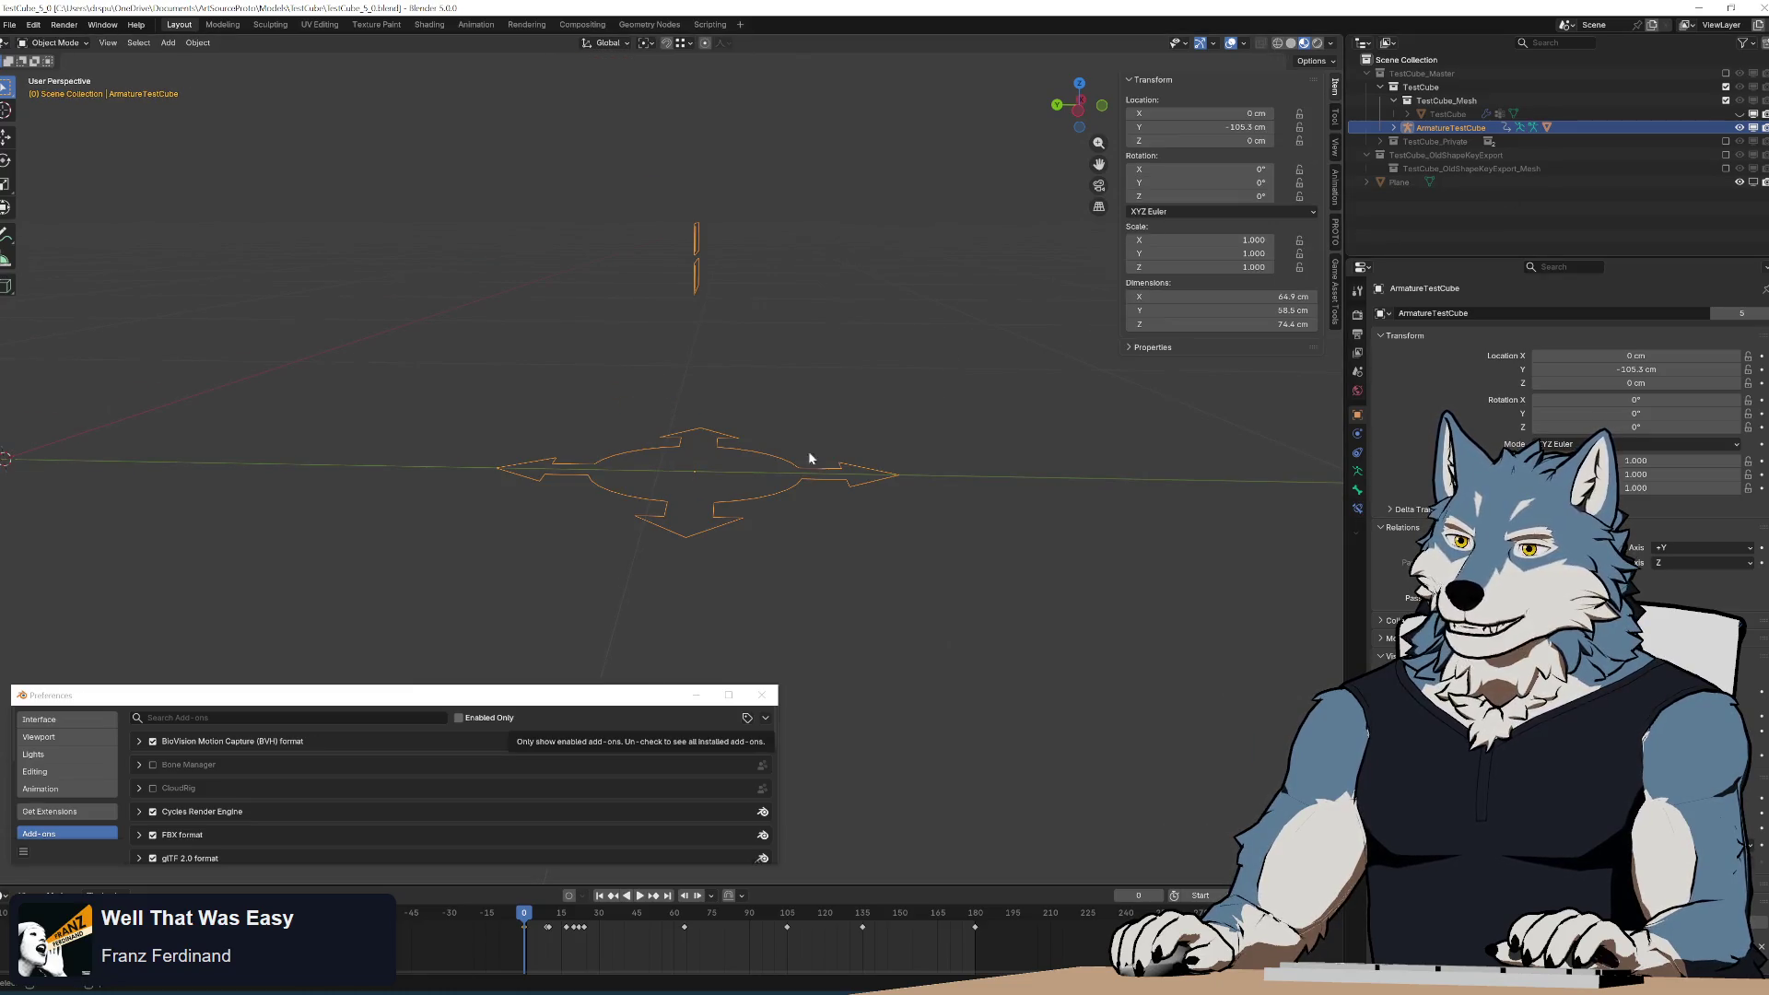
left_click(1740, 113)
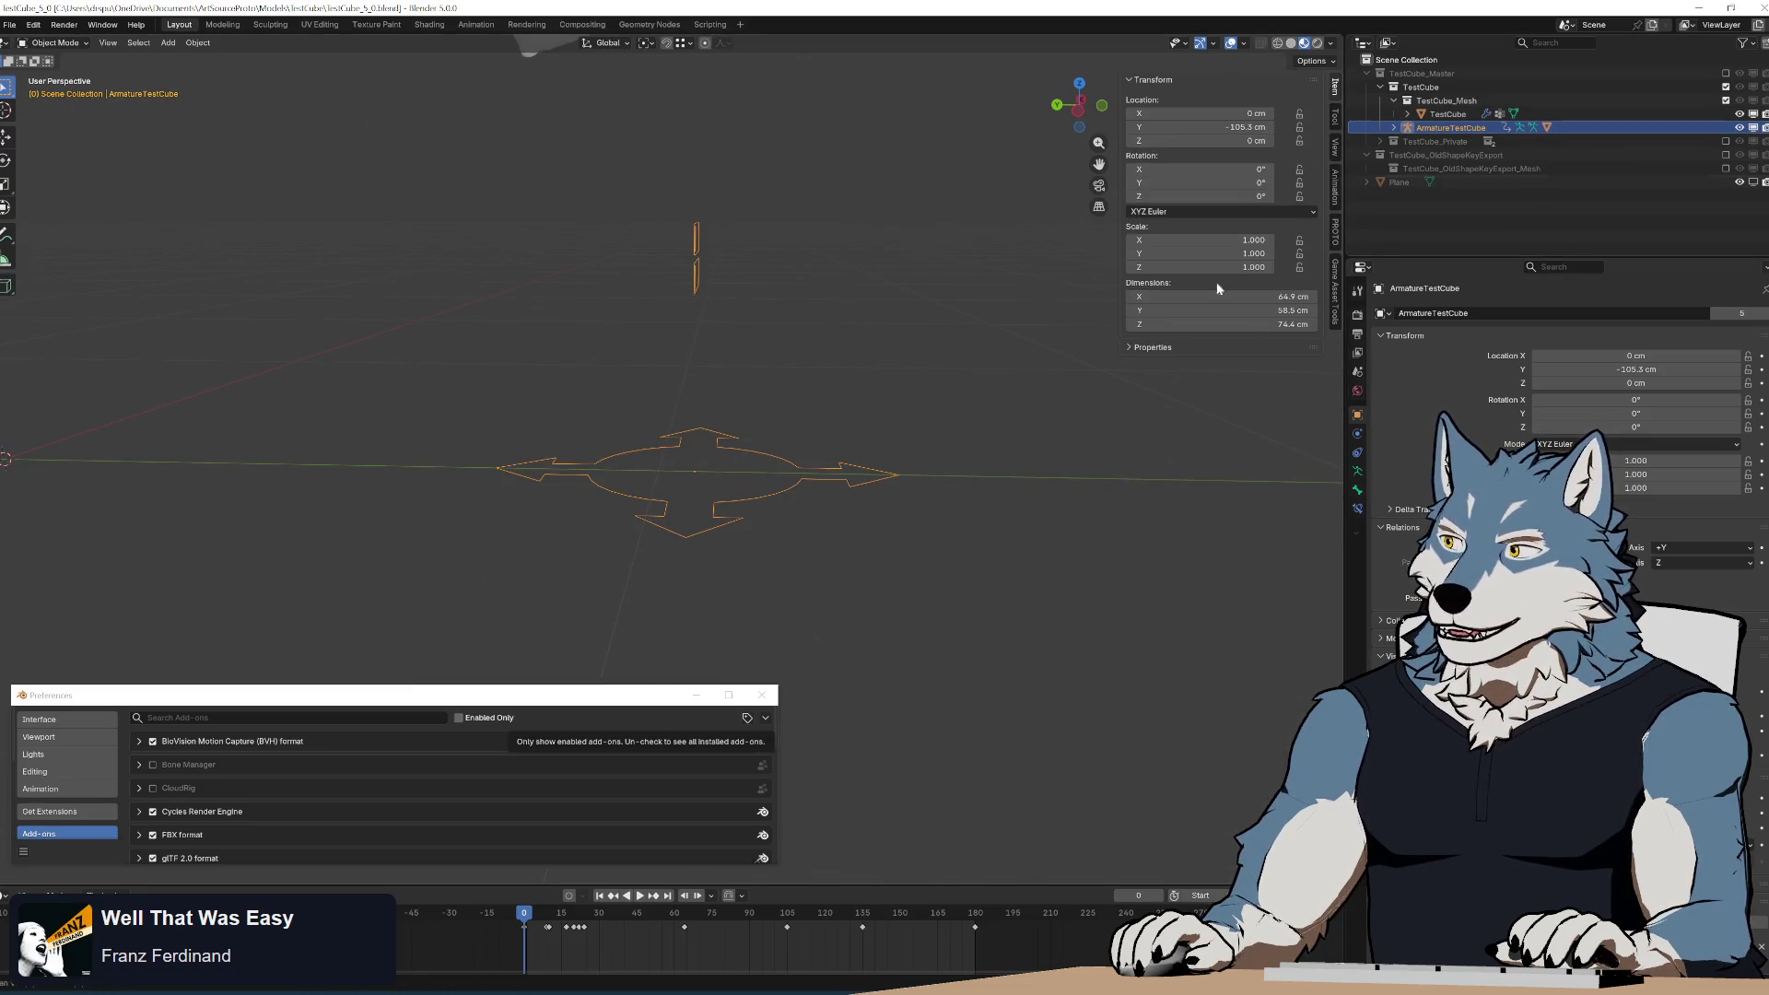
mouse_move(553, 916)
left_mouse_down()
mouse_move(732, 928)
mouse_move(660, 940)
left_mouse_up()
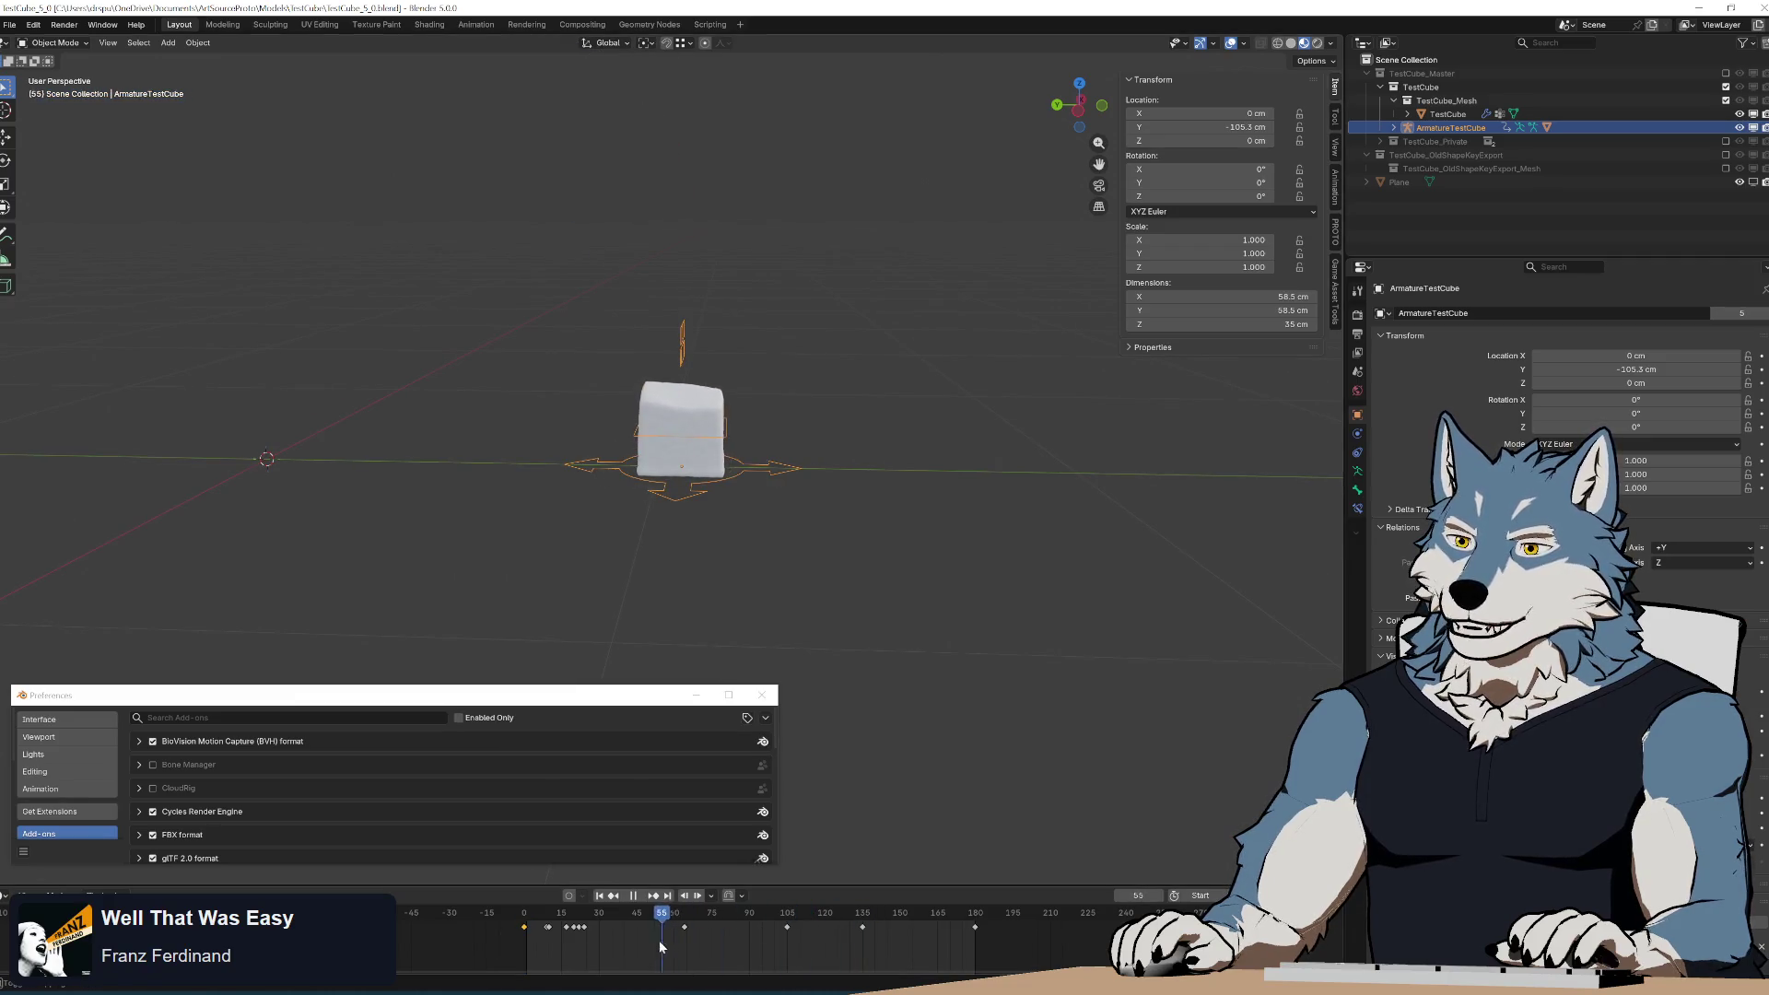
key("r")
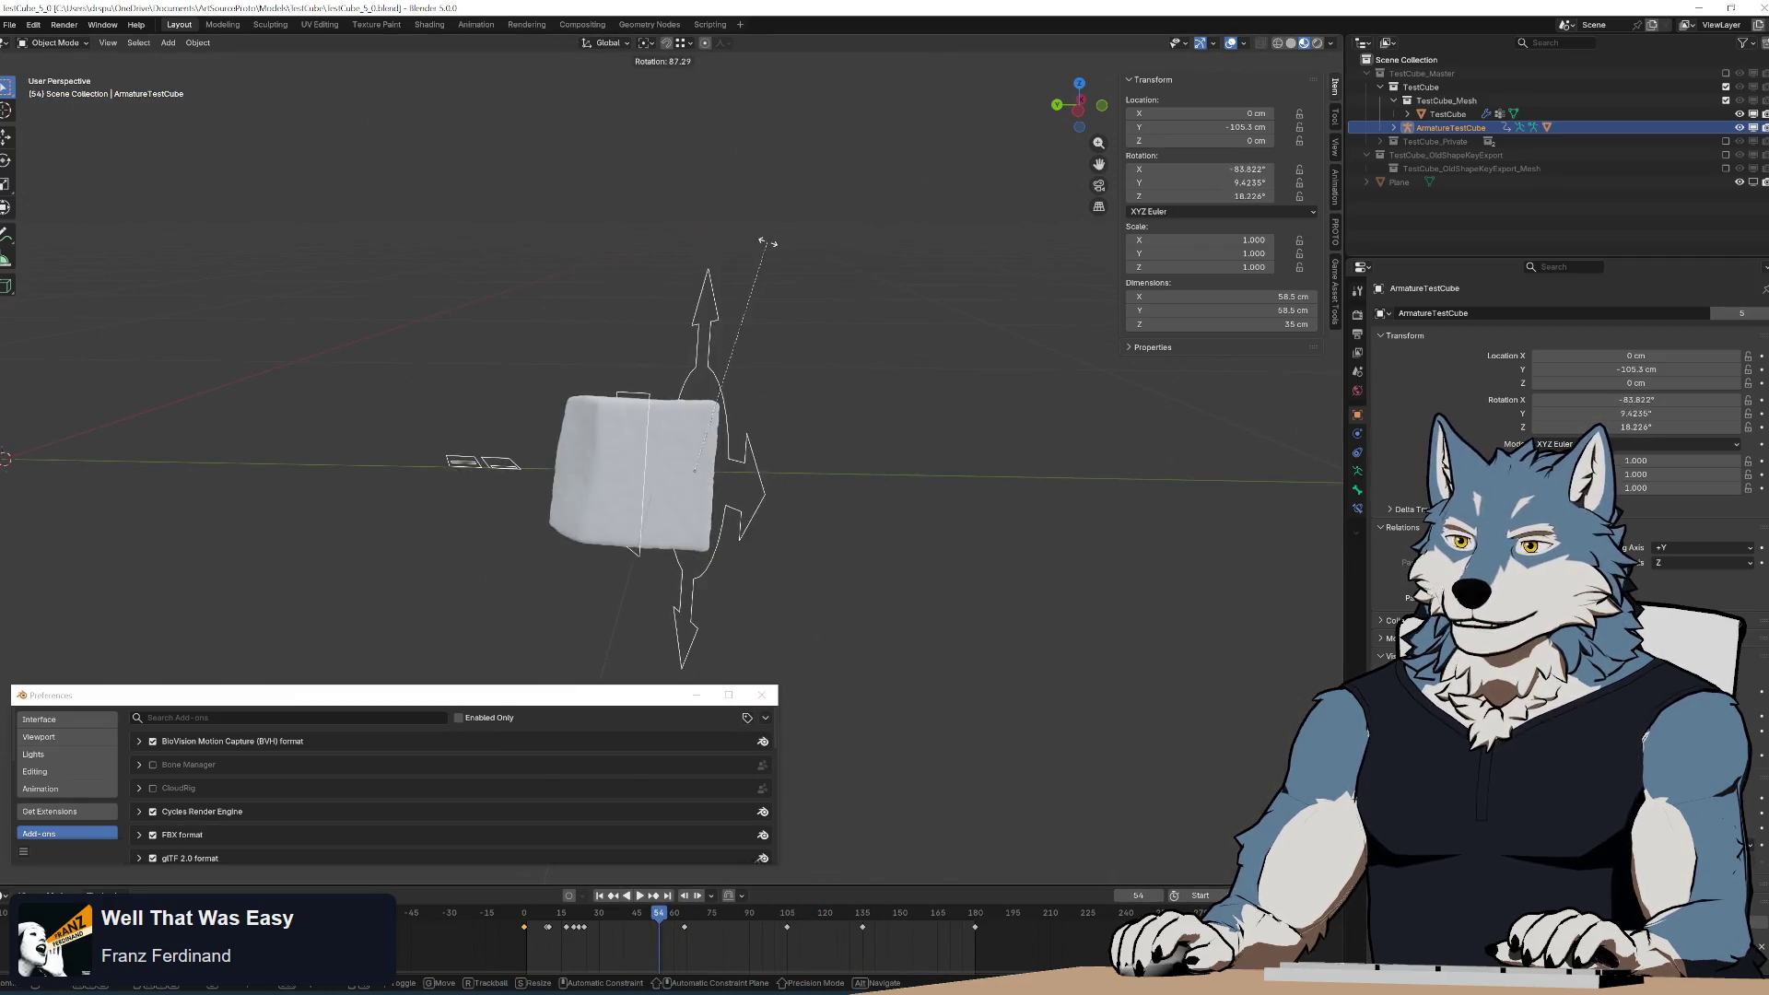
right_click(800, 467)
In Edit Mode with X-ray on, select the root bone and set the pivot to Individual Origins.
key("Tab")
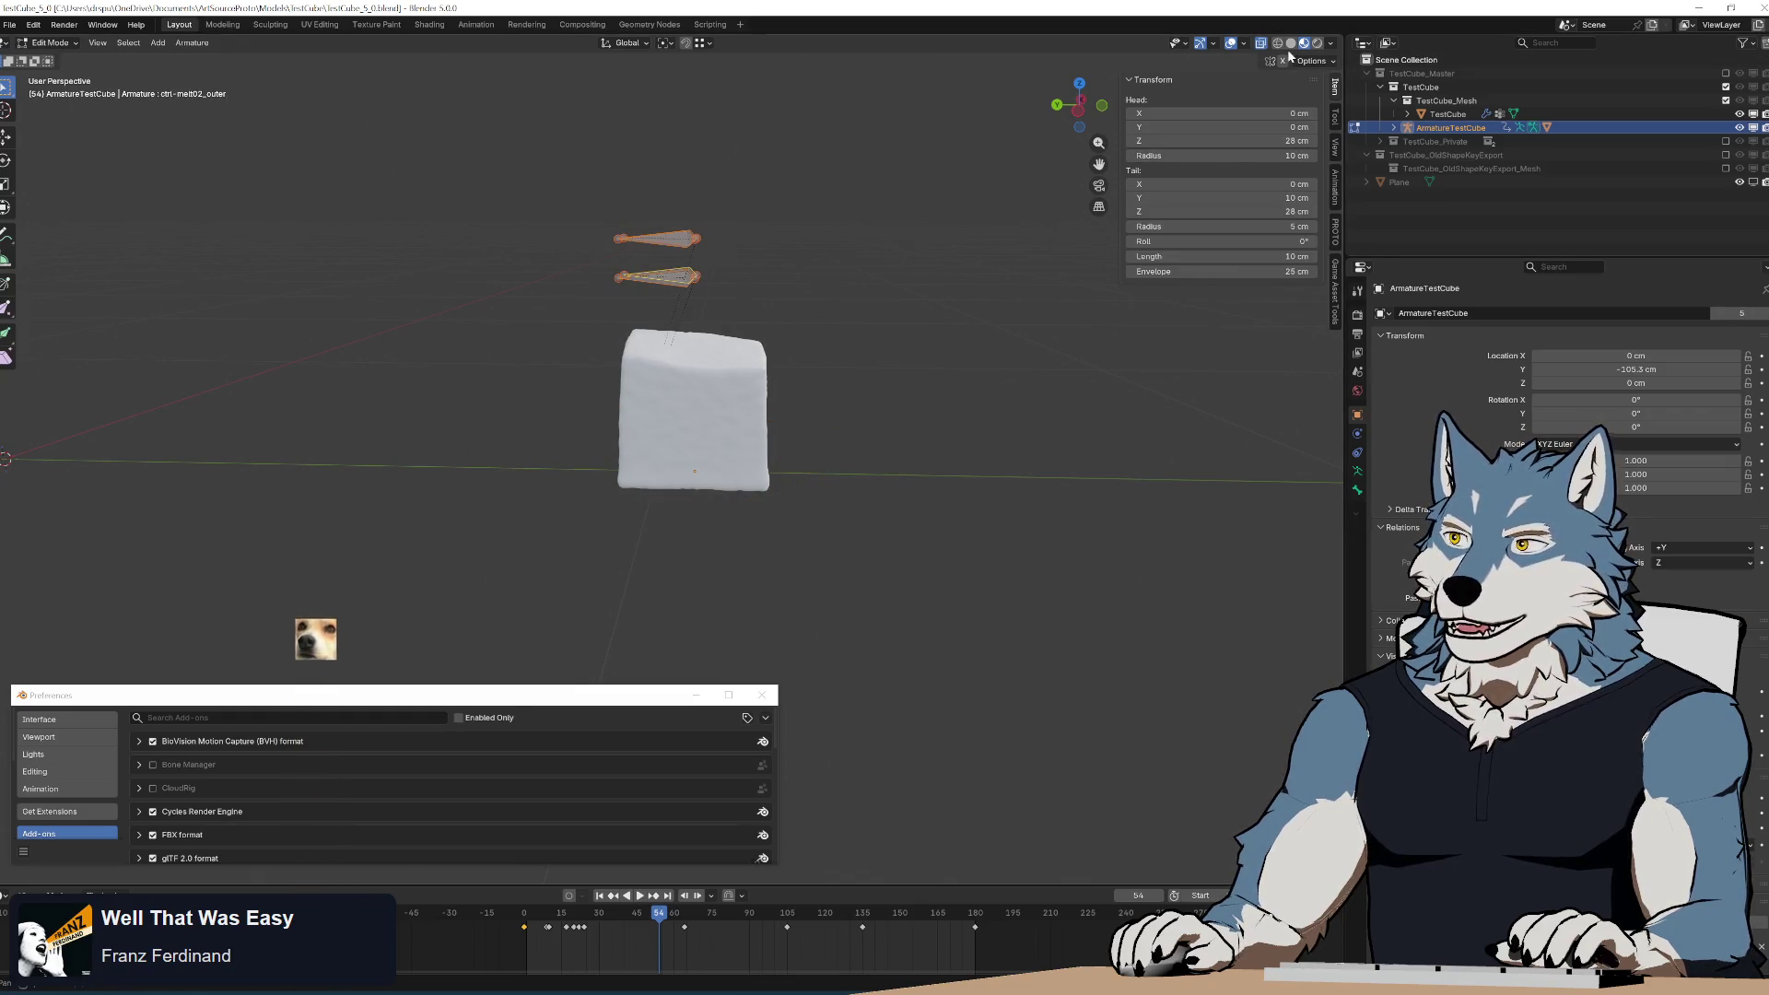
key("alt+z")
key("r")
key("Escape")
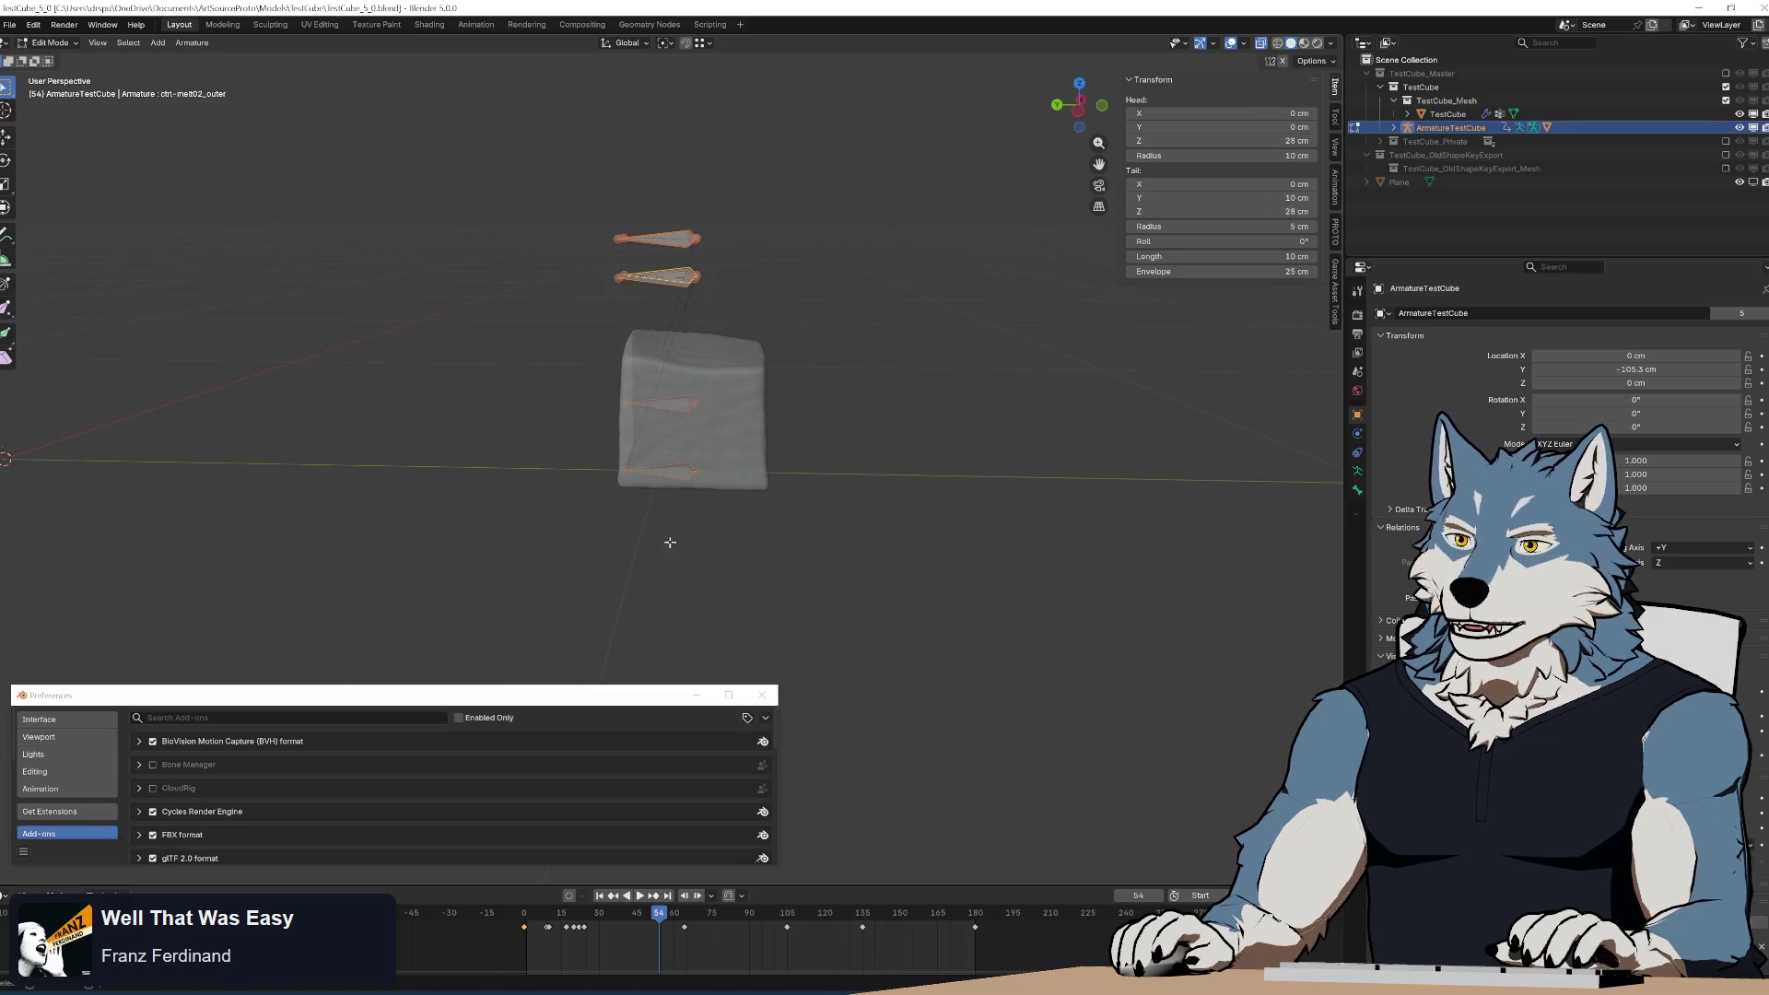
left_click(678, 470)
key("r")
key("x")
key("Escape")
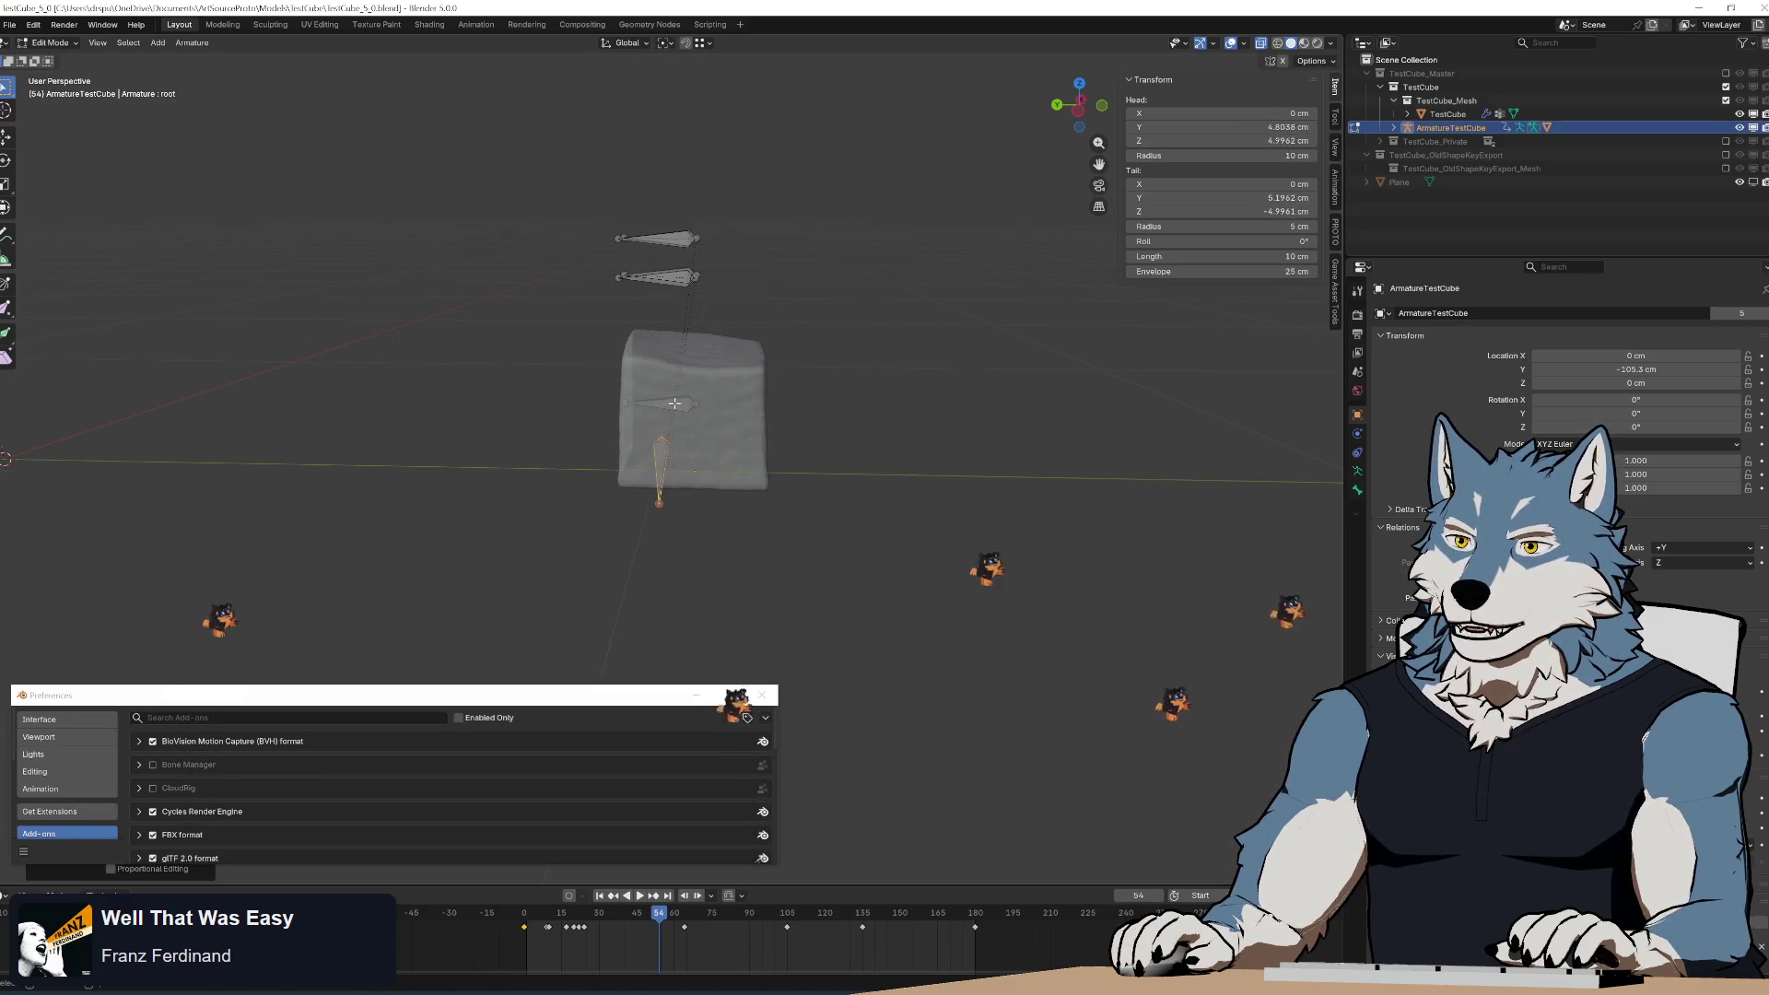
left_click(672, 43)
left_click(706, 108)
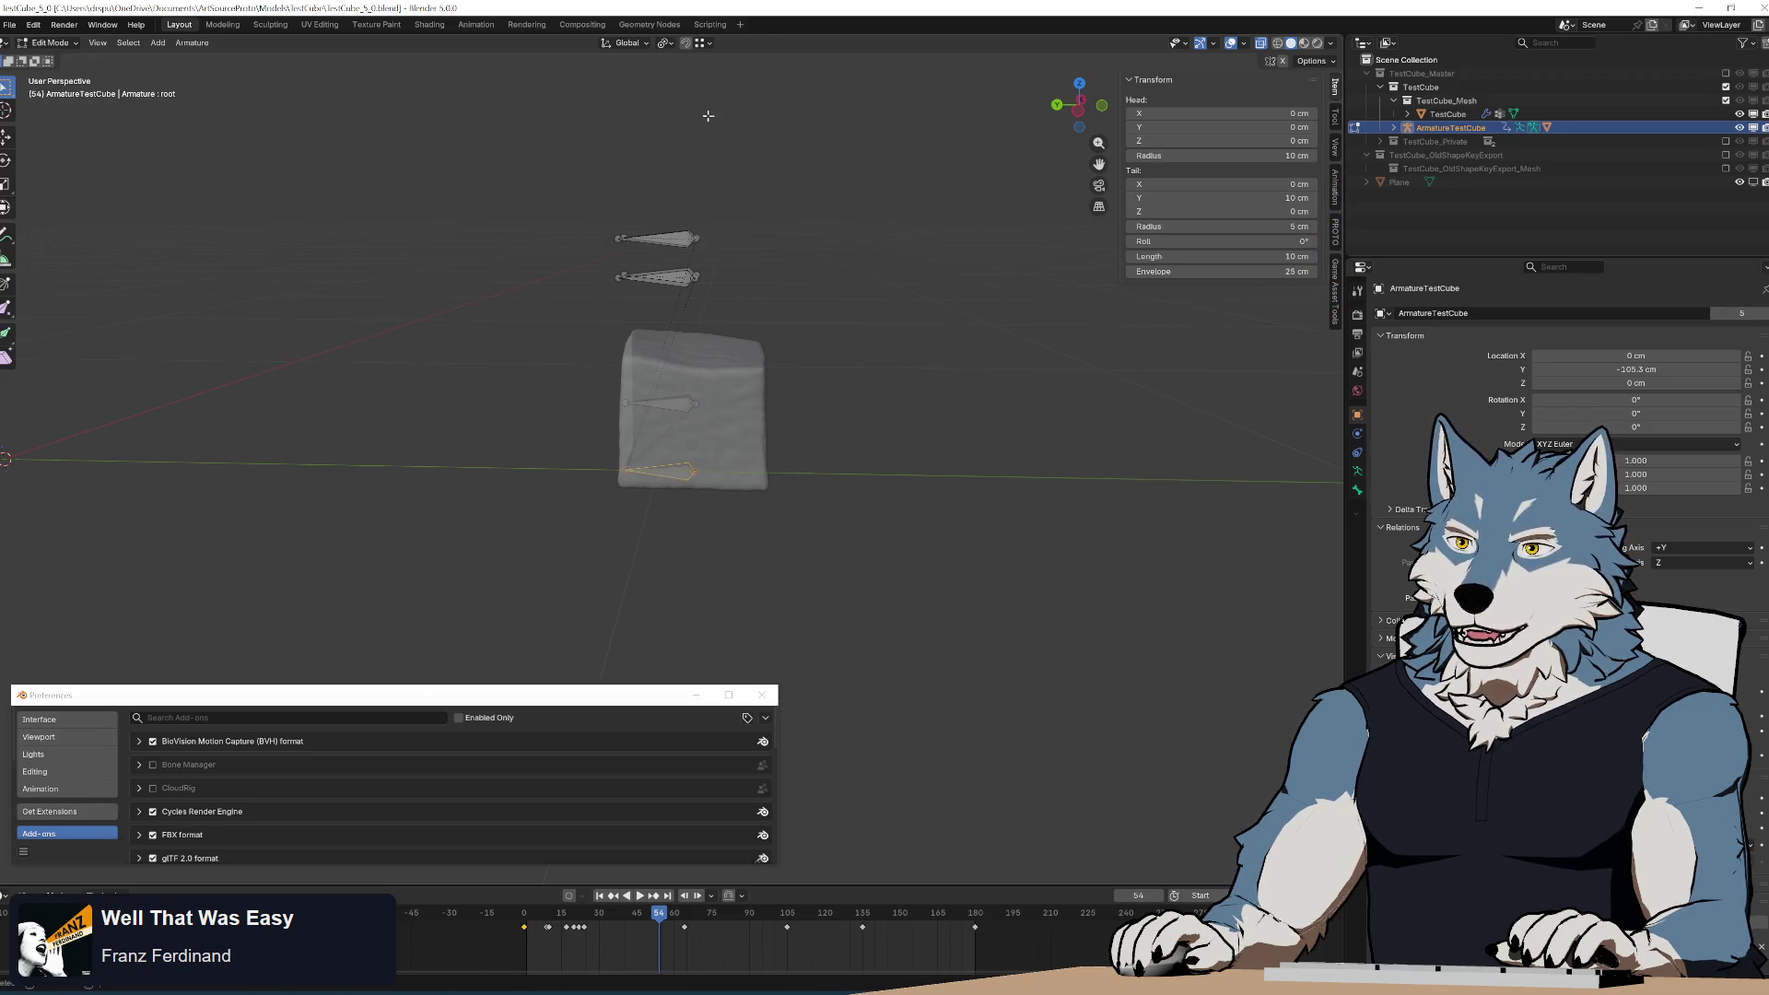
Trial-rotate the bones about global X, then undo back to the original orientations.
middle_click_drag(830, 521, 839, 532)
key("r")
key("x")
left_click(857, 539)
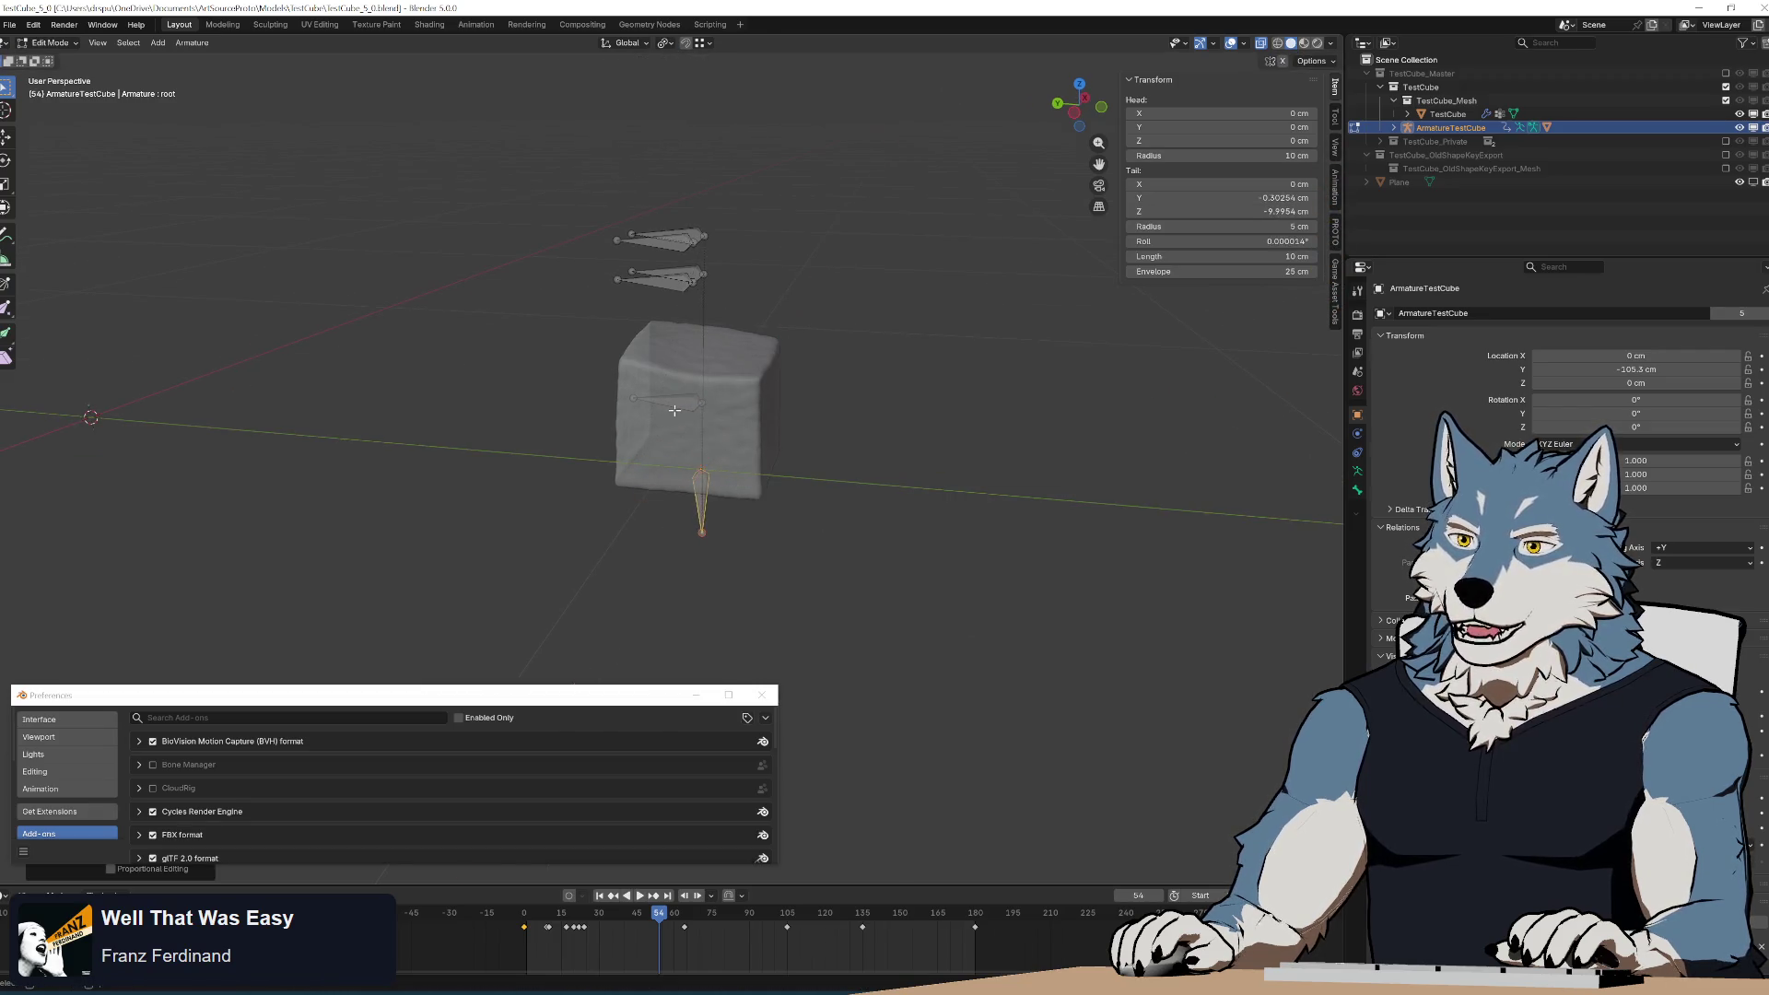
key("r")
key("x")
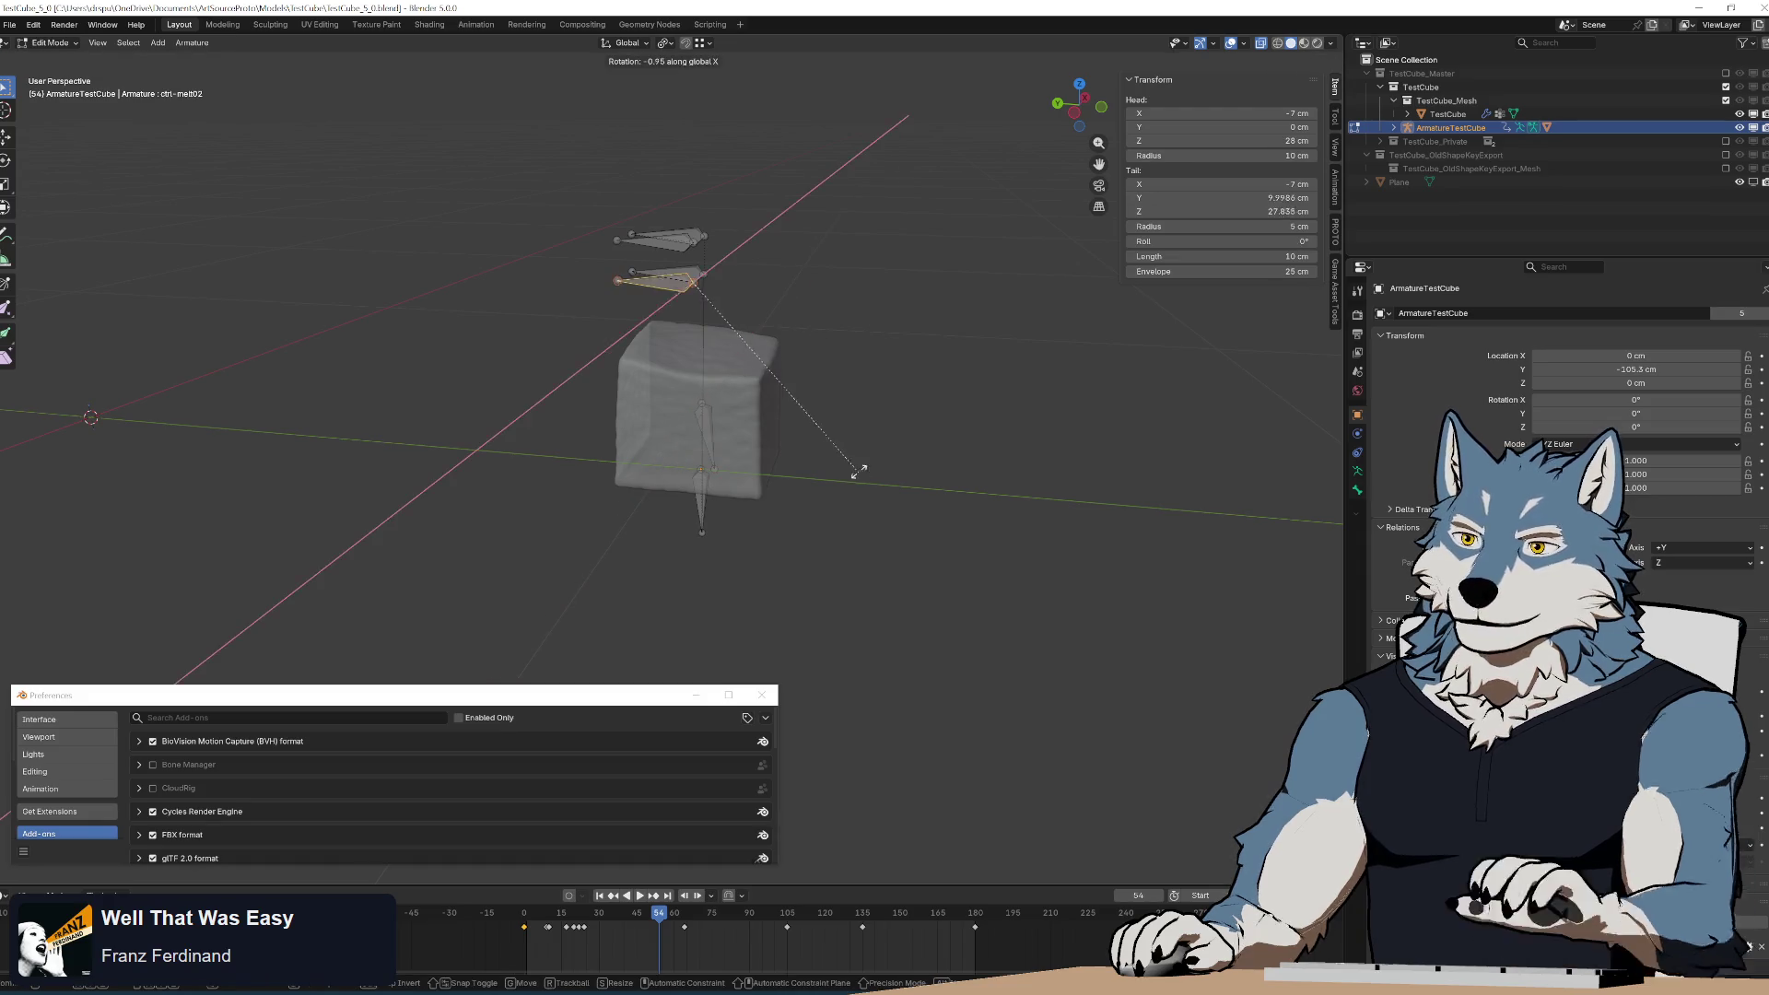
key("Escape")
left_click(690, 313)
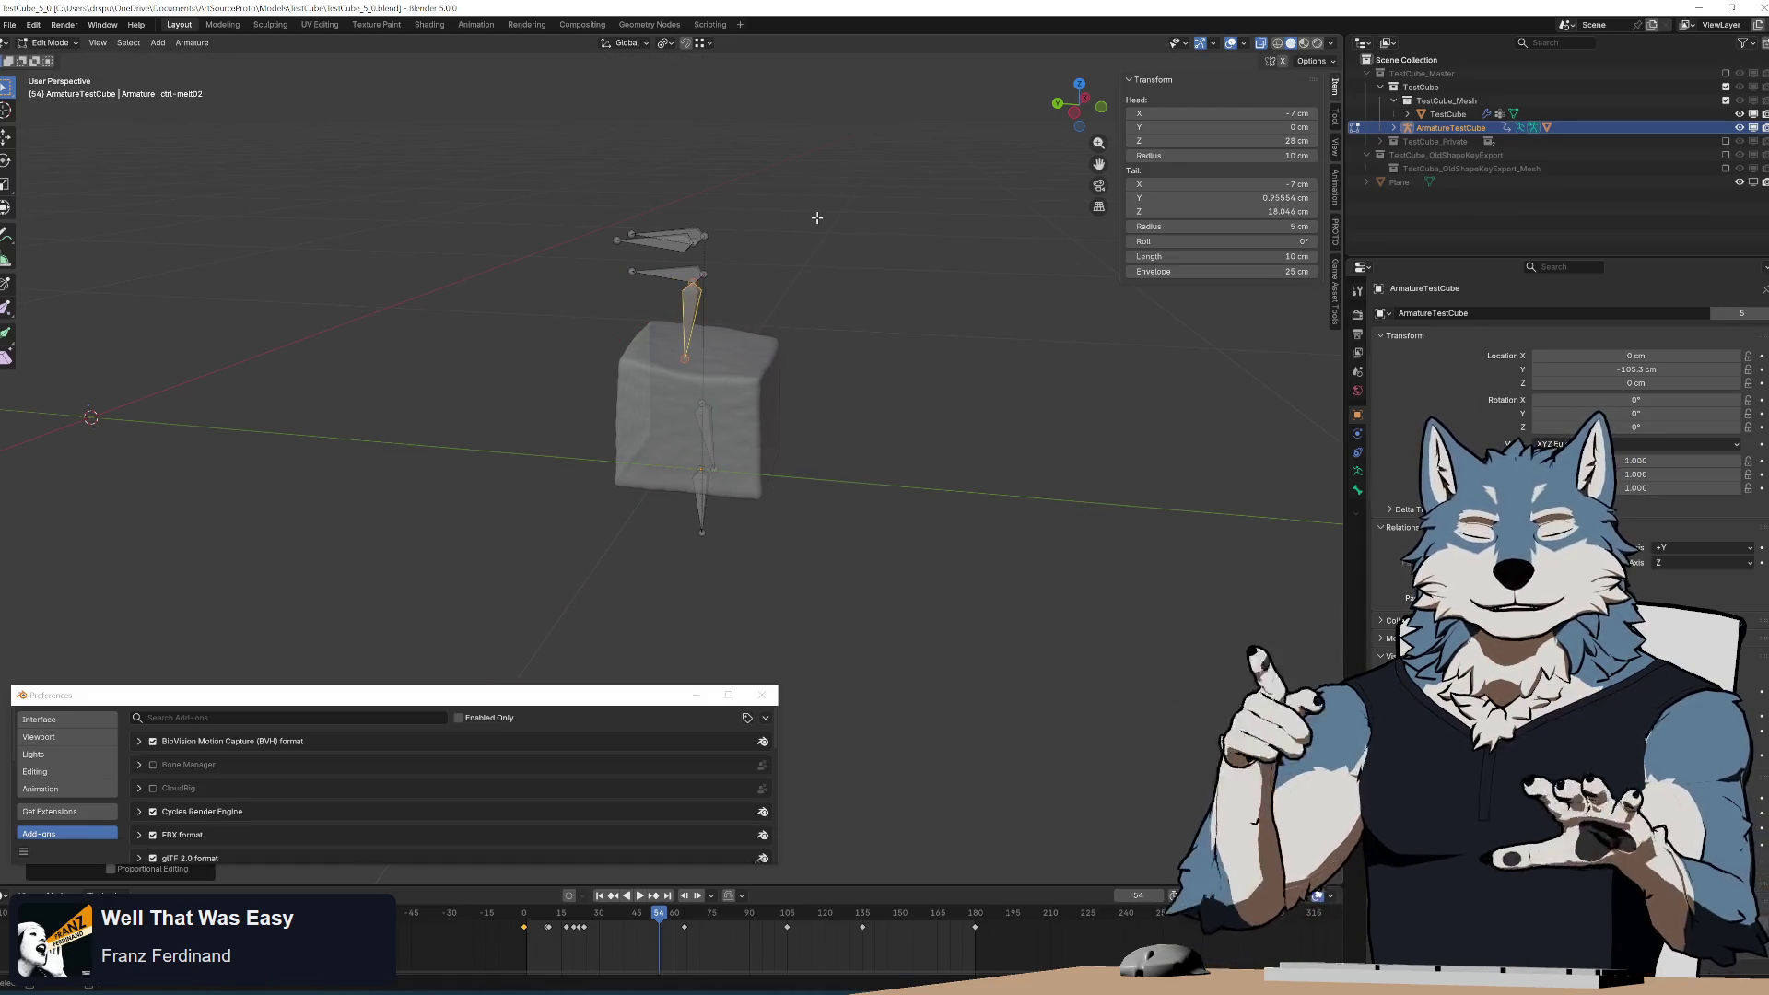
key("ctrl+z")
key("ctrl+z")
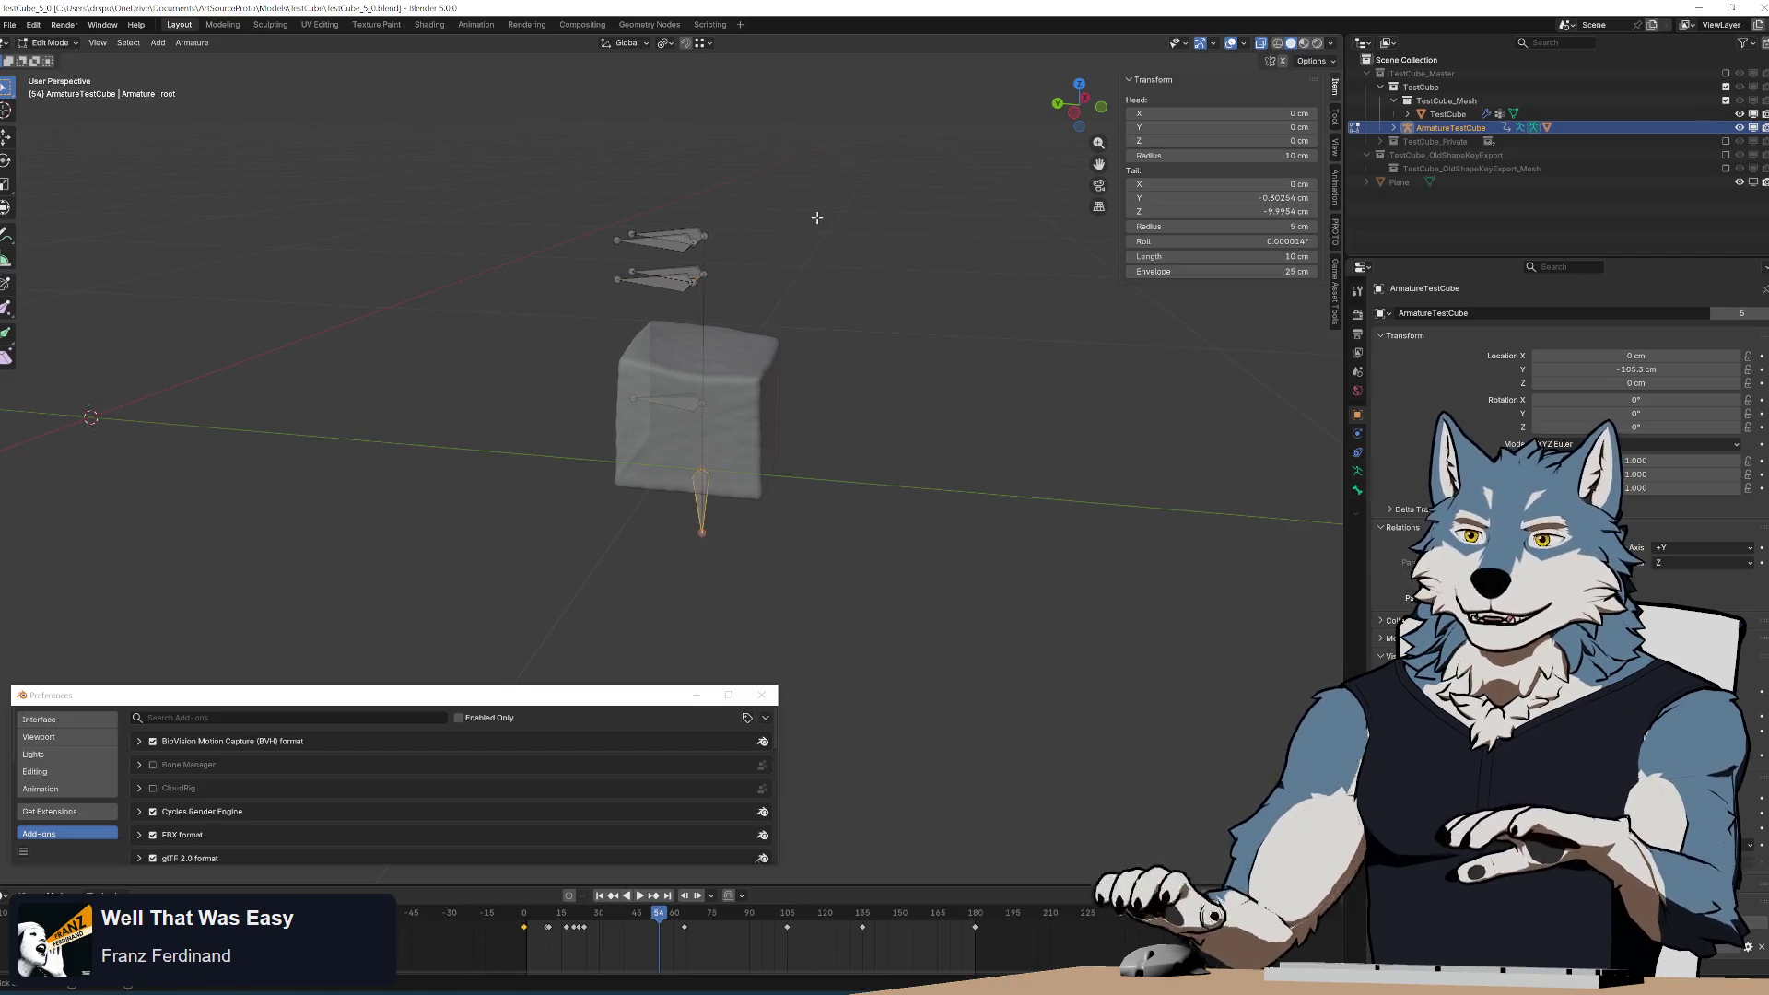
Rotate the root and center bones about 90° on global X, then return to Object Mode.
key("r")
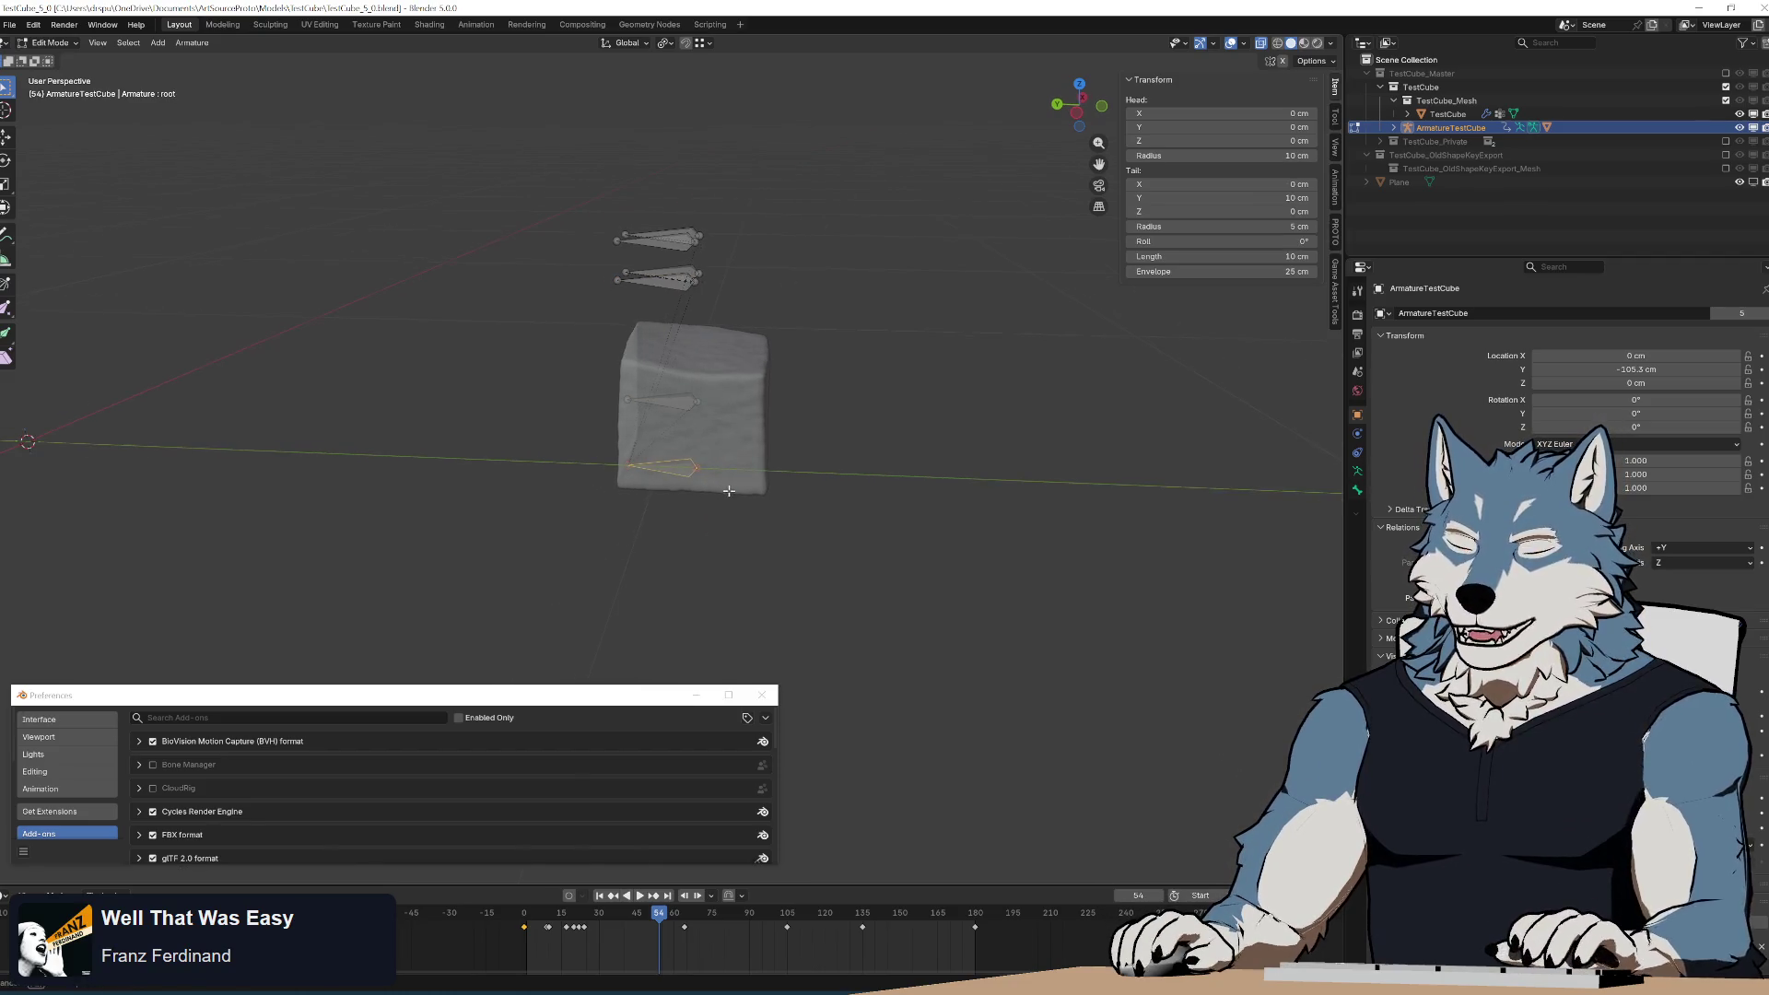
key("x")
left_click(828, 325)
left_click(663, 401)
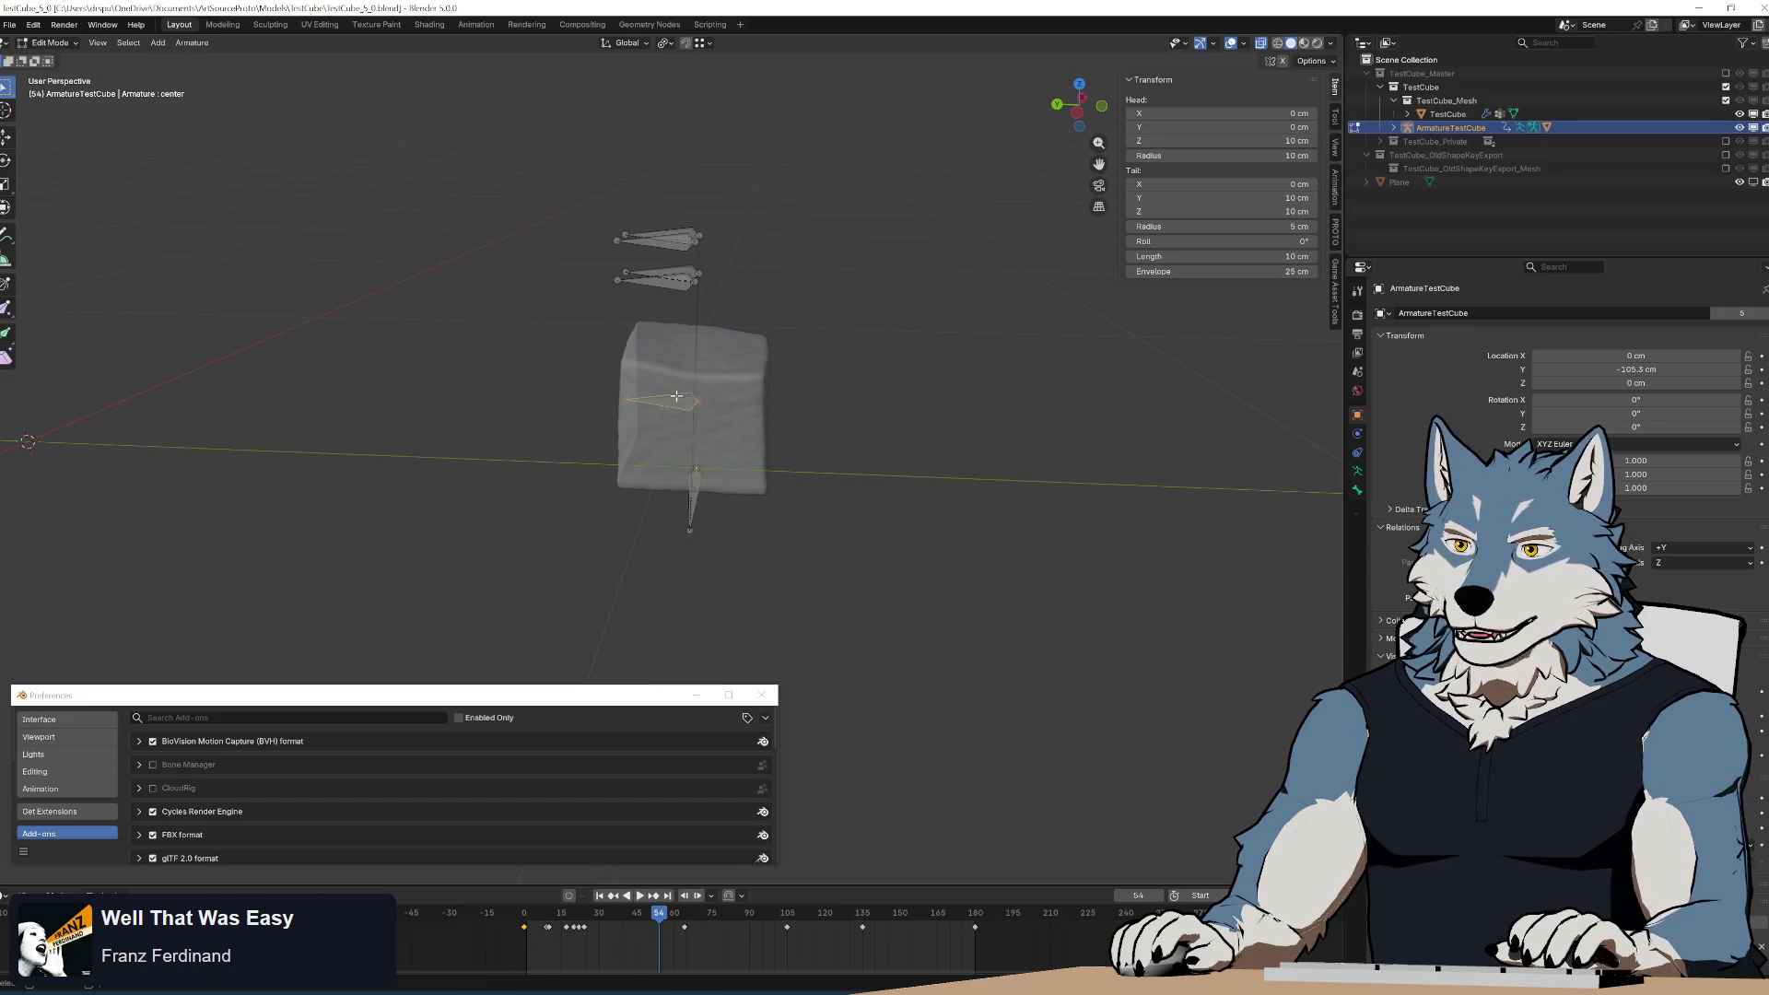
key("r")
key("x")
left_click(707, 553)
key("Tab")
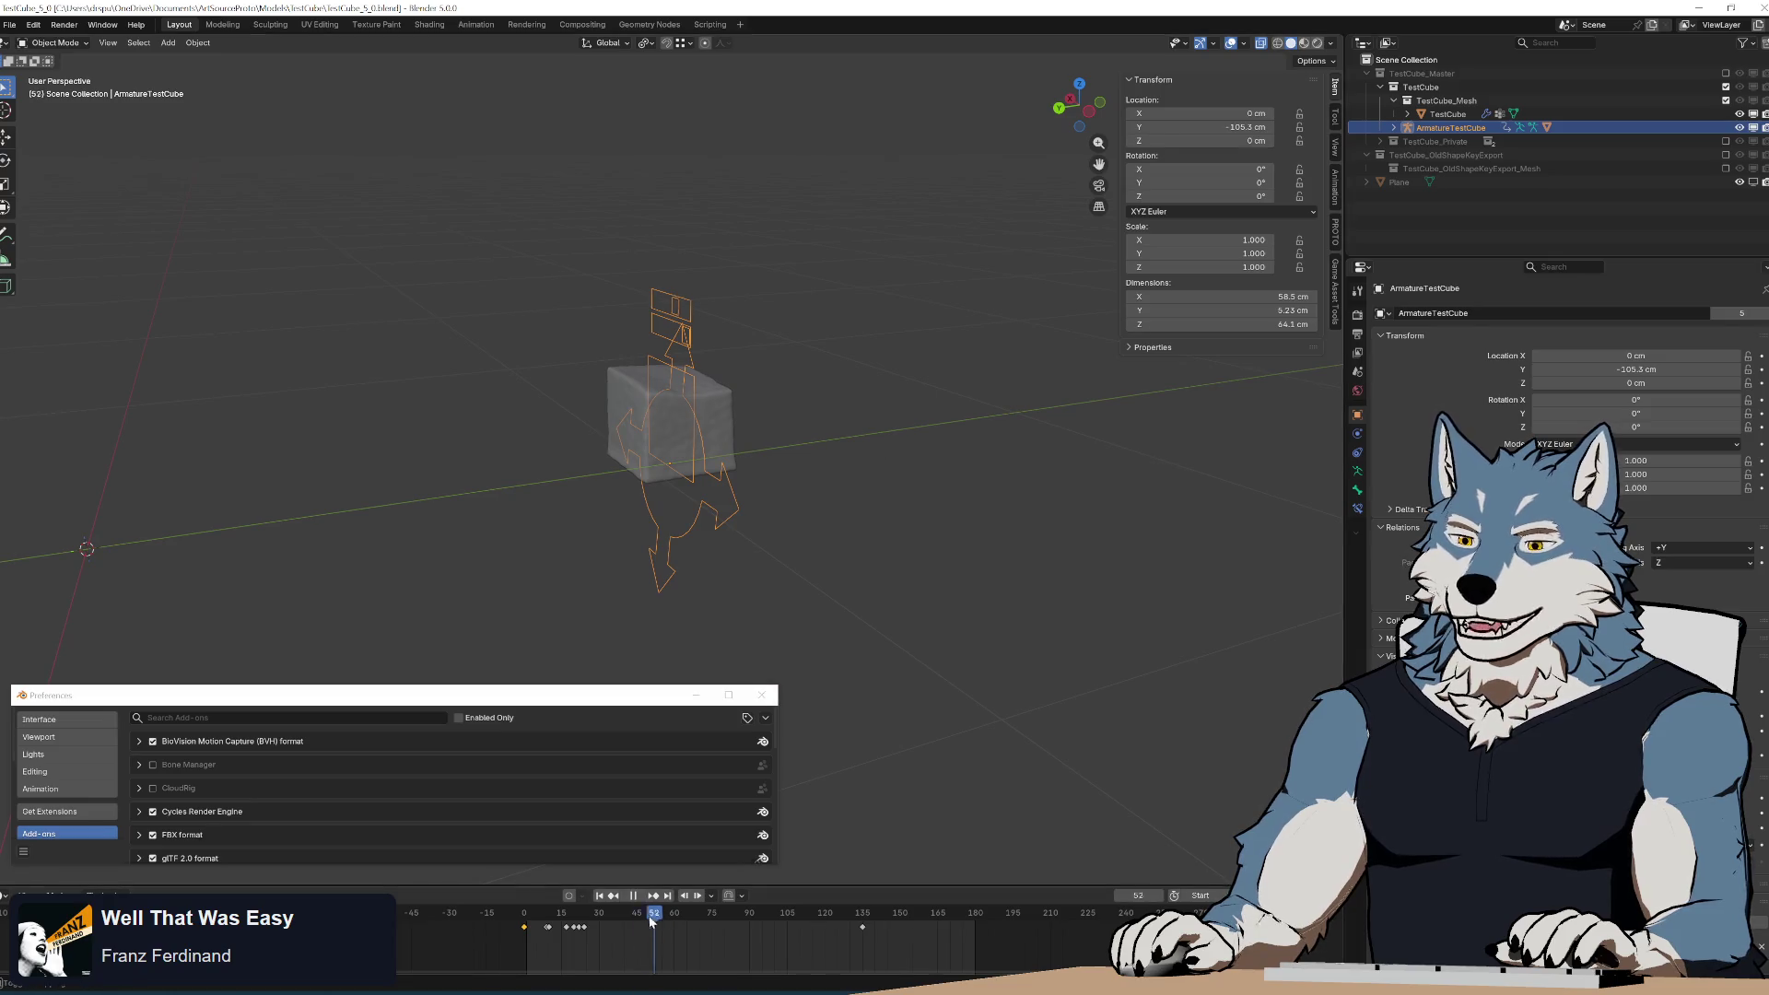
Play ArmatureTestCube's animation, scrub back to frame 0 and reselect the rig.
key("space")
key("space")
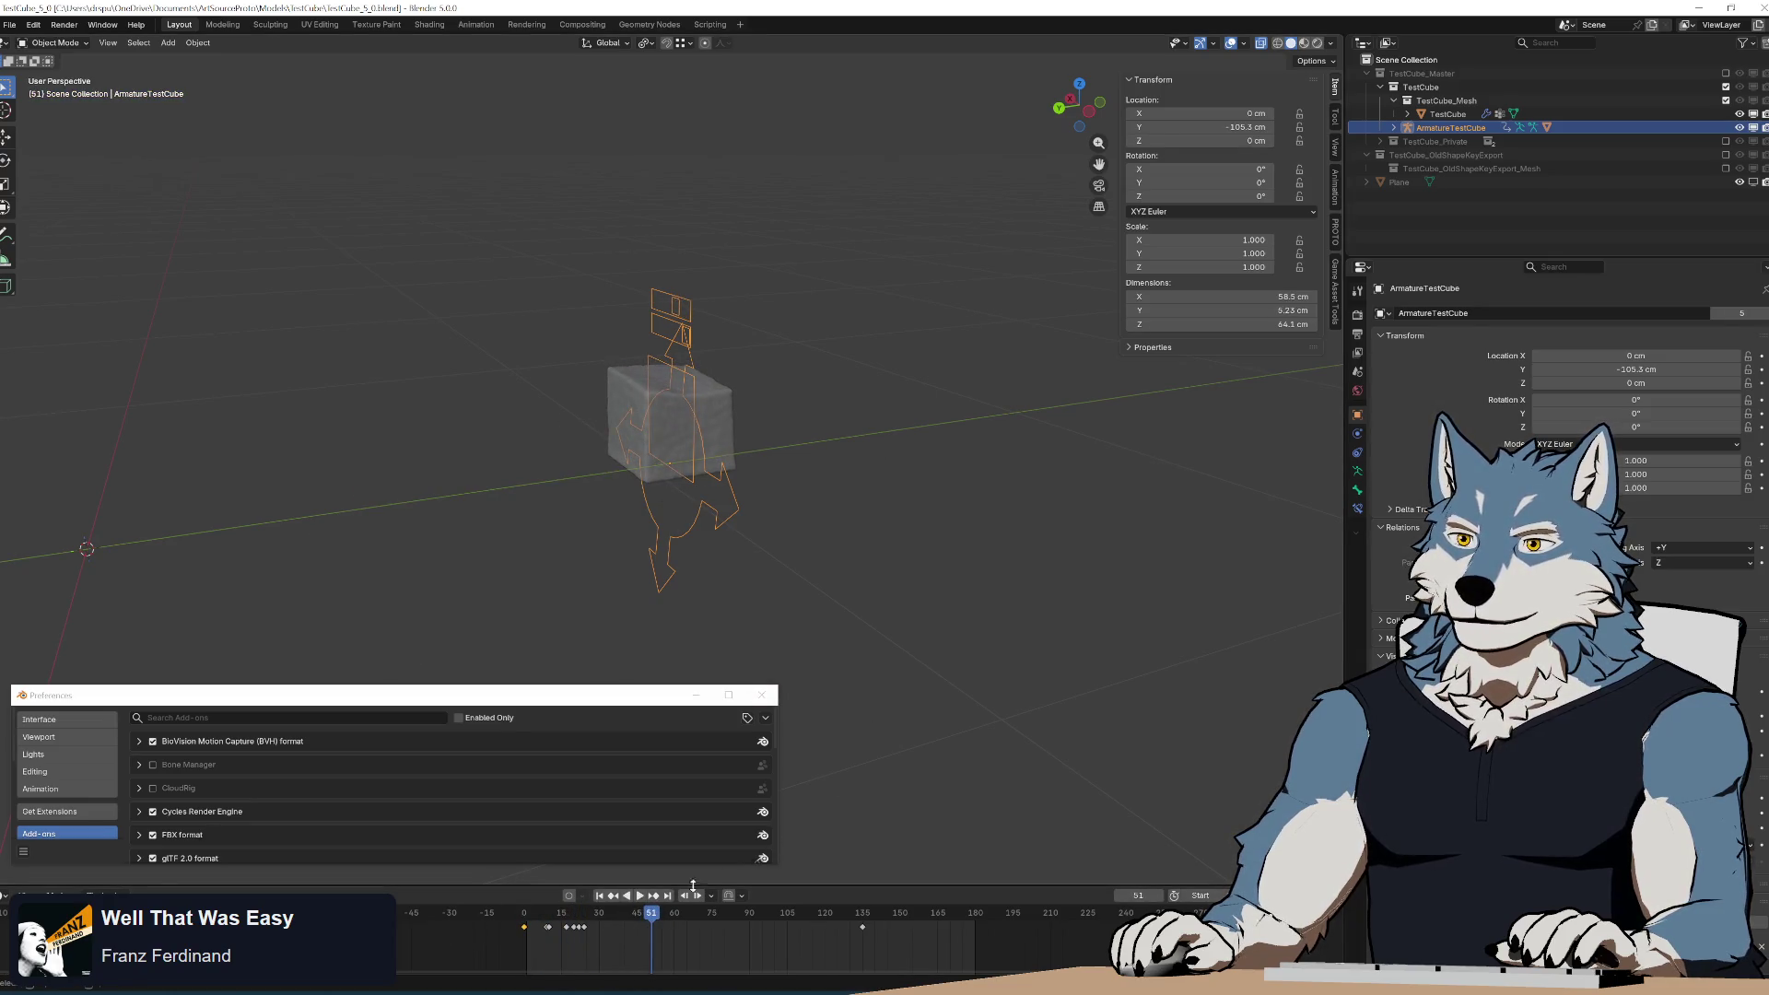
left_click_drag(642, 920, 450, 919)
left_click(738, 438)
left_click(700, 424)
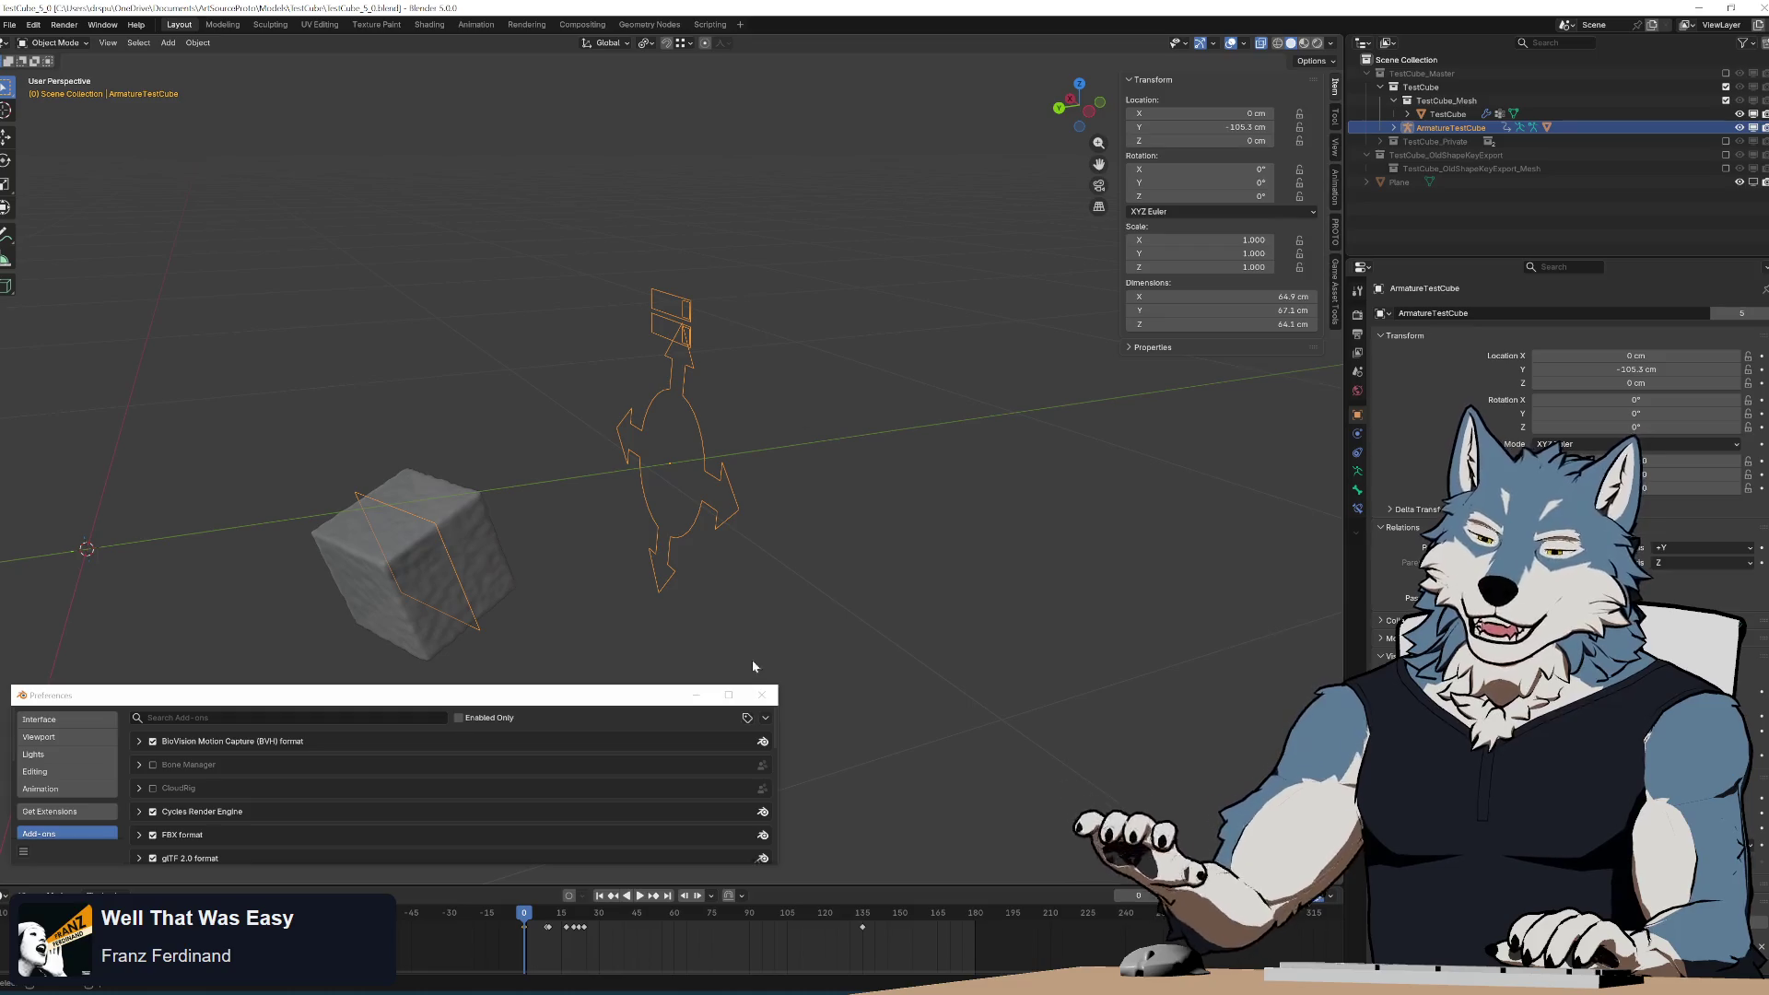
key("space")
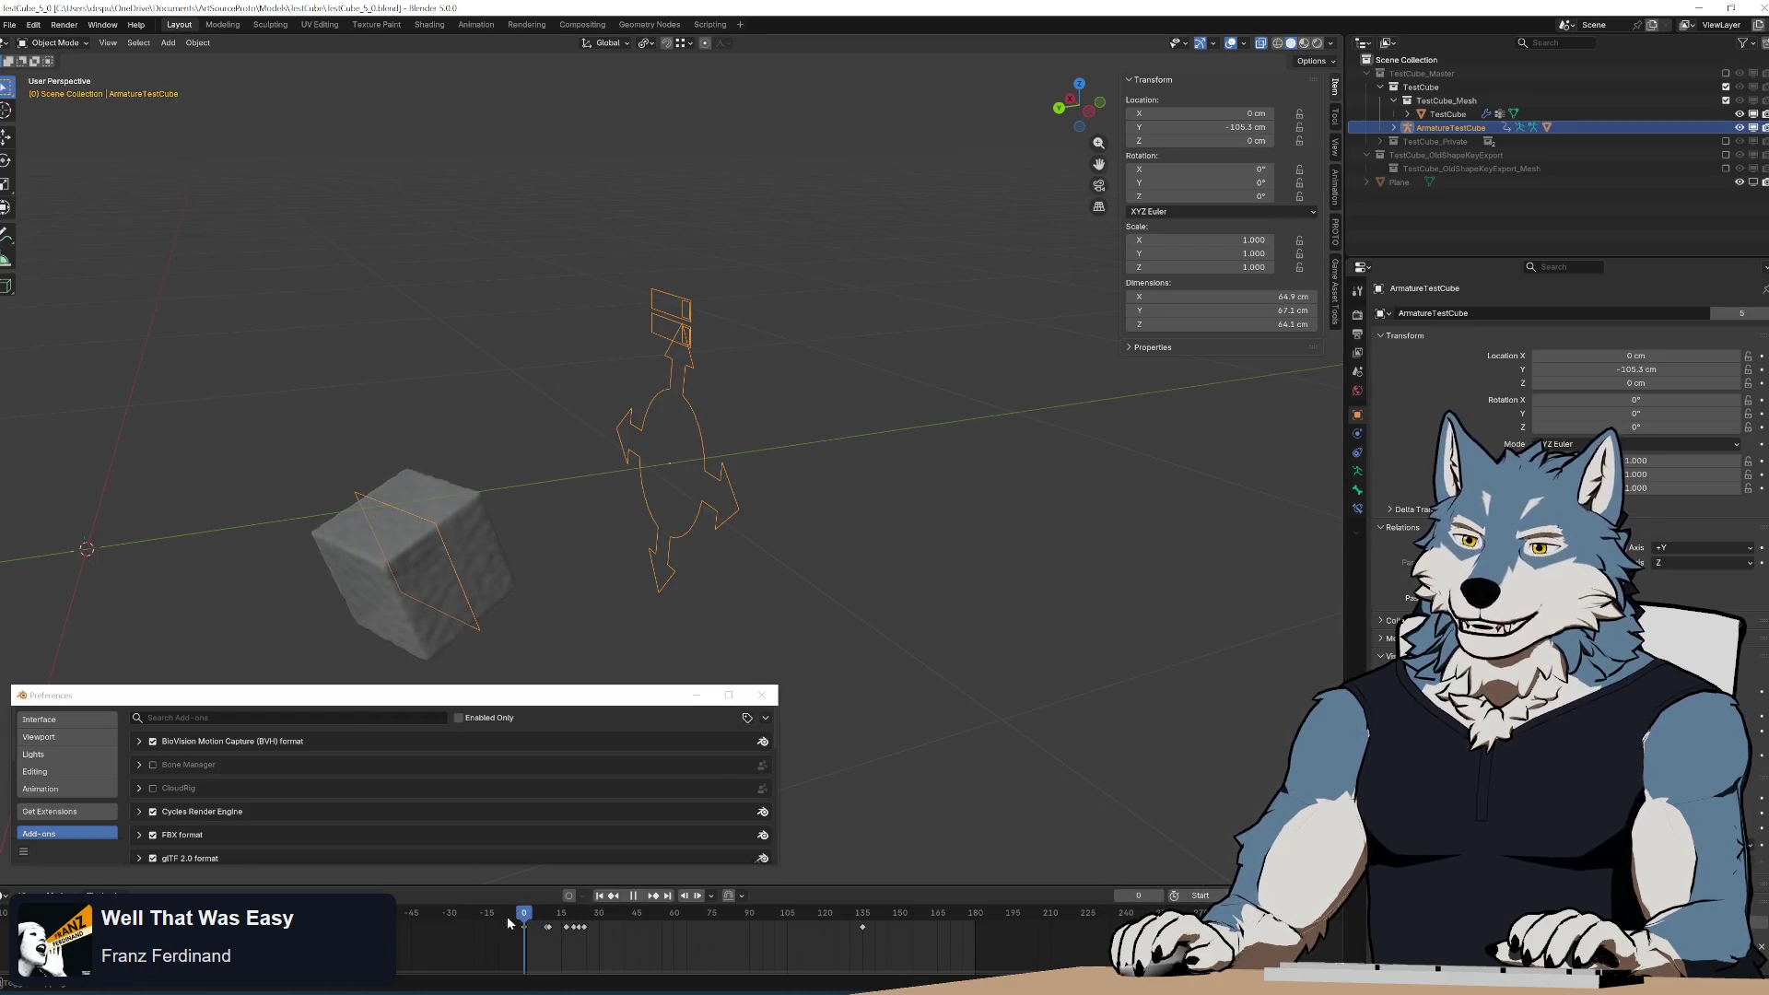
key("space")
Replay the animation from several orbited angles to check the cube's motion.
middle_click_drag(682, 553, 672, 224)
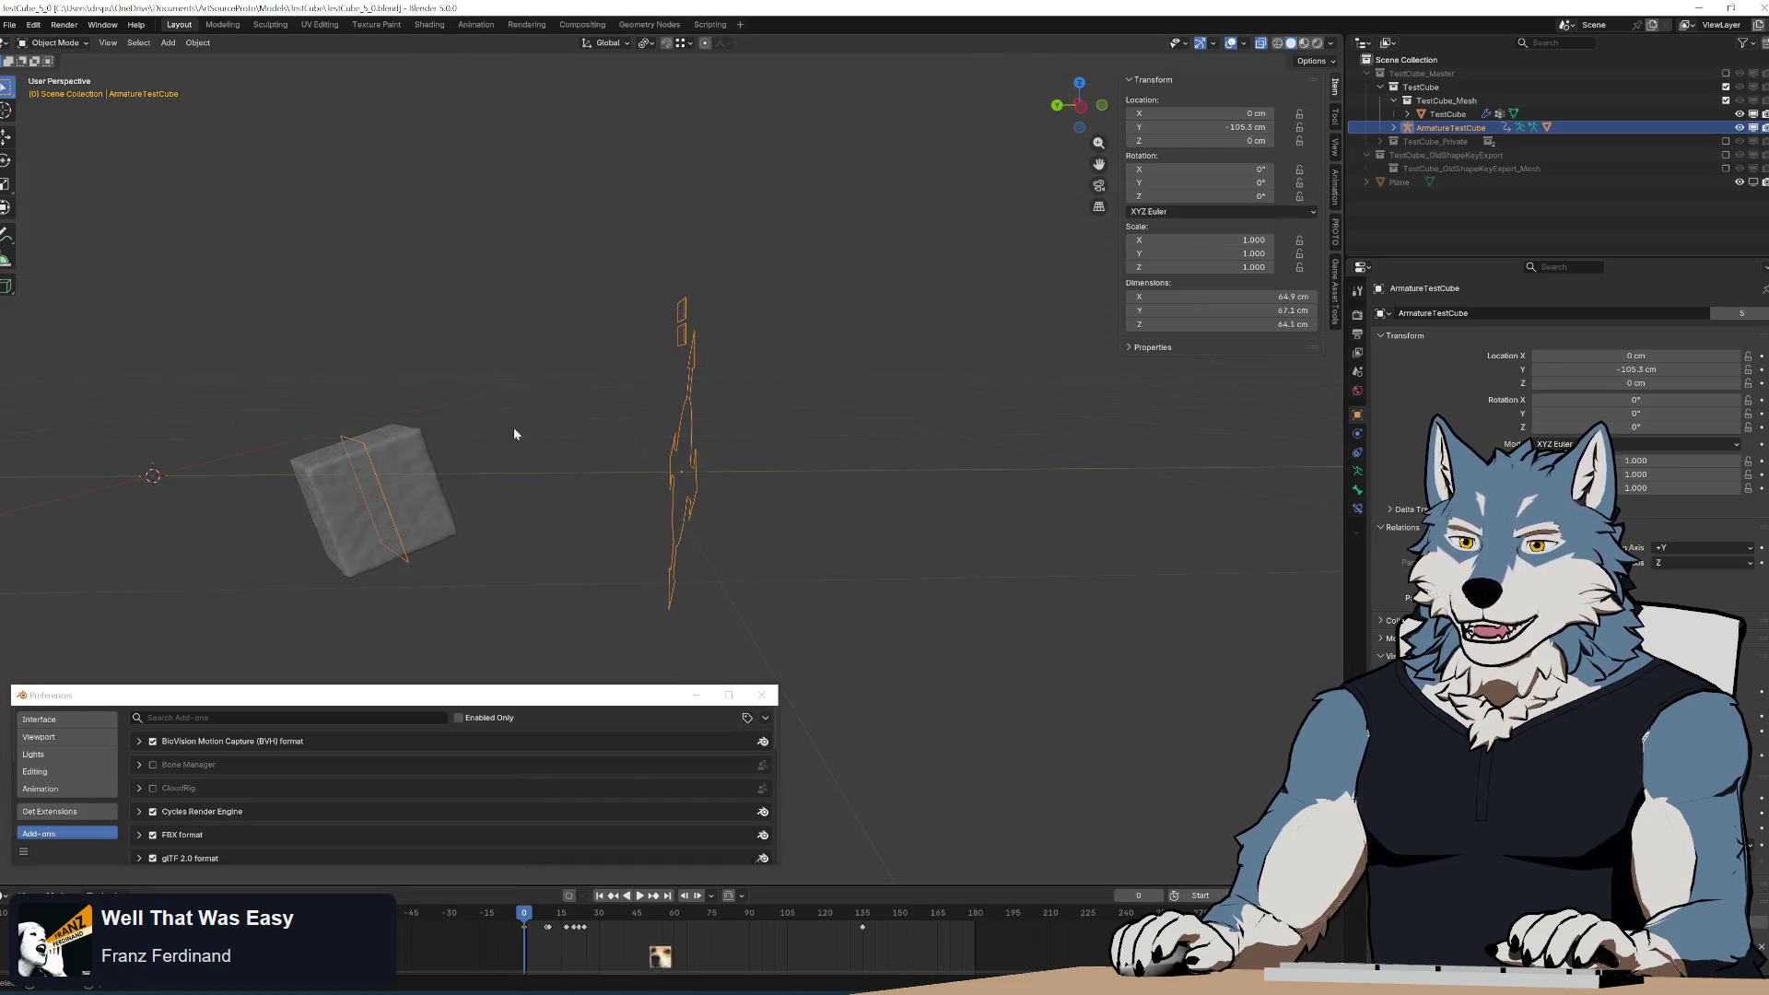
key("space")
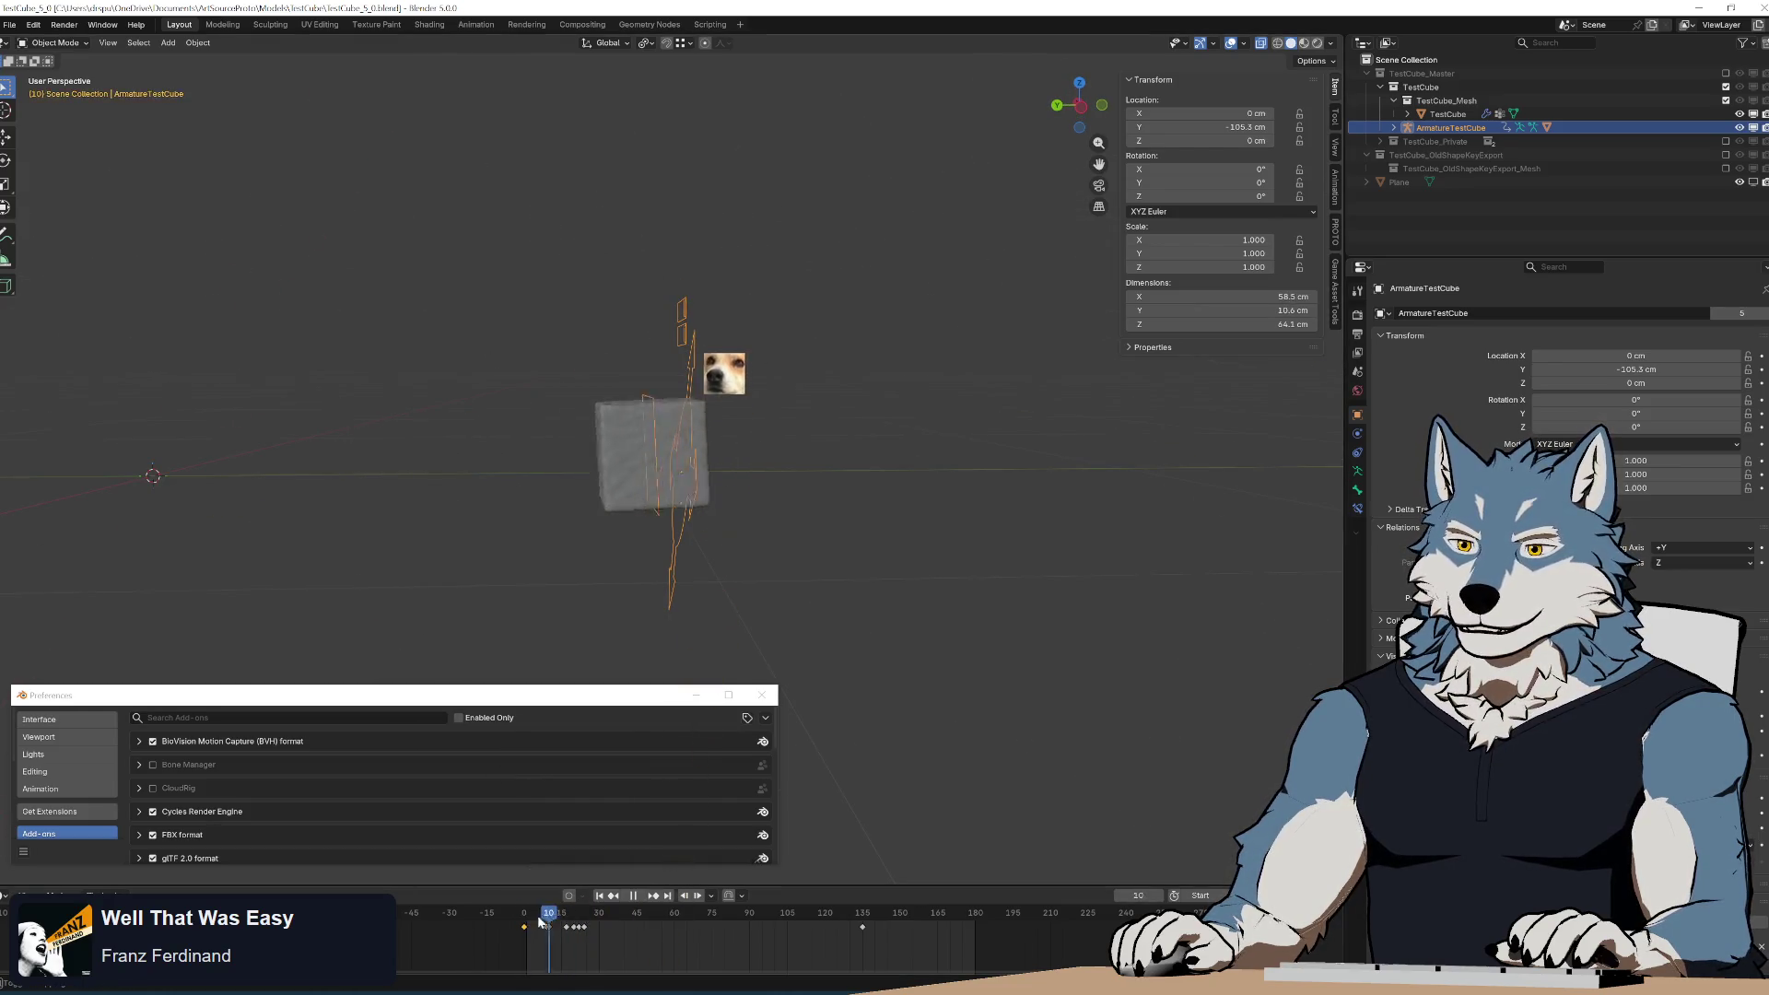
key("Escape")
mouse_move(814, 418)
middle_mouse_down()
mouse_move(949, 411)
mouse_move(921, 465)
middle_mouse_up()
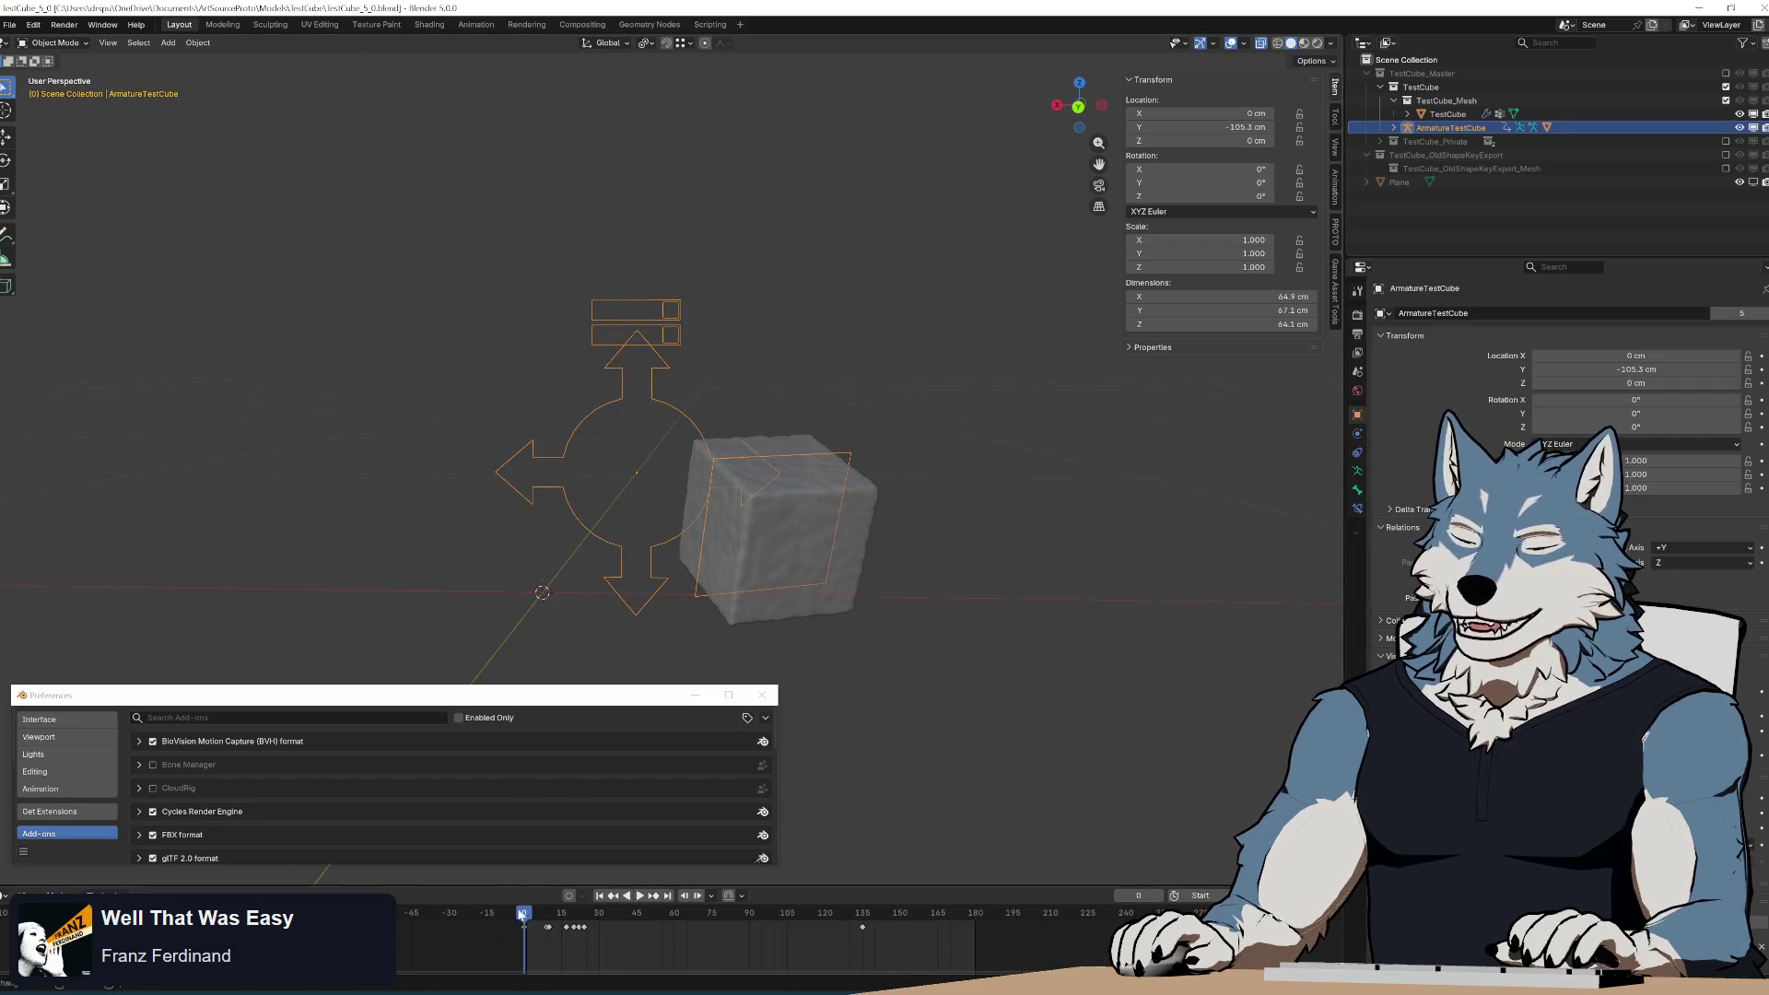
key("space")
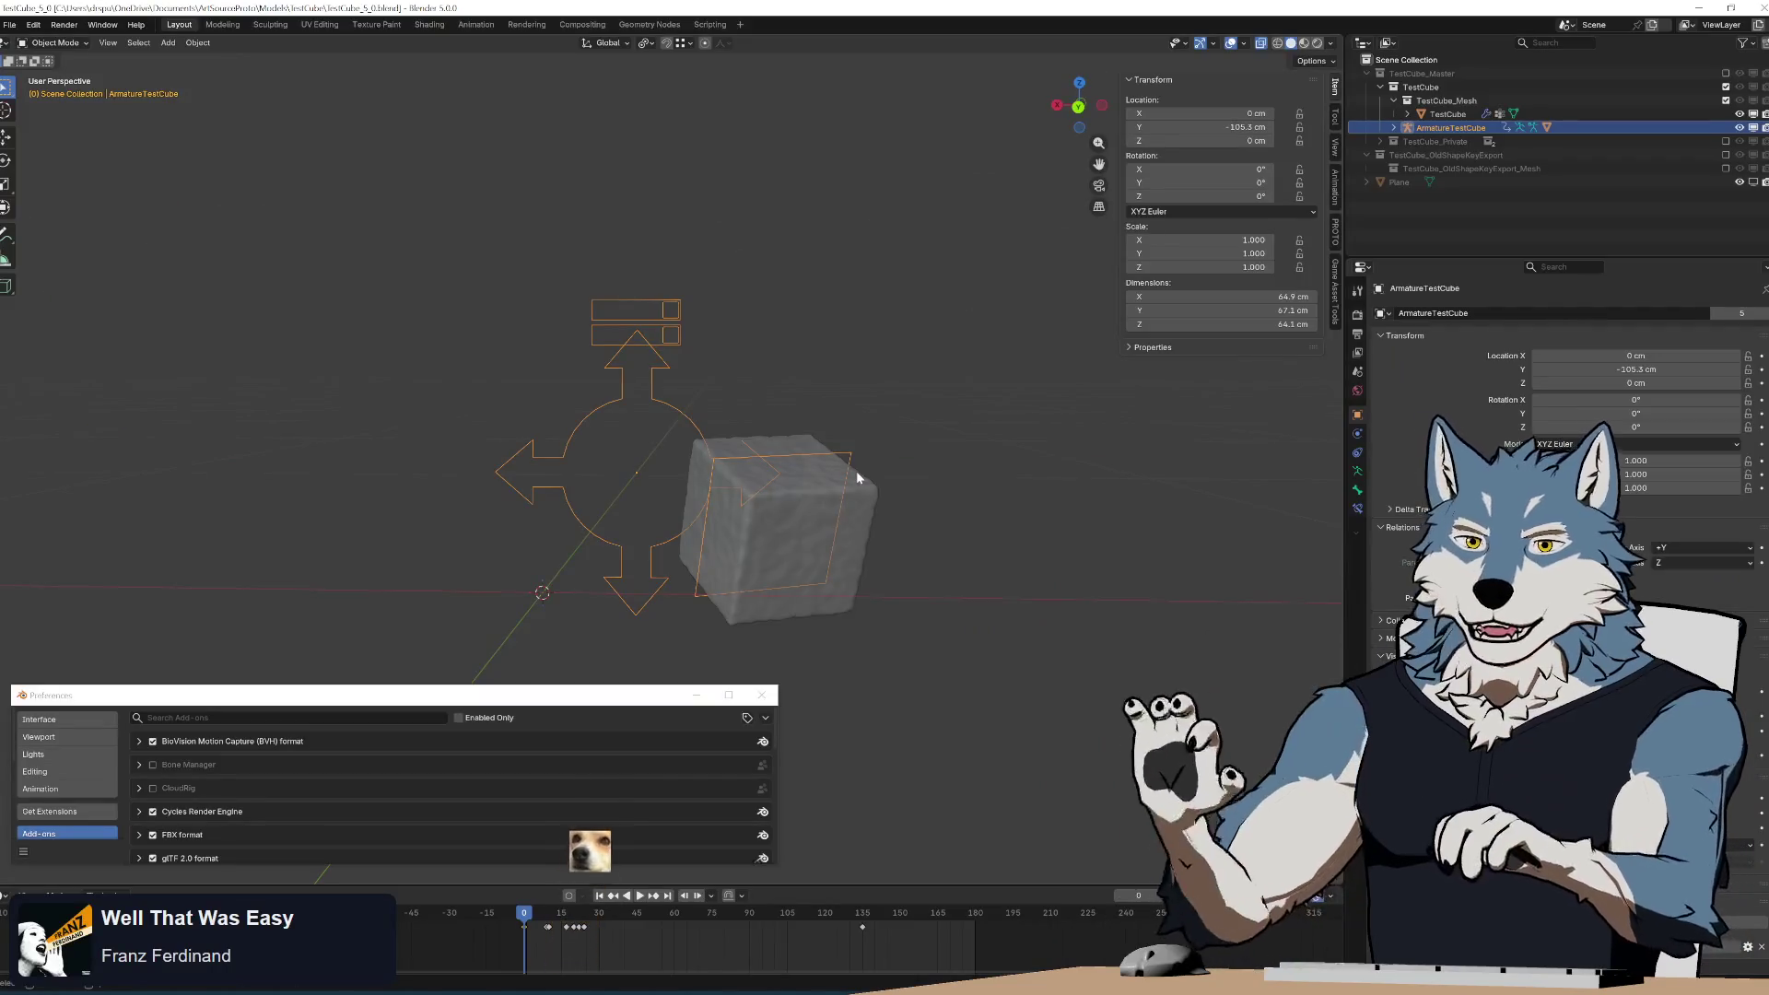
mouse_move(903, 468)
middle_mouse_down()
mouse_move(854, 451)
mouse_move(803, 466)
middle_mouse_up()
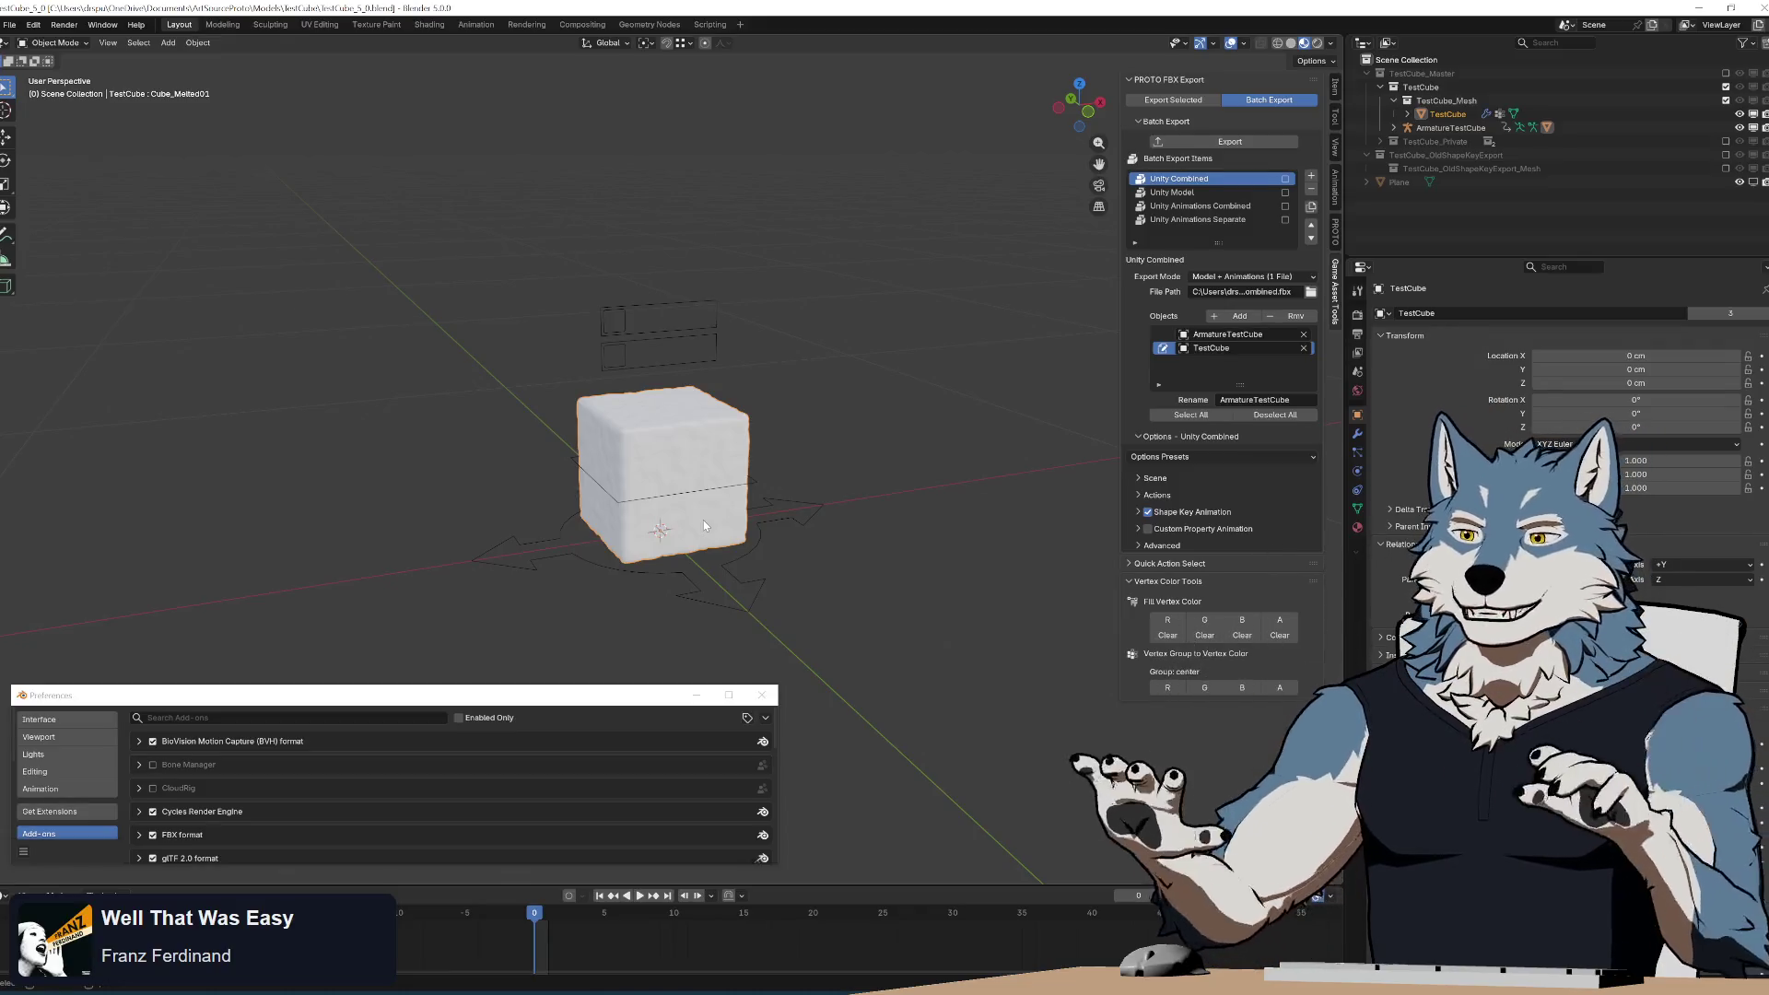
Move ArmatureTestCube along the Y axis to -92.068 cm.
mouse_move(704, 520)
middle_mouse_down()
mouse_move(774, 591)
mouse_move(842, 482)
middle_mouse_up()
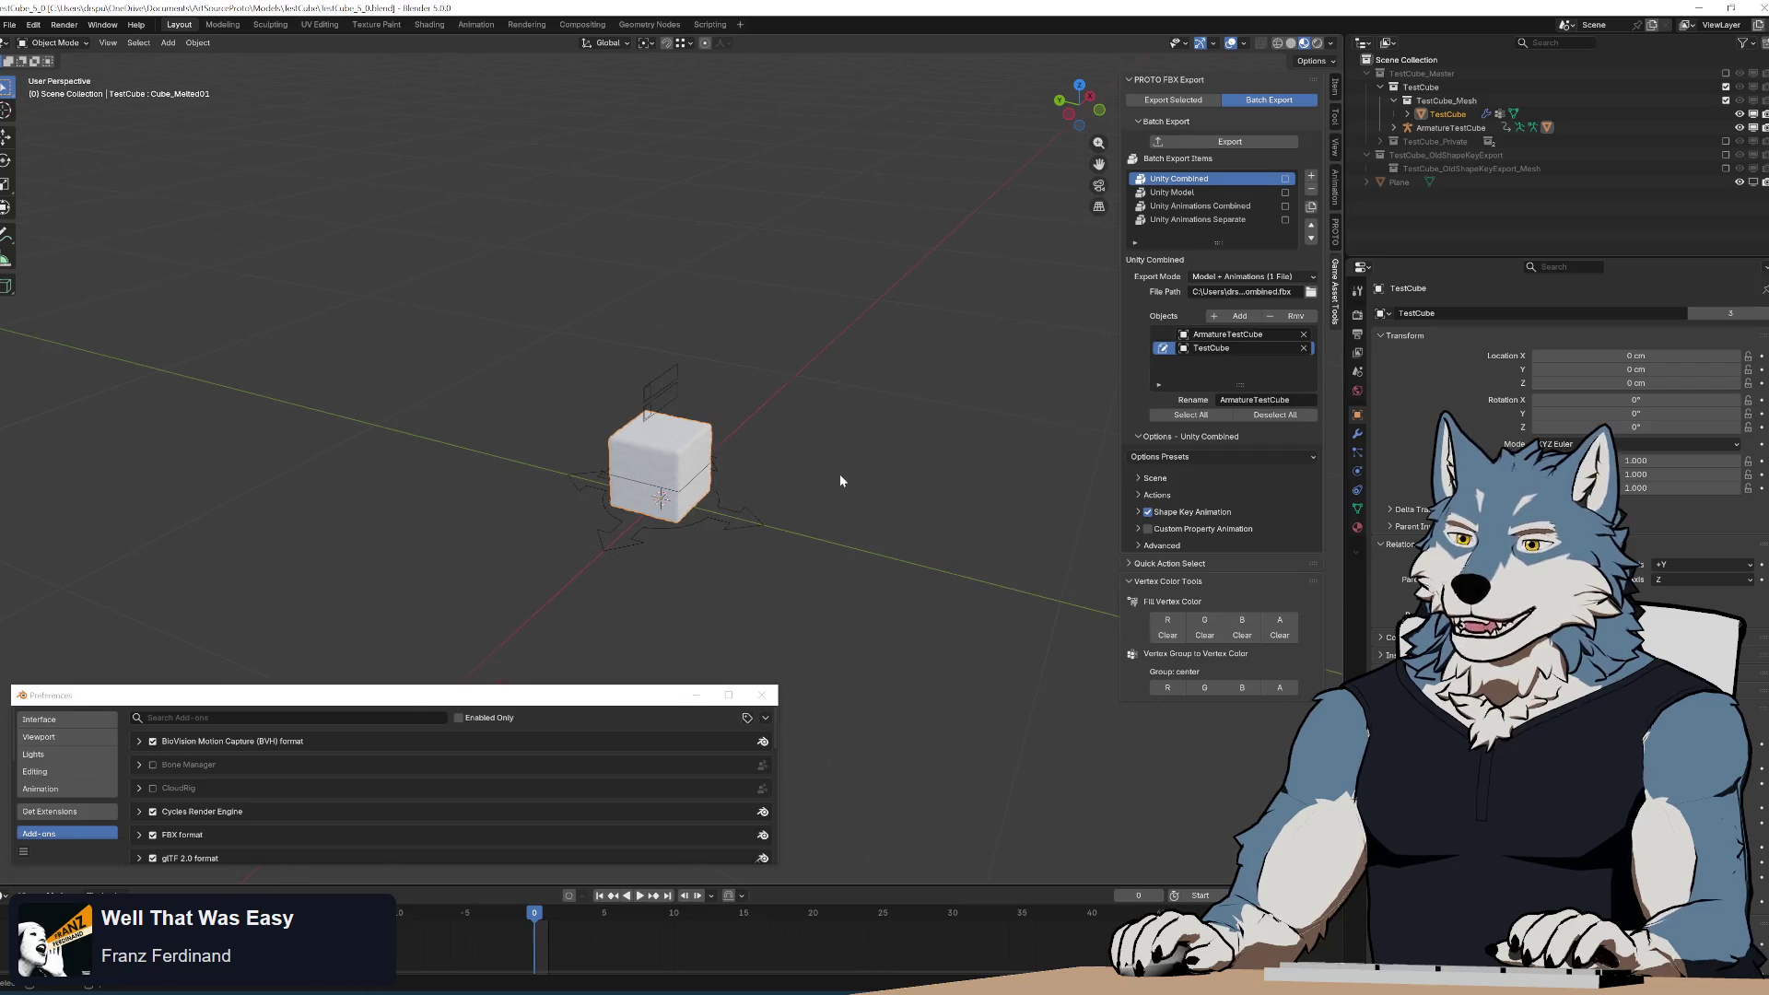
left_click(682, 540)
middle_click_drag(683, 541, 814, 584)
key("g")
key("y")
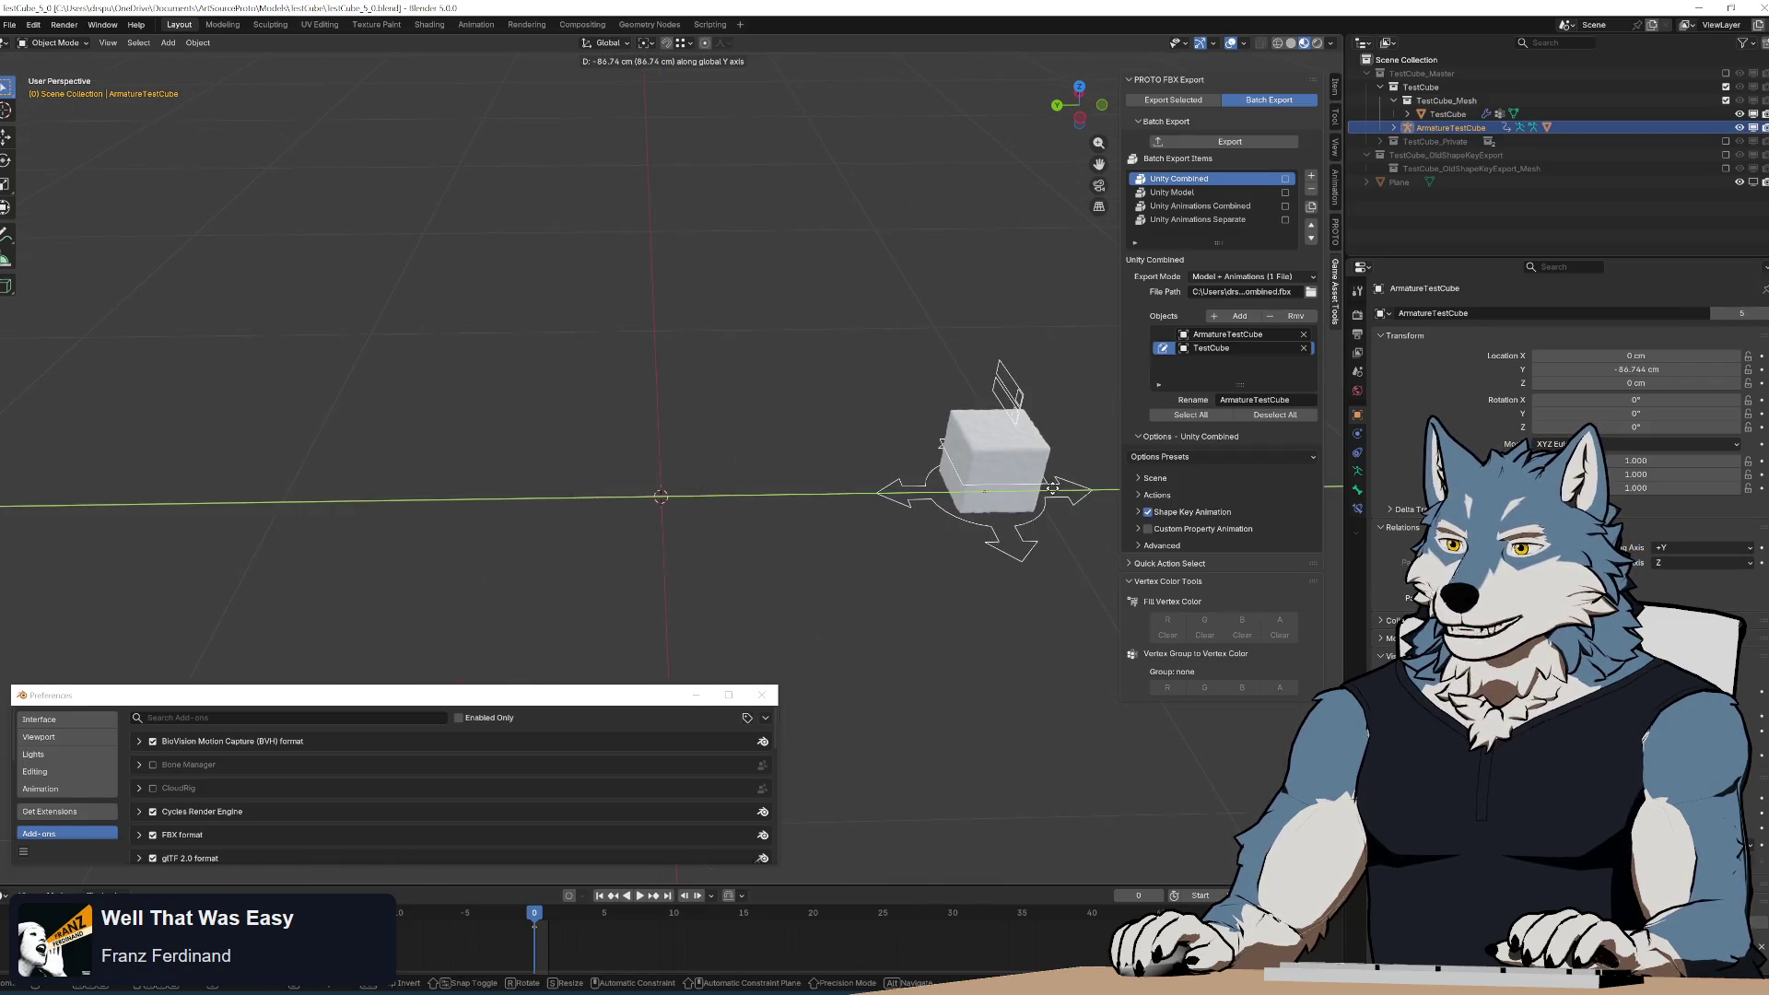
left_click(861, 525)
middle_click_drag(860, 525, 820, 502)
left_click(866, 523)
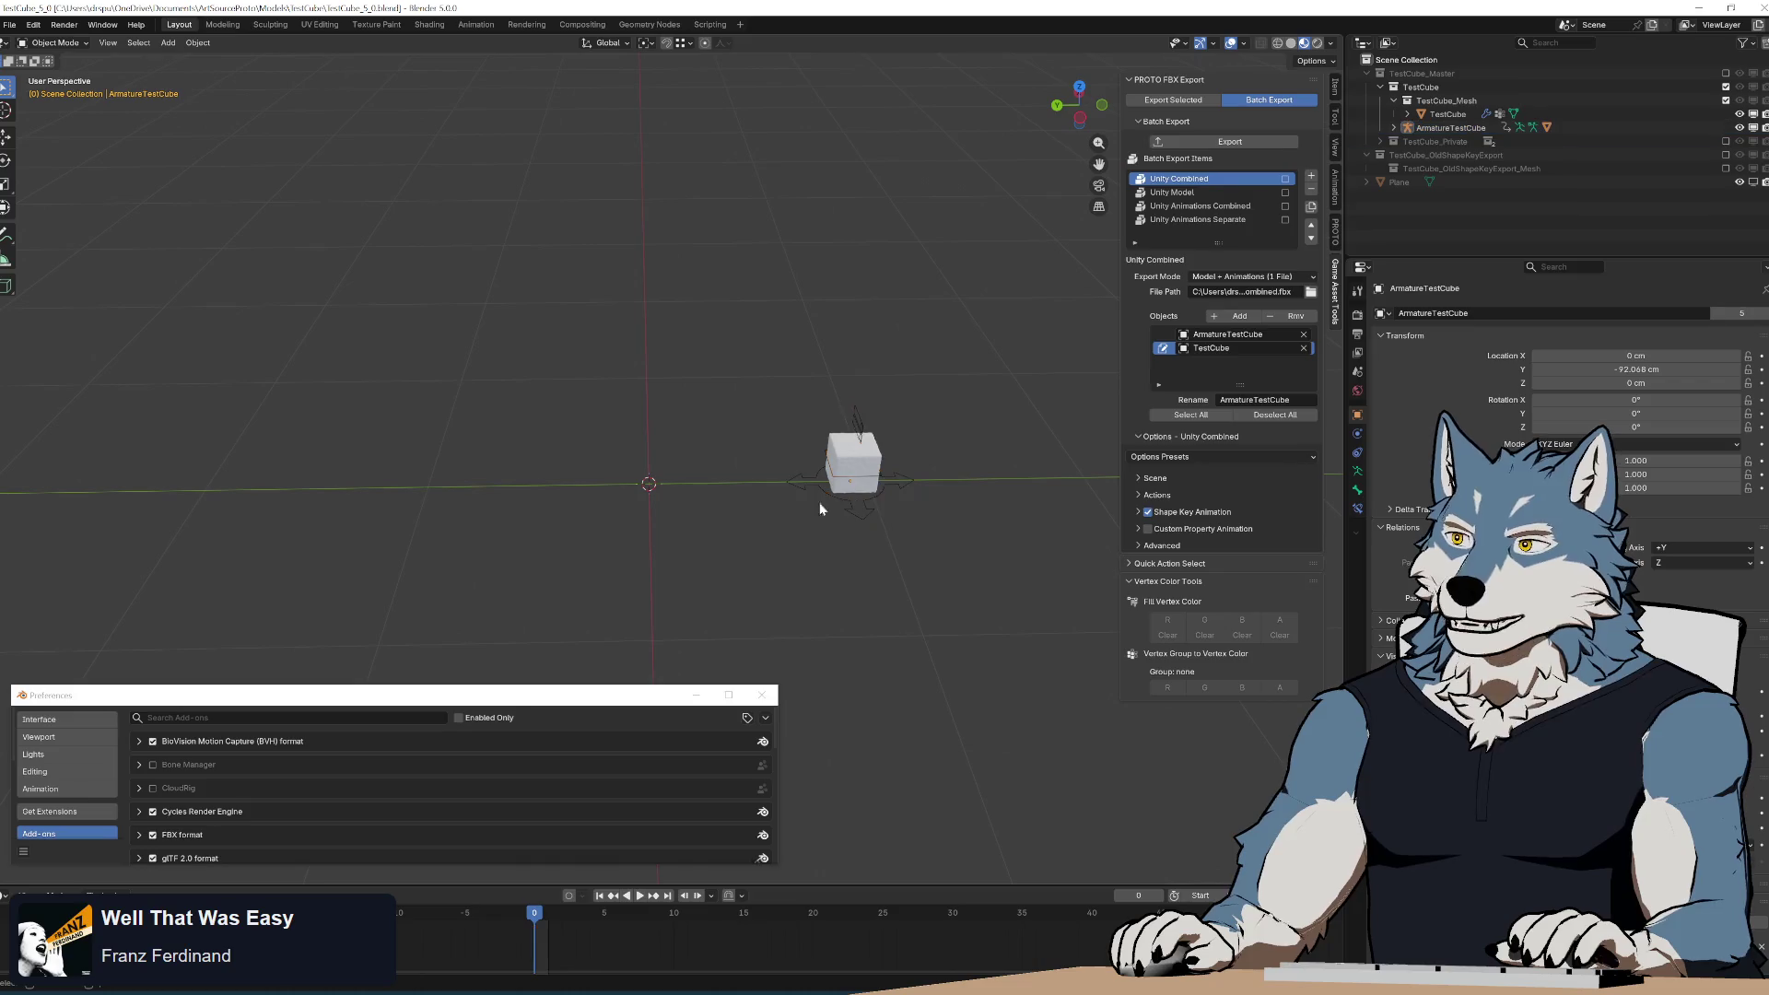
Export Unity Combined, then re-export with Custom conversion, Scene Scale None and Z Forward rotation.
left_click(1240, 143)
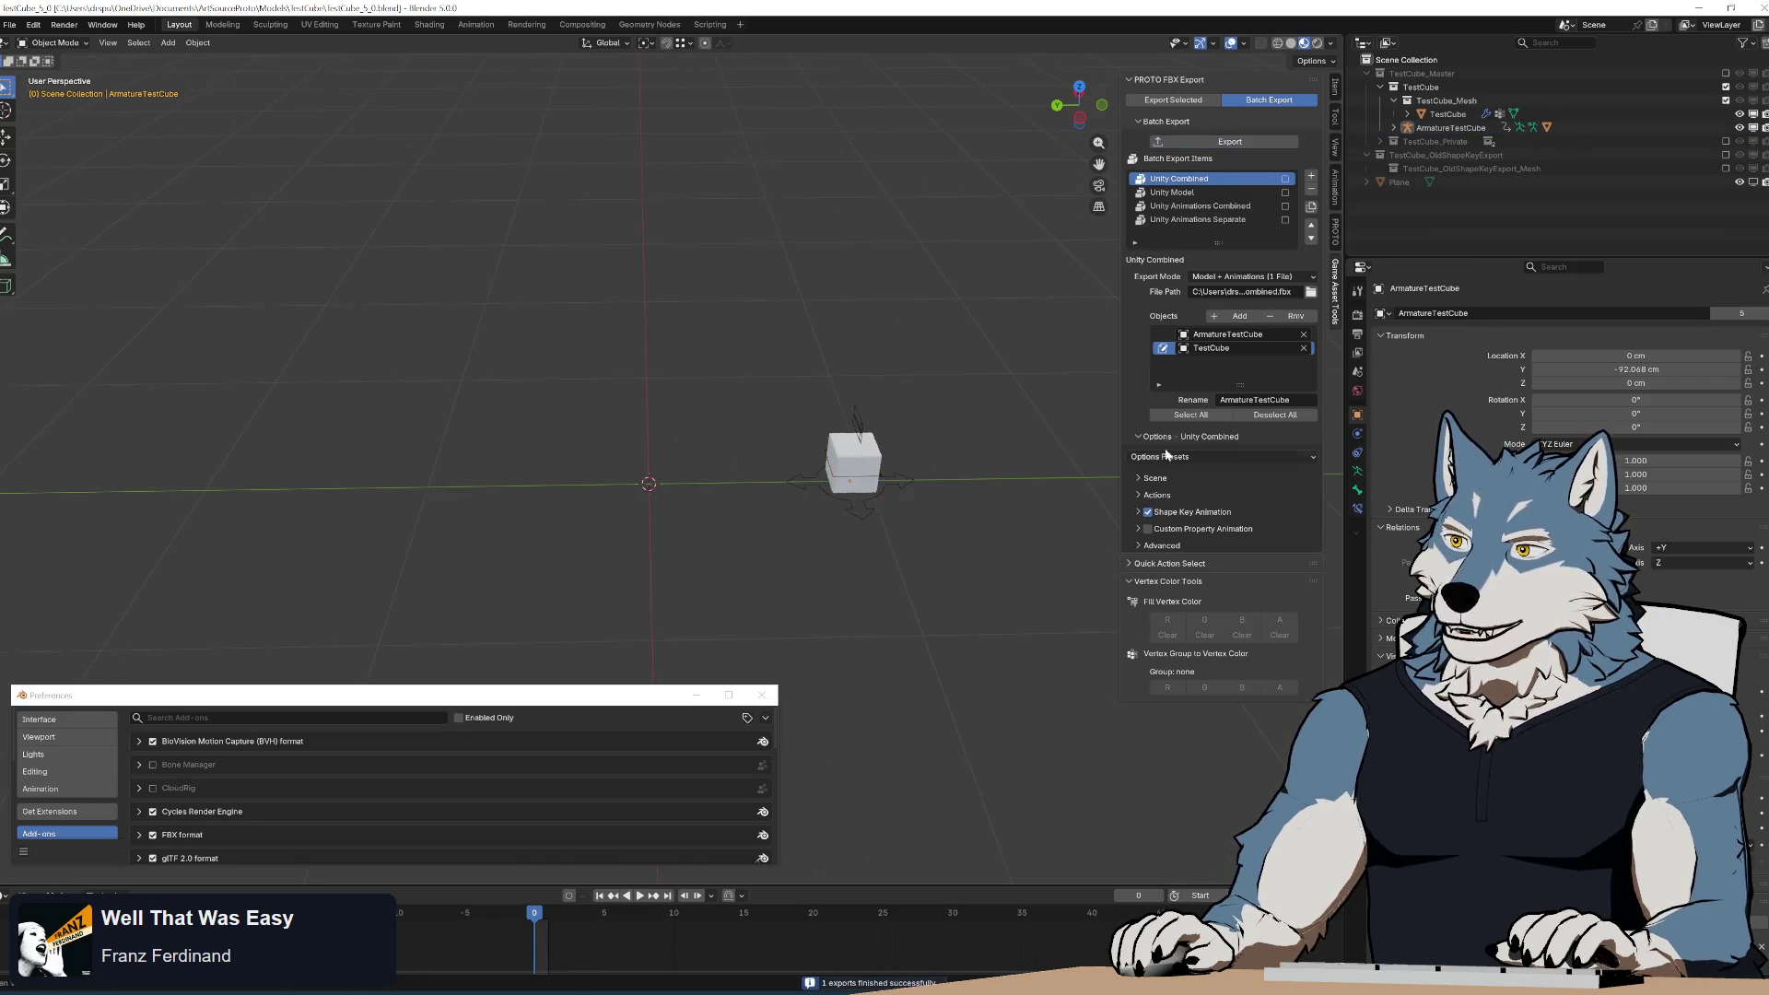
left_click(1152, 482)
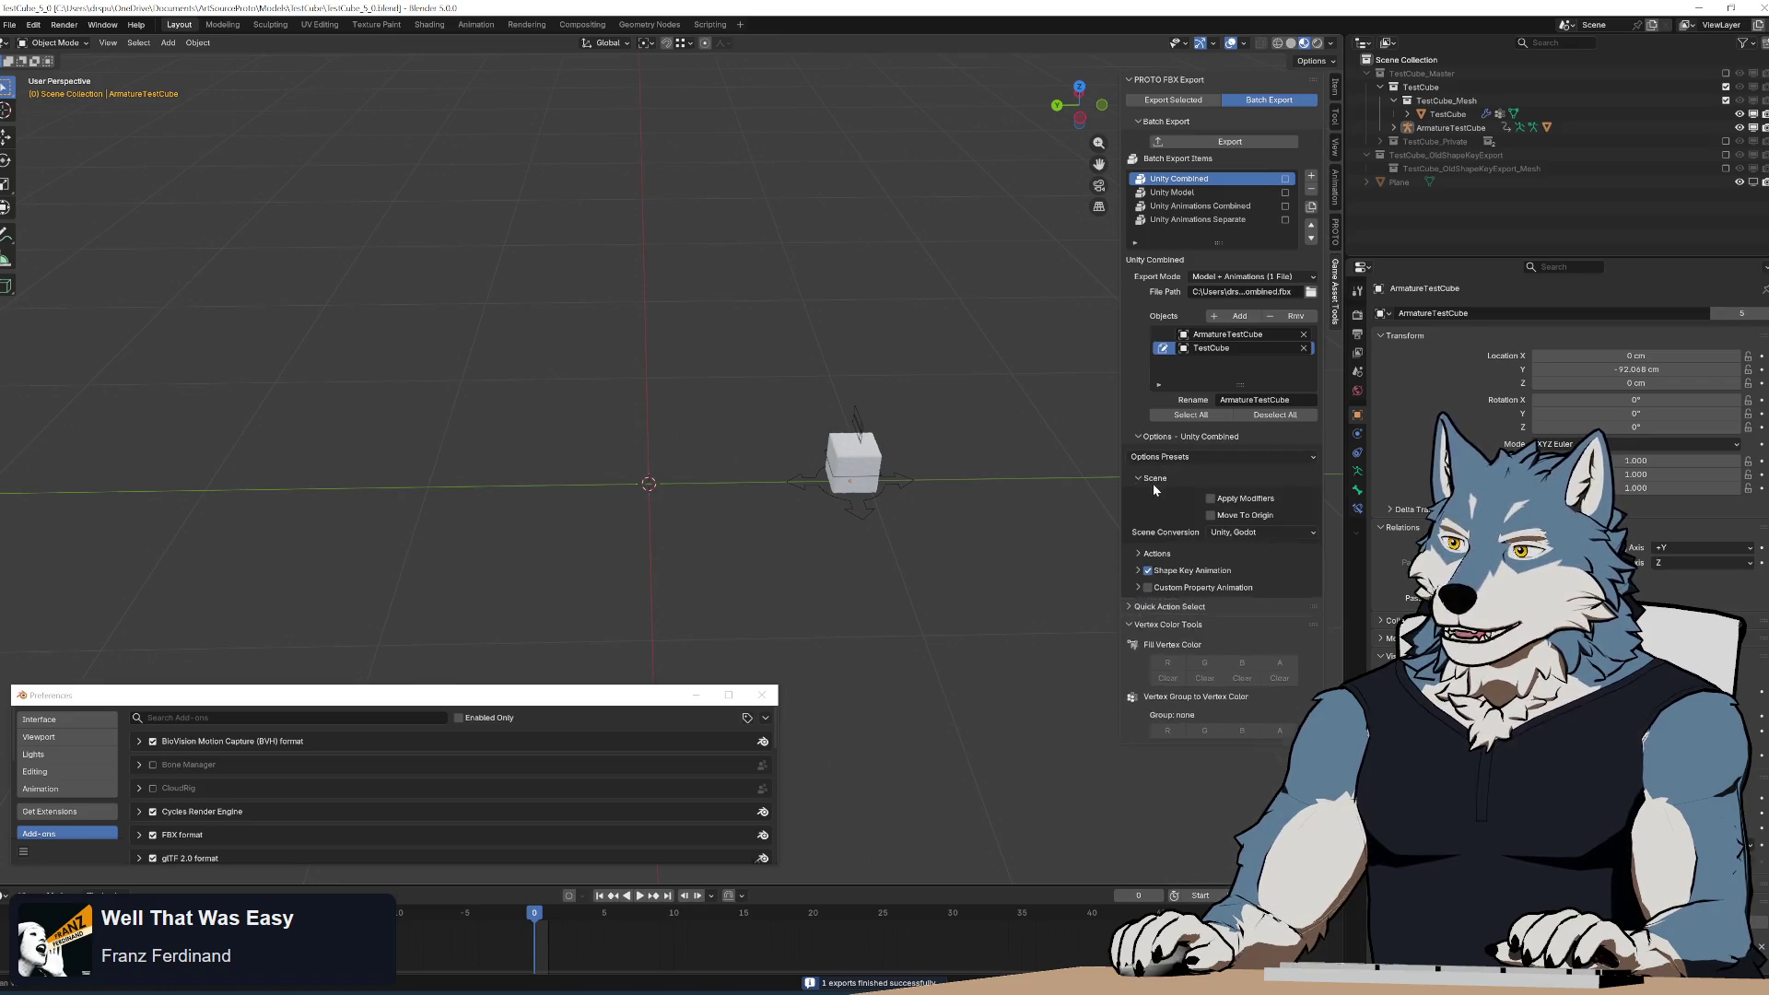
left_click(1255, 533)
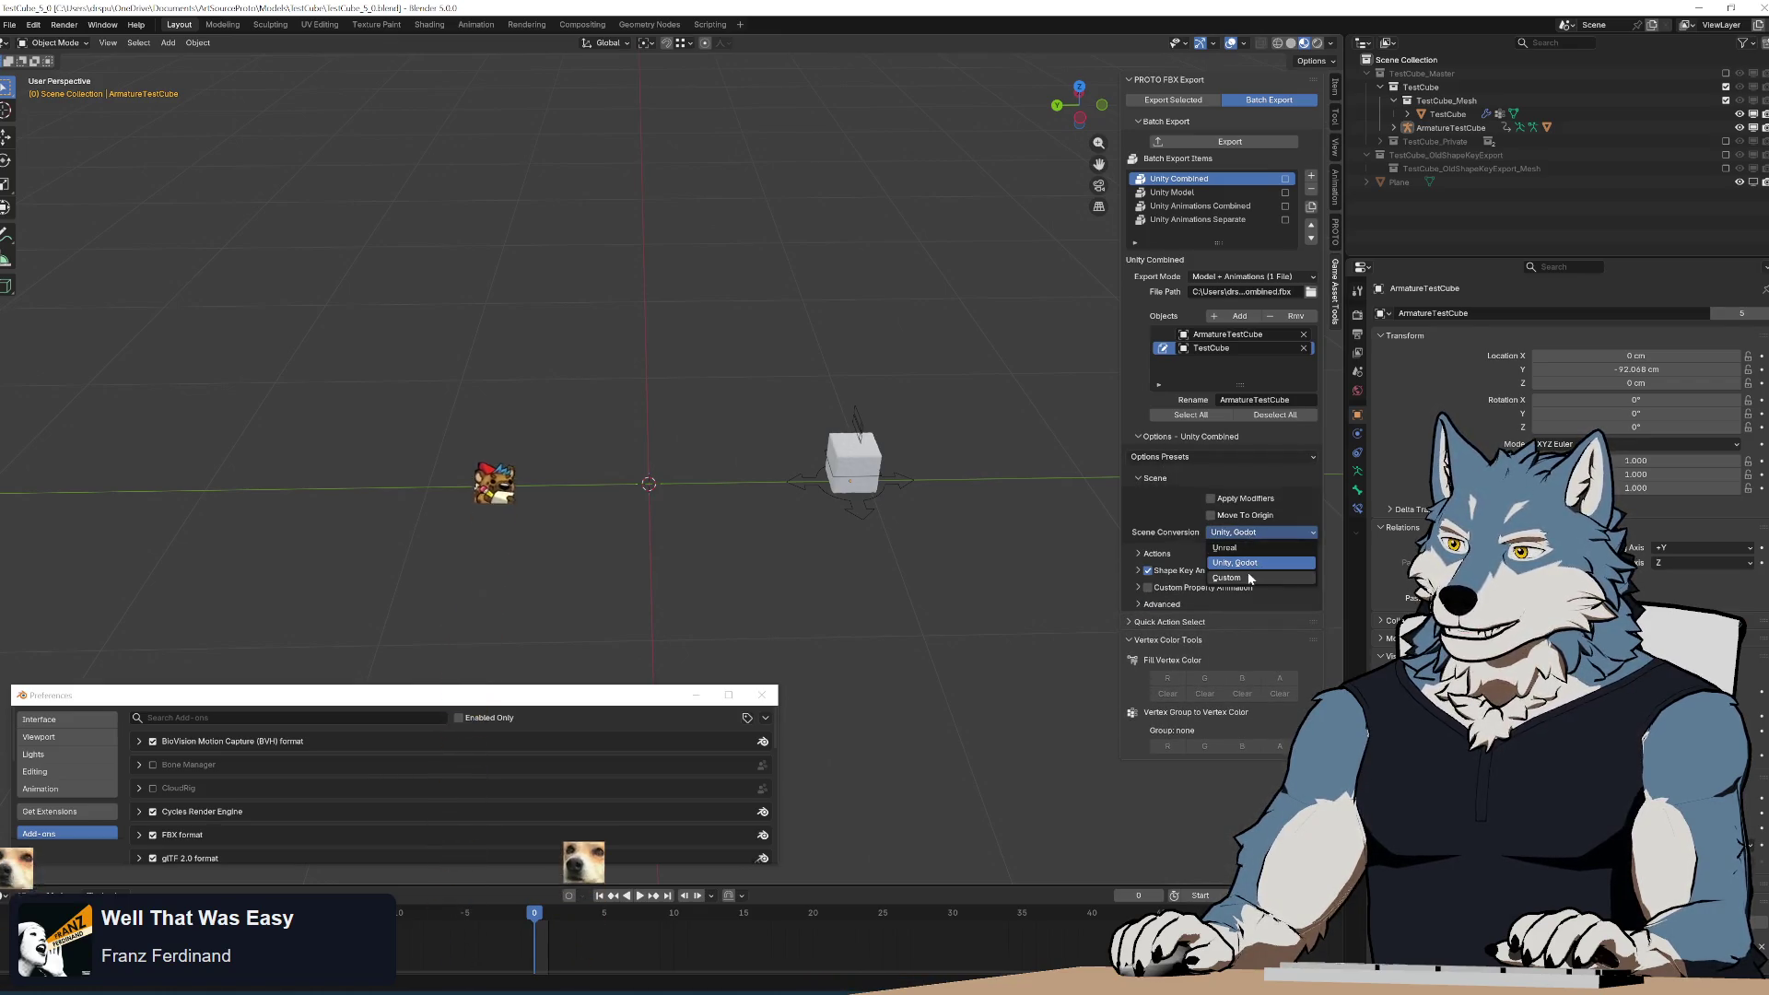
left_click(1252, 577)
left_click(1252, 557)
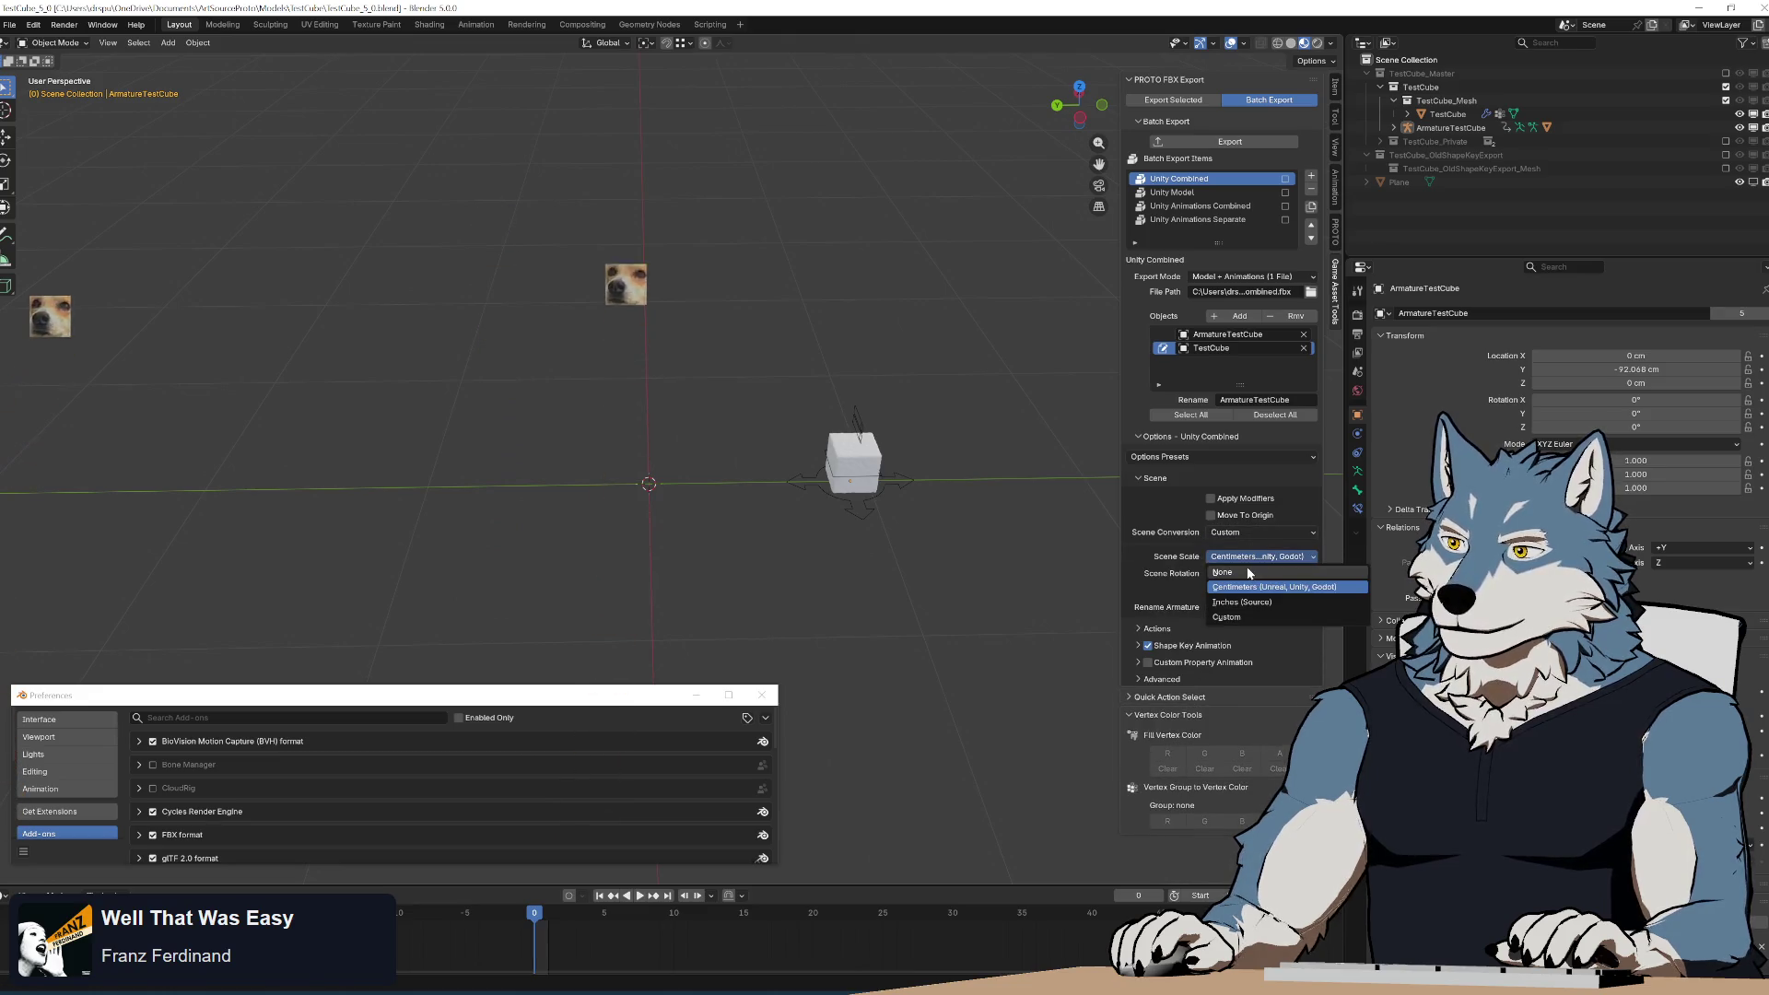
left_click(1246, 570)
left_click(1248, 574)
left_click(1249, 604)
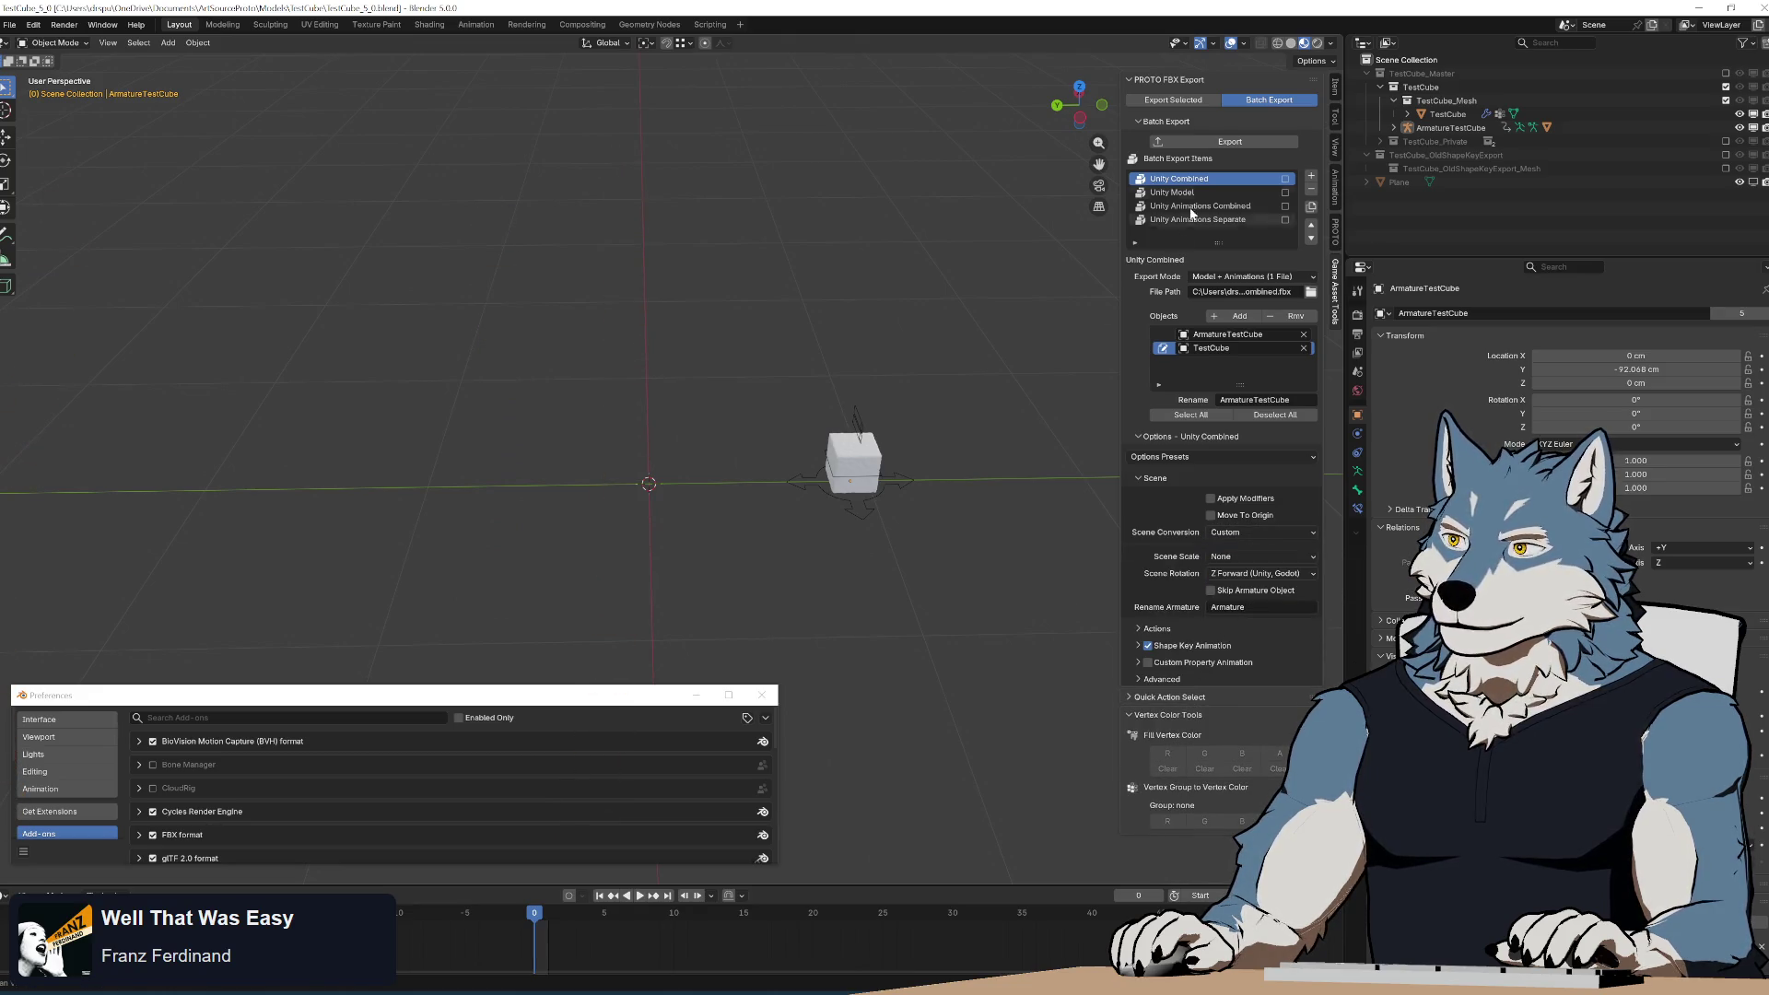
left_click(1219, 144)
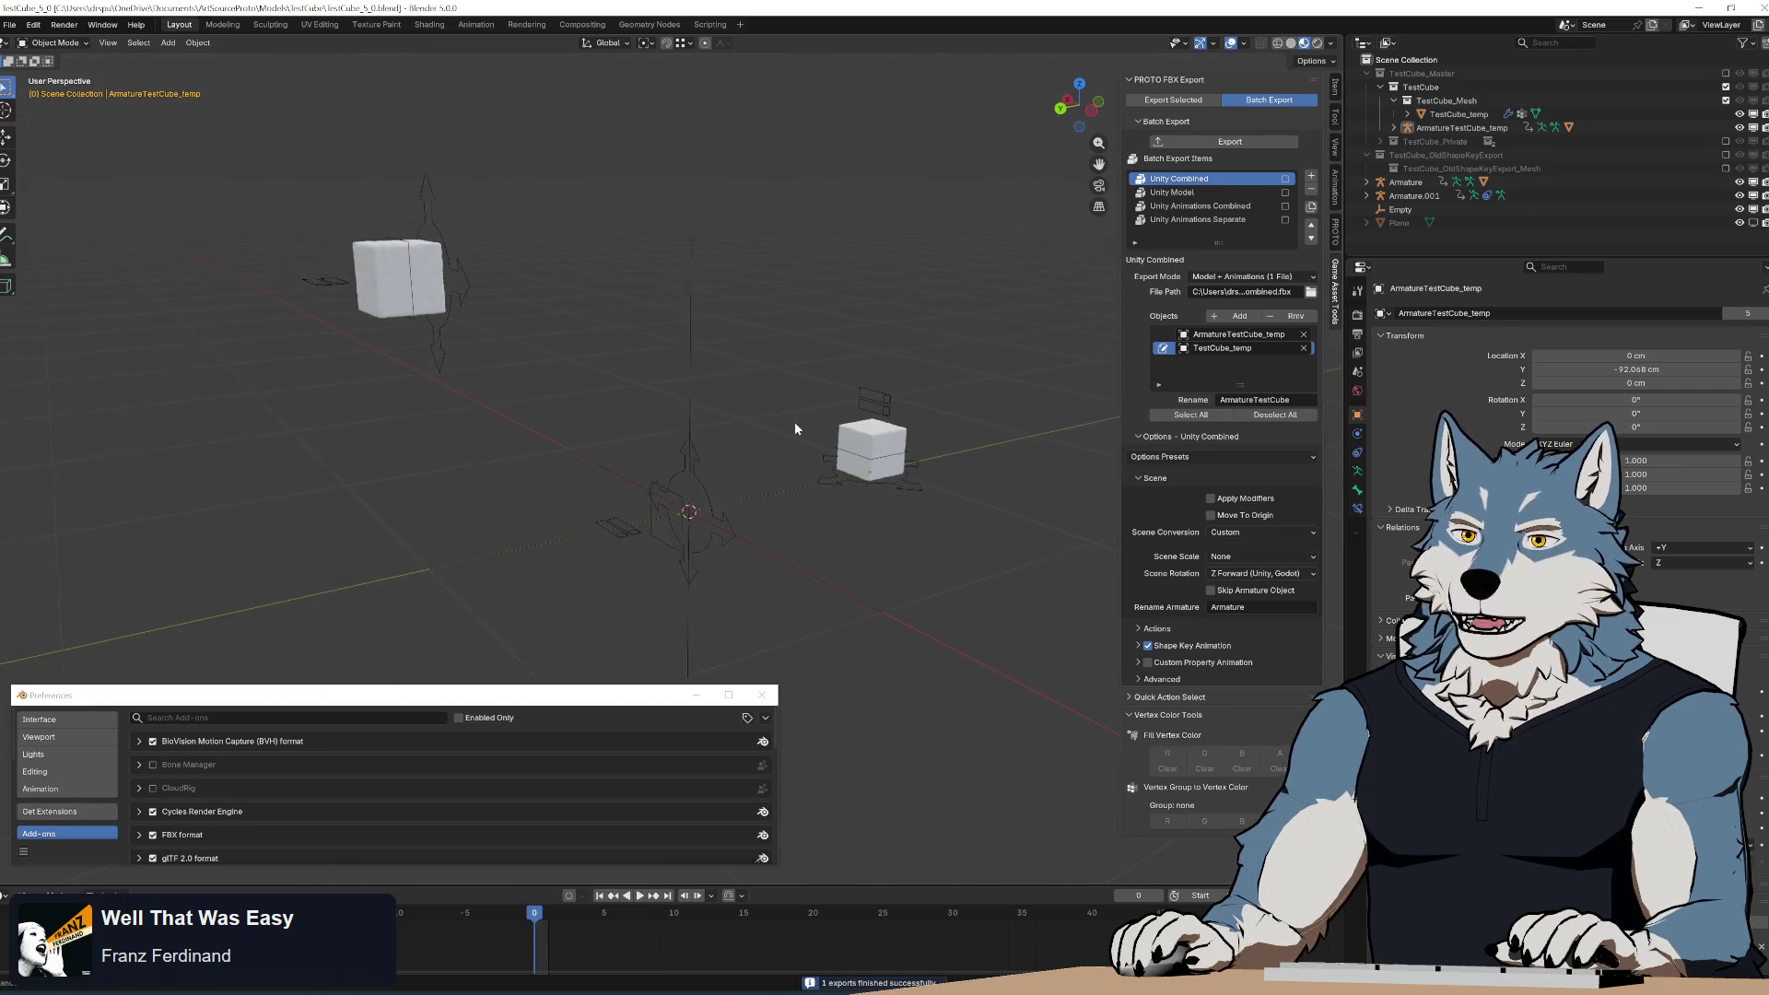
left_click(702, 473)
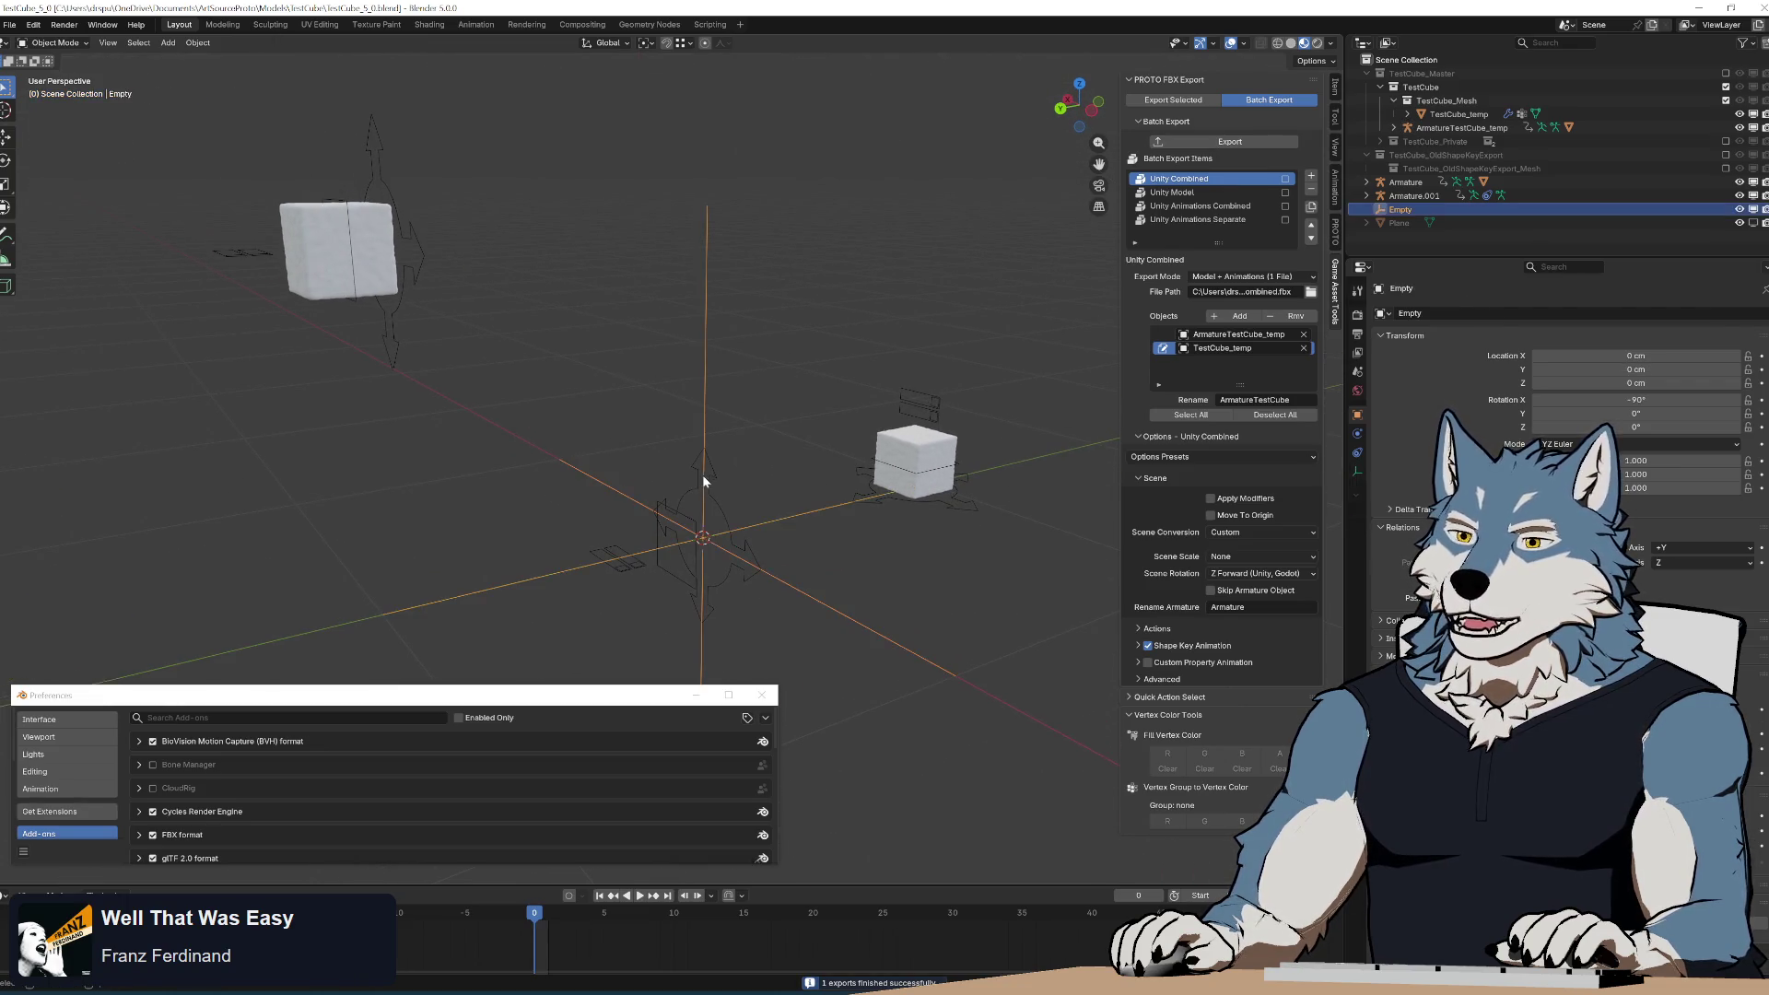
left_click(412, 231)
left_click(633, 388)
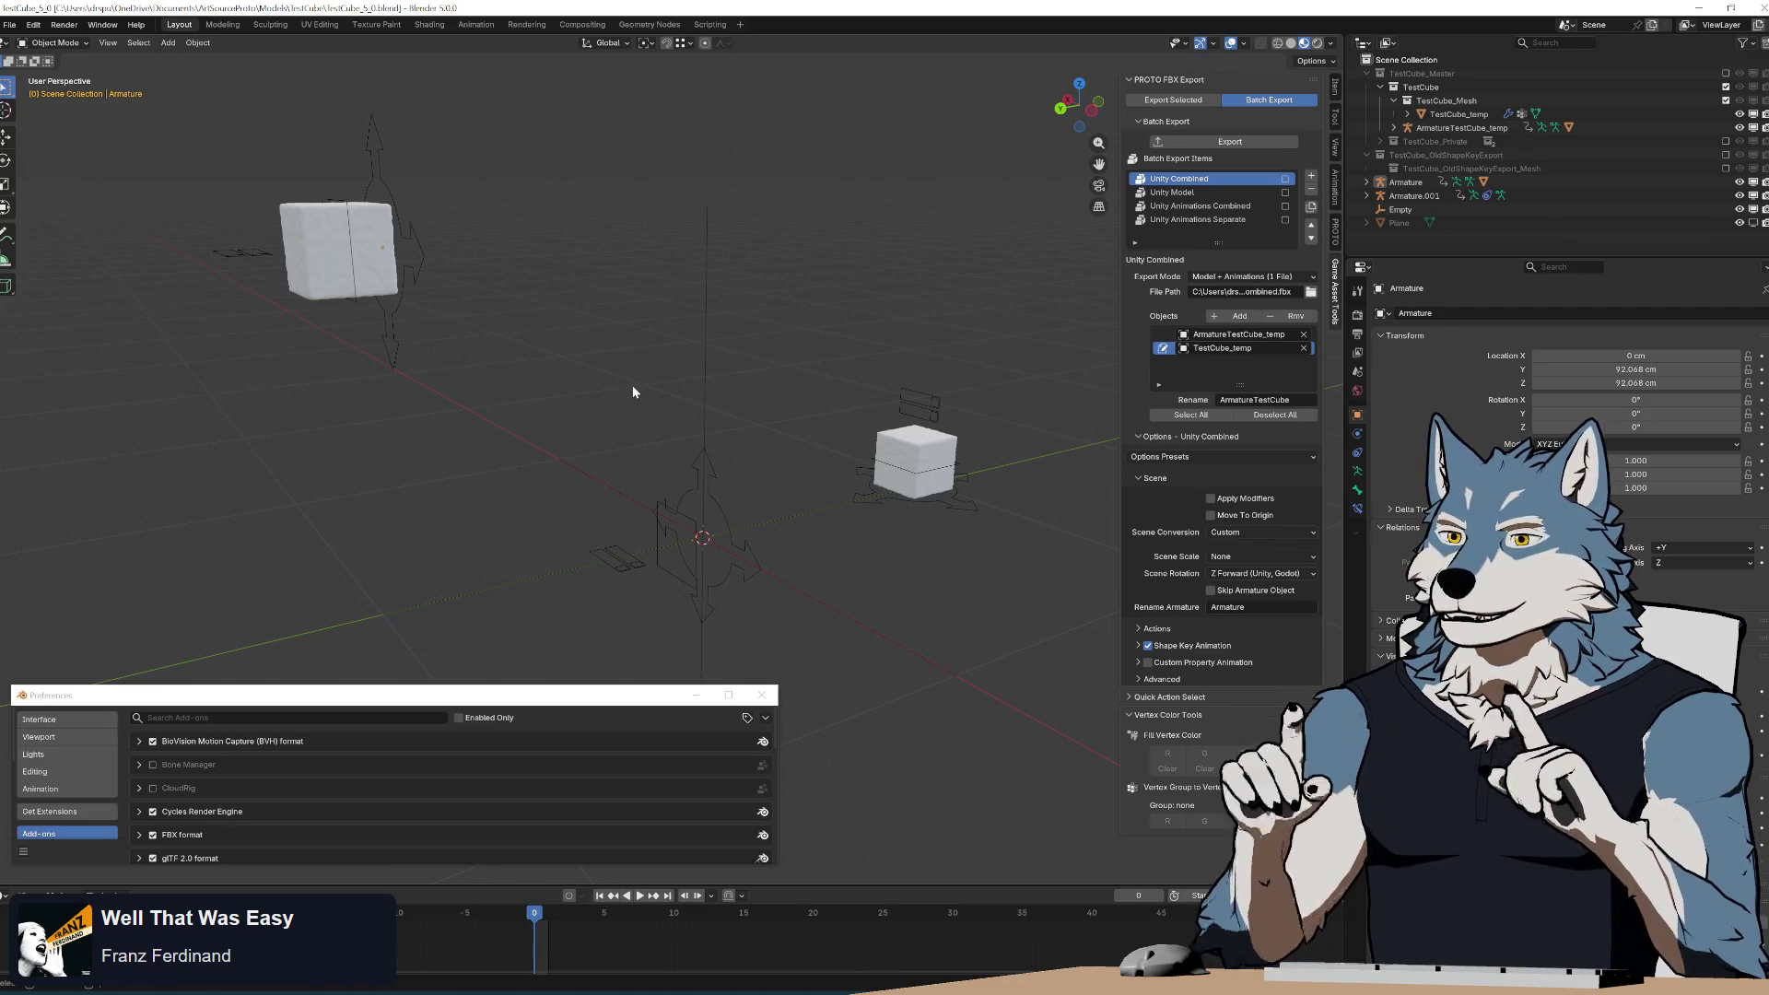
left_click_drag(611, 413, 790, 641)
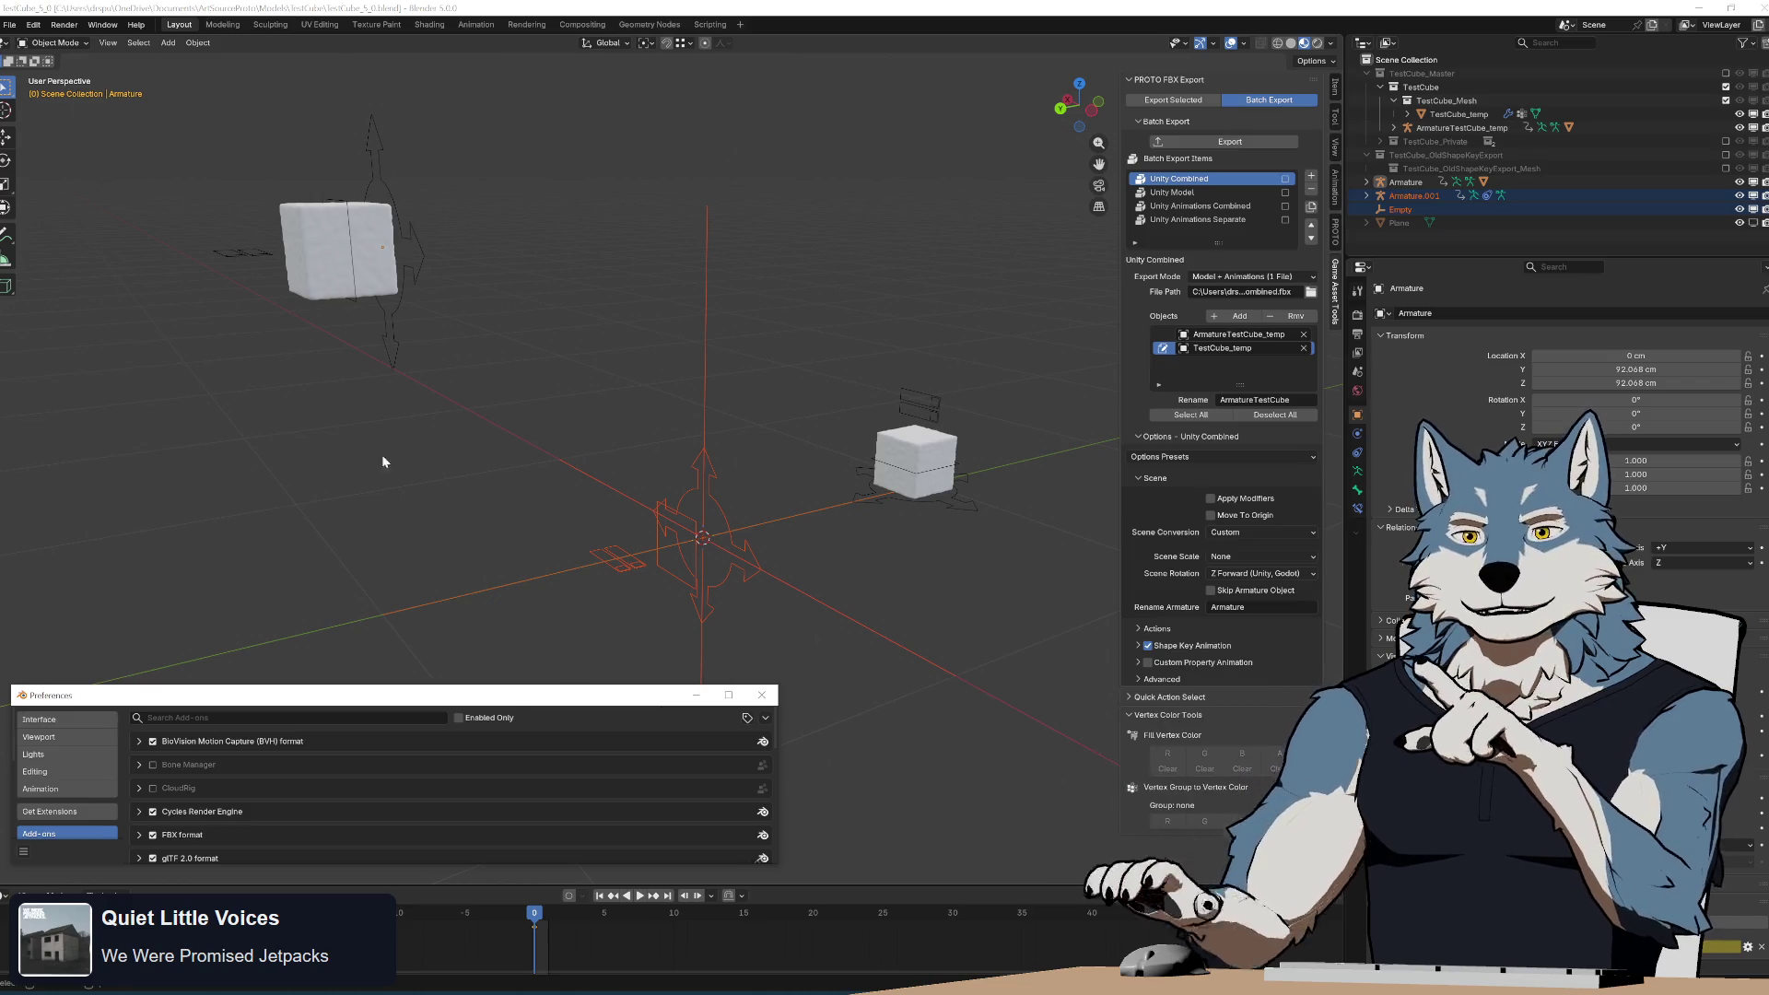
left_click(402, 196)
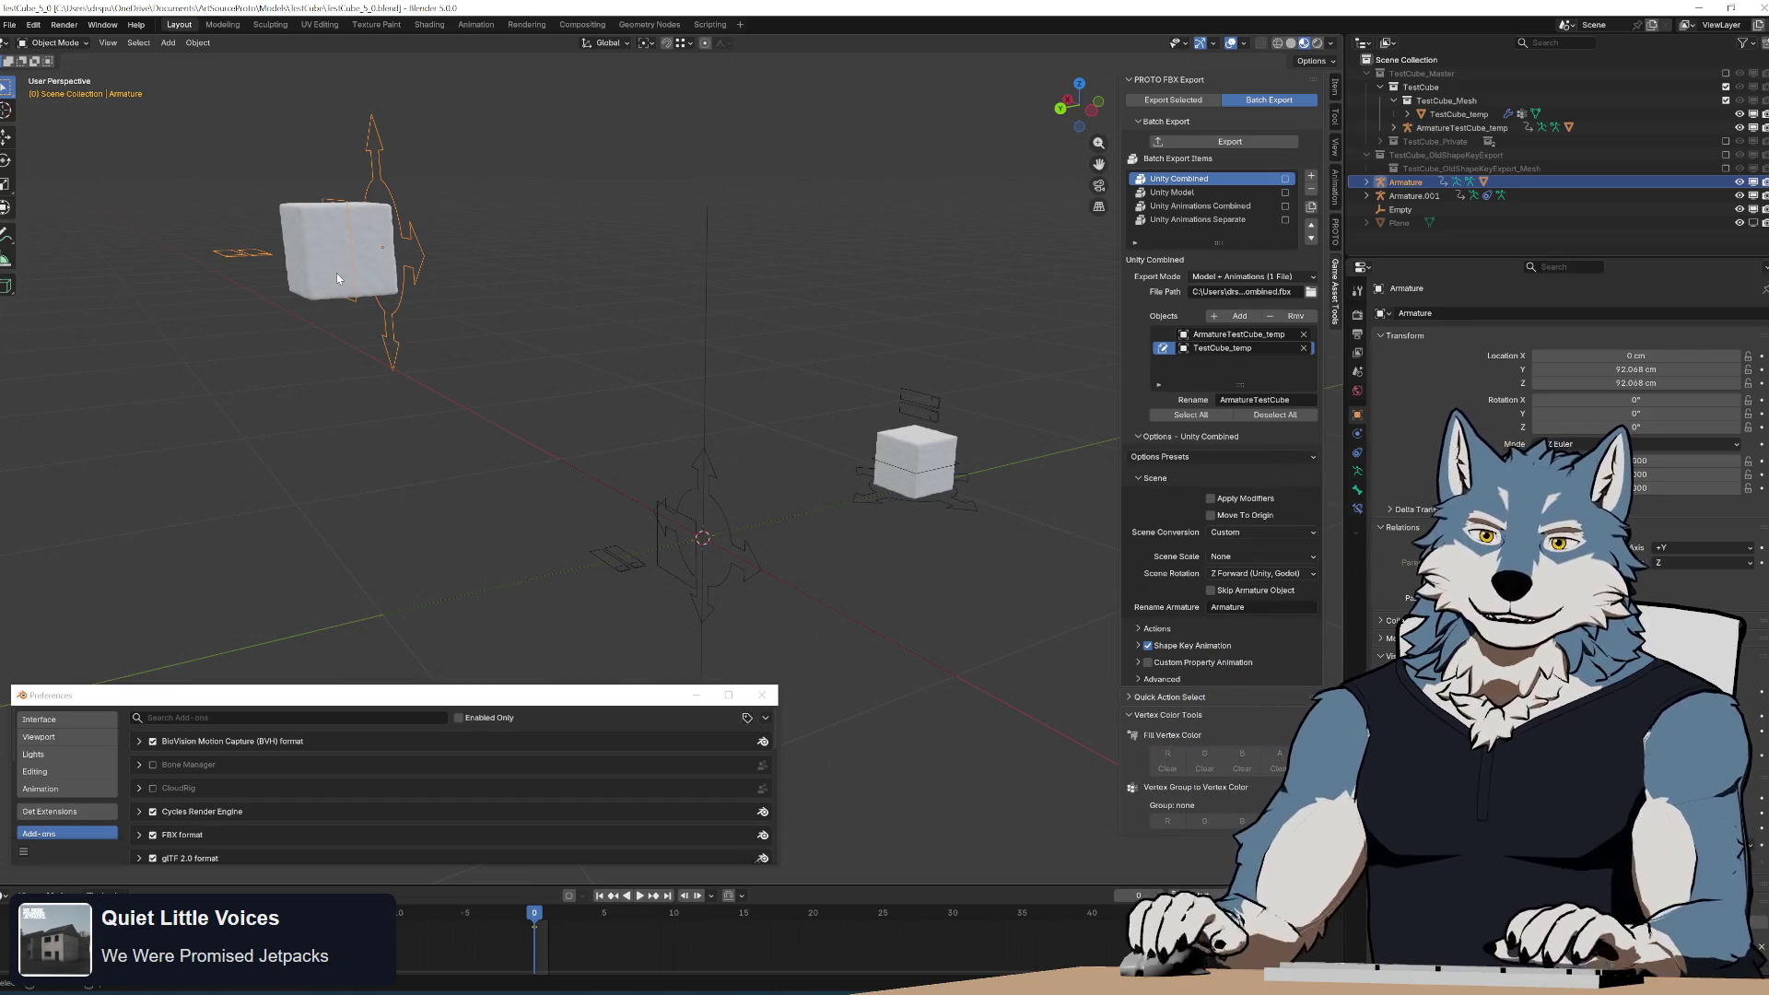
mouse_move(199, 138)
left_mouse_down()
mouse_move(662, 645)
mouse_move(815, 669)
left_mouse_up()
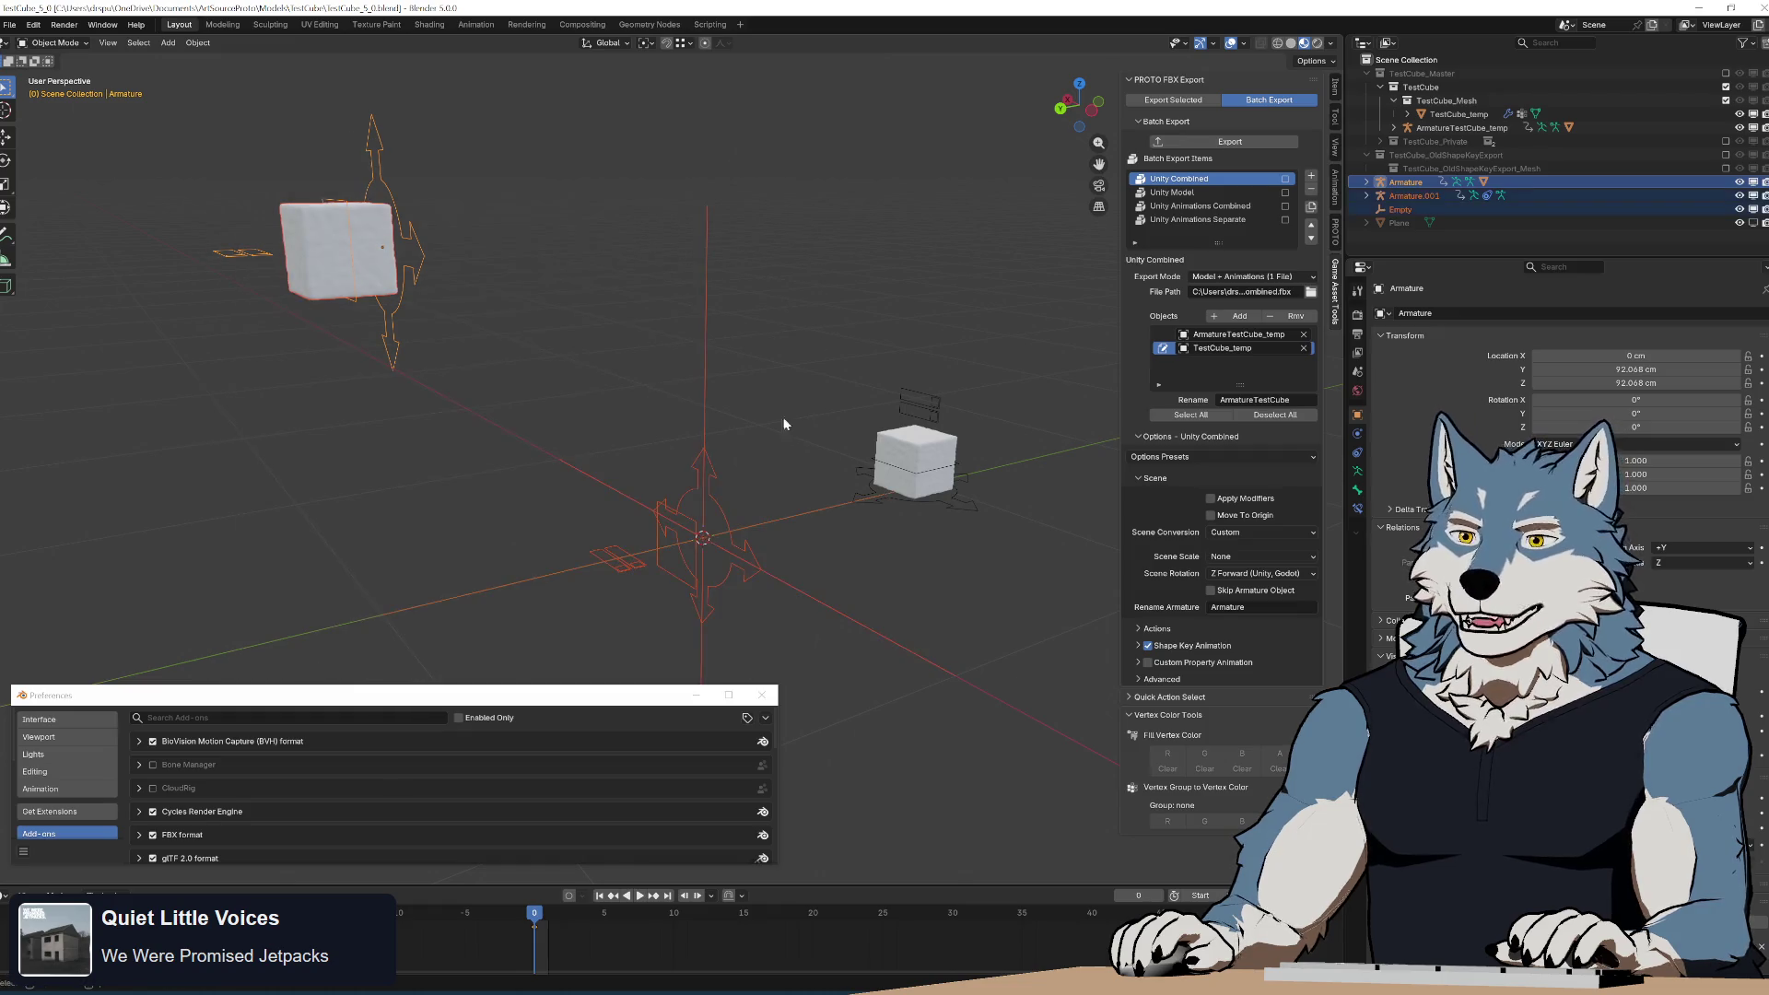
left_click(801, 365)
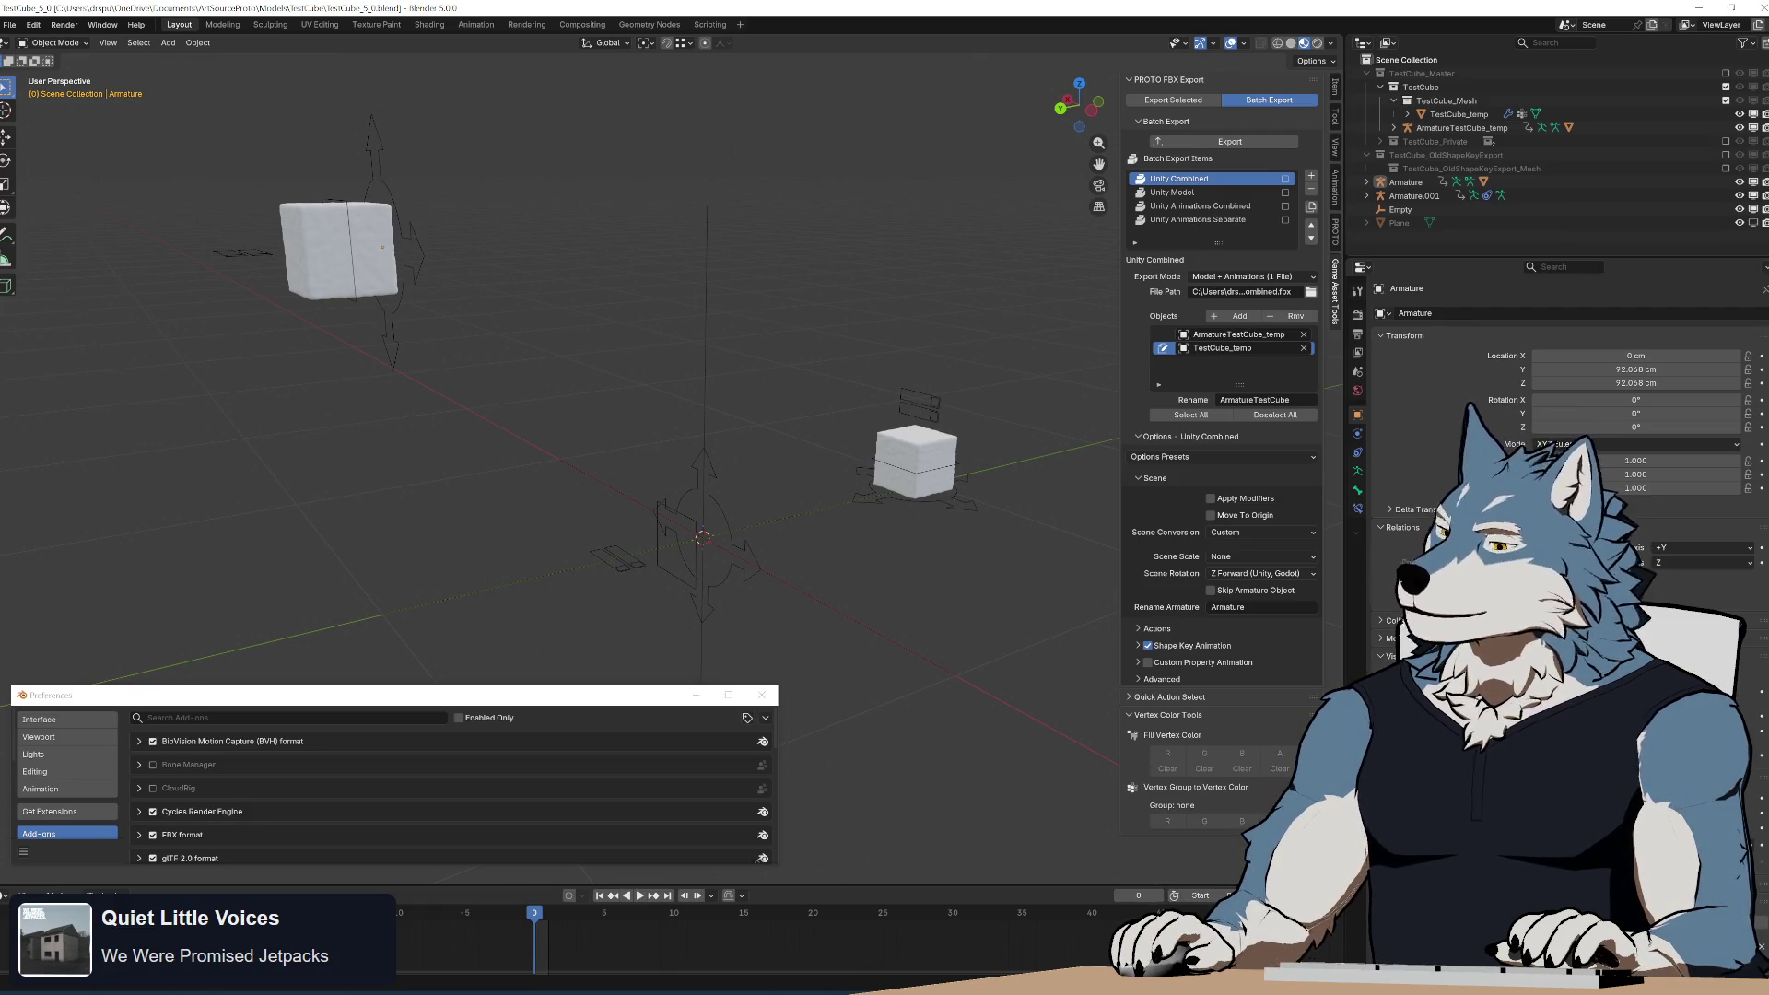
Revert the scene to its saved state, removing the temporary copies and helper objects.
left_click(422, 246)
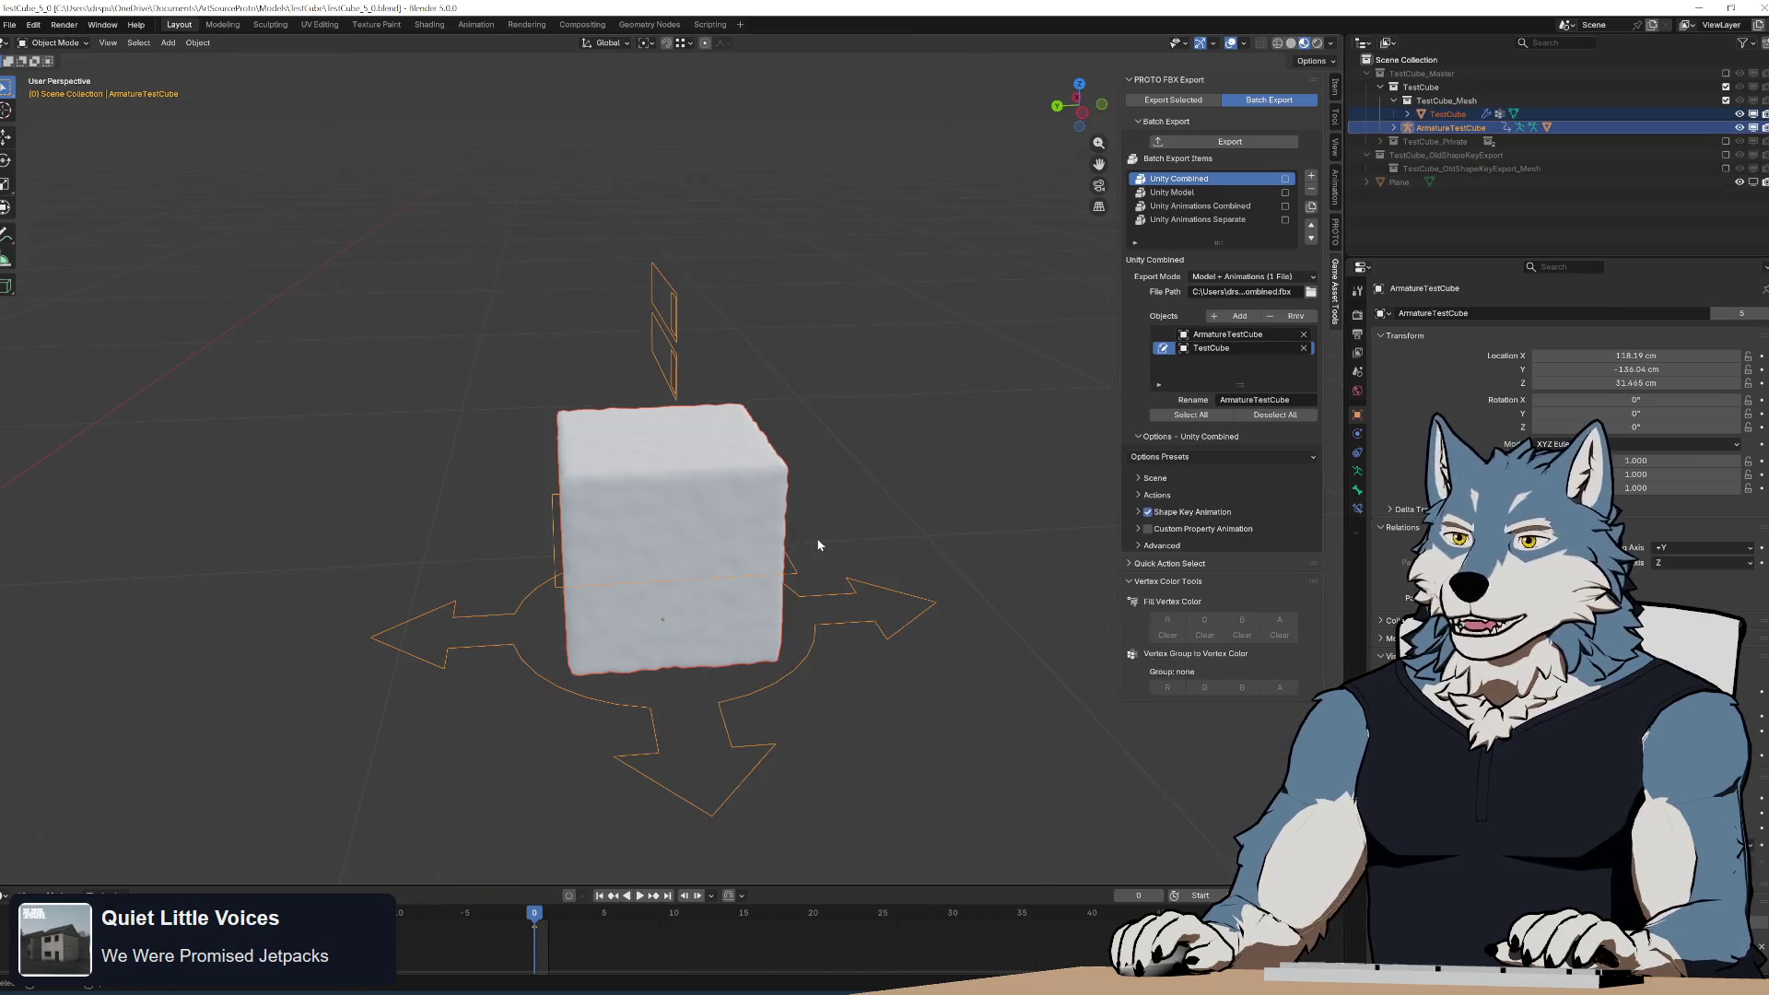
Box-select the cube and armature, then clear the selection while orbiting the view.
scroll(818, 541, "down", 5)
scroll(749, 528, "up", 3)
mouse_move(748, 528)
middle_mouse_down()
mouse_move(710, 526)
mouse_move(786, 506)
middle_mouse_up()
left_click_drag(661, 320, 910, 571)
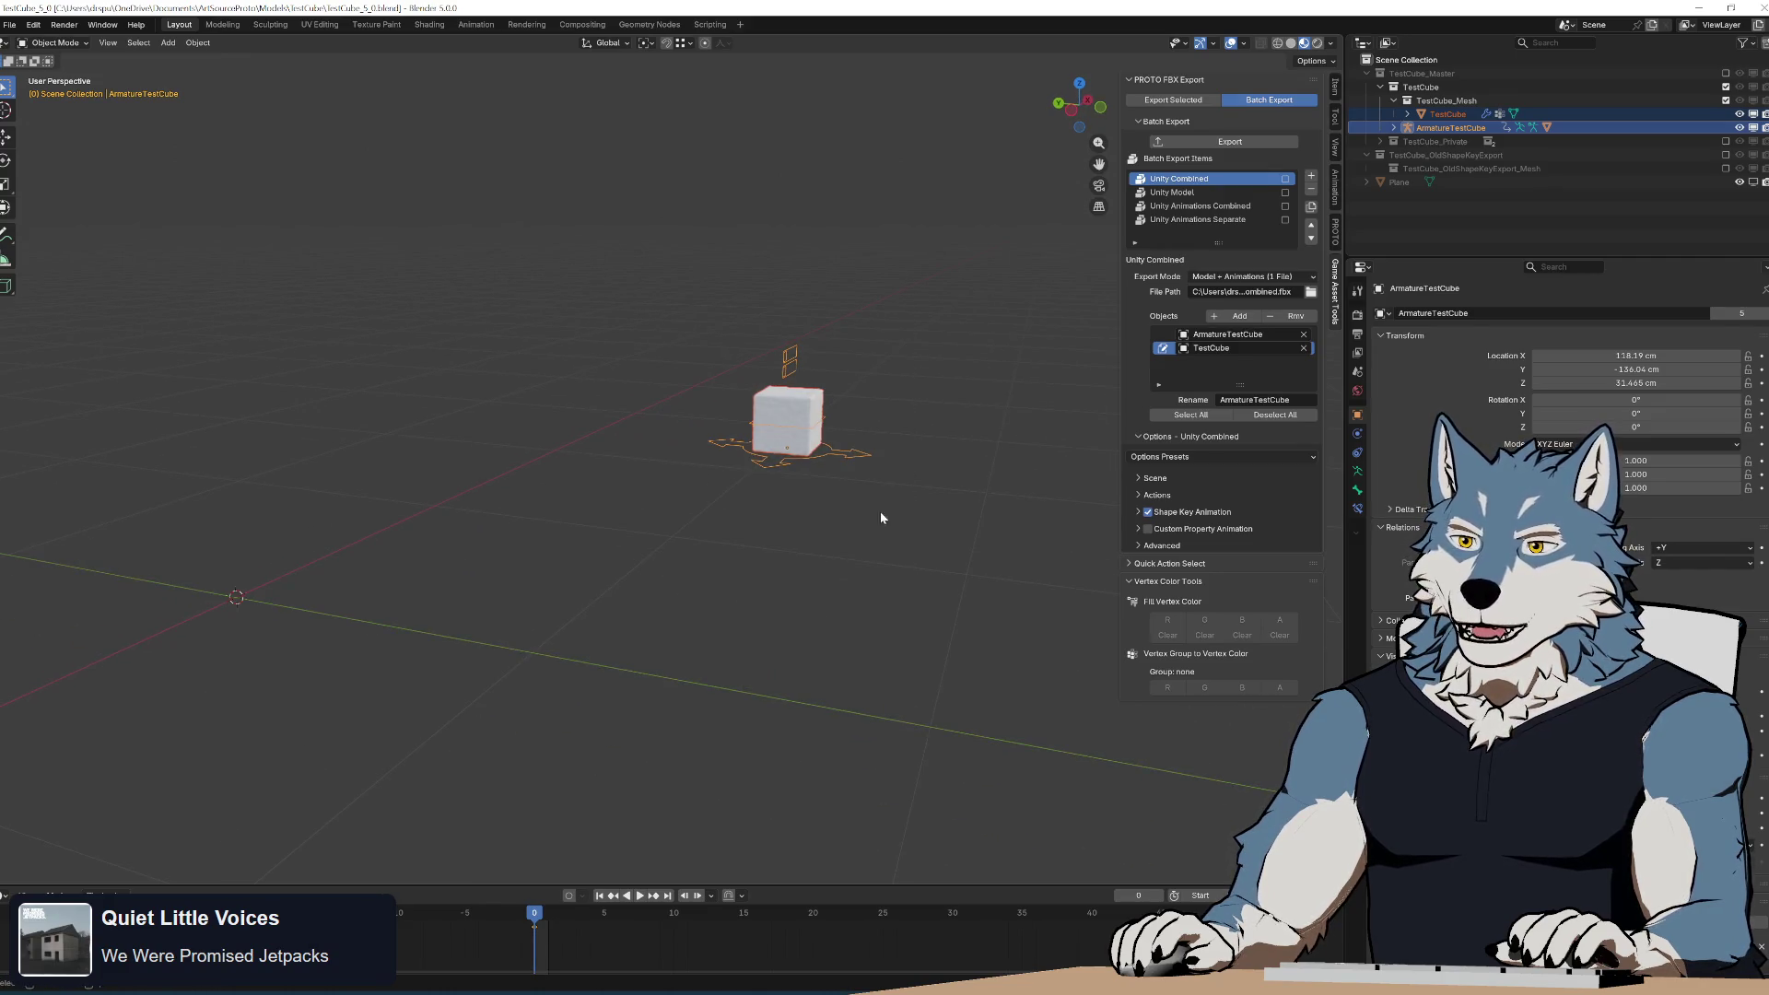
mouse_move(881, 512)
middle_mouse_down()
mouse_move(737, 672)
mouse_move(780, 576)
middle_mouse_up()
left_click(737, 672)
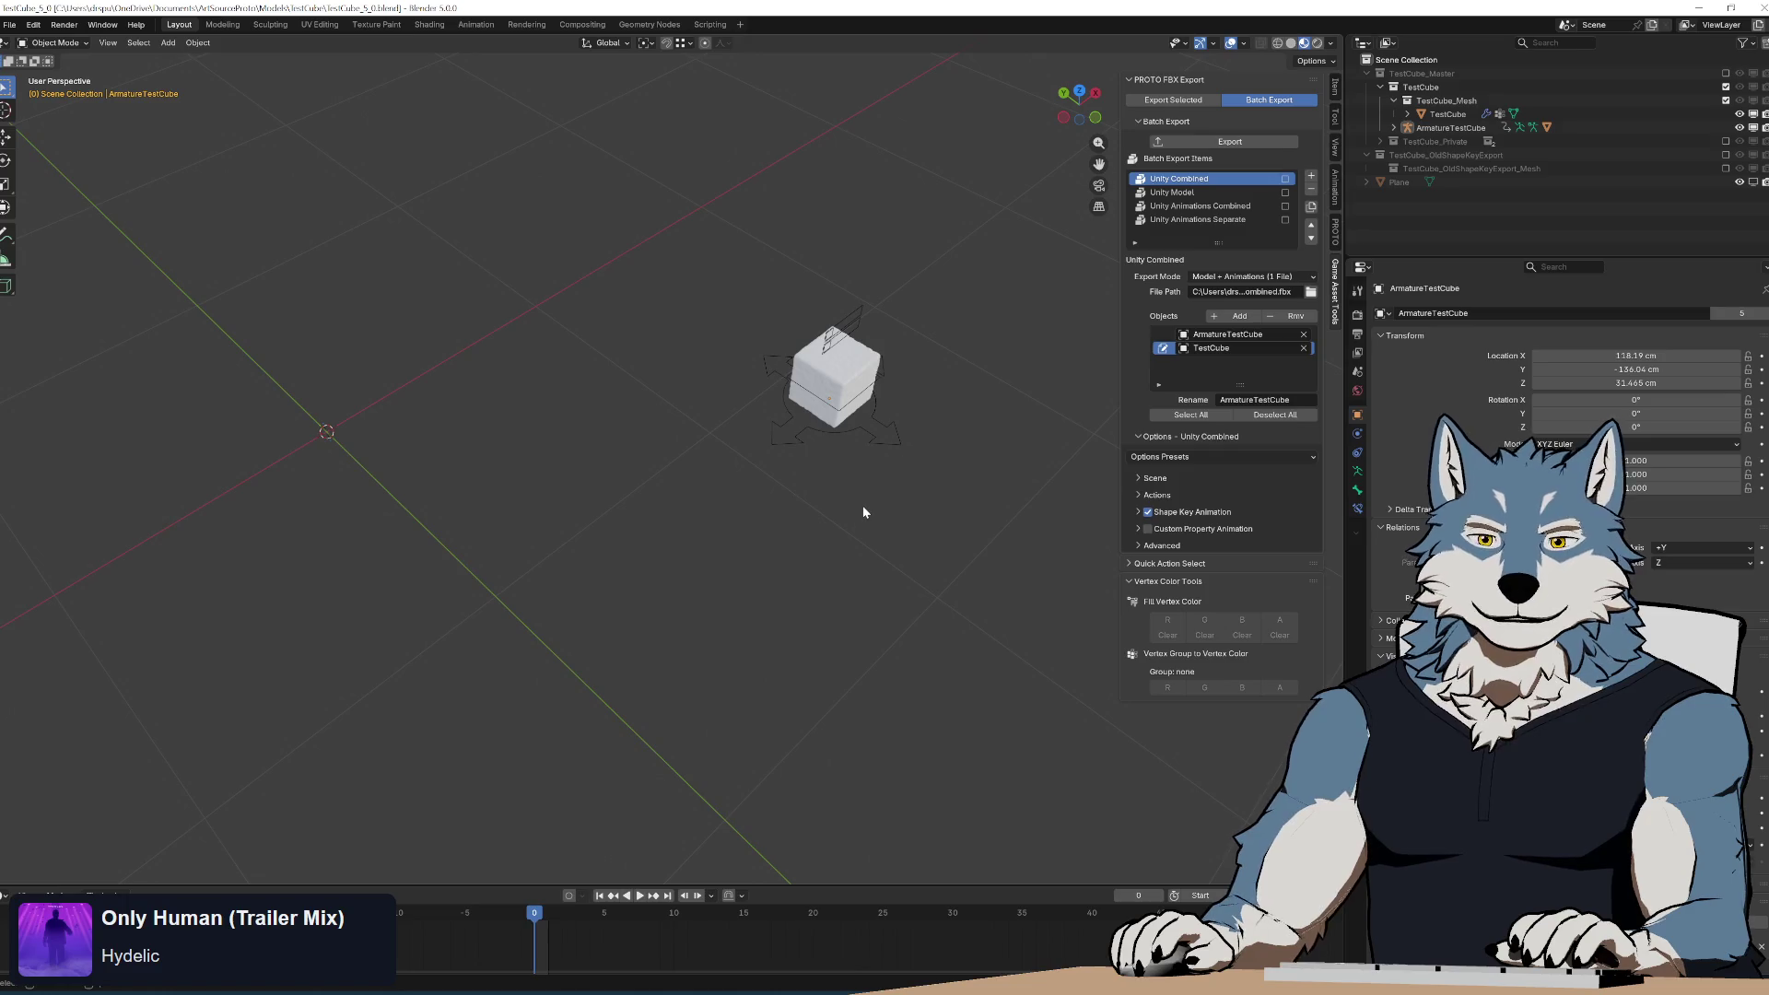
Select ArmatureTestCube and orbit around it, then bring Notepad++ forward.
left_click(769, 362)
mouse_move(814, 468)
middle_mouse_down()
mouse_move(841, 399)
mouse_move(920, 422)
mouse_move(918, 458)
mouse_move(892, 443)
middle_mouse_up()
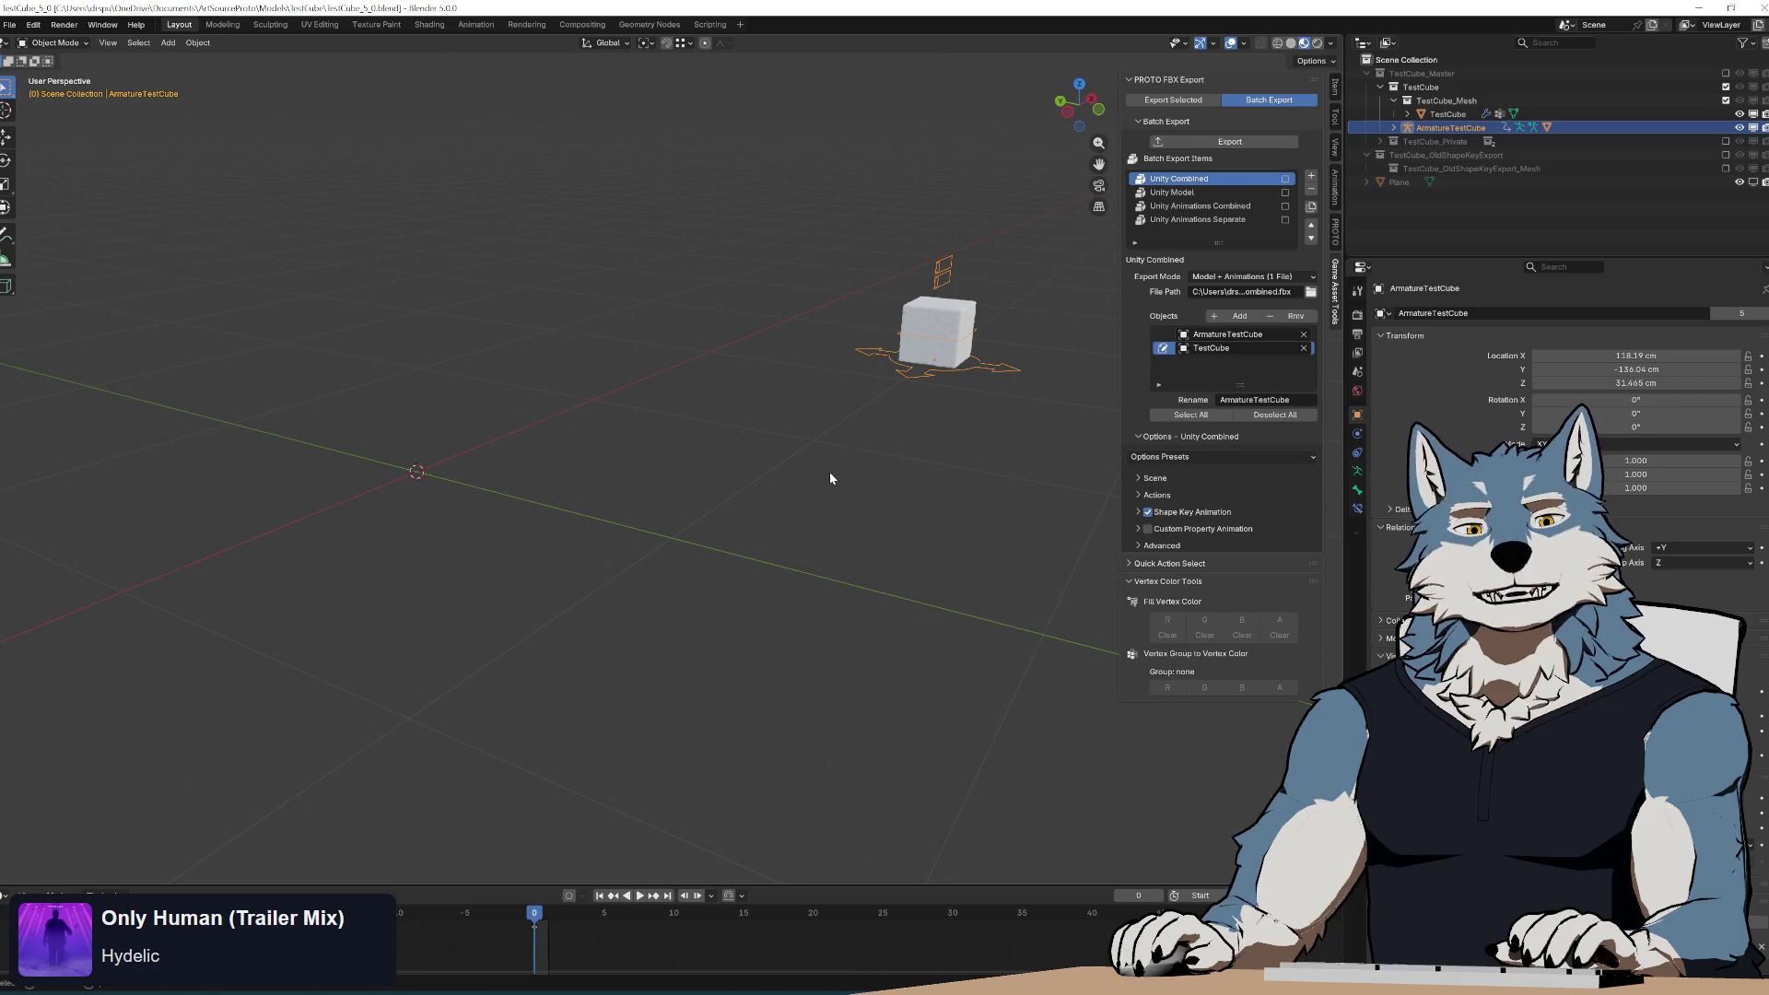
mouse_move(843, 452)
middle_mouse_down()
mouse_move(795, 433)
mouse_move(778, 522)
mouse_move(633, 494)
mouse_move(885, 458)
mouse_move(804, 458)
middle_mouse_up()
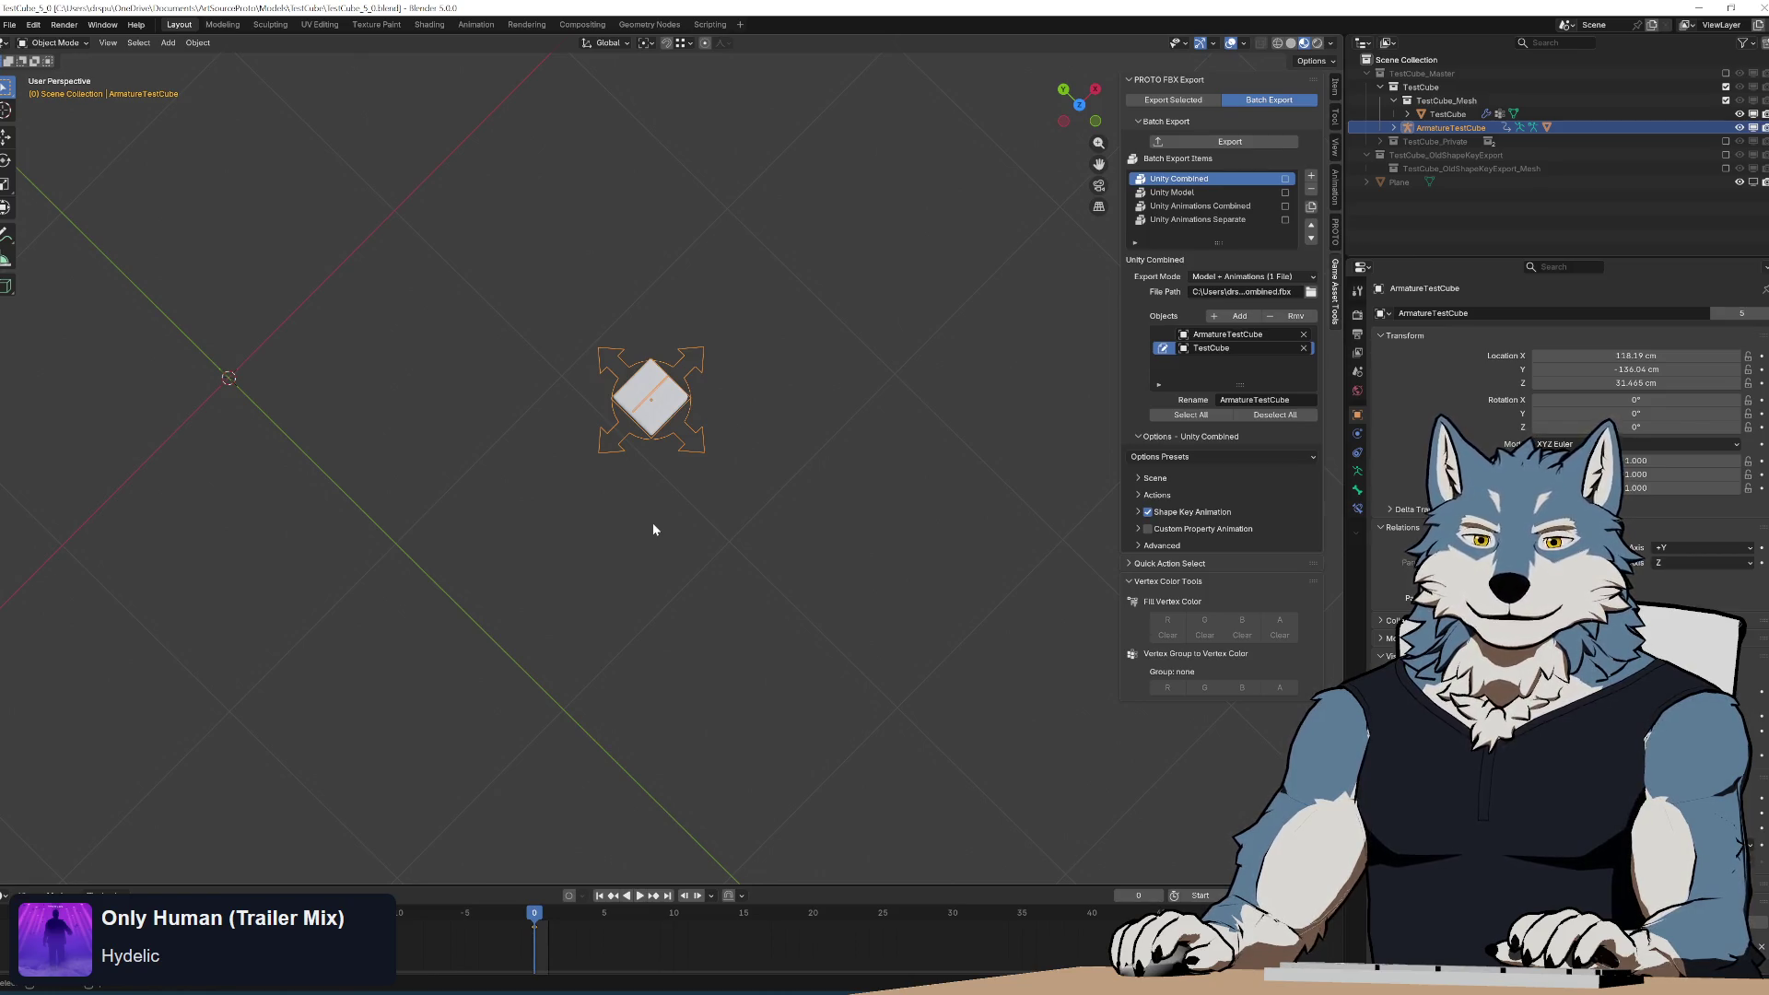
mouse_move(652, 527)
middle_mouse_down()
mouse_move(723, 394)
mouse_move(683, 454)
mouse_move(439, 360)
middle_mouse_up()
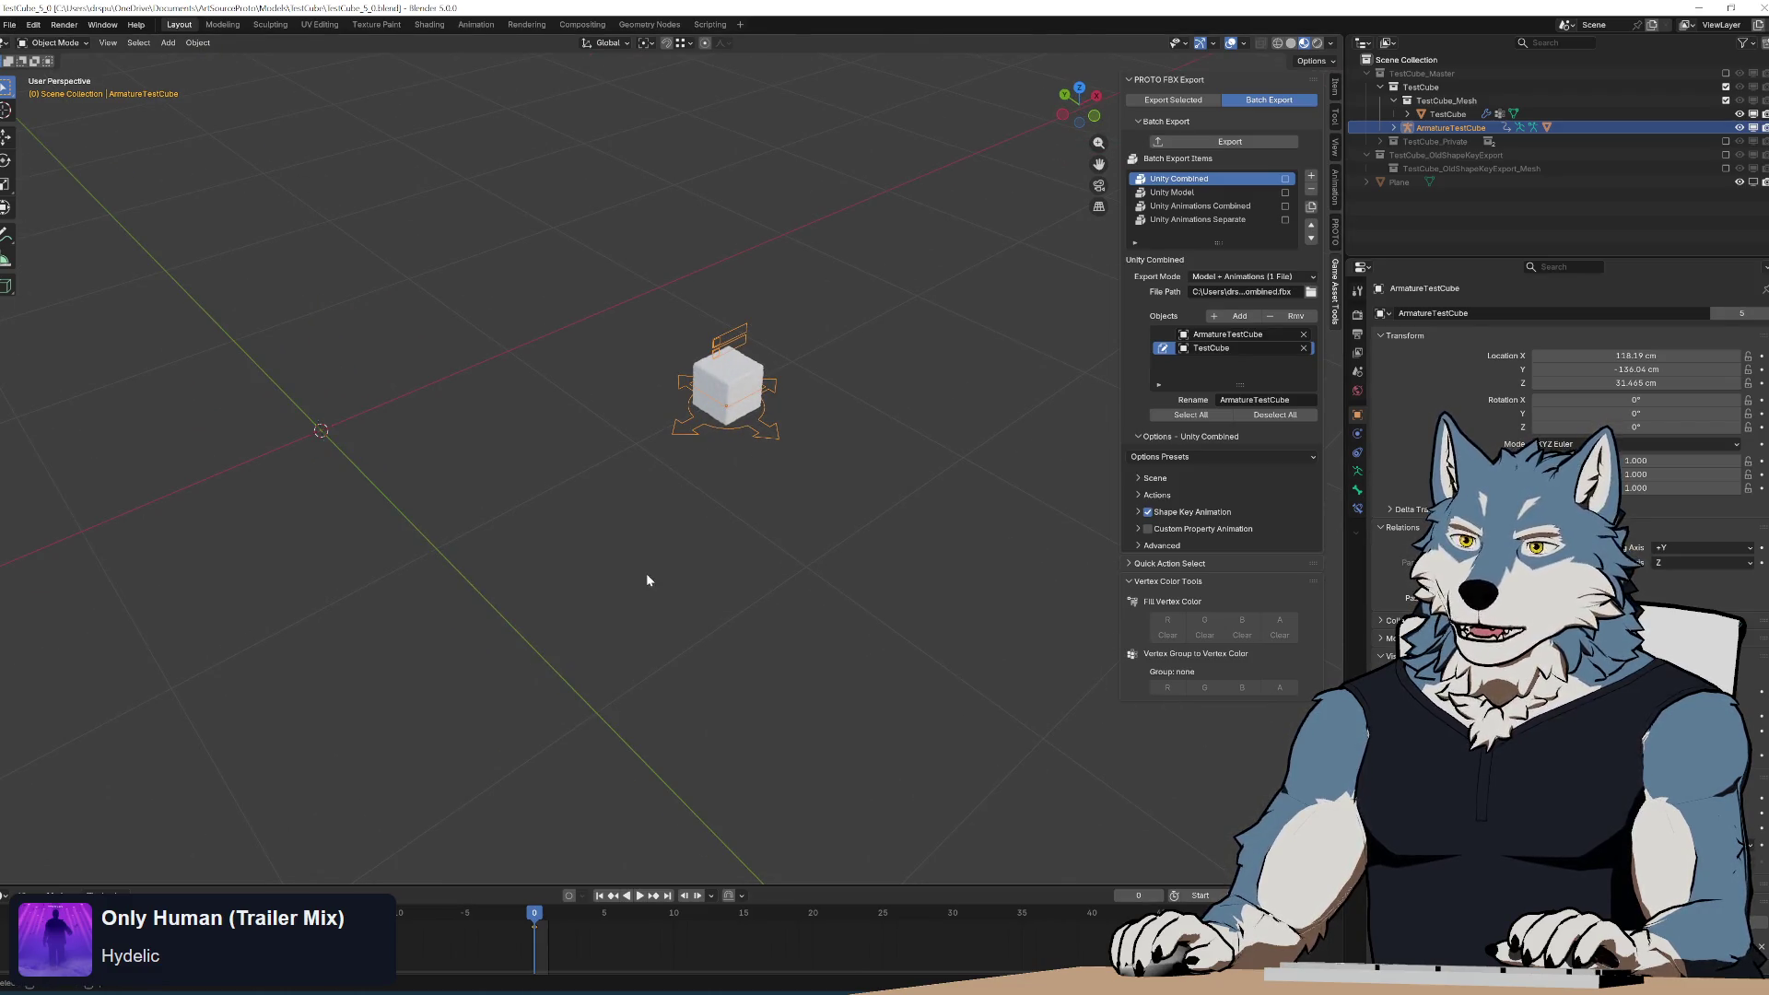
left_click(696, 994)
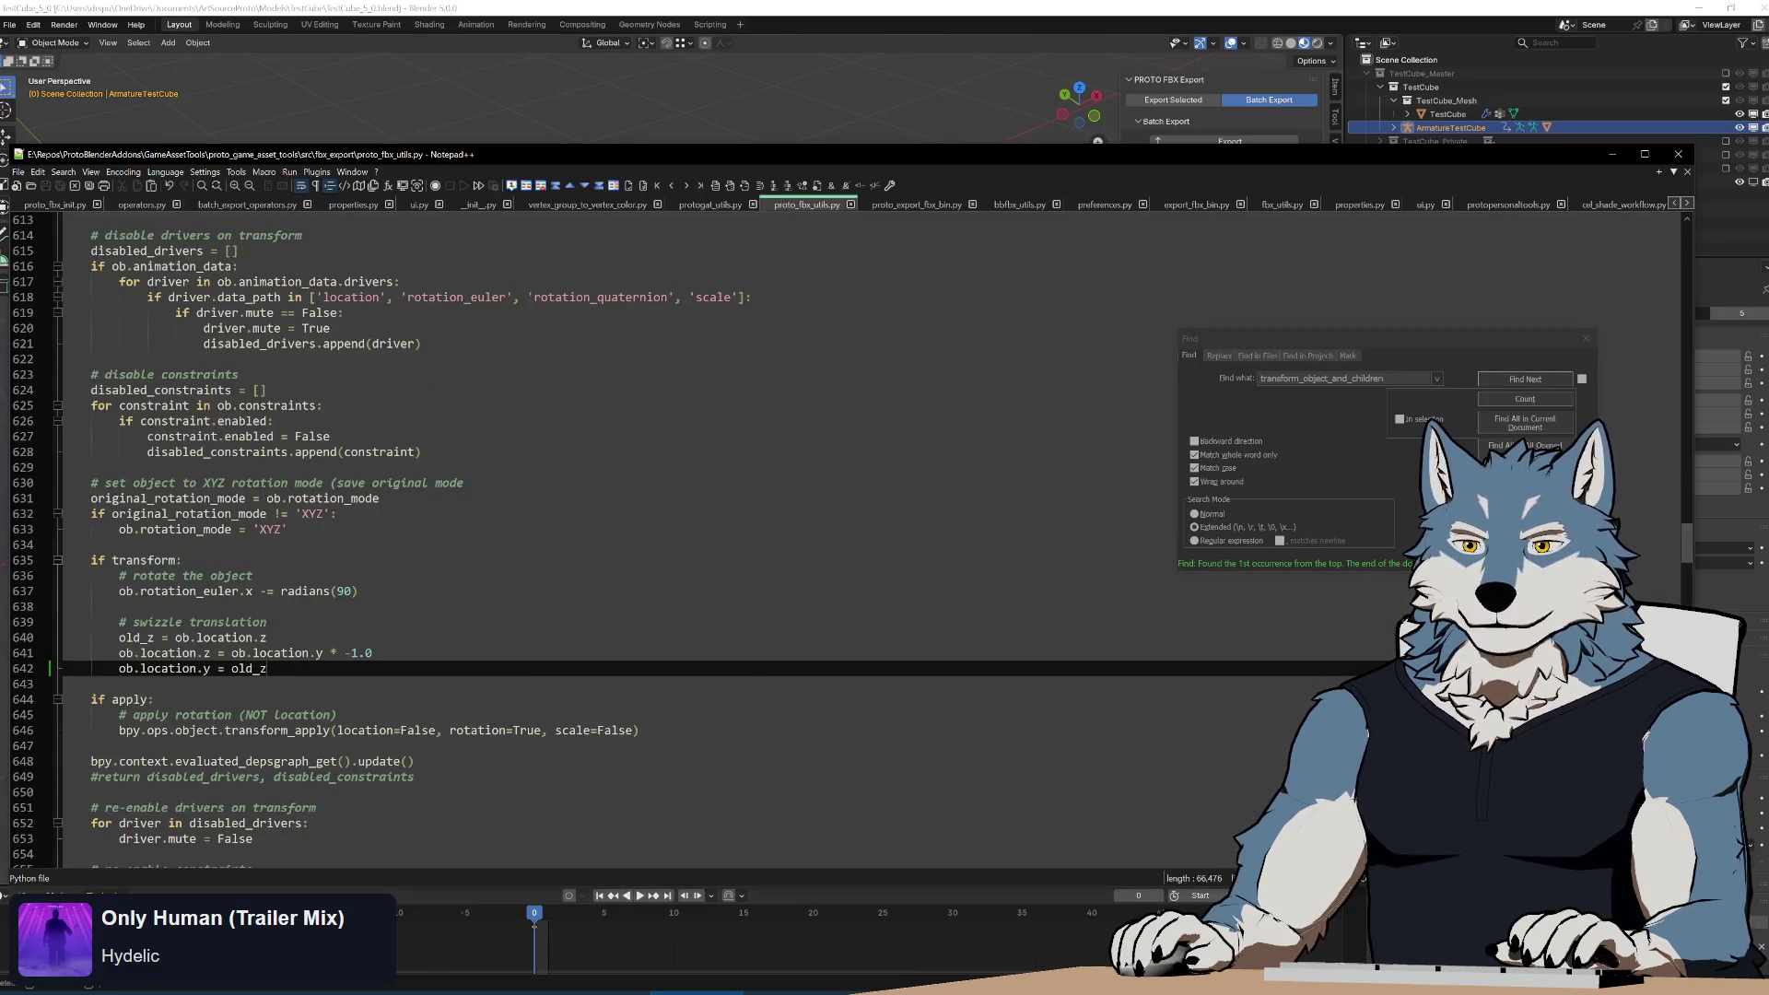
Delete the early return {'CANCELLED'} line from proto_fbx_init.py and save it.
left_click(79, 205)
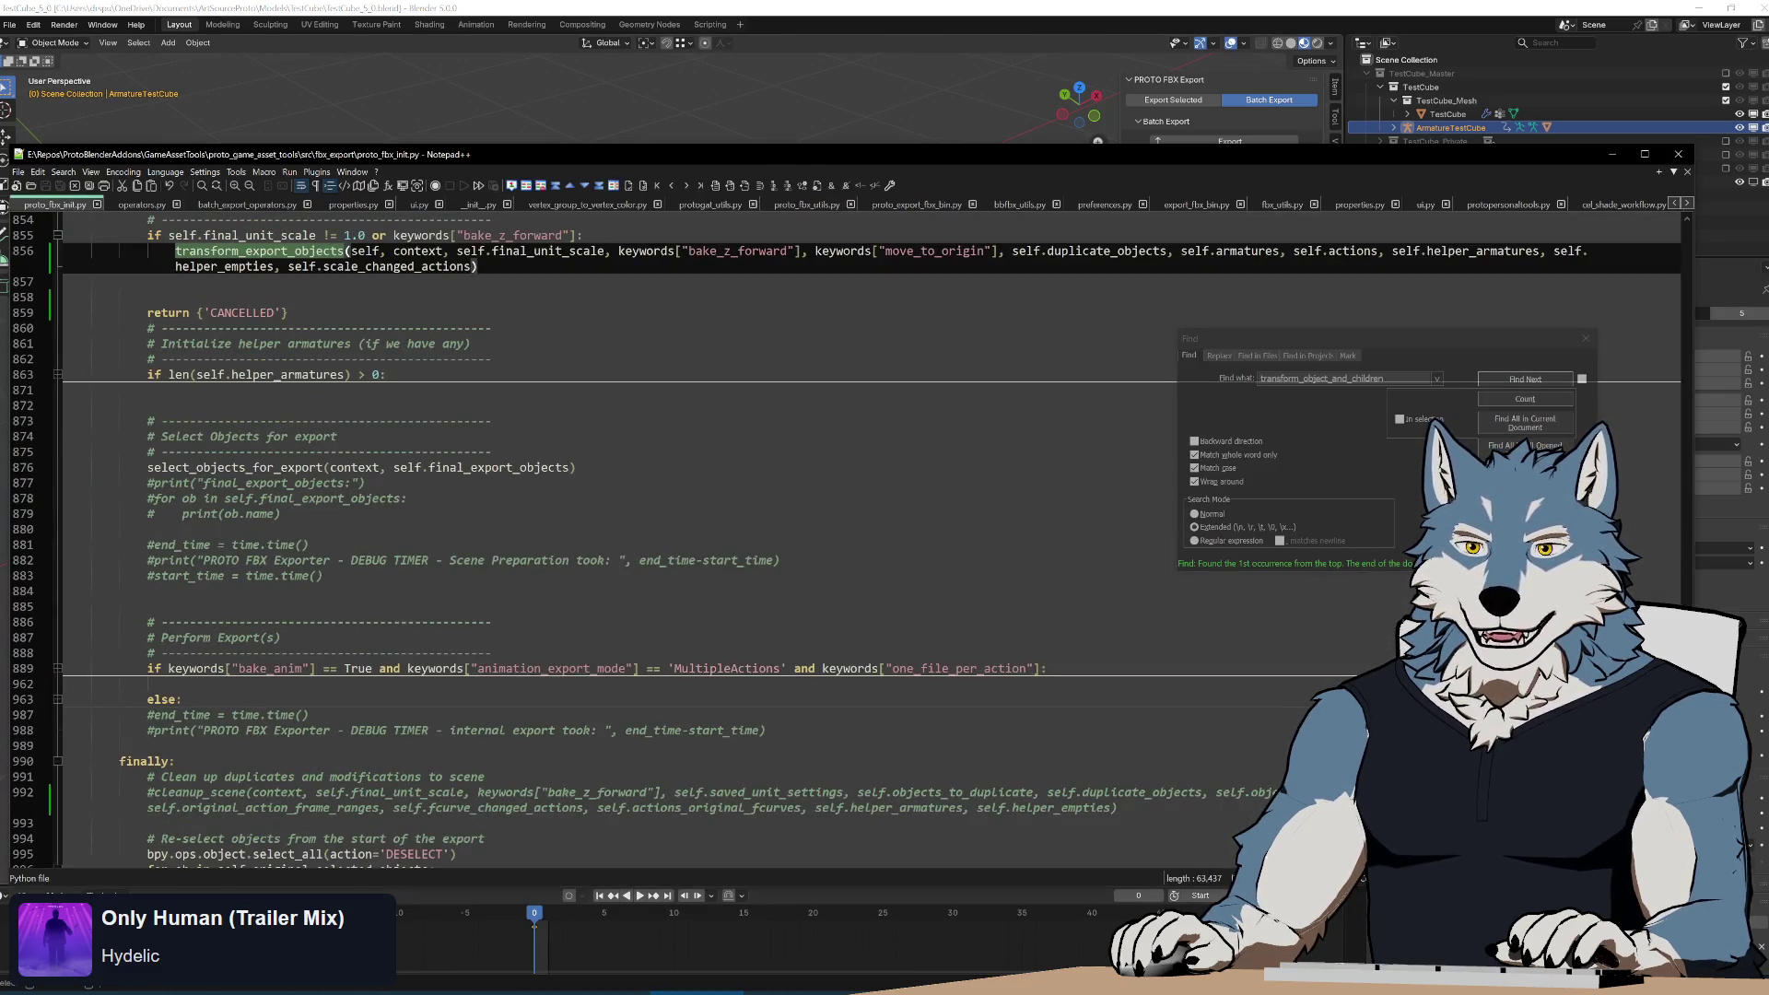
scroll(829, 516, "up", 5)
left_click(288, 545)
key("shift+Up")
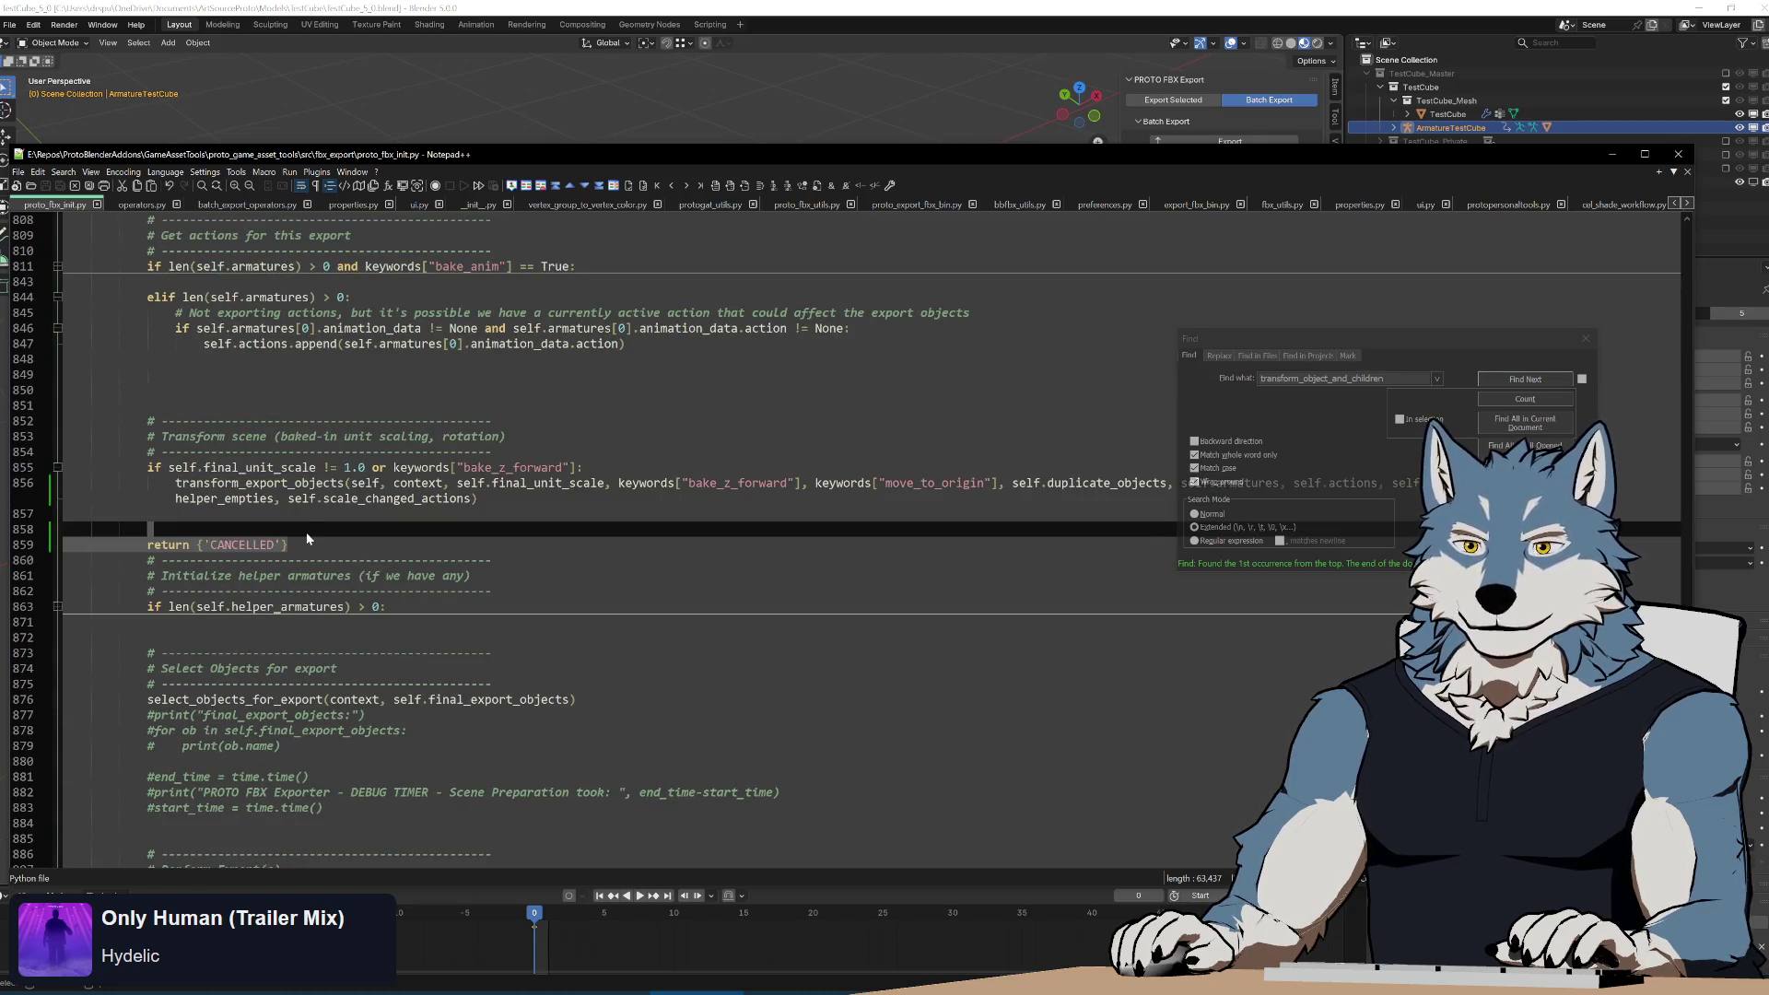
key("Delete")
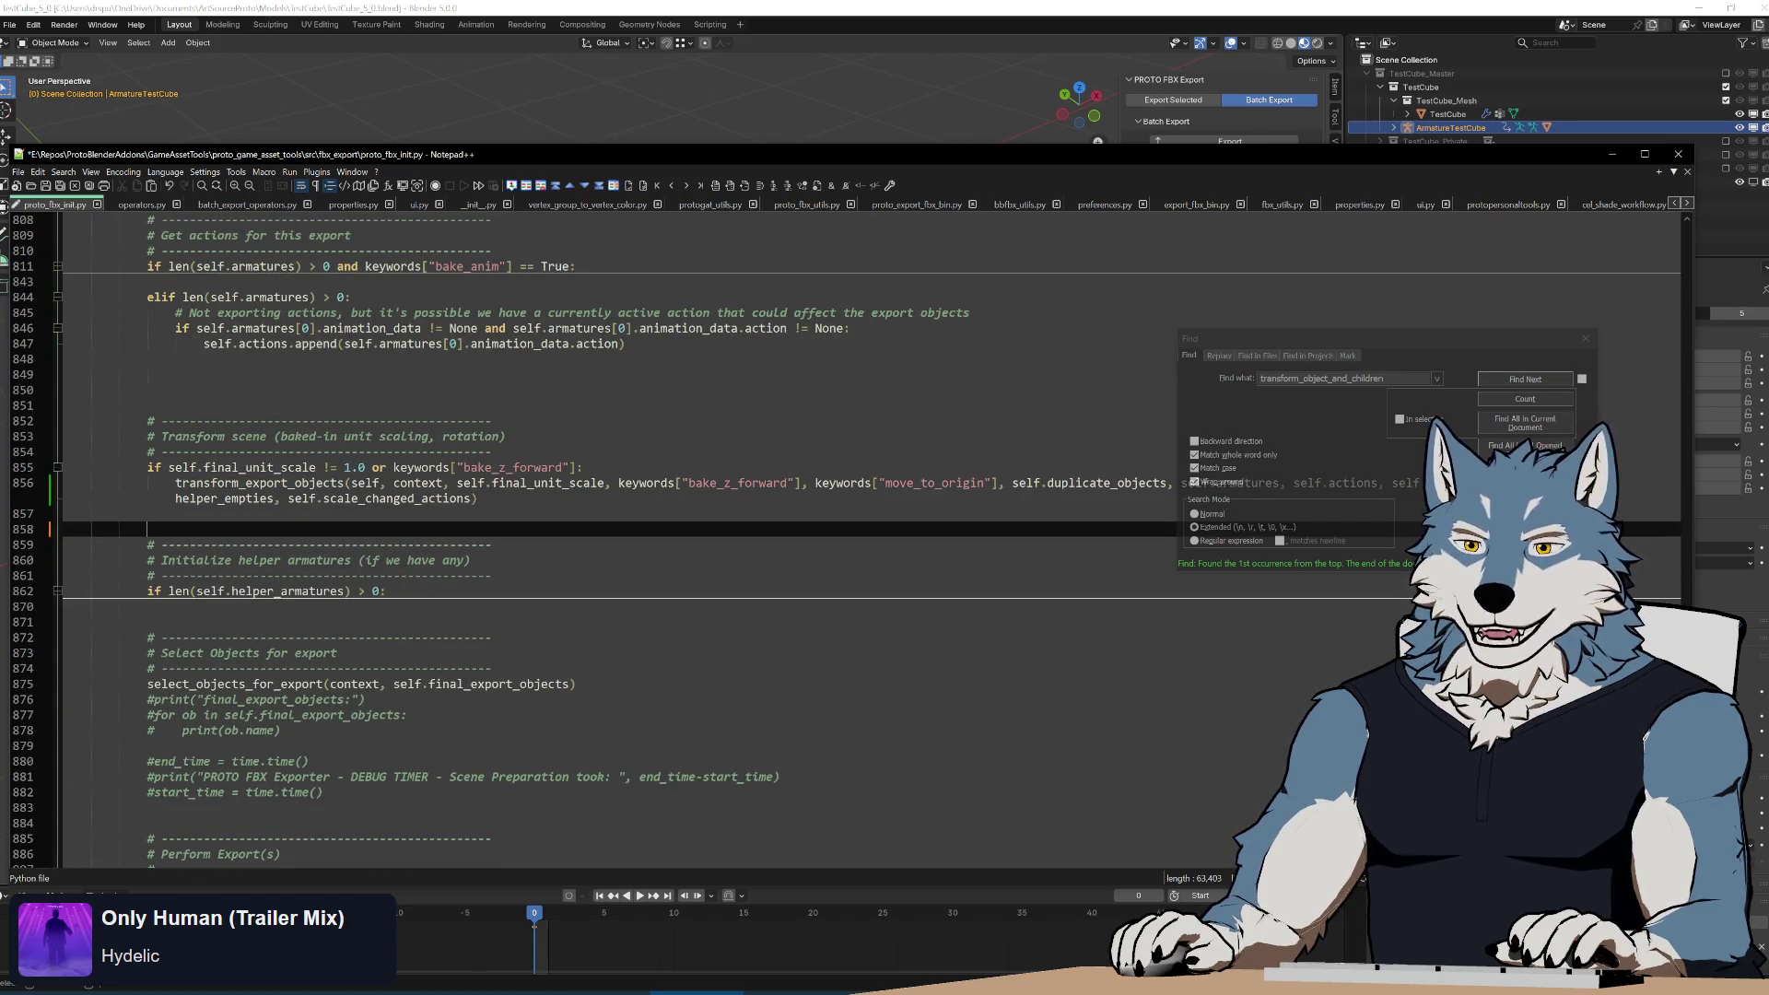
key("ctrl+s")
Select the restore and warning code, then uncomment the cleanup_scene call.
scroll(830, 534, "down", 11)
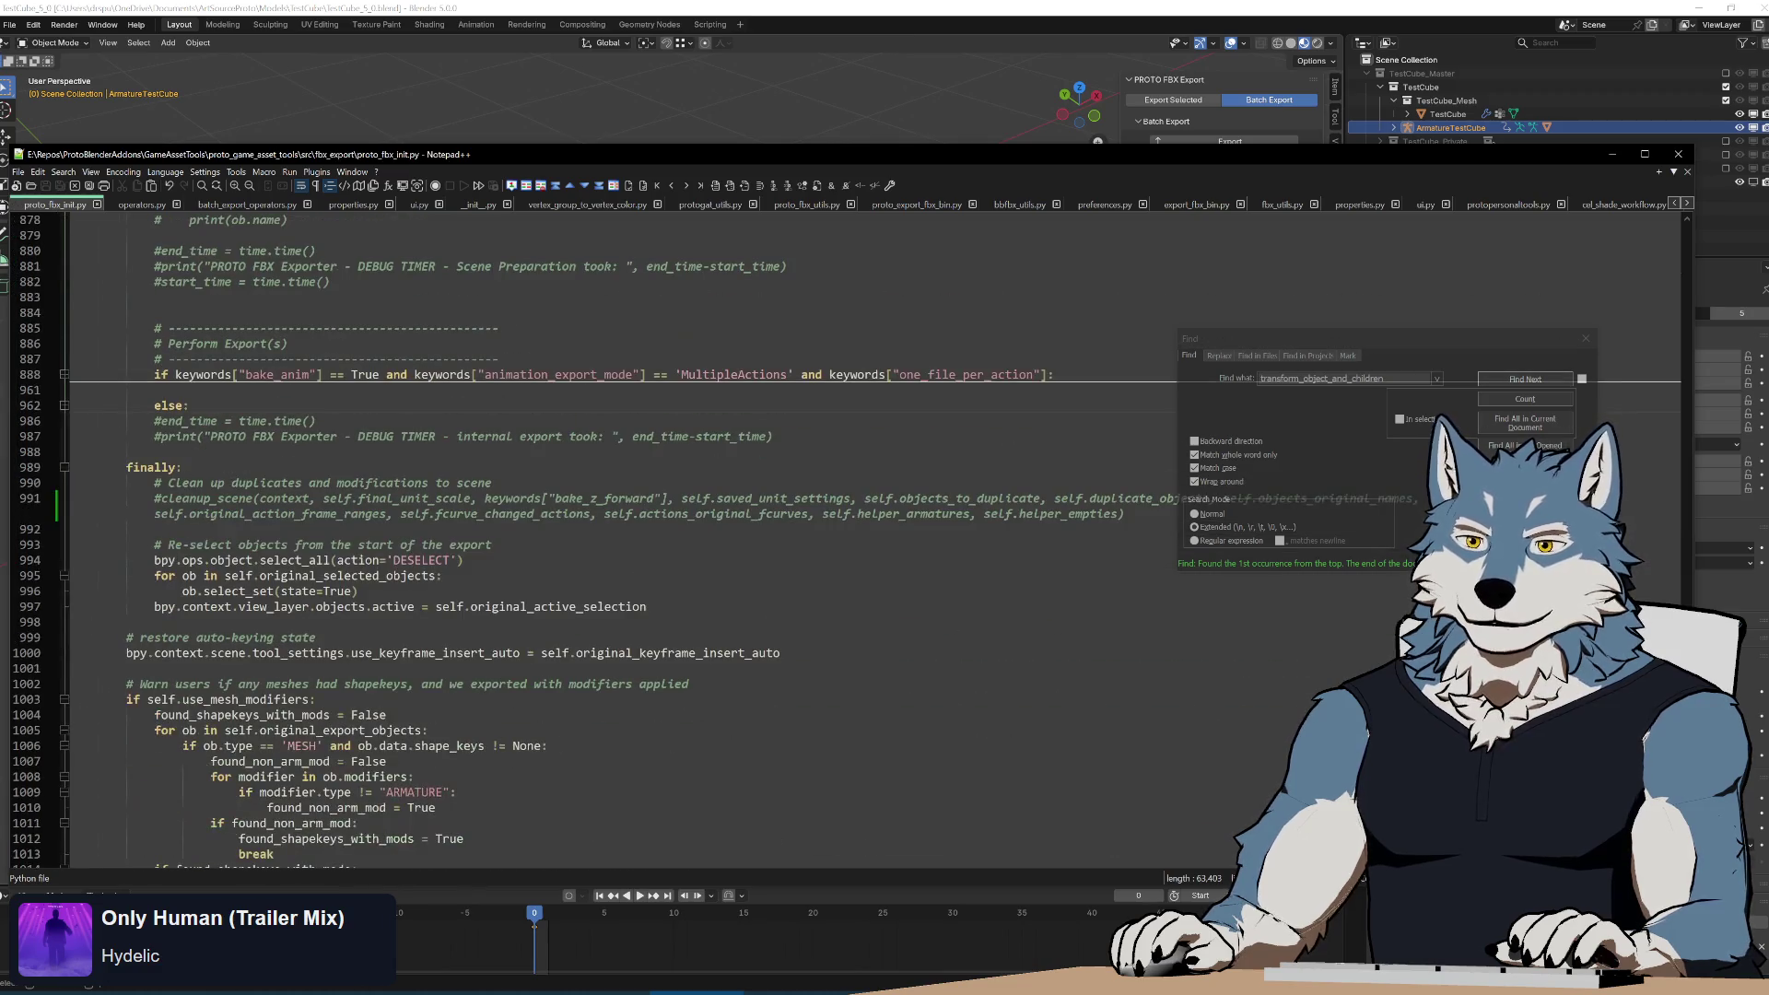
scroll(829, 534, "down", 5)
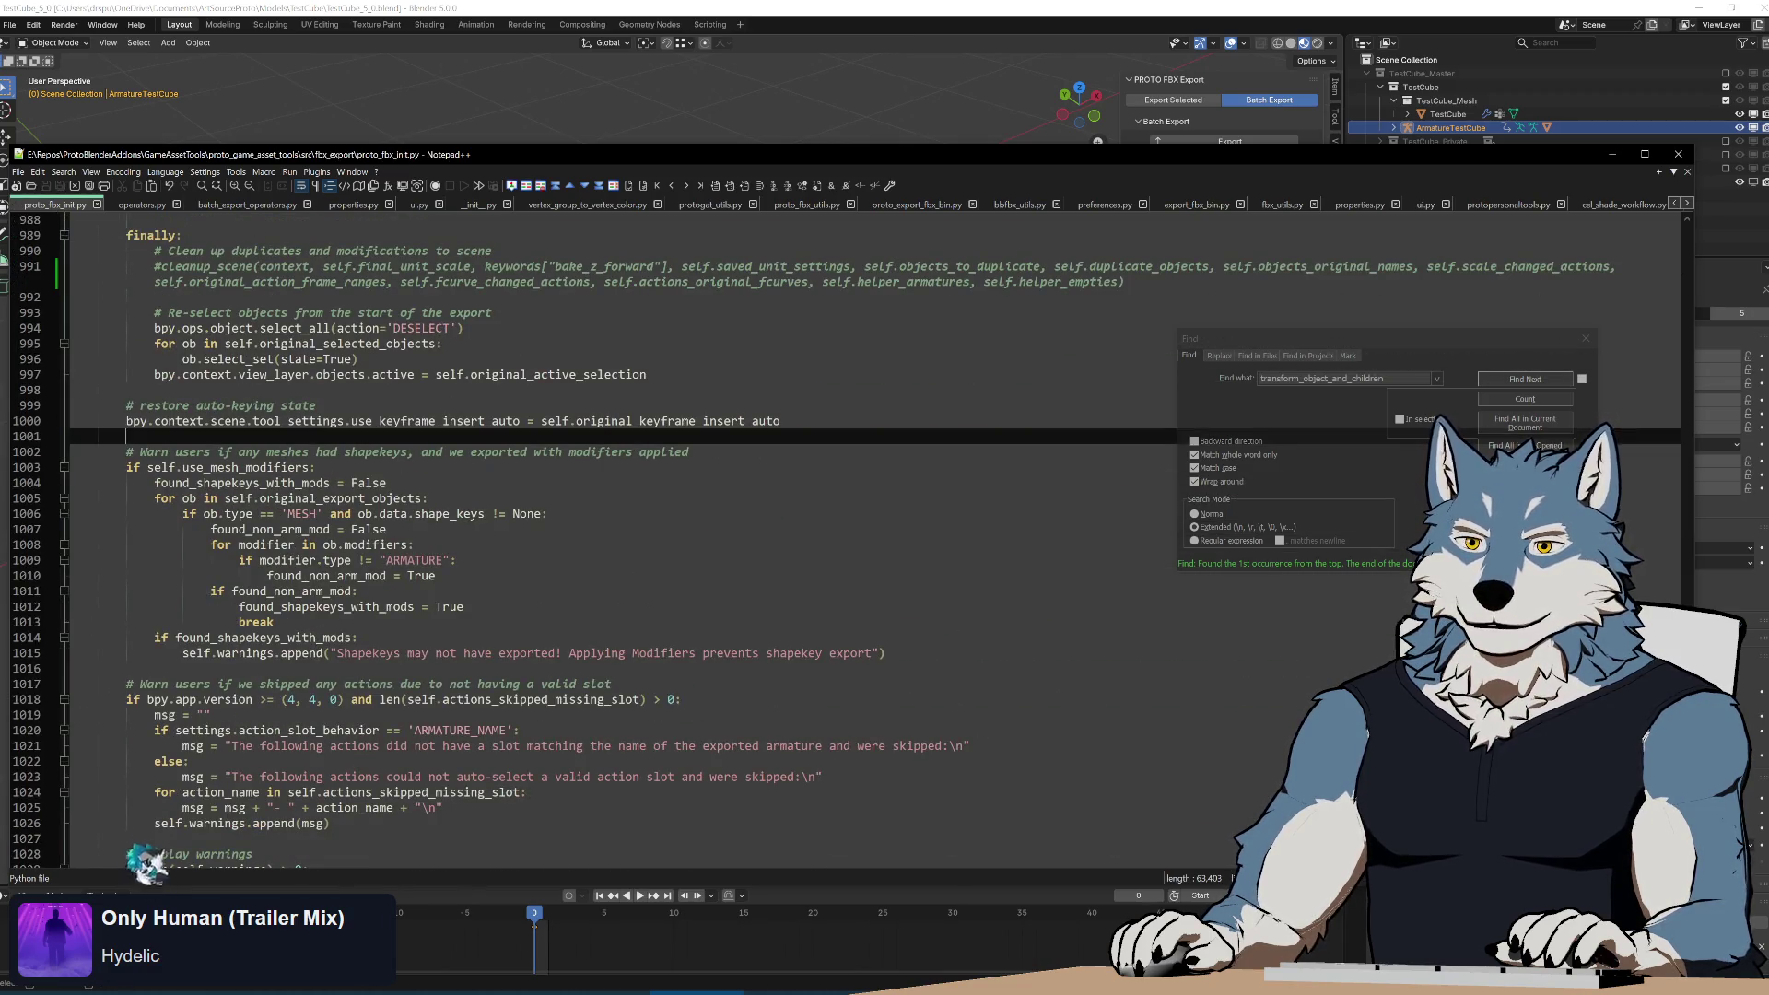
key("Up")
key("Up")
key("Up")
key("shift+Down")
key("shift+Down")
key("shift+Down")
key("shift+Down")
key("shift+Down")
key("shift+Down")
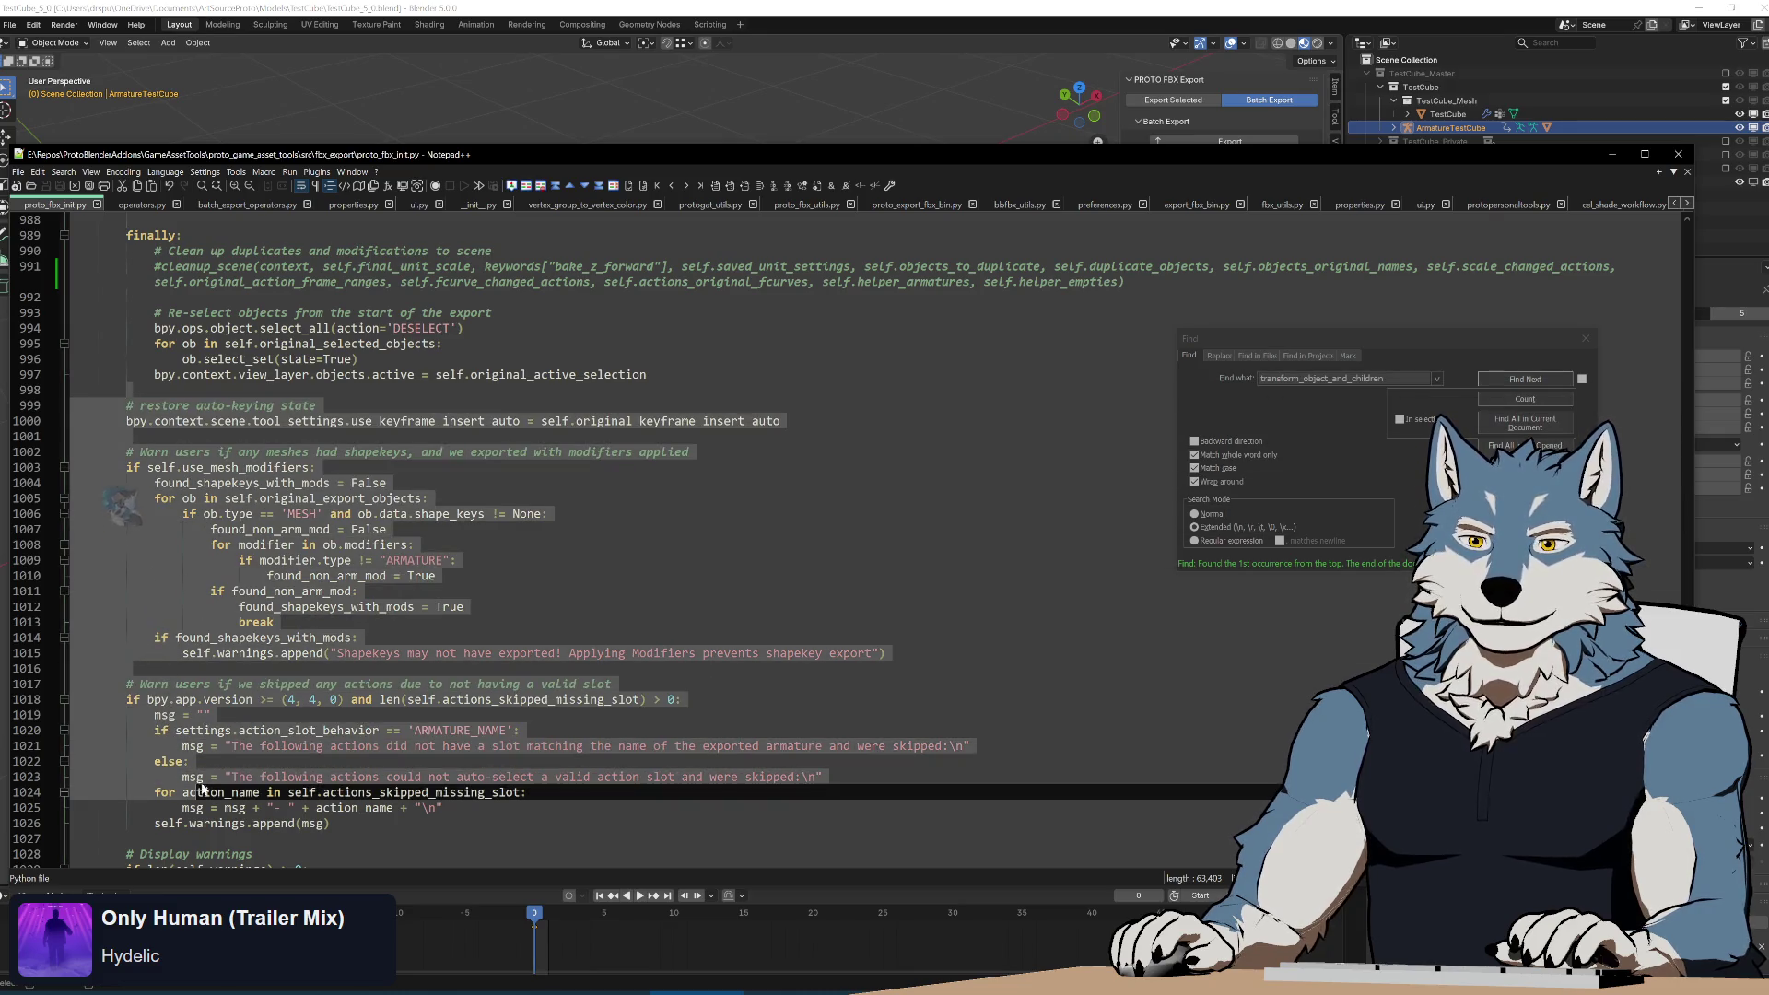
scroll(136, 553, "down", 5)
key("shift+Down")
key("shift+Down")
key("shift+Down")
scroll(691, 535, "up", 20)
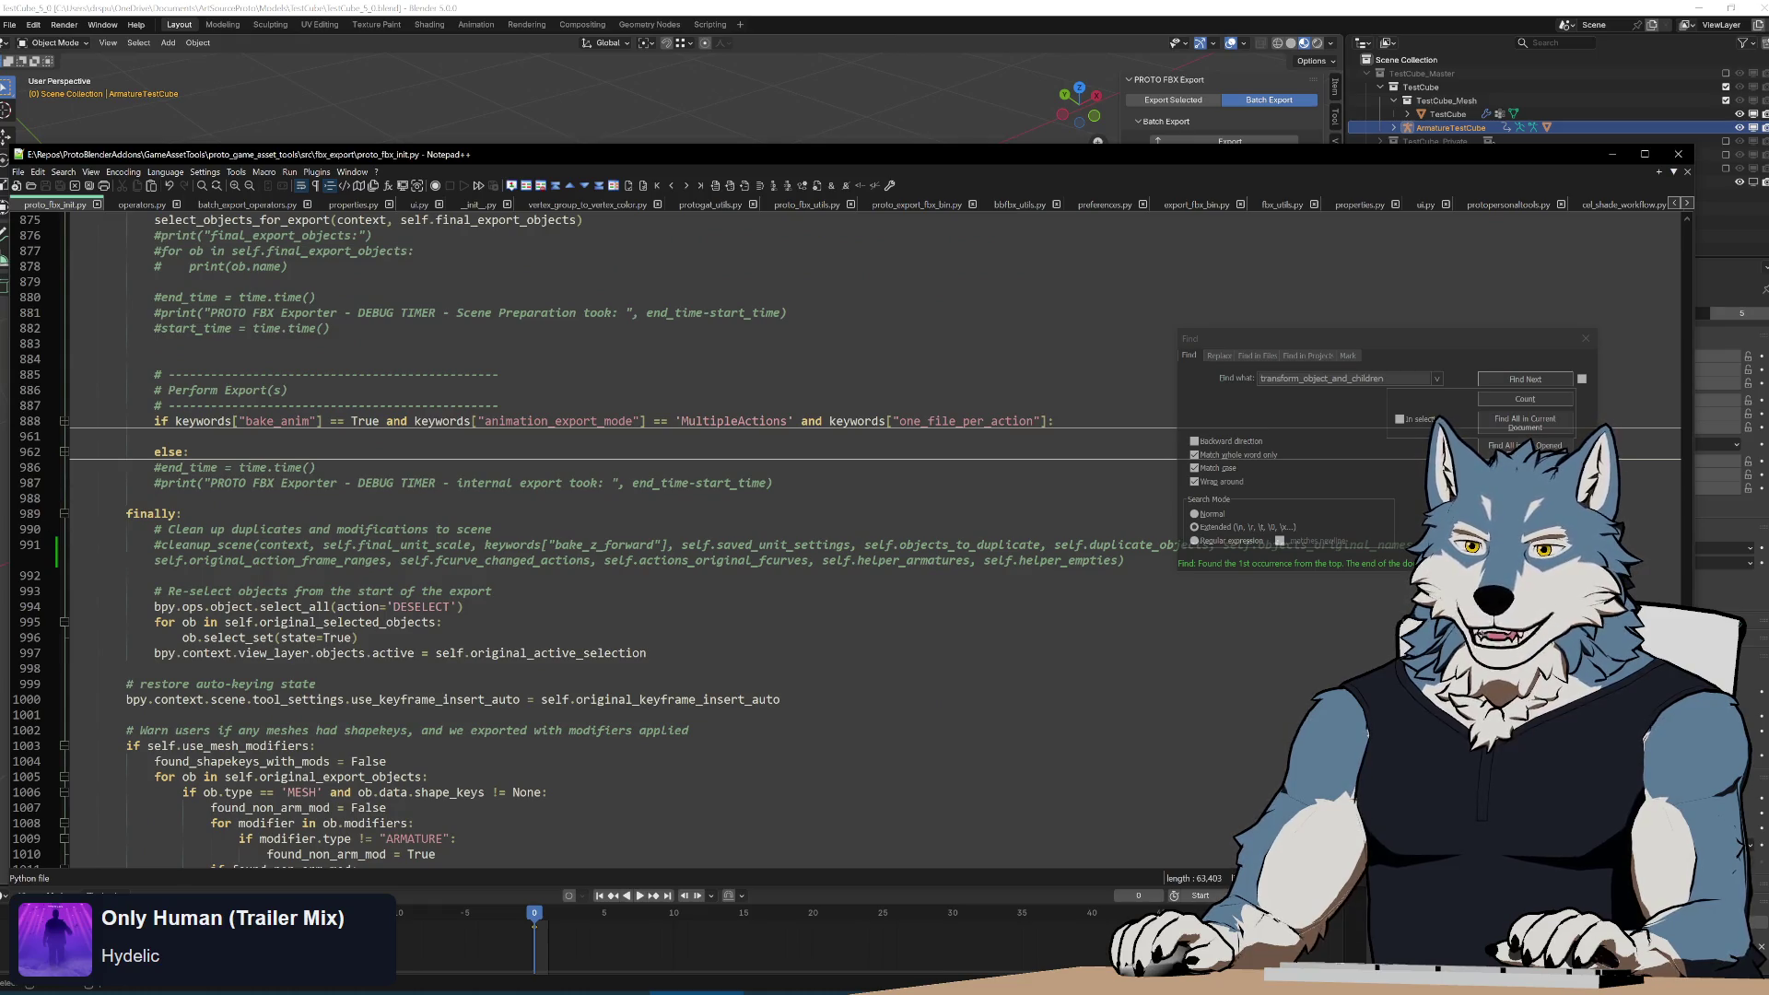
left_click(155, 545)
key("Delete")
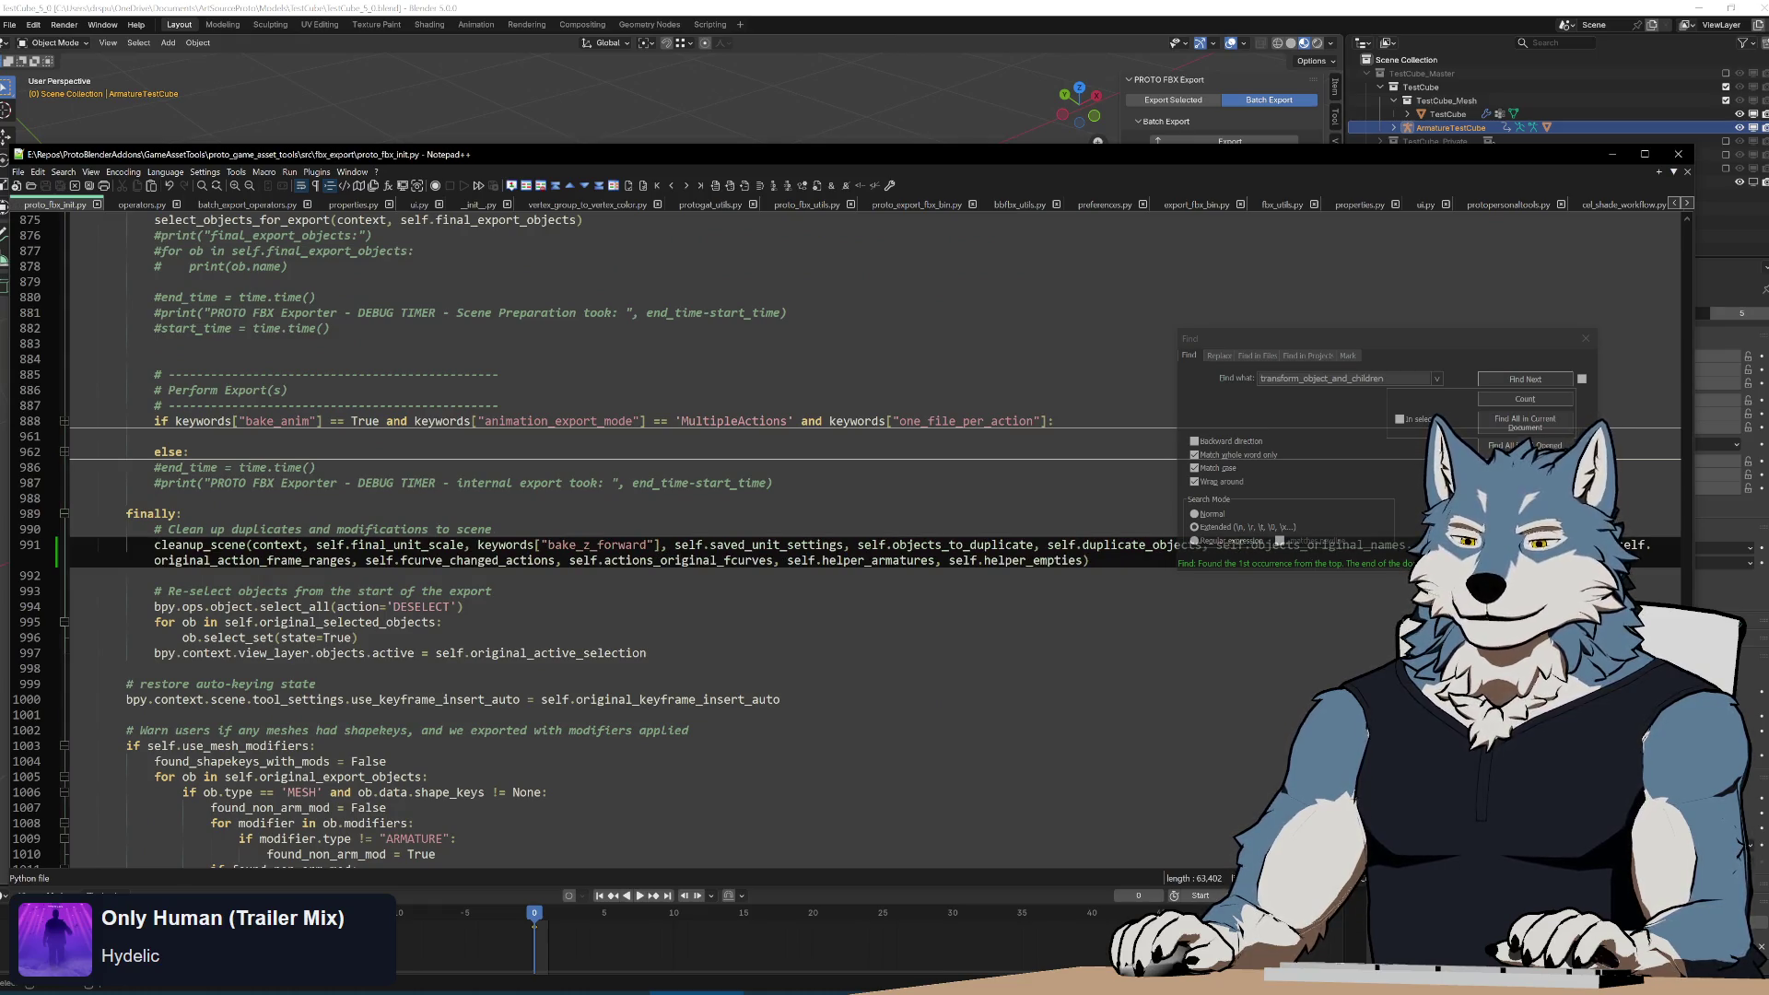
Run Build.bat in the GameAssetTools folder to rebuild the add-on, then return to Blender.
left_click(108, 993)
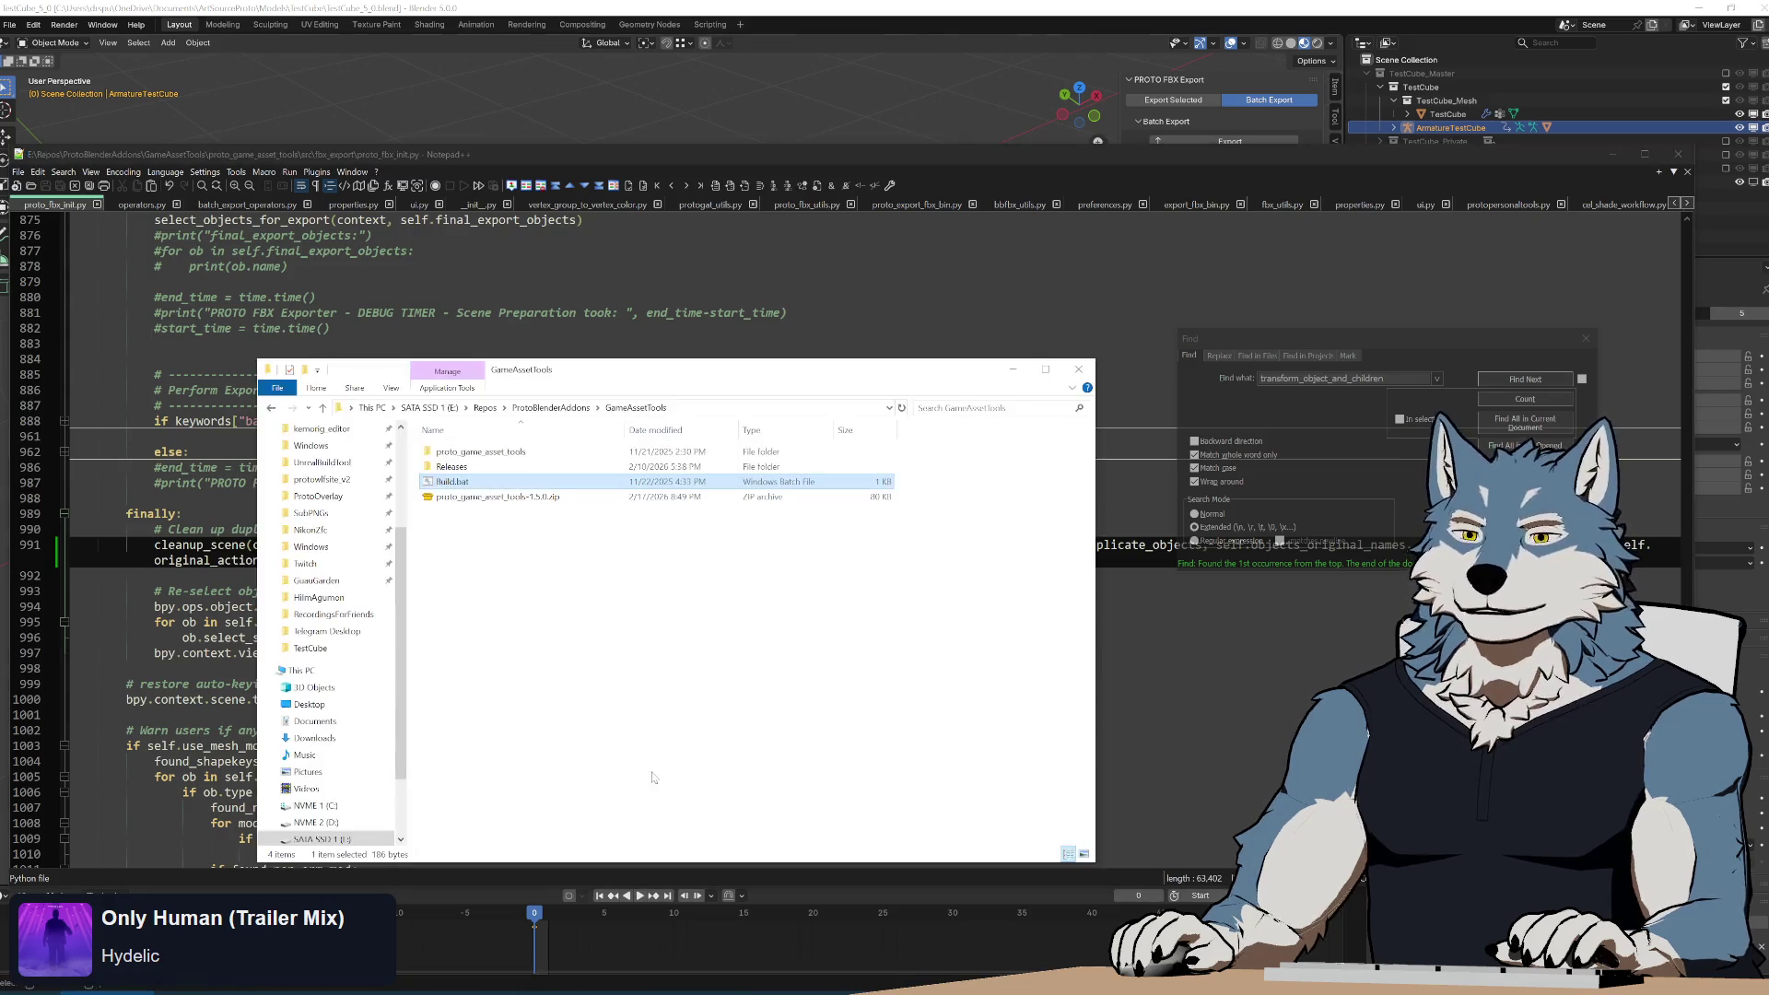
double_click(474, 482)
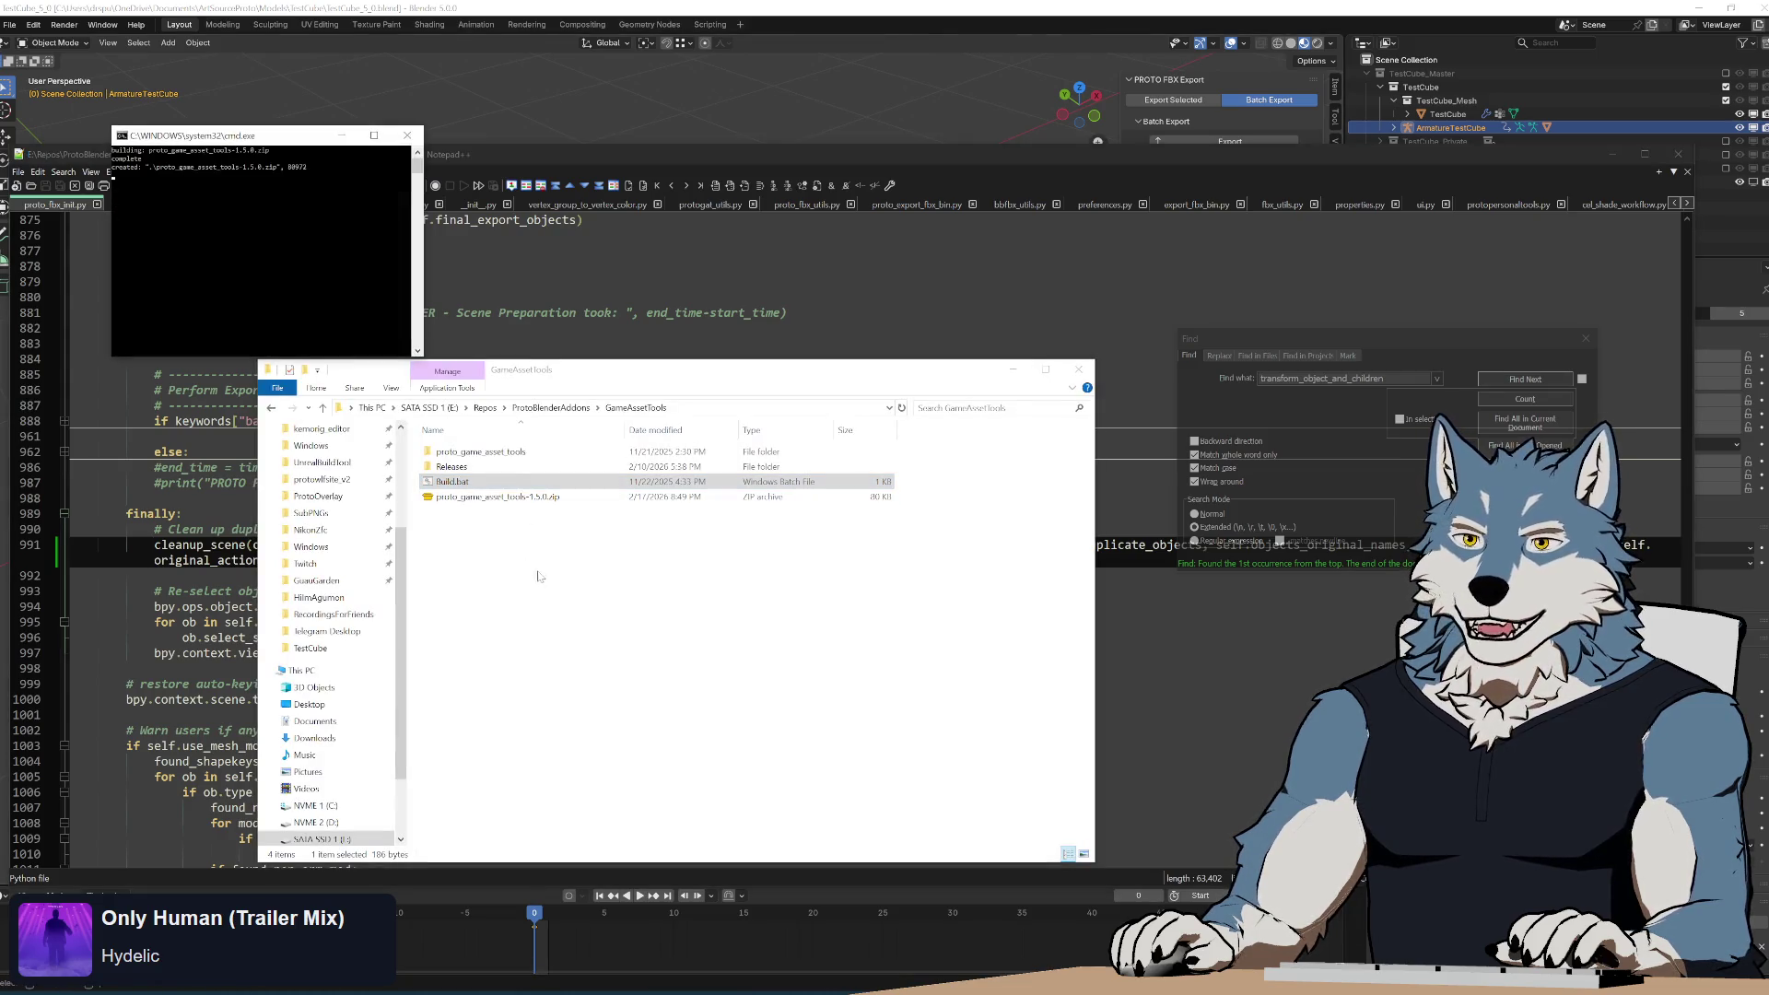
left_click(648, 7)
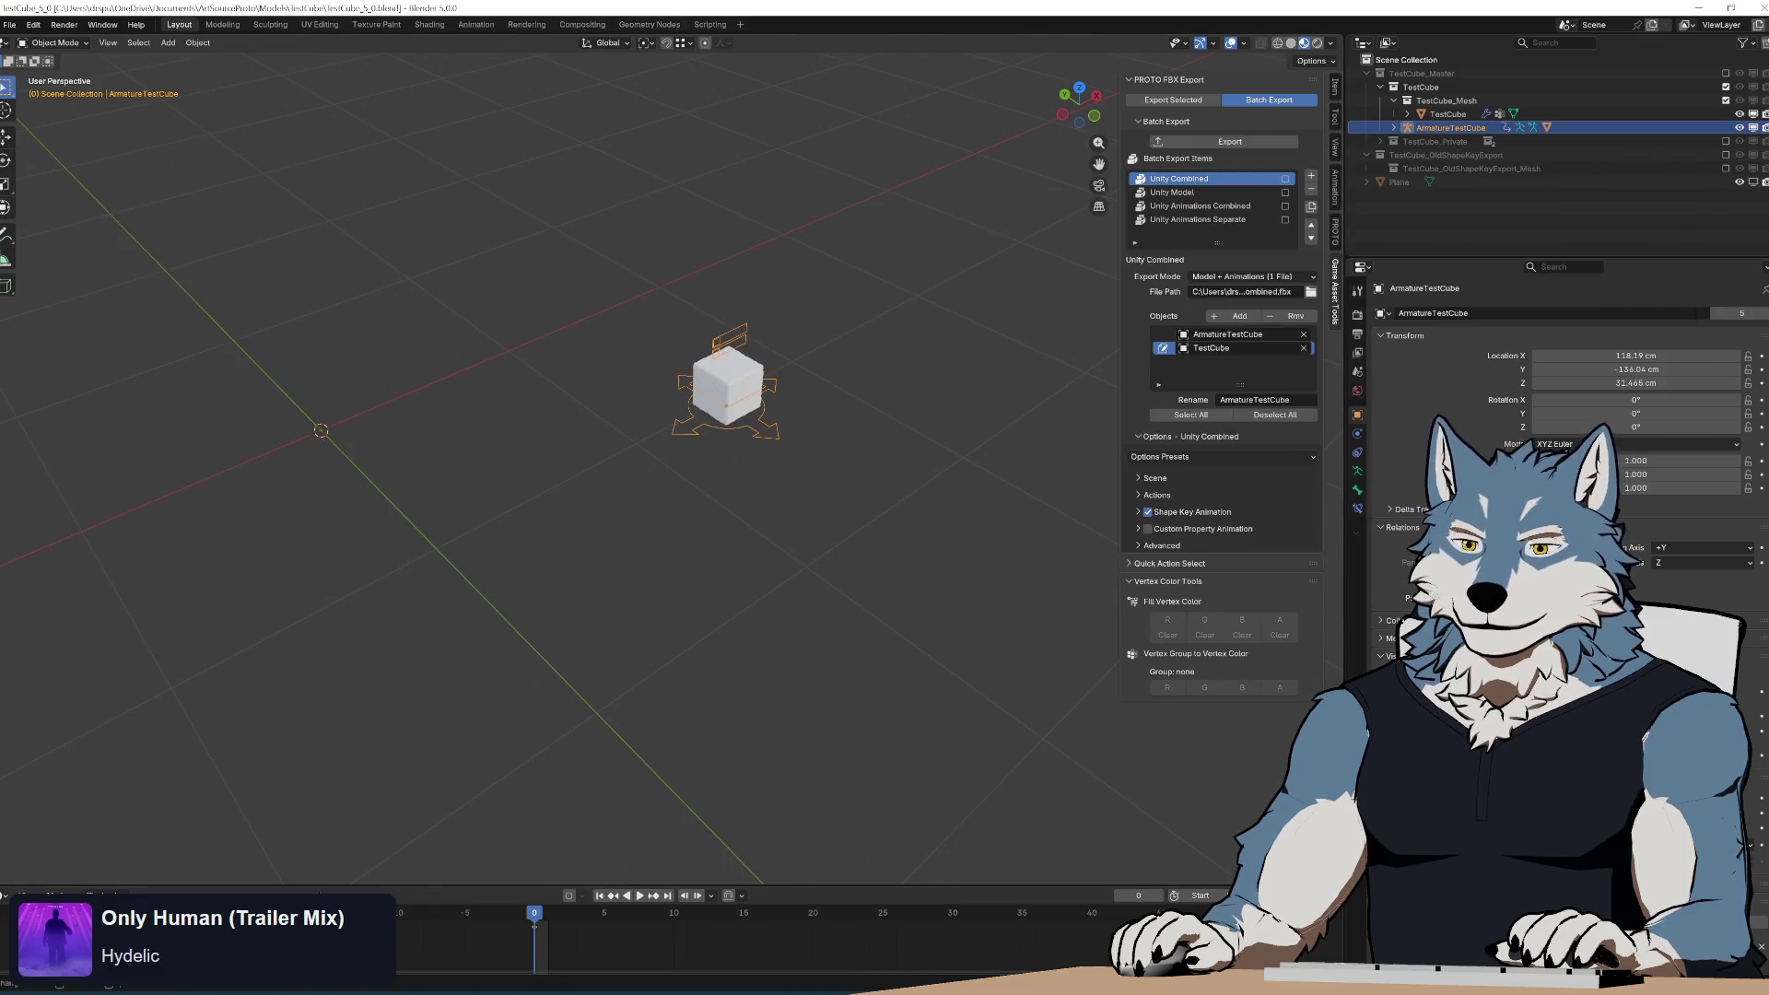
left_click(33, 25)
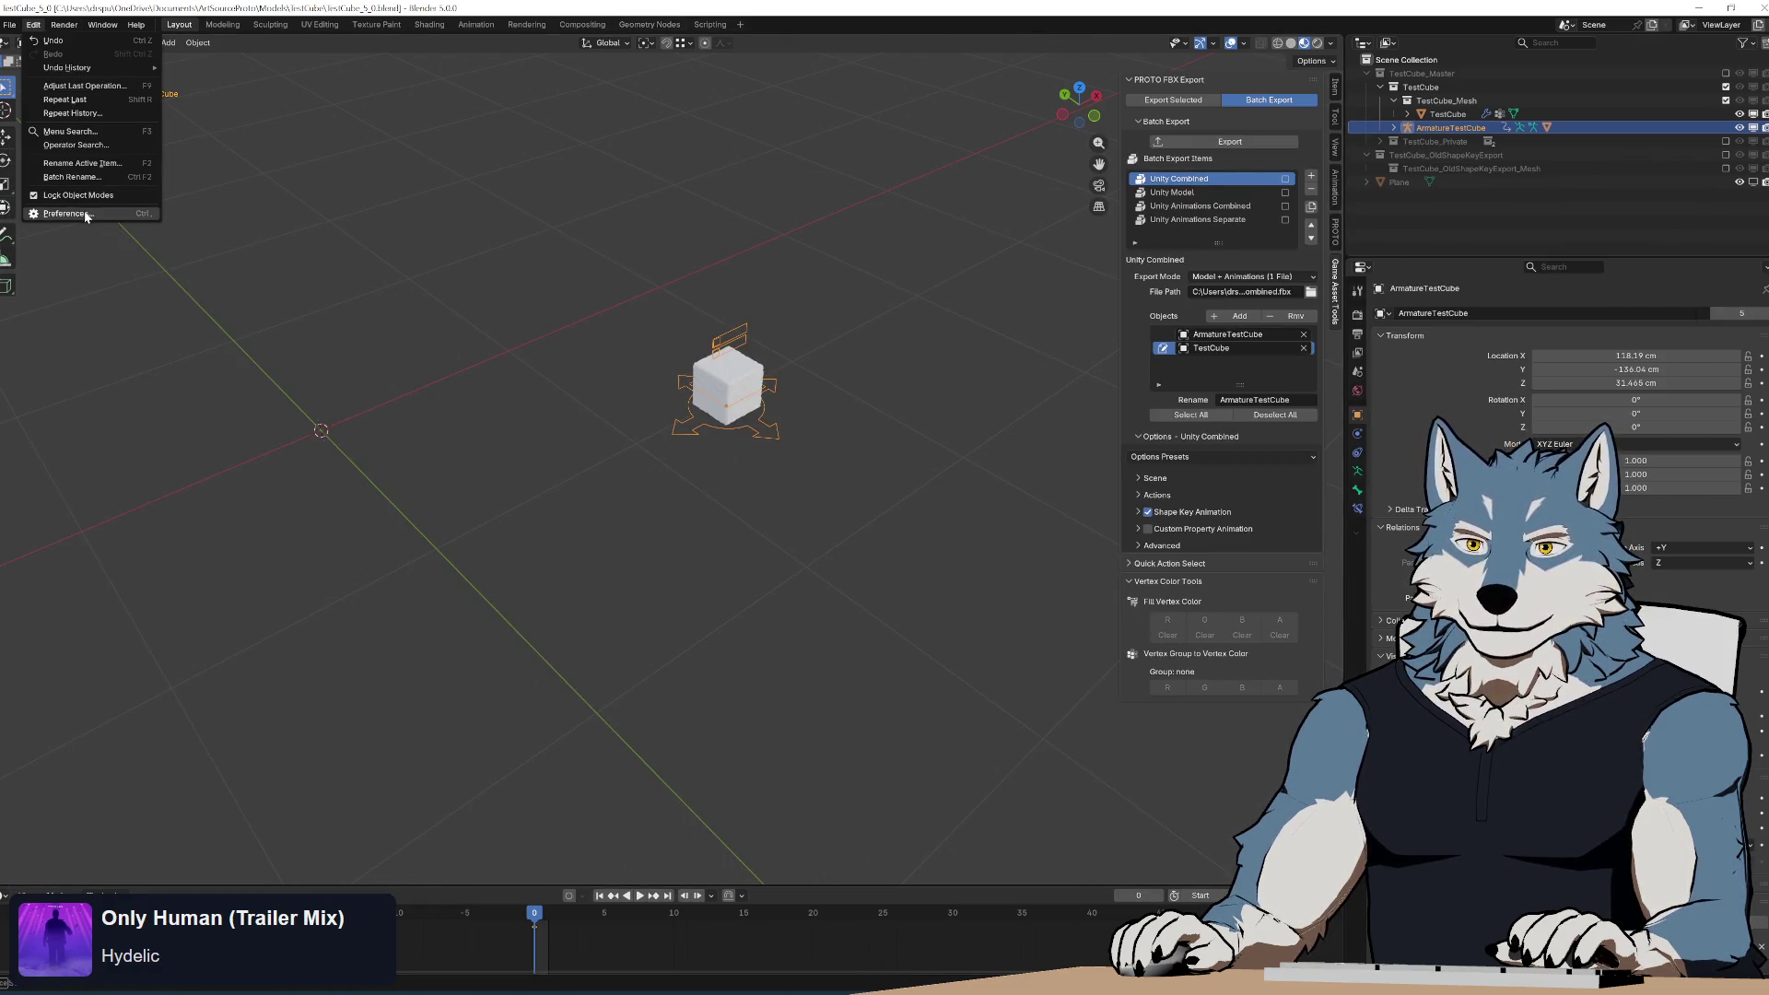
Install the rebuilt proto_game_asset_tools zip from disk in the Add-ons preferences.
left_click(86, 215)
left_click(766, 718)
left_click(710, 752)
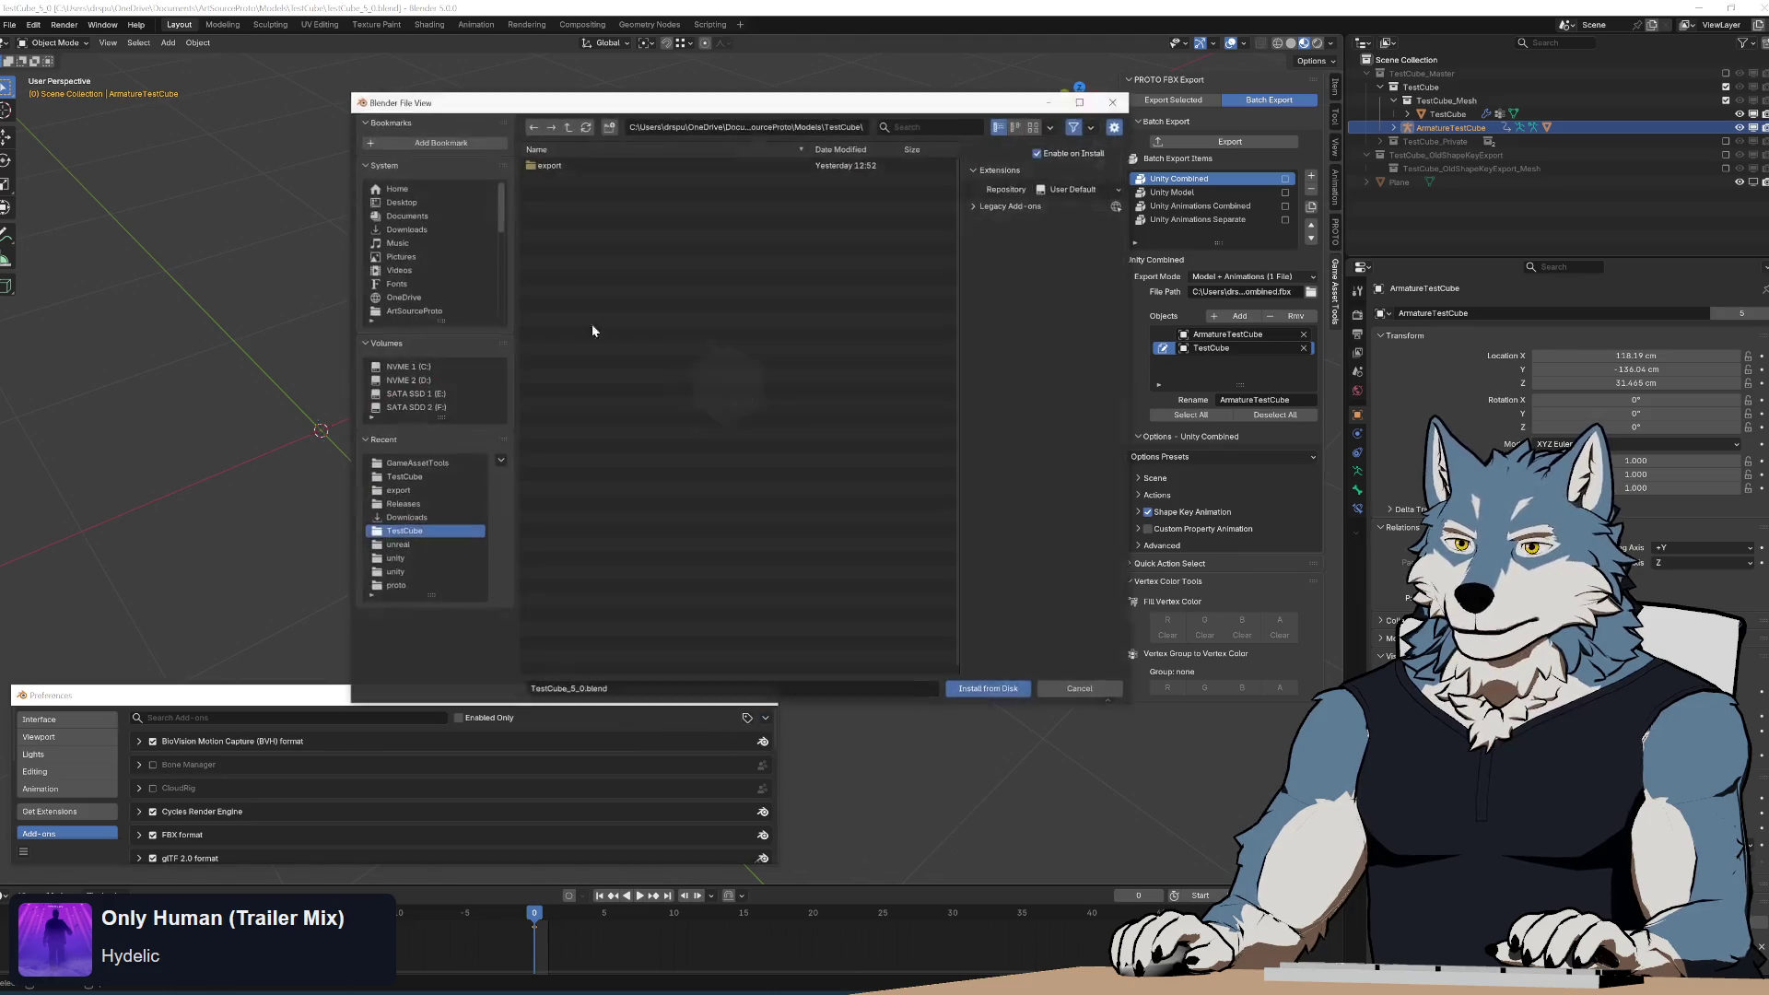
left_click(430, 466)
double_click(644, 195)
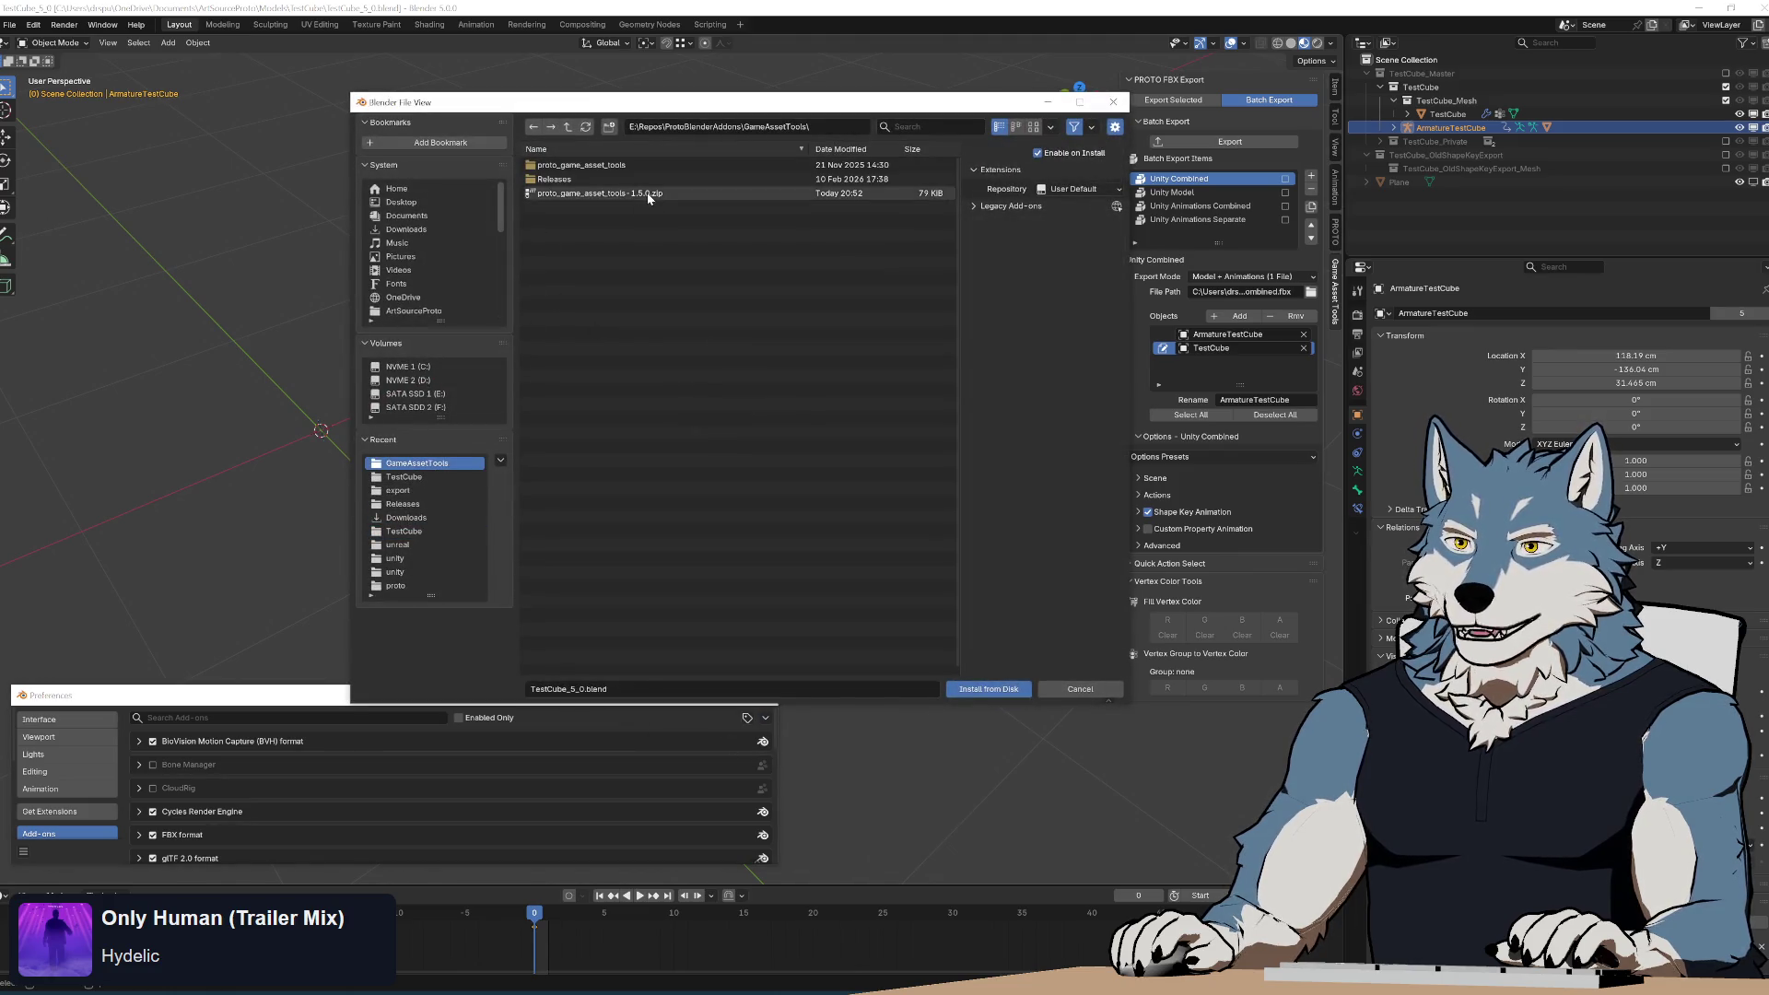
Revert the scene to its saved version with File > Revert.
left_click(9, 25)
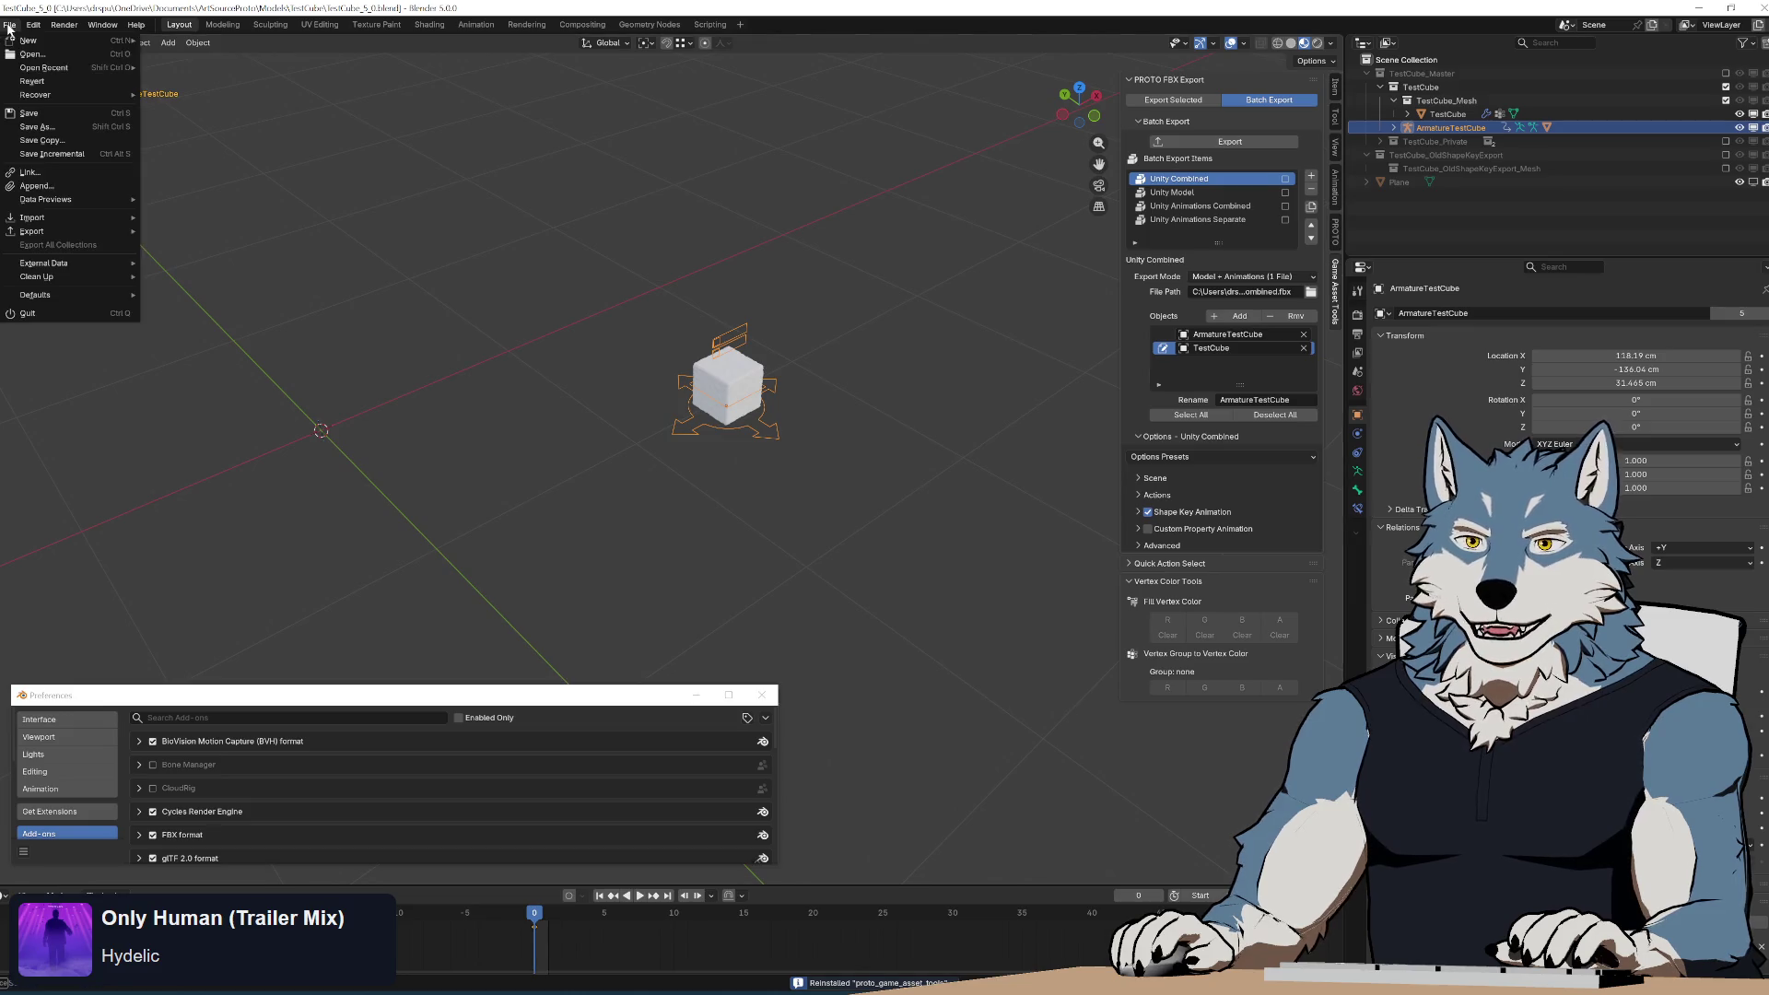
left_click(36, 81)
left_click(859, 521)
scroll(806, 580, "down", 4)
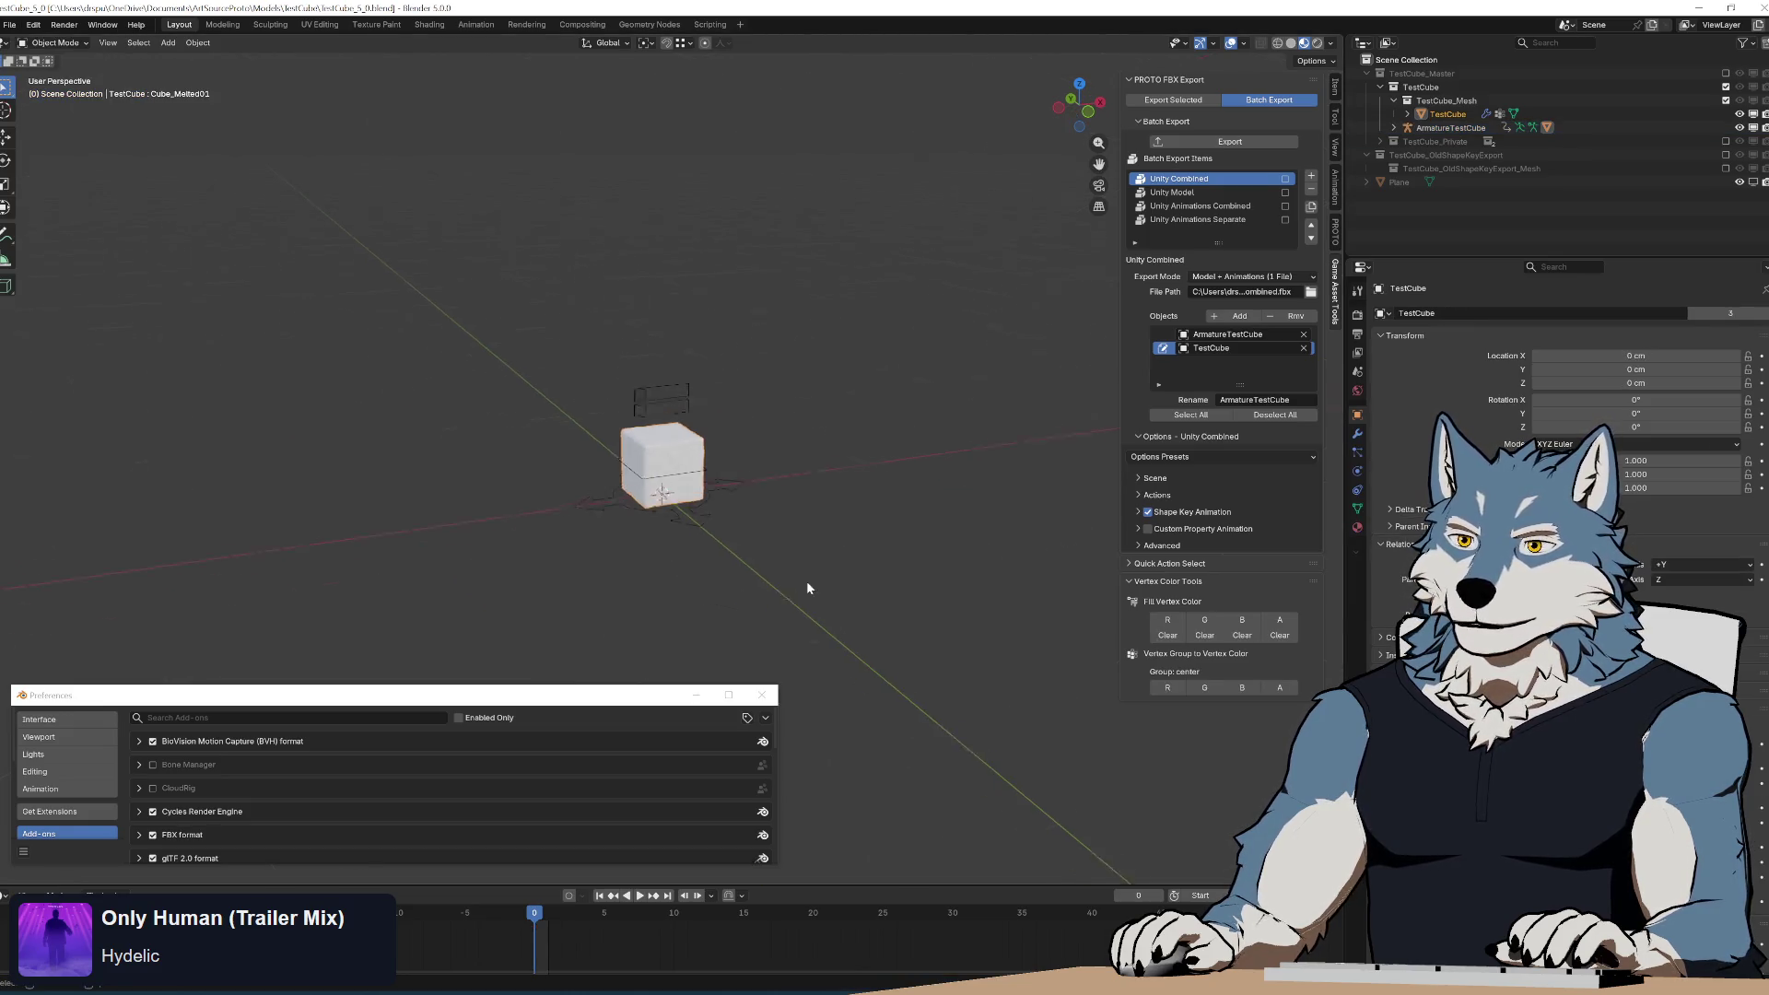
Close Preferences, select ArmatureTestCube and move it away from the origin.
left_click(761, 695)
mouse_move(597, 531)
middle_mouse_down()
mouse_move(694, 506)
mouse_move(690, 536)
mouse_move(770, 539)
mouse_move(628, 468)
middle_mouse_up()
scroll(689, 536, "up", 2)
left_click(833, 432)
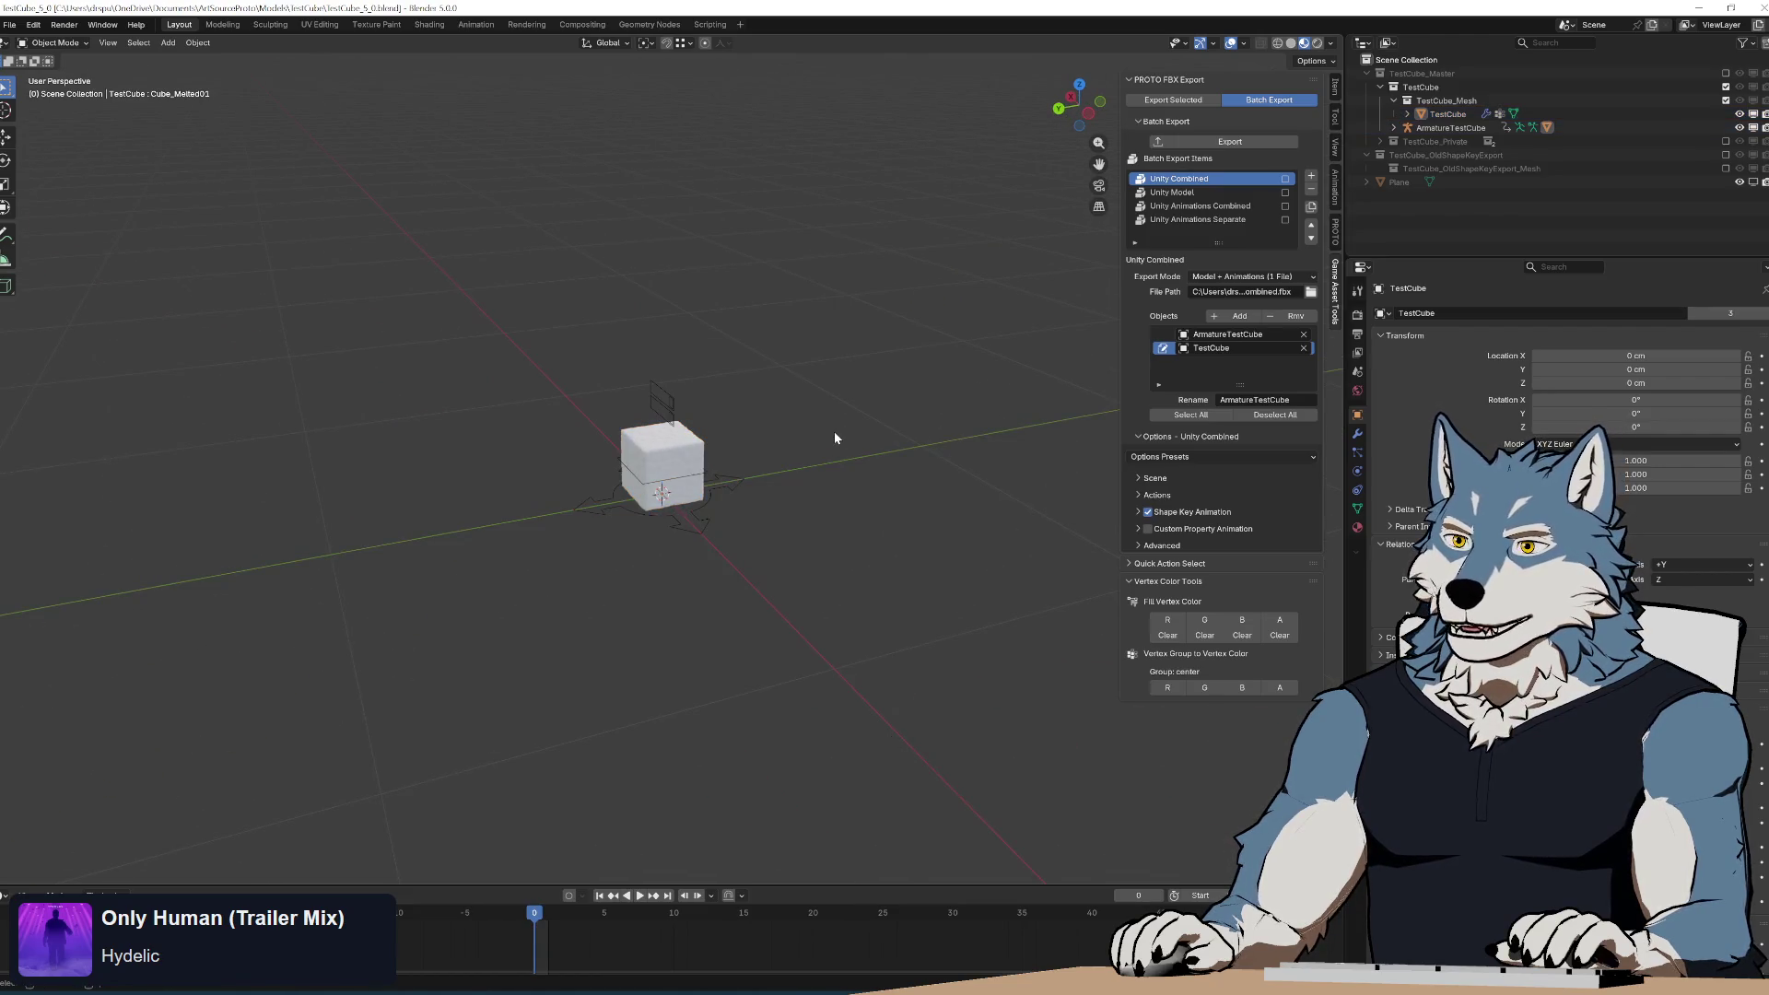
scroll(826, 452, "up", 2)
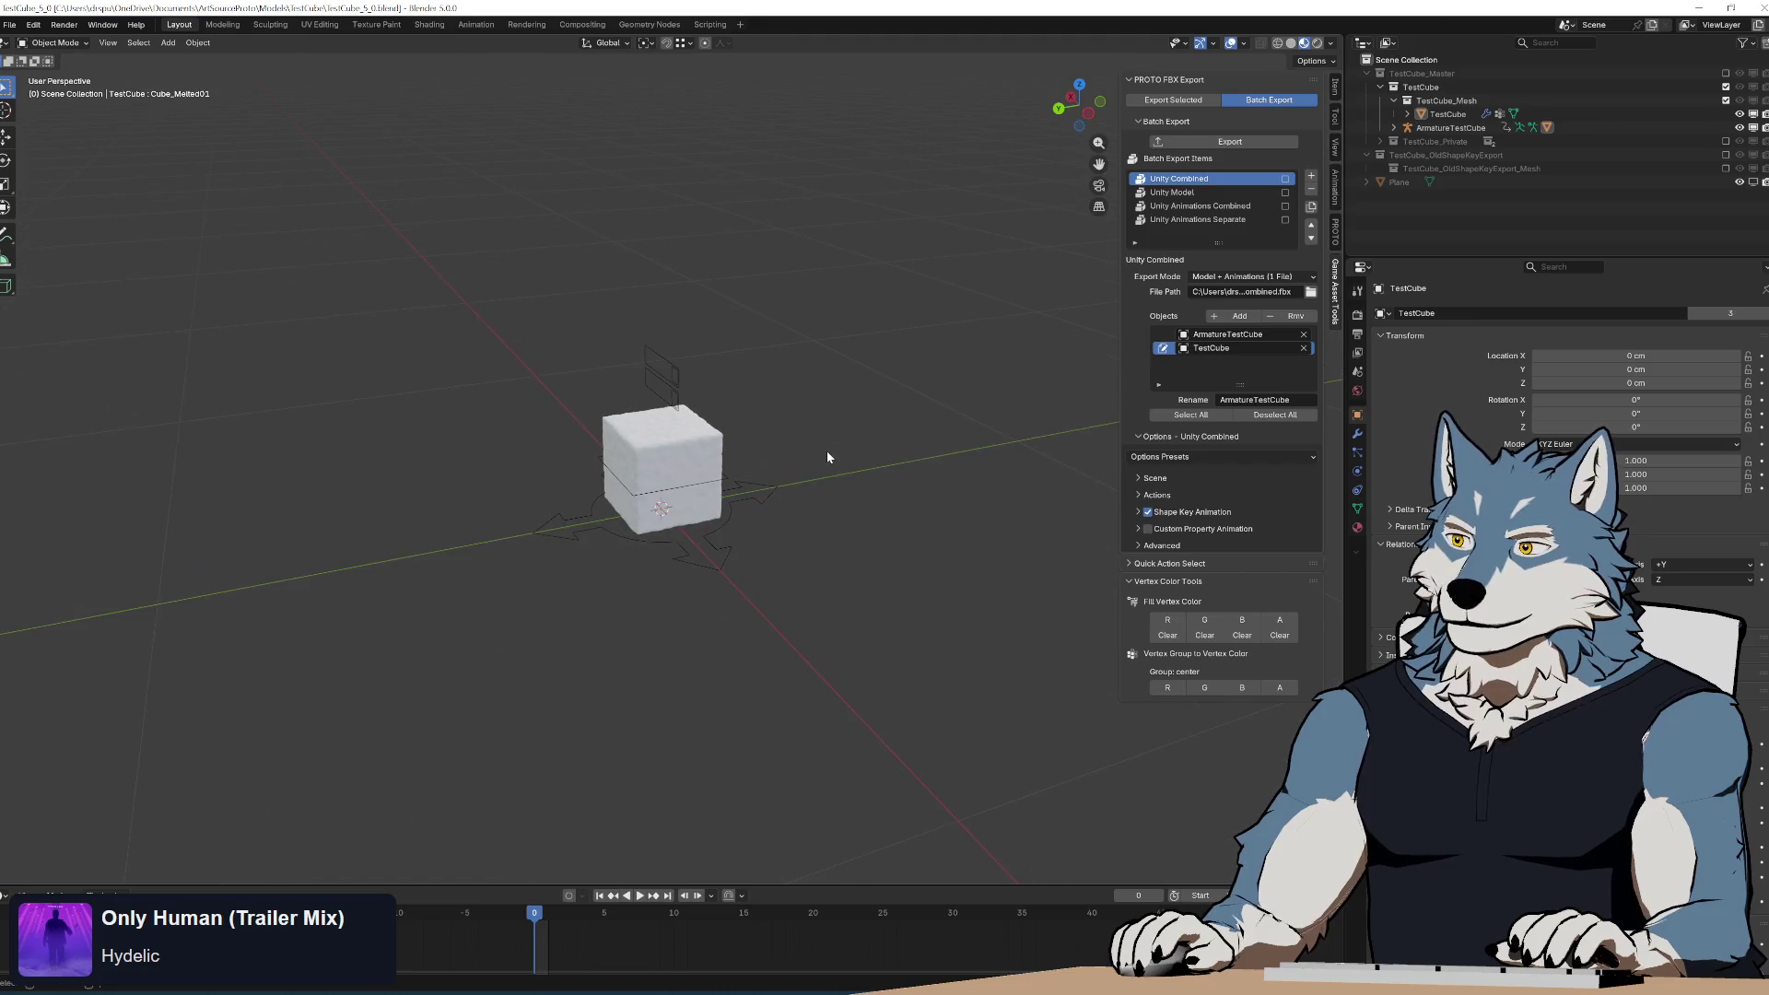
left_click(756, 517)
scroll(865, 453, "down", 5)
mouse_move(866, 454)
middle_mouse_down()
mouse_move(750, 483)
mouse_move(696, 466)
middle_mouse_up()
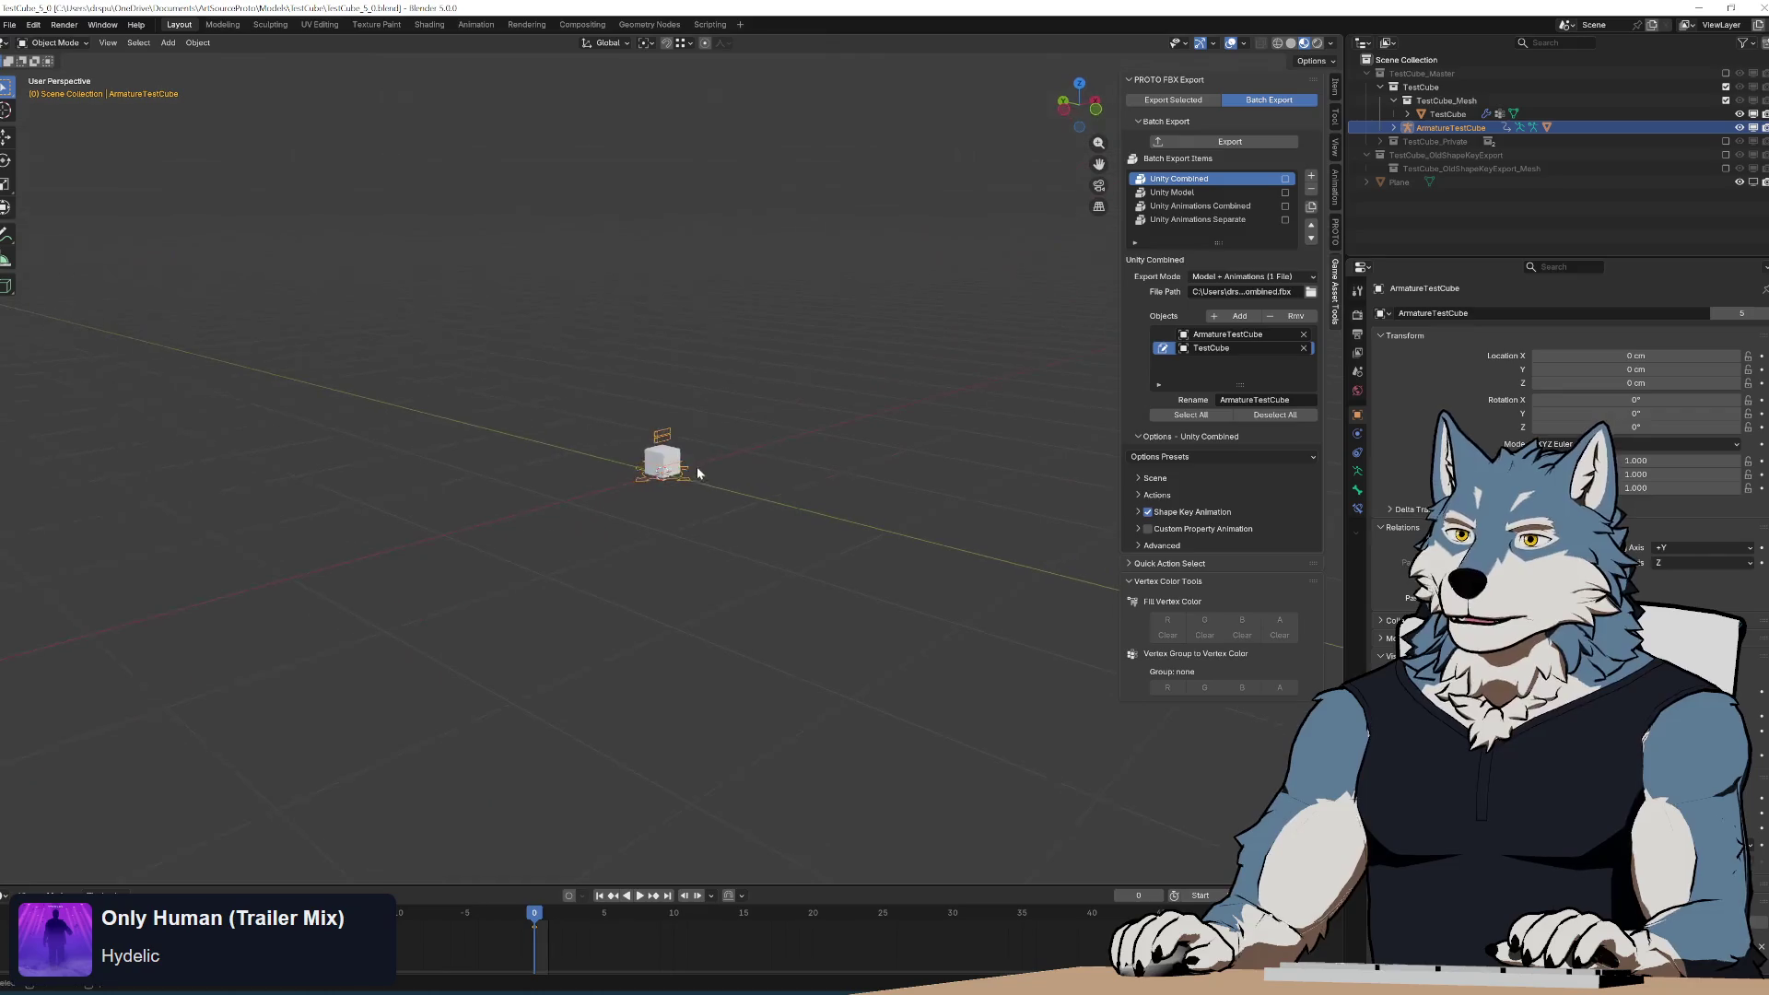
key("g")
left_click(1004, 347)
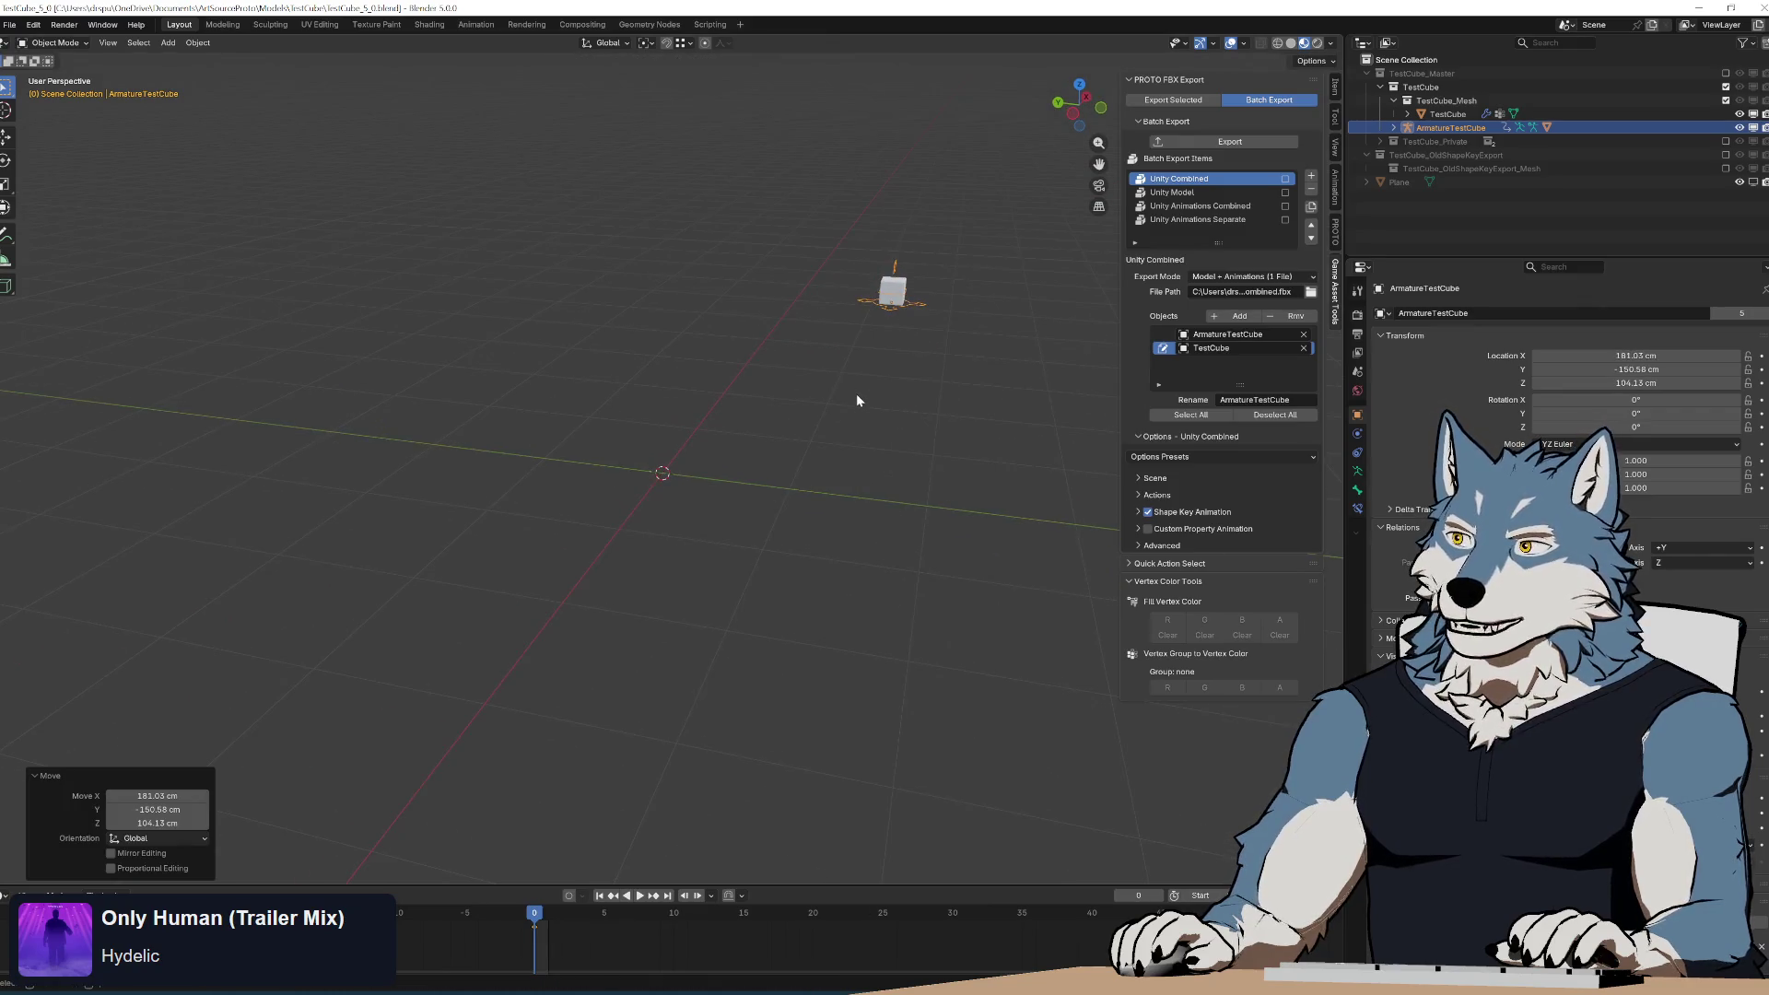
Tick all four batch export items and export, then review the Unity Model and animation settings.
left_click_drag(1286, 179, 1286, 220)
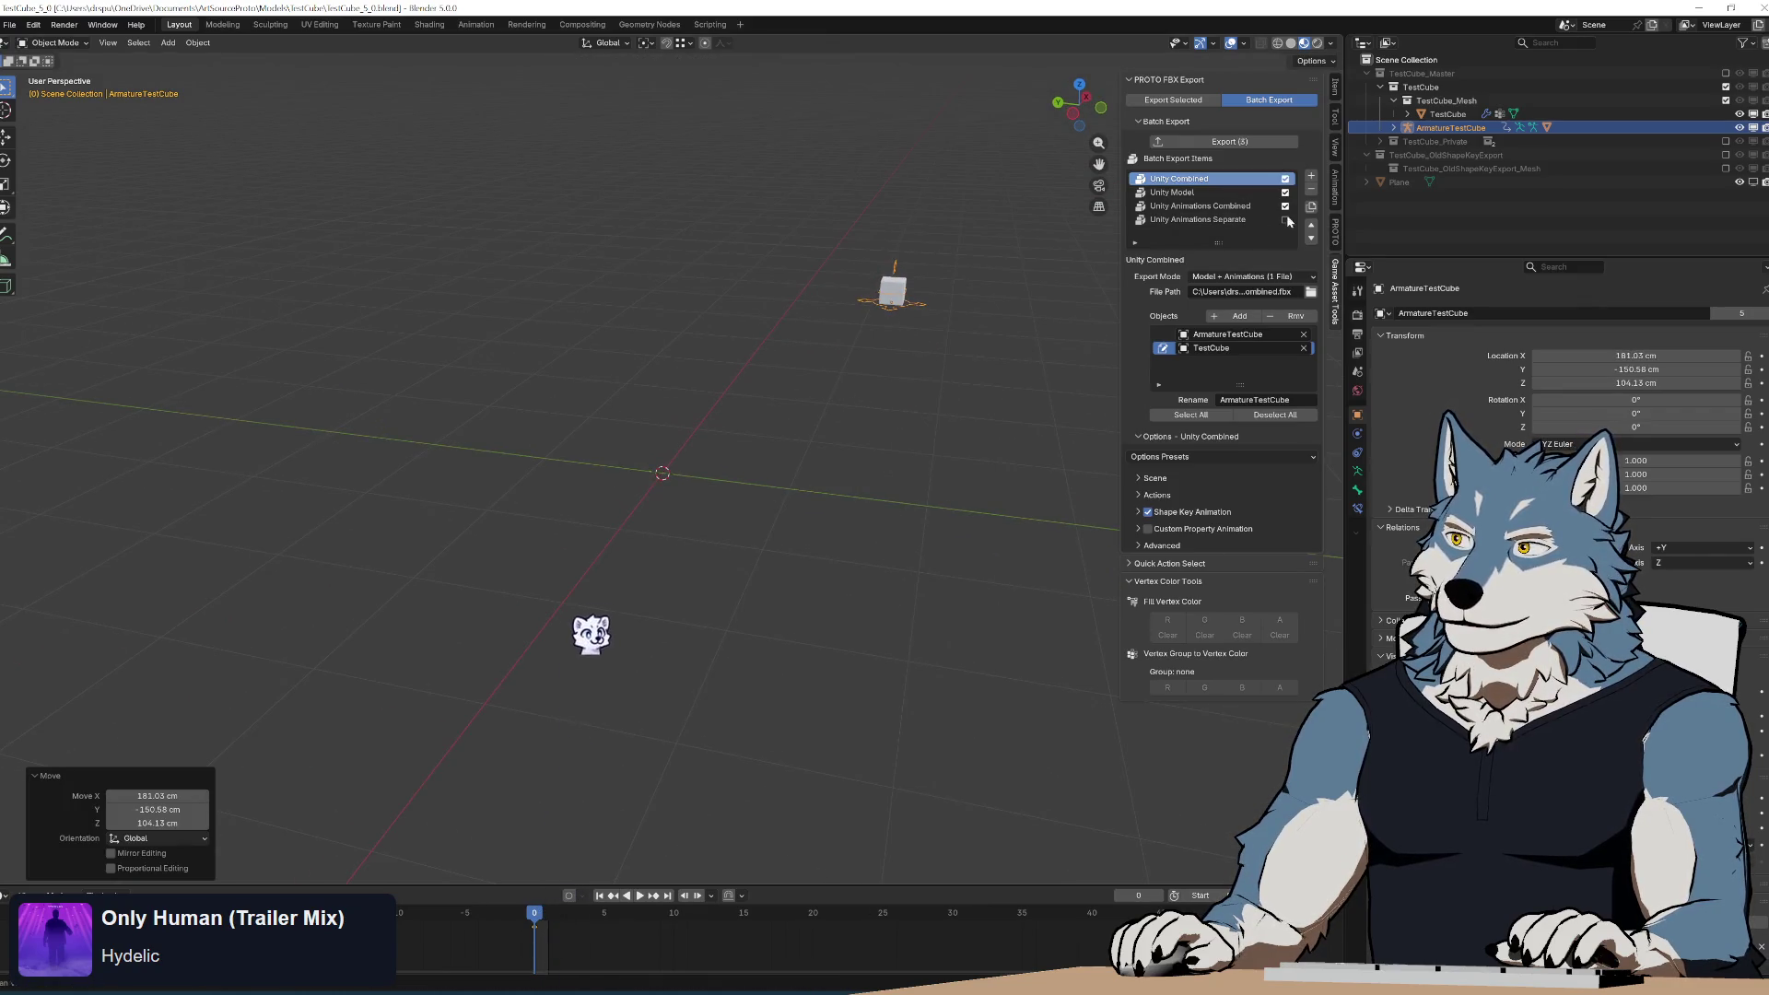
left_click(1225, 143)
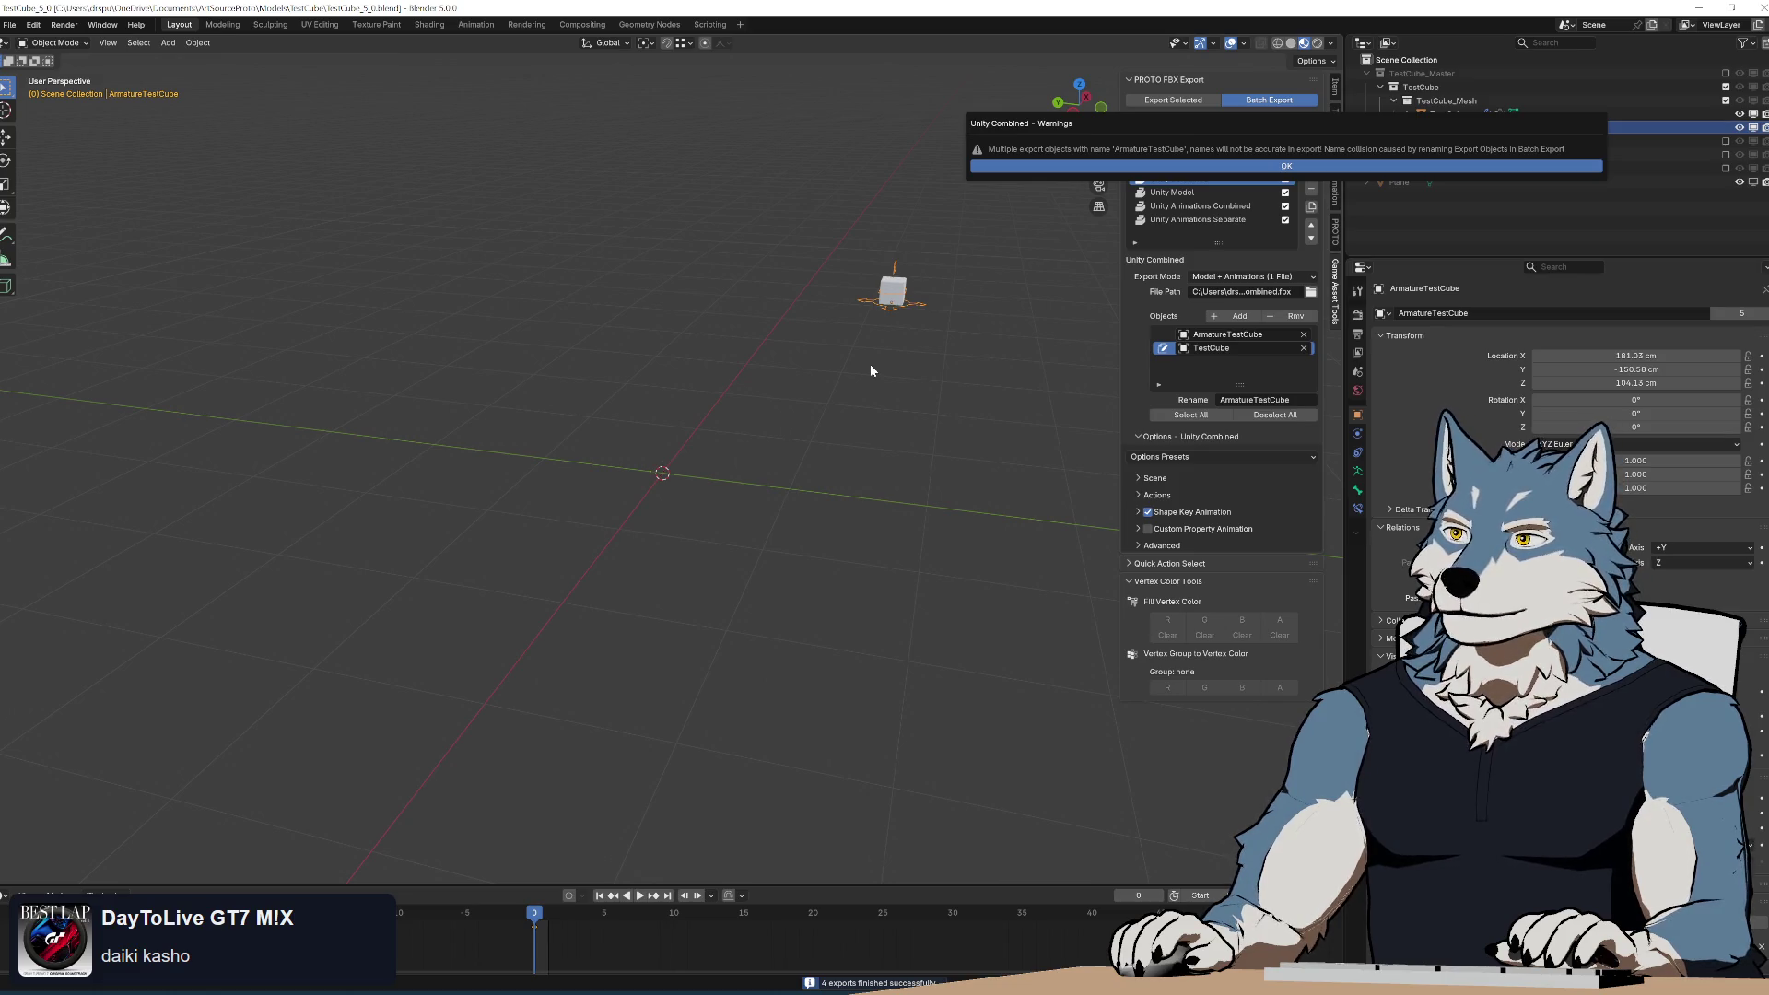
left_click(1163, 166)
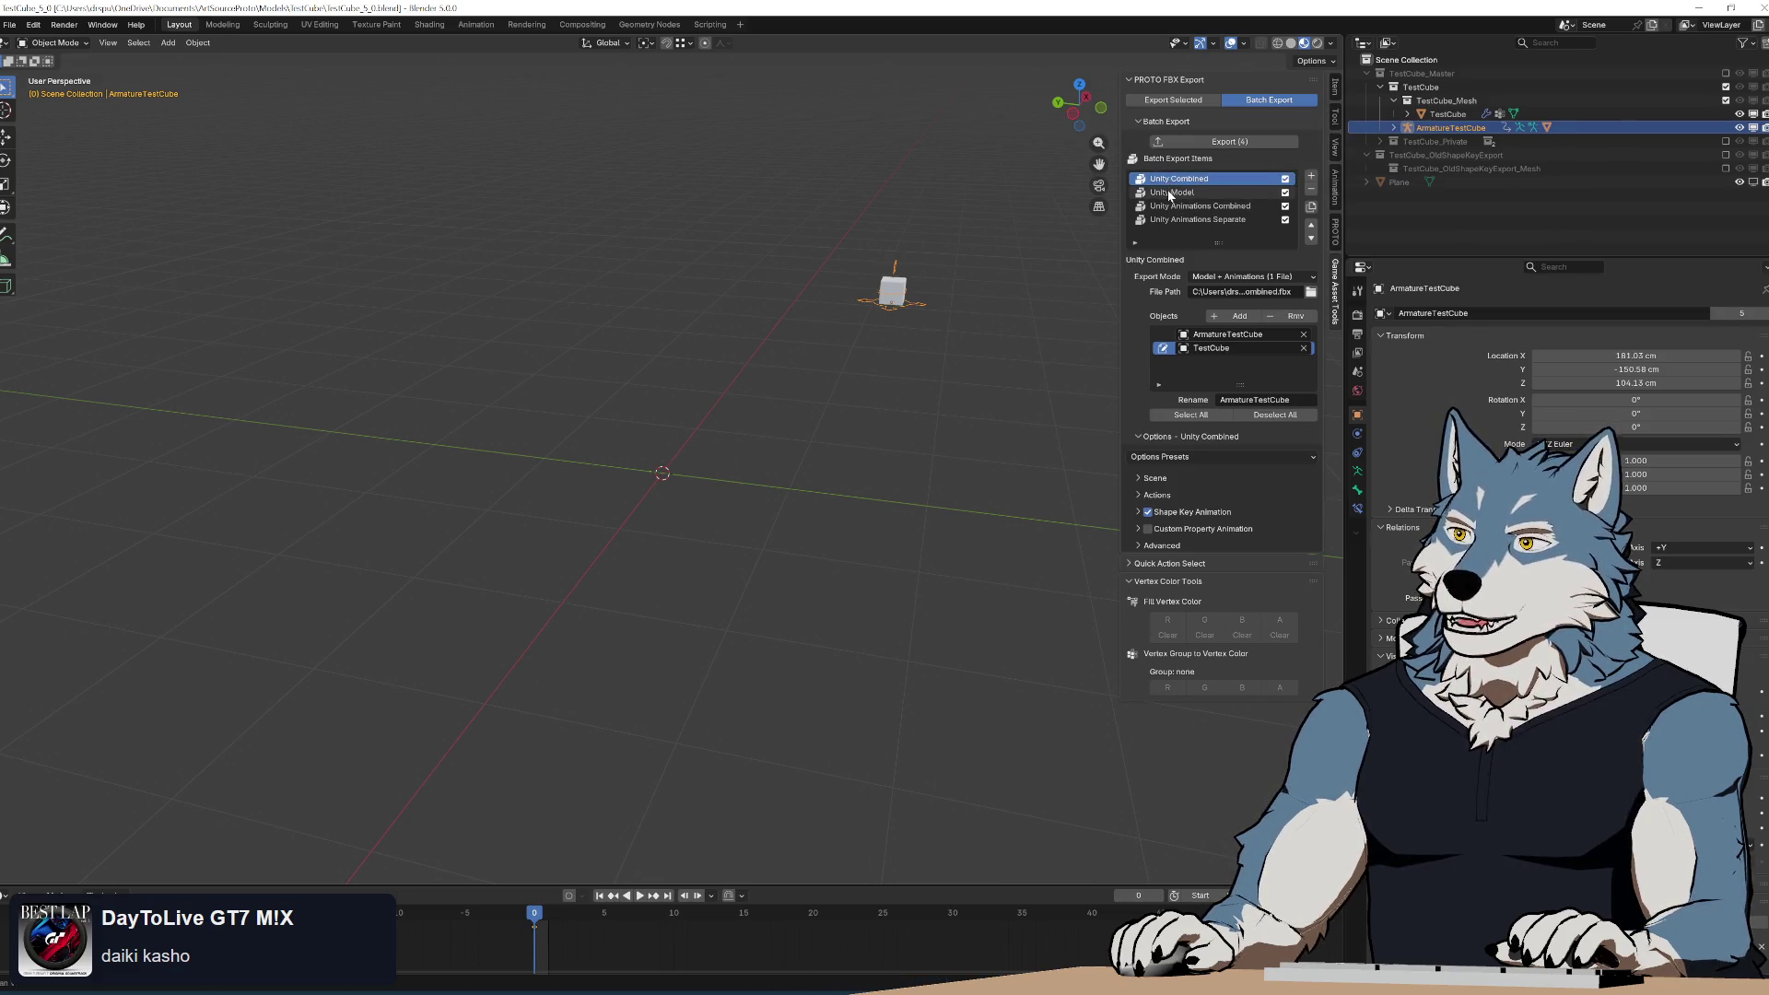
left_click(1292, 400)
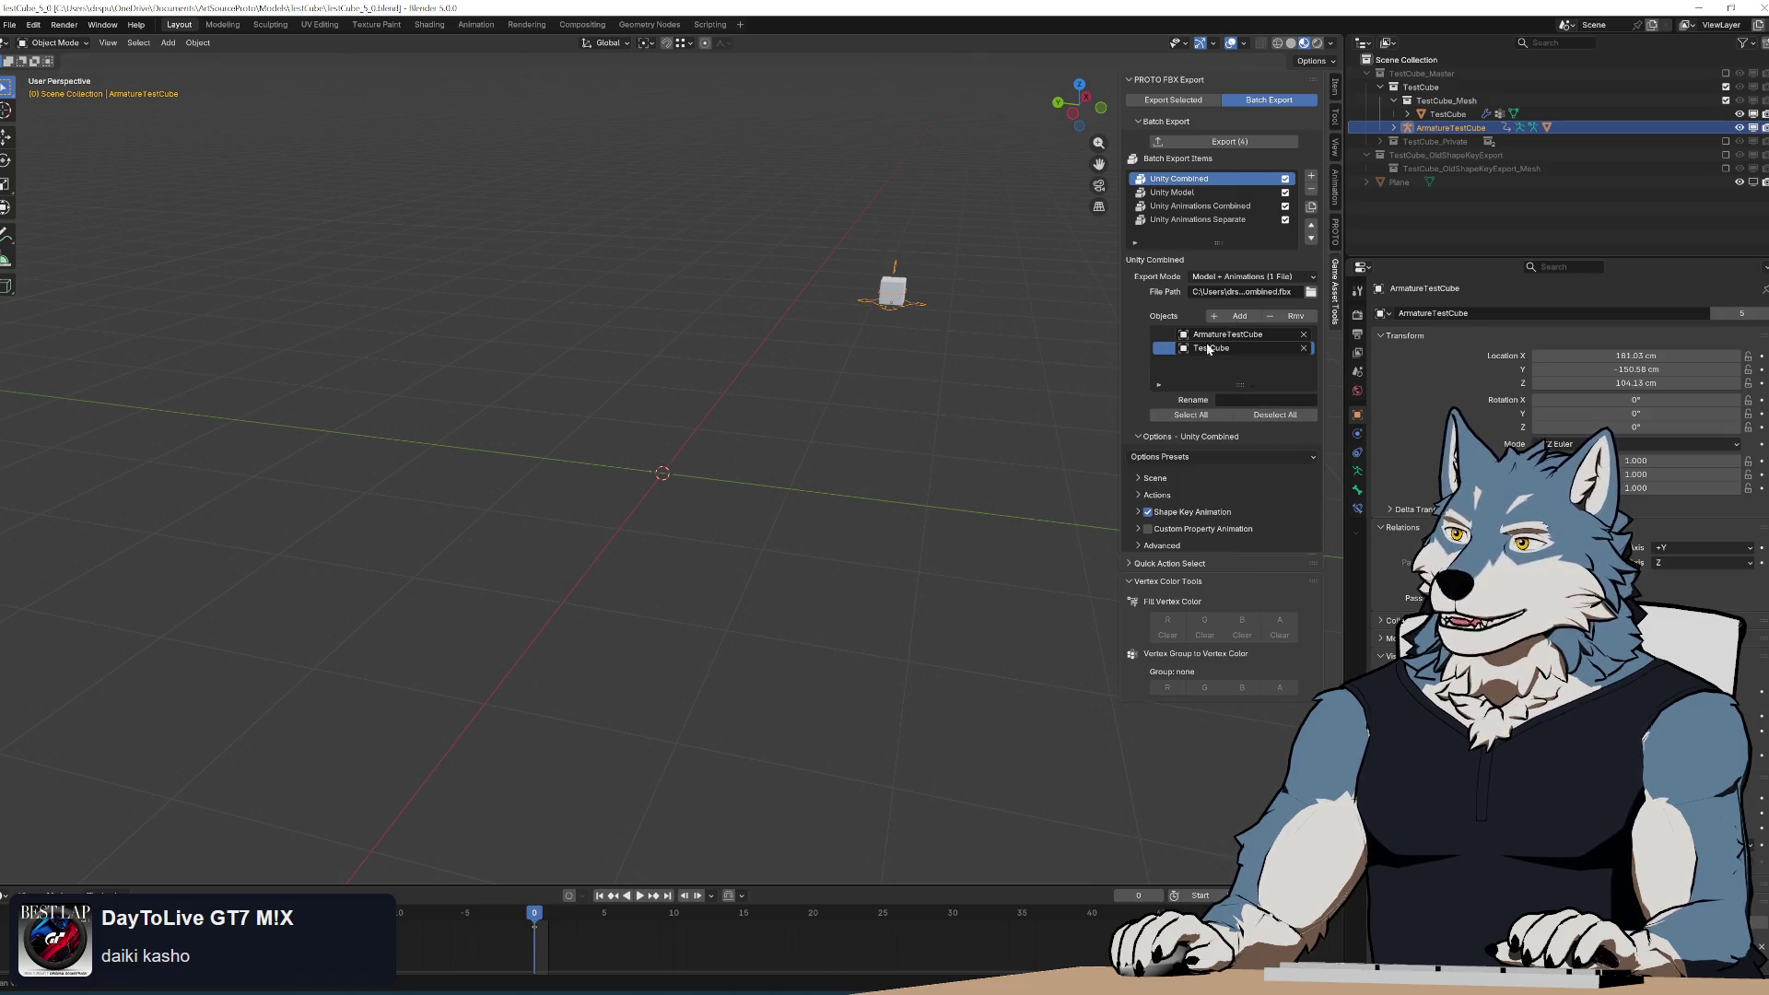
left_click(1172, 193)
left_click(1173, 206)
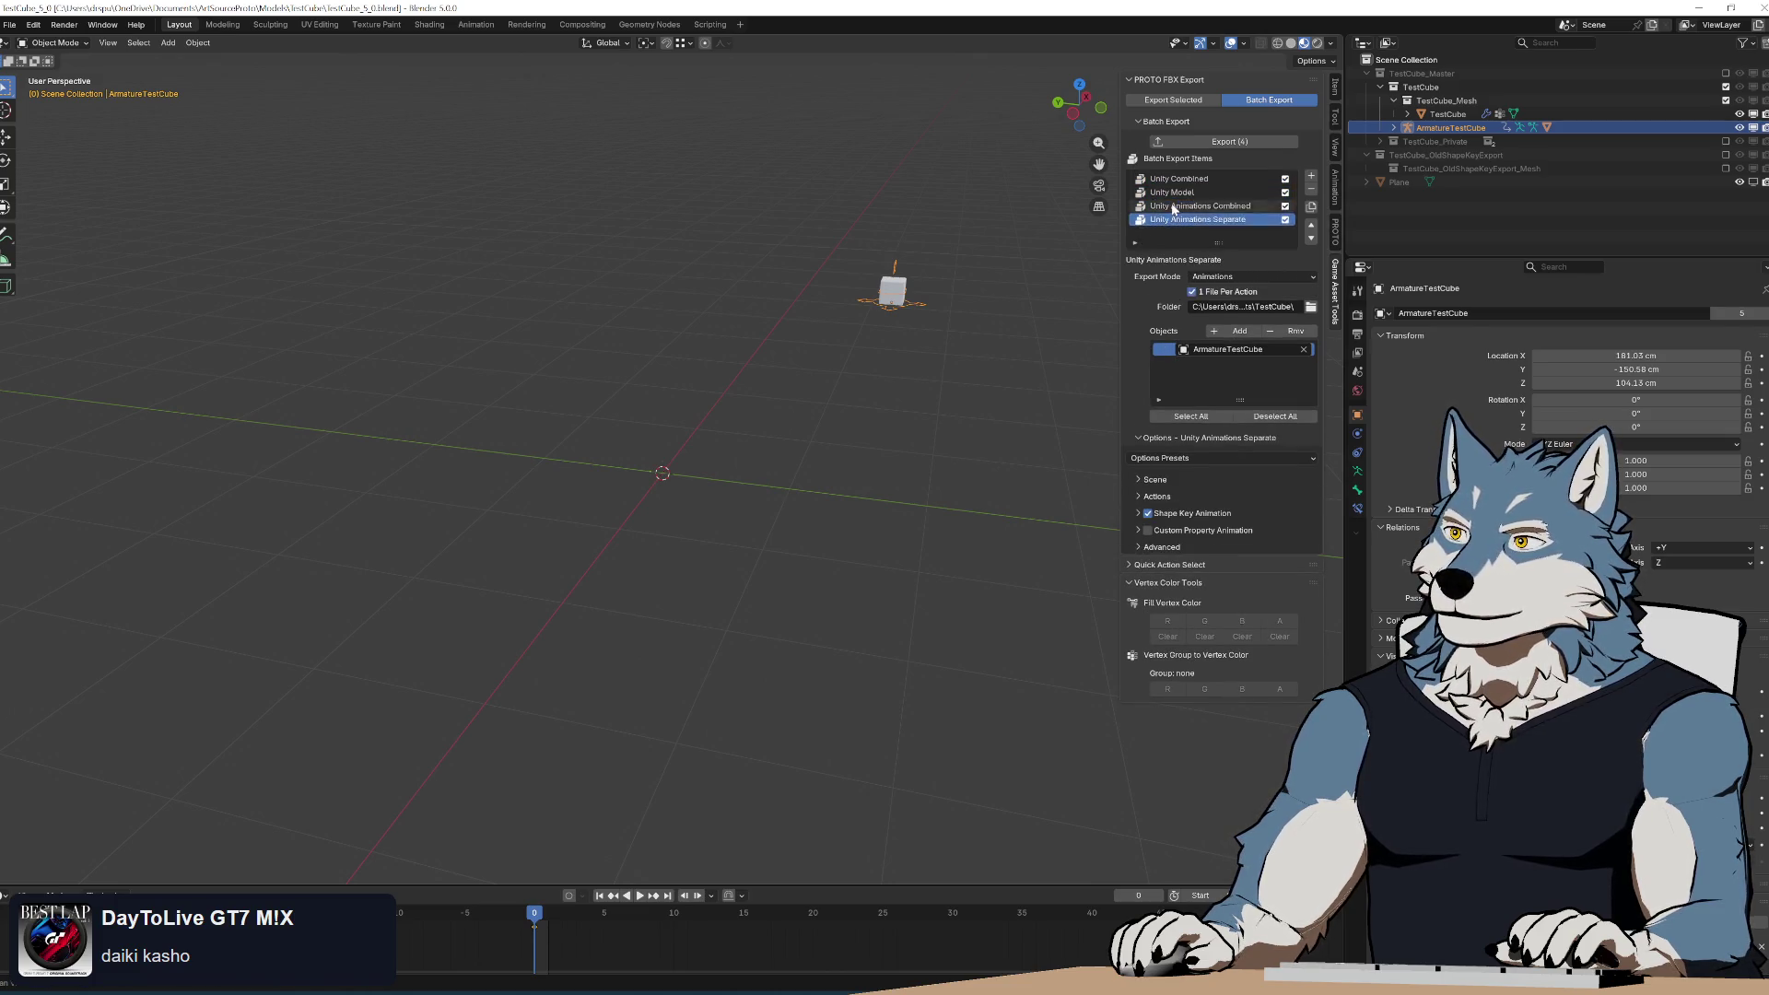
Zero the armature's location on all axes and save the blend file.
left_click(1335, 90)
left_click_drag(1198, 113, 1198, 140)
type("0")
key("Return")
left_click(857, 423)
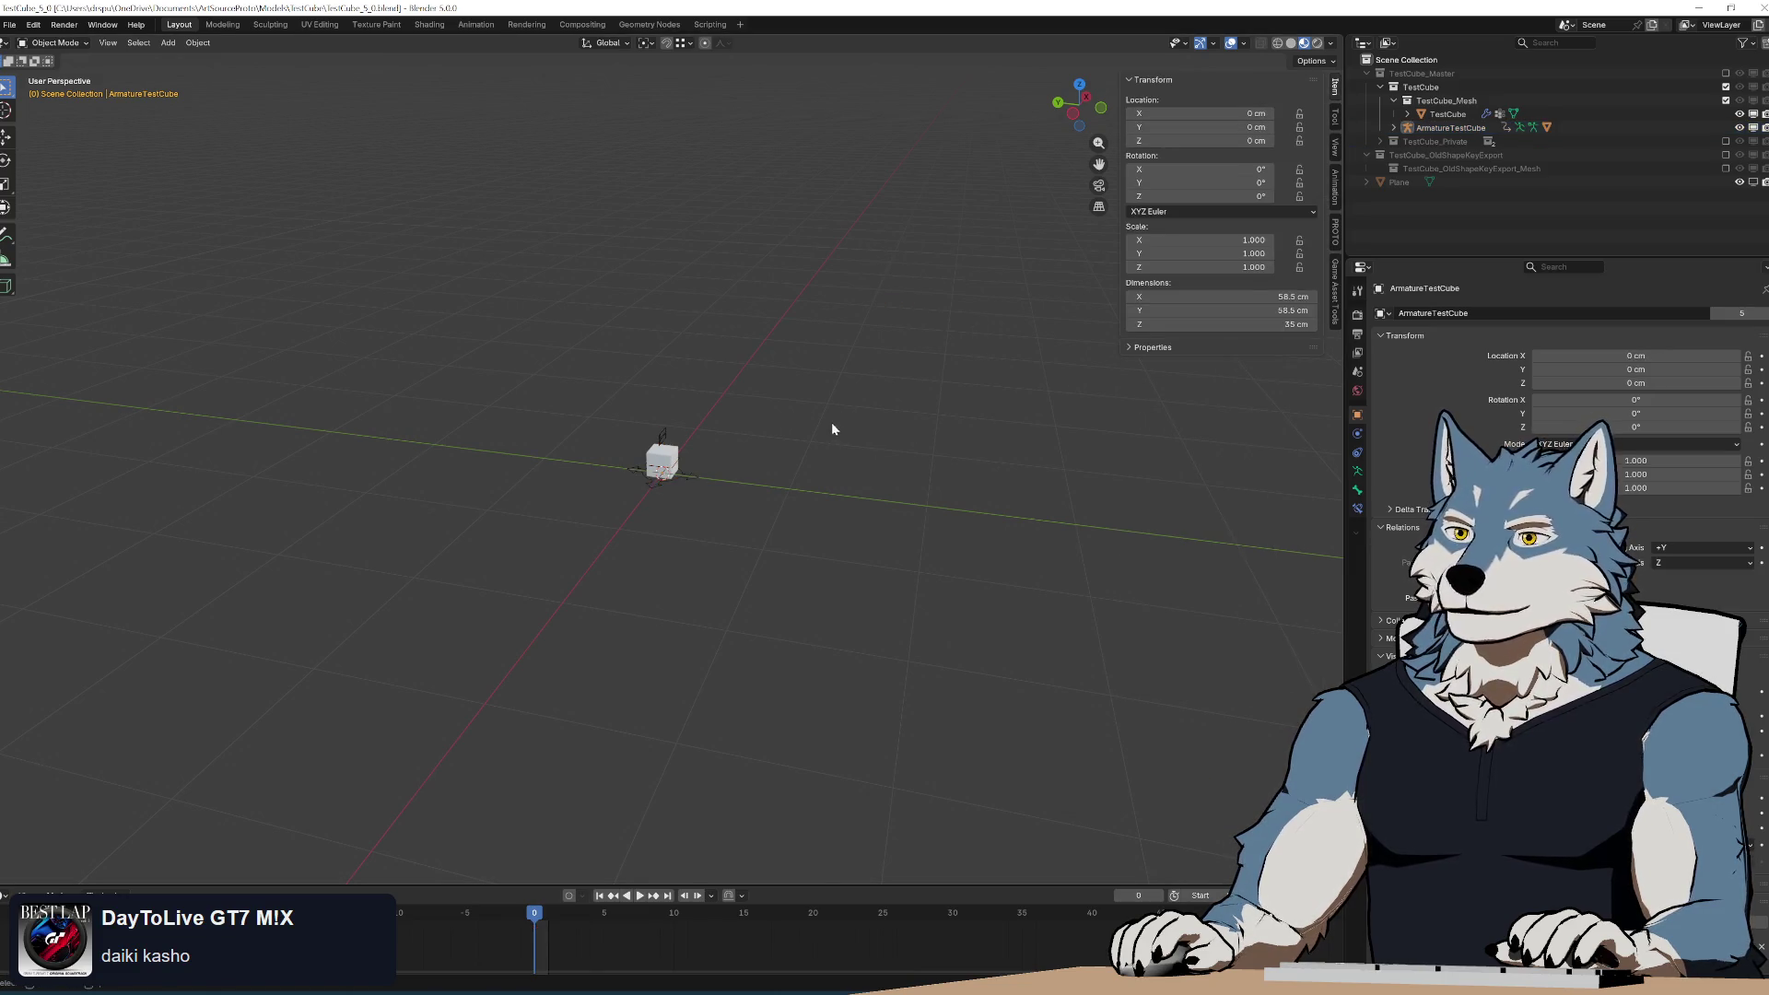
scroll(822, 408, "up", 6)
key("ctrl+s")
Box-select the cubes, move them off the origin and rerun all four batch exports.
left_click_drag(472, 327, 631, 550)
scroll(664, 516, "down", 7)
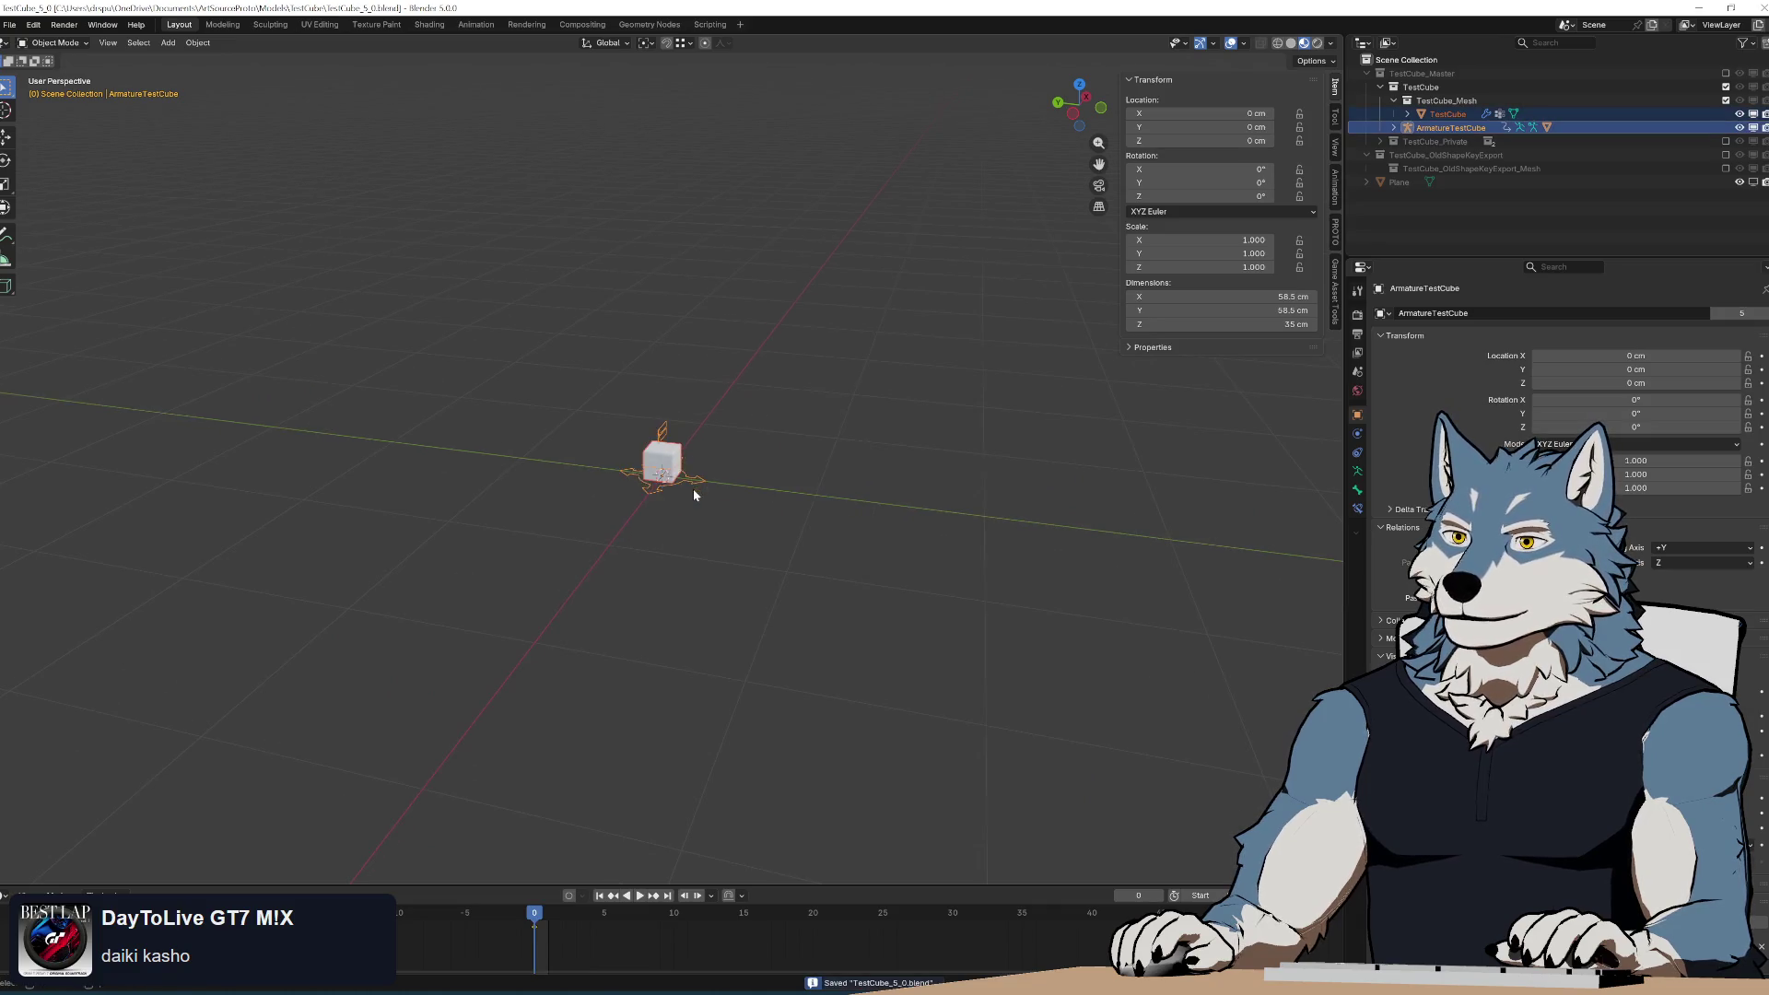
key("g")
left_click(943, 335)
scroll(781, 372, "down", 3)
mouse_move(782, 373)
middle_mouse_down()
mouse_move(765, 334)
mouse_move(771, 352)
middle_mouse_up()
left_click(1335, 283)
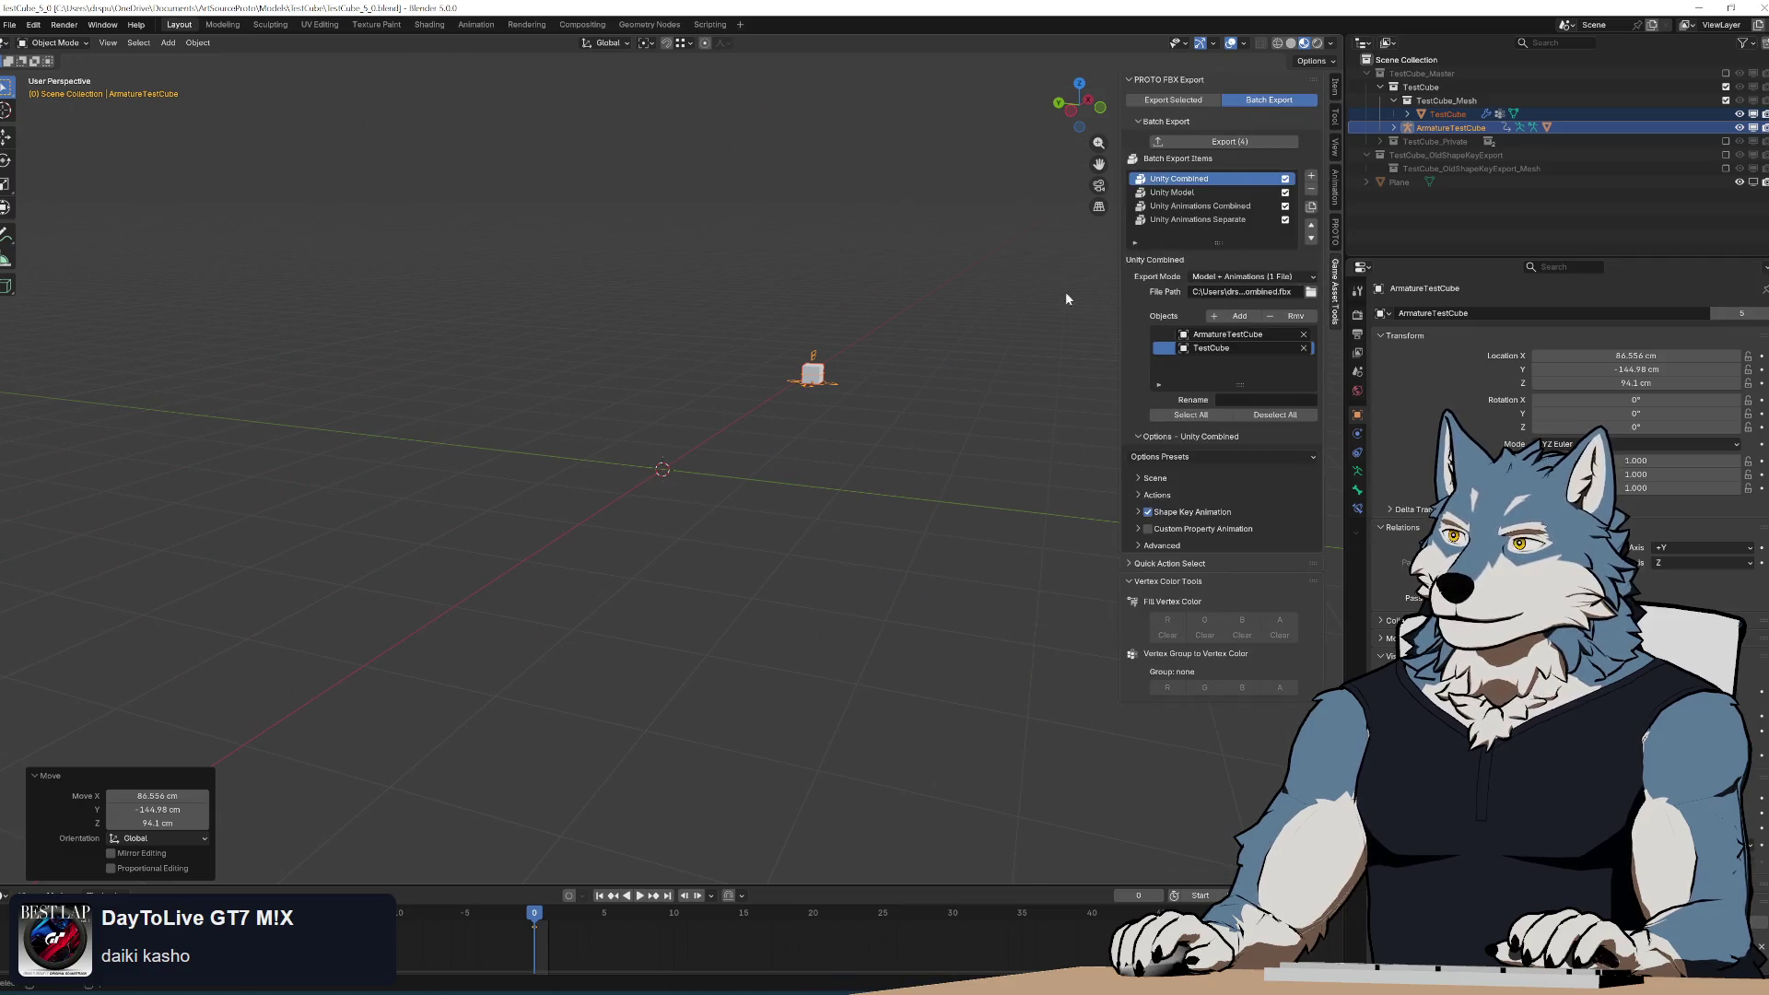
left_click(1276, 143)
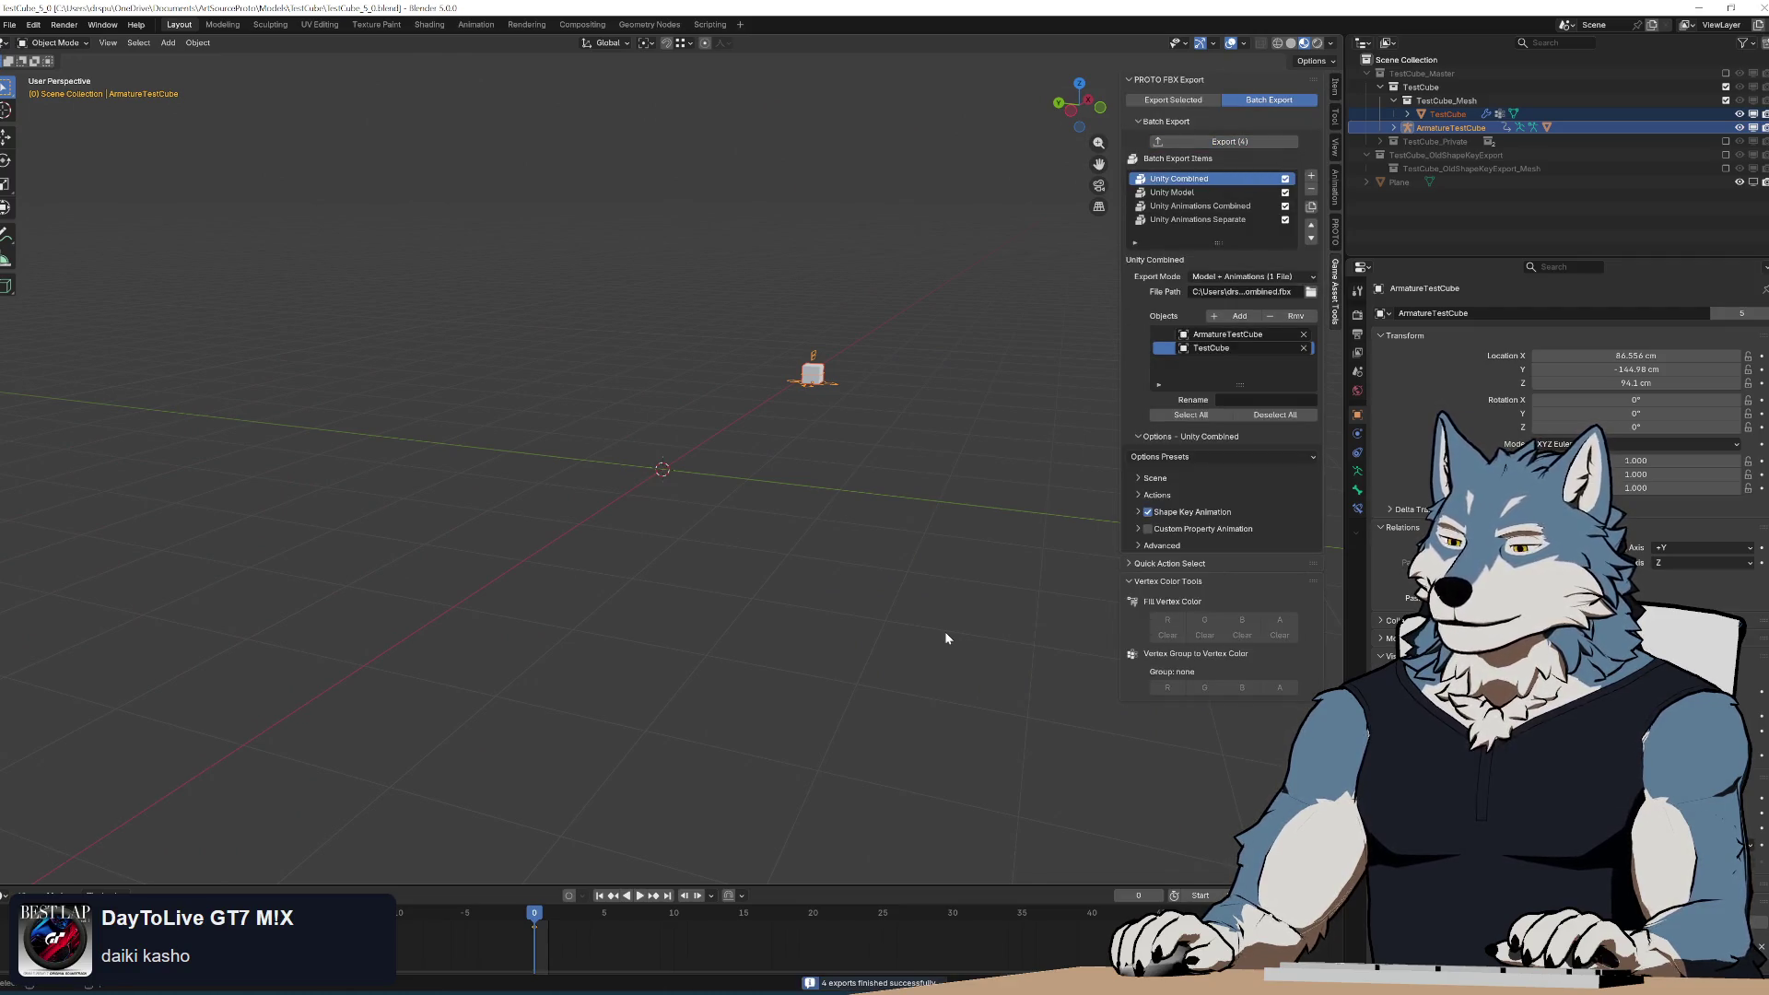
key("alt+Tab")
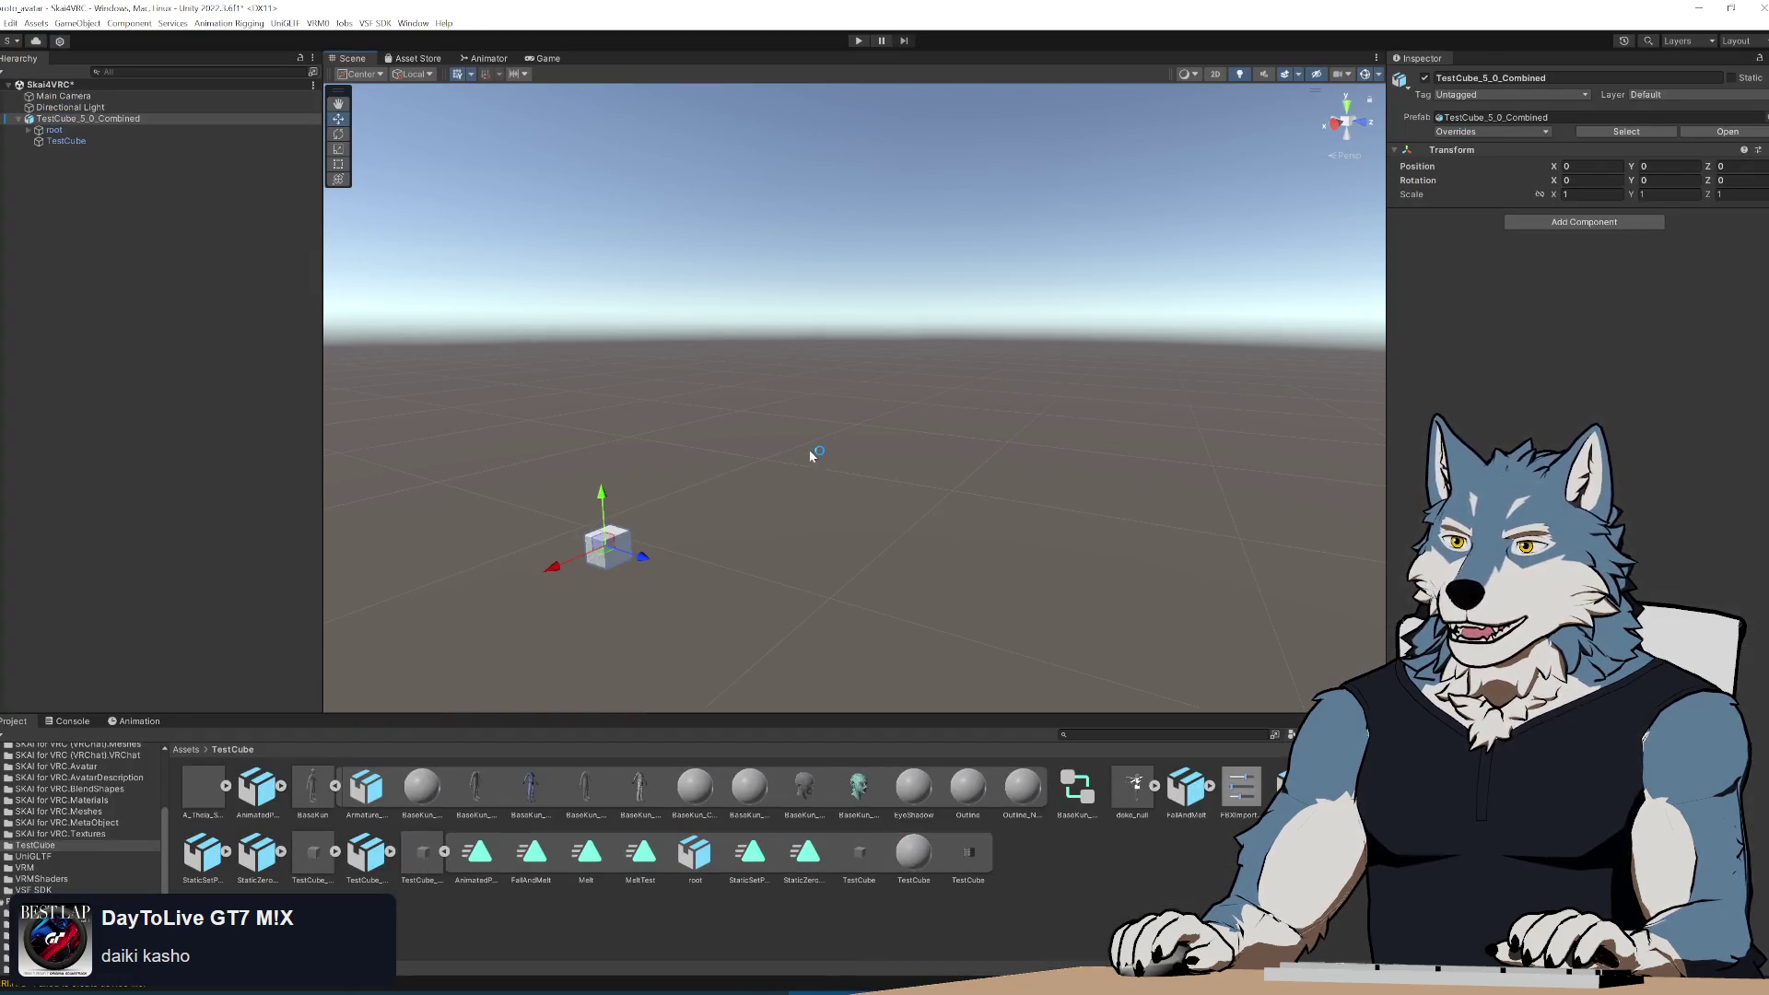
mouse_move(810, 458)
left_mouse_down("alt")
mouse_move(893, 514)
mouse_move(924, 399)
mouse_move(900, 439)
mouse_move(817, 447)
mouse_move(833, 462)
left_mouse_up("alt")
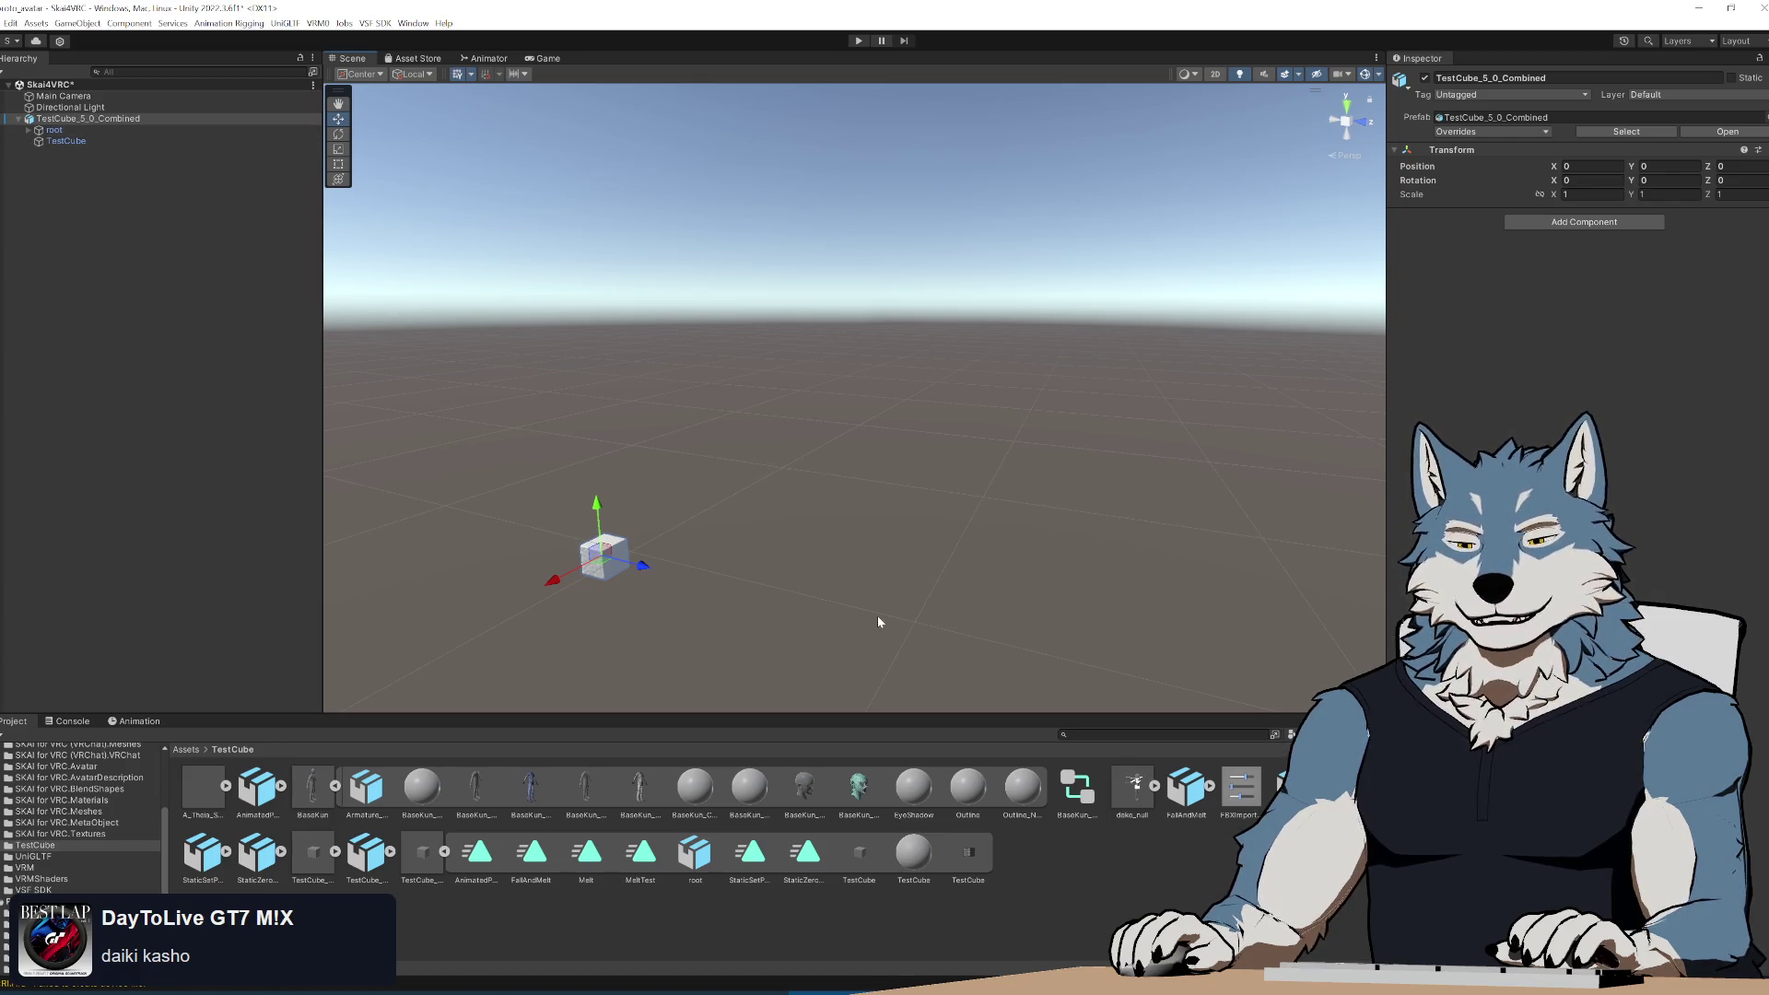
key("alt+Tab")
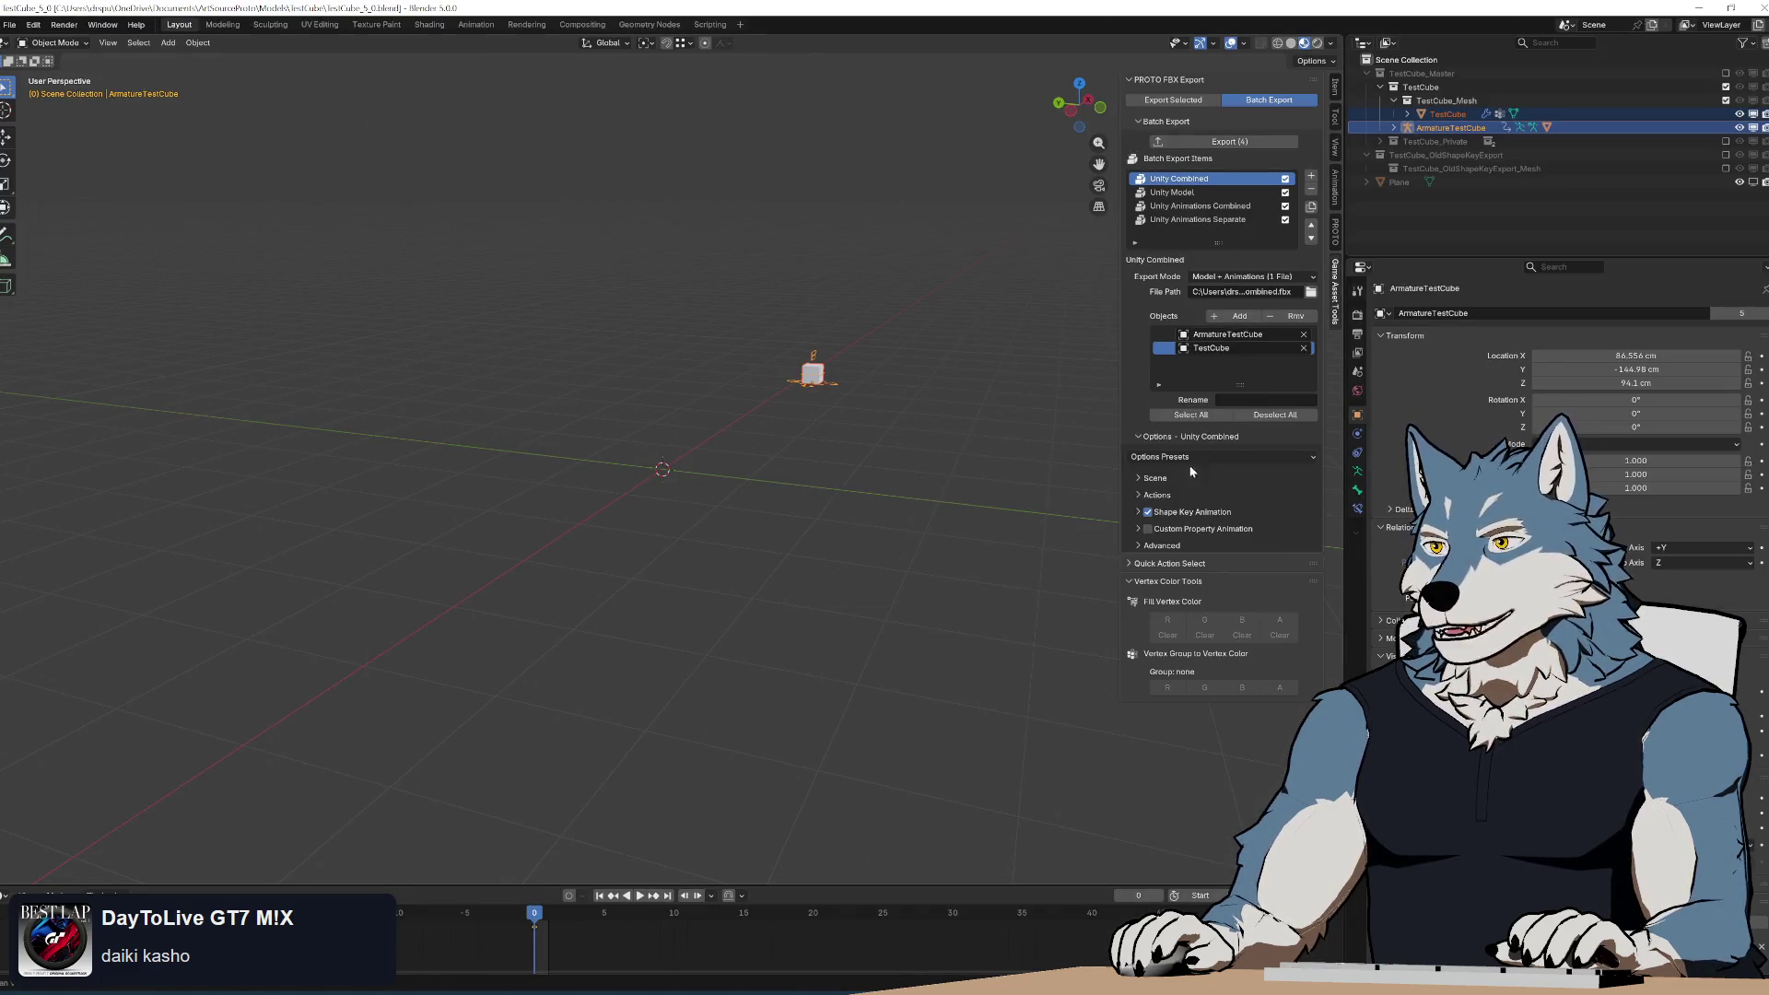
Set the Unity Combined scene rotation to Z Forward (Unity, Godot), then check the result in Unity.
left_click(1145, 479)
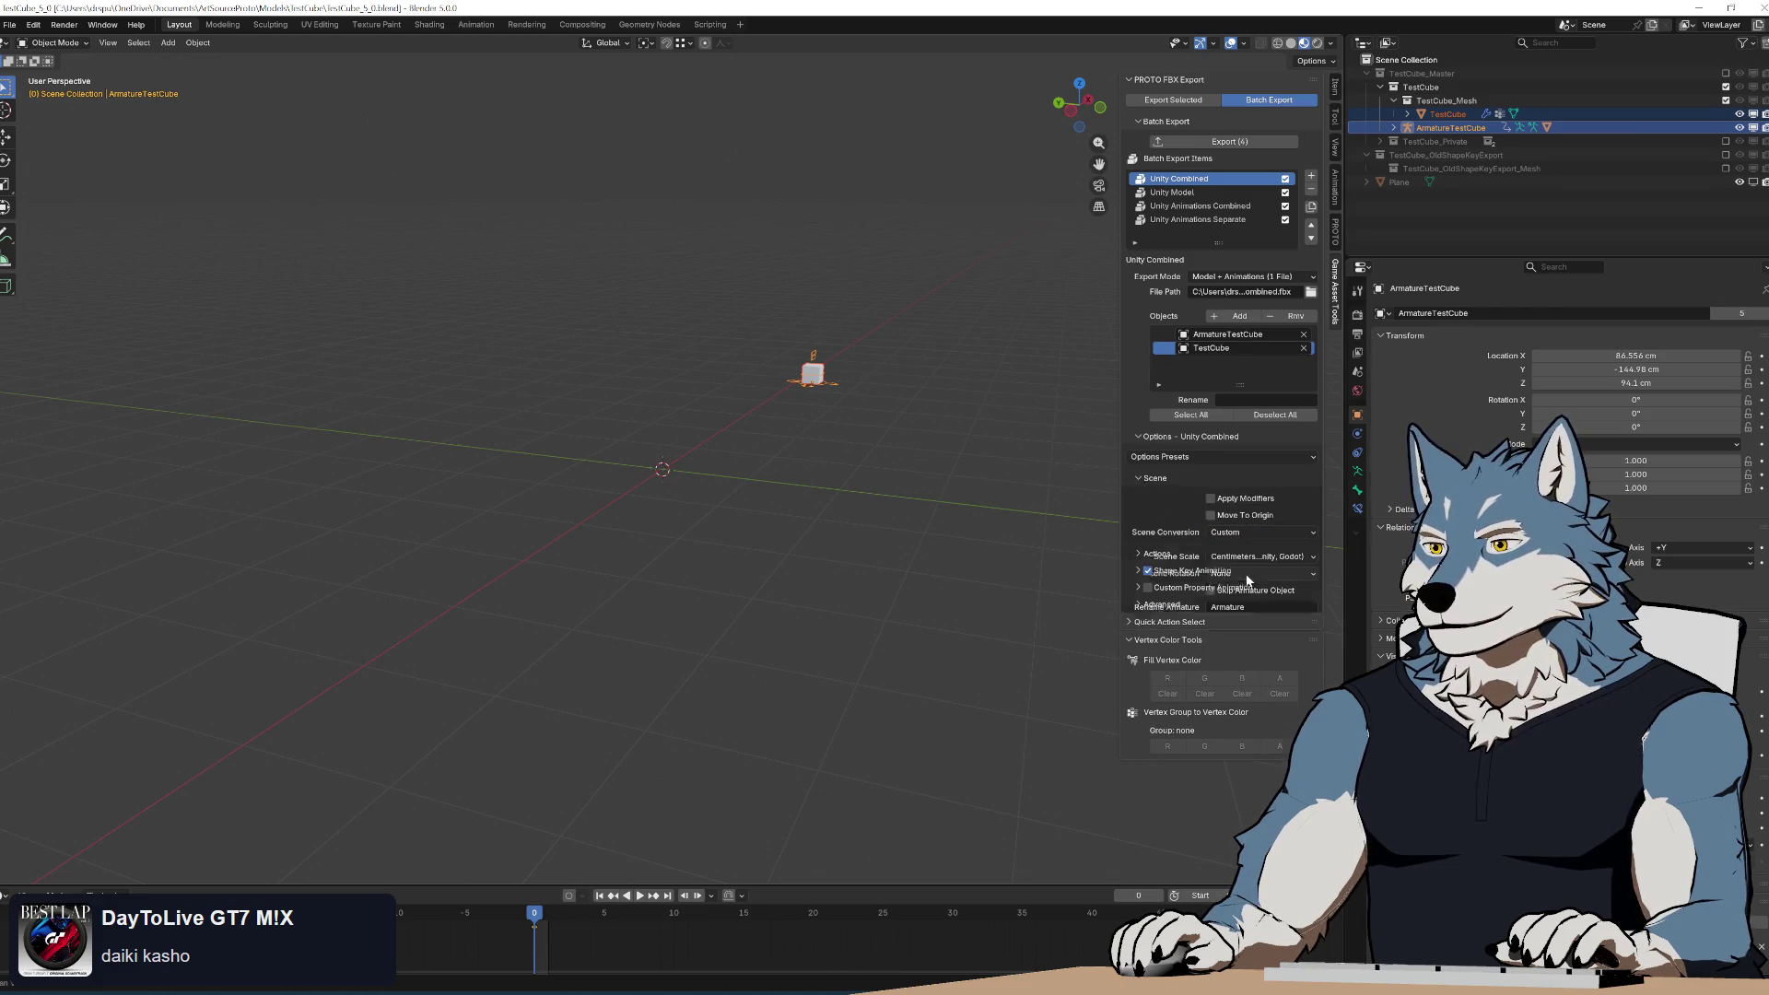
left_click(1259, 573)
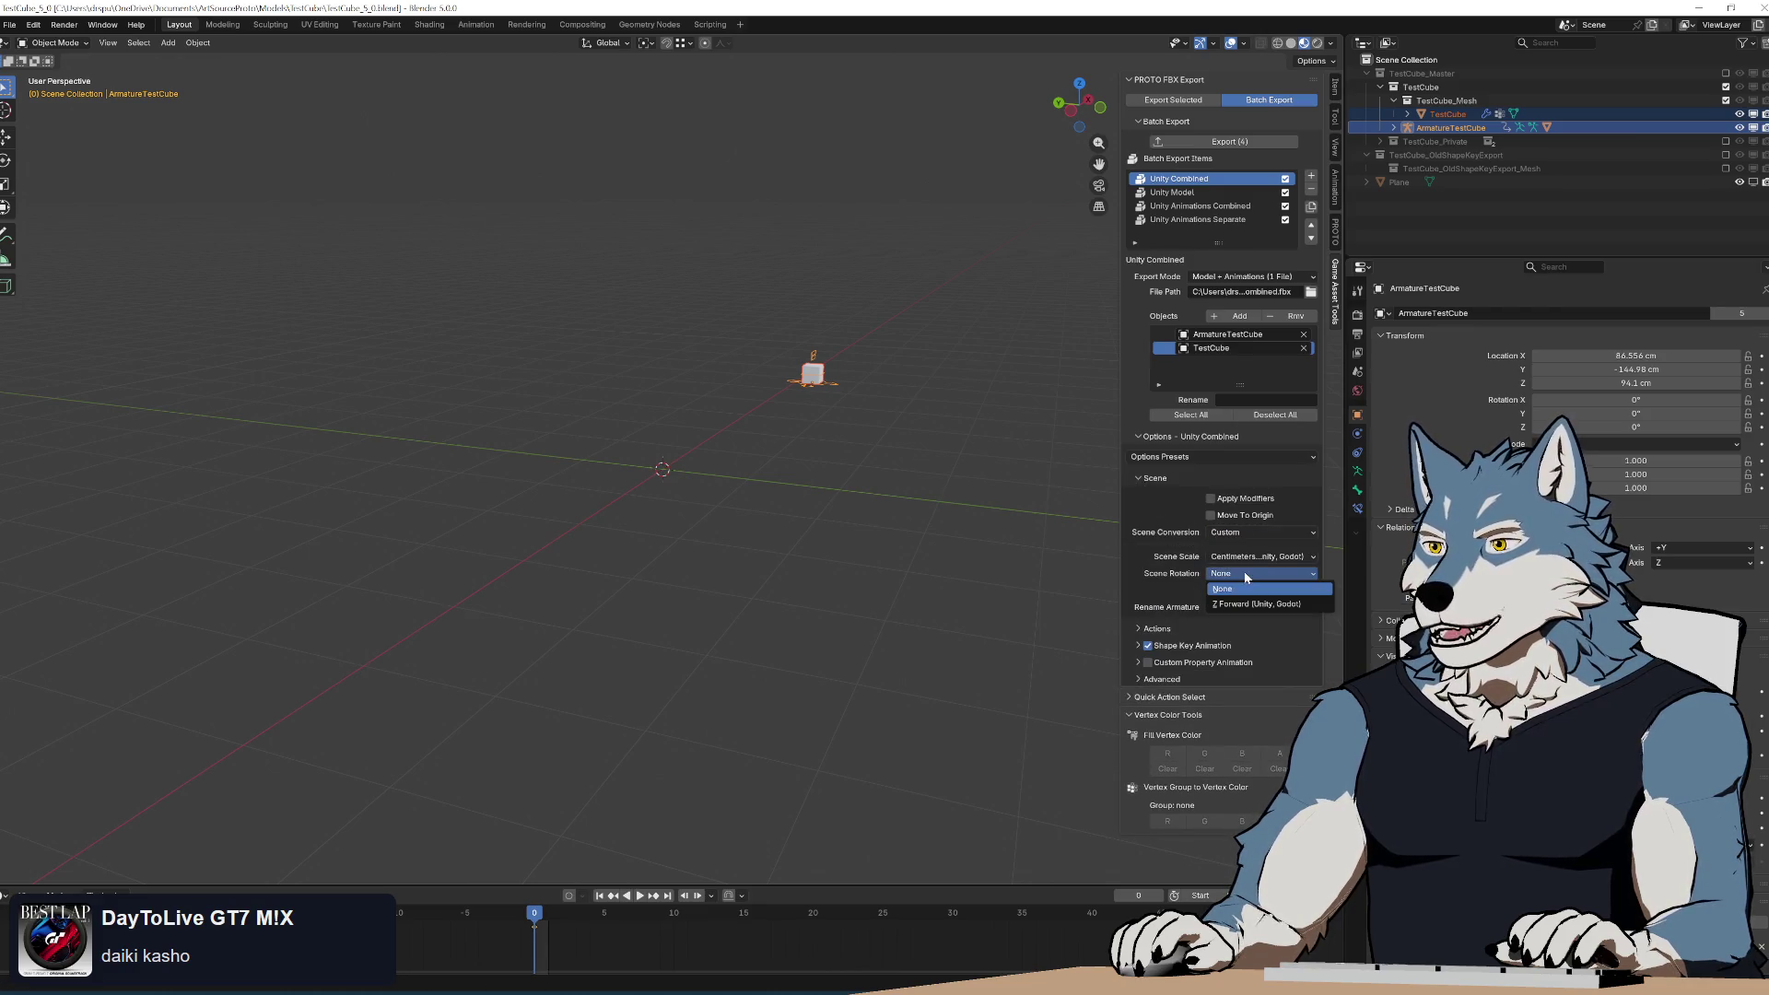
left_click(1256, 604)
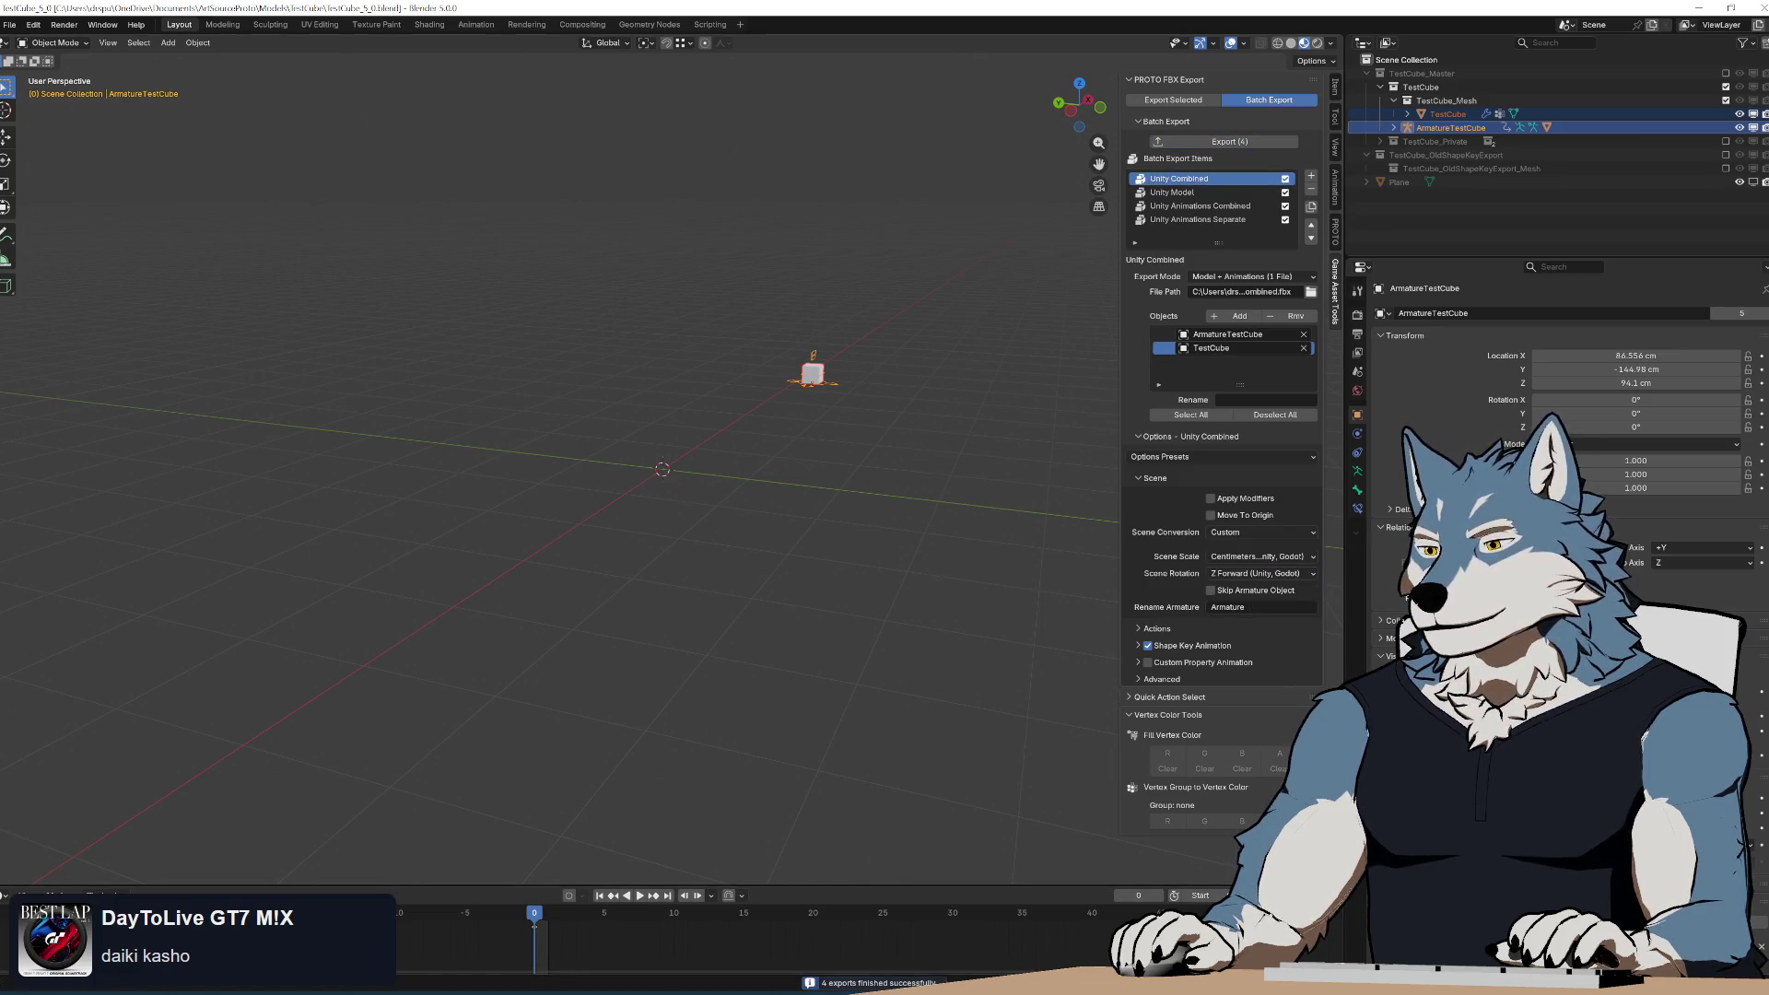
key("alt+Tab")
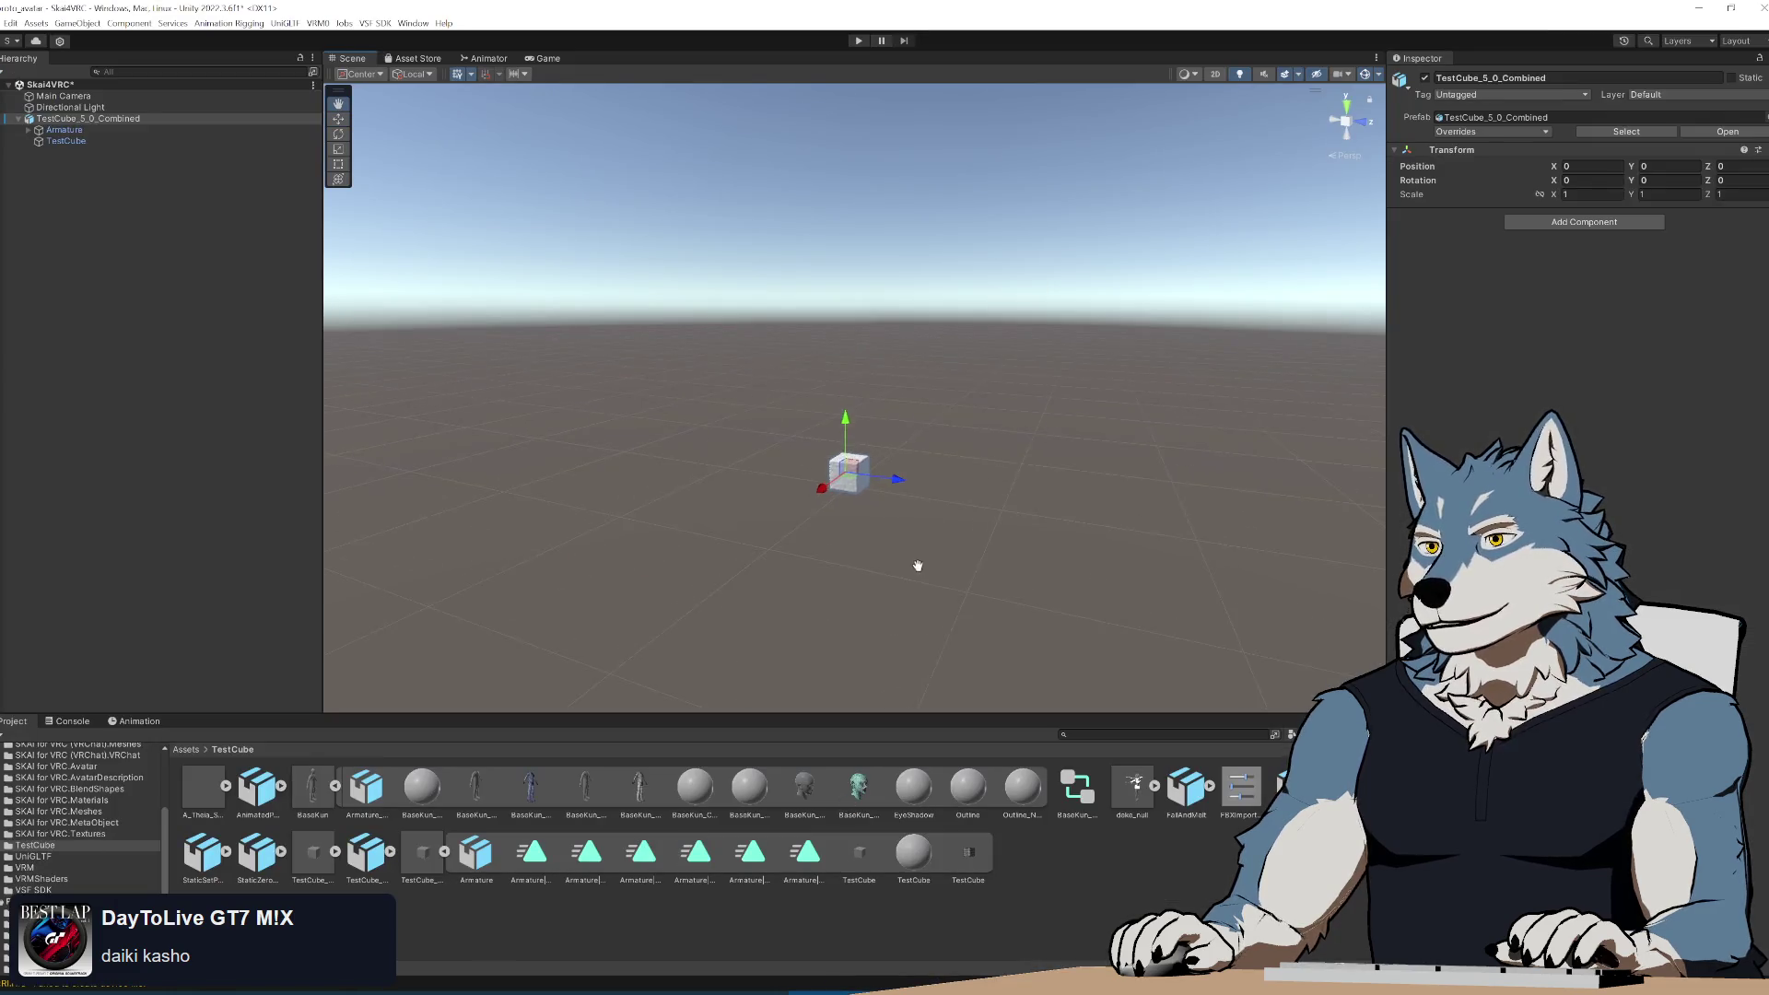
Orbit Unity's Scene view to inspect the re-imported cube from below and above, then return to Blender.
mouse_move(923, 507)
left_mouse_down("alt")
mouse_move(956, 541)
mouse_move(925, 494)
mouse_move(750, 596)
mouse_move(833, 655)
mouse_move(916, 489)
mouse_move(1011, 470)
mouse_move(1086, 411)
mouse_move(855, 525)
left_mouse_up("alt")
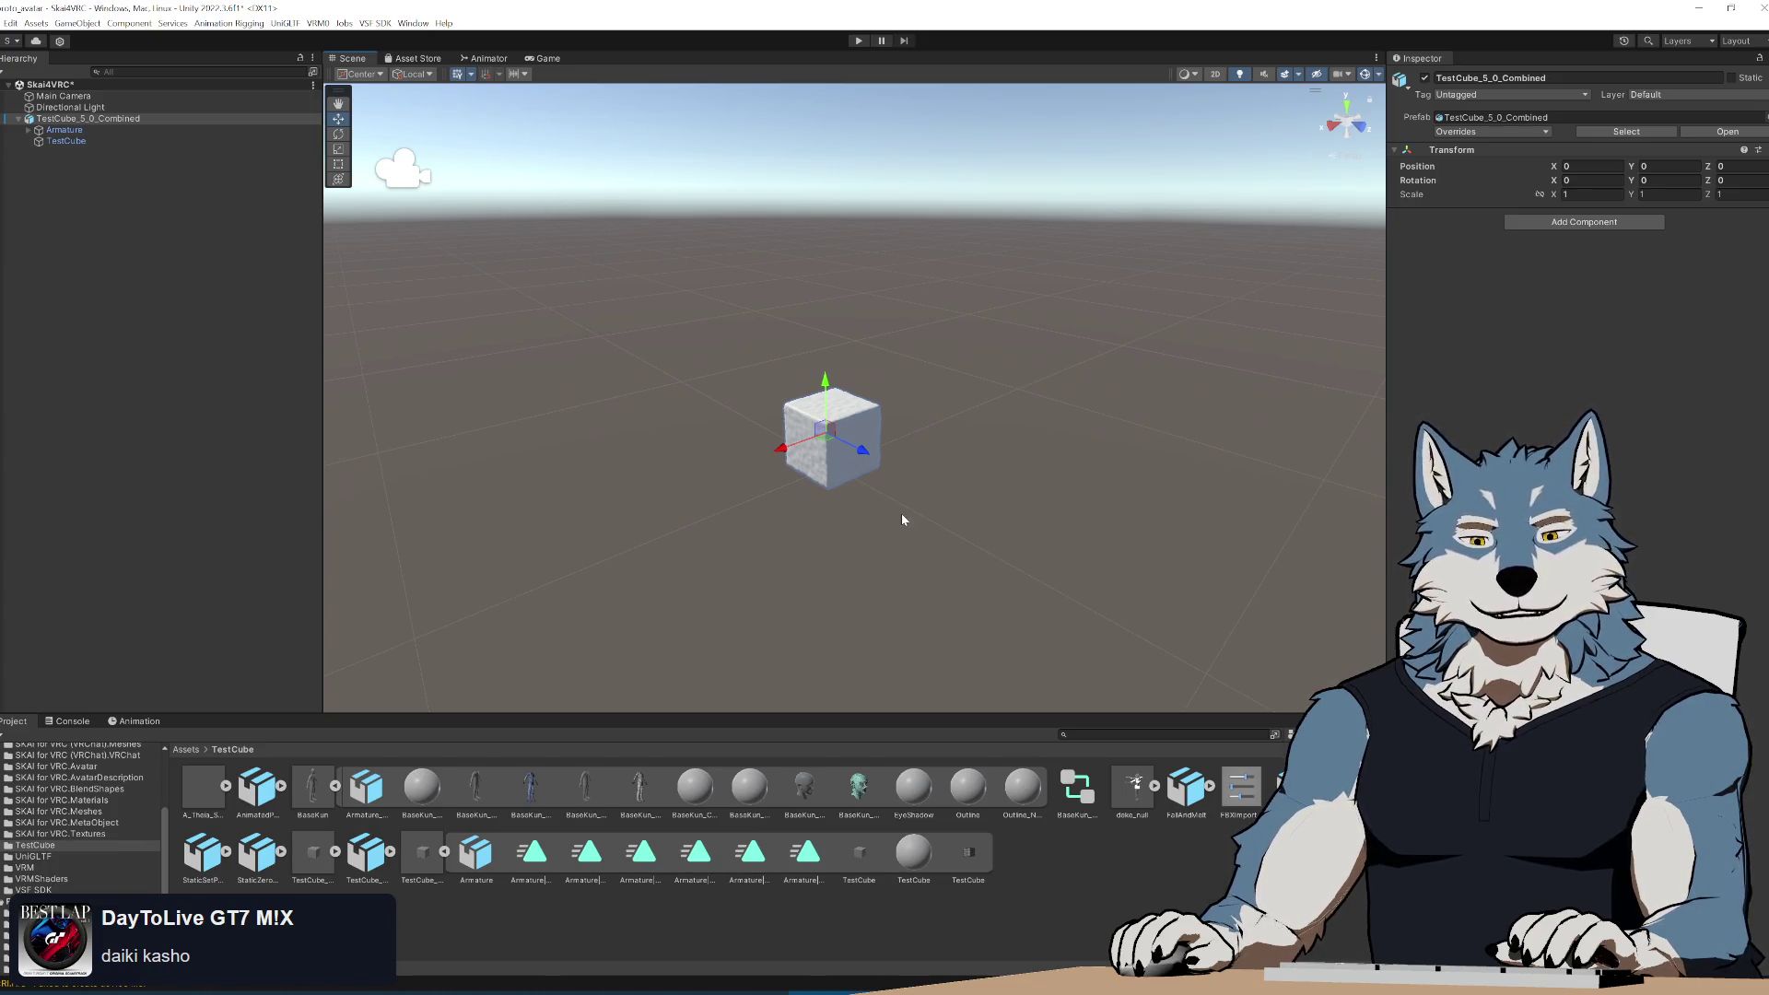
mouse_move(881, 545)
left_mouse_down("alt")
mouse_move(845, 628)
mouse_move(837, 727)
mouse_move(950, 471)
mouse_move(1032, 368)
mouse_move(559, 648)
mouse_move(1027, 525)
mouse_move(1090, 324)
mouse_move(1125, 485)
mouse_move(1022, 636)
mouse_move(926, 707)
mouse_move(863, 642)
left_mouse_up("alt")
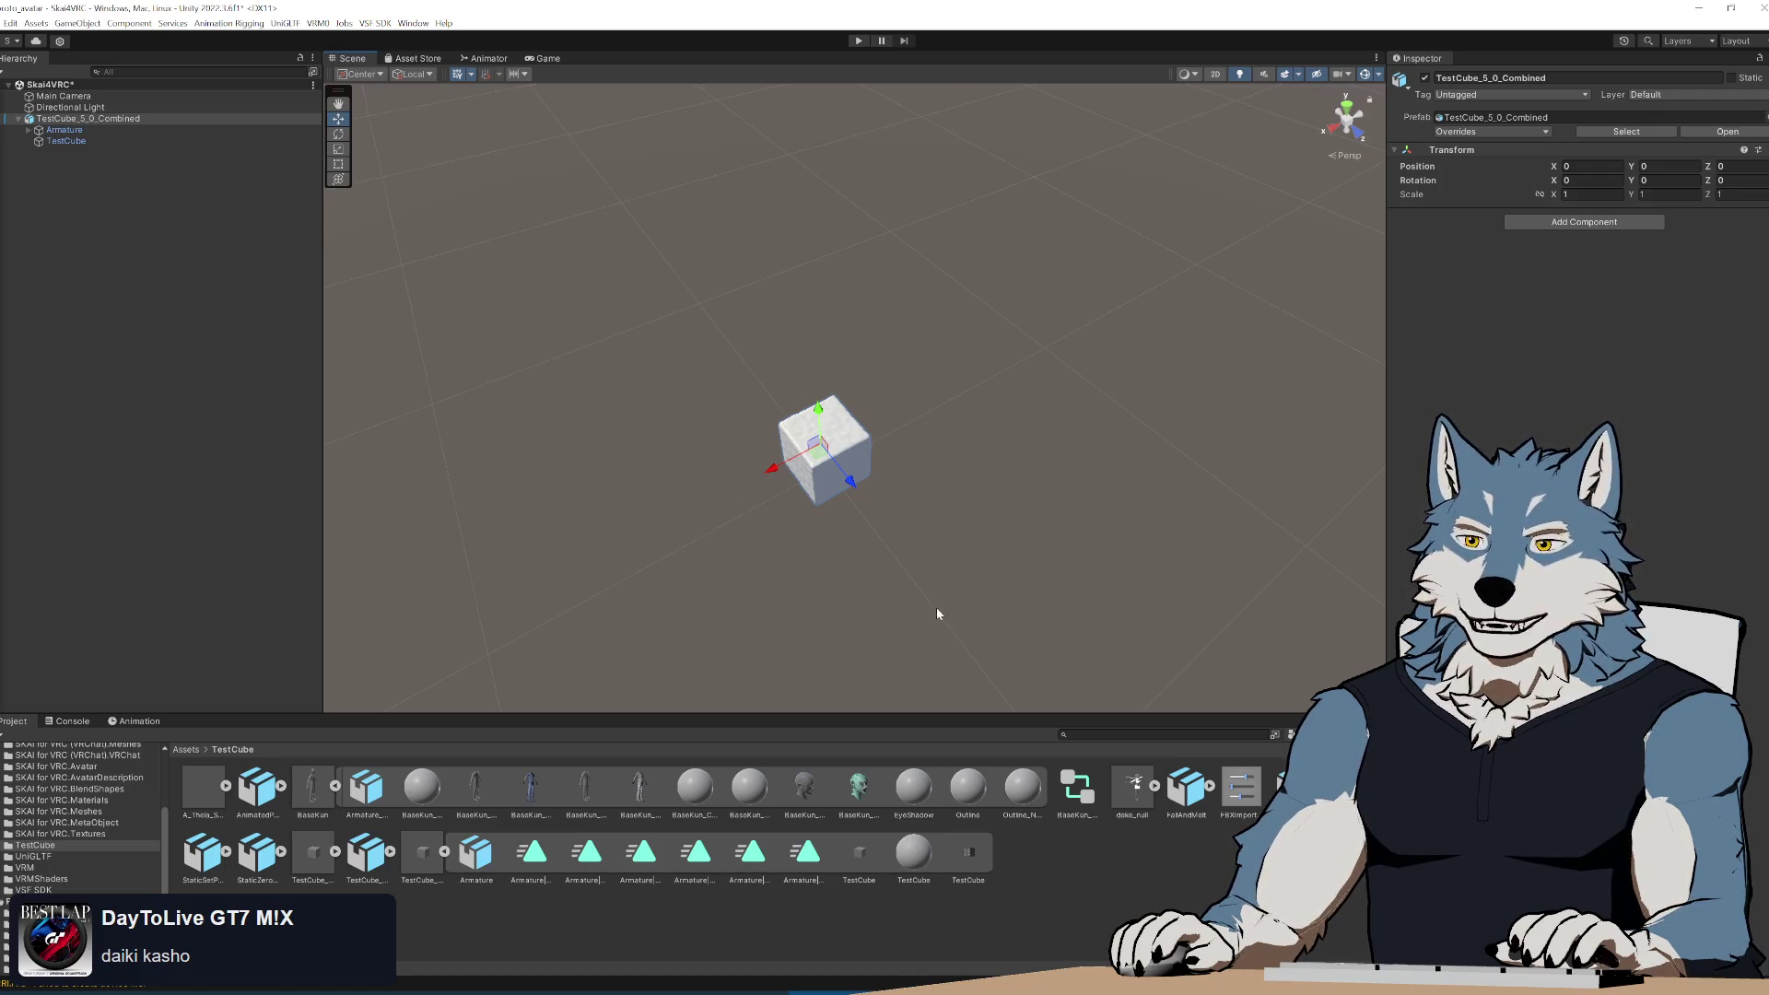
key("alt+Tab")
mouse_move(864, 439)
middle_mouse_down()
mouse_move(854, 395)
mouse_move(803, 516)
mouse_move(868, 479)
middle_mouse_up()
Reposition the cube with three successive moves.
key("g")
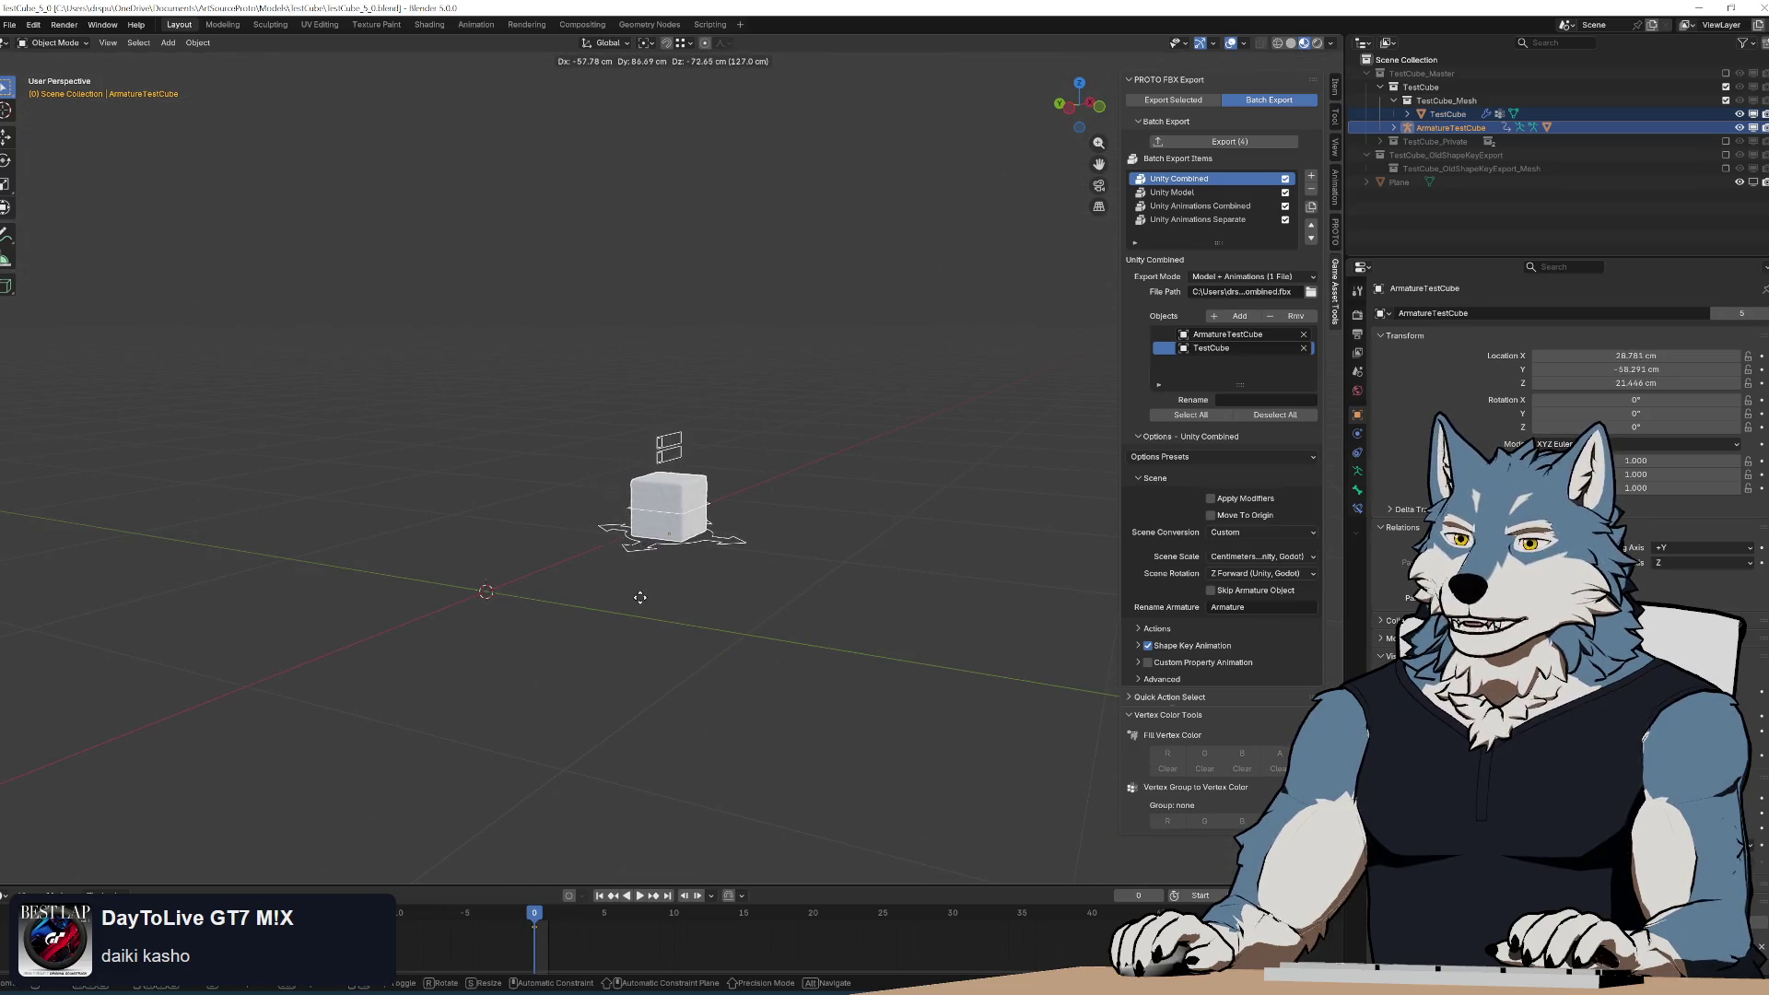
left_click(675, 539)
key("g")
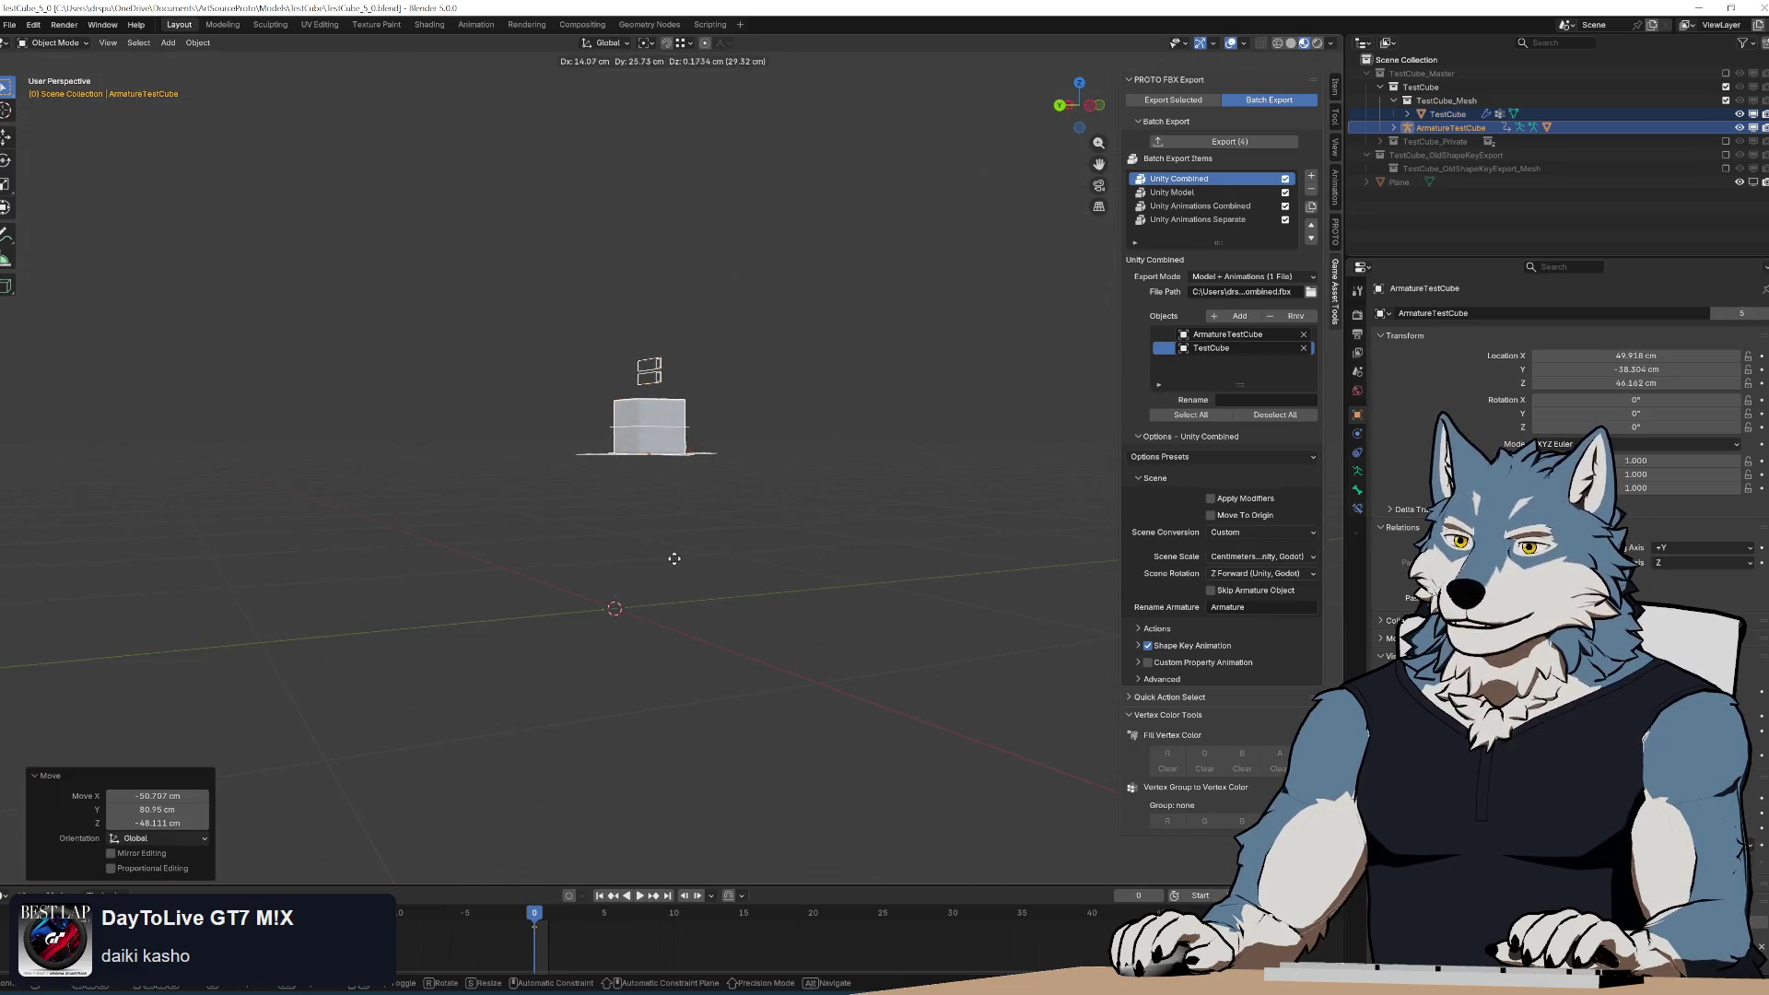
left_click(673, 553)
mouse_move(784, 480)
middle_mouse_down()
mouse_move(665, 532)
mouse_move(730, 494)
mouse_move(748, 541)
mouse_move(813, 531)
middle_mouse_up()
key("g")
left_click(770, 538)
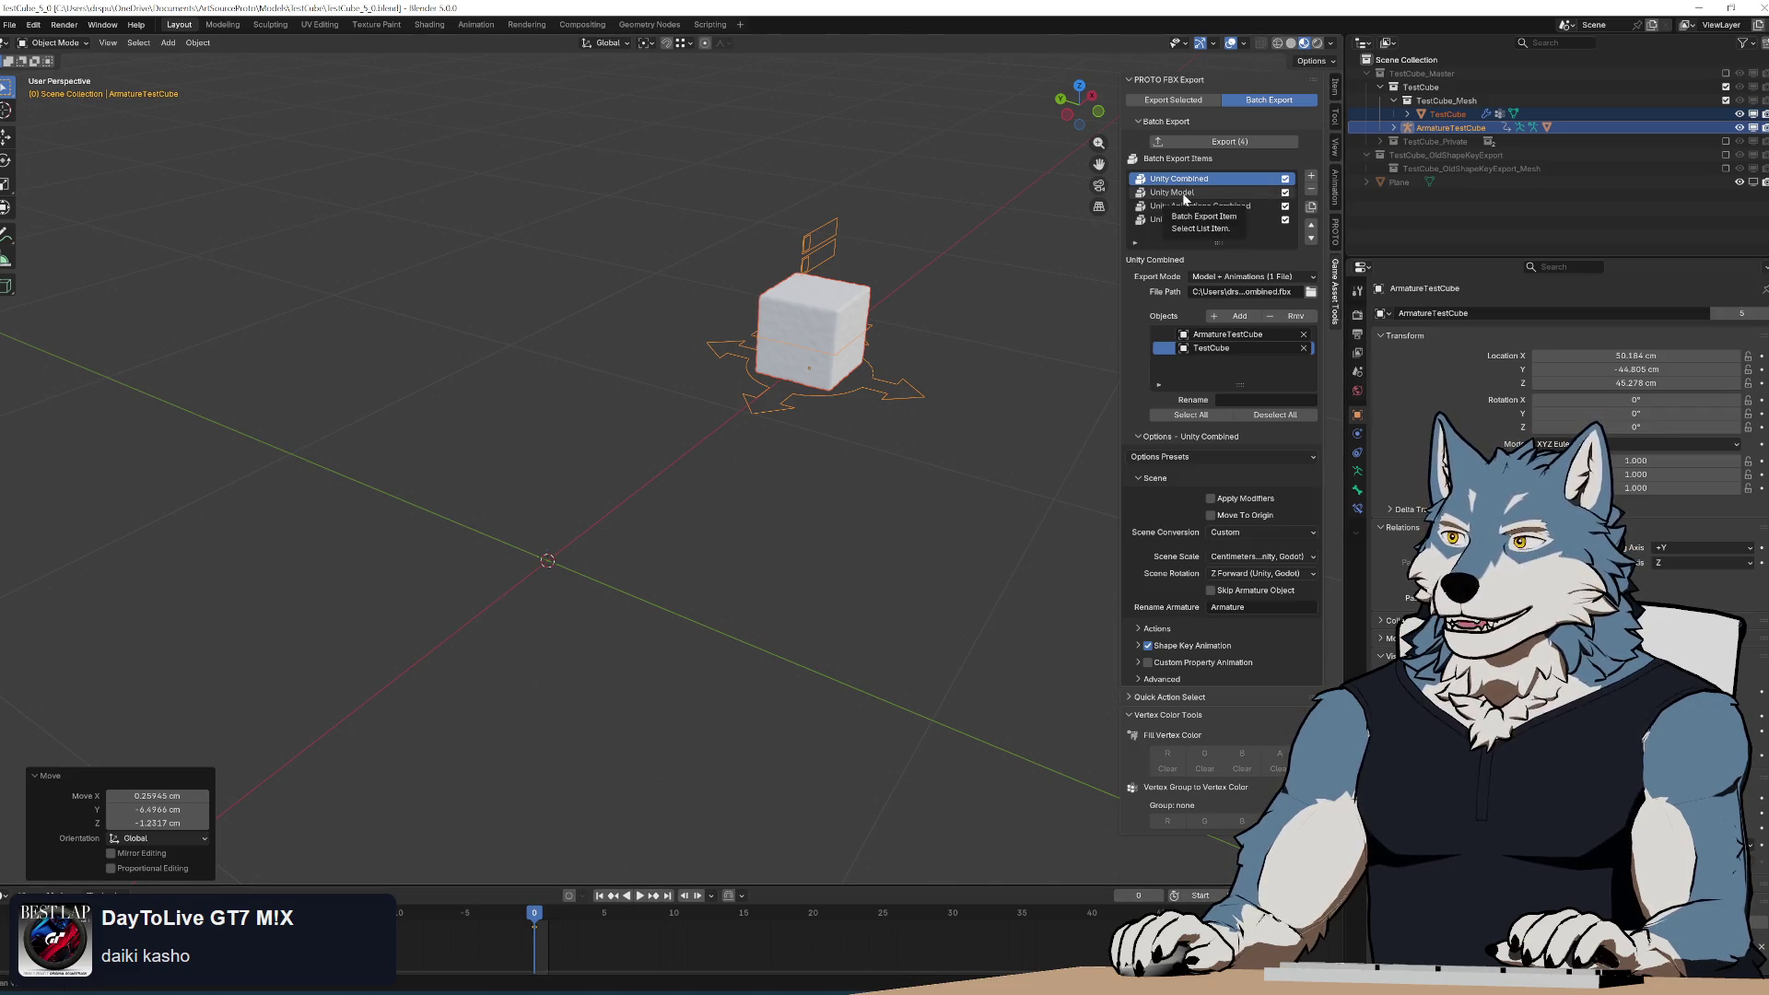
Select the Unity Model item and uncheck the other batch export items.
left_click(1289, 189)
left_click(1285, 220)
left_click_drag(1285, 205, 1285, 191)
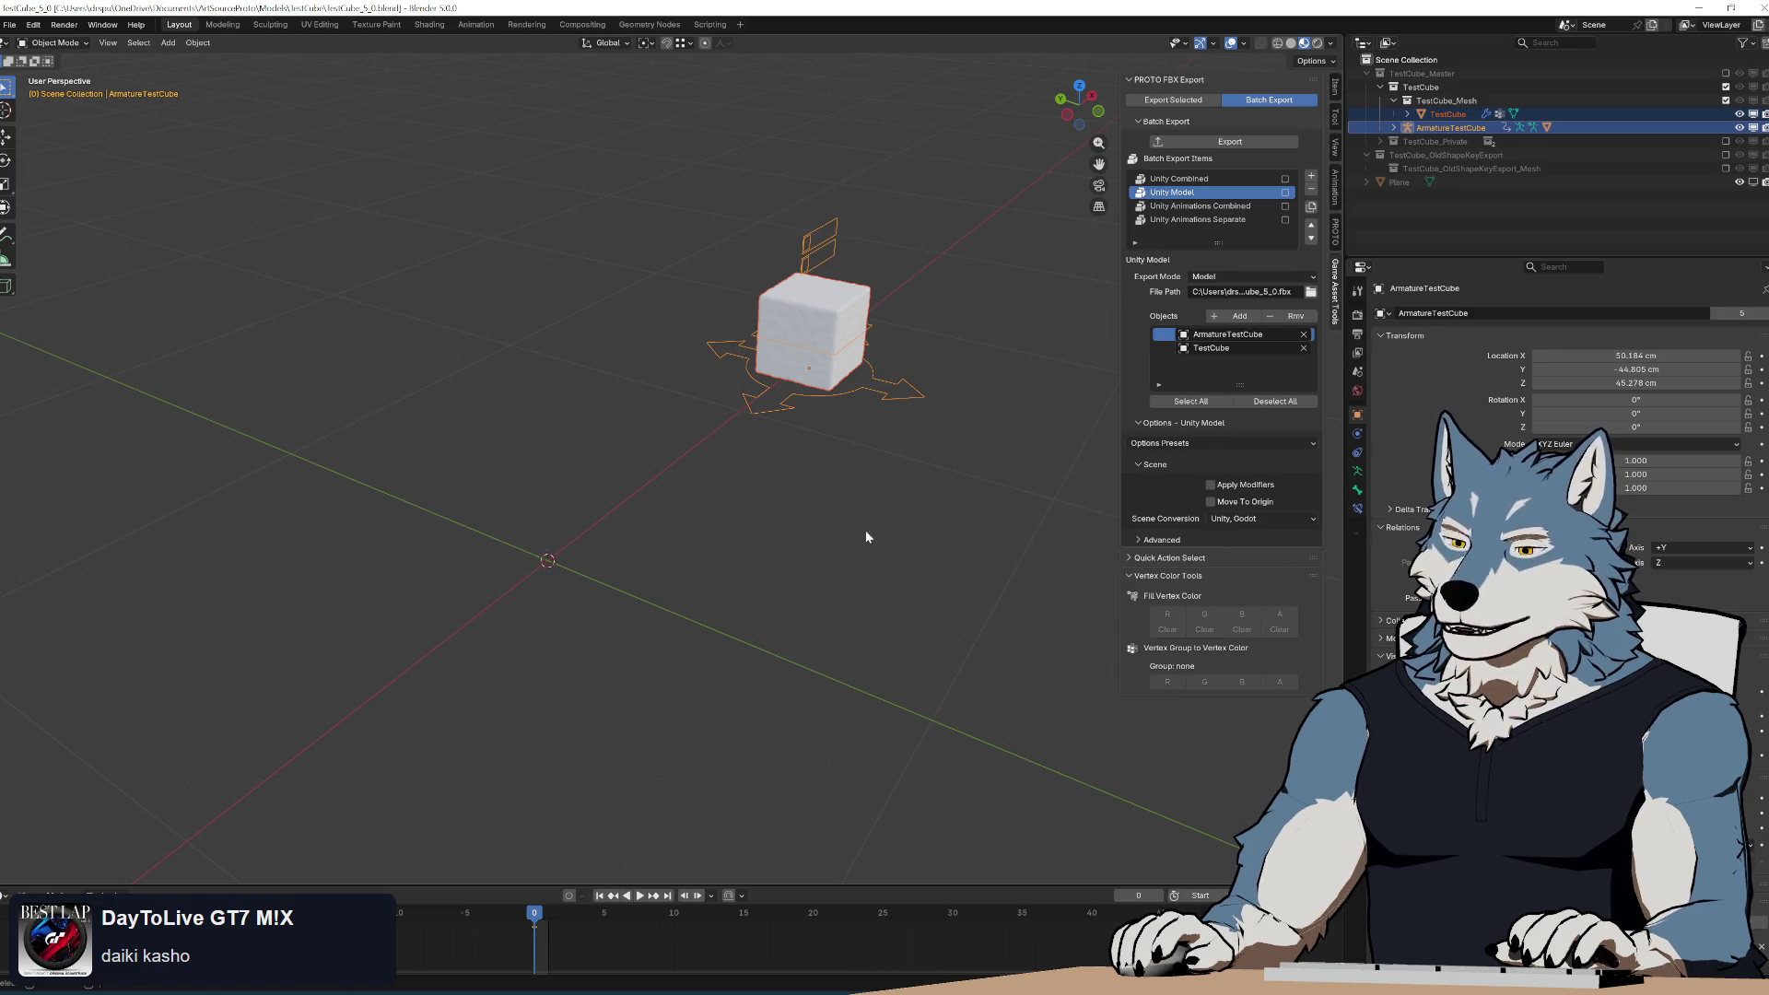
mouse_move(866, 537)
middle_mouse_down()
mouse_move(865, 470)
mouse_move(842, 517)
mouse_move(821, 513)
middle_mouse_up()
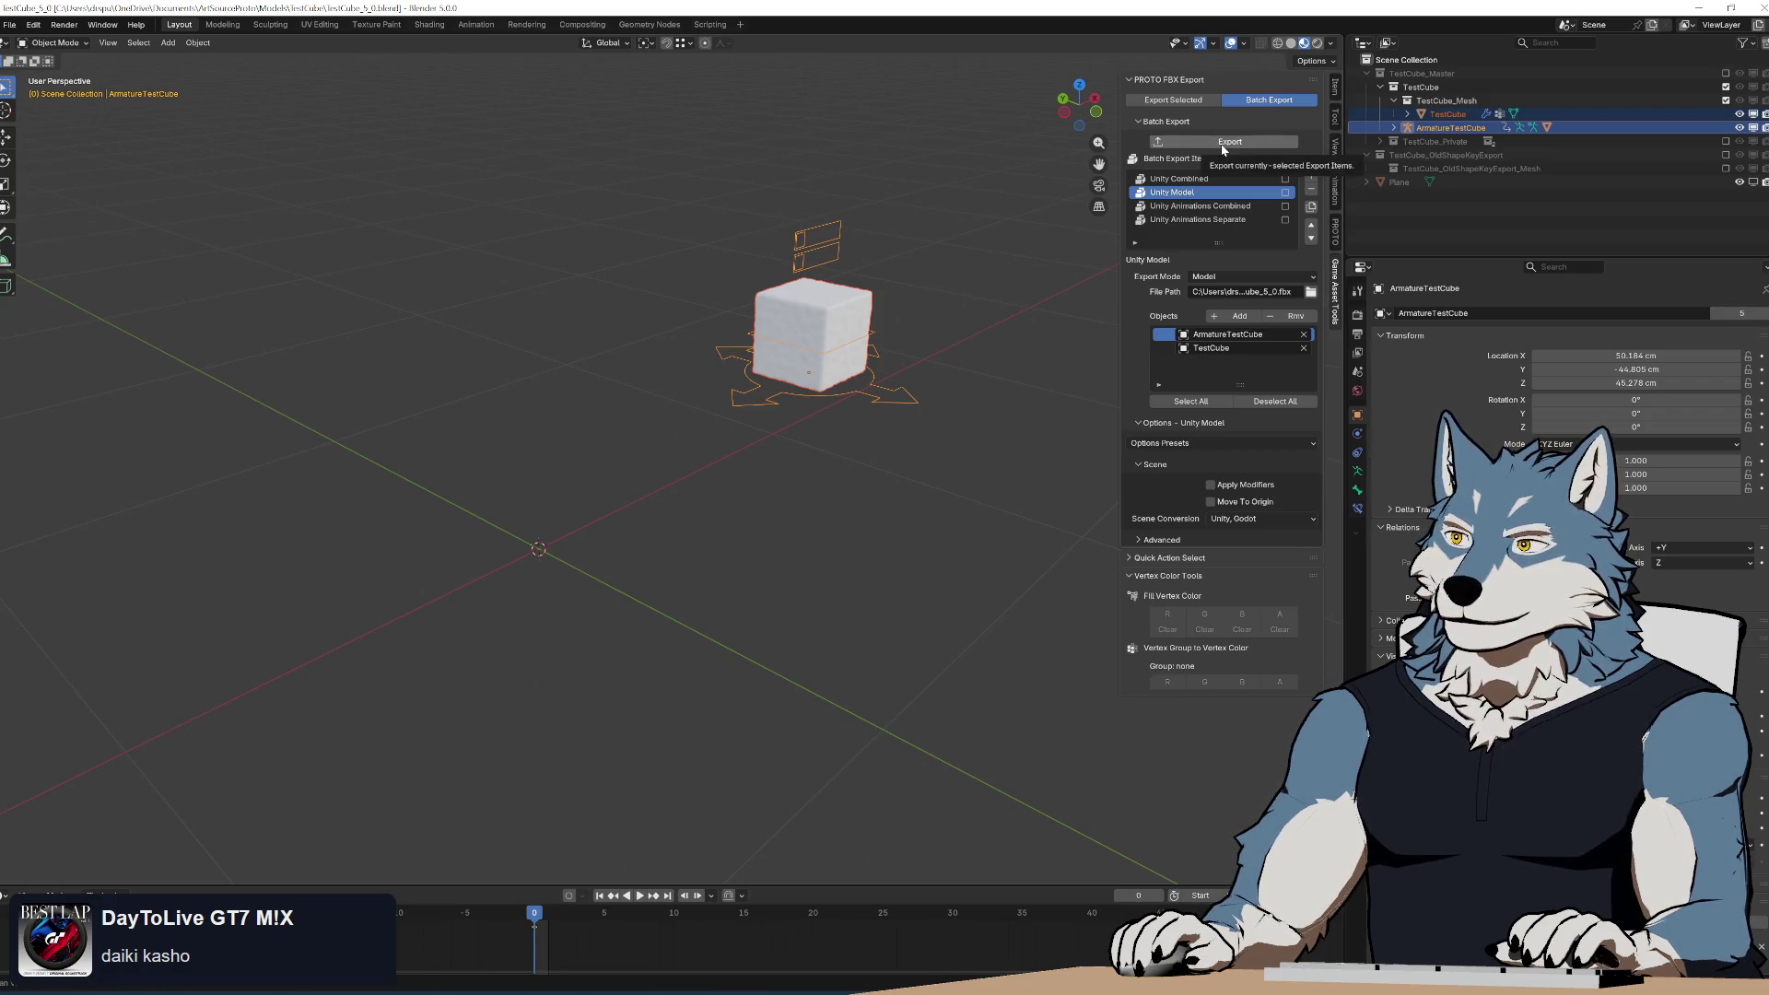
Set Unity Model to Custom conversion and Z Forward (Unity, Godot) rotation, then export it.
left_click(1239, 519)
left_click(1250, 565)
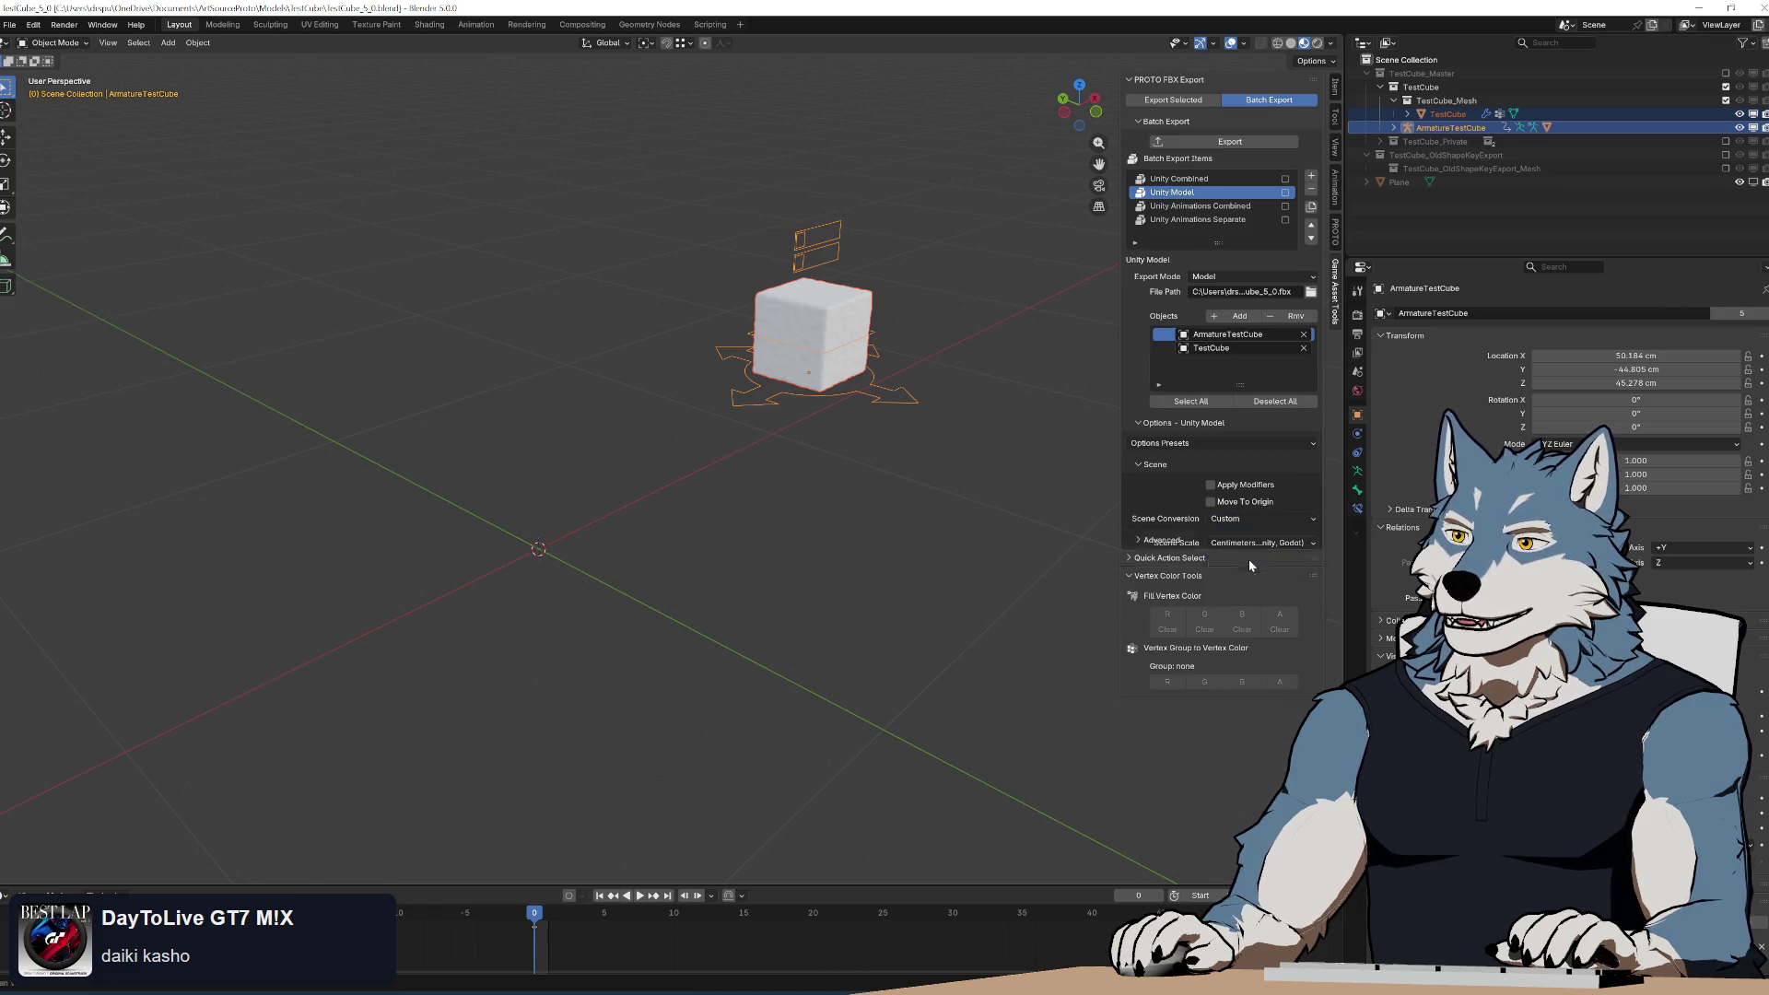
left_click(1256, 562)
left_click(1248, 583)
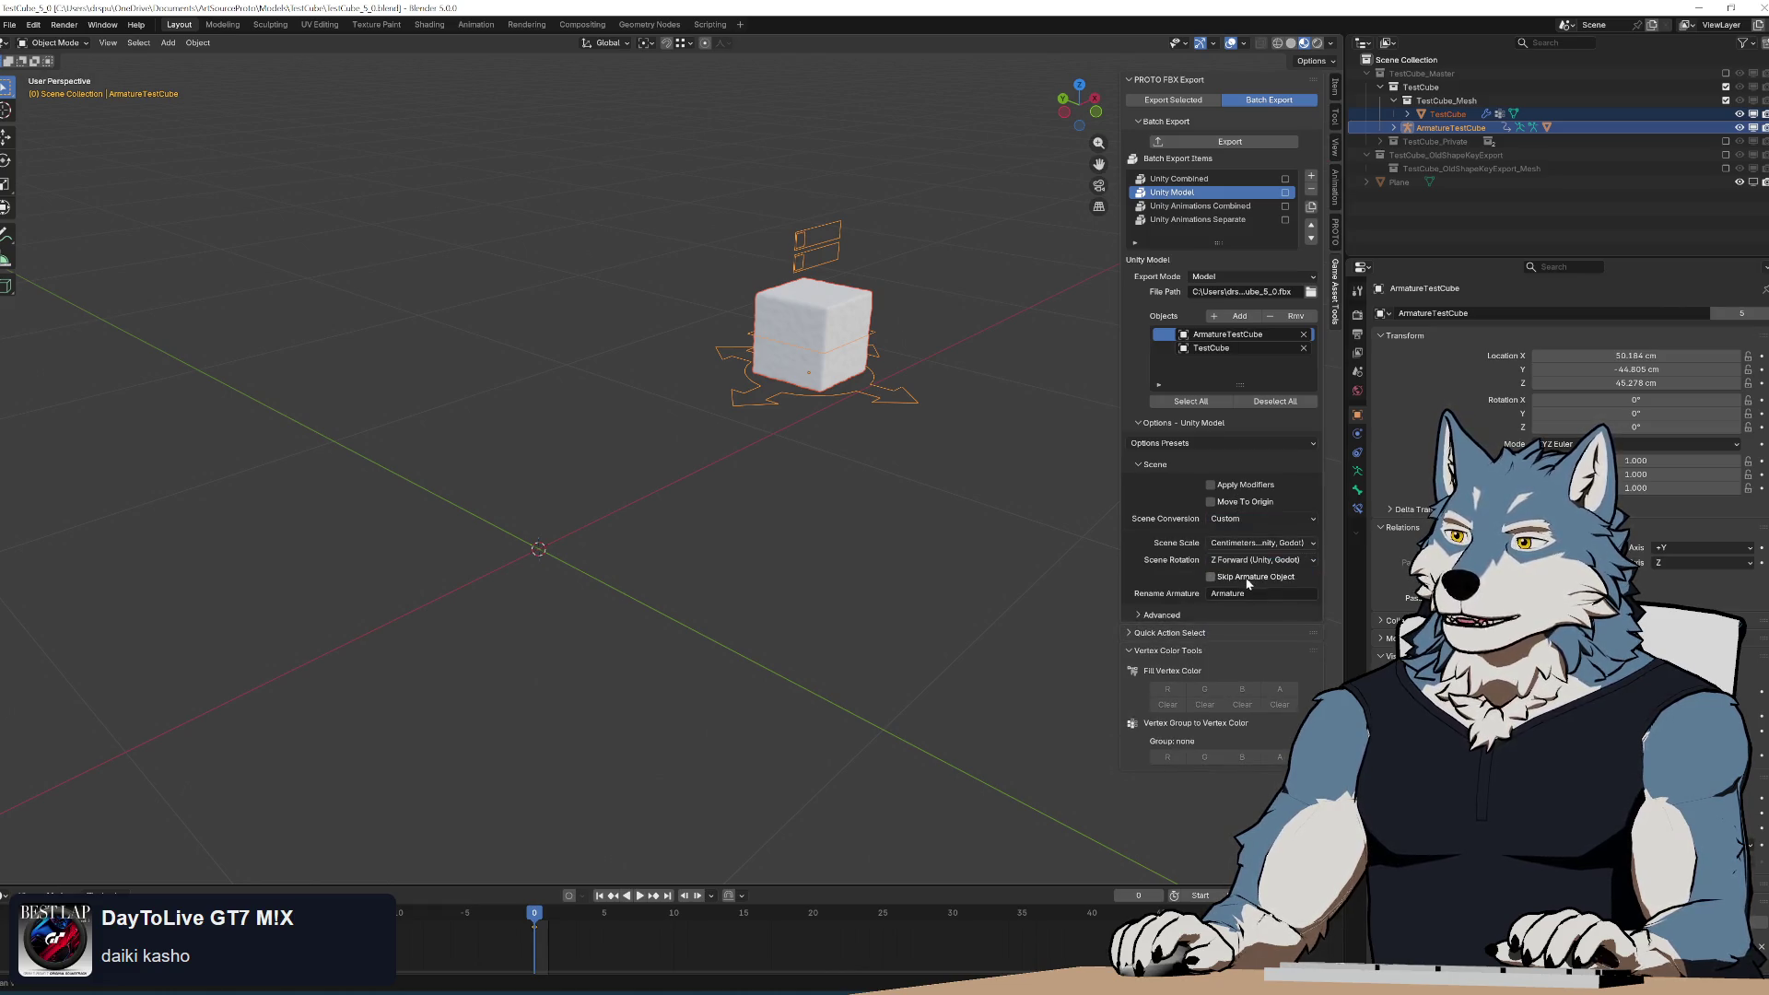
left_click(1230, 143)
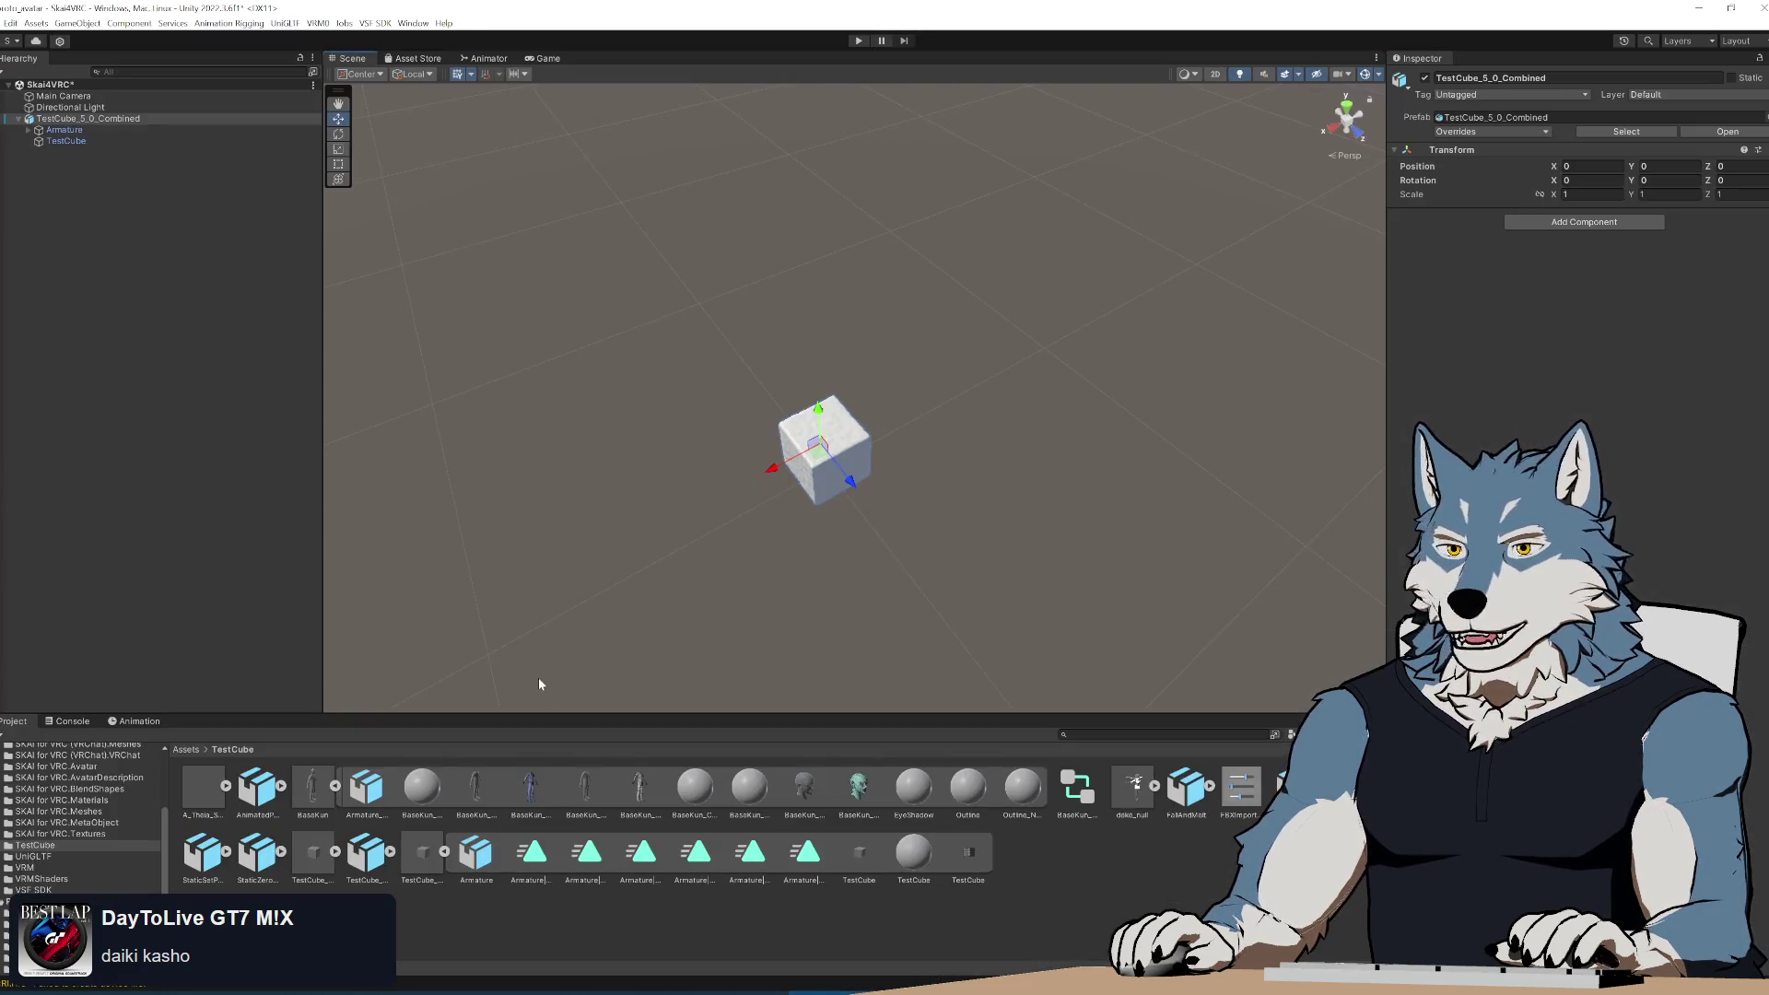
Replace TestCube_5_0_Combined in the scene with the newly exported TestCube_5_0 asset.
left_click(69, 120)
key("Delete")
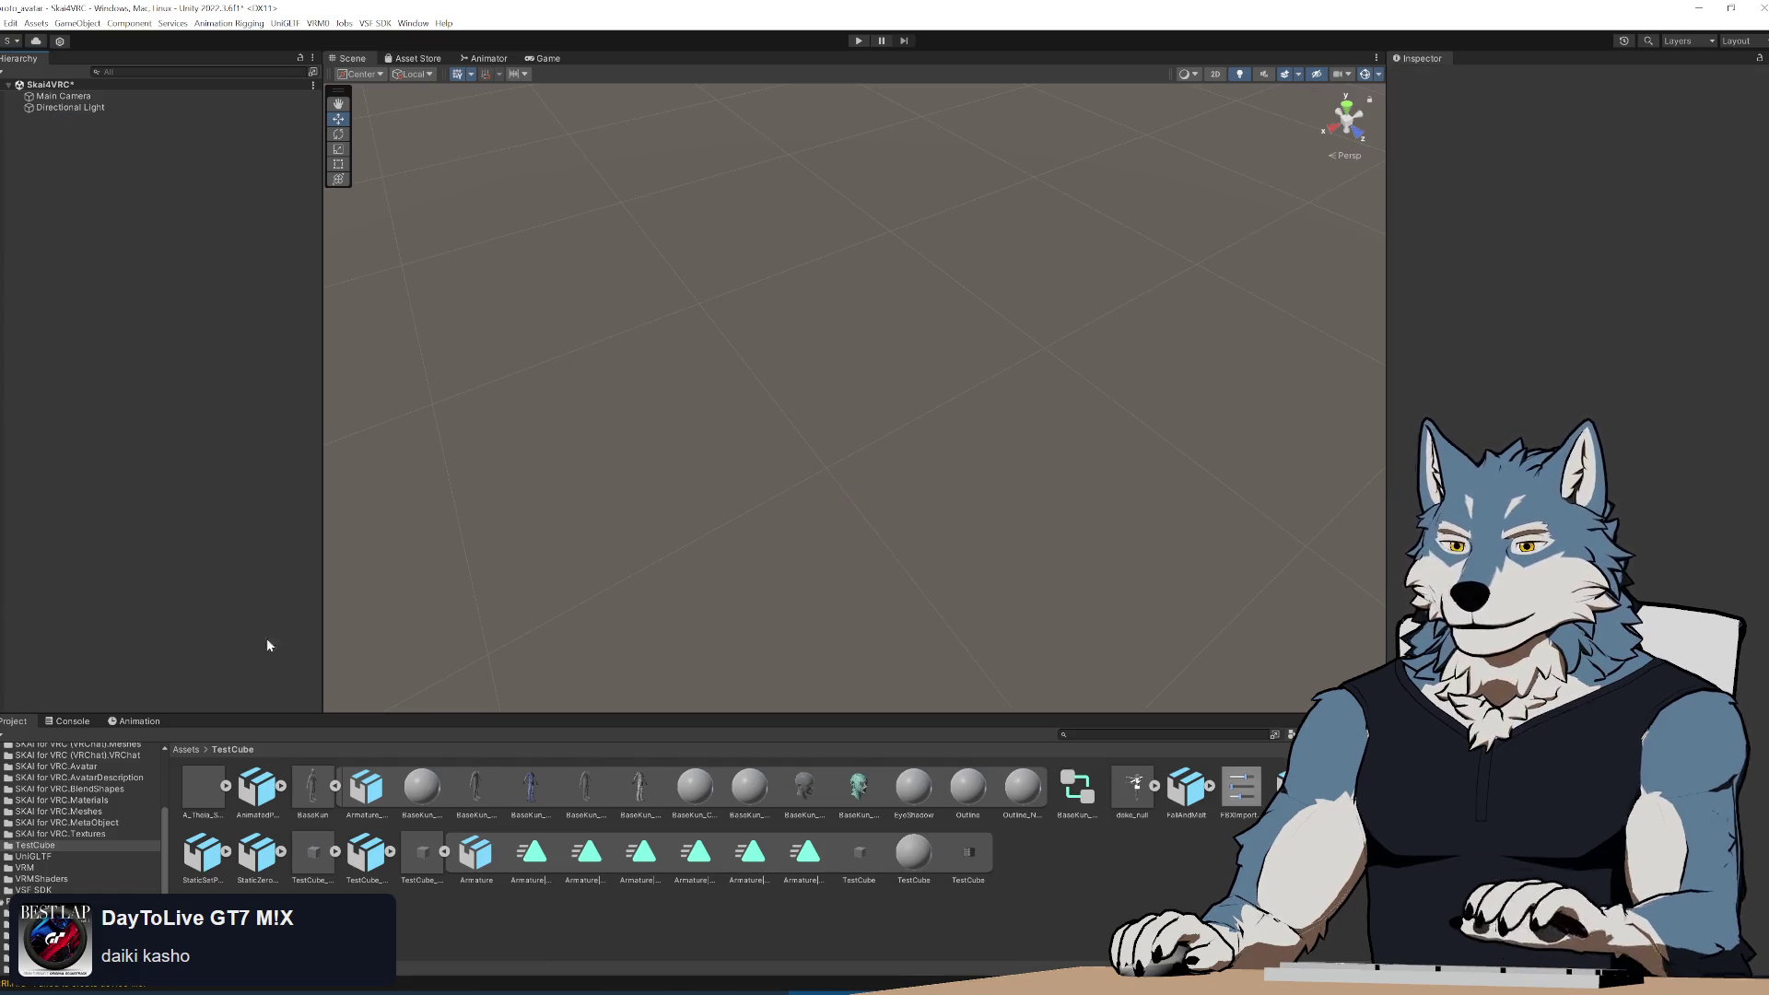
left_click(316, 854)
left_click_drag(316, 860, 166, 577)
mouse_move(1015, 513)
left_mouse_down("alt")
mouse_move(1133, 384)
mouse_move(1109, 419)
left_mouse_up("alt")
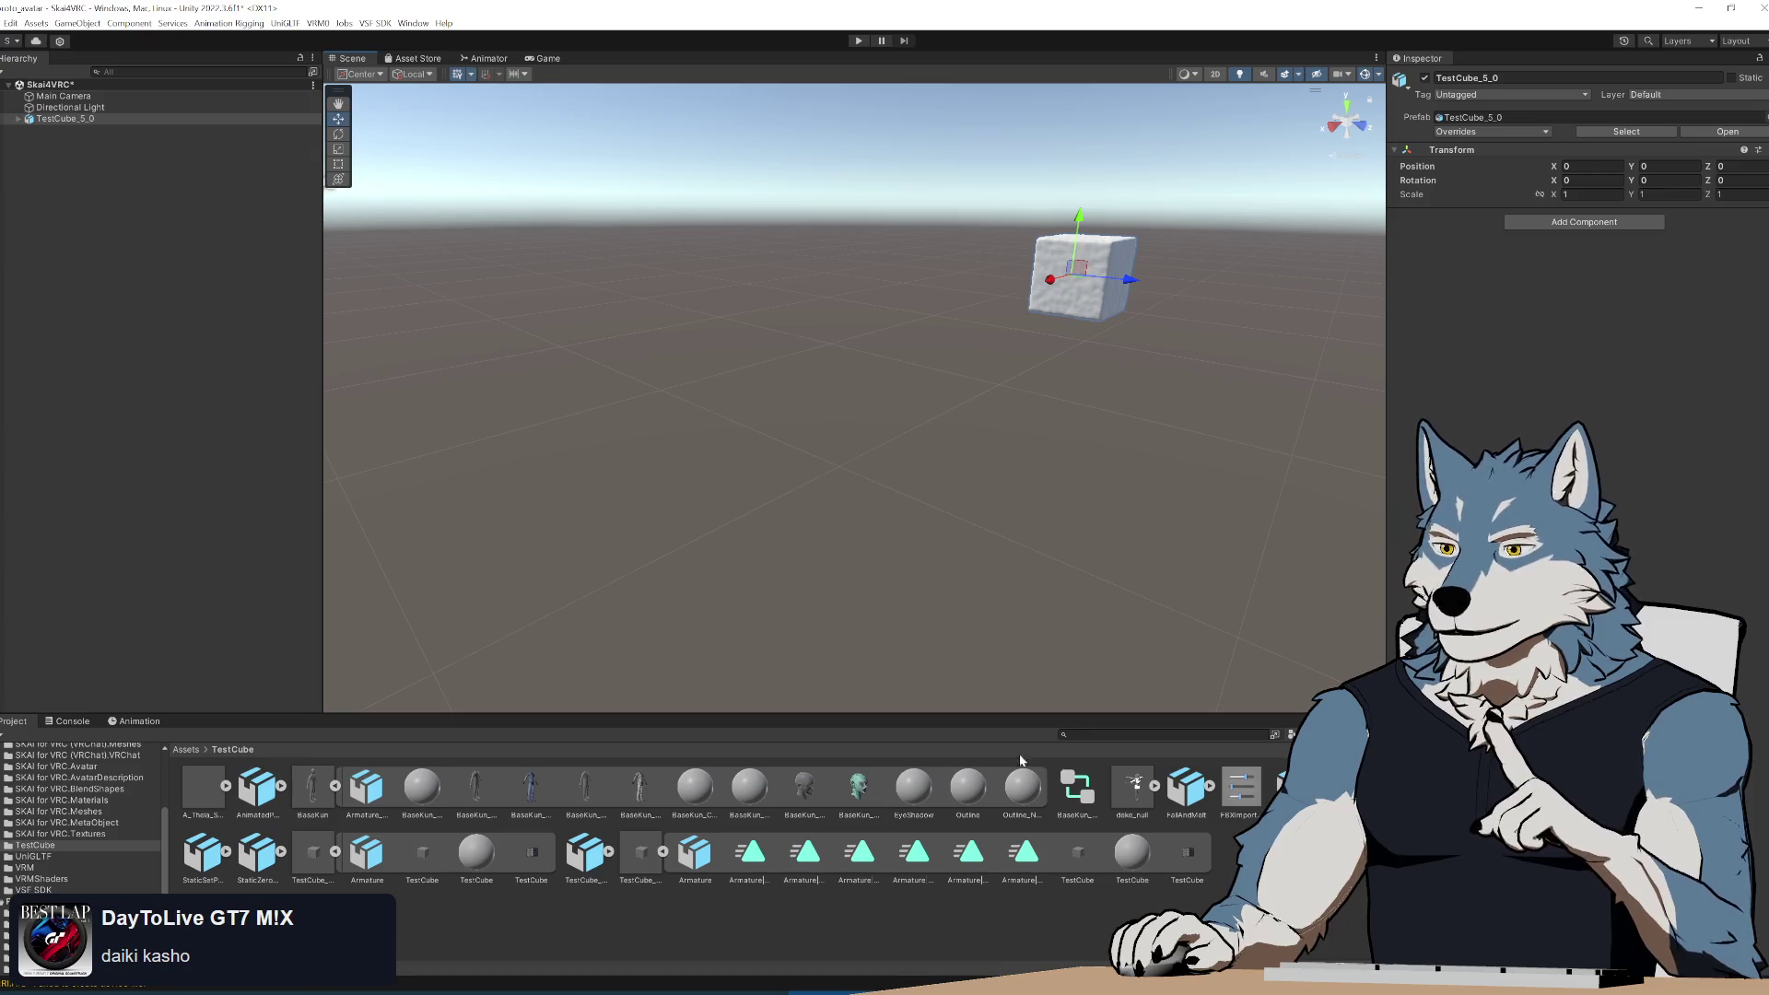
Check TestCube_5_0's Armature and TestCube children, then switch back to Blender.
left_click(22, 121)
left_click(19, 120)
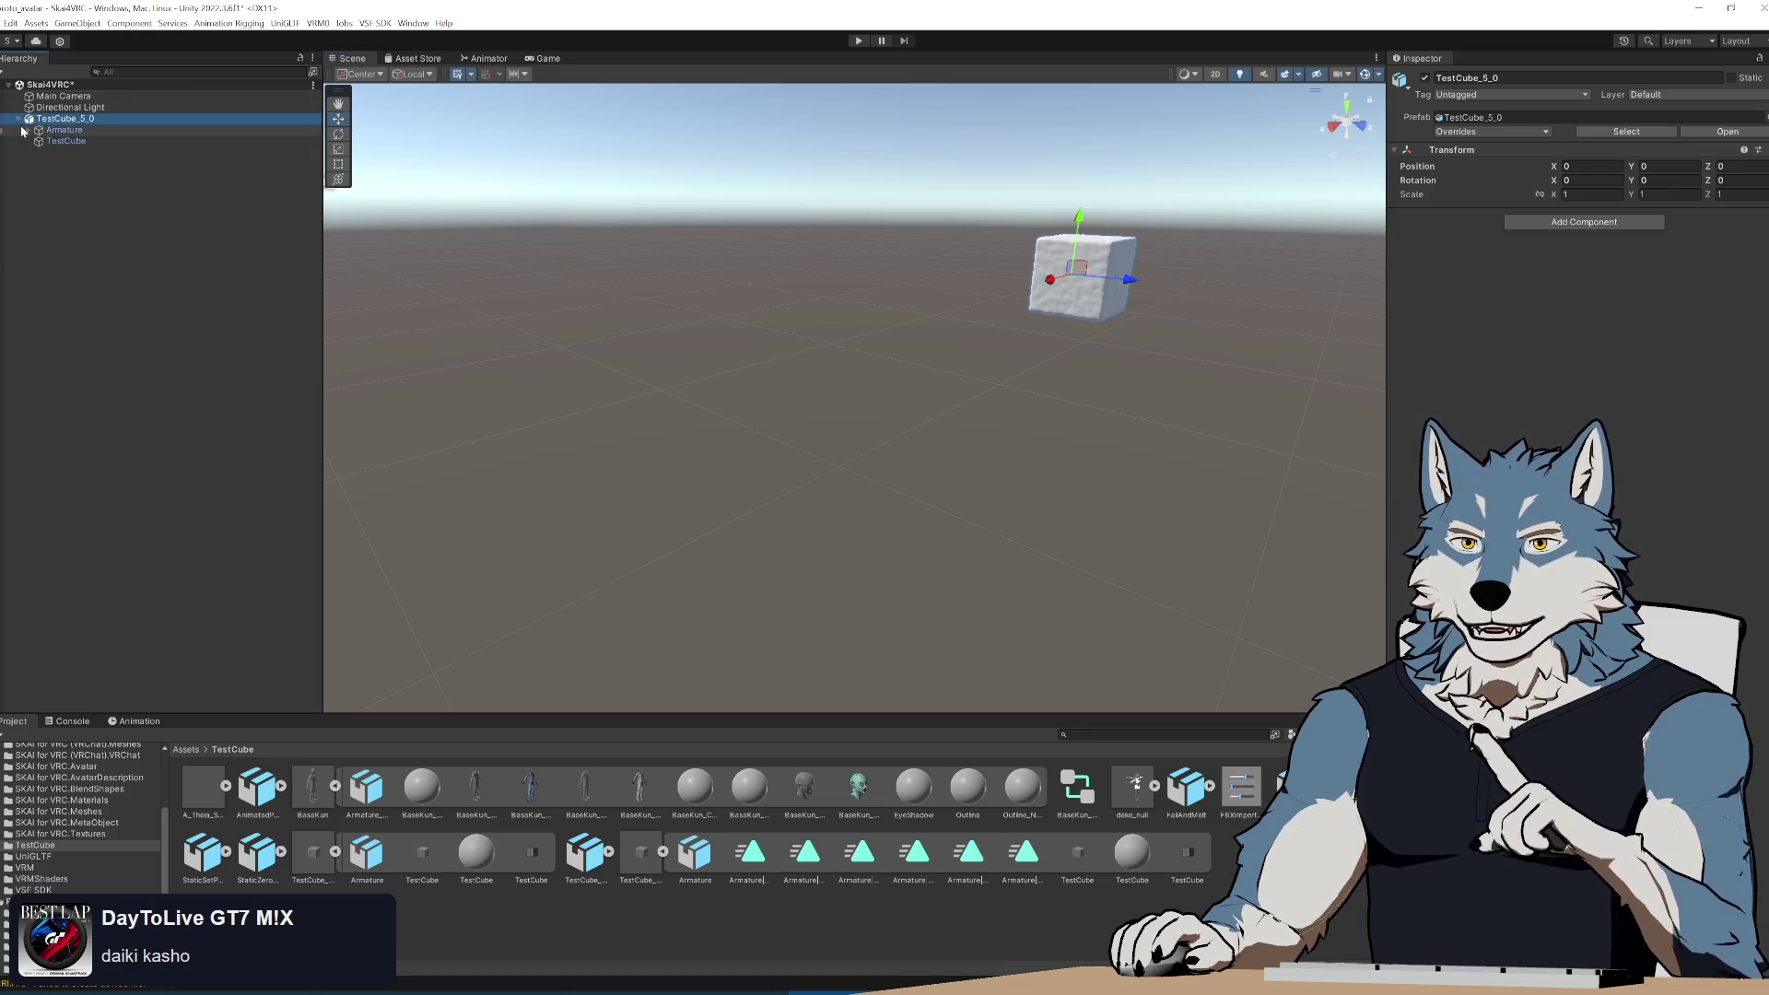
left_click(57, 131)
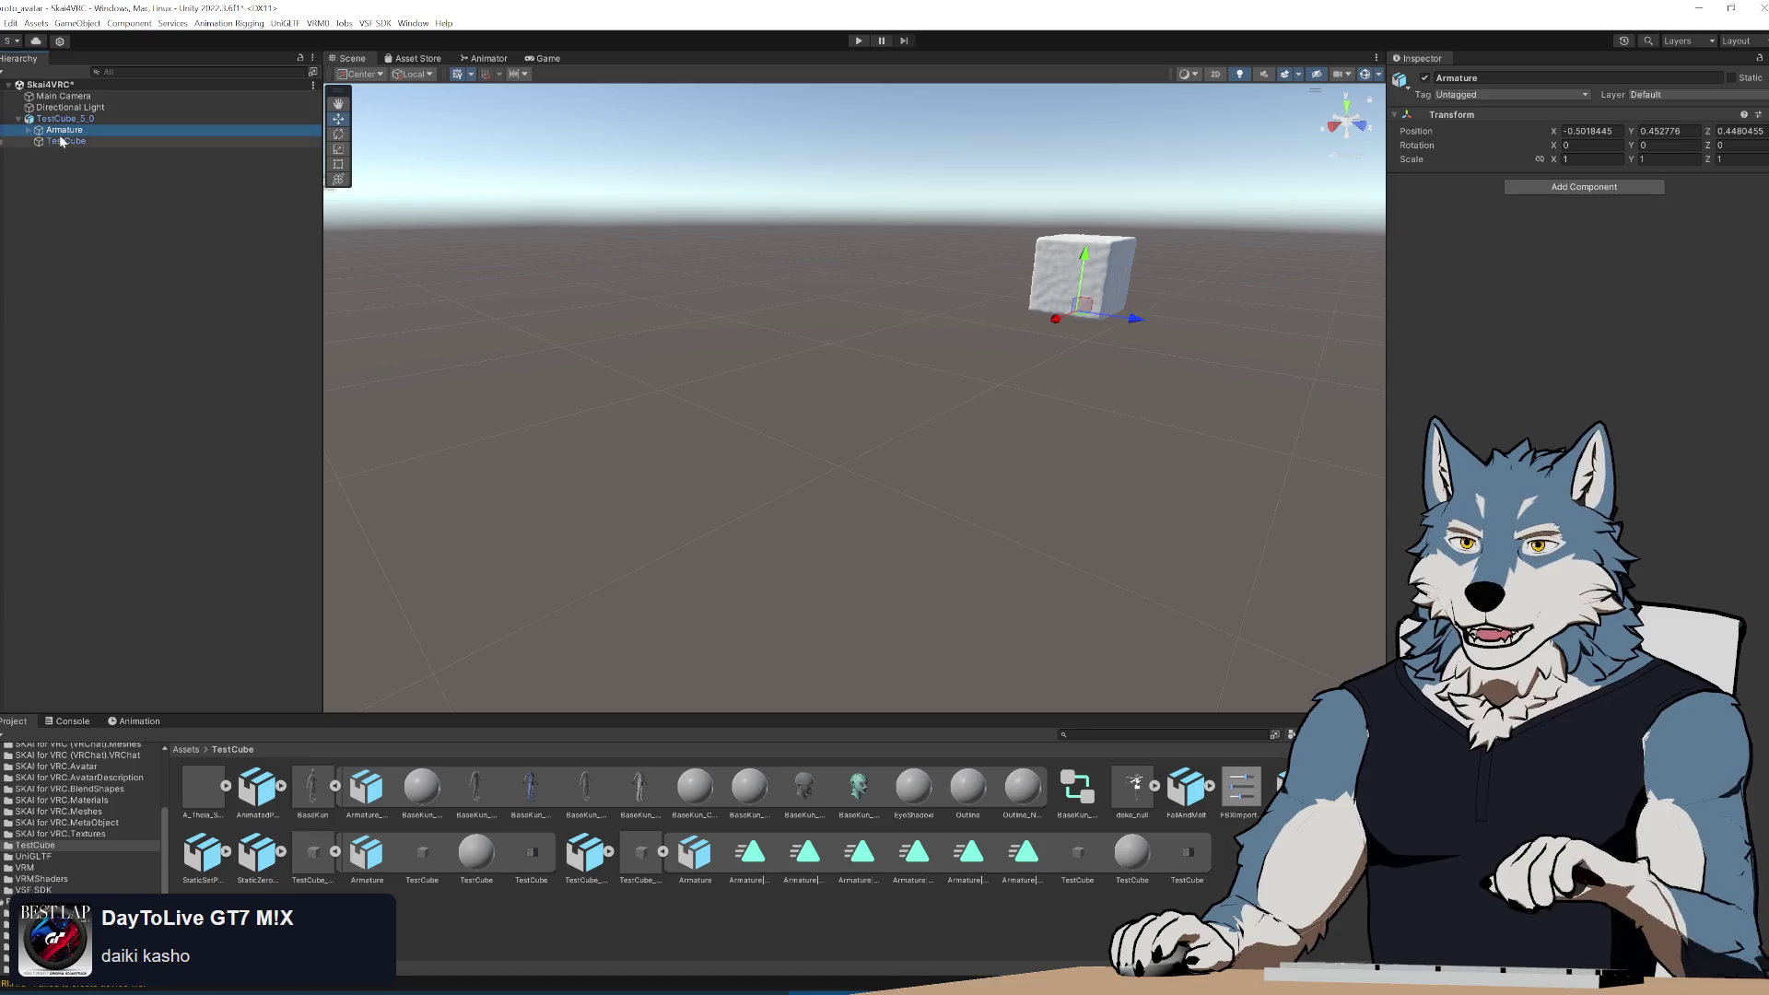
left_click(58, 141)
left_click(59, 134)
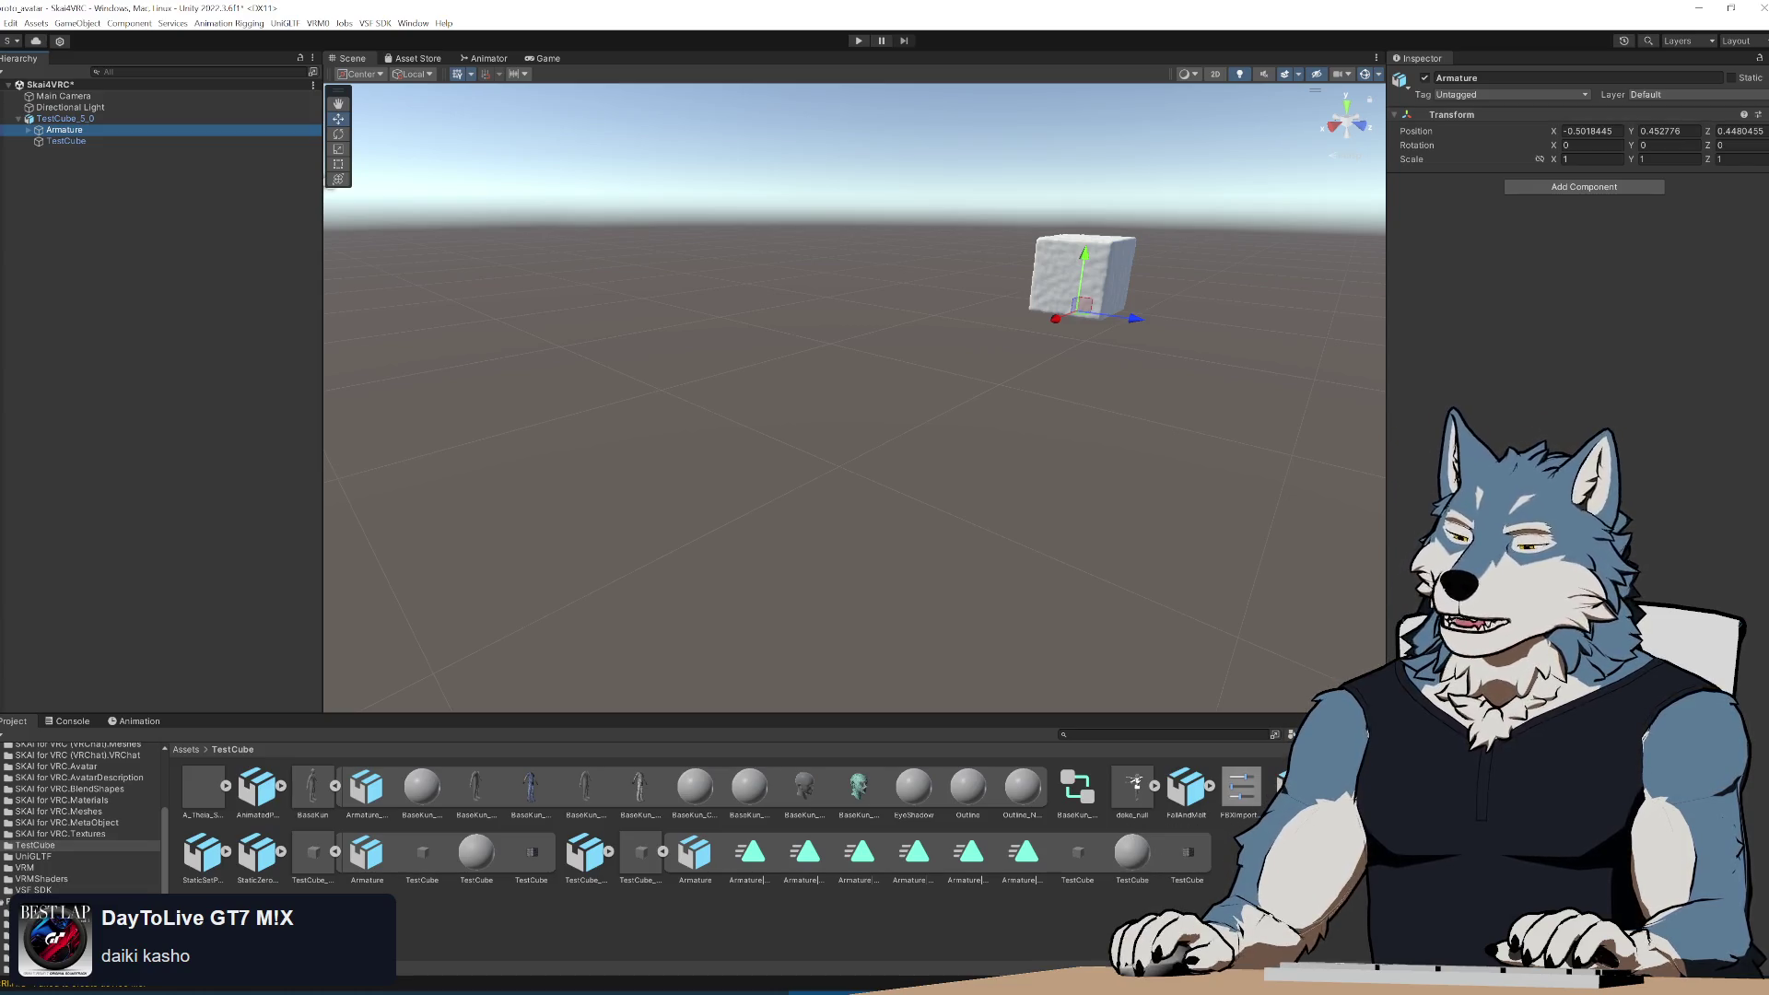
key("alt+Tab")
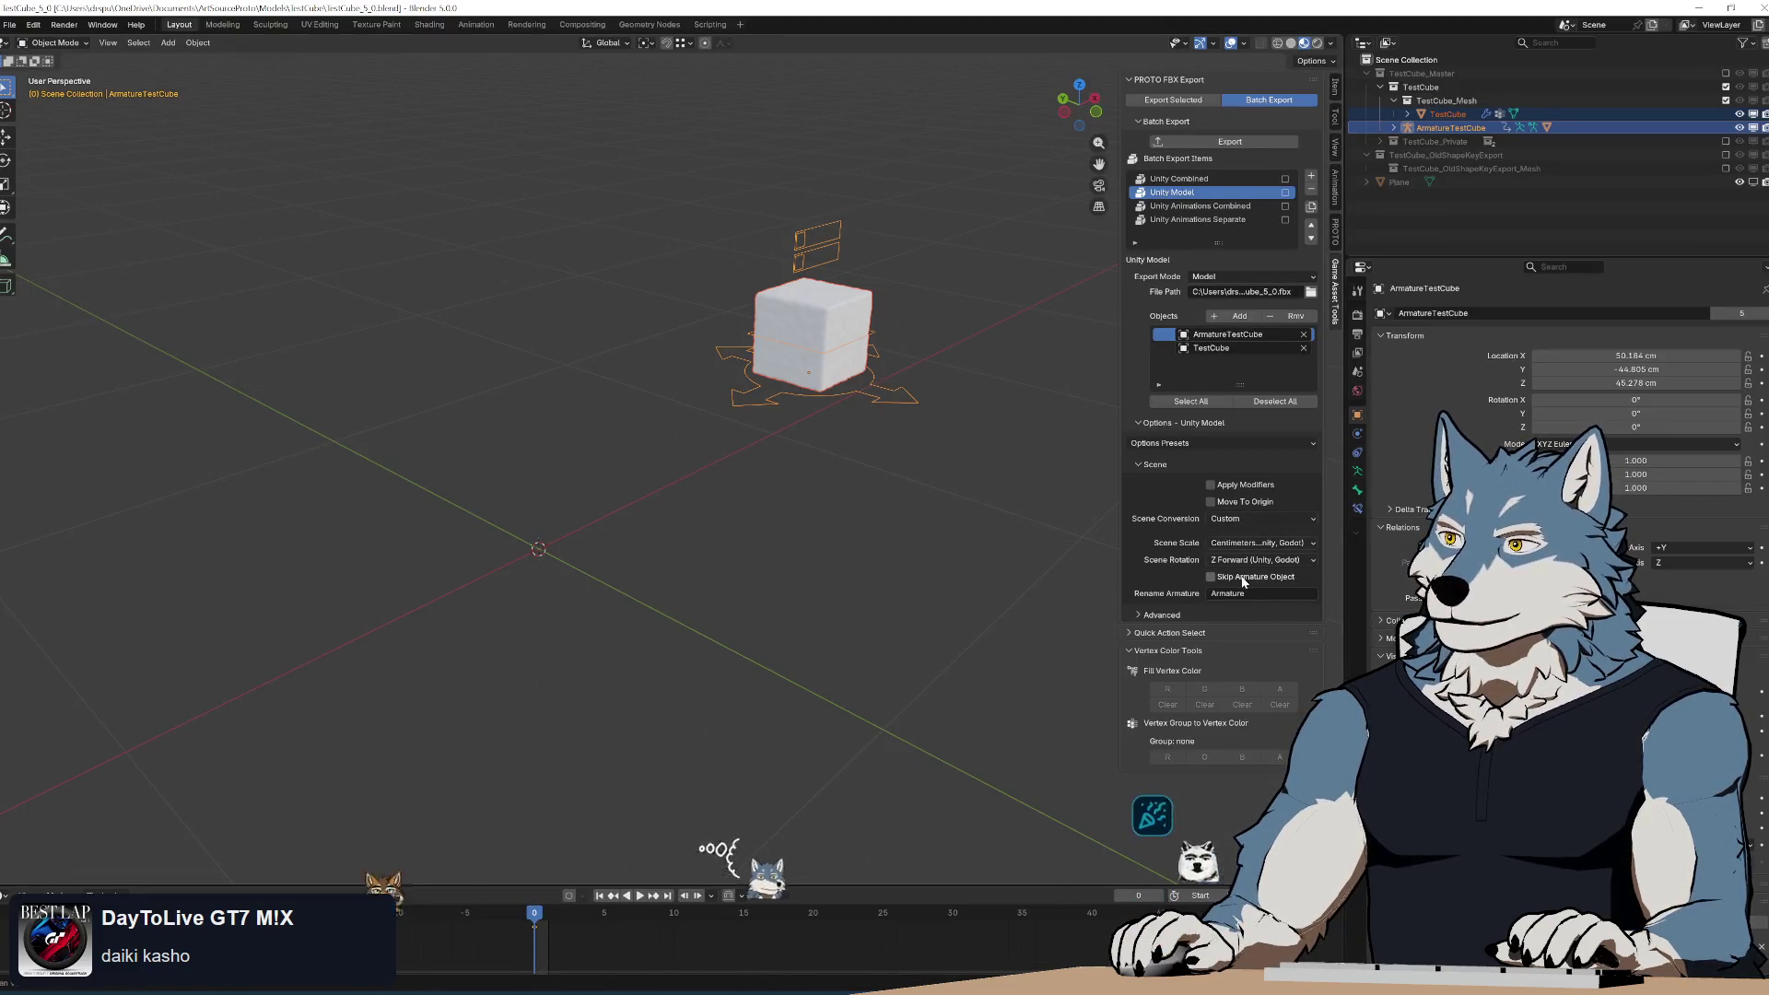
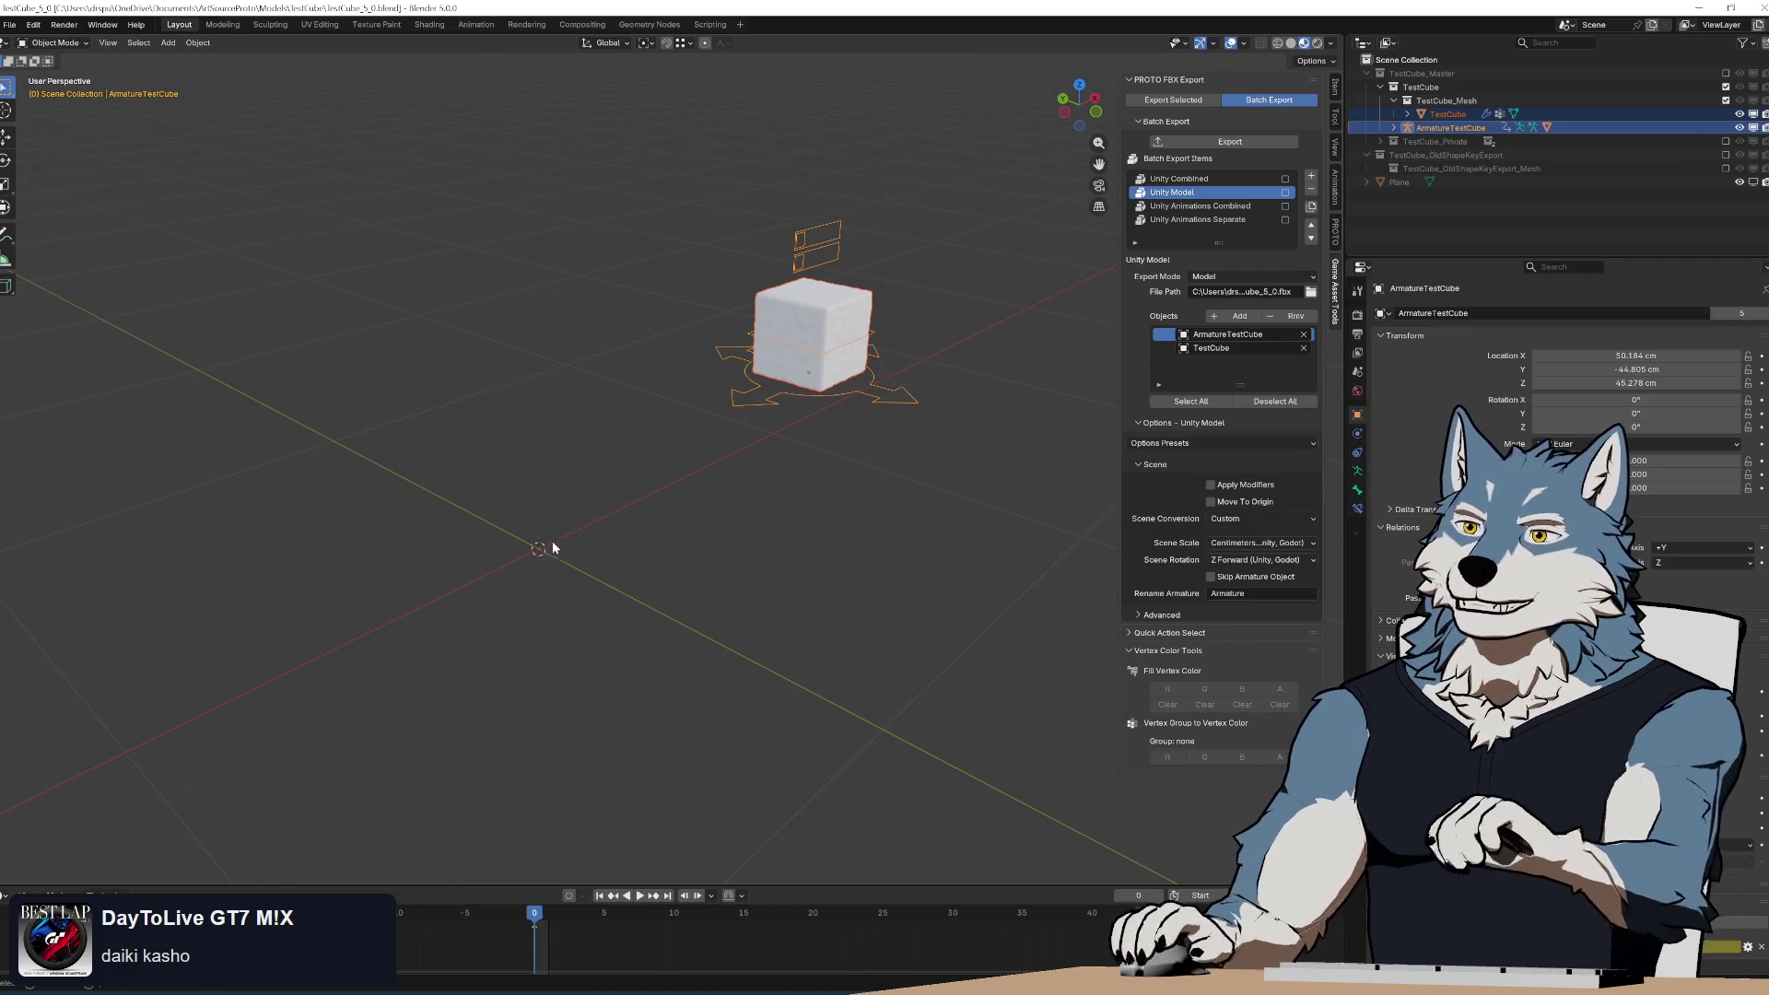
Orbit and zoom the viewport around the test cube and its armature.
scroll(551, 540, "up", 3)
middle_click_drag(838, 465, 560, 549, "shift")
scroll(678, 559, "up", 4)
mouse_move(677, 559)
middle_mouse_down()
mouse_move(652, 510)
mouse_move(735, 484)
mouse_move(728, 461)
middle_mouse_up()
scroll(736, 485, "down", 3)
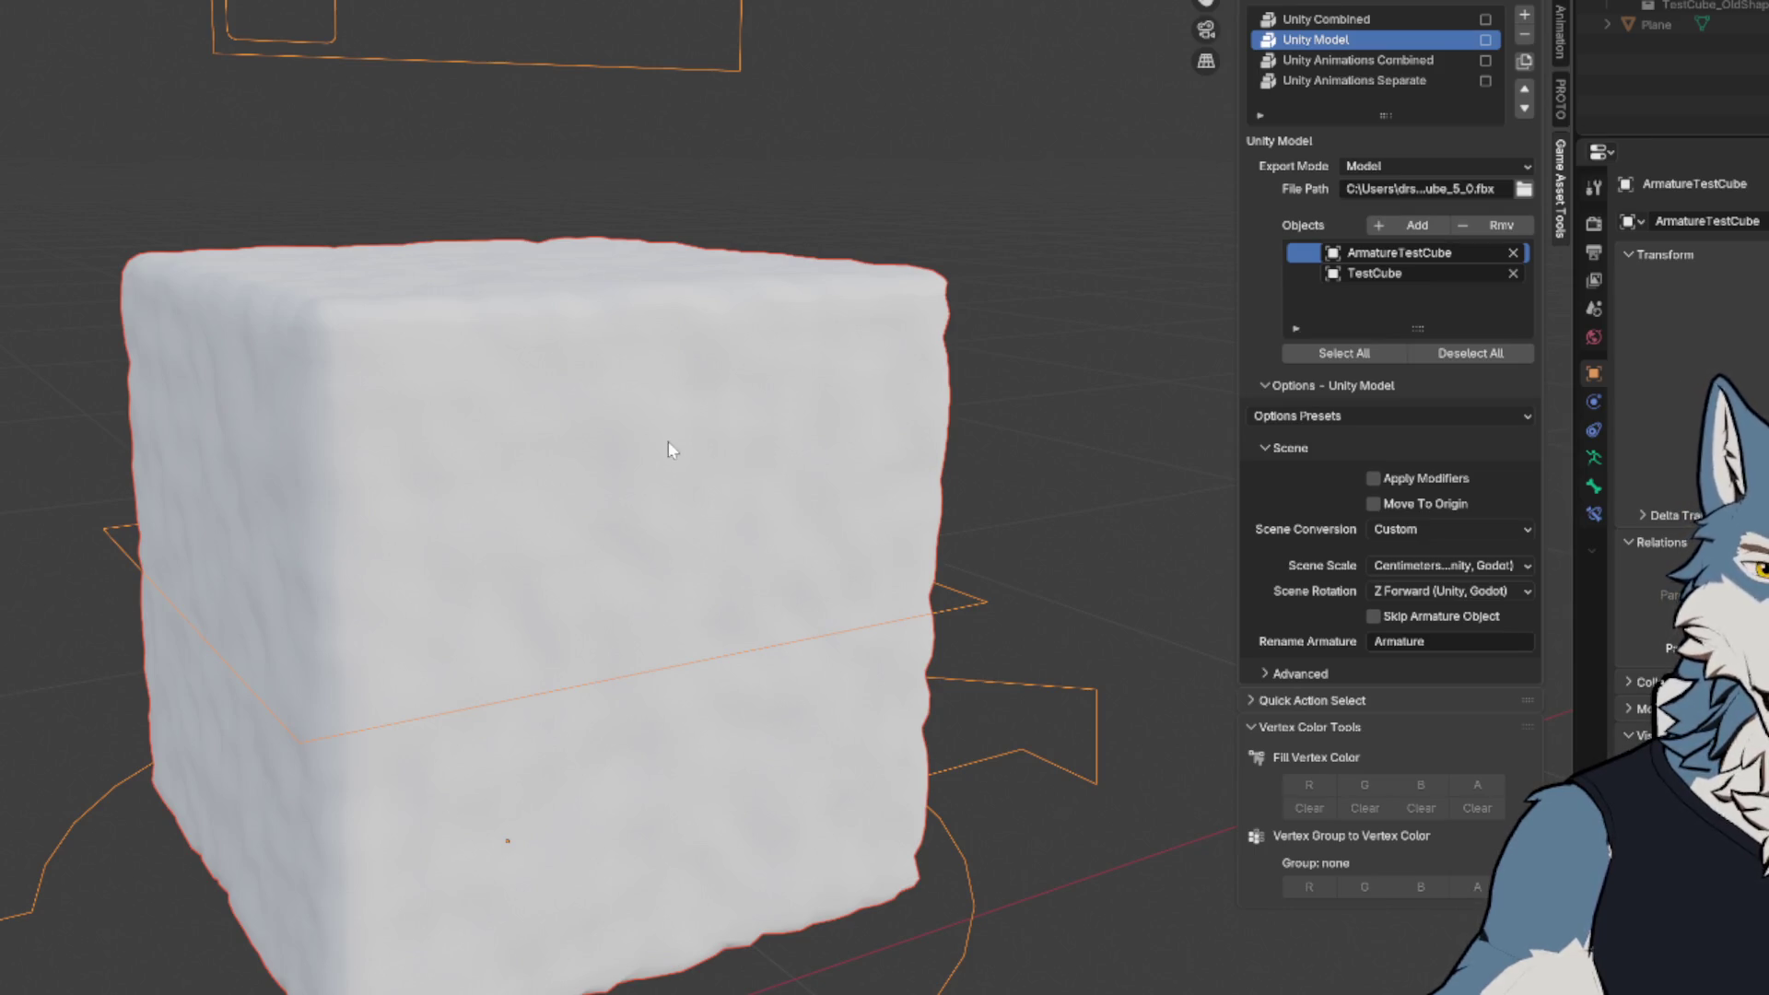
middle_click_drag(694, 488, 749, 427, "shift")
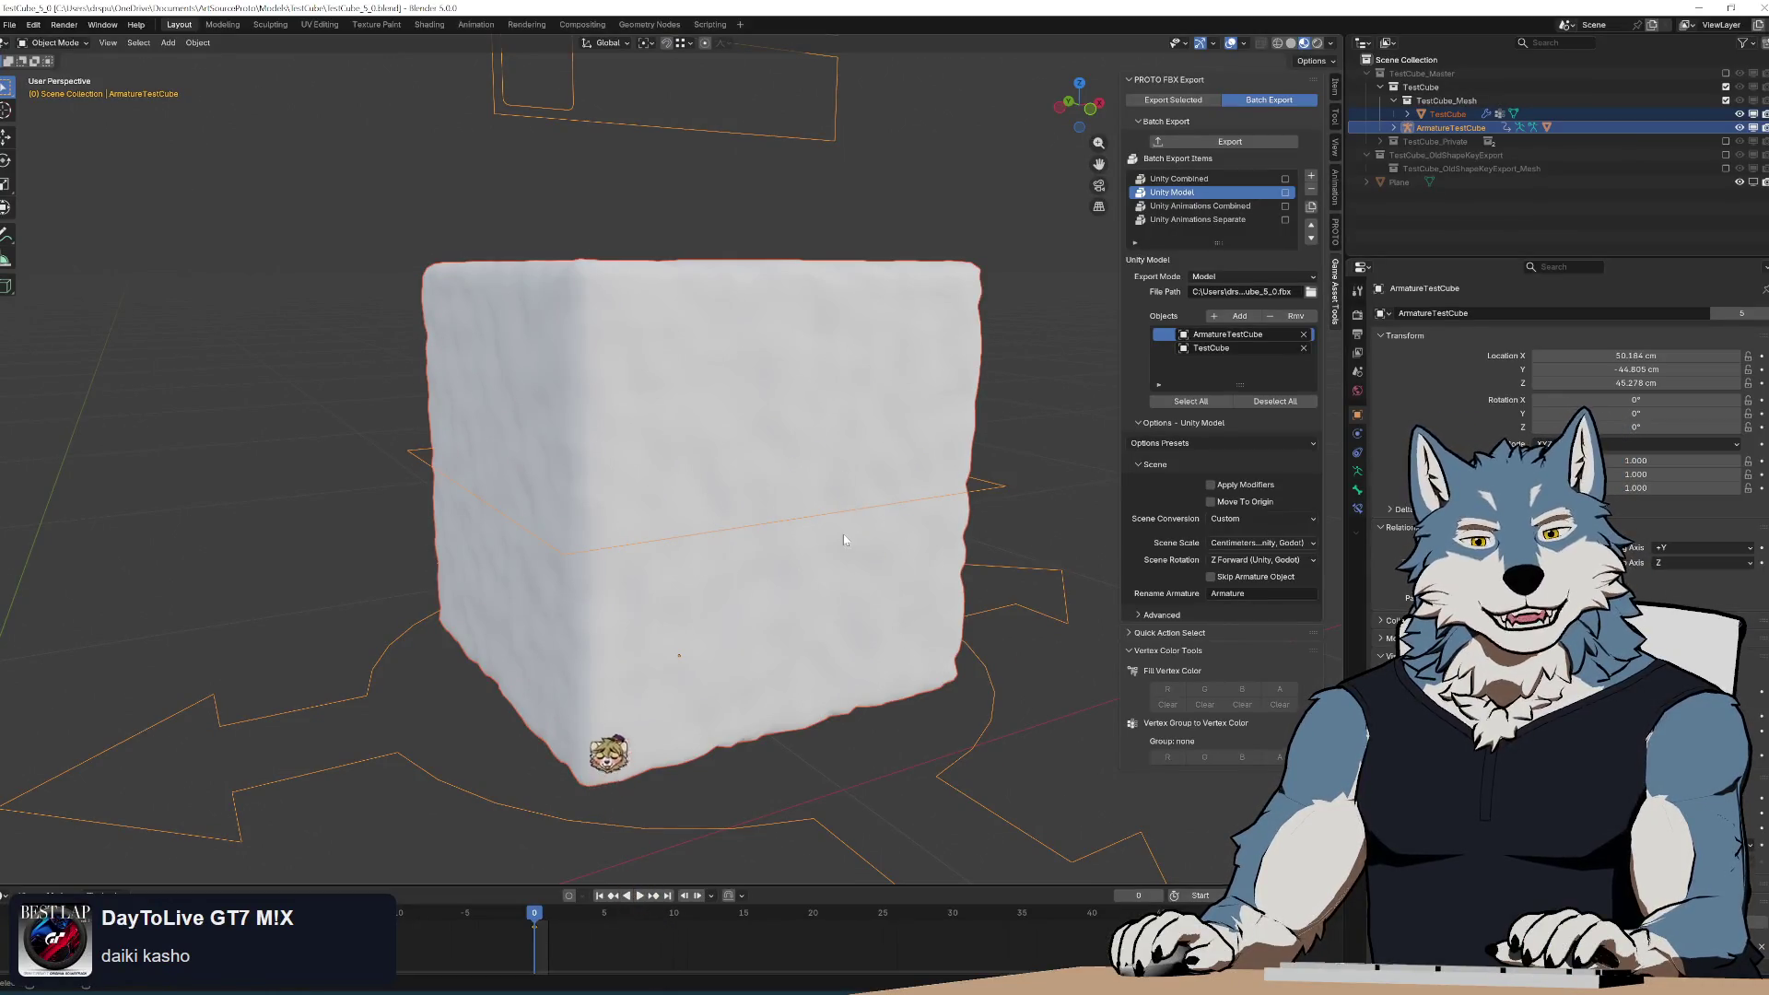
scroll(843, 534, "up", 1)
scroll(845, 514, "down", 2)
middle_click_drag(836, 461, 844, 753)
scroll(844, 753, "up", 1)
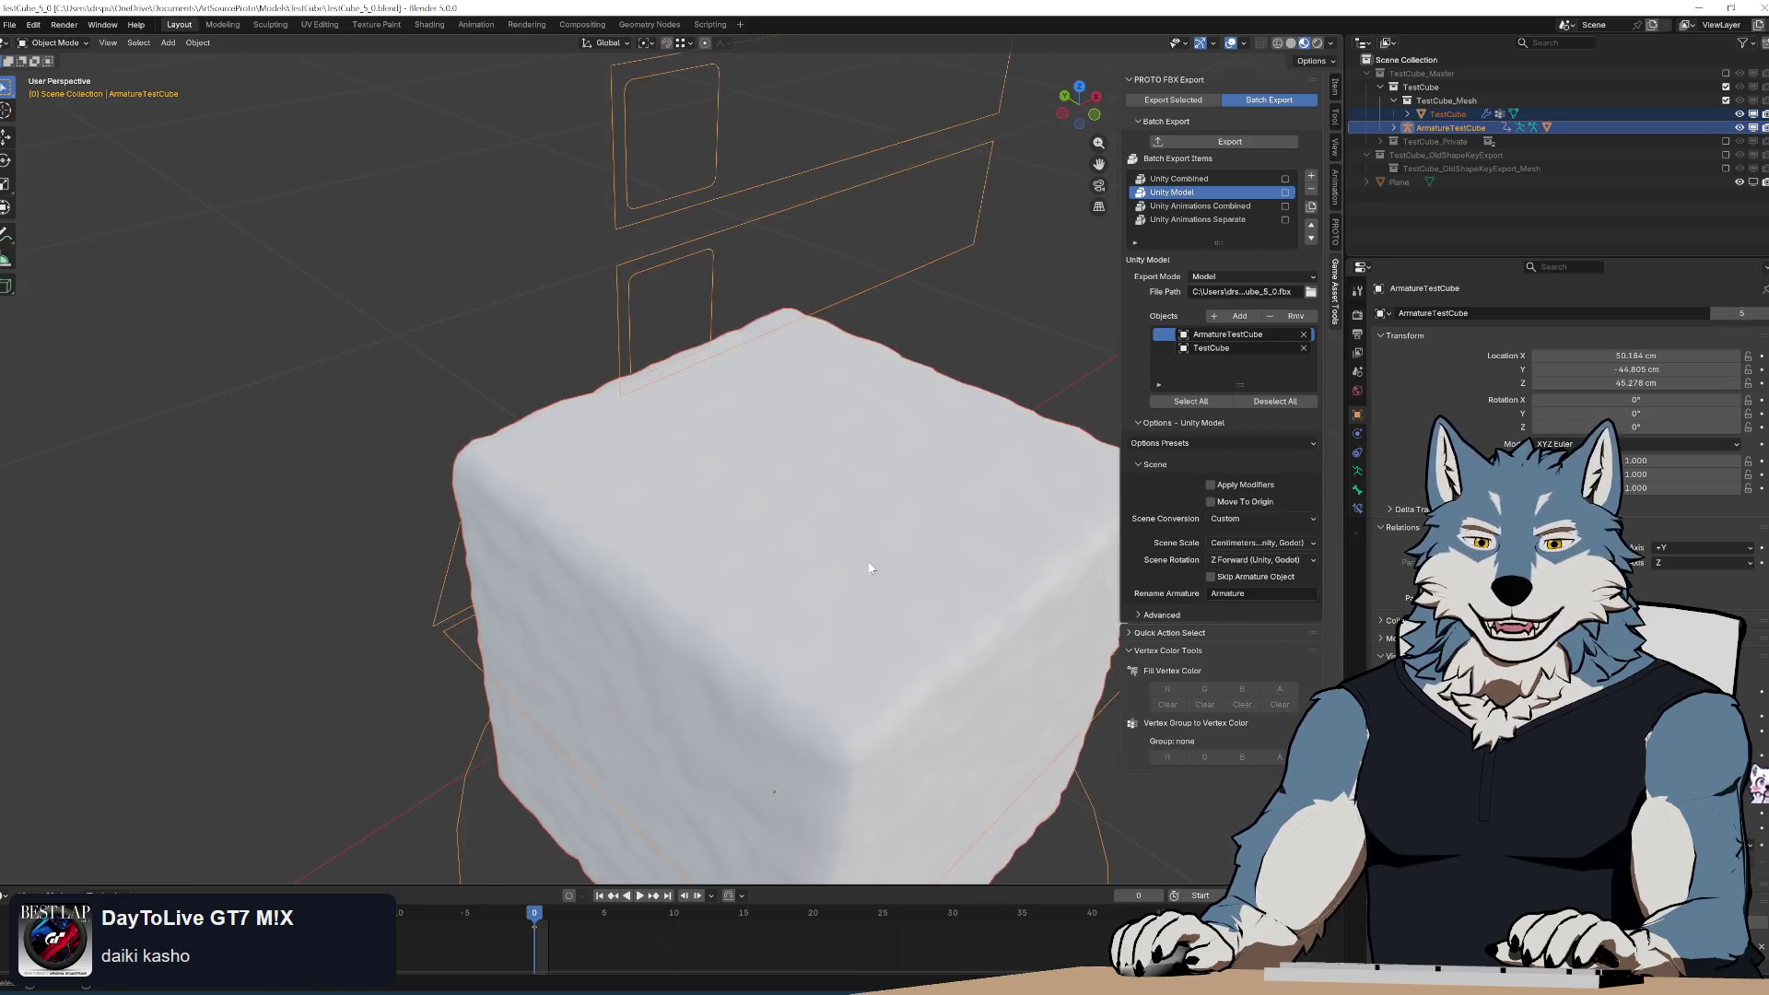
scroll(844, 753, "down", 3)
scroll(827, 641, "down", 4)
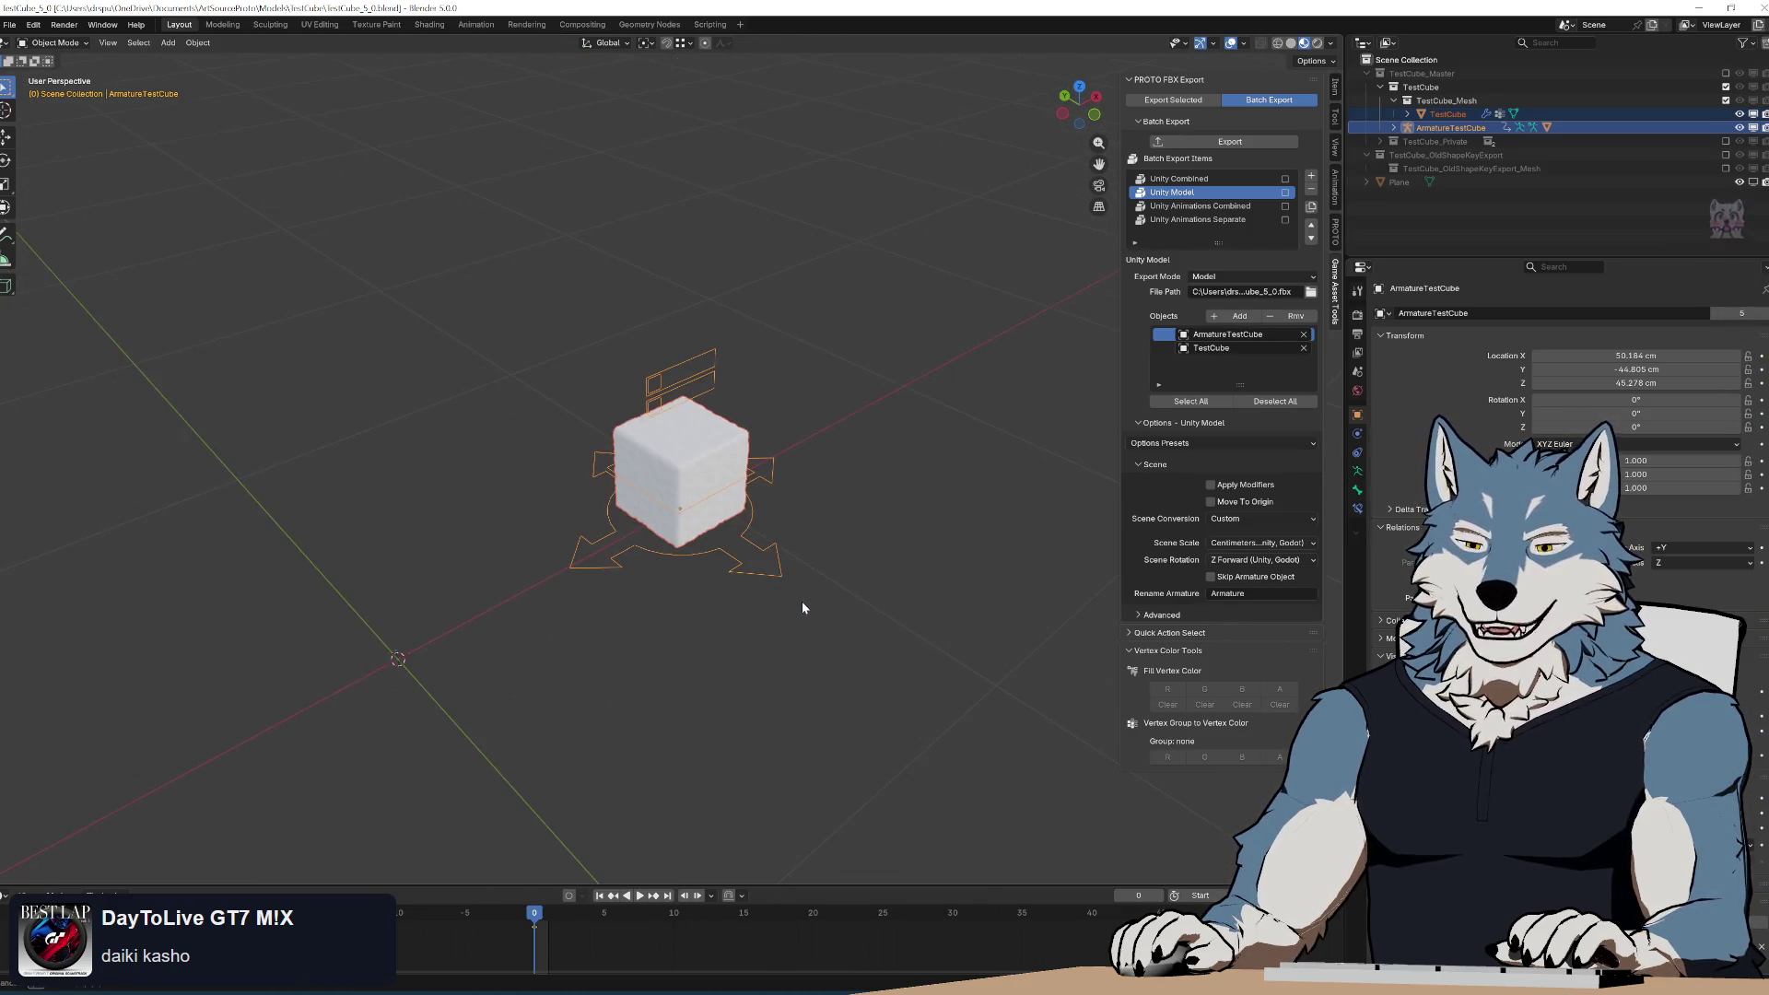
middle_click_drag(801, 601, 788, 578)
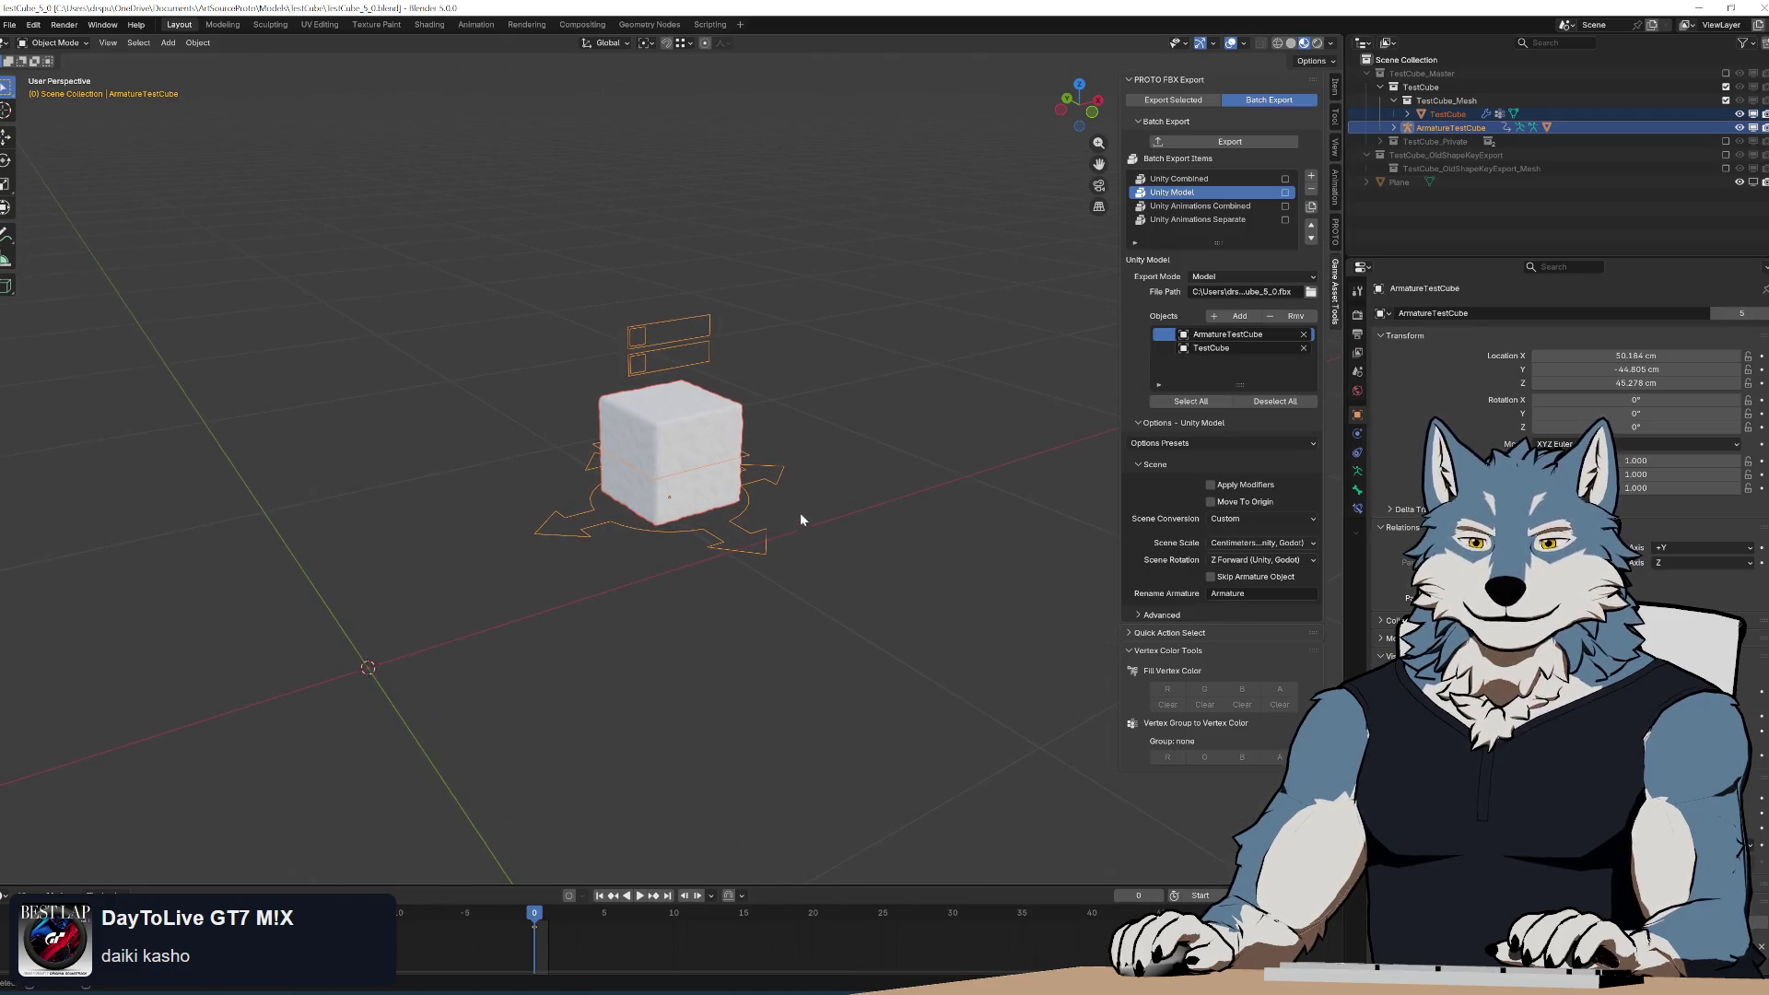
scroll(800, 522, "up", 4)
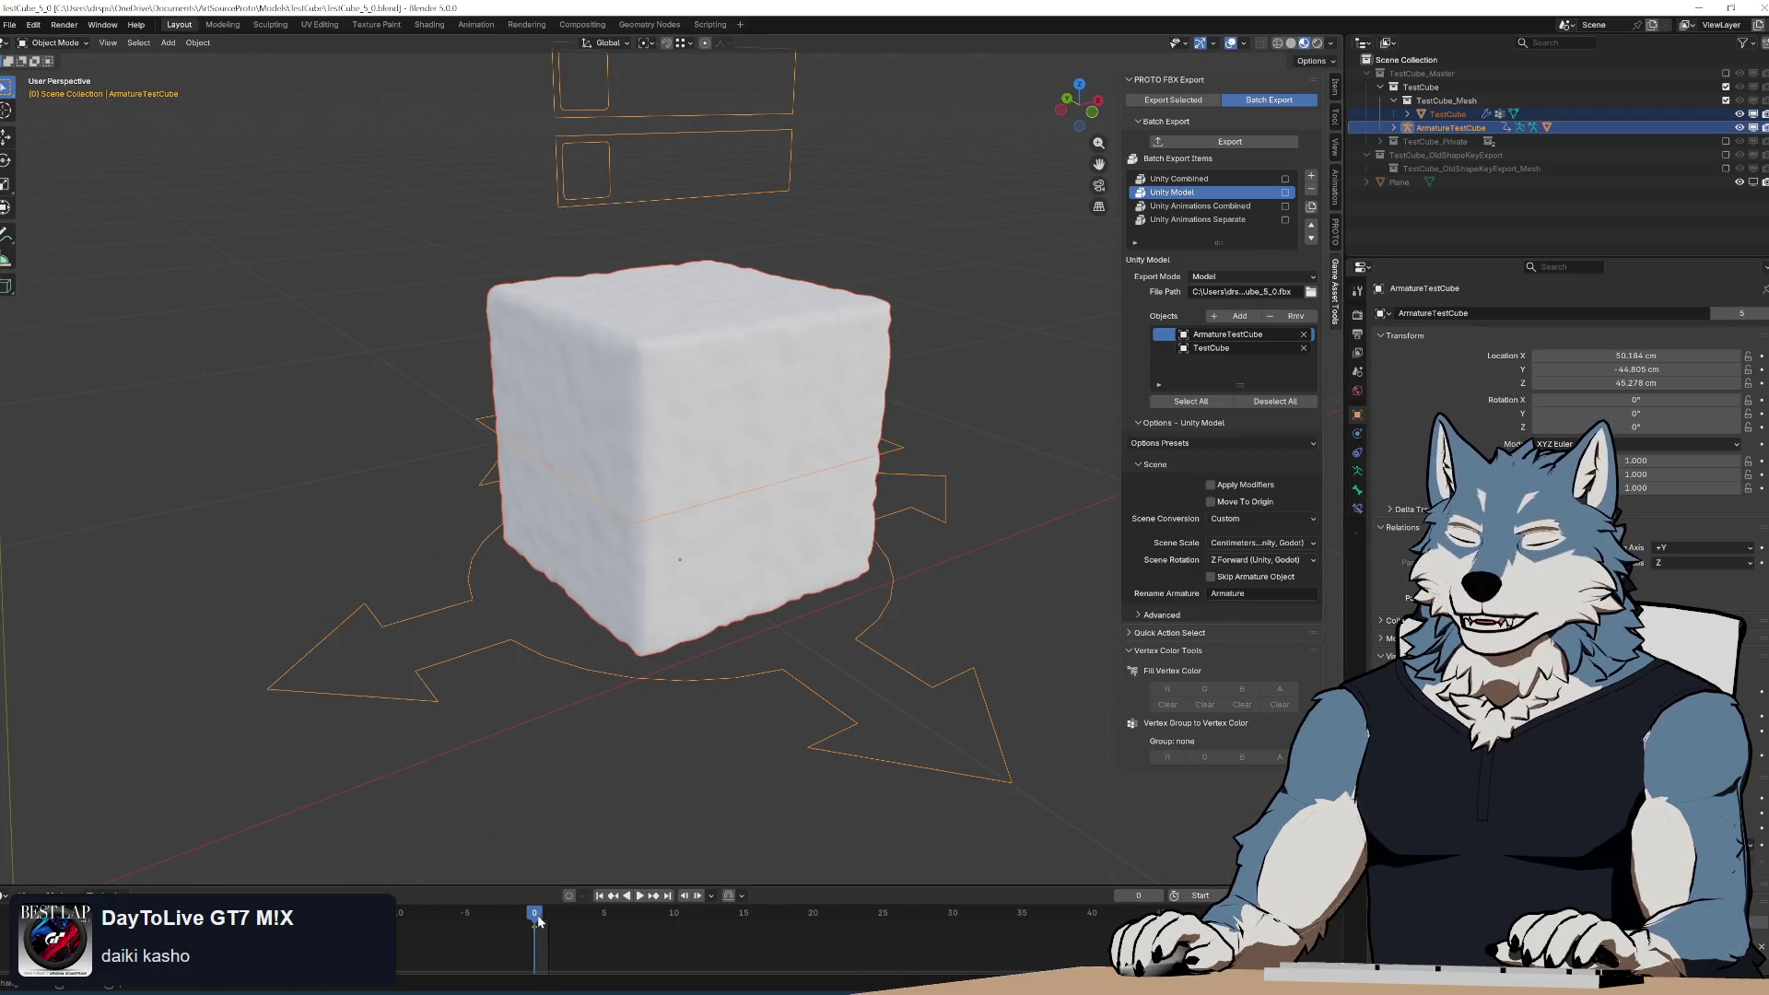
Stop animation playback and rewind the timeline to frame 0.
key("space")
left_click(533, 915)
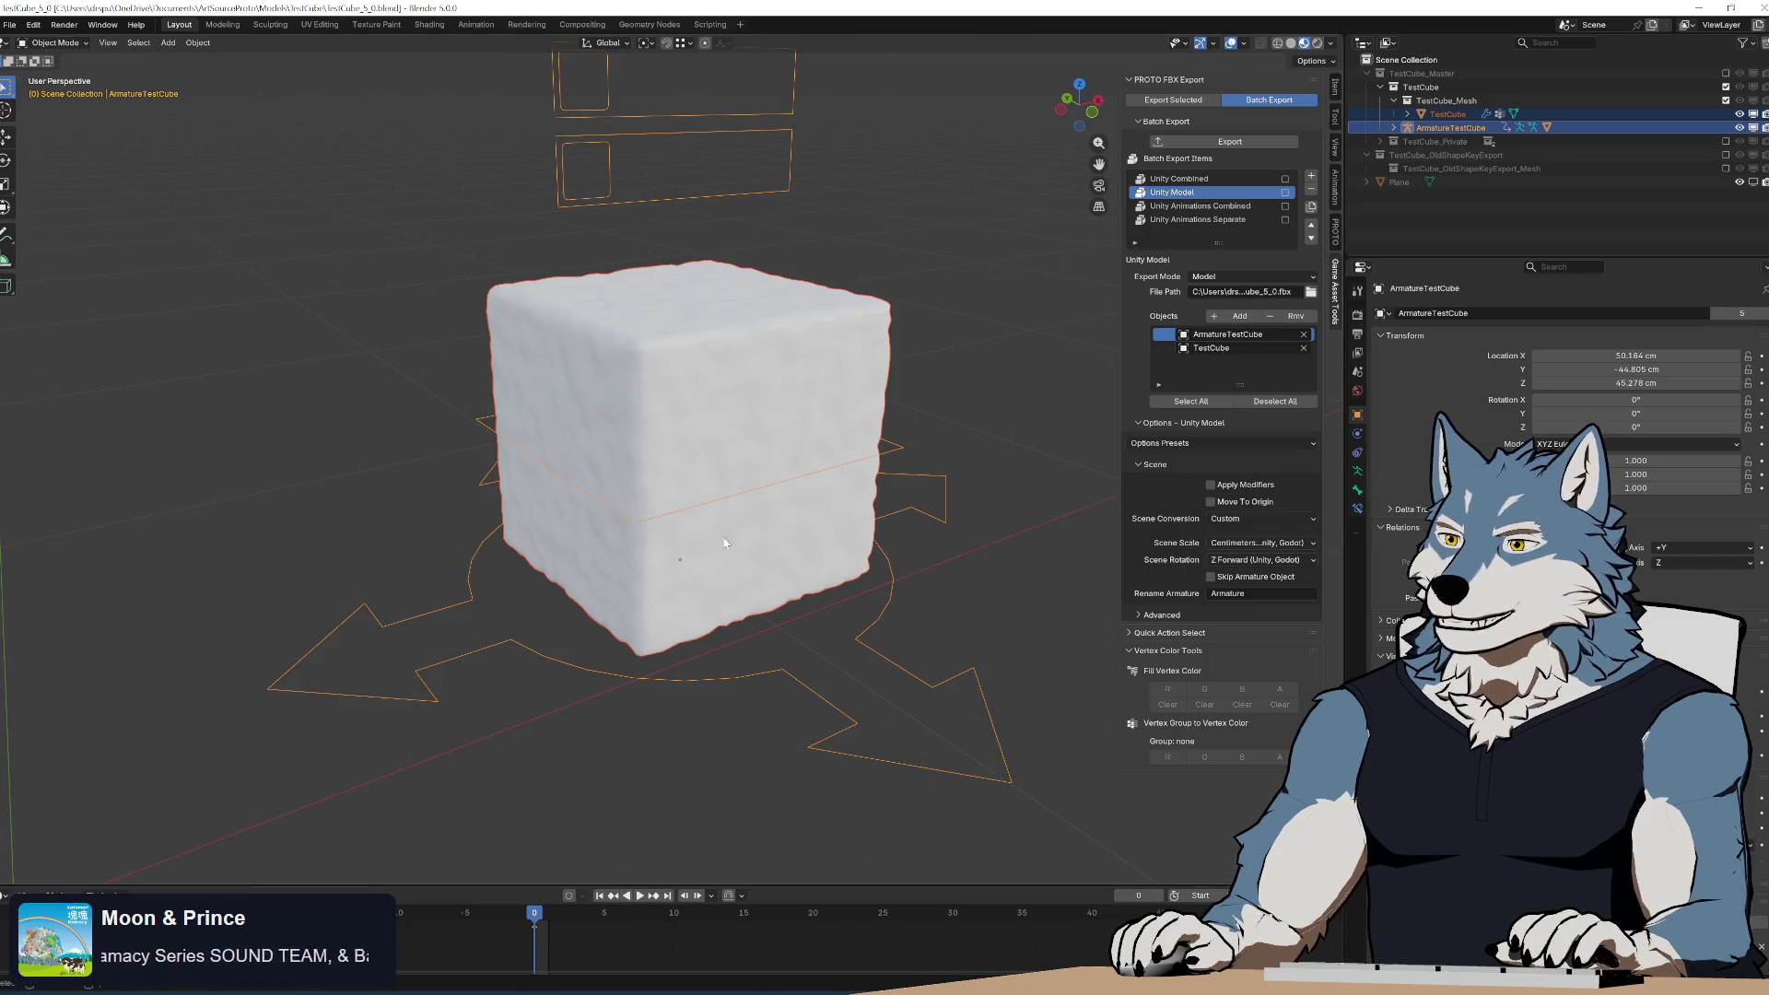
scroll(874, 527, "down", 4)
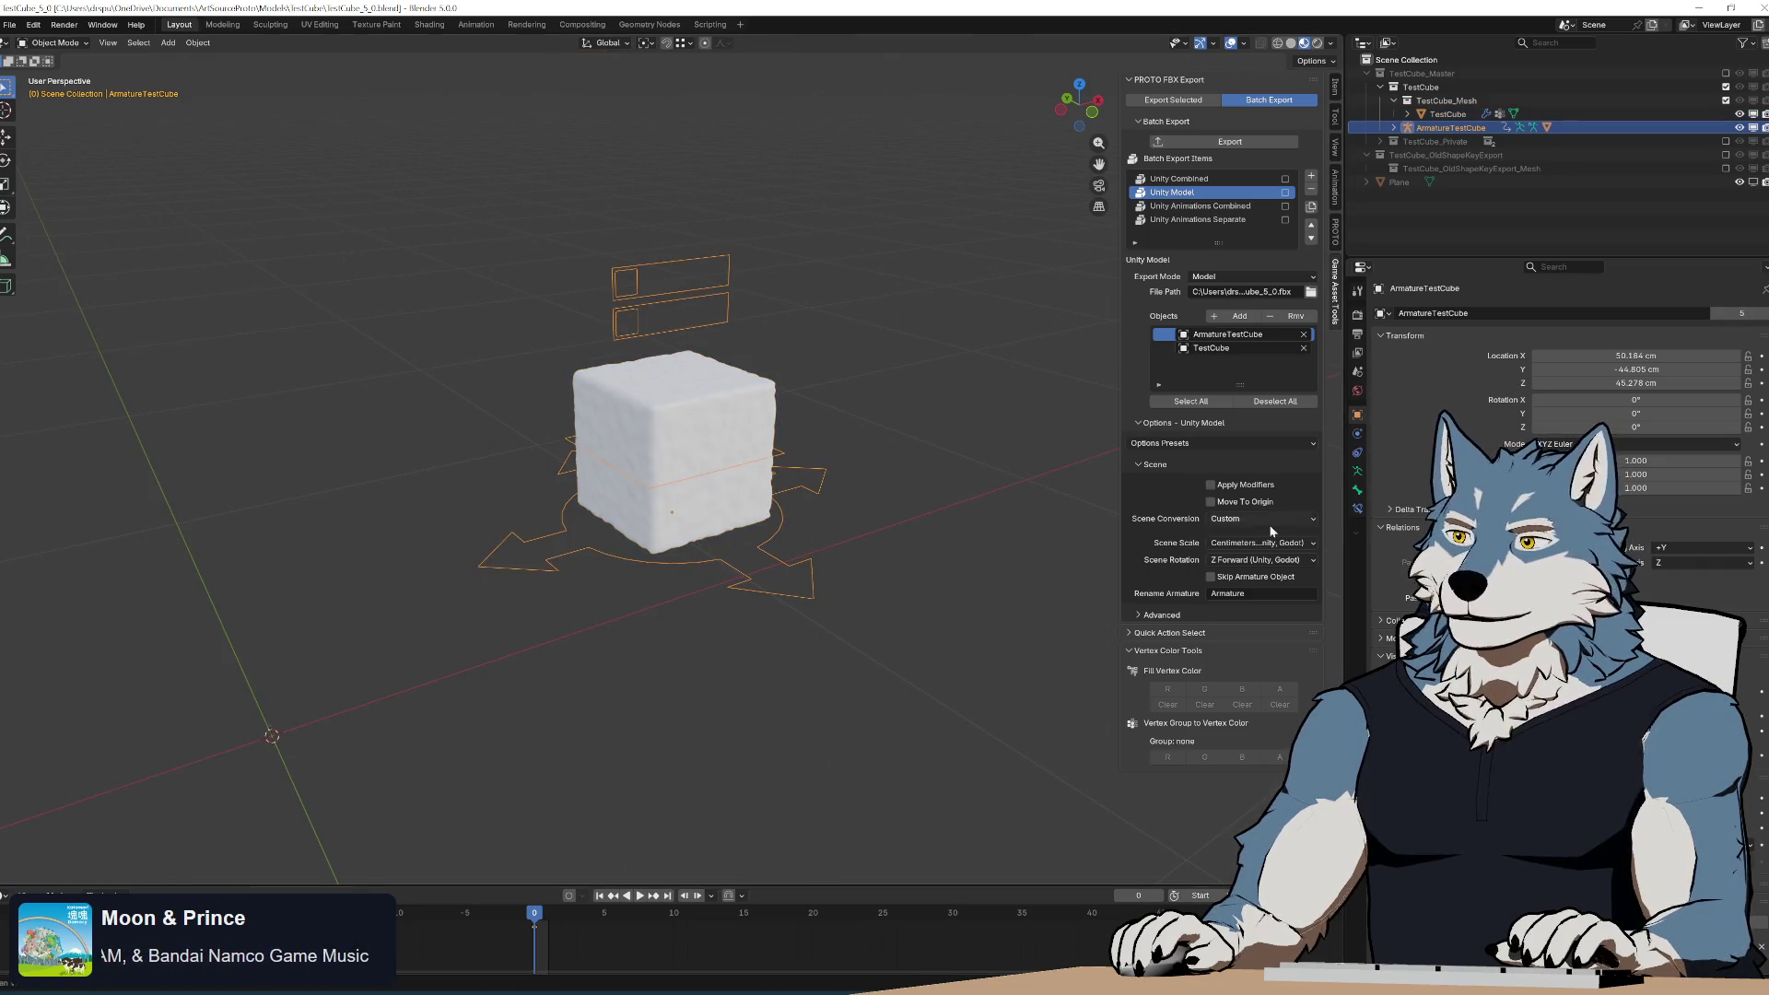
Assign the Melt action to the armature via Quick Action Select and preview it once.
left_click(1160, 634, "ctrl")
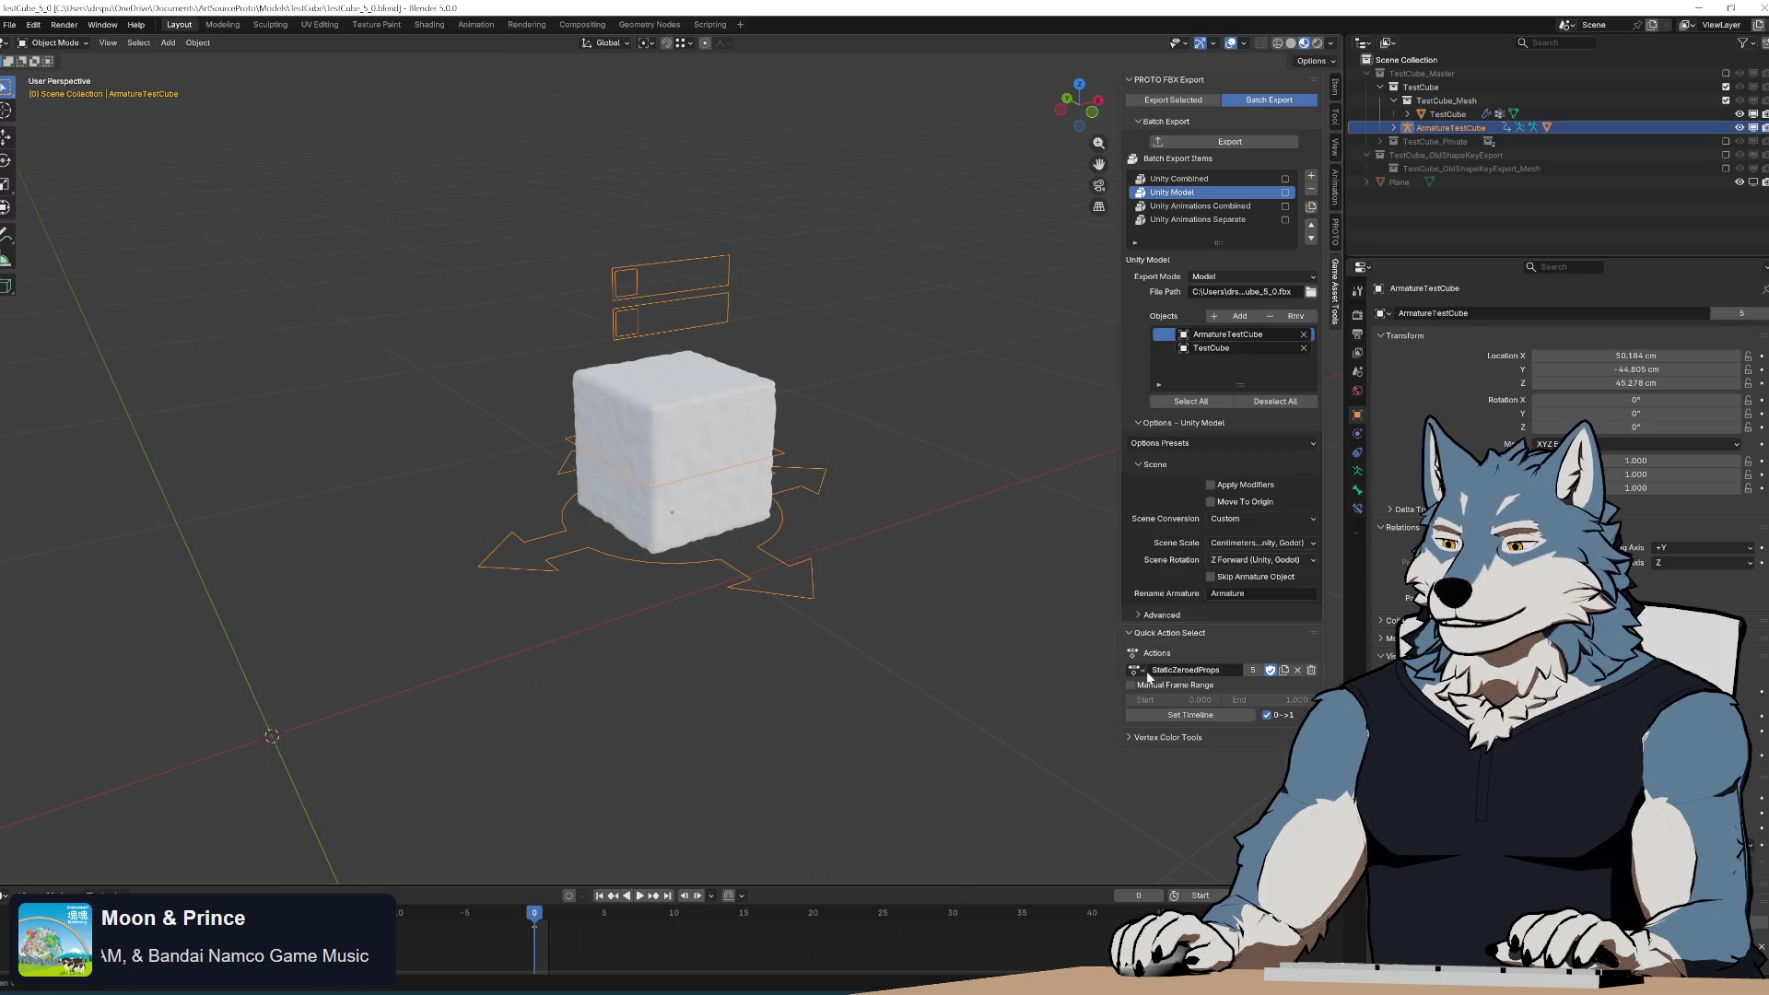
left_click(1138, 670)
left_click(1180, 711)
key("space")
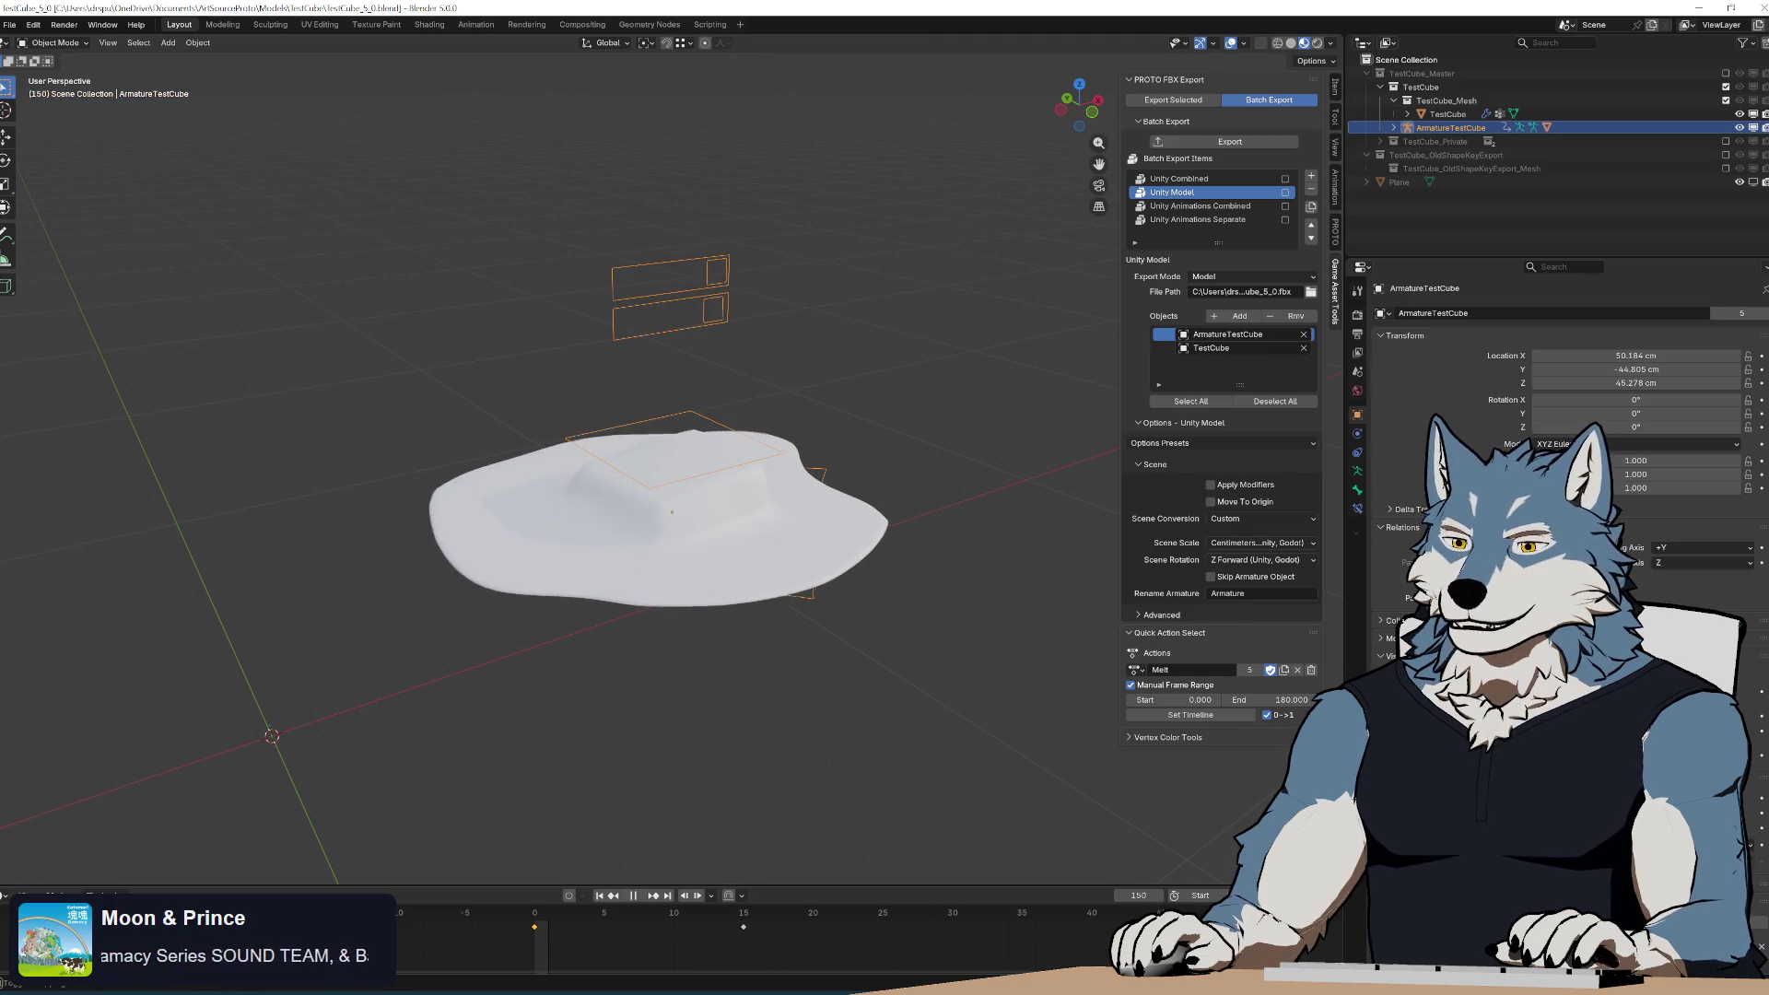
key("Escape")
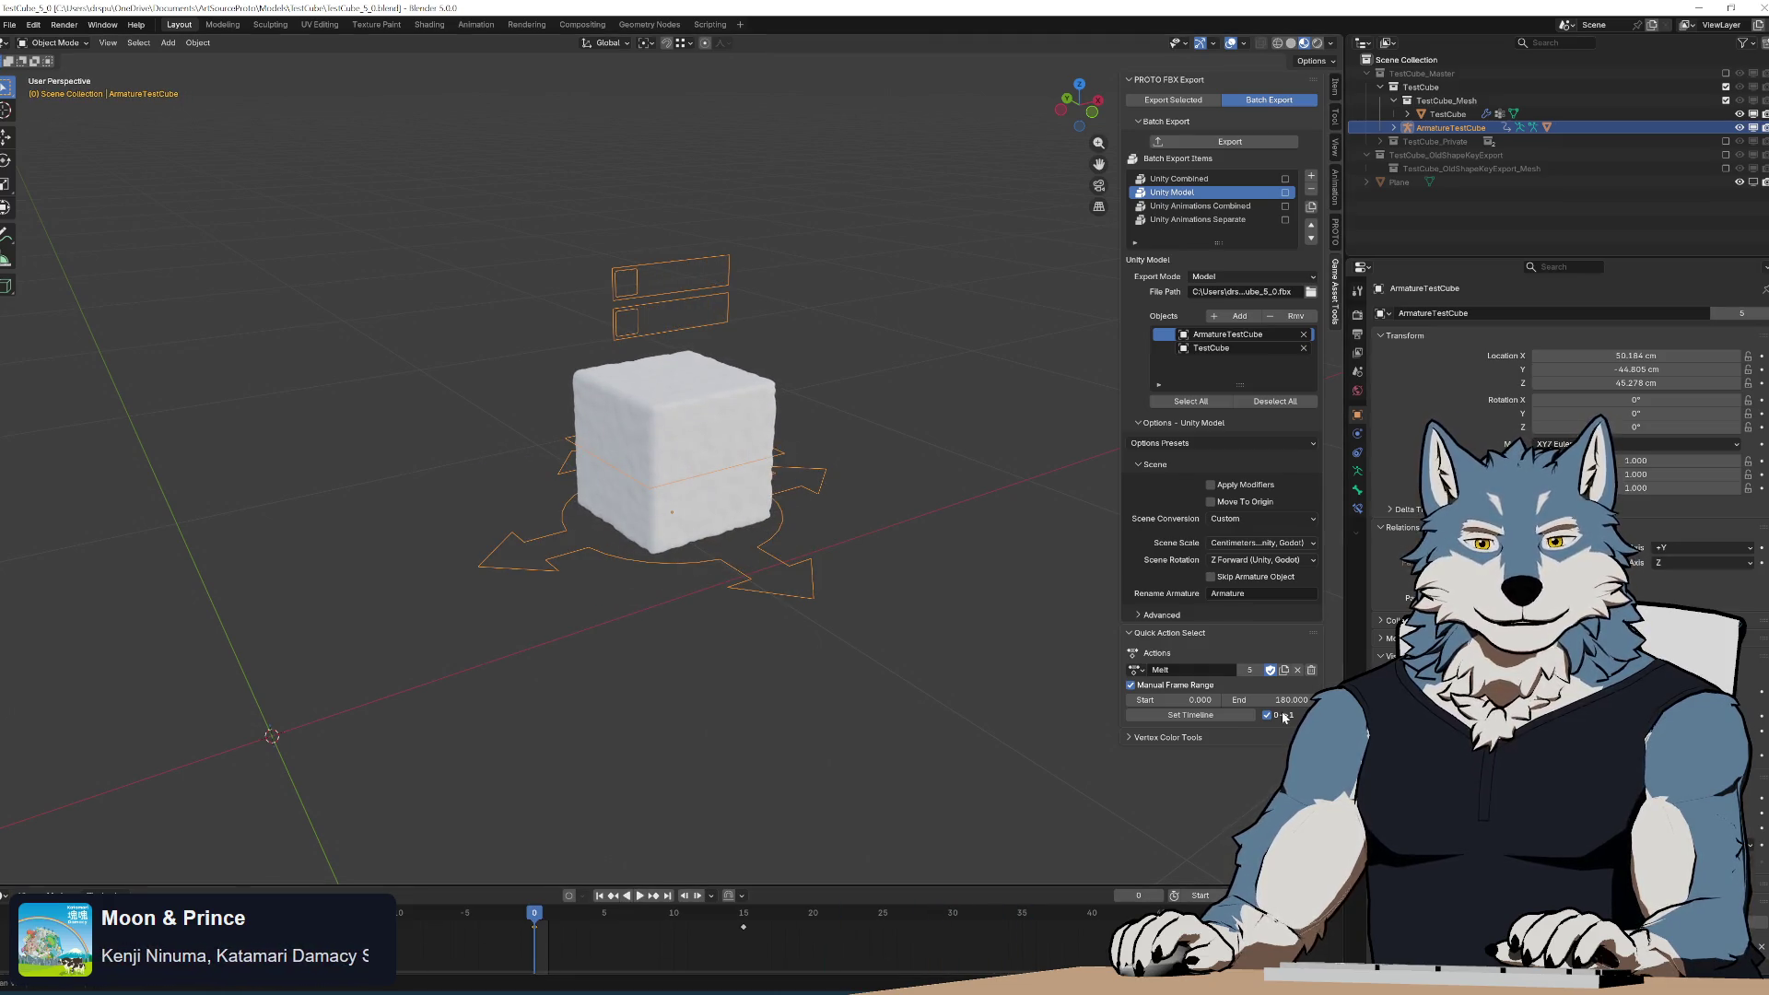
Orbit to a side-on view, replay the Melt animation, then switch to the exporter code.
scroll(696, 493, "up", 2)
scroll(785, 549, "down", 4)
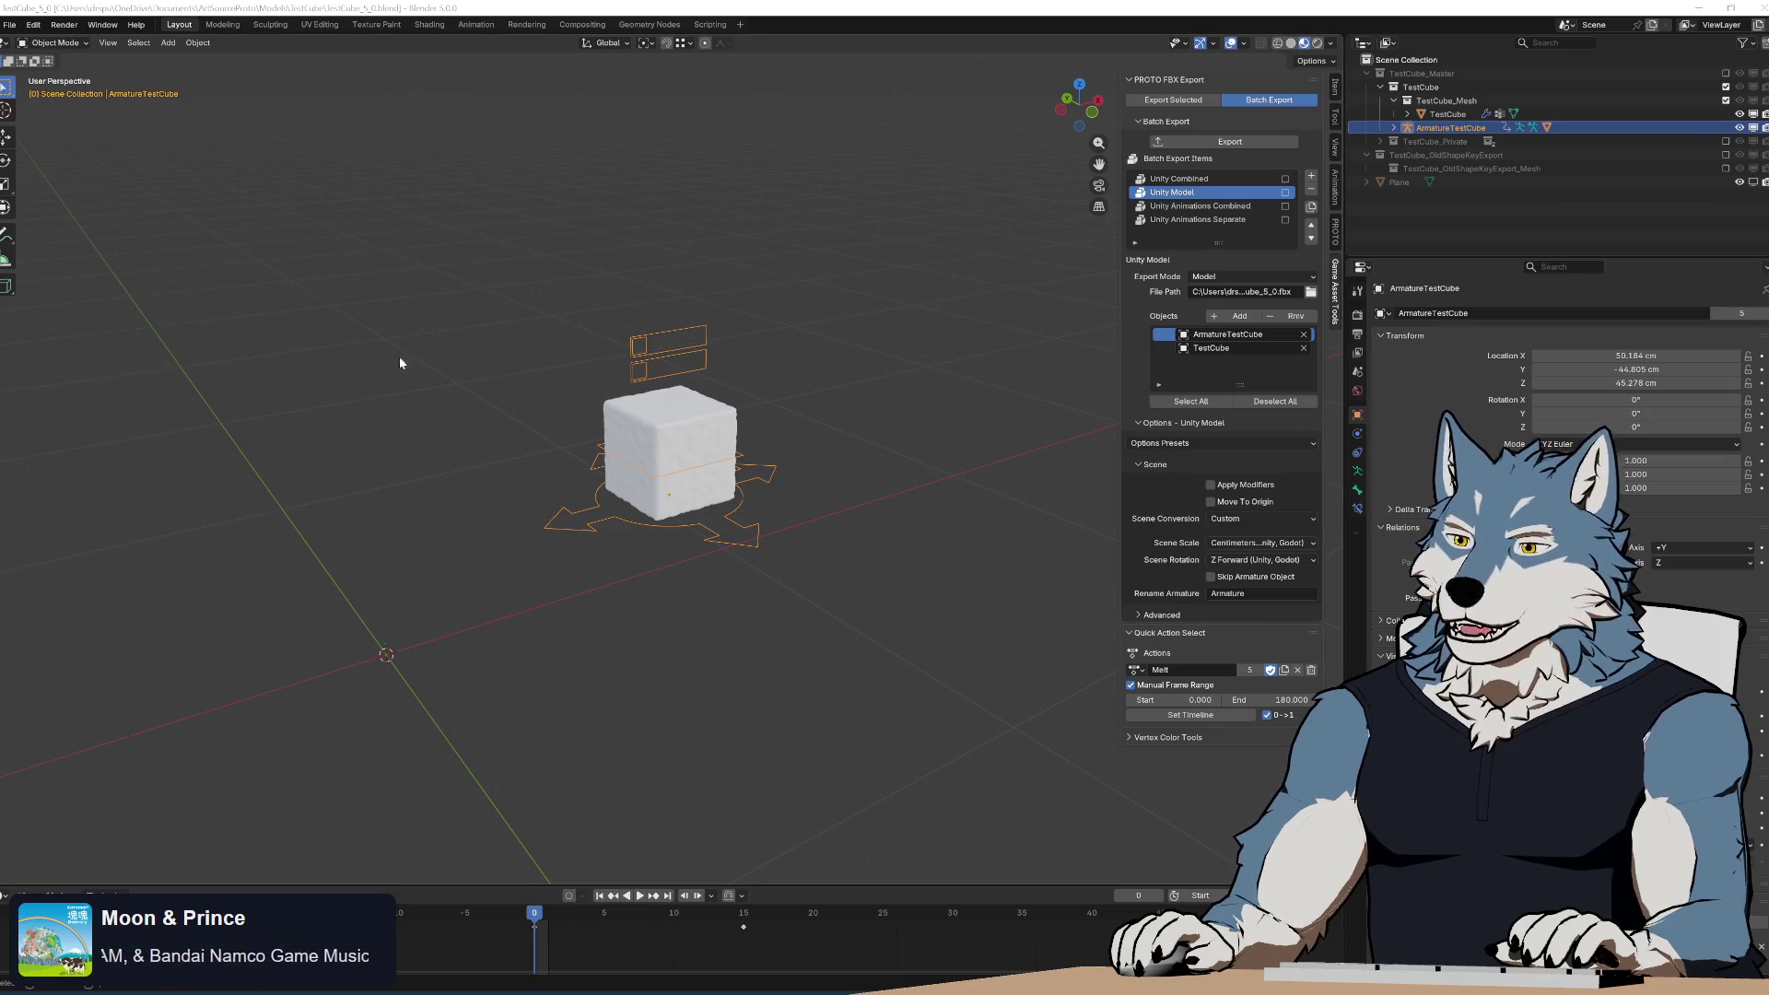
mouse_move(827, 464)
middle_mouse_down()
mouse_move(851, 458)
mouse_move(827, 430)
middle_mouse_up()
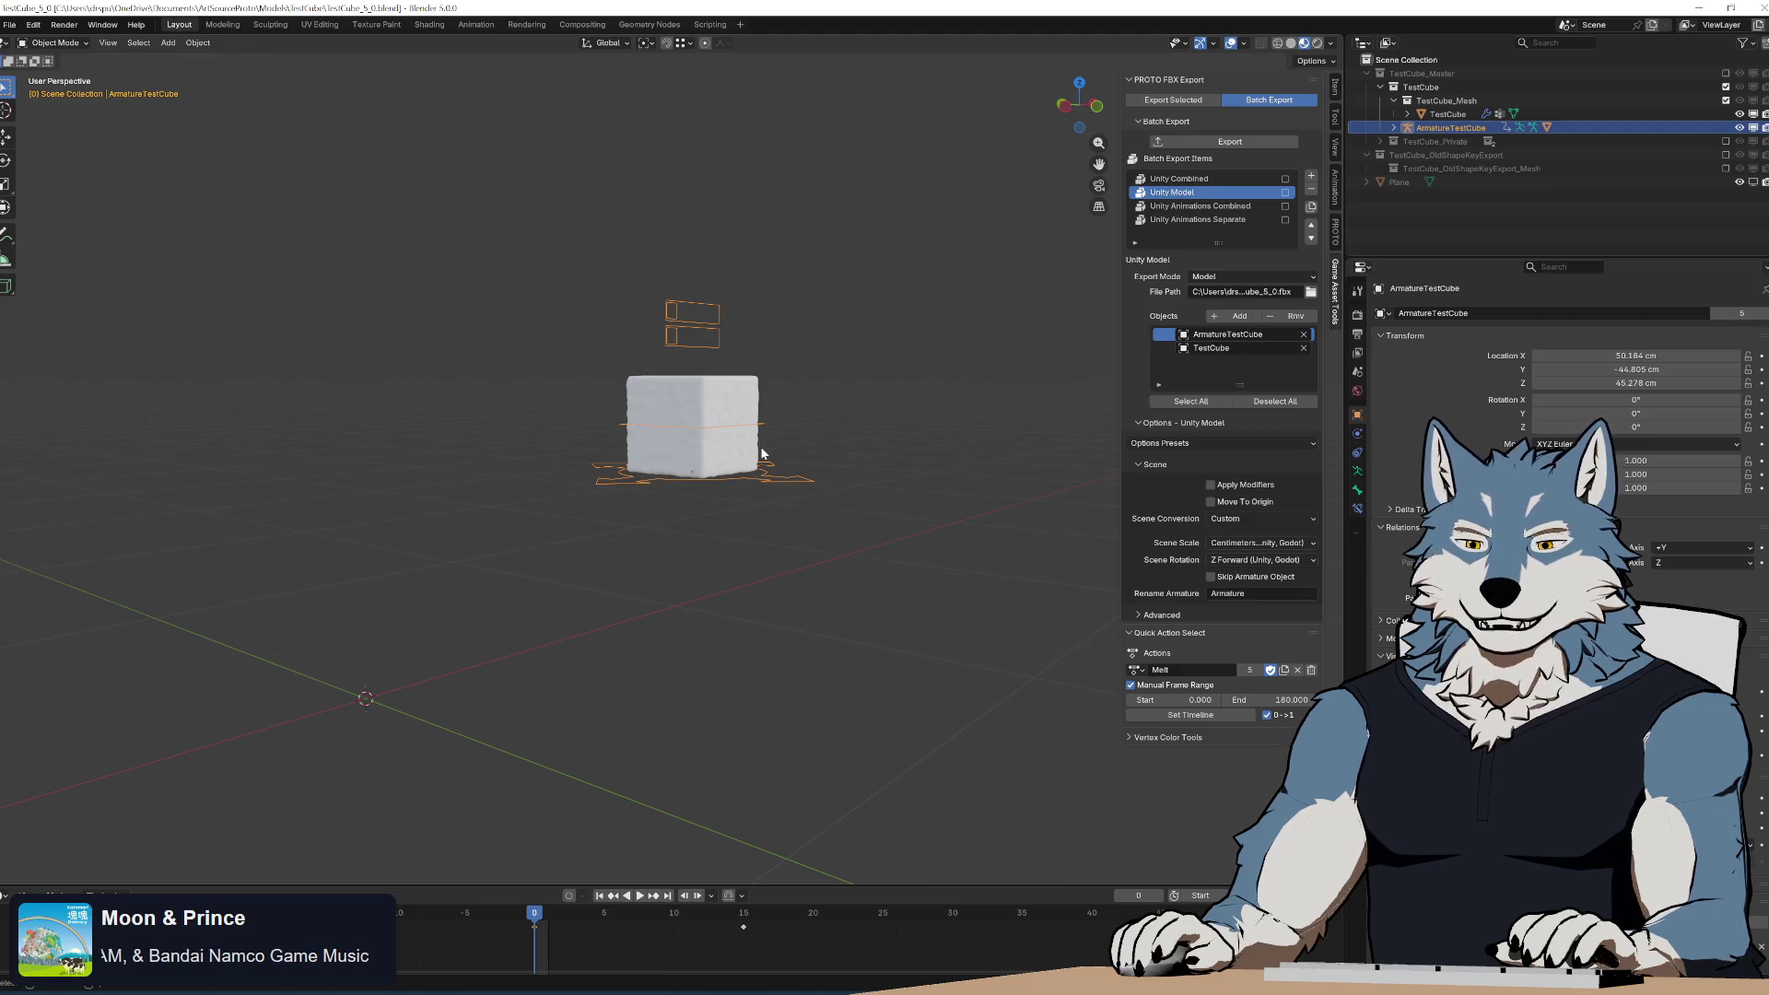
mouse_move(762, 450)
middle_mouse_down()
mouse_move(774, 544)
mouse_move(789, 451)
middle_mouse_up()
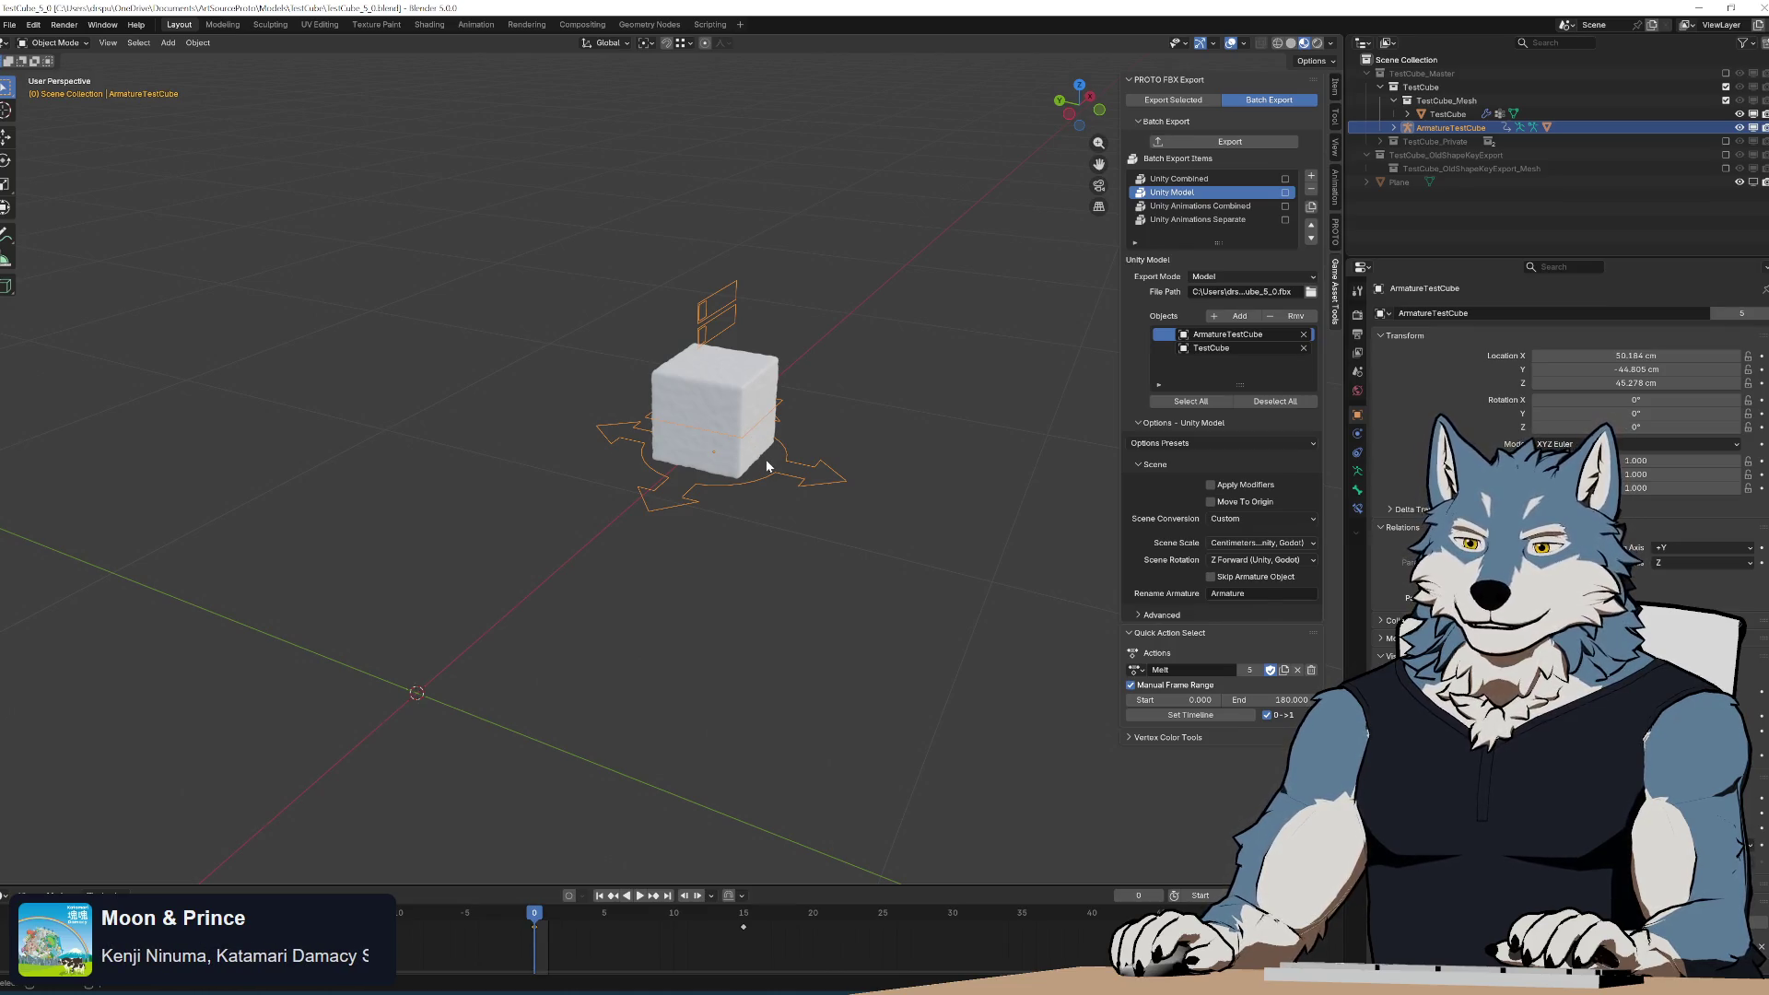
key("space")
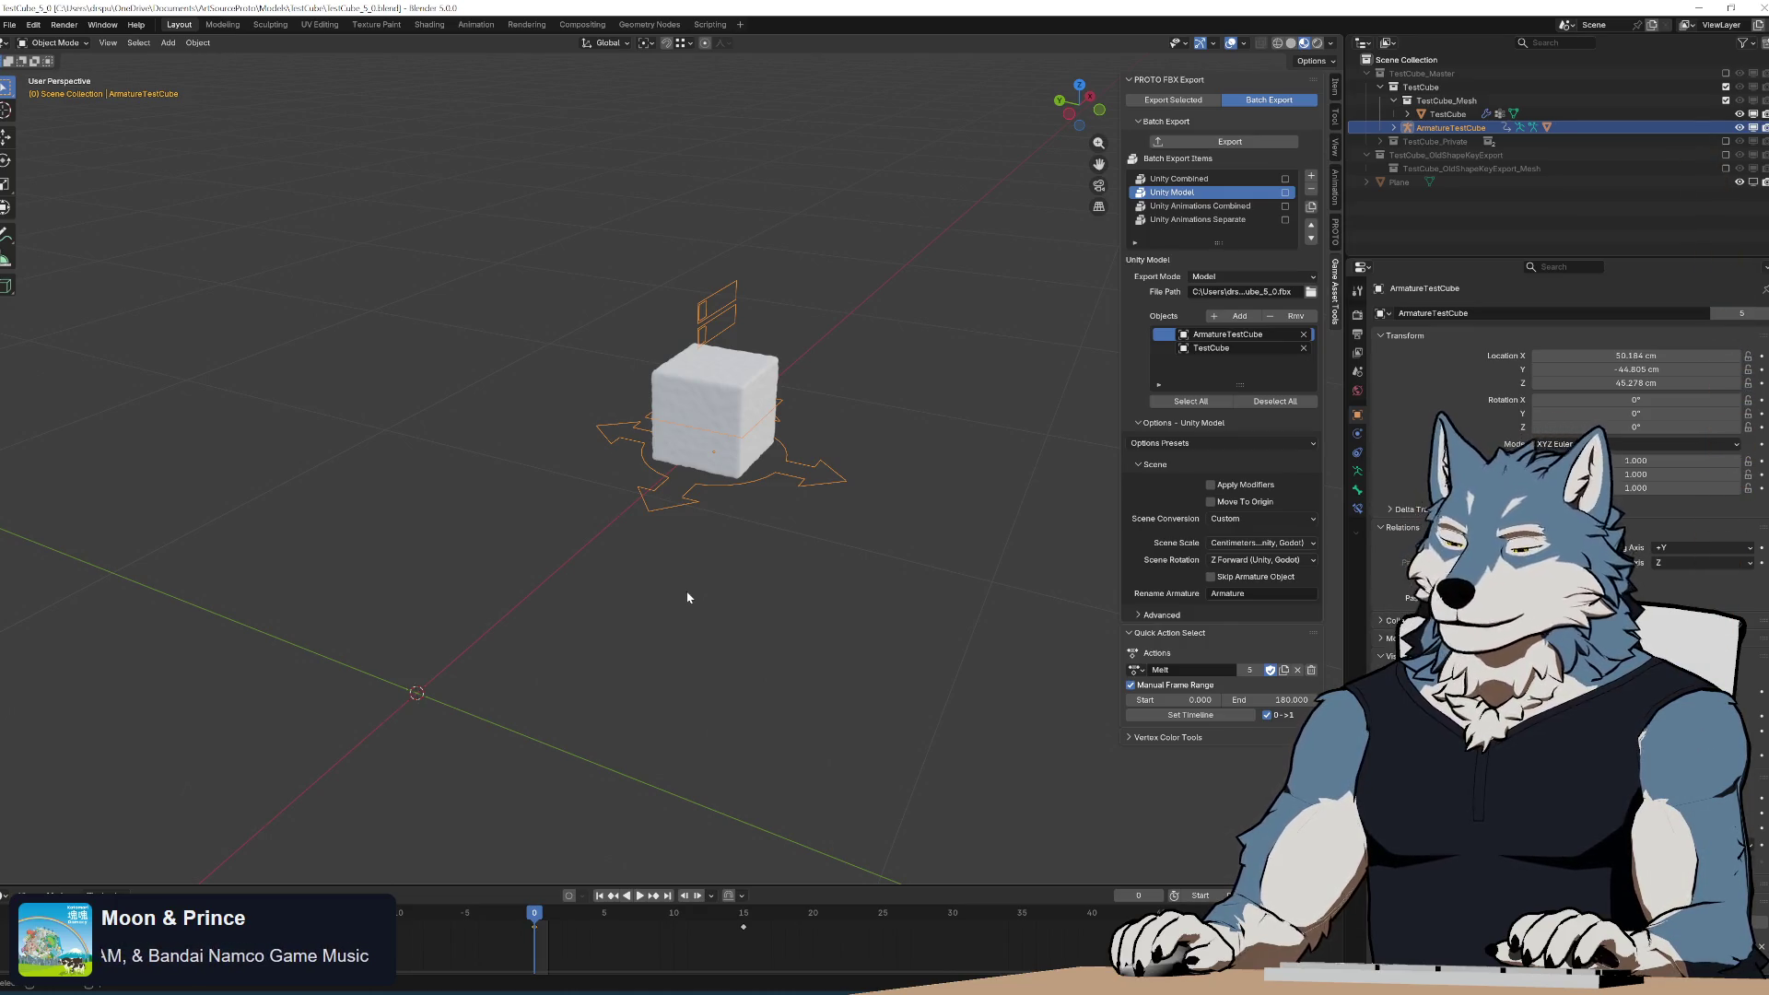
key("alt+Tab")
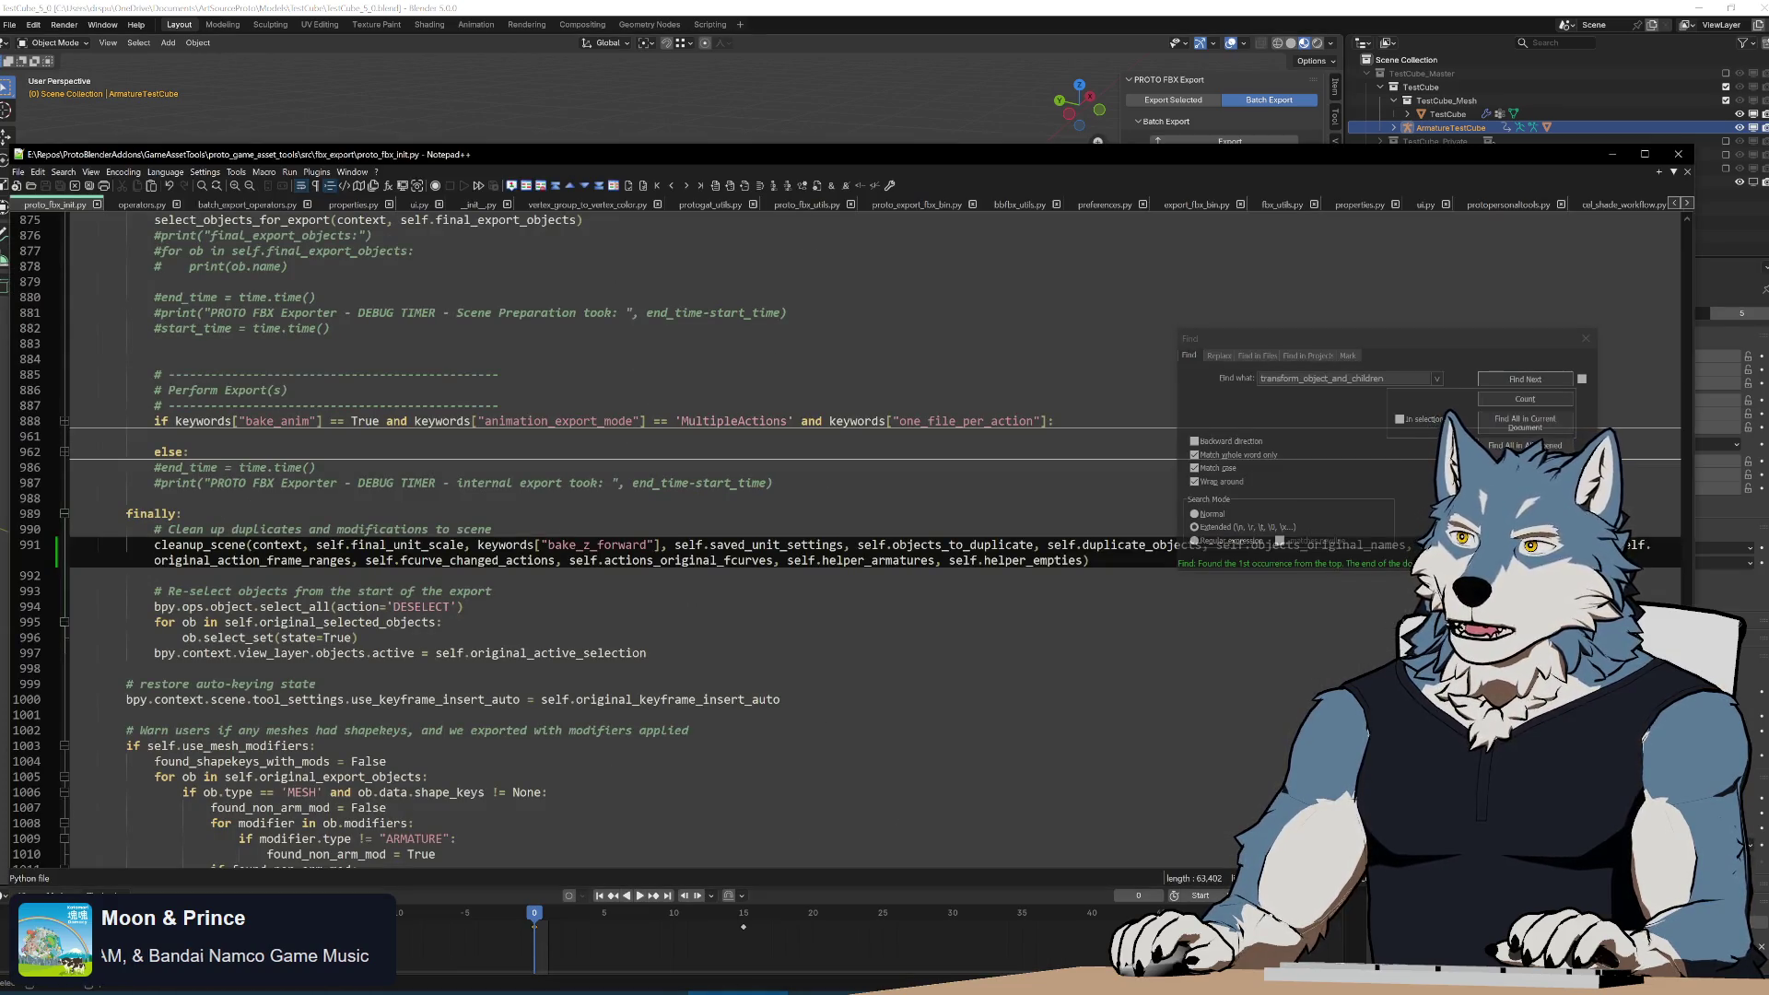
Export Unity Model with Skip Armature Object on and scene scale and rotation set to None.
key("alt+Tab")
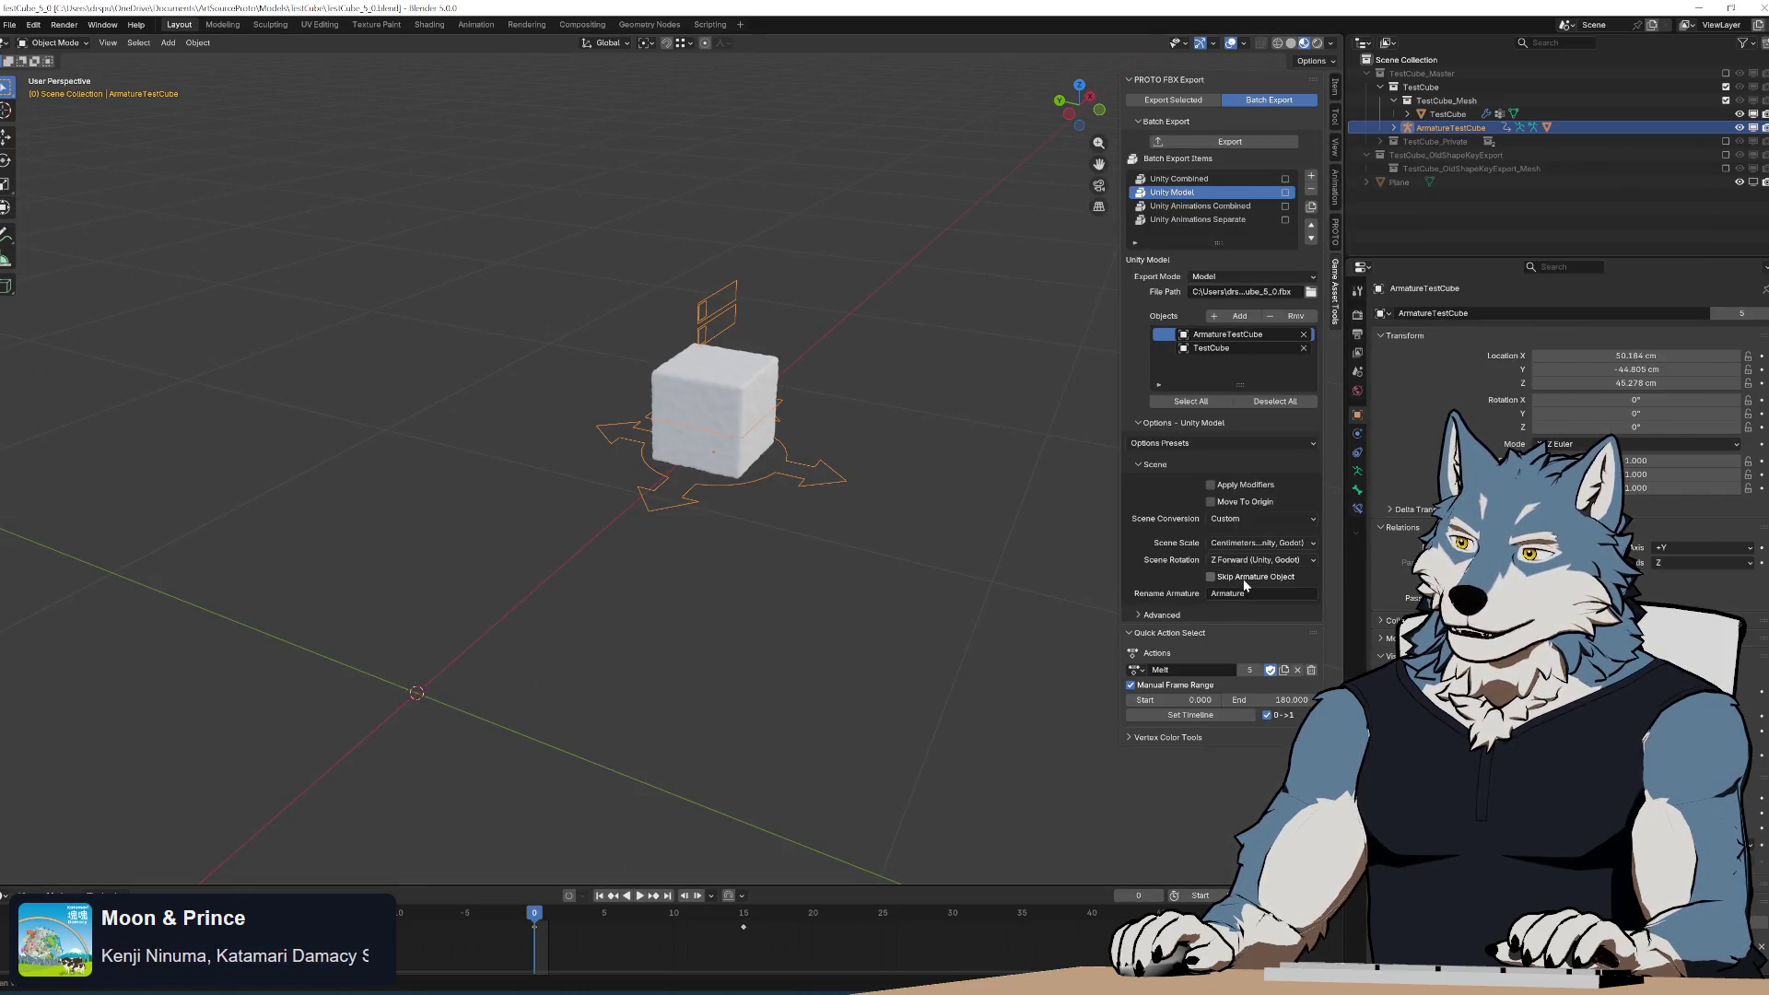
mouse_move(1244, 583)
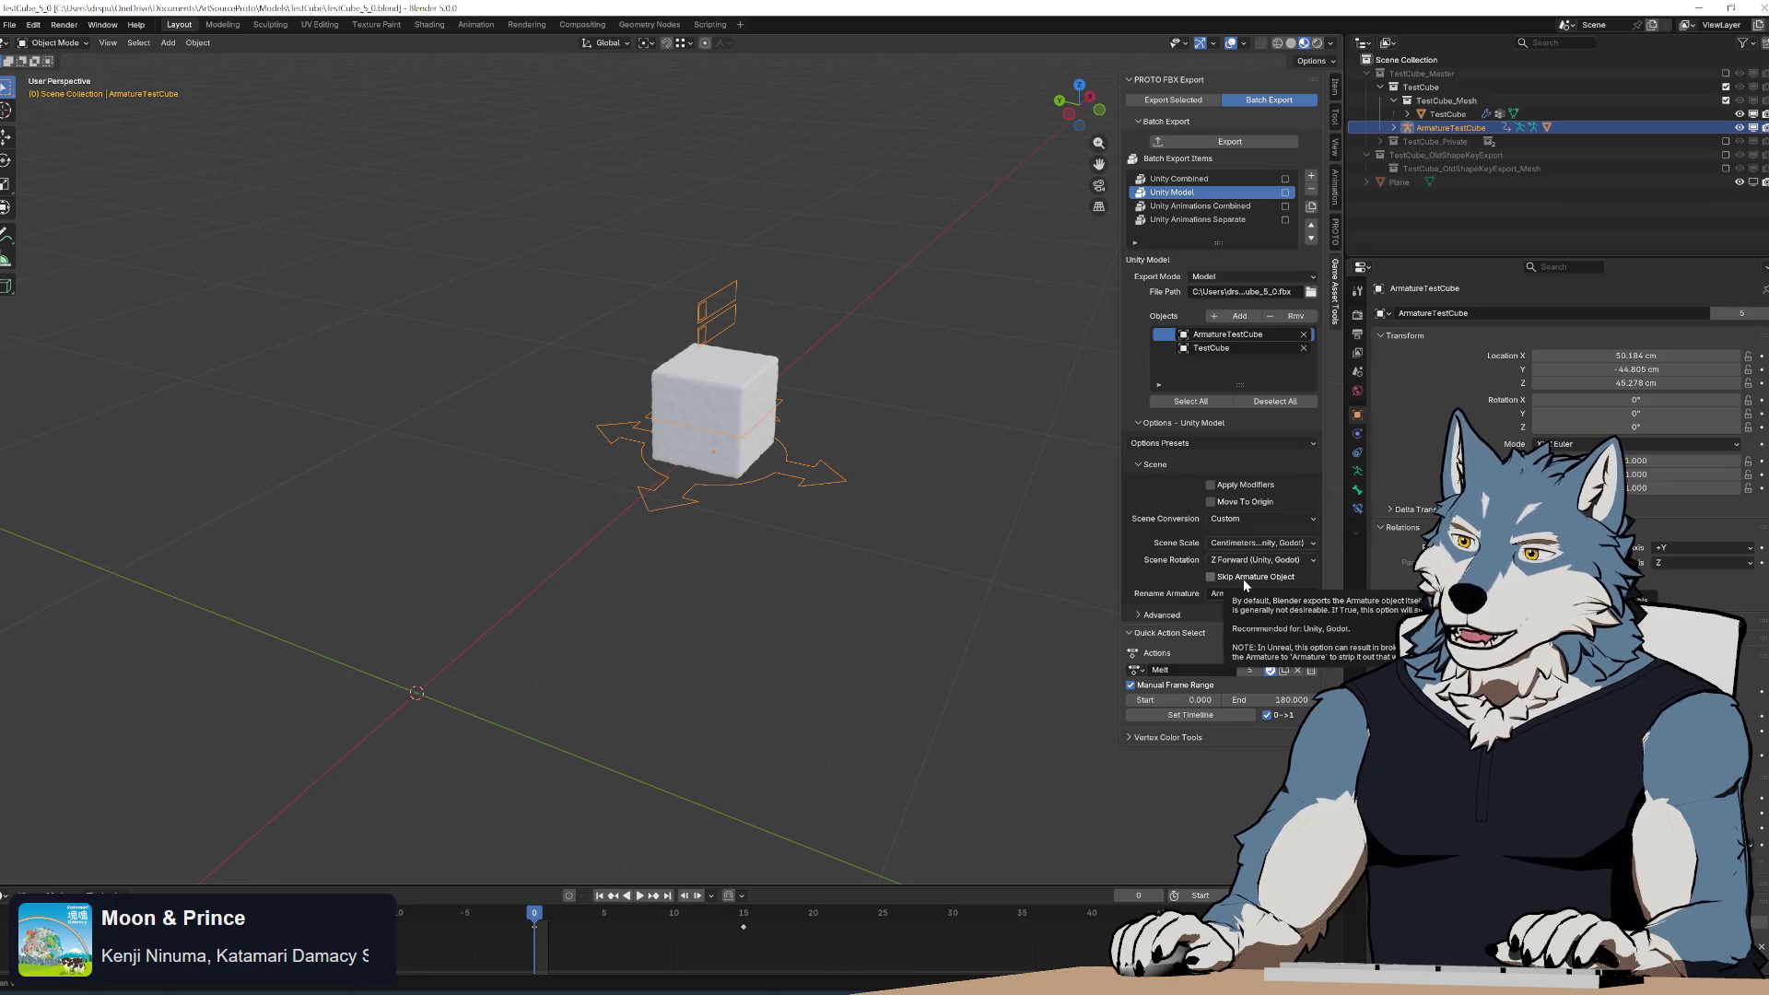
left_click(1246, 580)
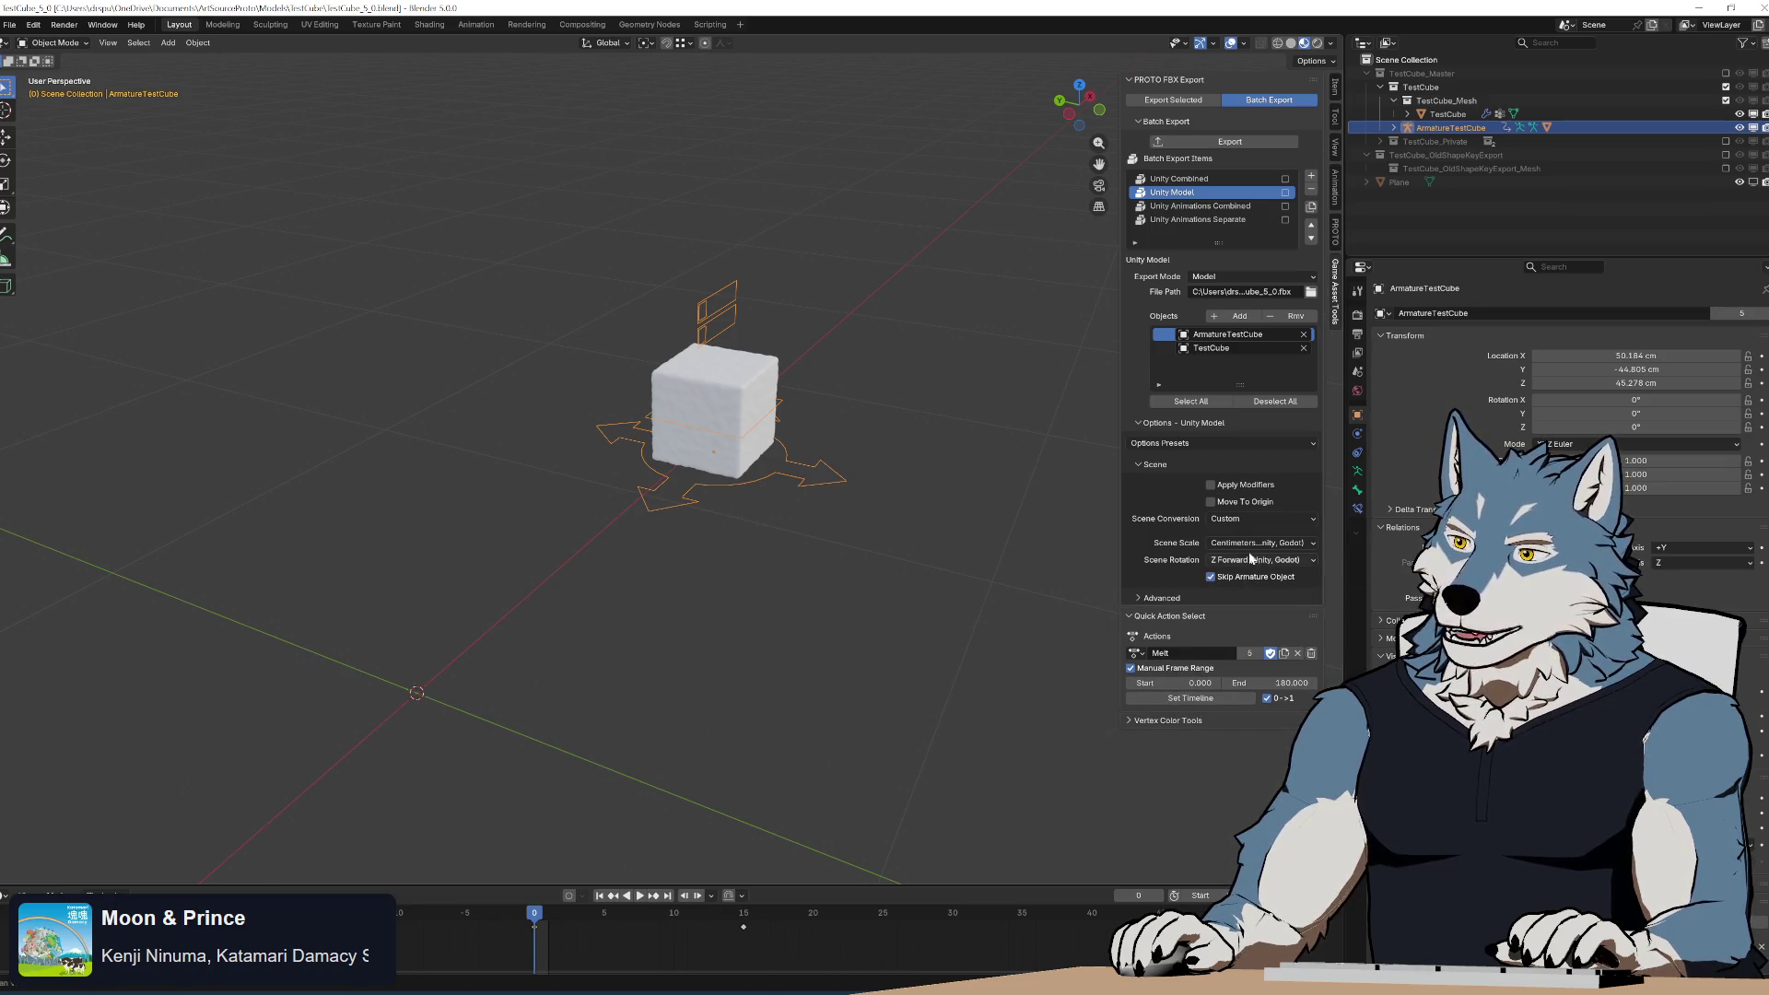
left_click(1251, 558)
left_click(1247, 549)
left_click(1253, 543)
left_click(1248, 578)
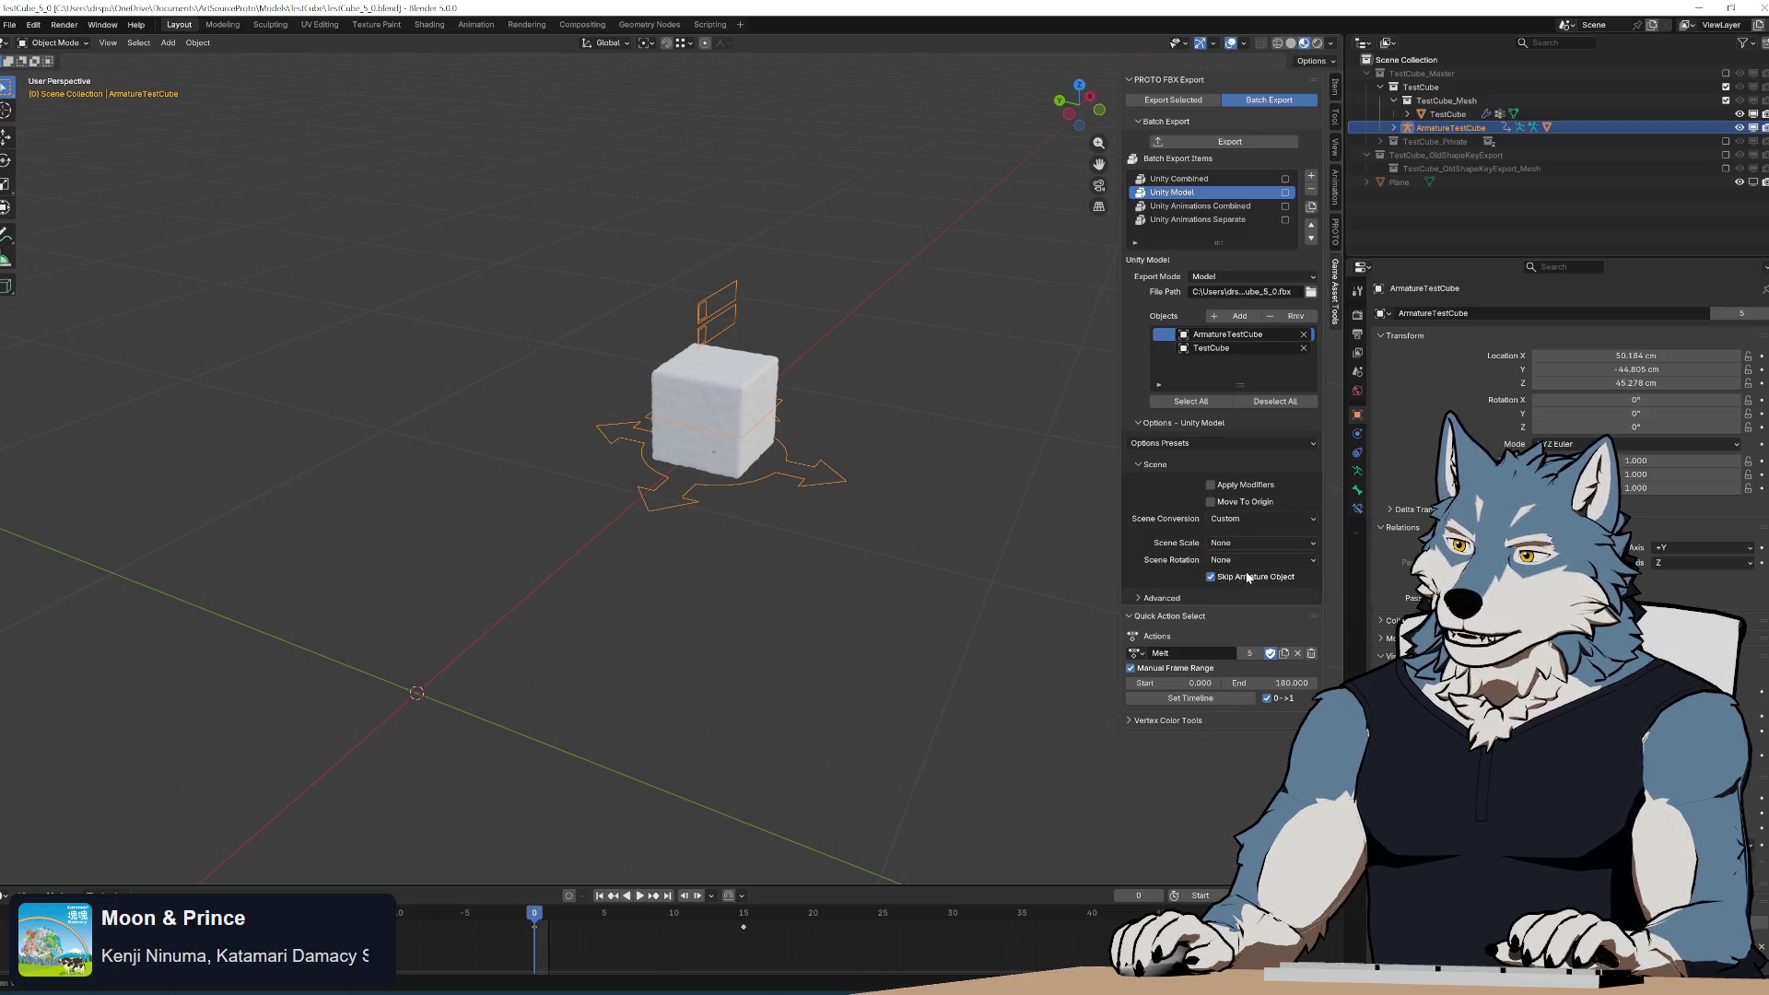
left_click(1230, 141)
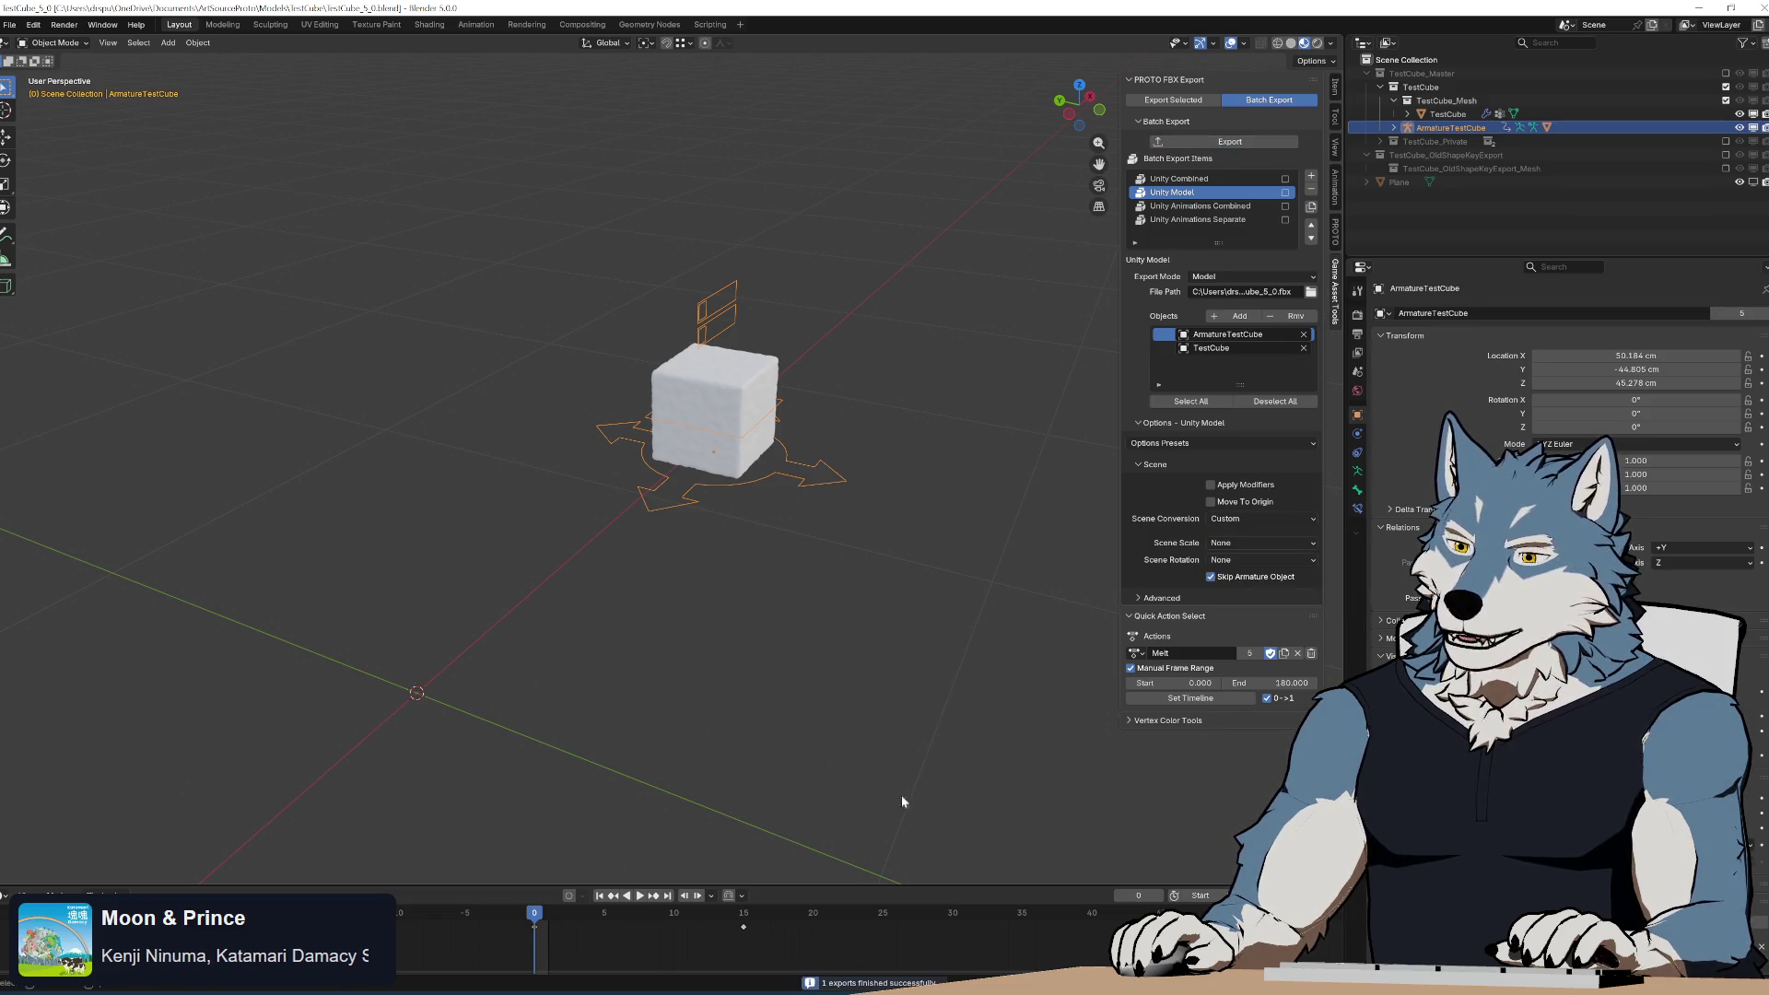
key("alt+Tab")
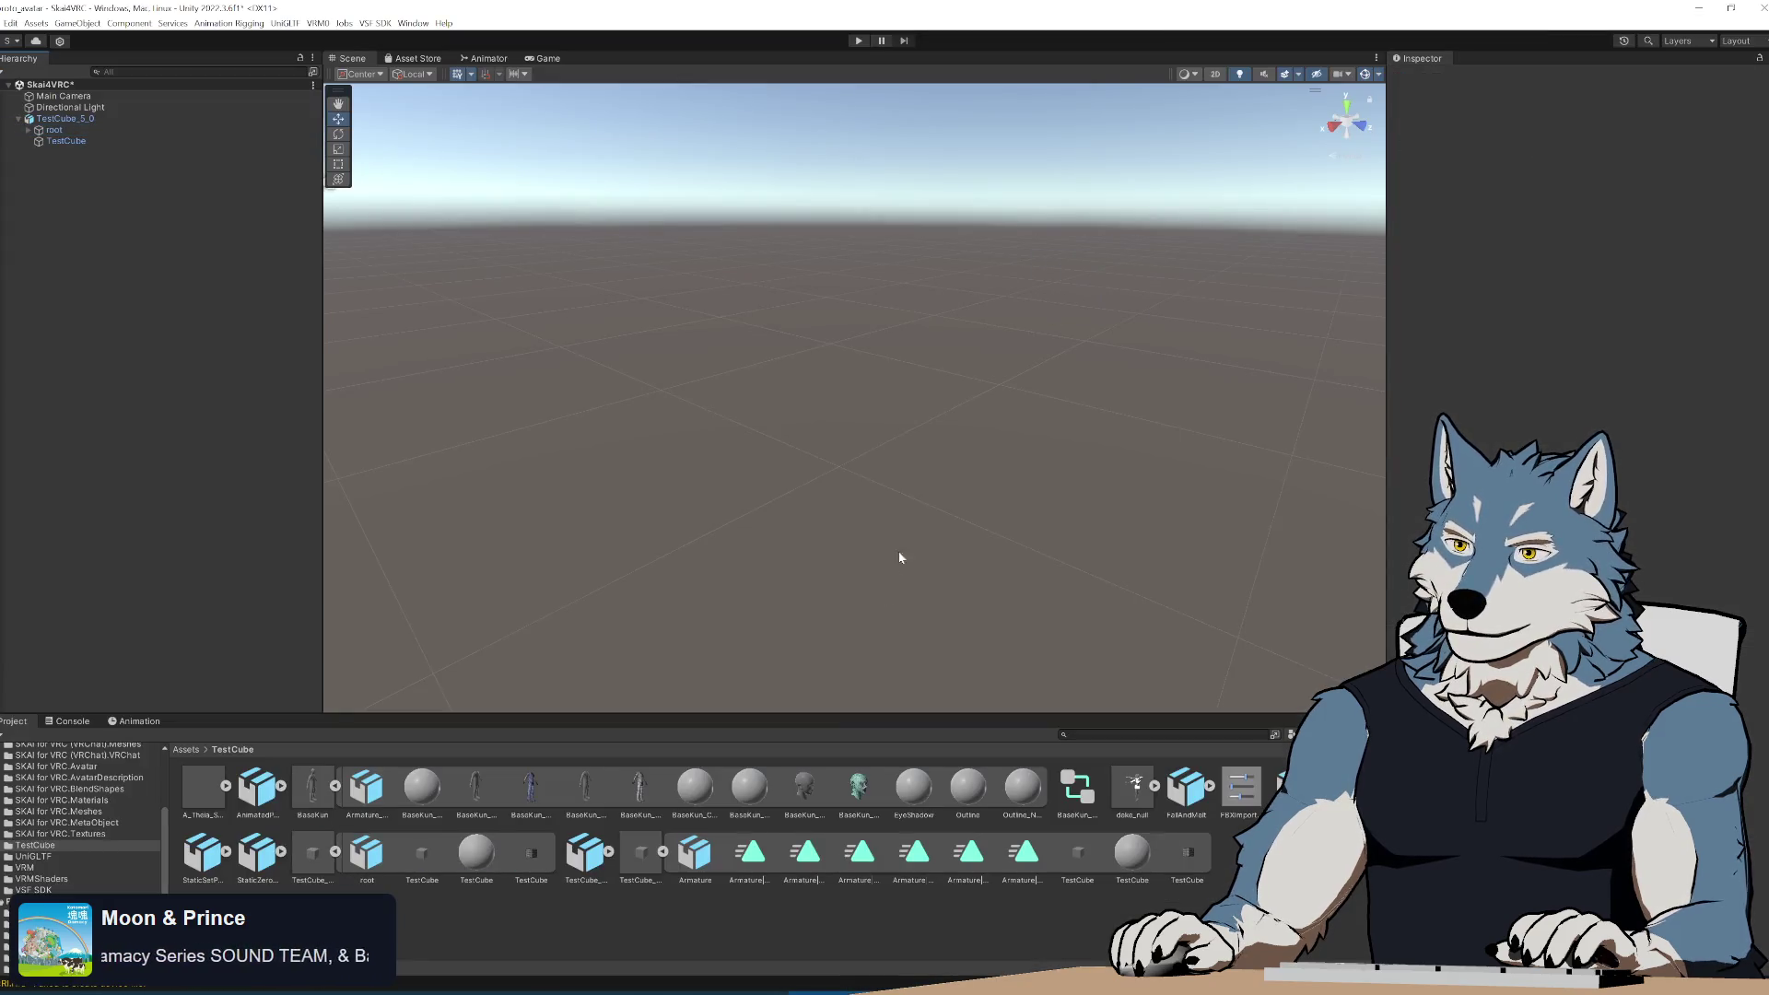
Frame and select the imported TestCube_5_0 in Unity's Scene view.
key("f")
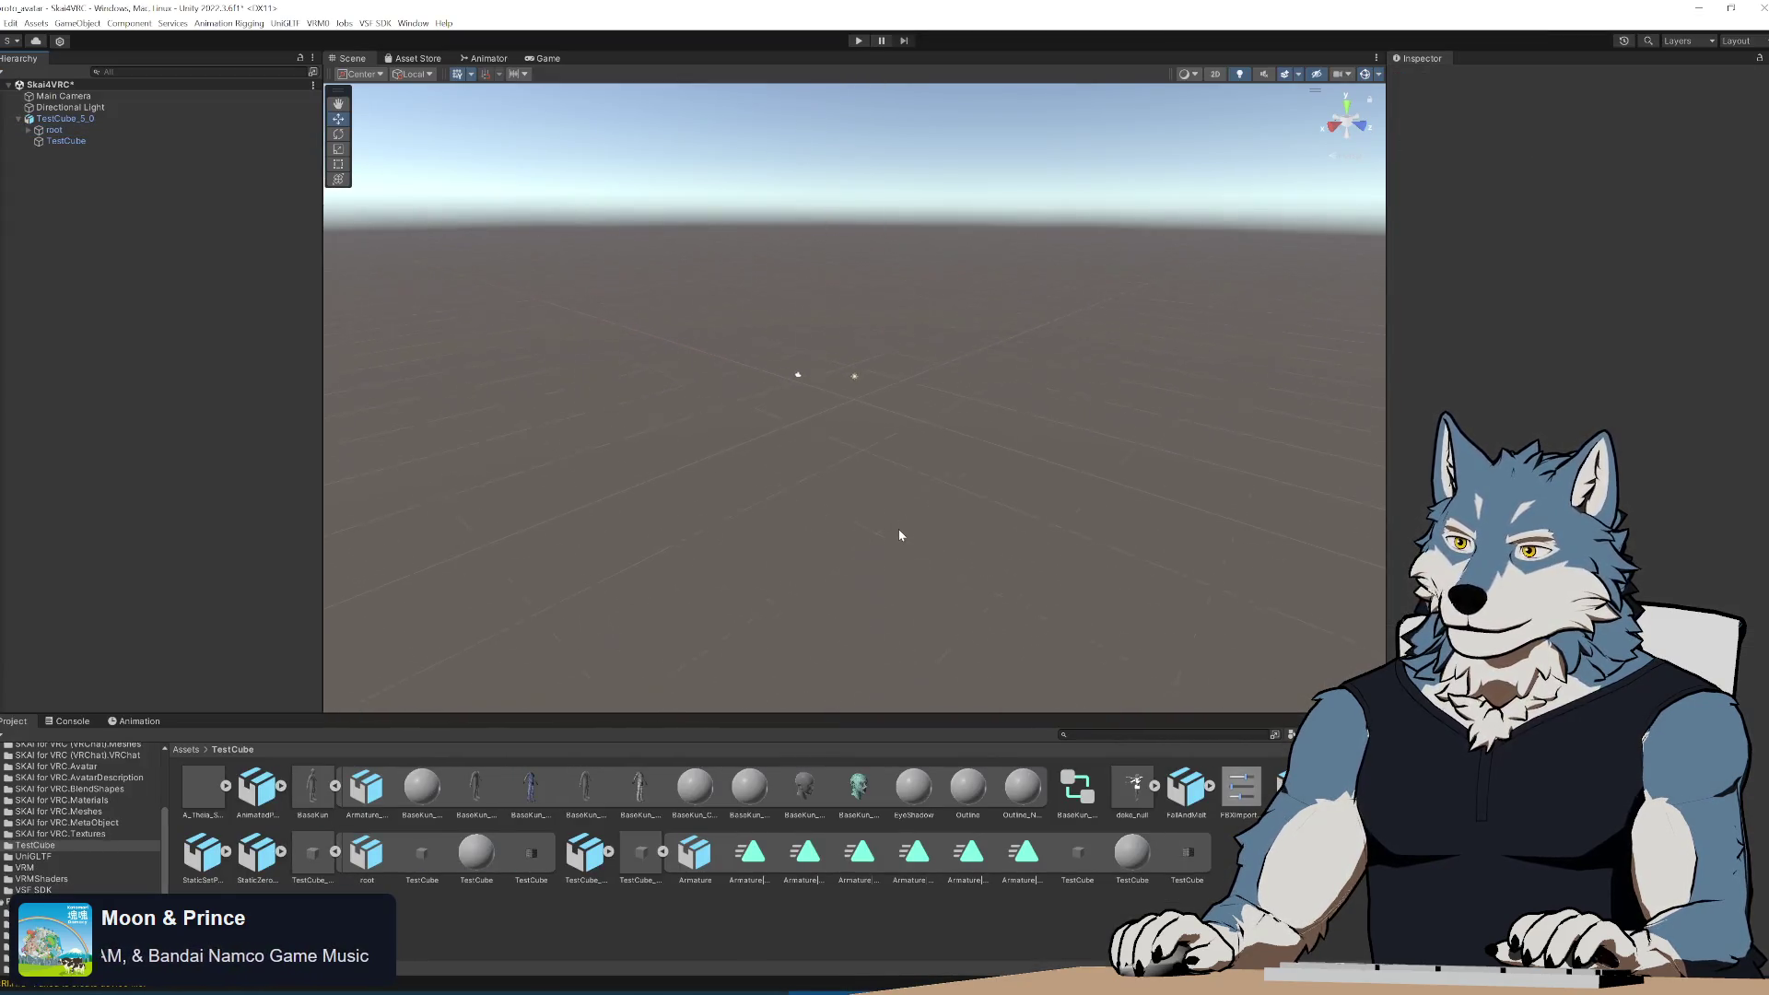
scroll(902, 535, "up", 5)
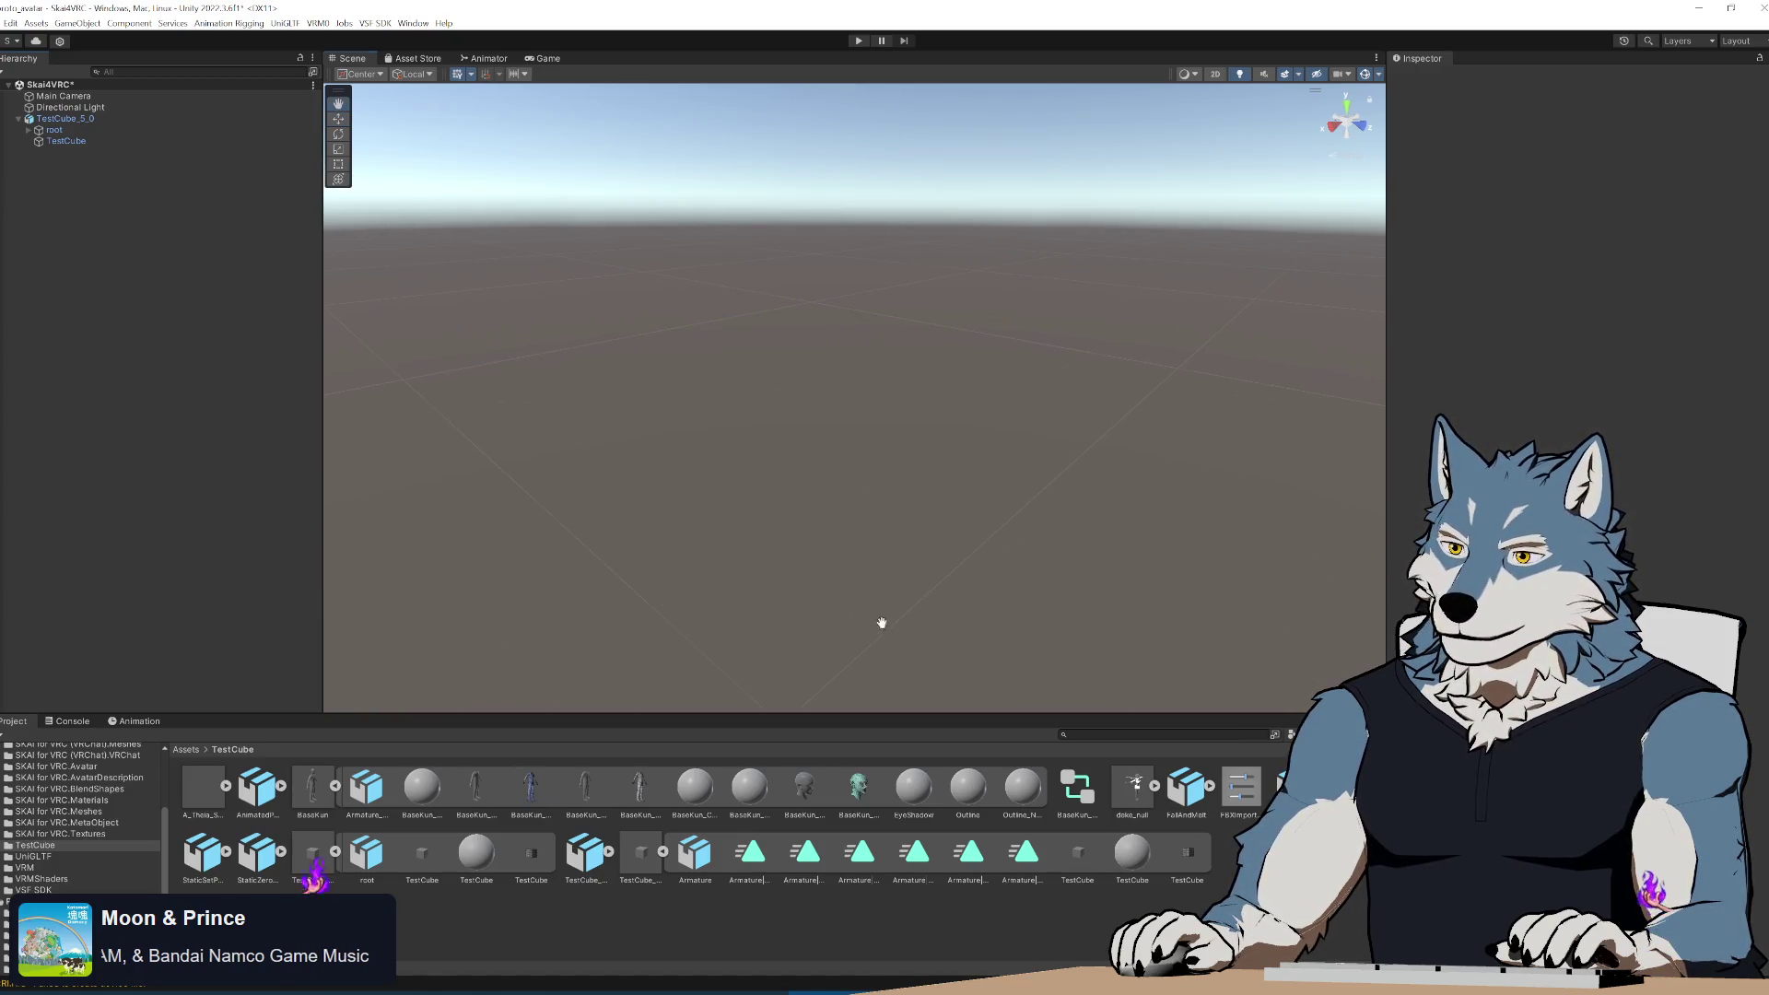
scroll(893, 467, "down", 5)
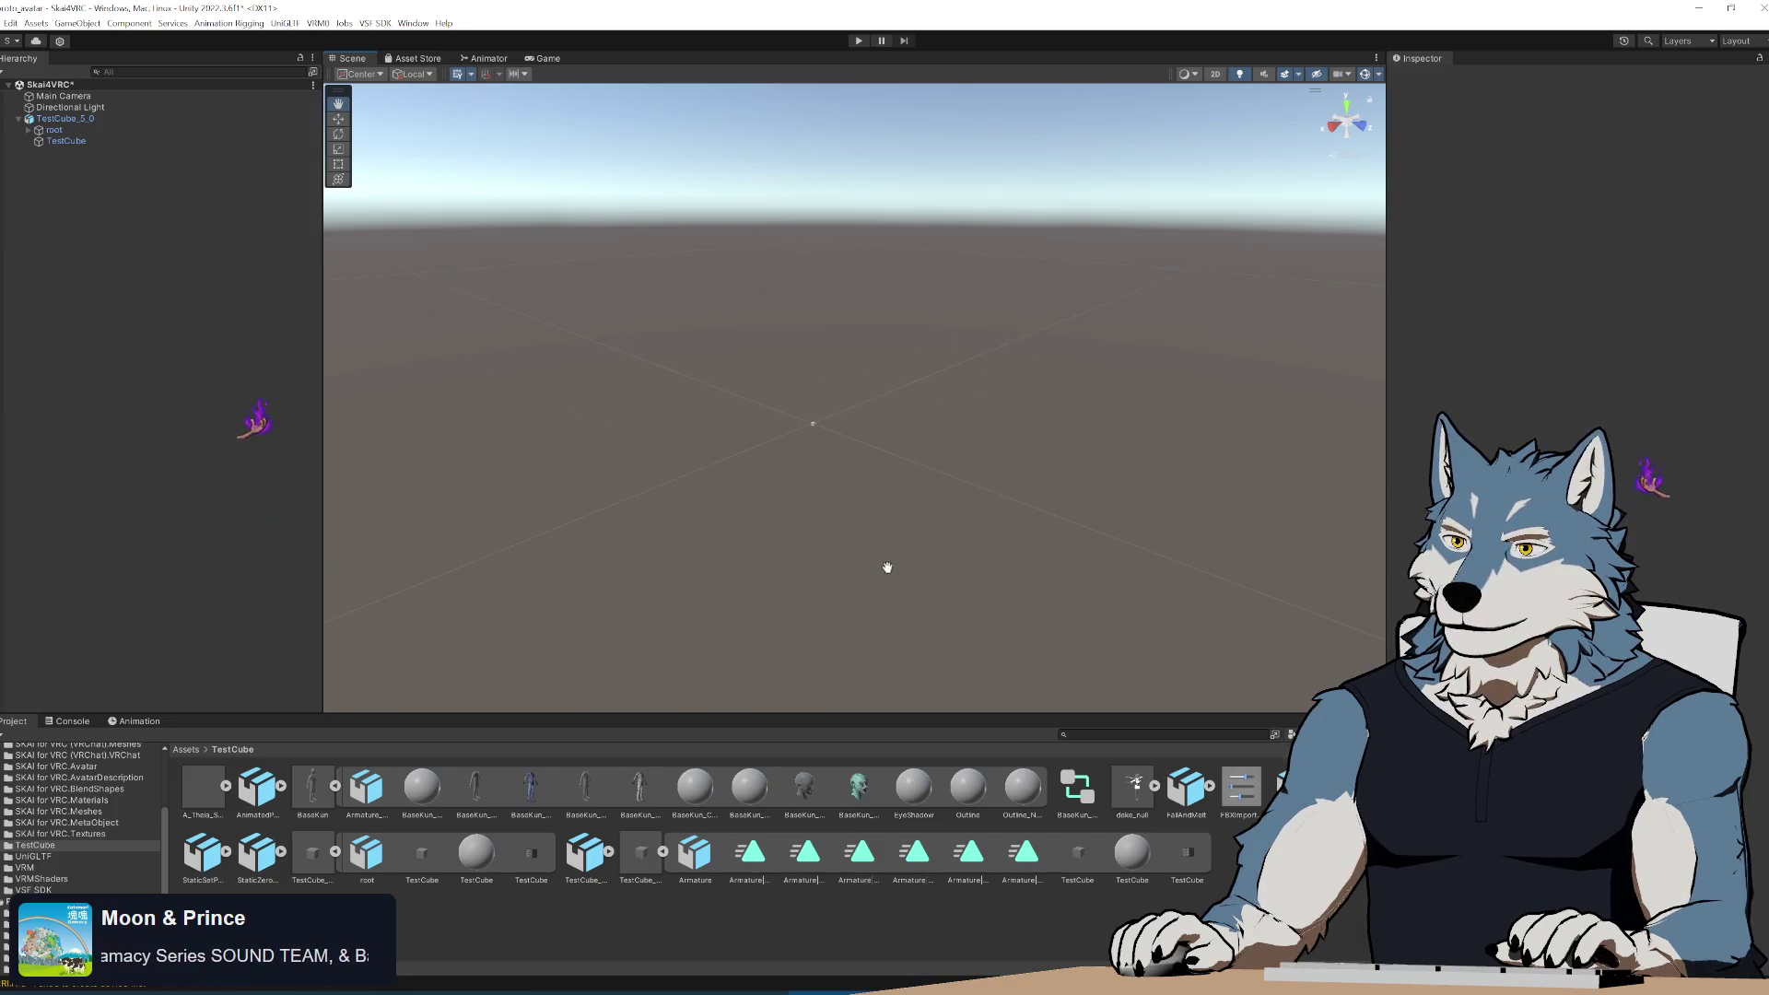
scroll(608, 595, "up", 5)
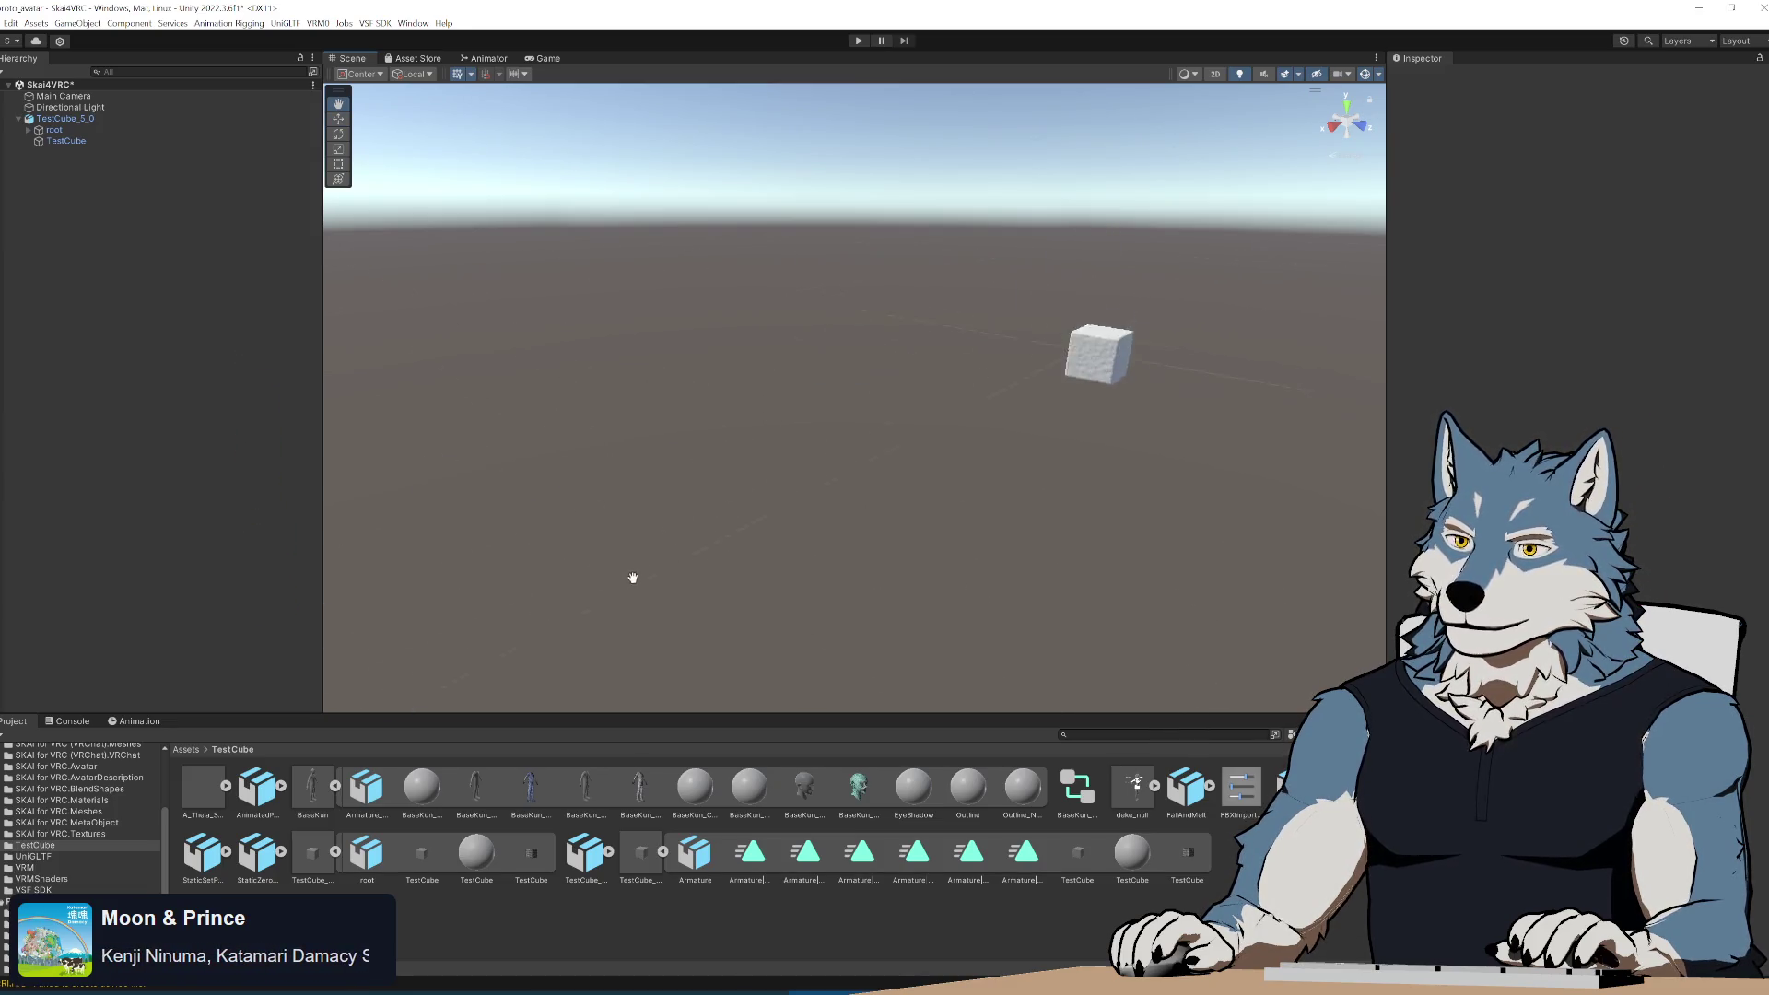
middle_click_drag(633, 578, 659, 569)
left_click(857, 436)
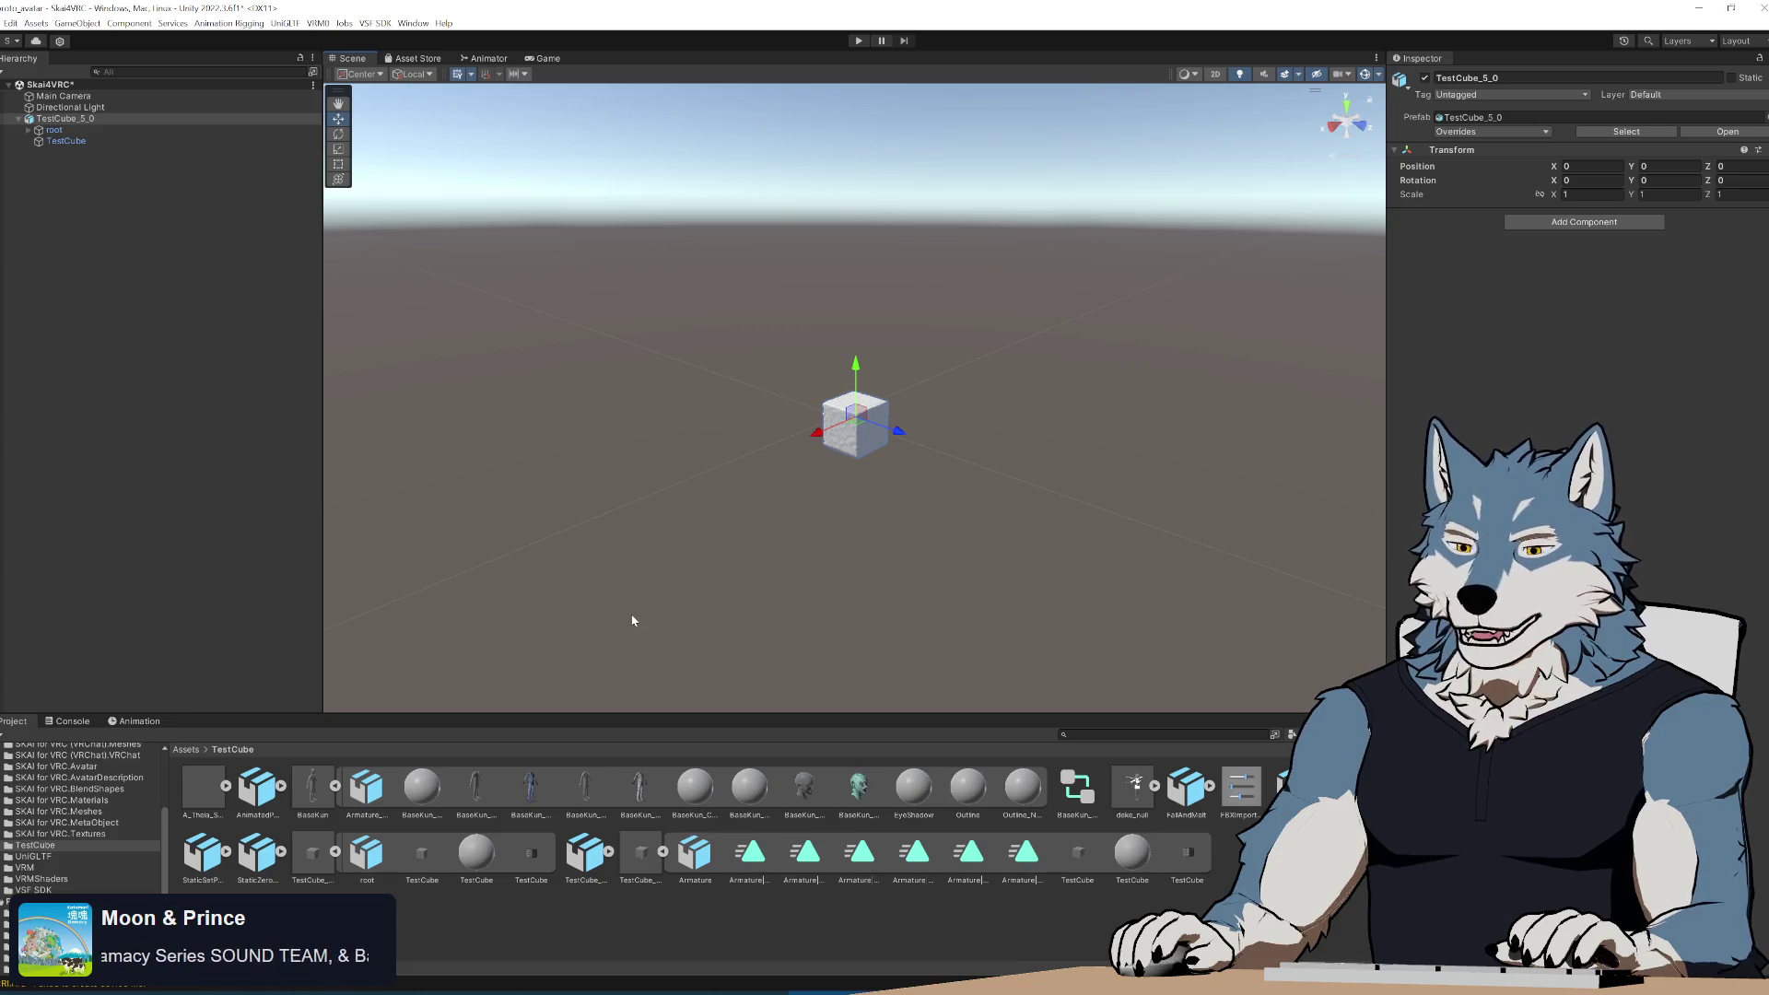
Drop the BaseKun avatar into the scene, undo it, and return to Blender.
mouse_move(312, 788)
left_mouse_down()
mouse_move(138, 121)
mouse_move(165, 407)
left_mouse_up()
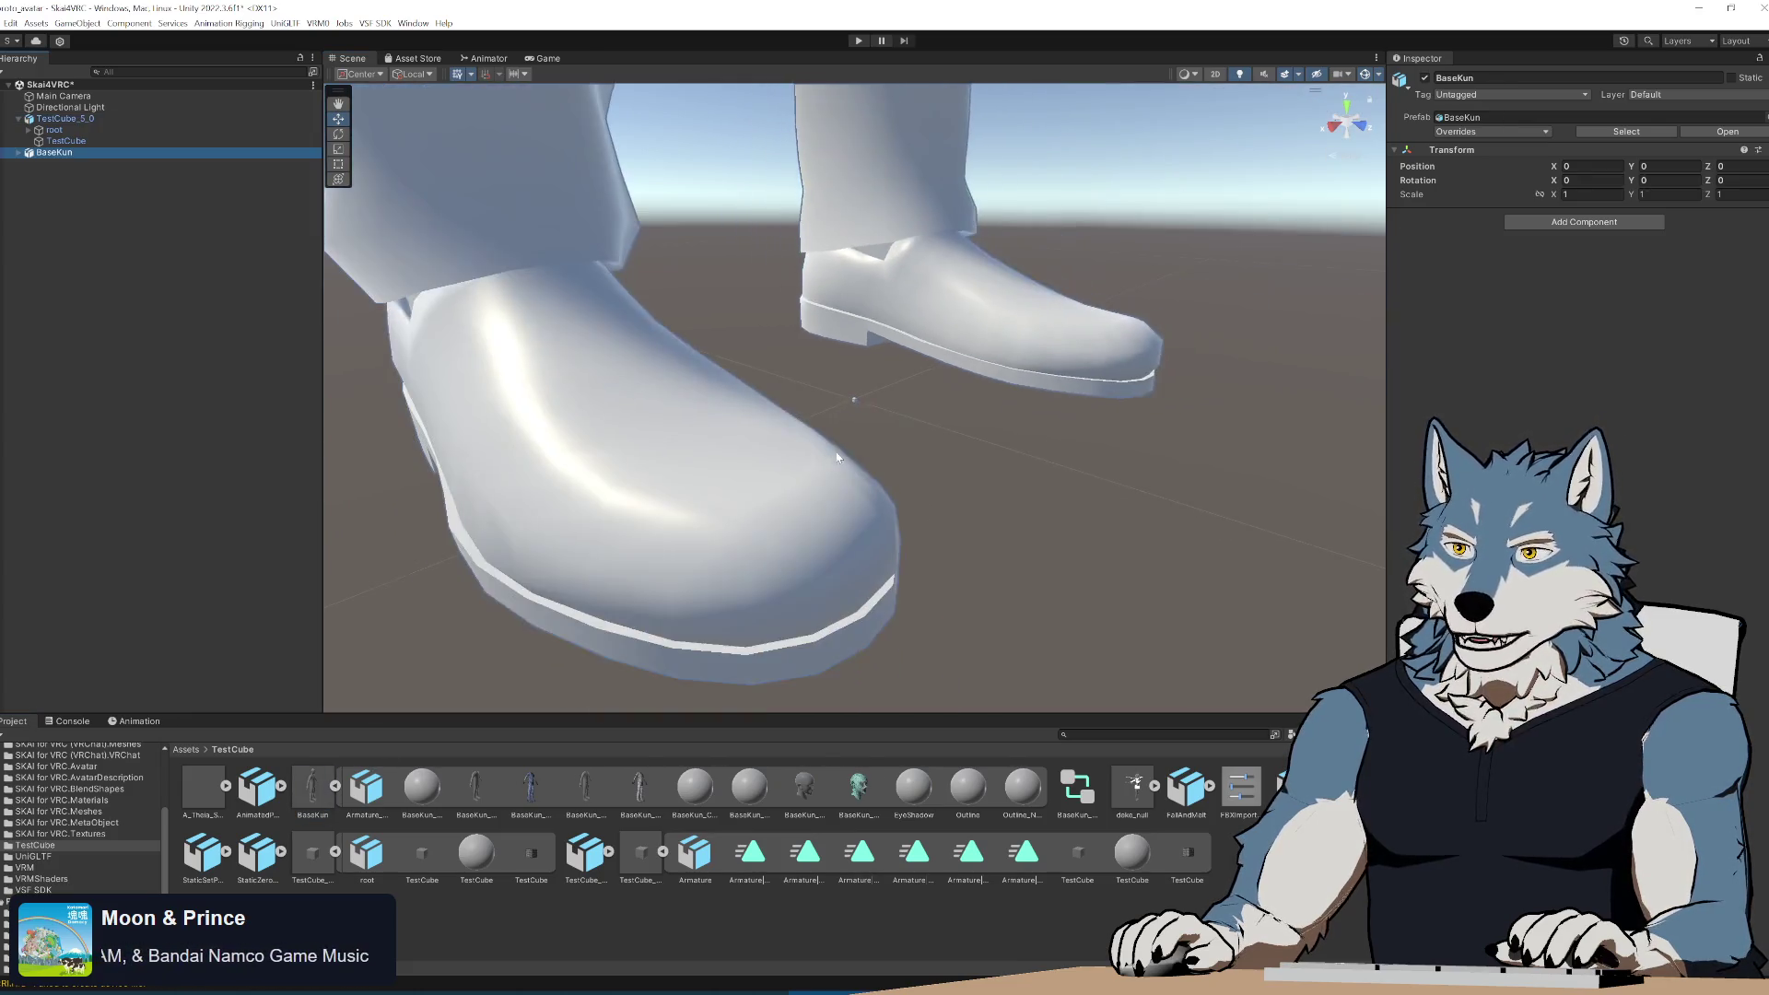
key("ctrl+z")
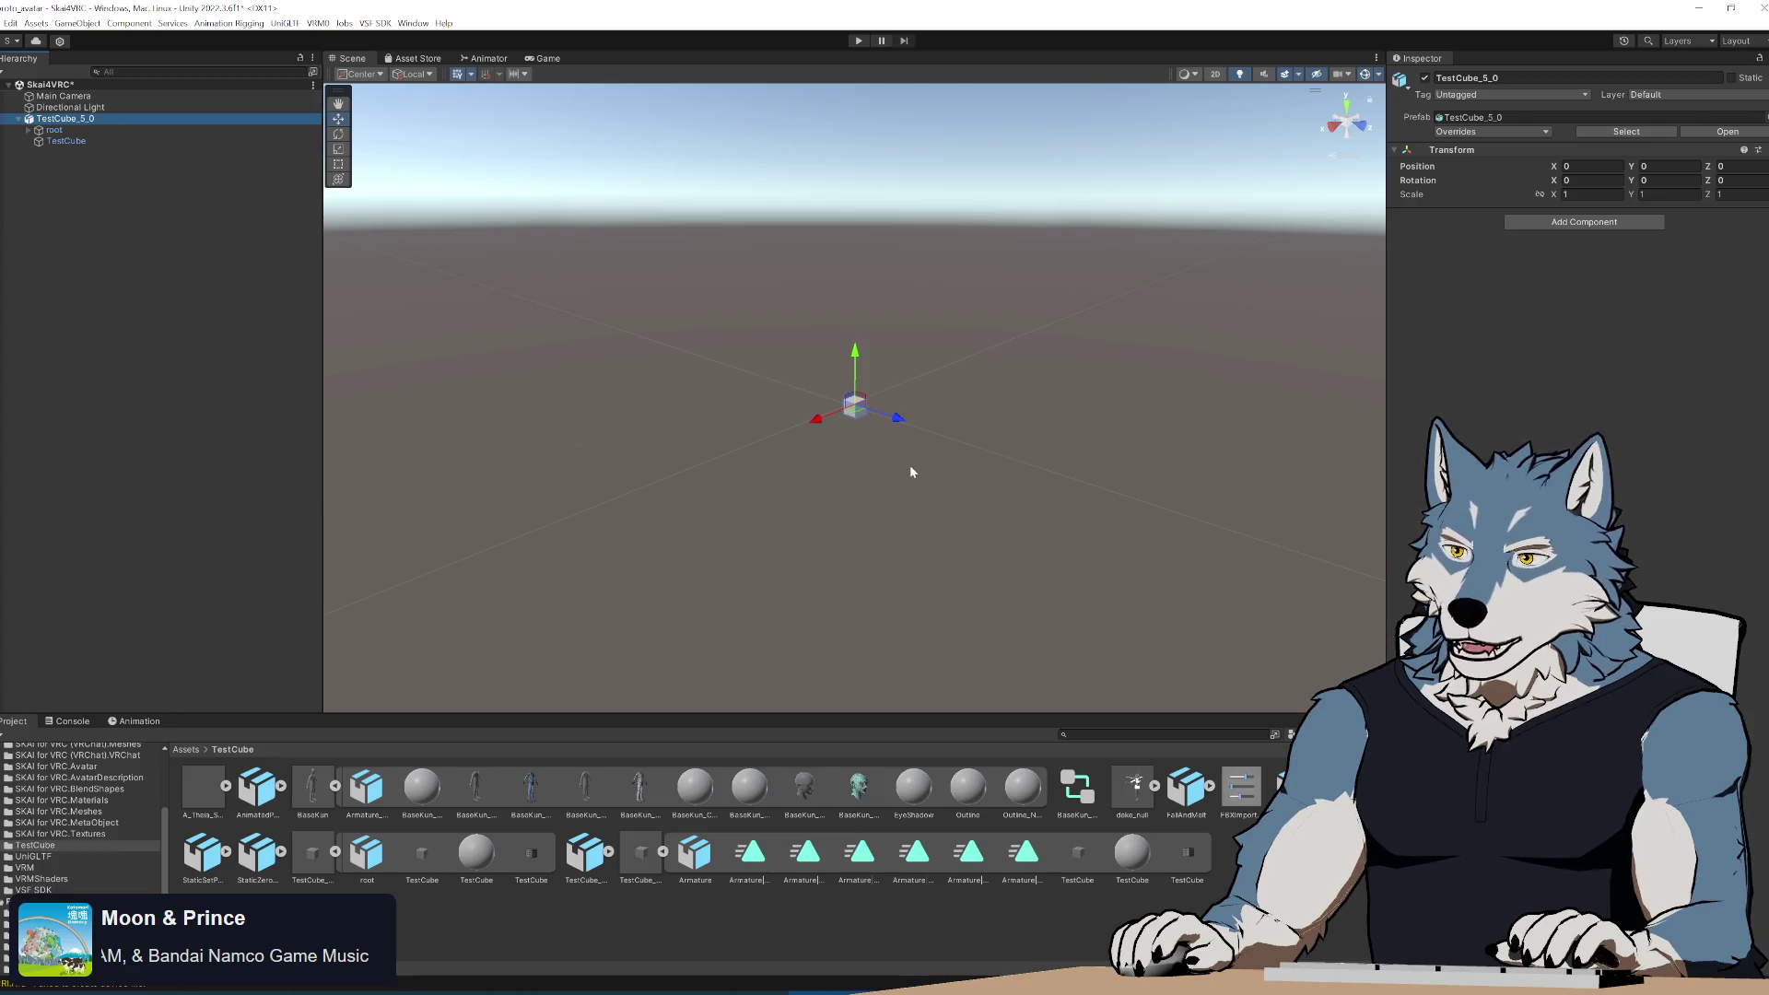
key("alt+Tab")
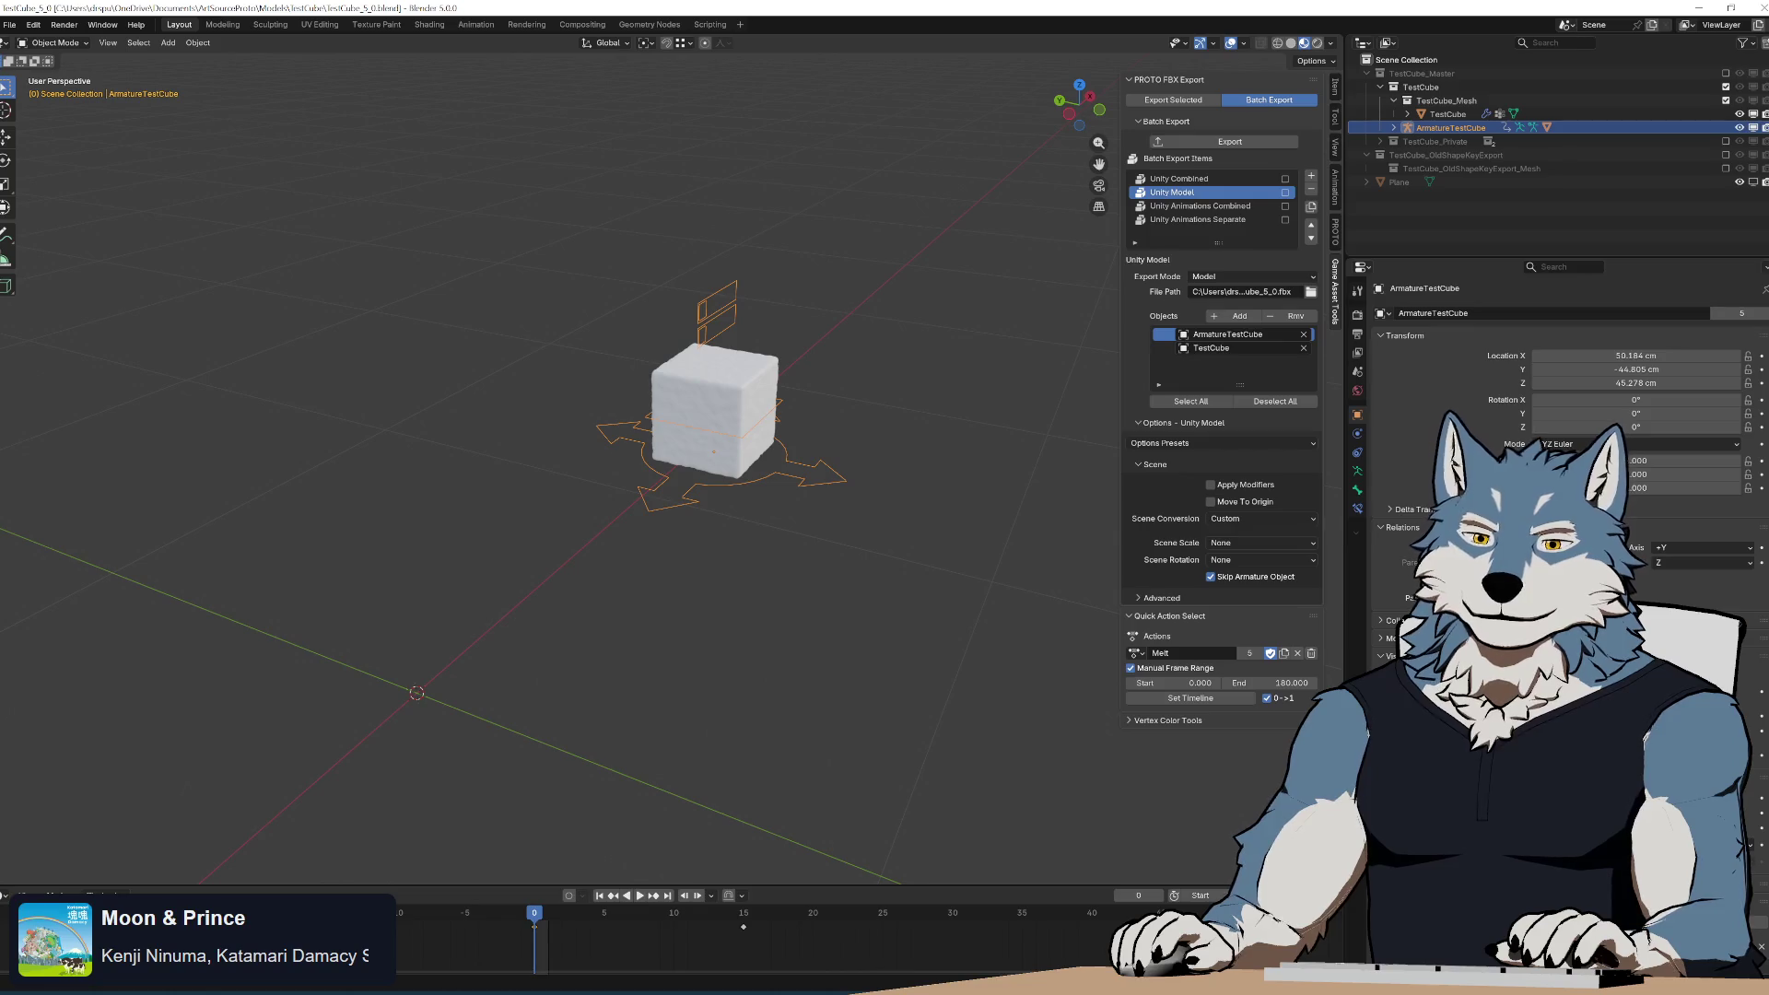
Deselect and reselect ArmatureTestCube while orbiting, then bring Notepad++ forward.
left_click(878, 535)
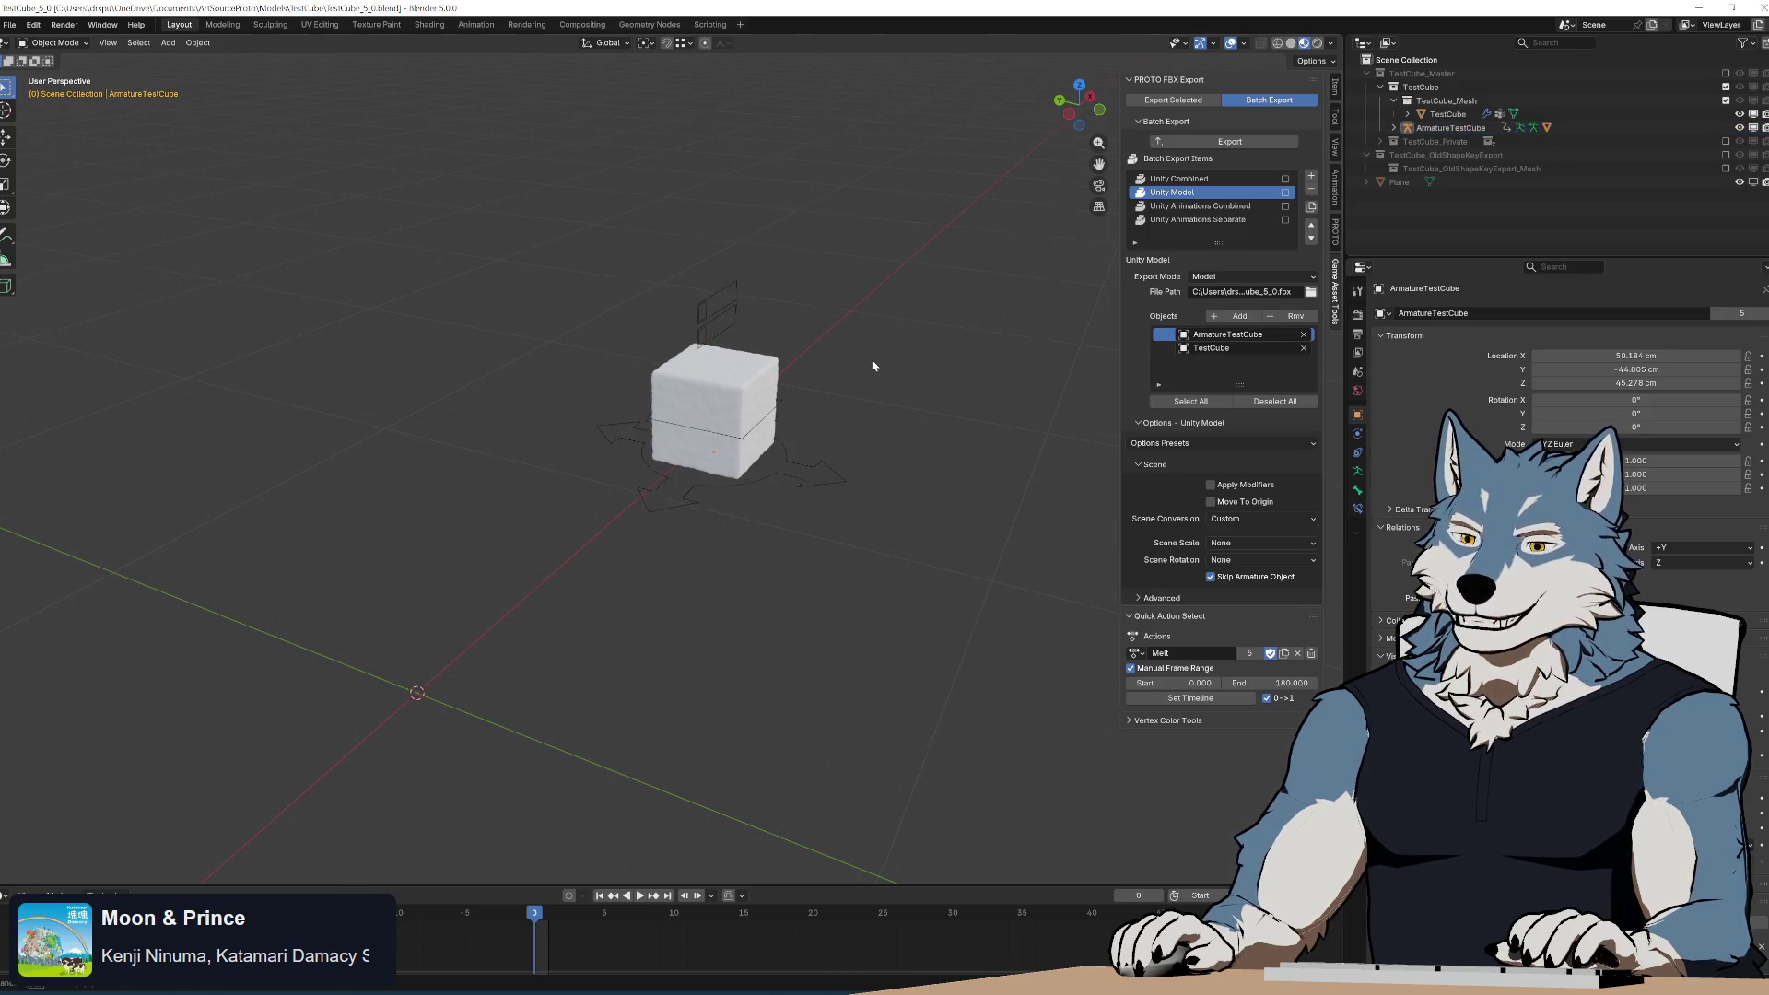
mouse_move(873, 363)
middle_mouse_down()
mouse_move(865, 474)
mouse_move(849, 354)
mouse_move(789, 316)
mouse_move(747, 335)
middle_mouse_up()
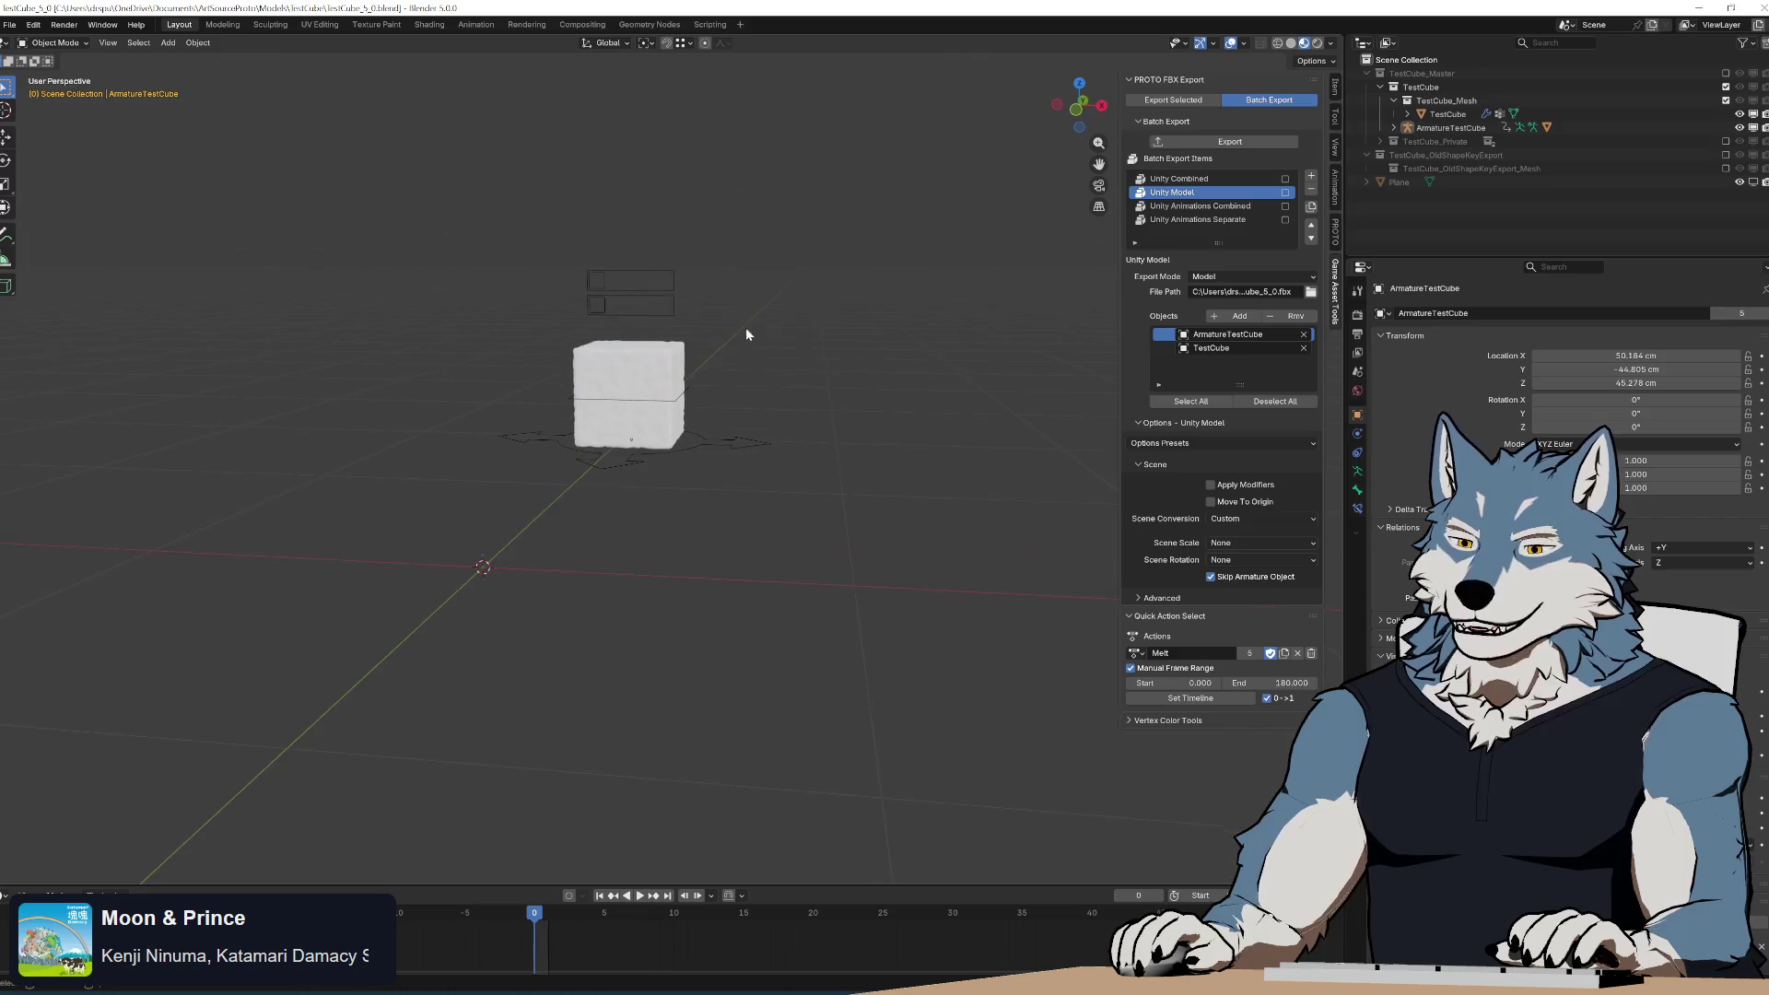
left_click(734, 442)
mouse_move(734, 443)
middle_mouse_down()
mouse_move(719, 454)
mouse_move(889, 456)
mouse_move(887, 488)
middle_mouse_up()
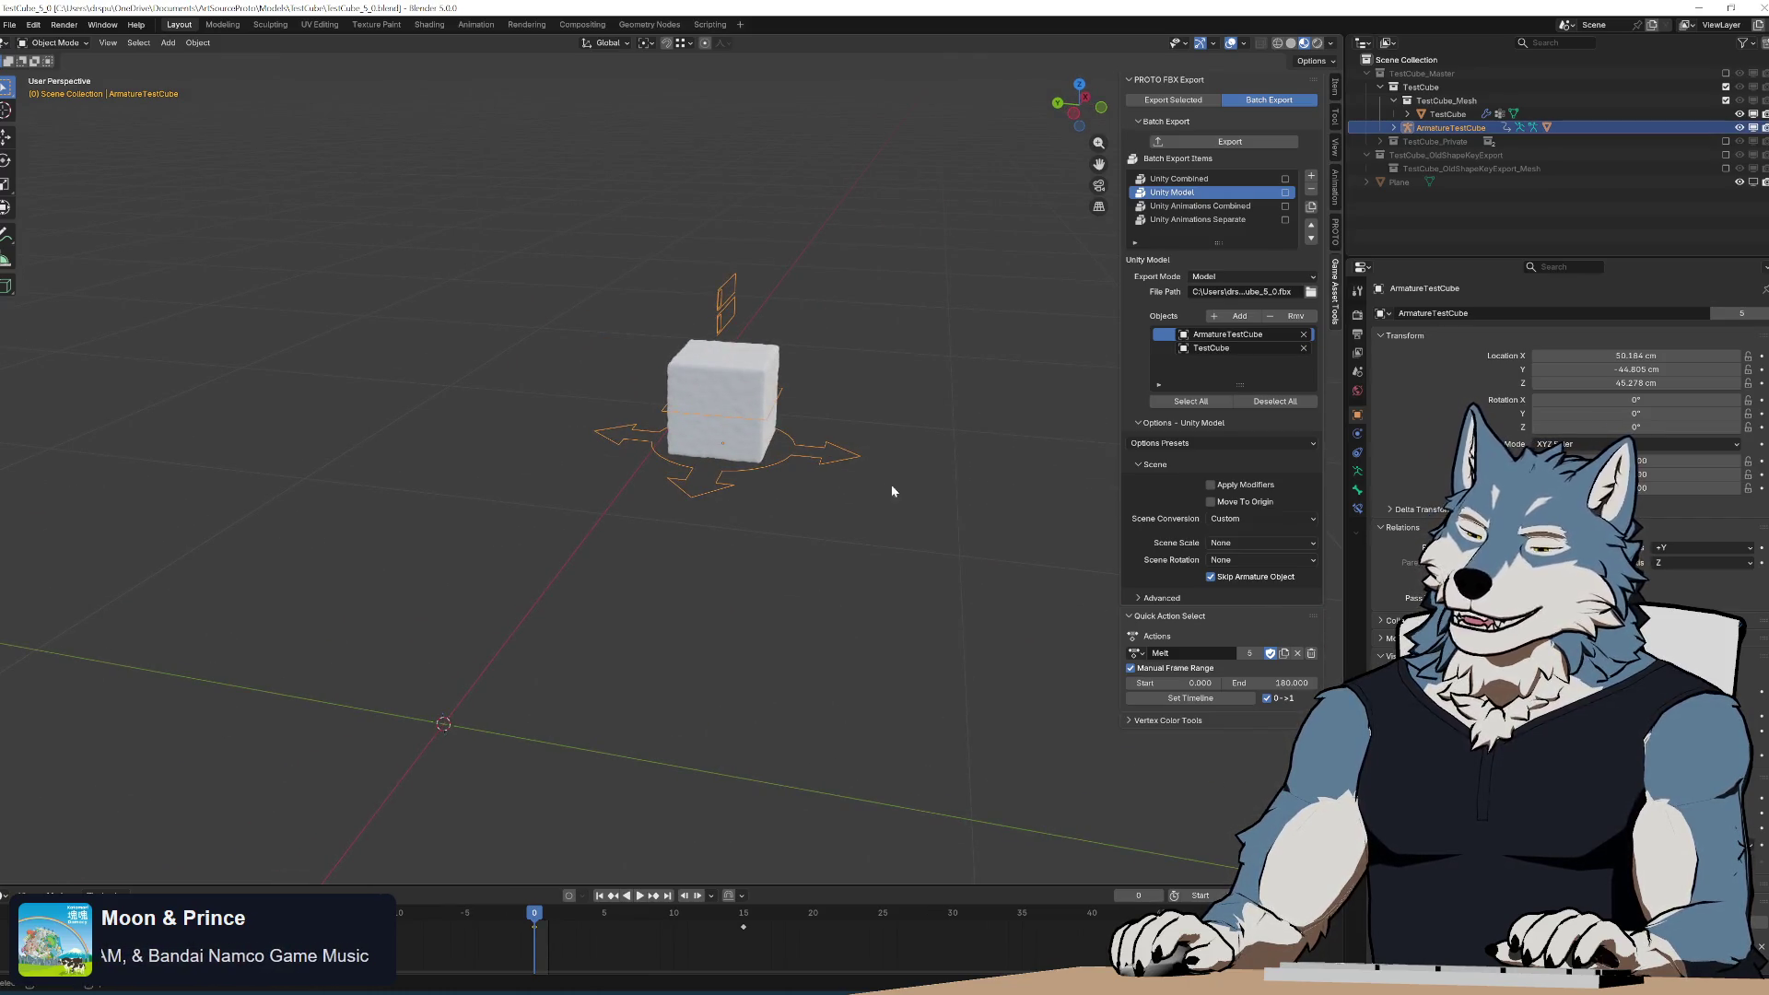
key("alt+Tab")
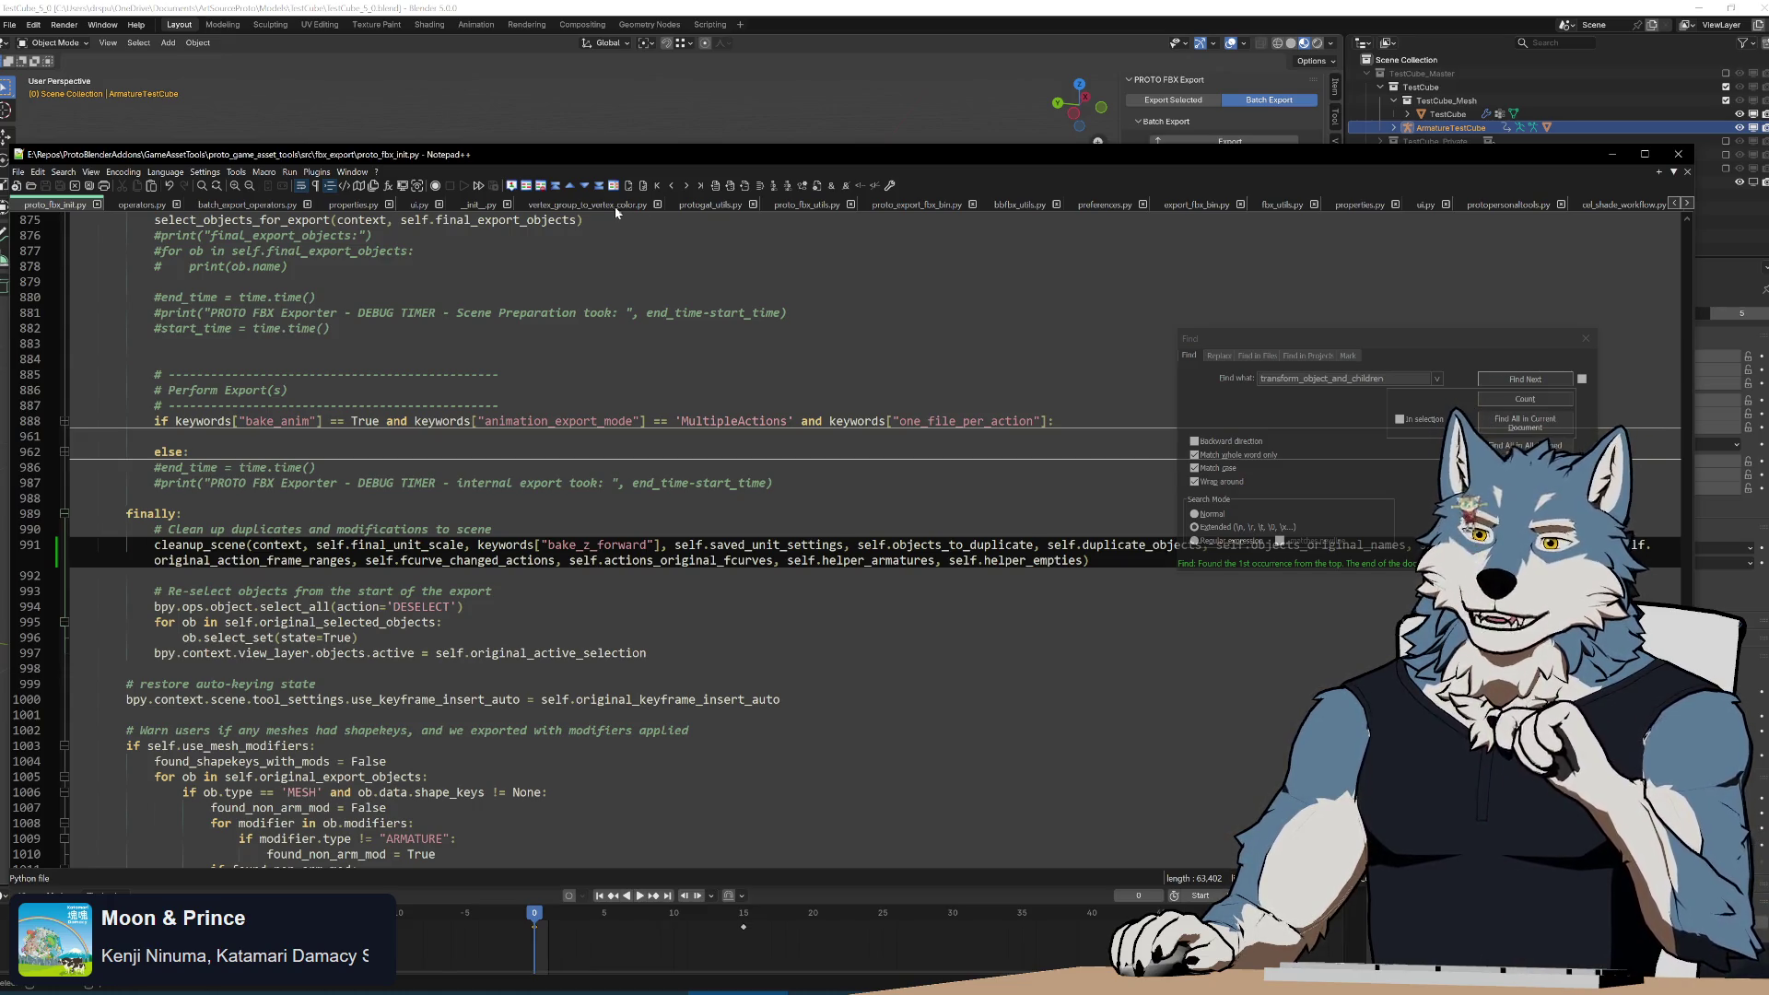
Open proto_export_fbx_bin.py and scroll through its code.
left_click(798, 207)
left_click(926, 207)
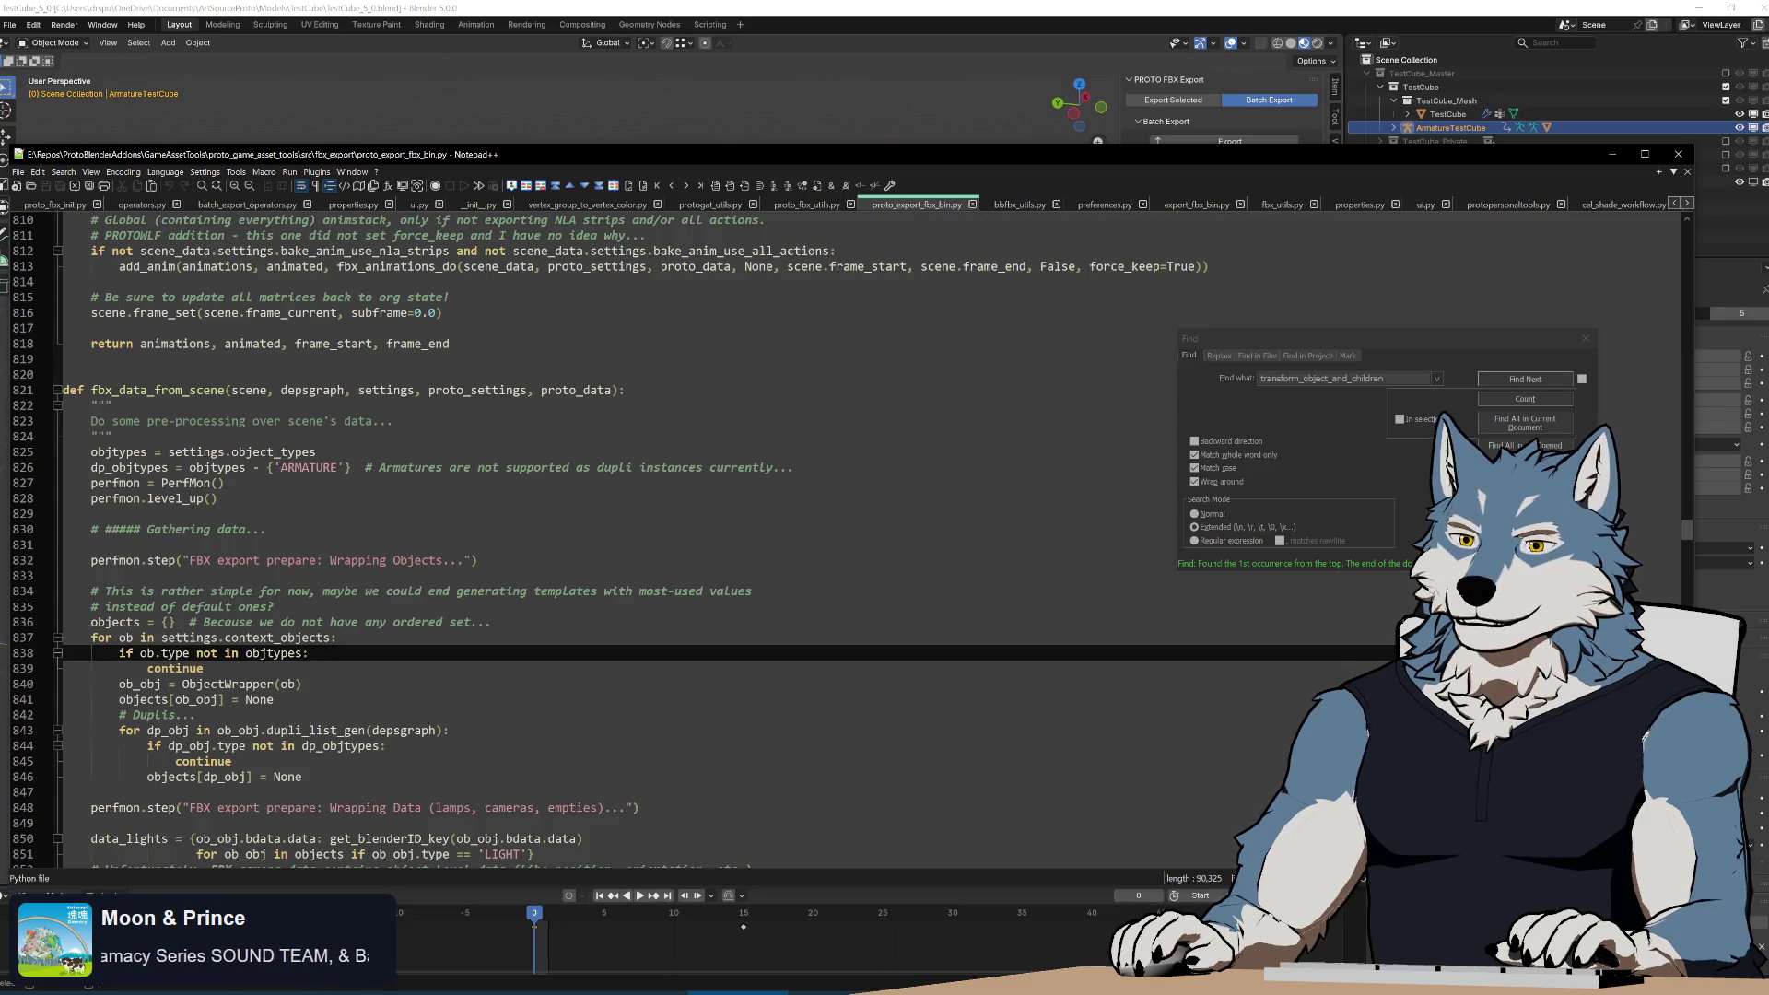
scroll(830, 544, "down", 10)
scroll(829, 543, "down", 10)
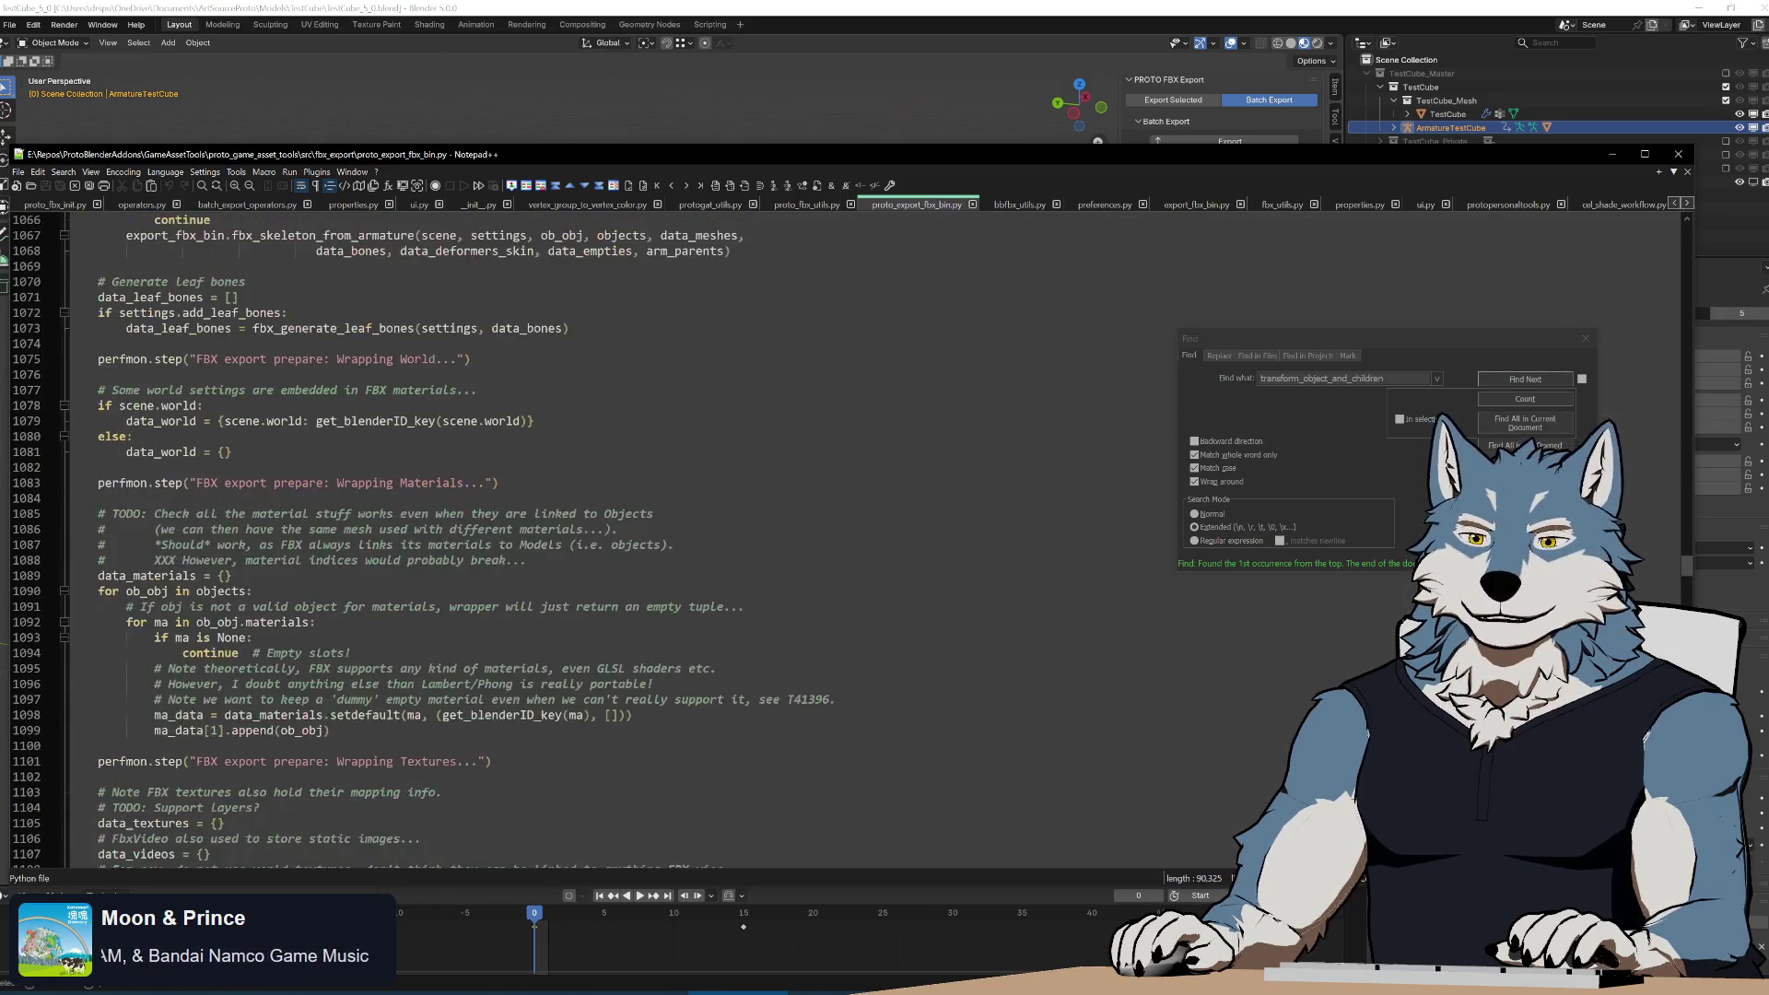
scroll(829, 543, "down", 2)
scroll(608, 543, "up", 20)
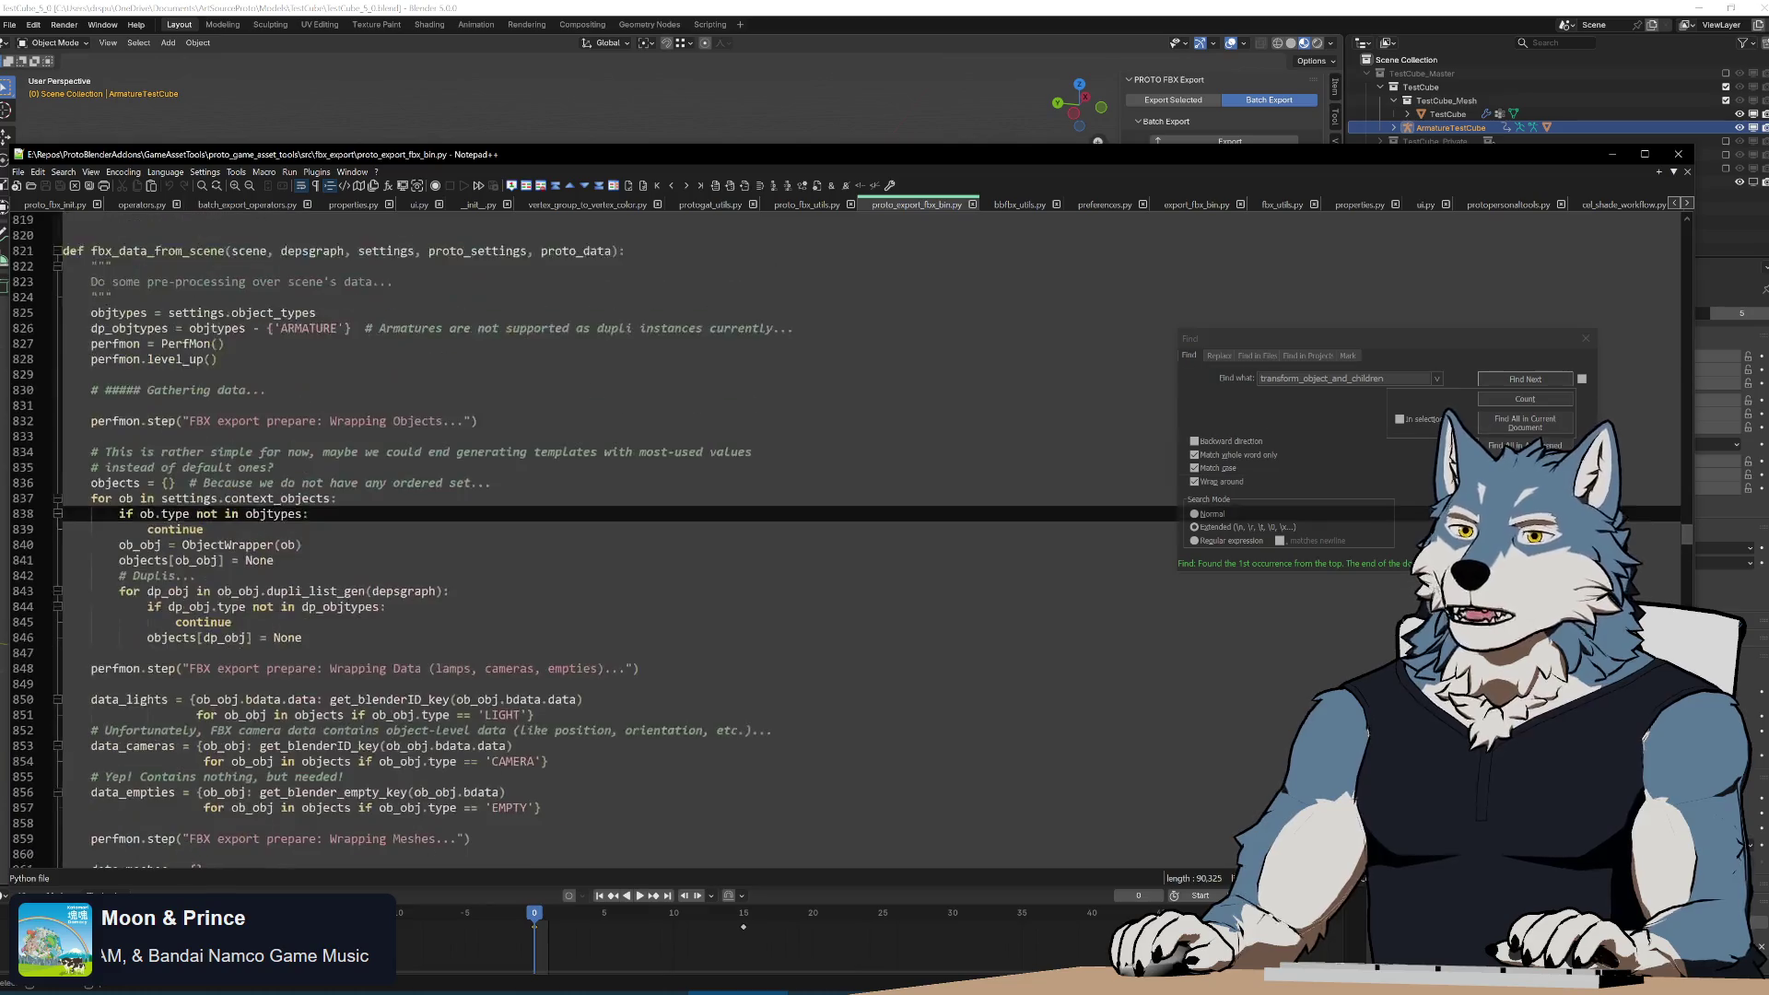
scroll(830, 544, "up", 6)
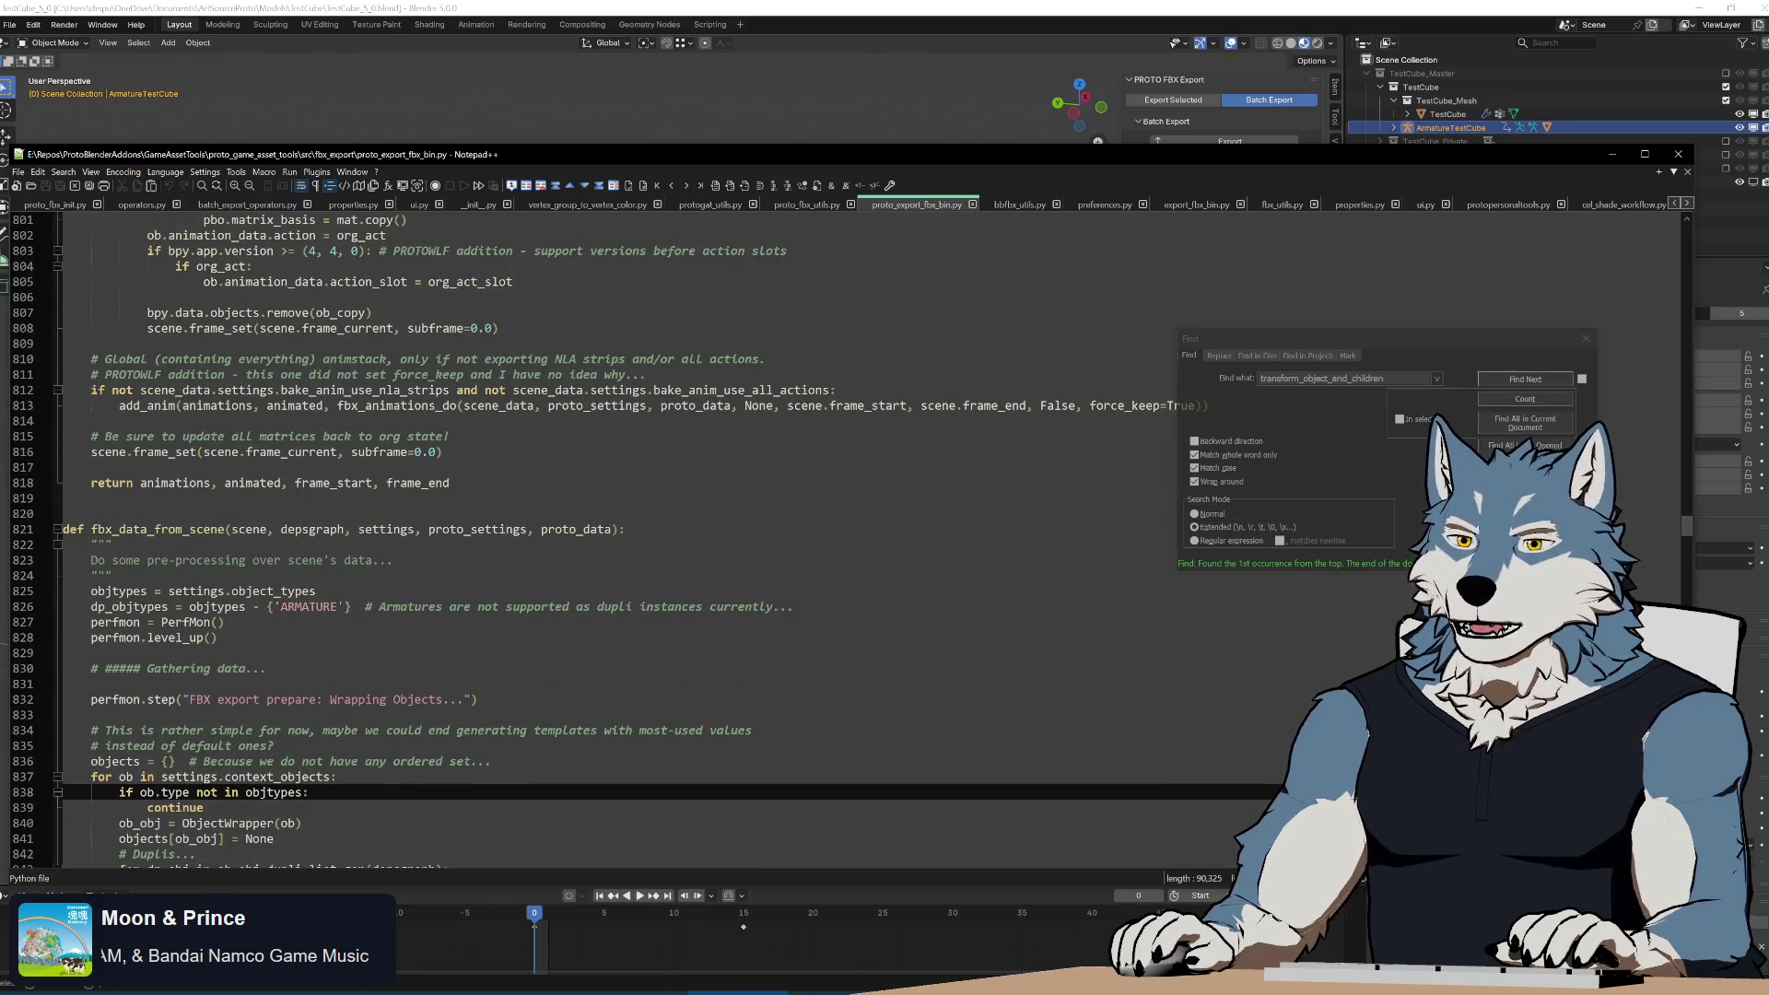
scroll(829, 543, "down", 8)
scroll(829, 543, "up", 20)
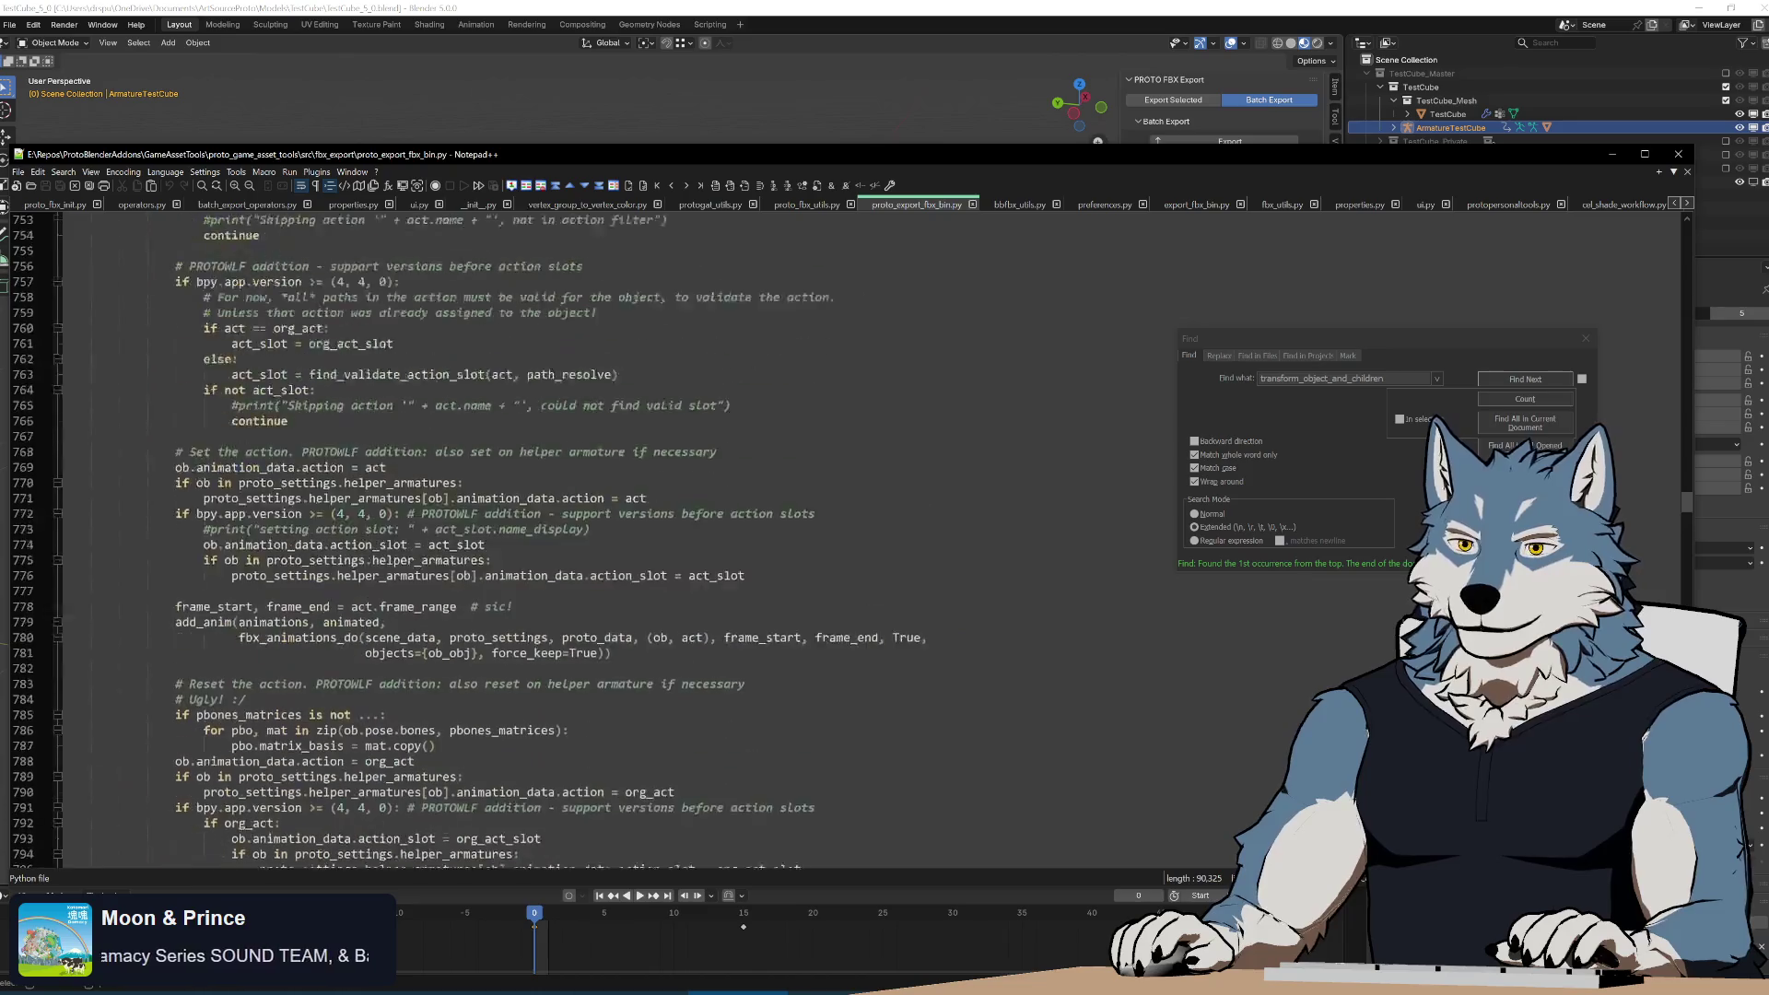
scroll(829, 544, "up", 20)
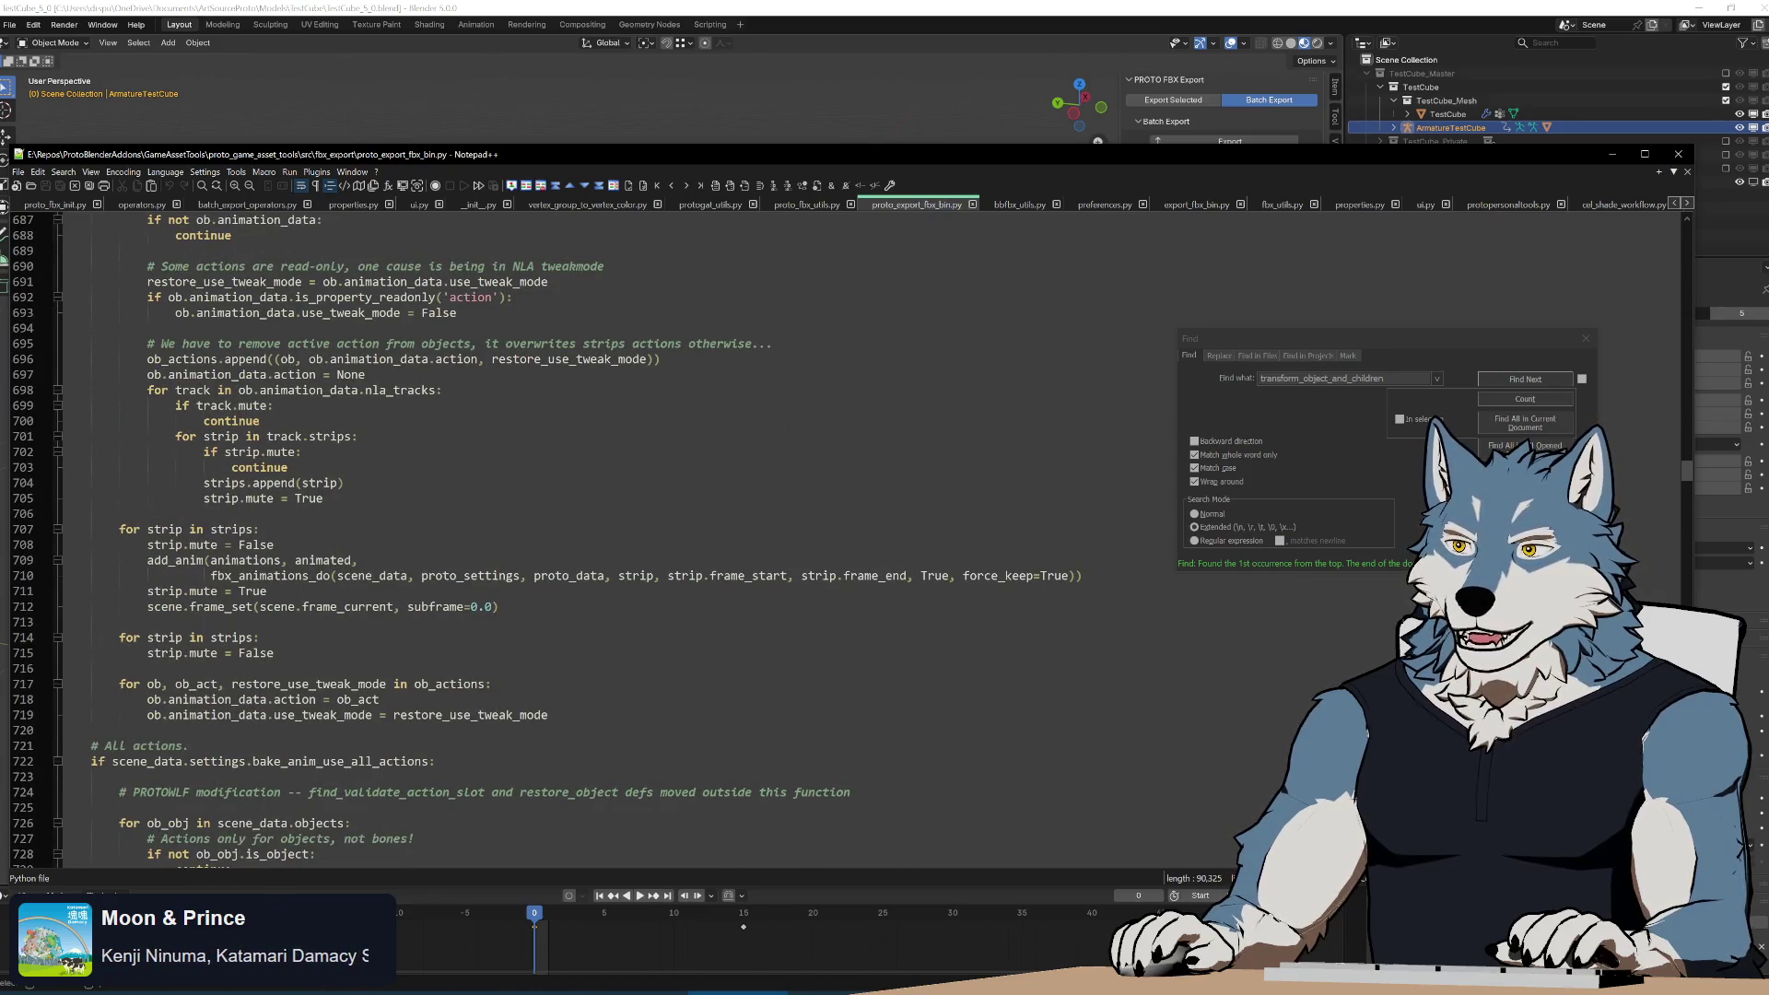
scroll(829, 544, "down", 8)
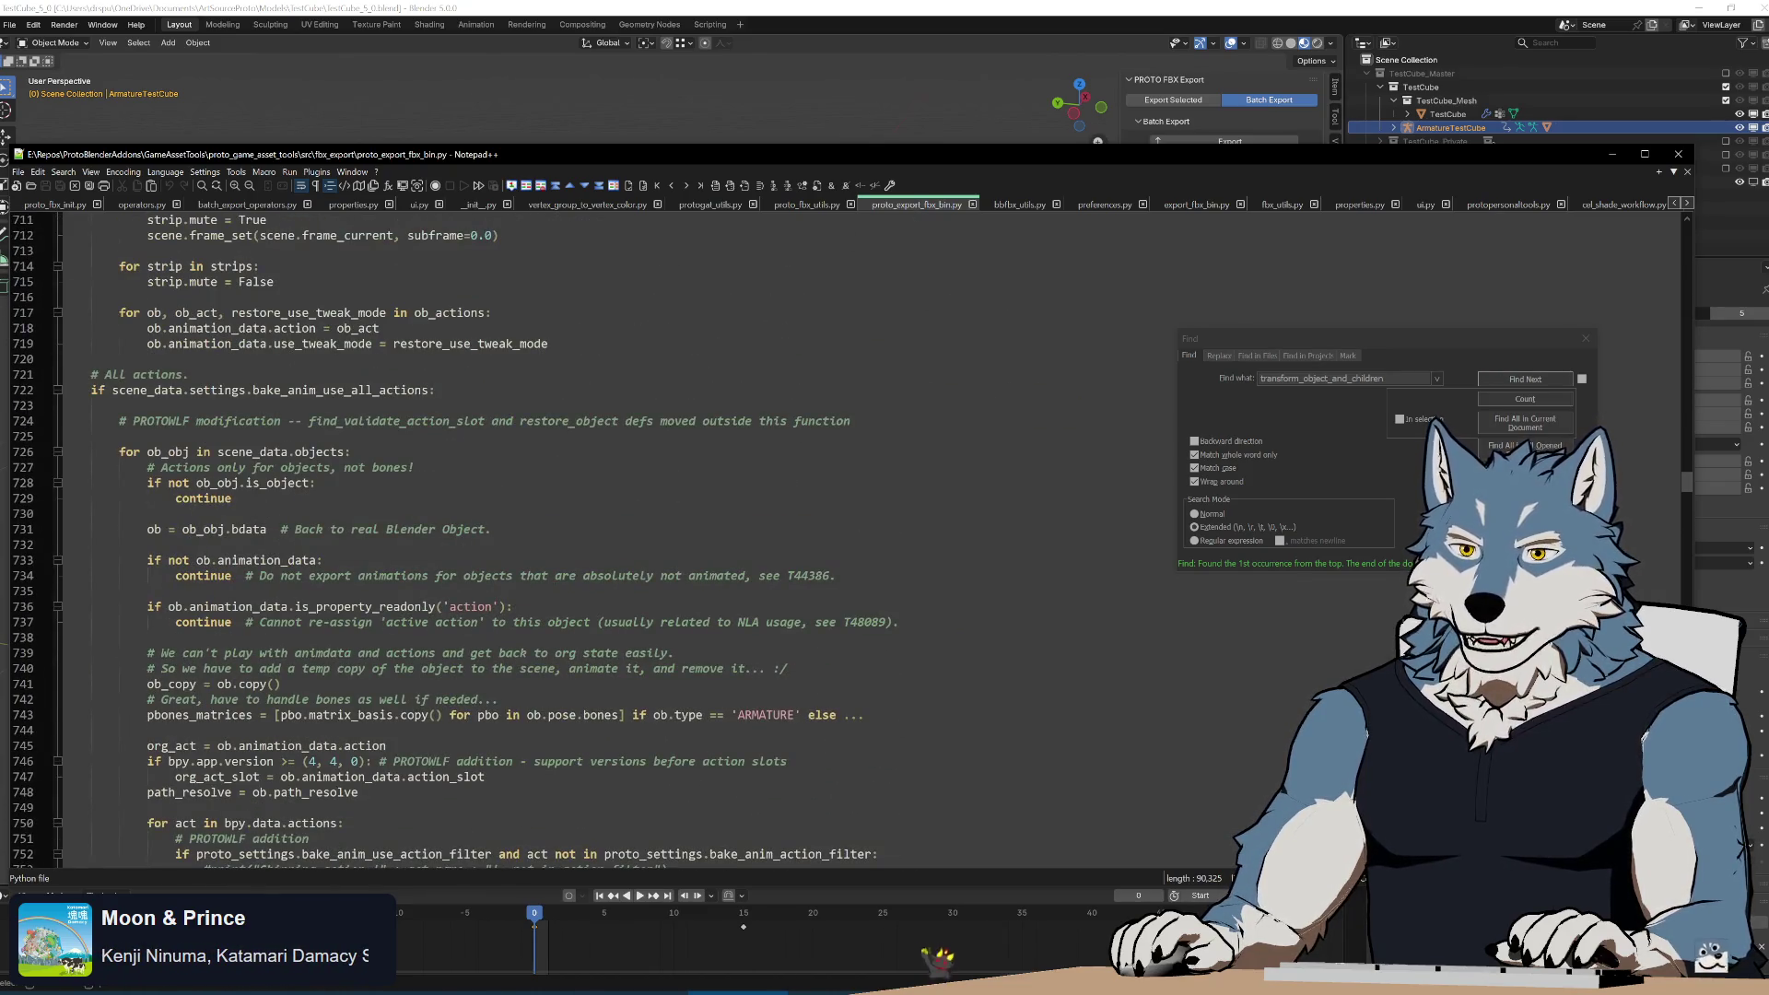
scroll(867, 702, "up", 20)
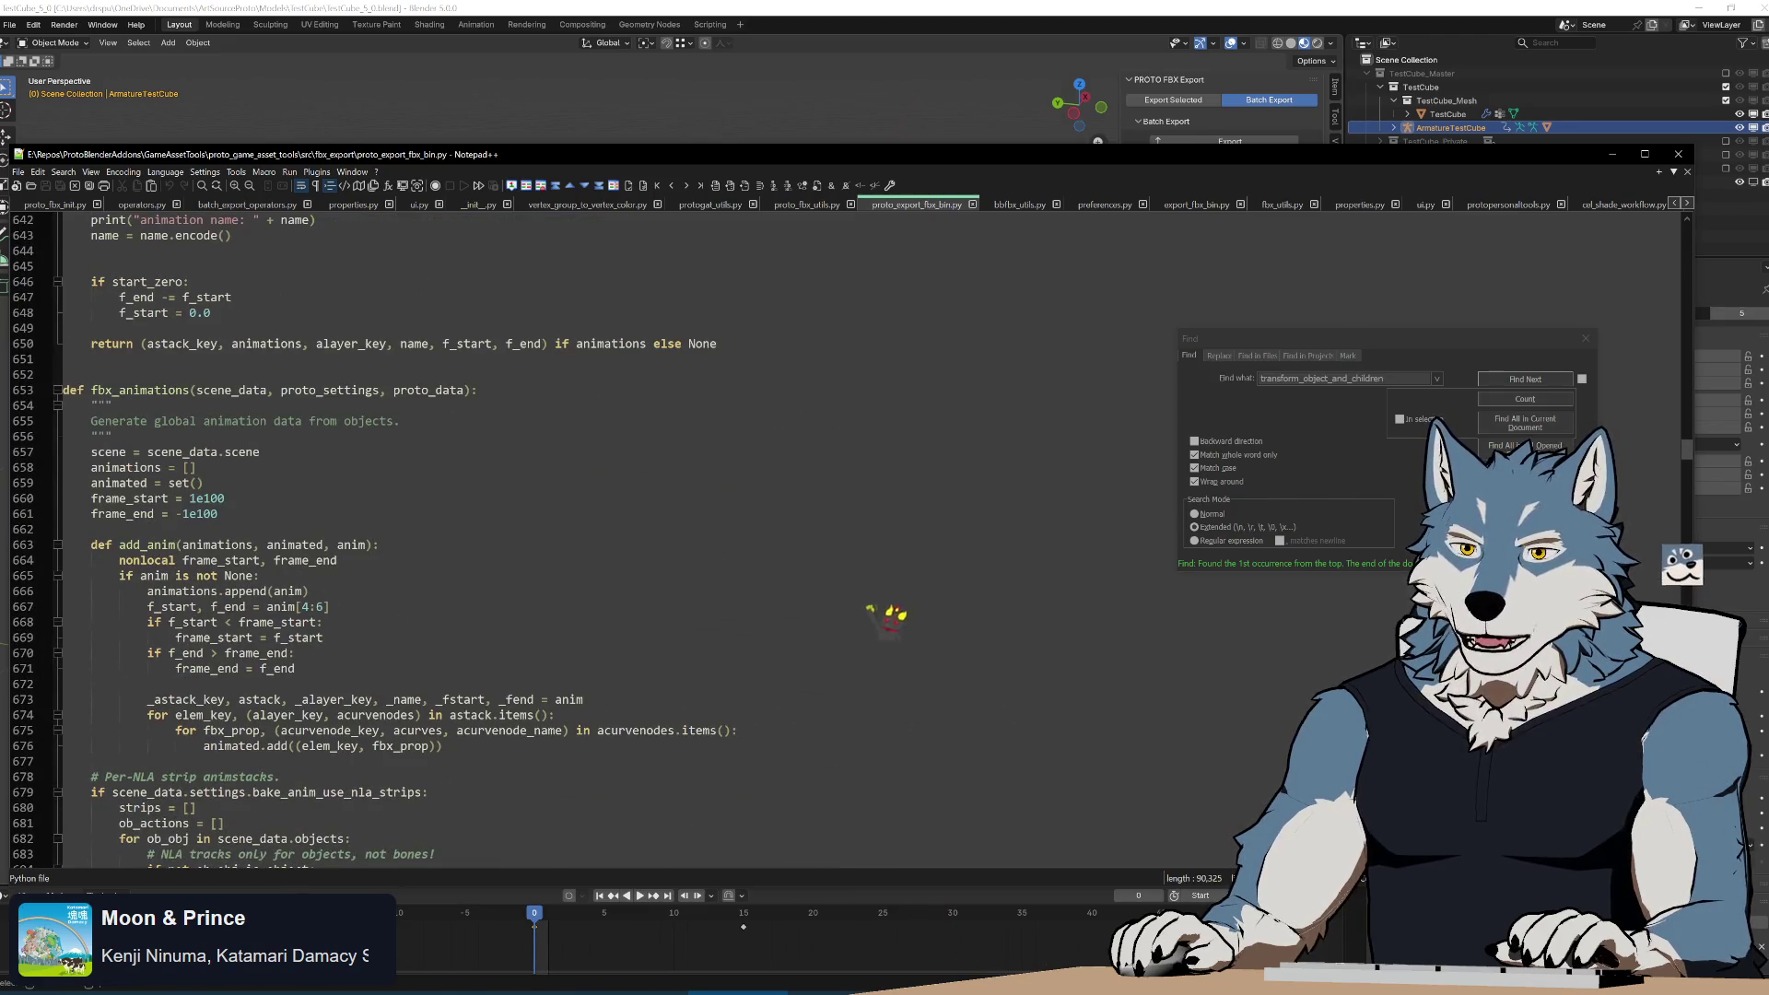
scroll(866, 543, "down", 20)
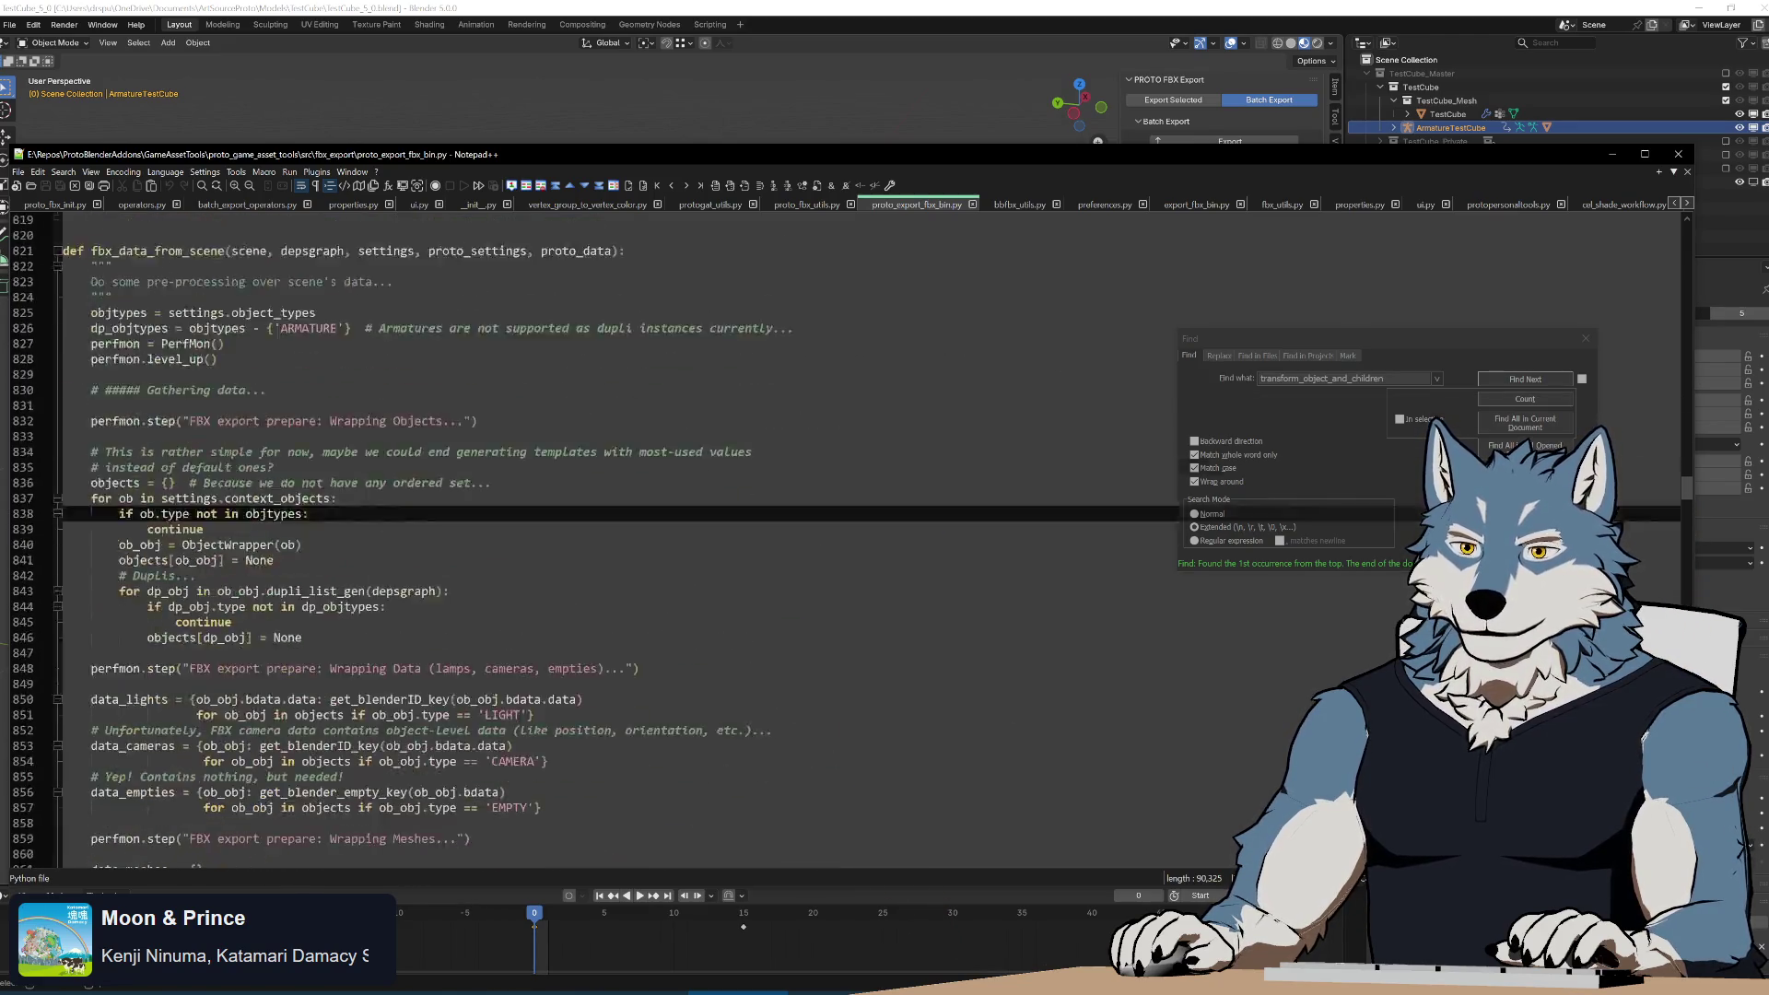
scroll(866, 544, "down", 13)
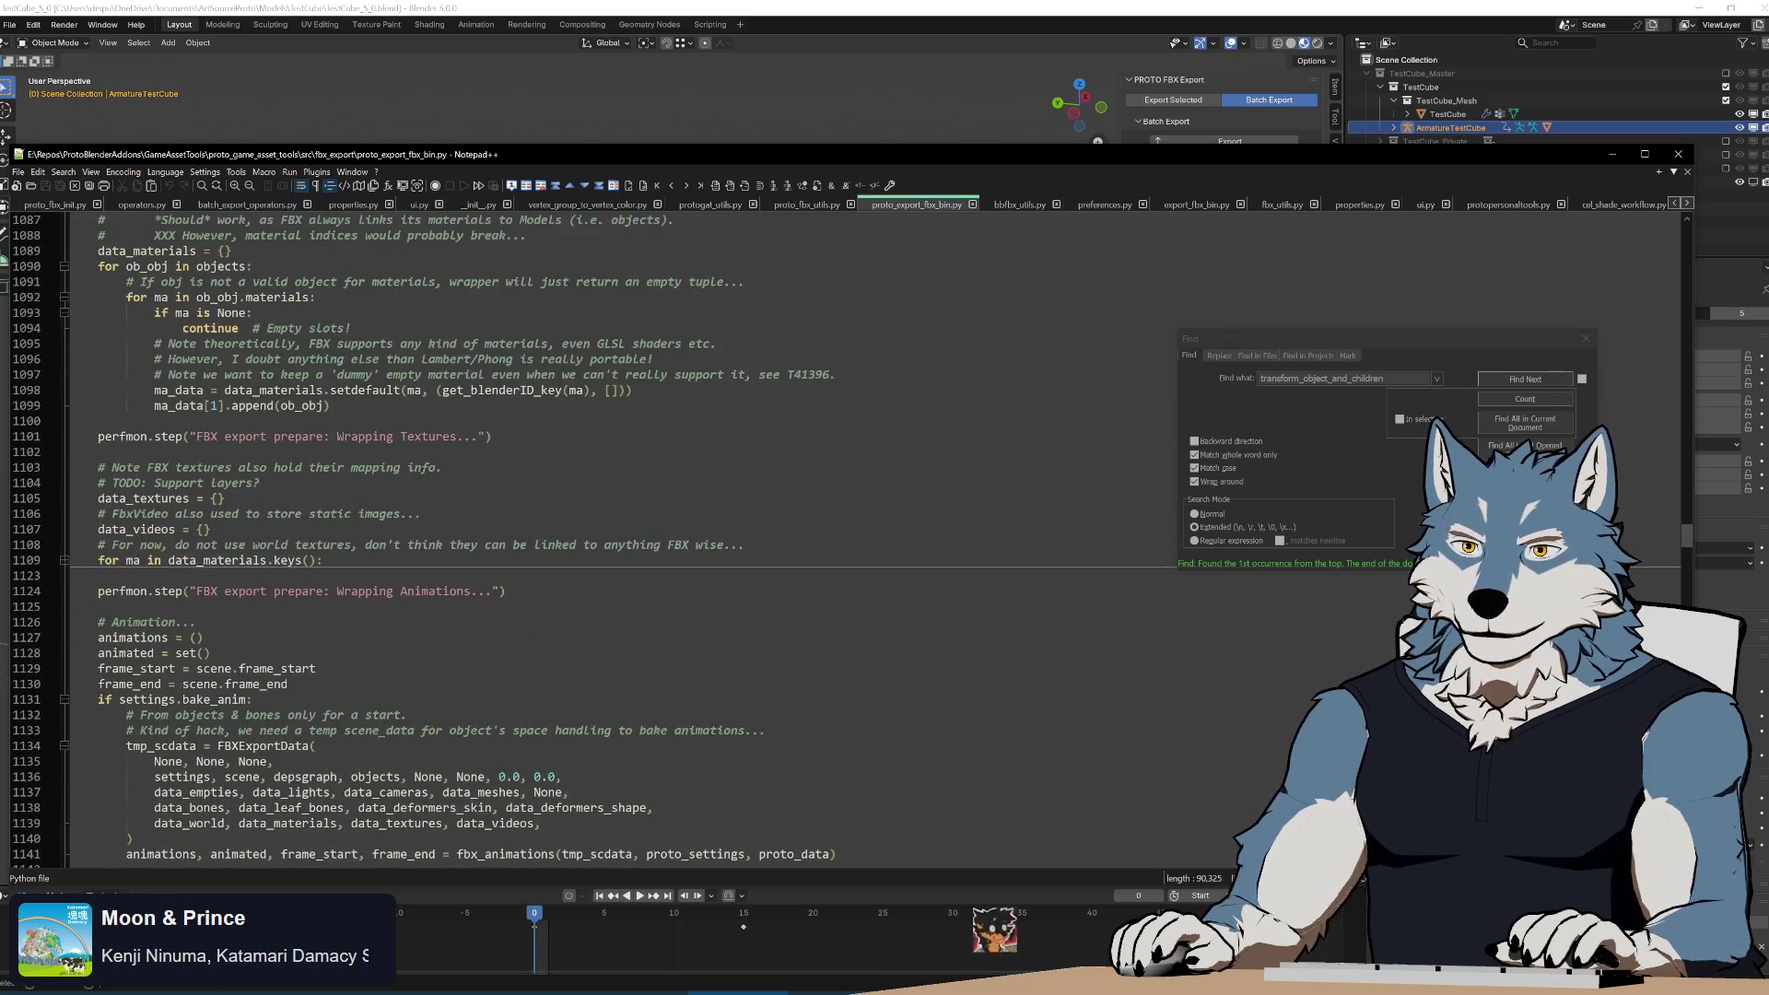
scroll(1016, 742, "down", 20)
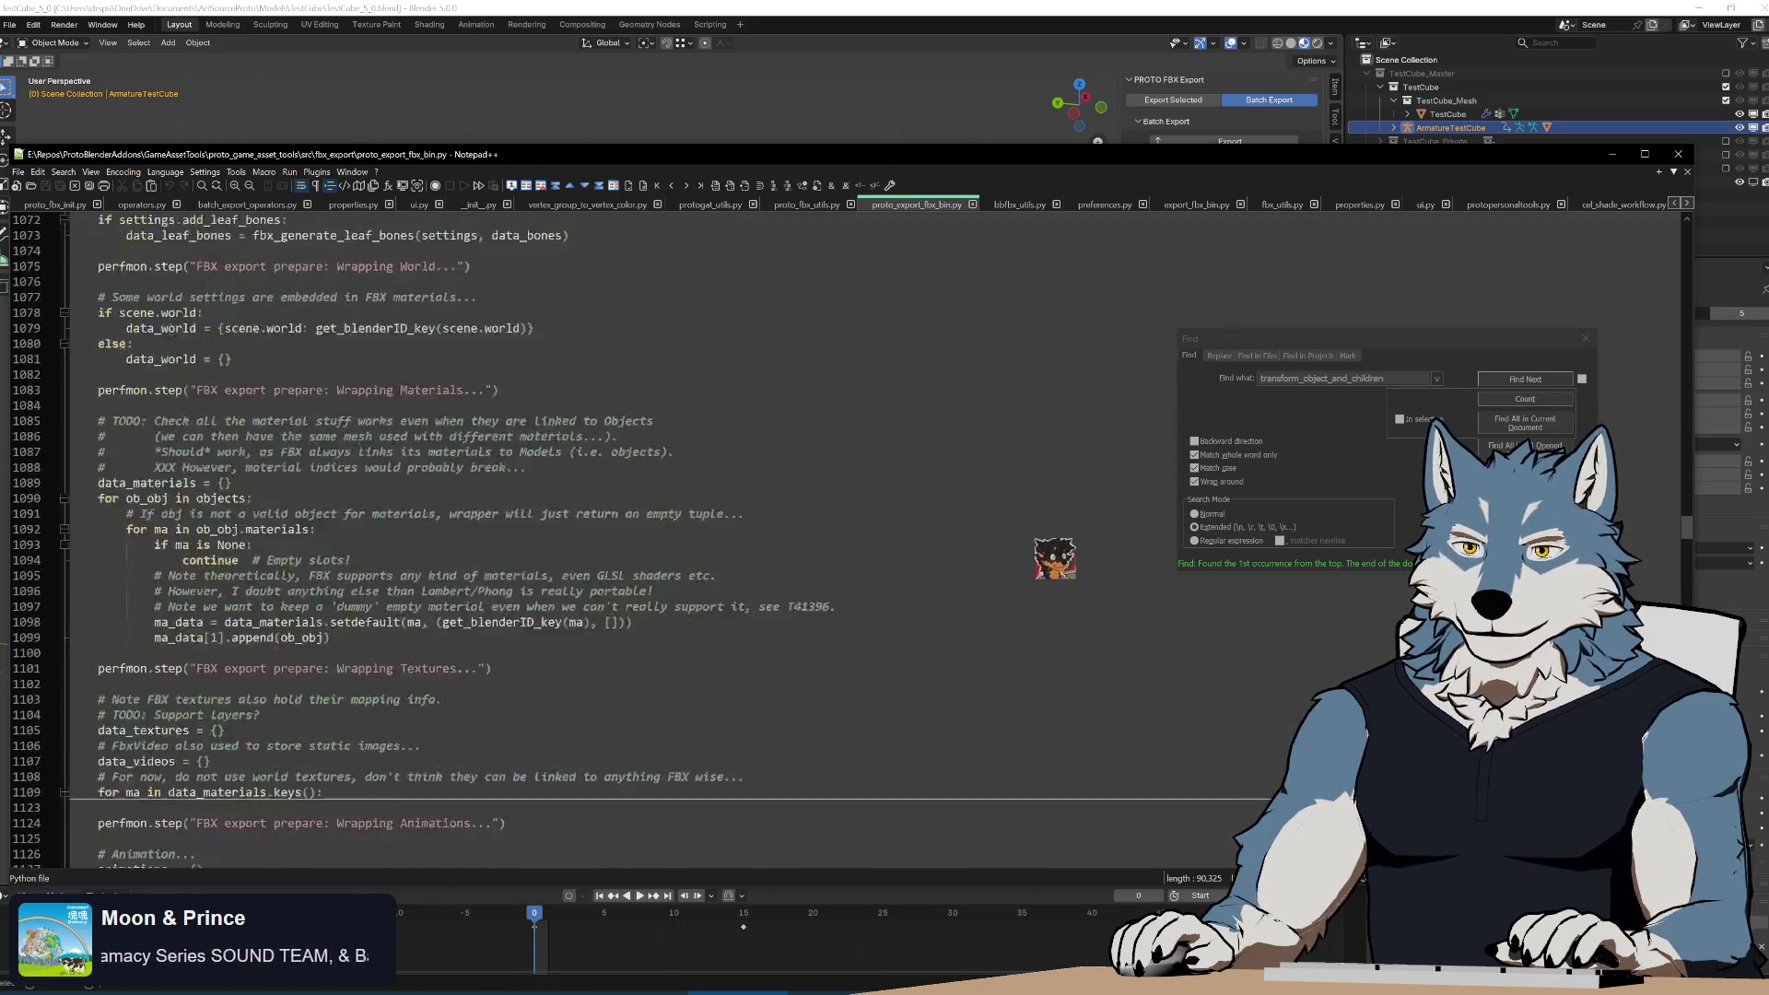
scroll(1054, 511, "up", 20)
scroll(866, 543, "down", 11)
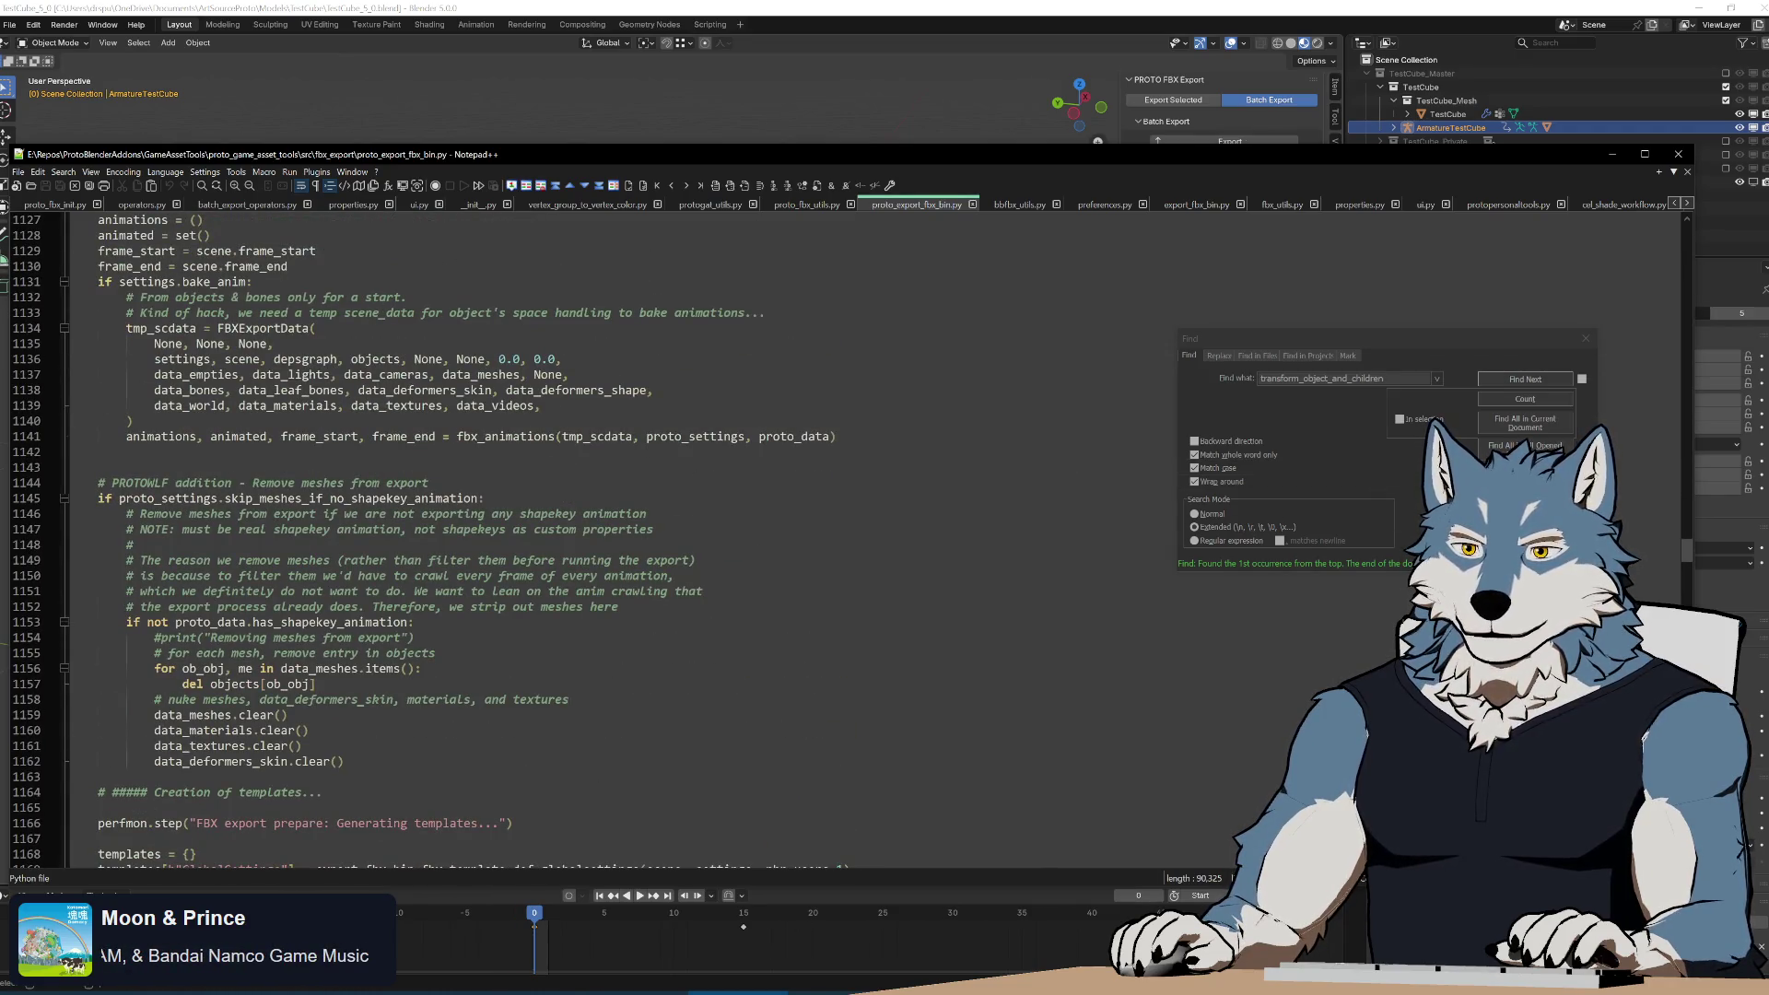
Highlight occurrences of meshes, then skip_armature_object in the connections code.
double_click(322, 482)
scroll(322, 483, "up", 5)
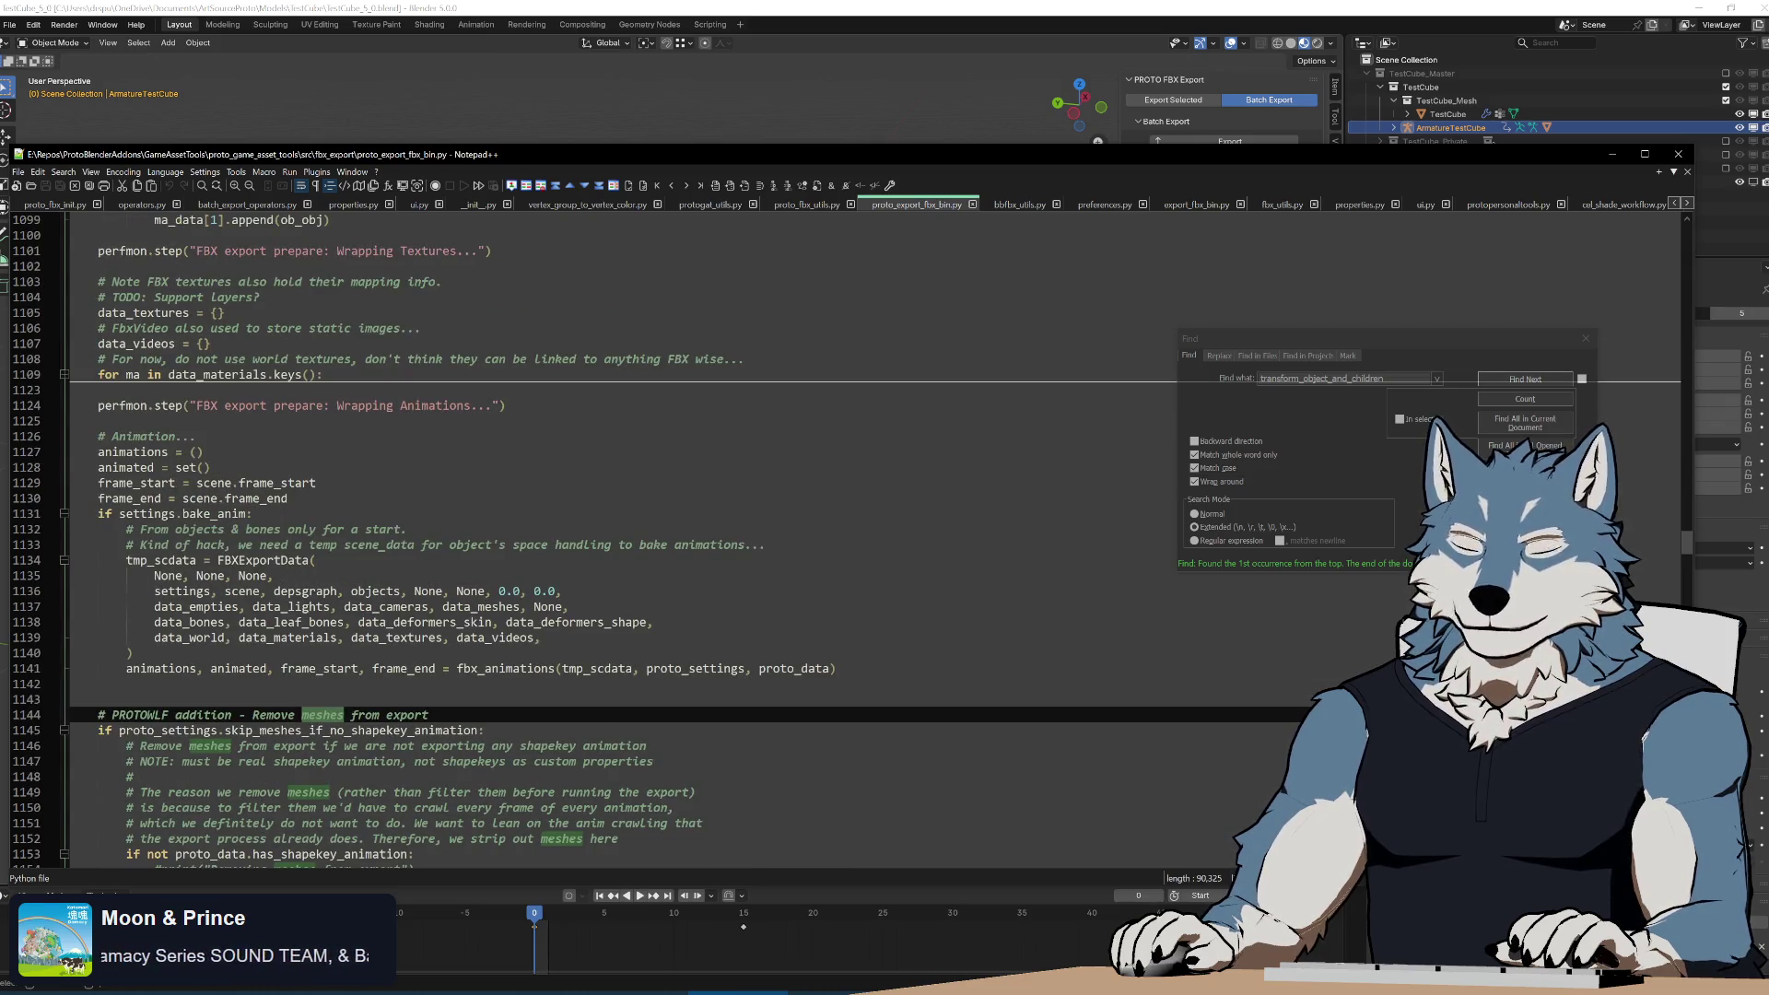
scroll(406, 697, "down", 17)
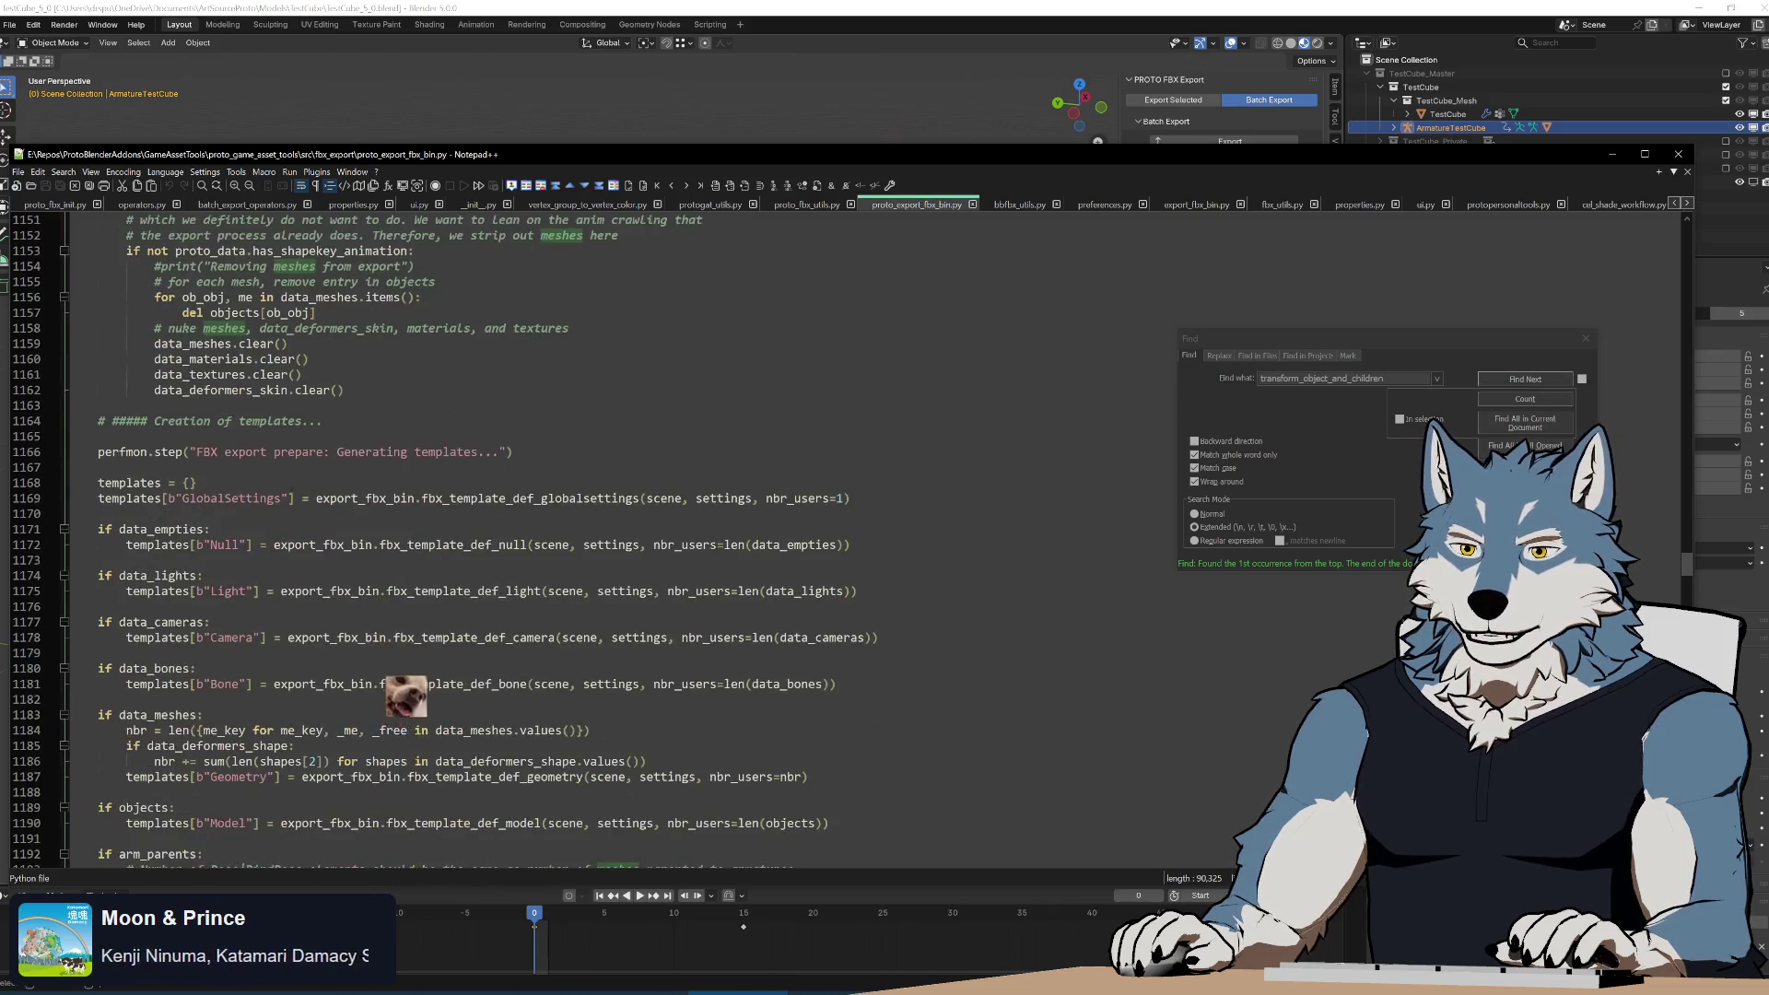
scroll(405, 697, "down", 15)
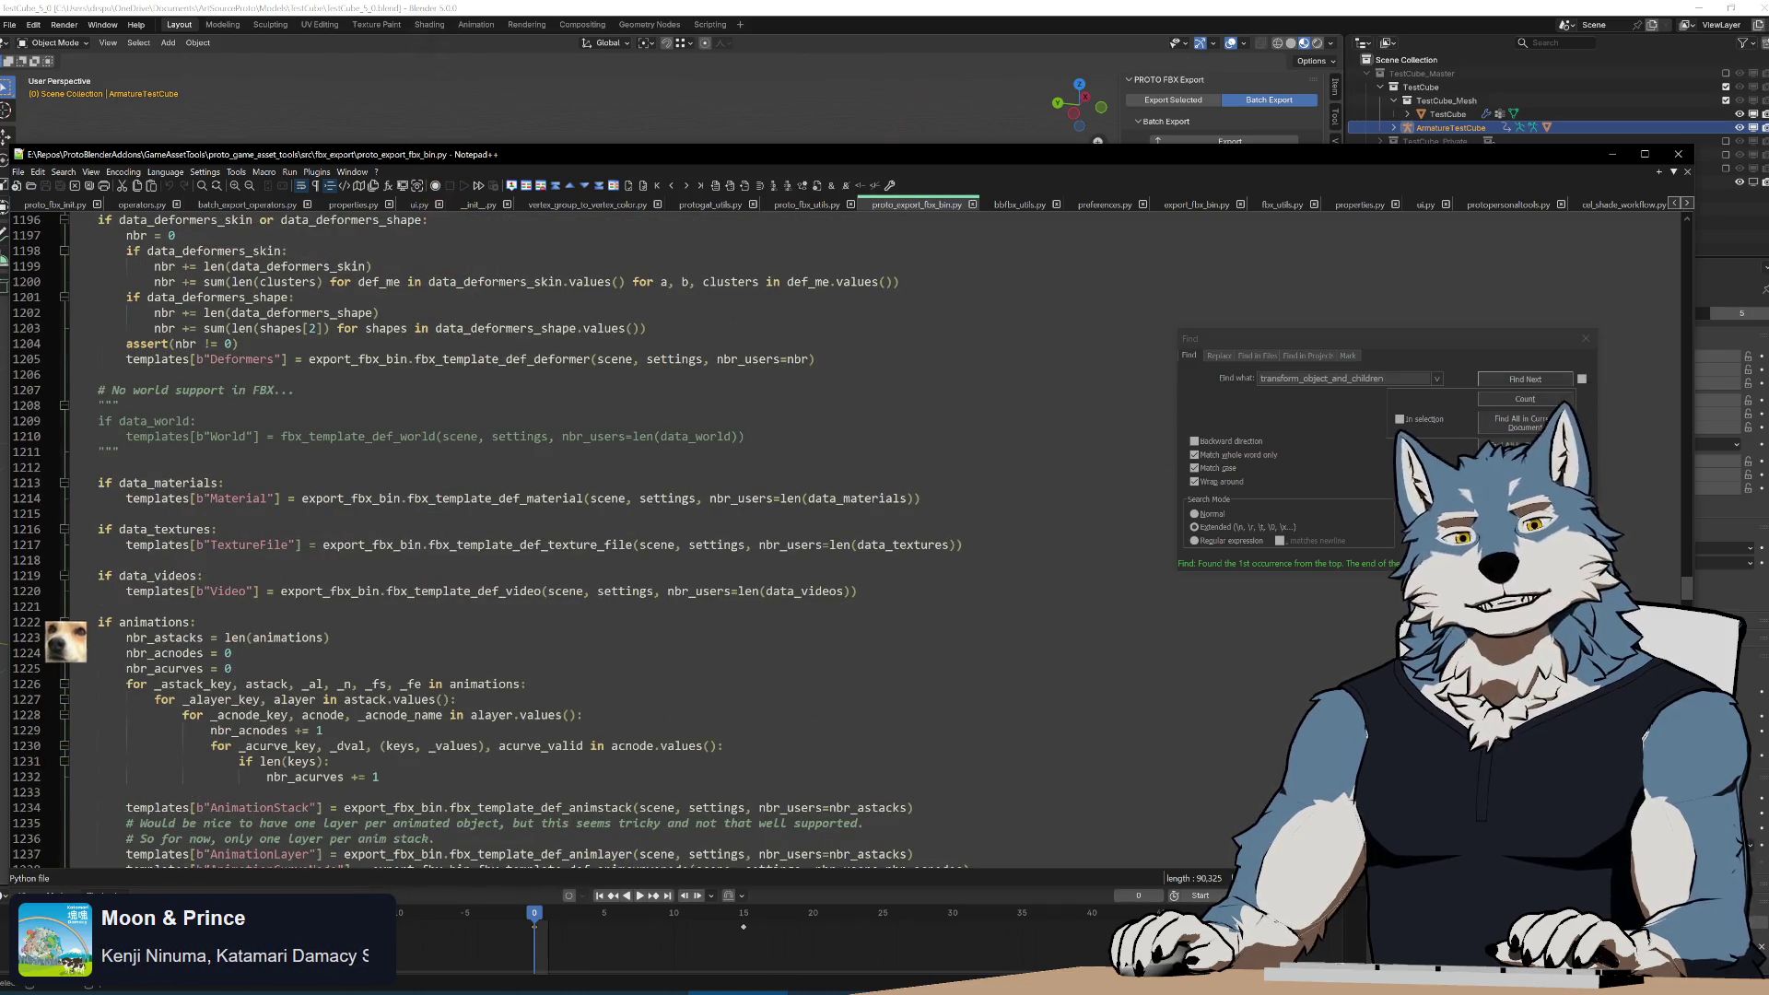
scroll(100, 454, "down", 6)
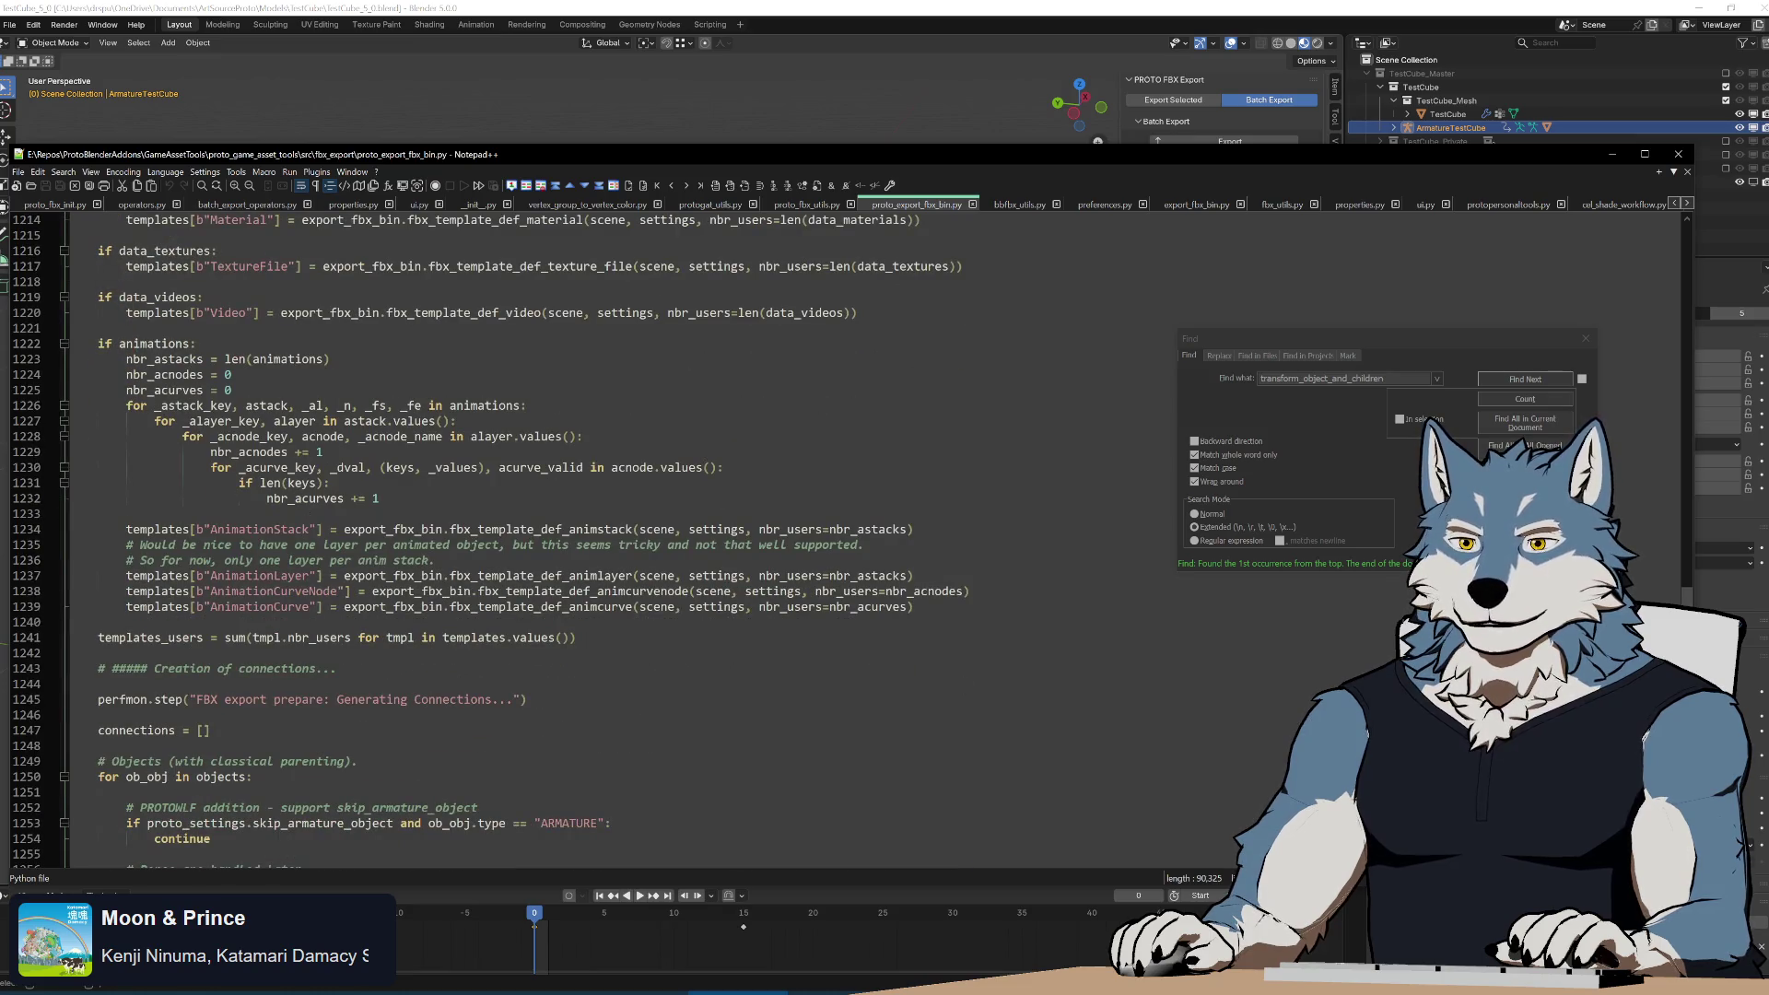
scroll(100, 454, "down", 6)
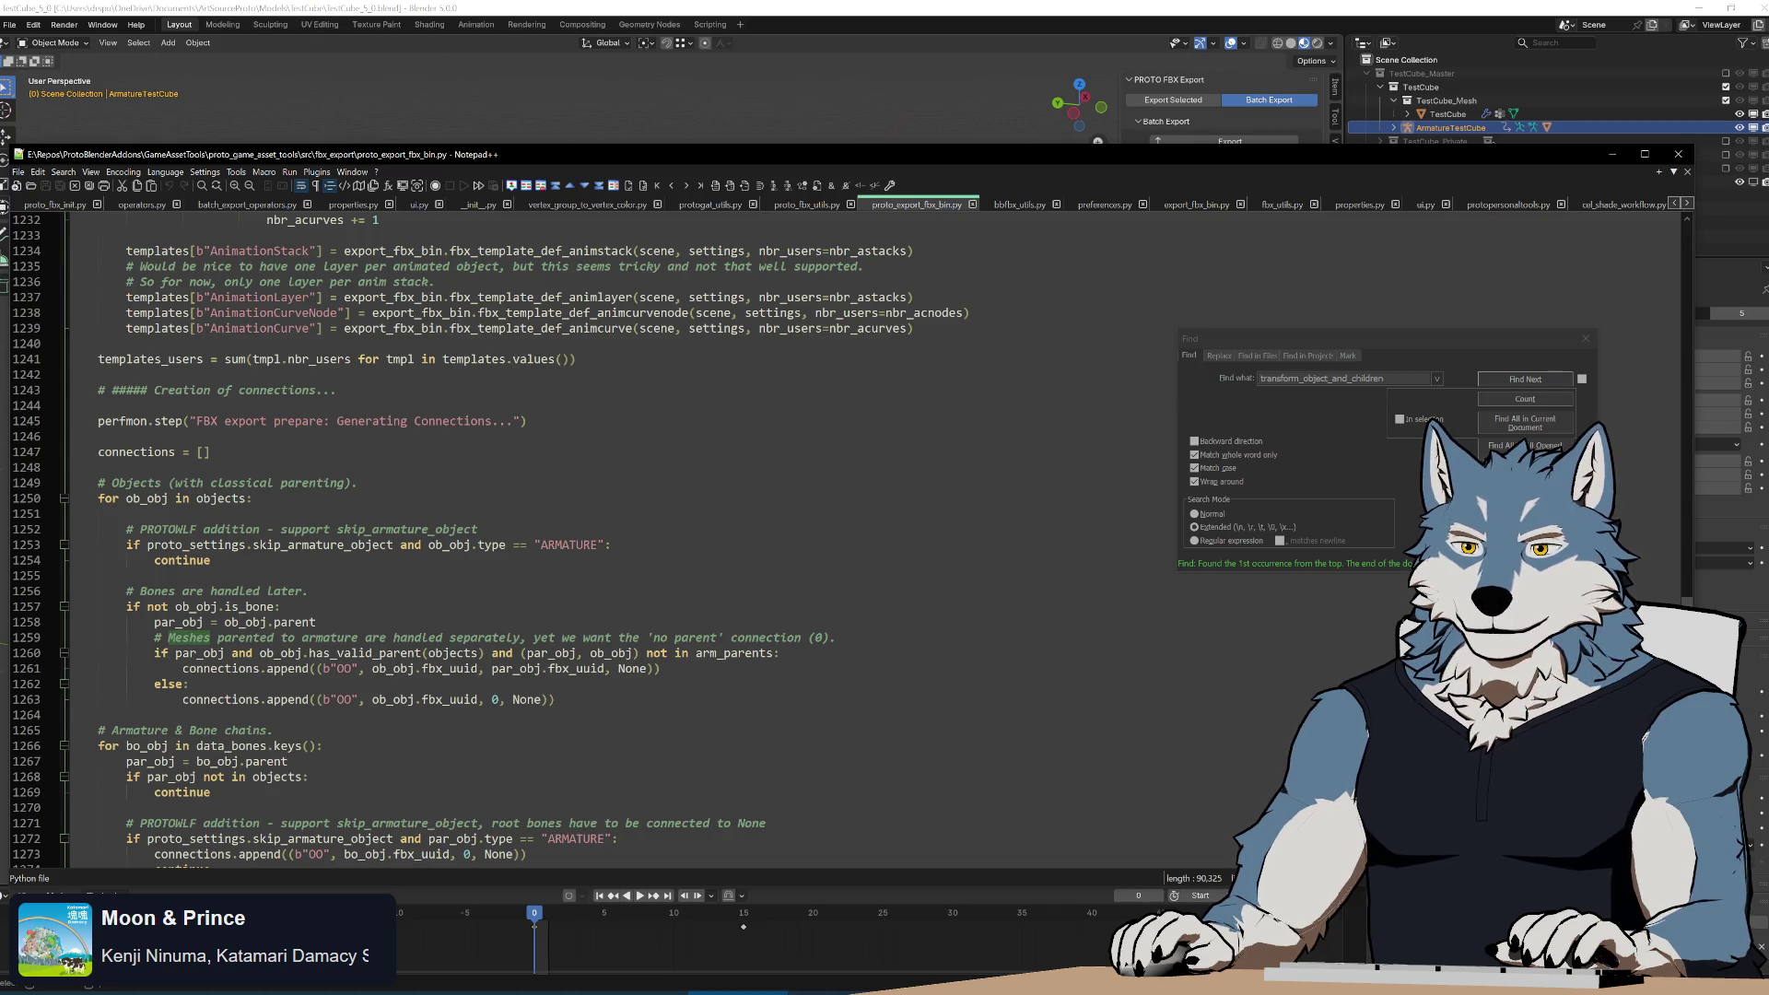
double_click(323, 545)
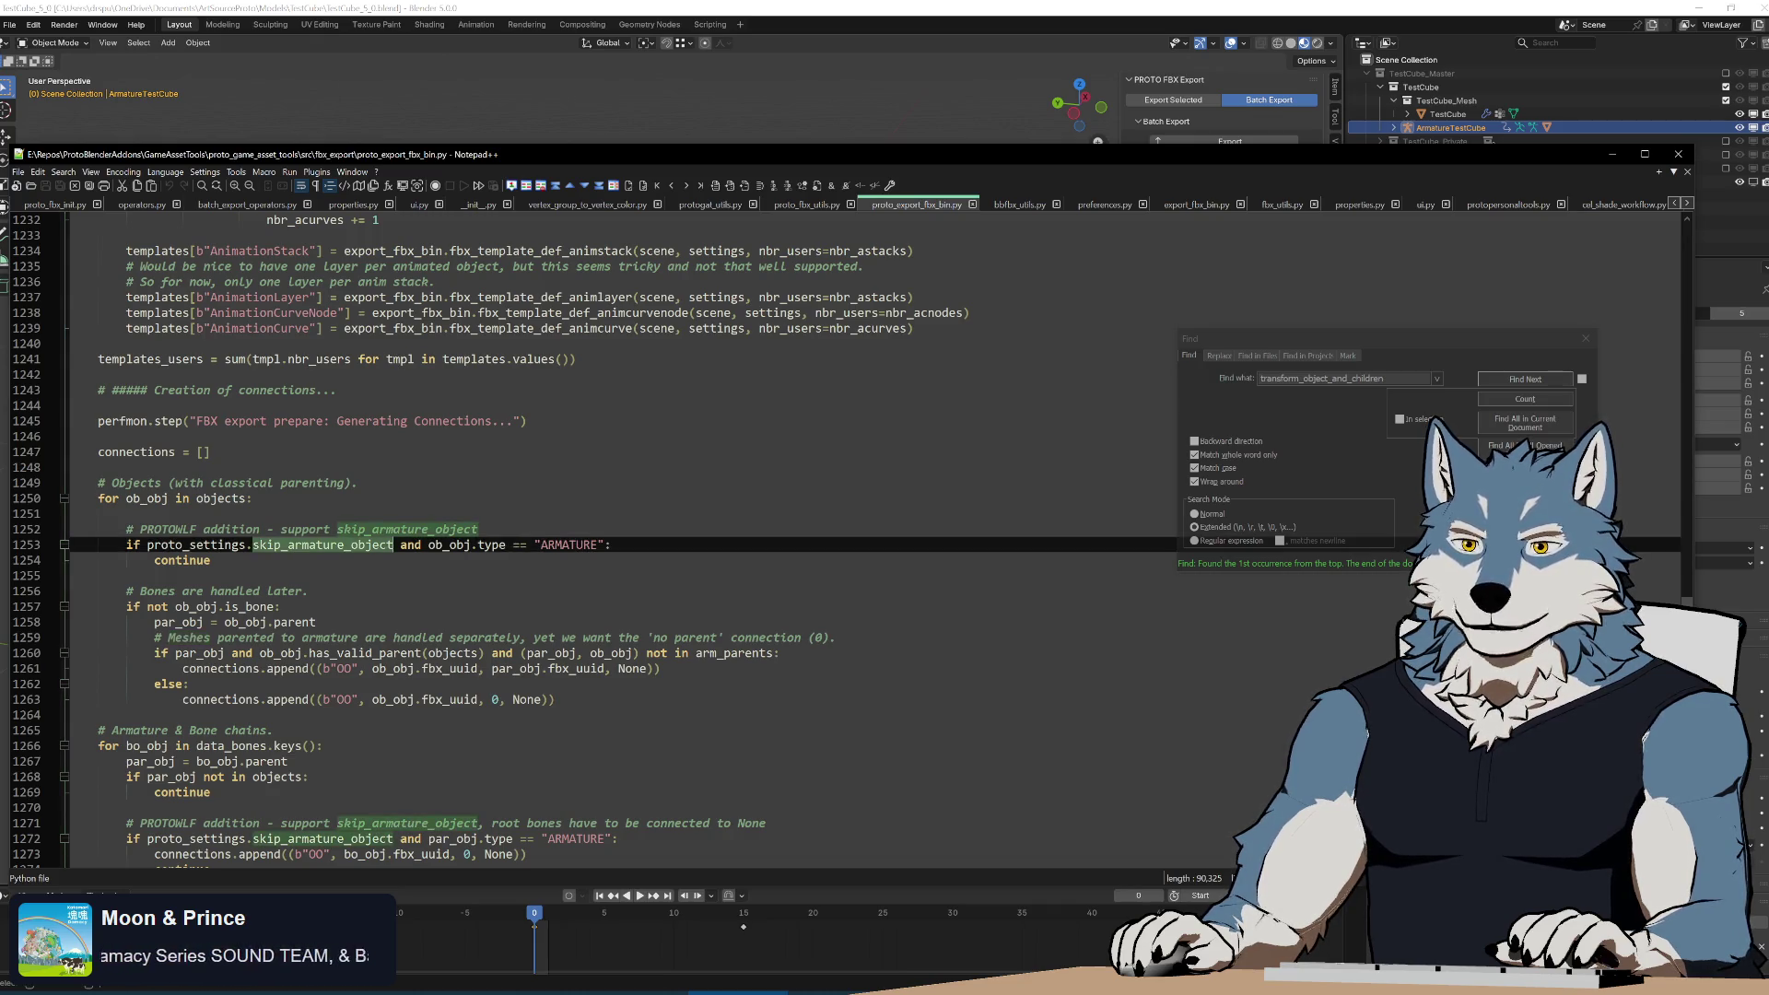
double_click(408, 529)
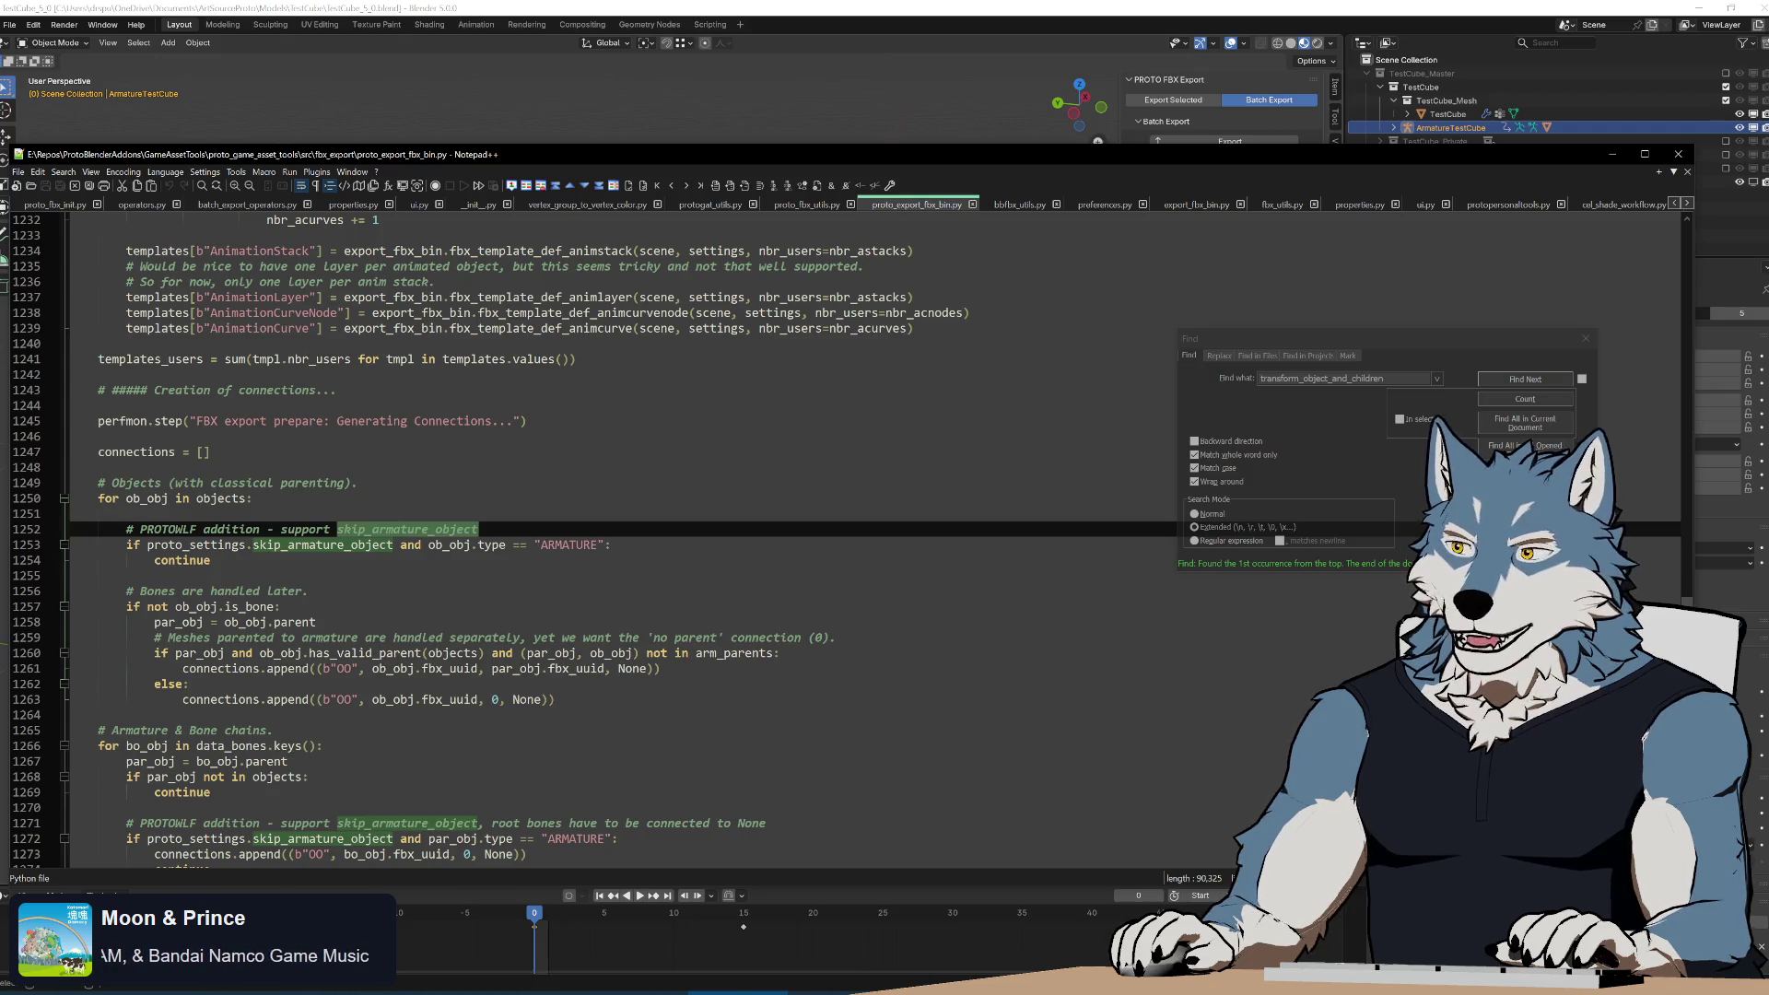
Search for skip_armature_object, review its uses, then return to Blender.
key("ctrl+f")
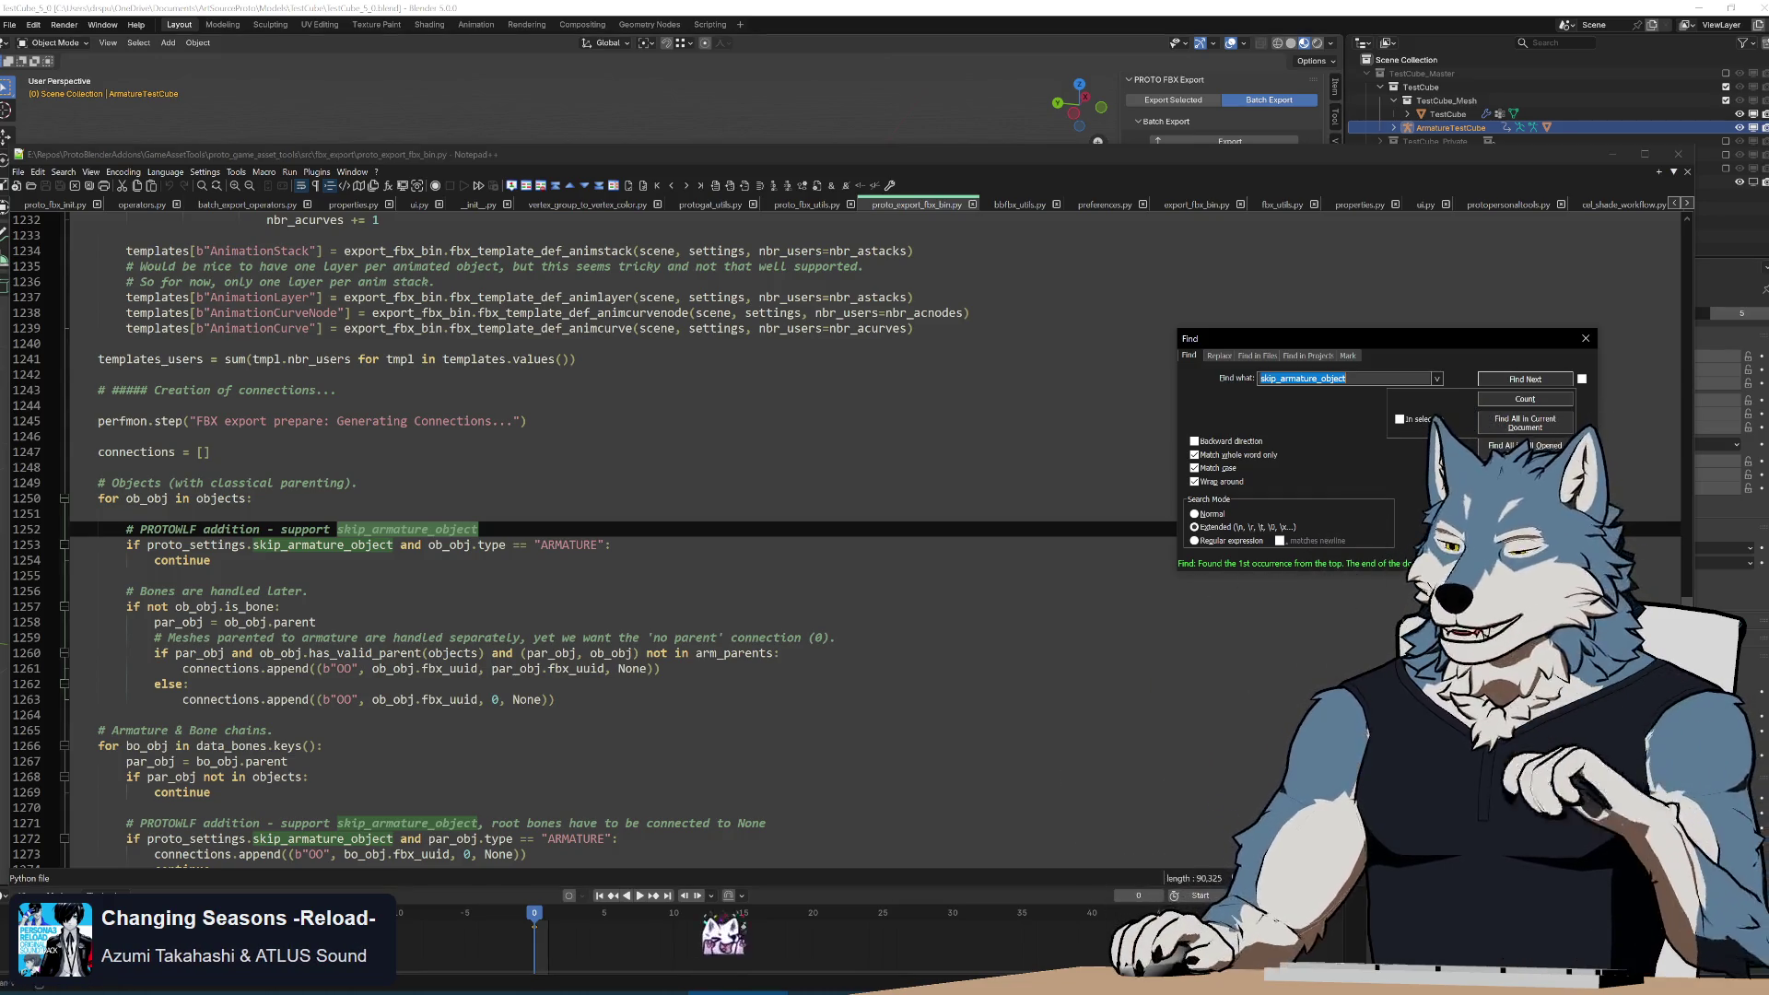
key("super+alt+d")
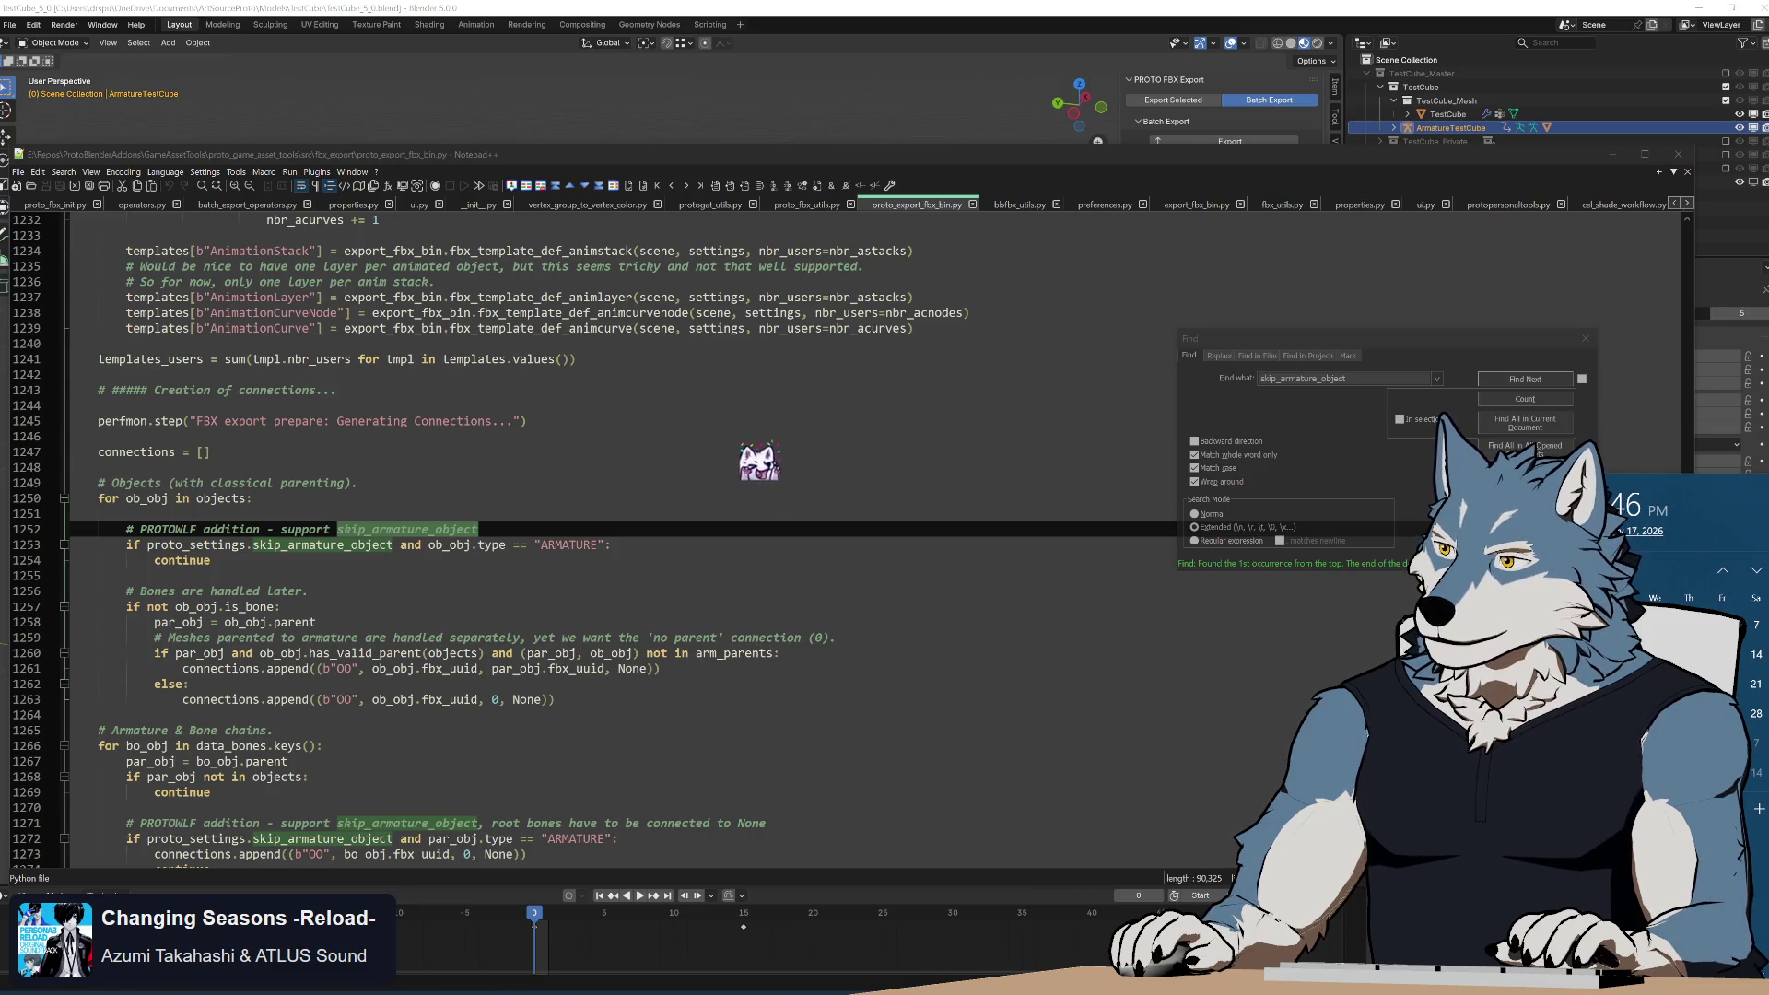
left_click(190, 684)
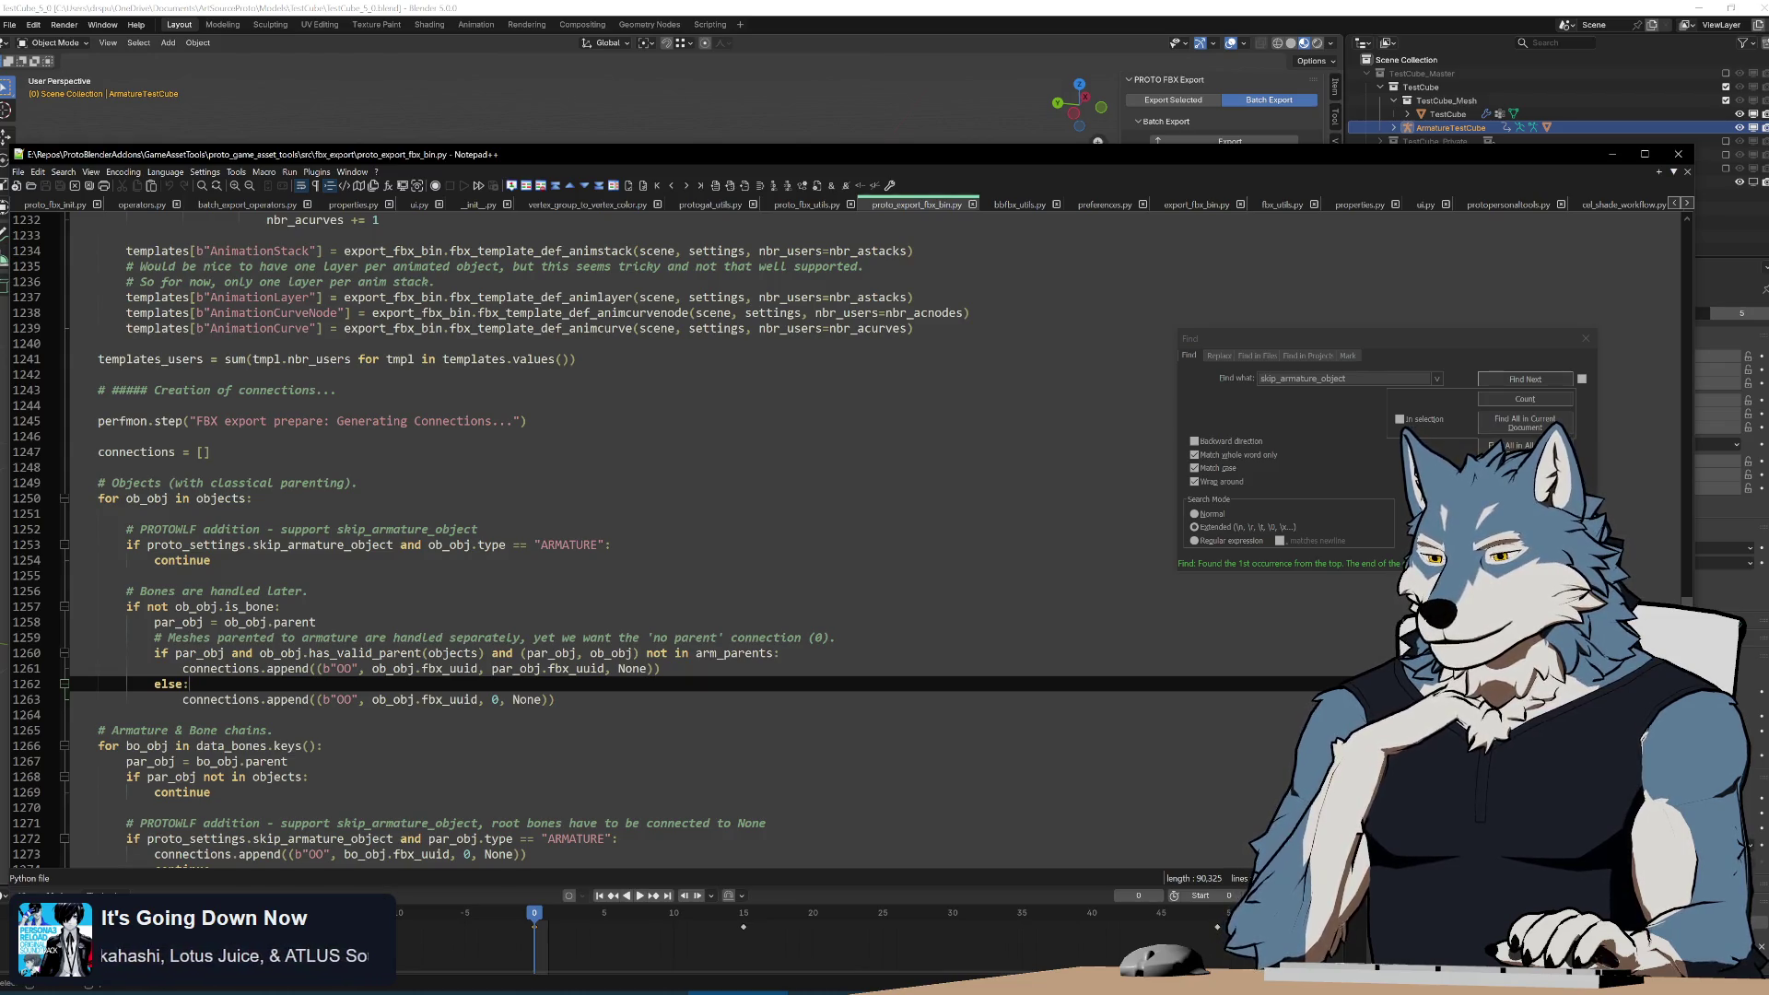
left_click(855, 4)
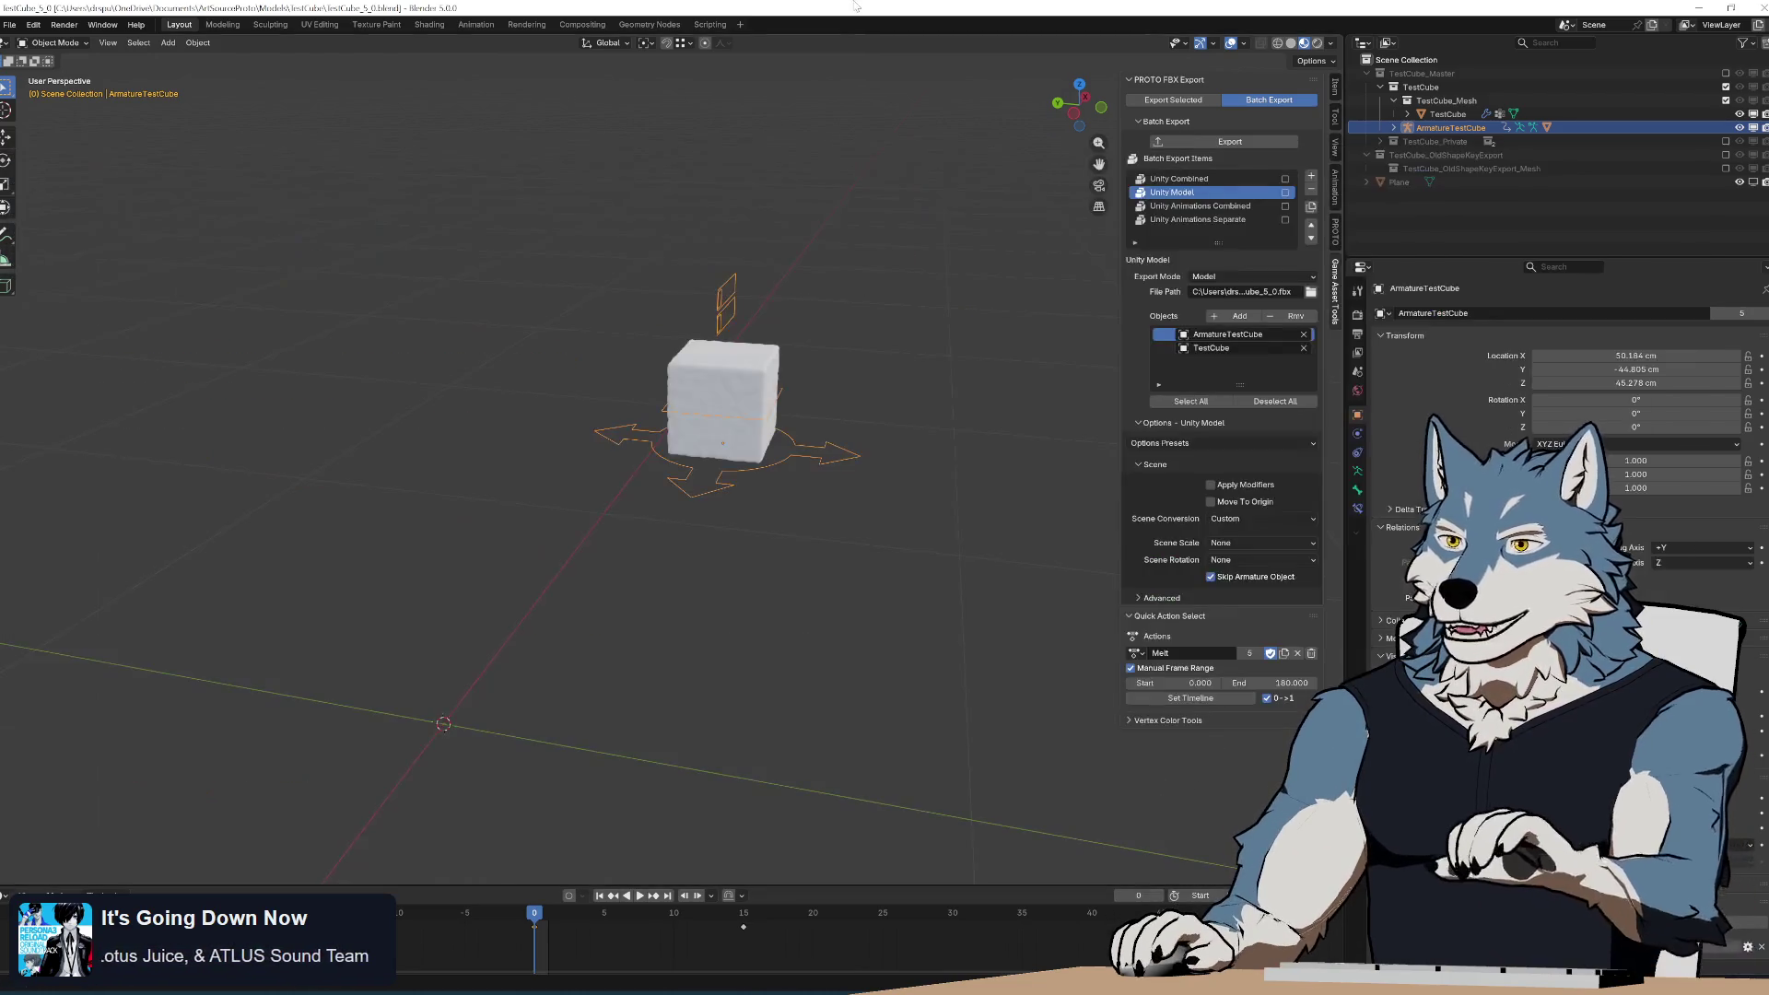
Add a new cube mesh and scale it down to 0.068.
left_click(723, 414)
scroll(793, 516, "down", 4)
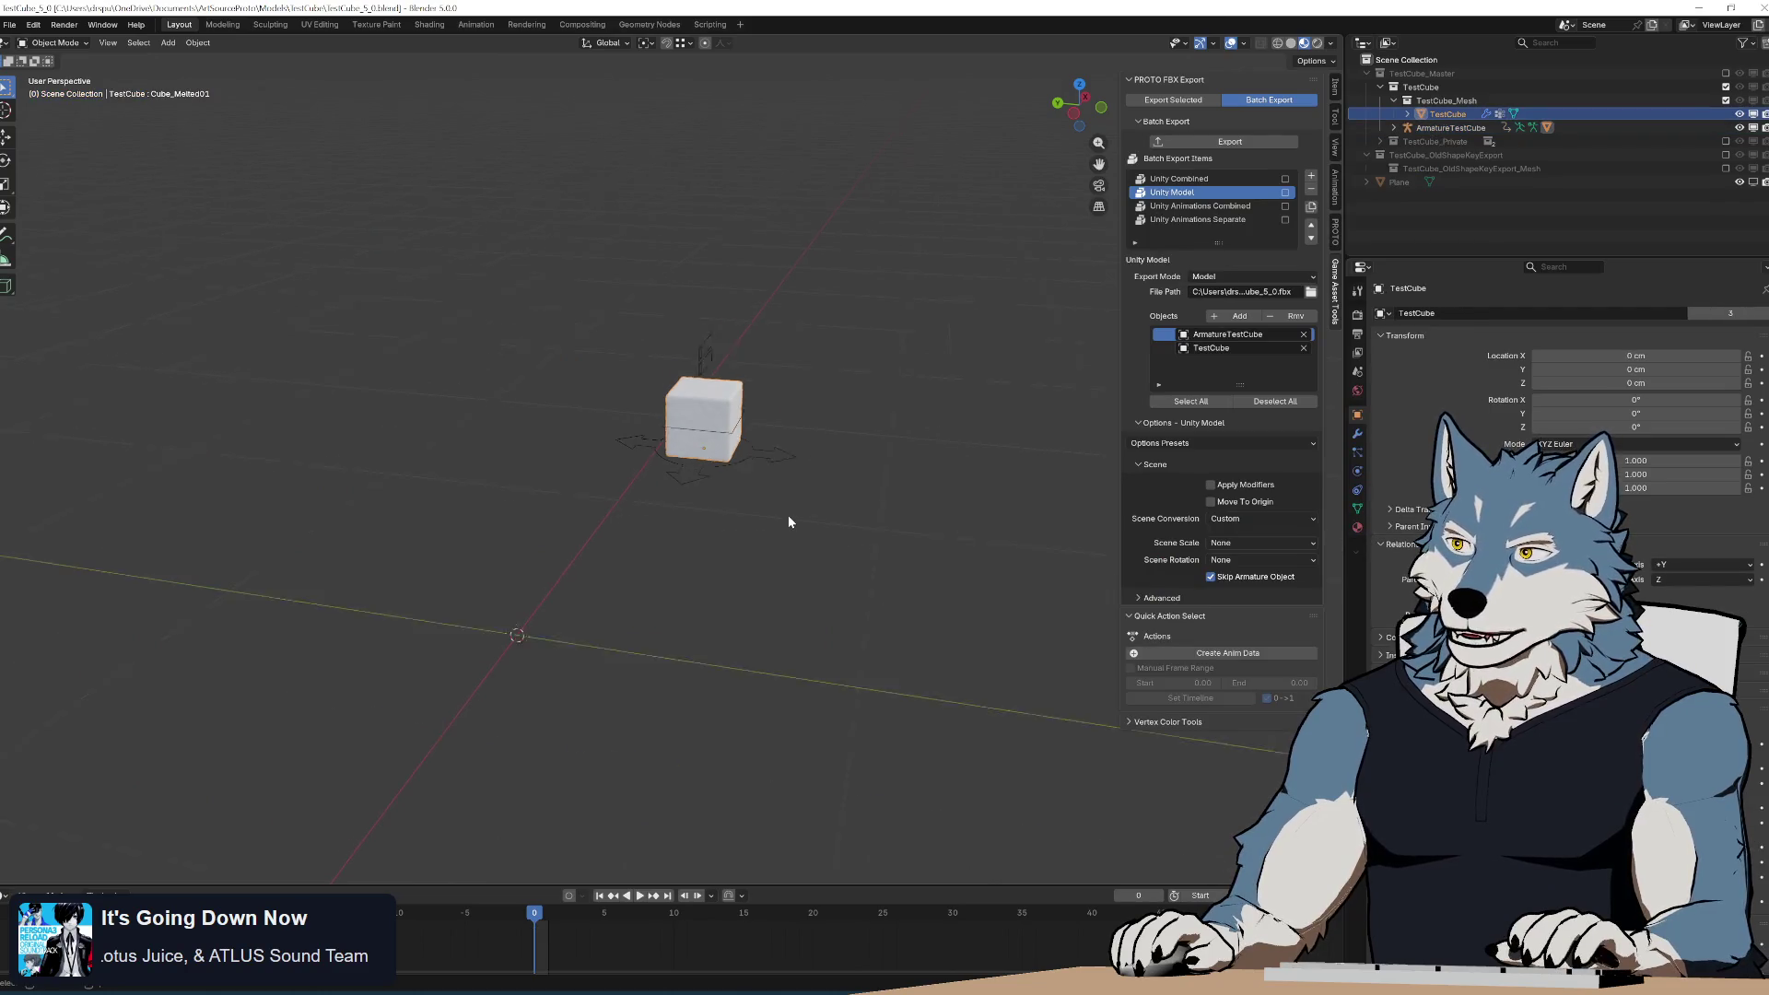
left_click(754, 529)
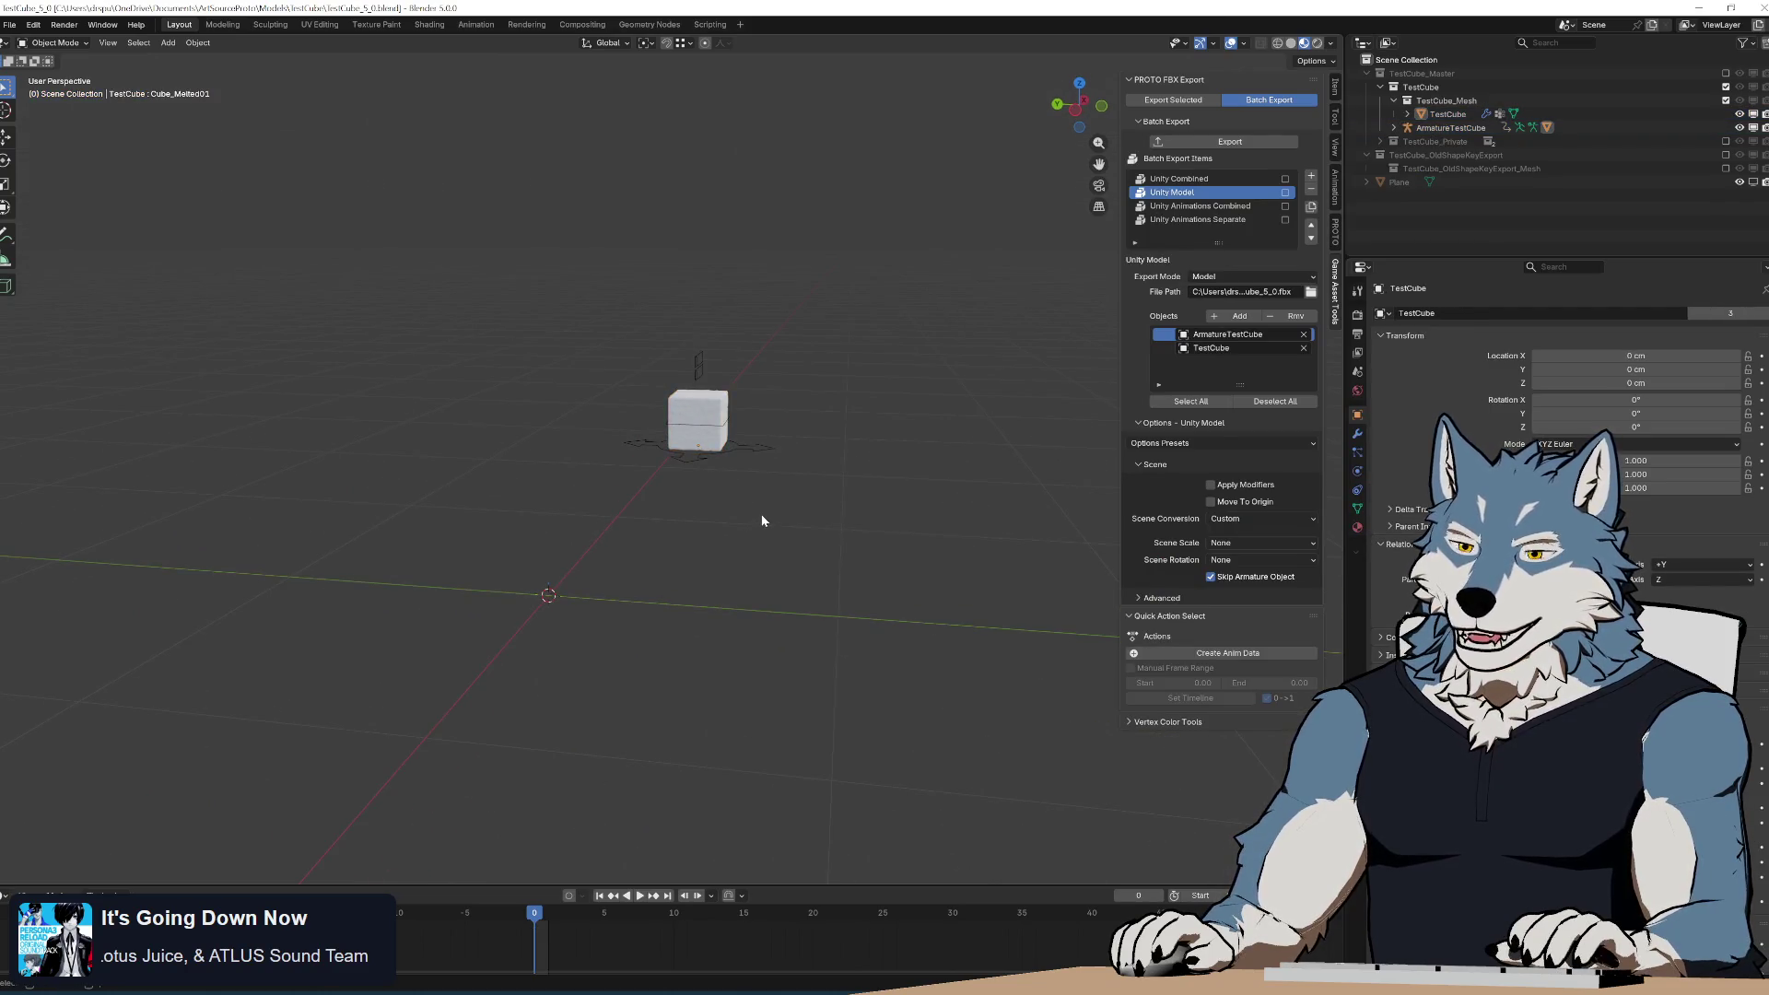
key("shift+a")
mouse_move(765, 513)
left_click(833, 527)
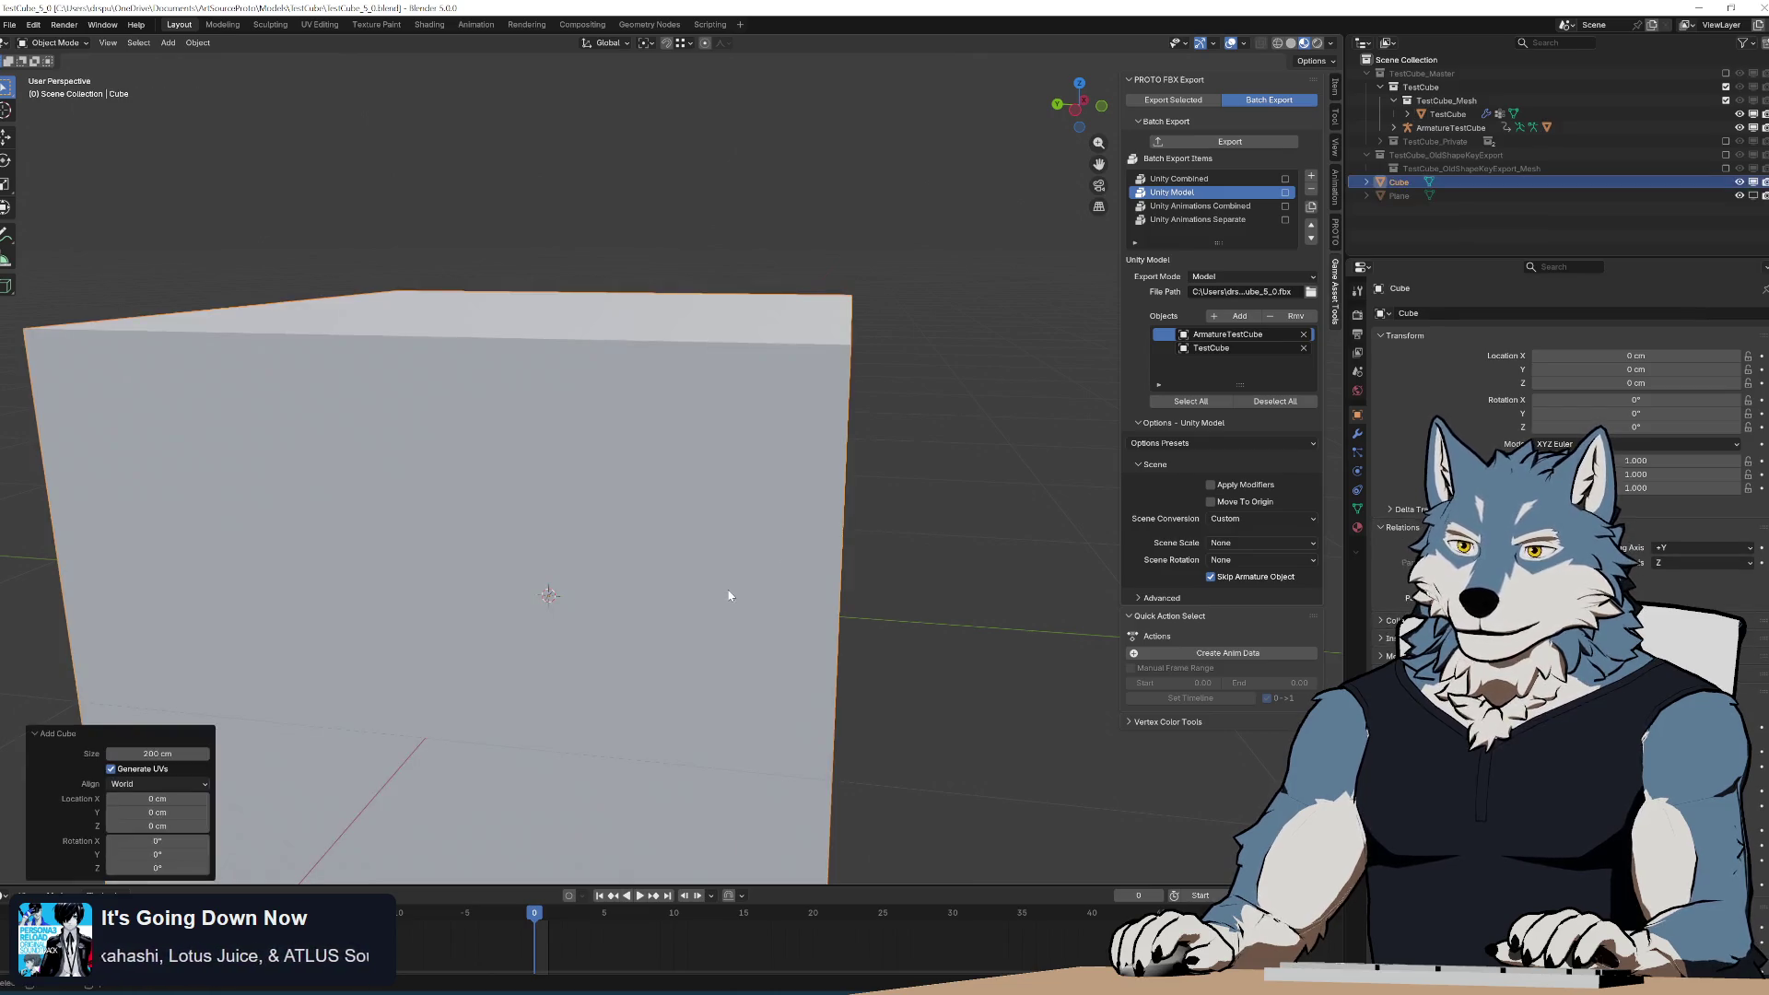
scroll(728, 596, "down", 5)
key("s")
left_click(580, 594)
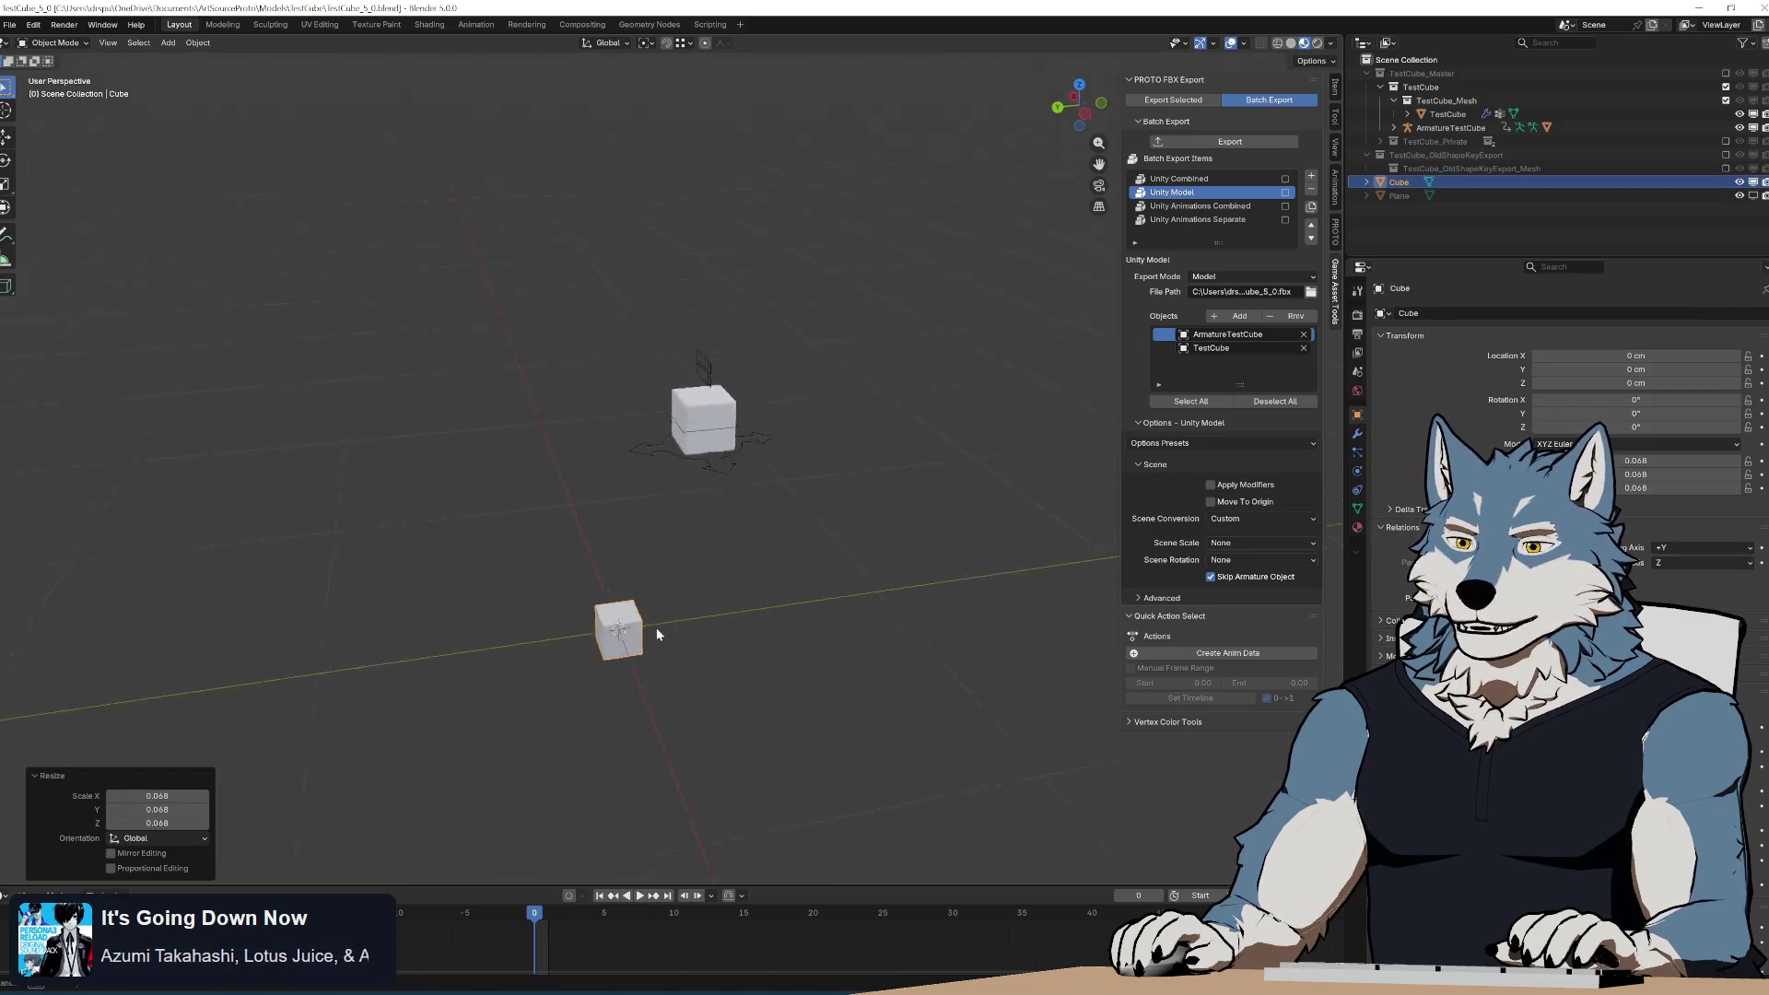
Move the small cube beside TestCube and rename it BasicCube.
mouse_move(658, 630)
middle_mouse_down()
mouse_move(783, 656)
mouse_move(828, 612)
middle_mouse_up()
key("g")
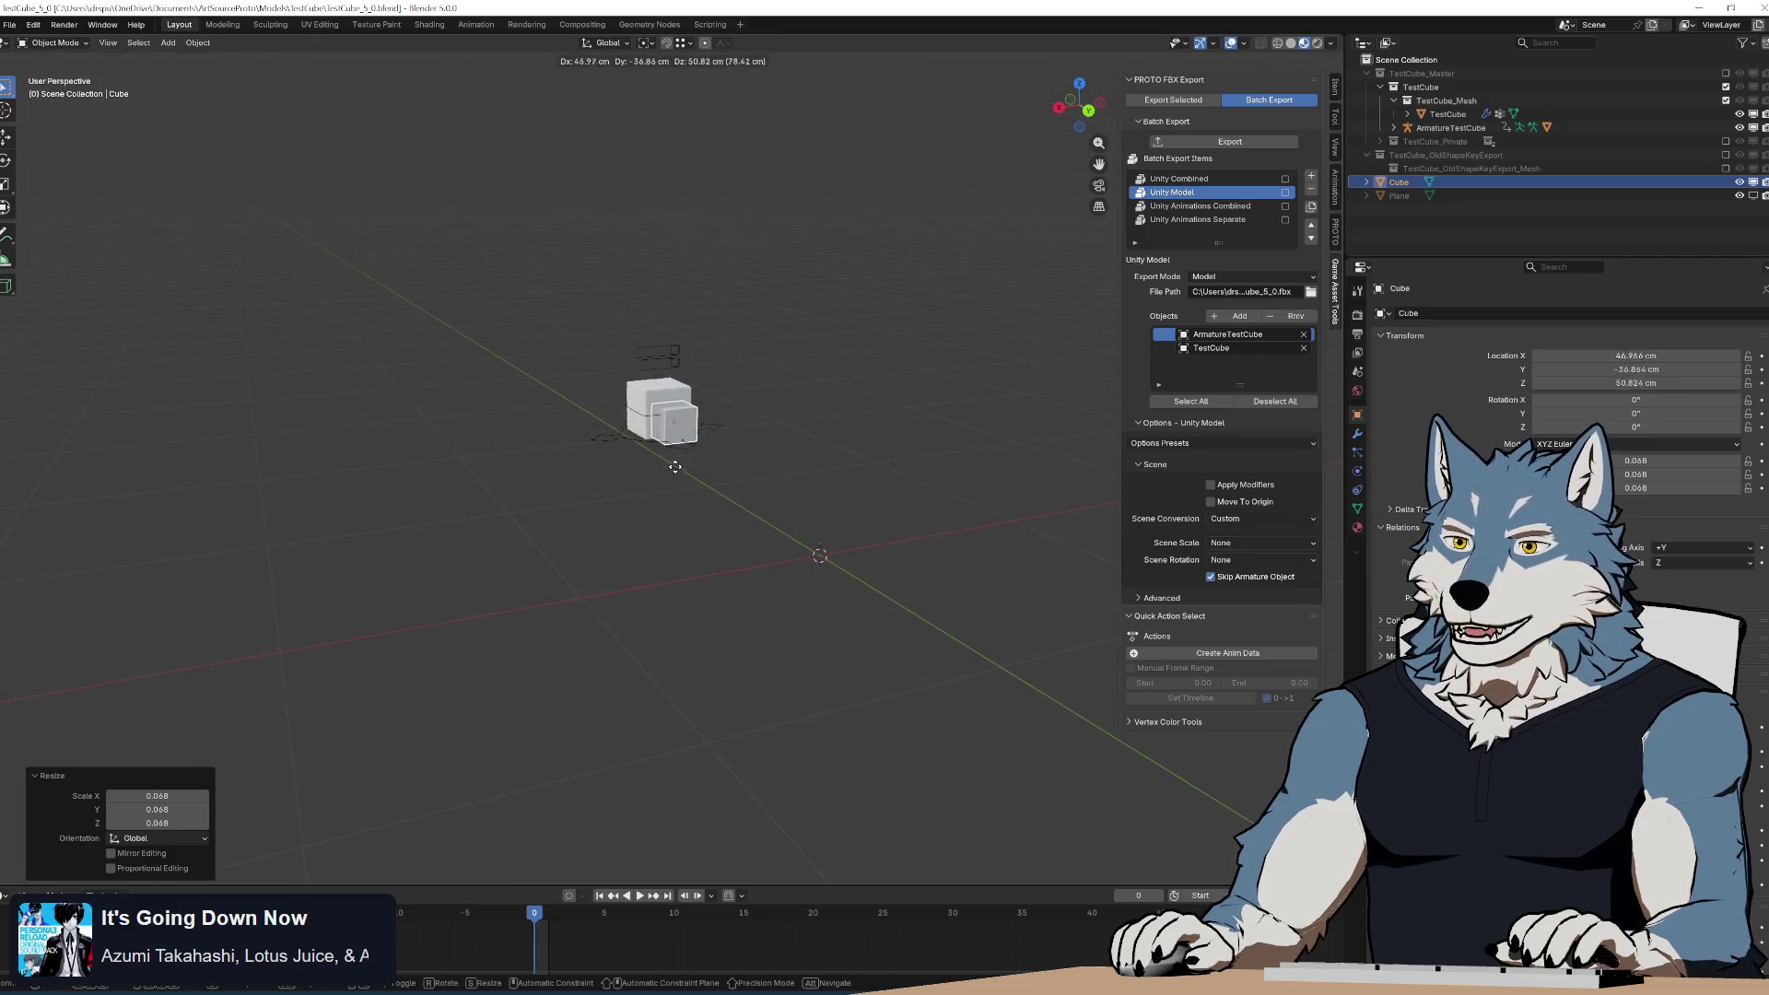
left_click(671, 465)
mouse_move(667, 464)
middle_mouse_down()
mouse_move(582, 472)
mouse_move(692, 474)
middle_mouse_up()
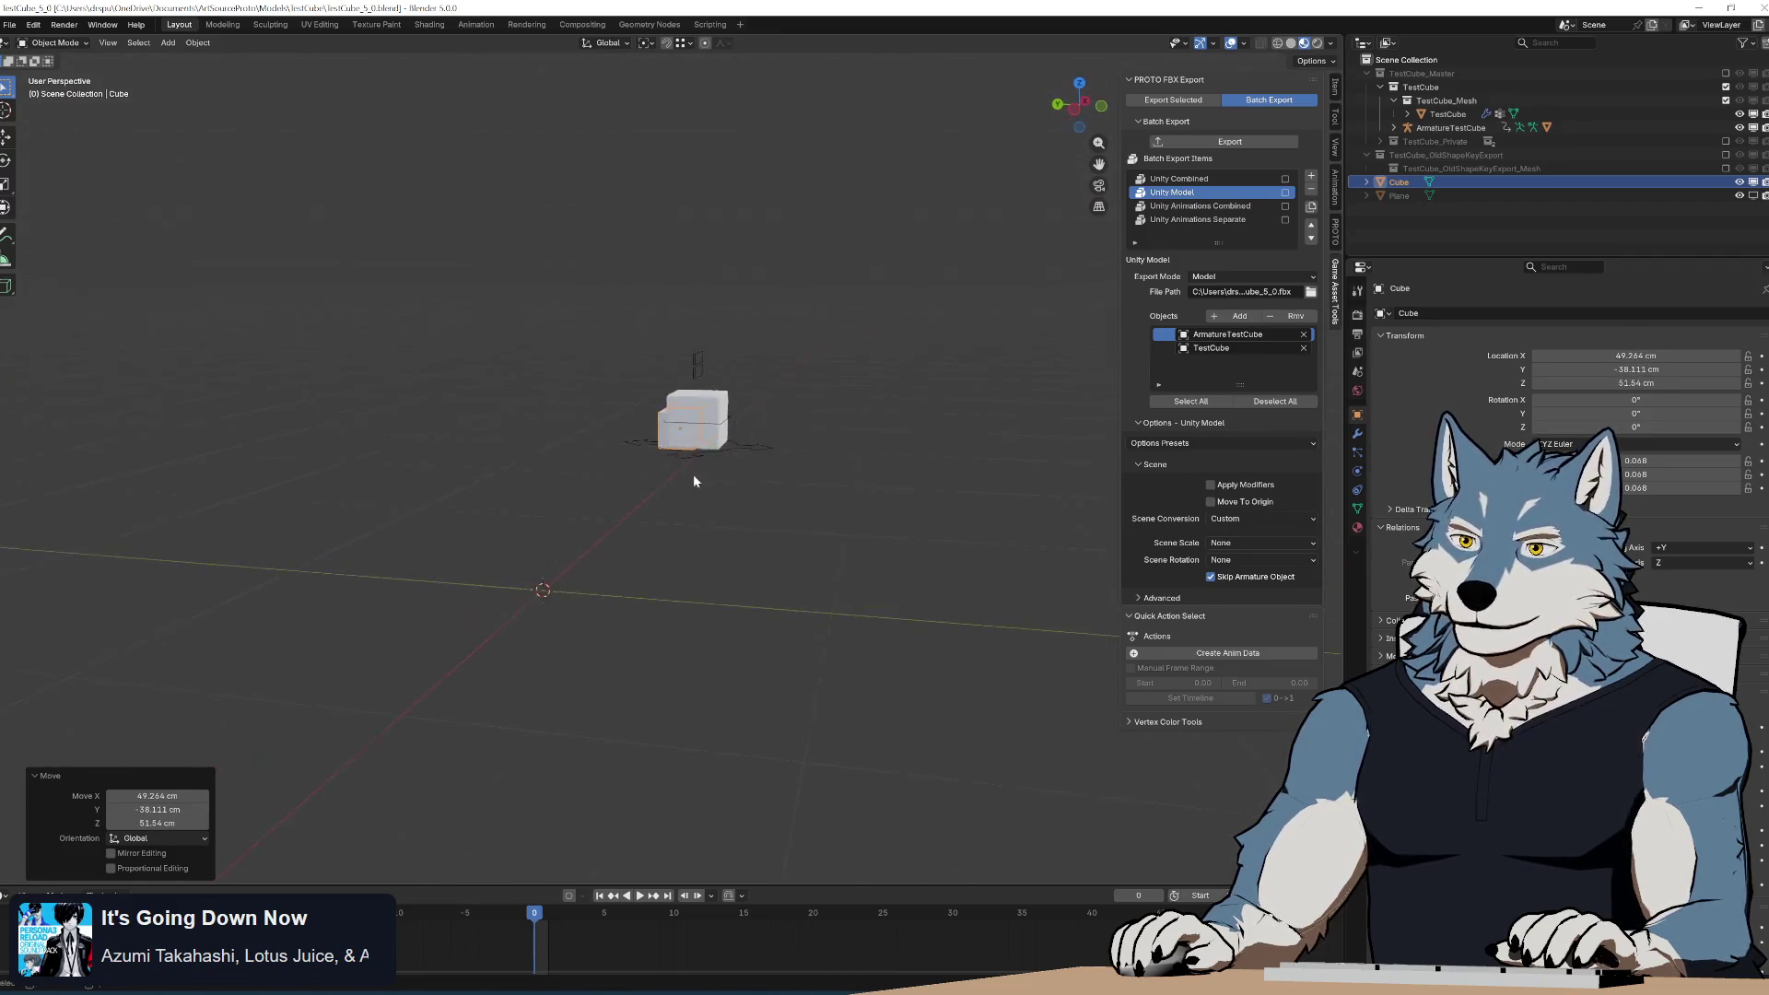
scroll(694, 474, "up", 3)
double_click(1400, 182)
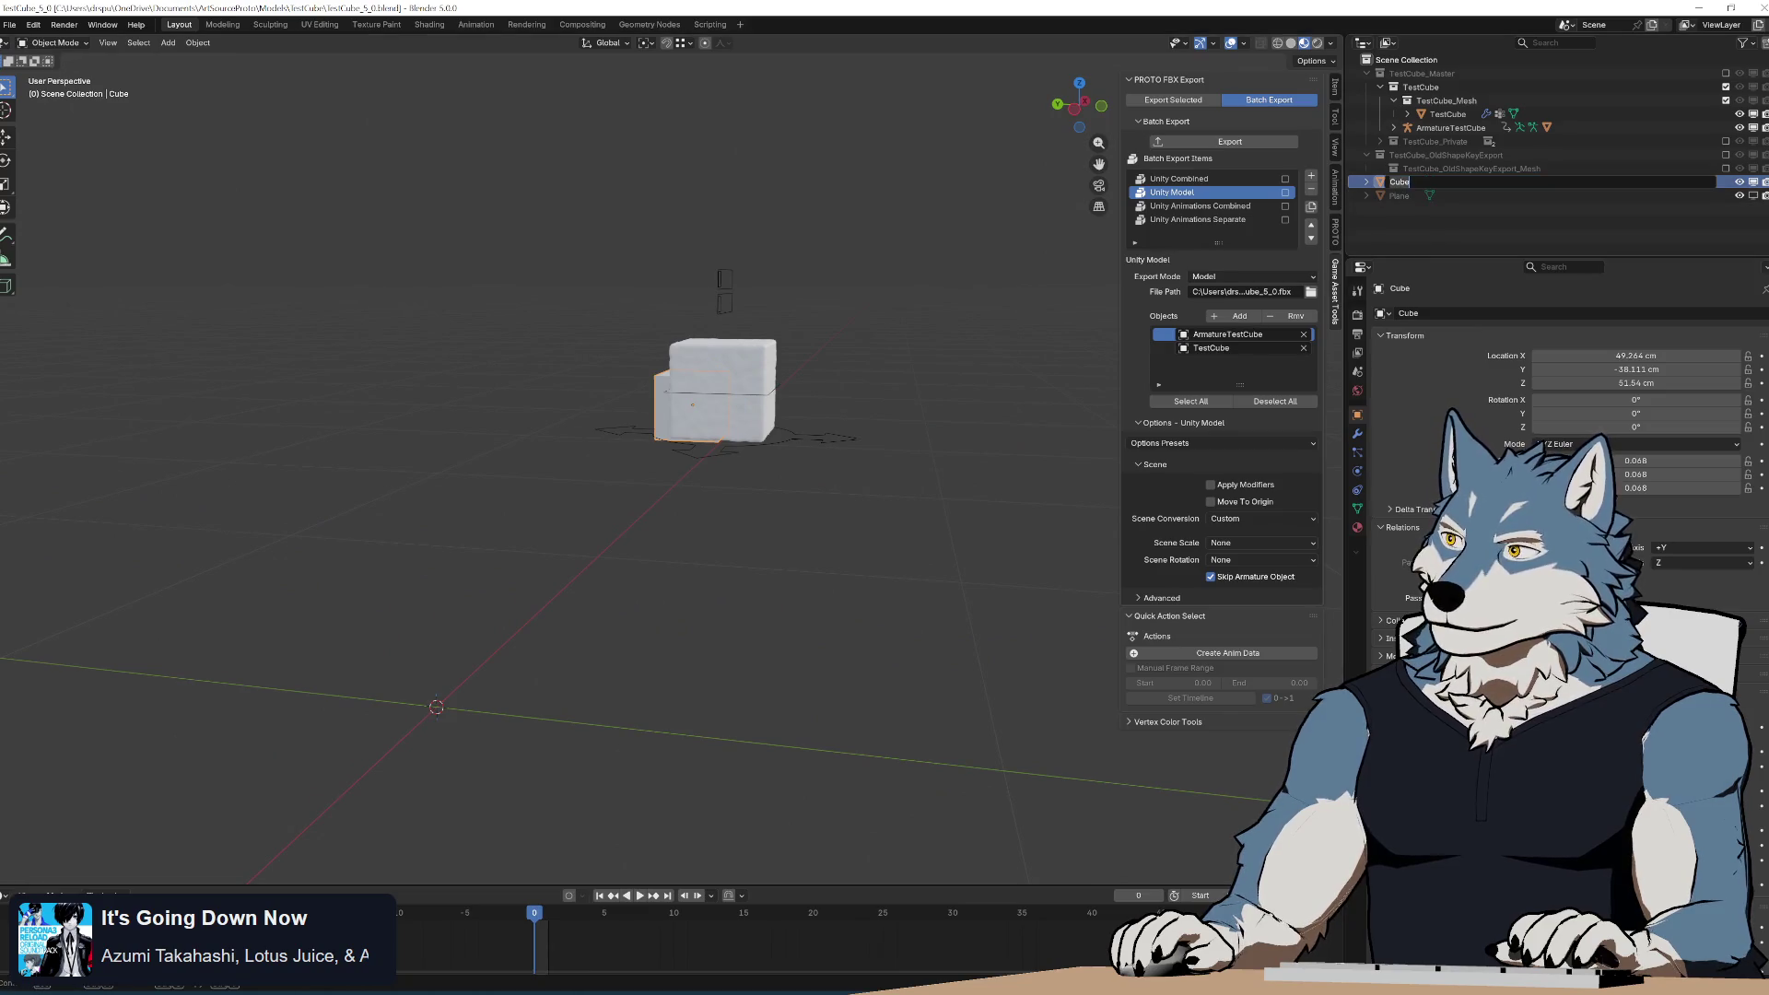
type("BasicCube")
key("Return")
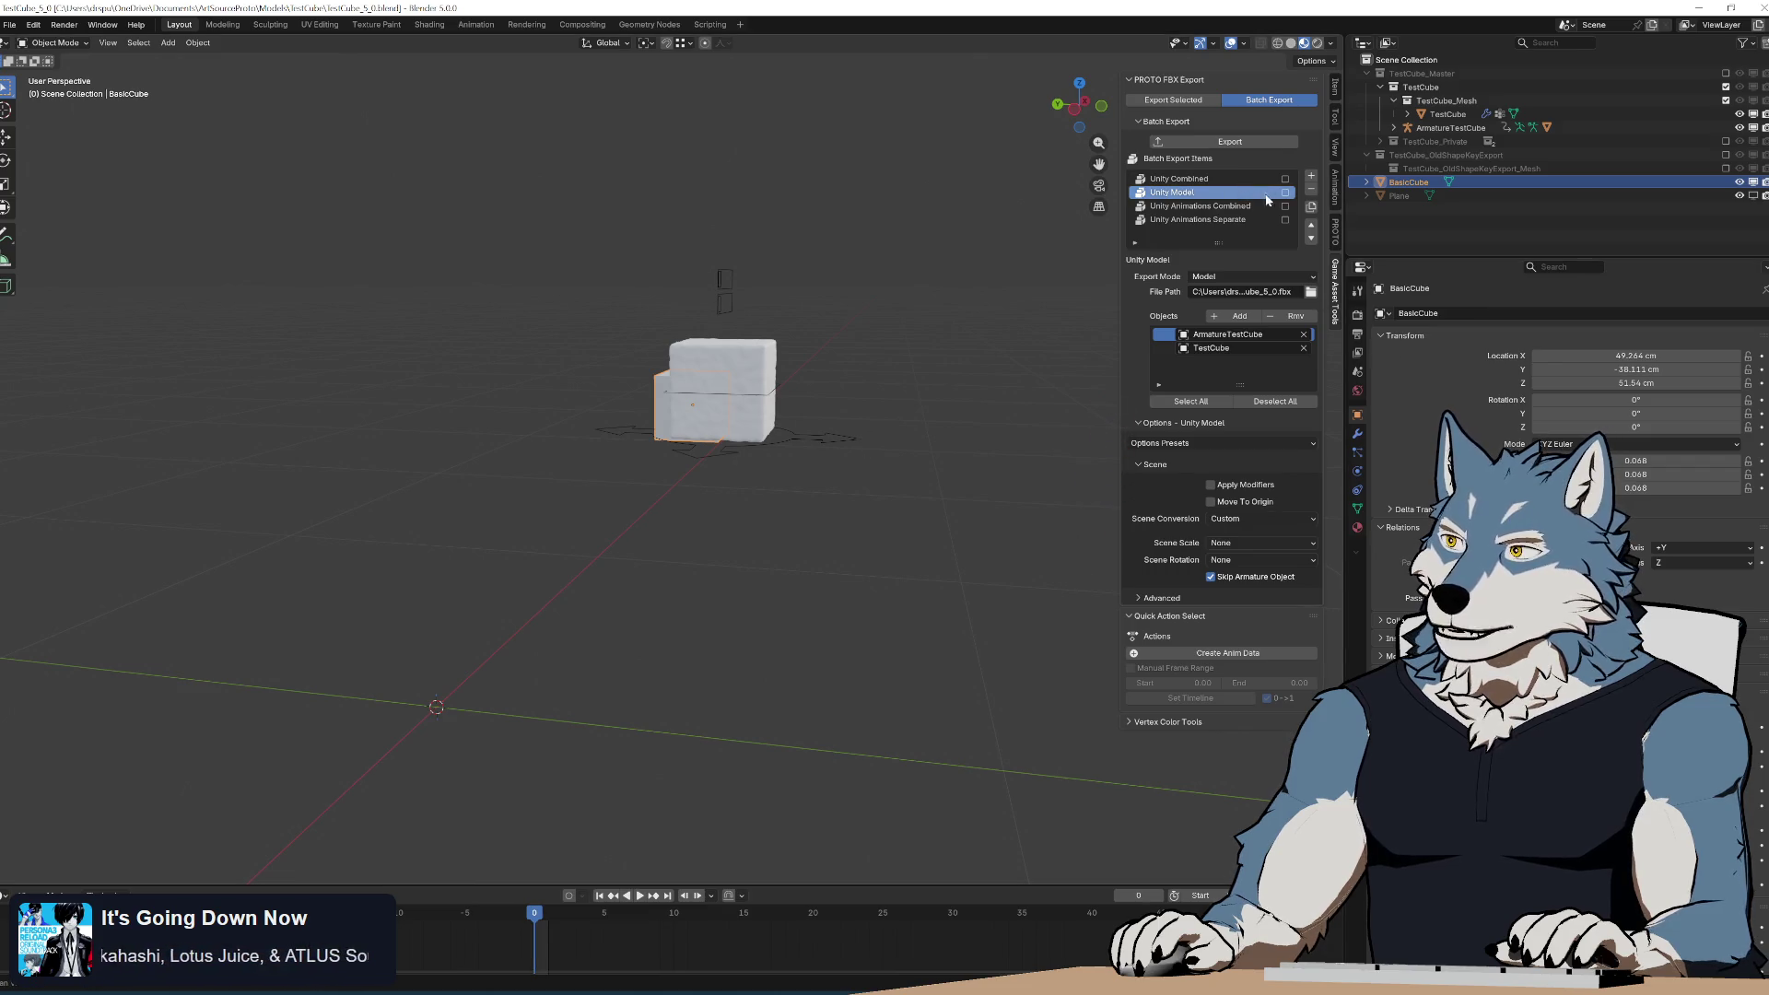
Add a BasicCube batch export item exporting only BasicCube in Model mode.
left_click(1311, 176)
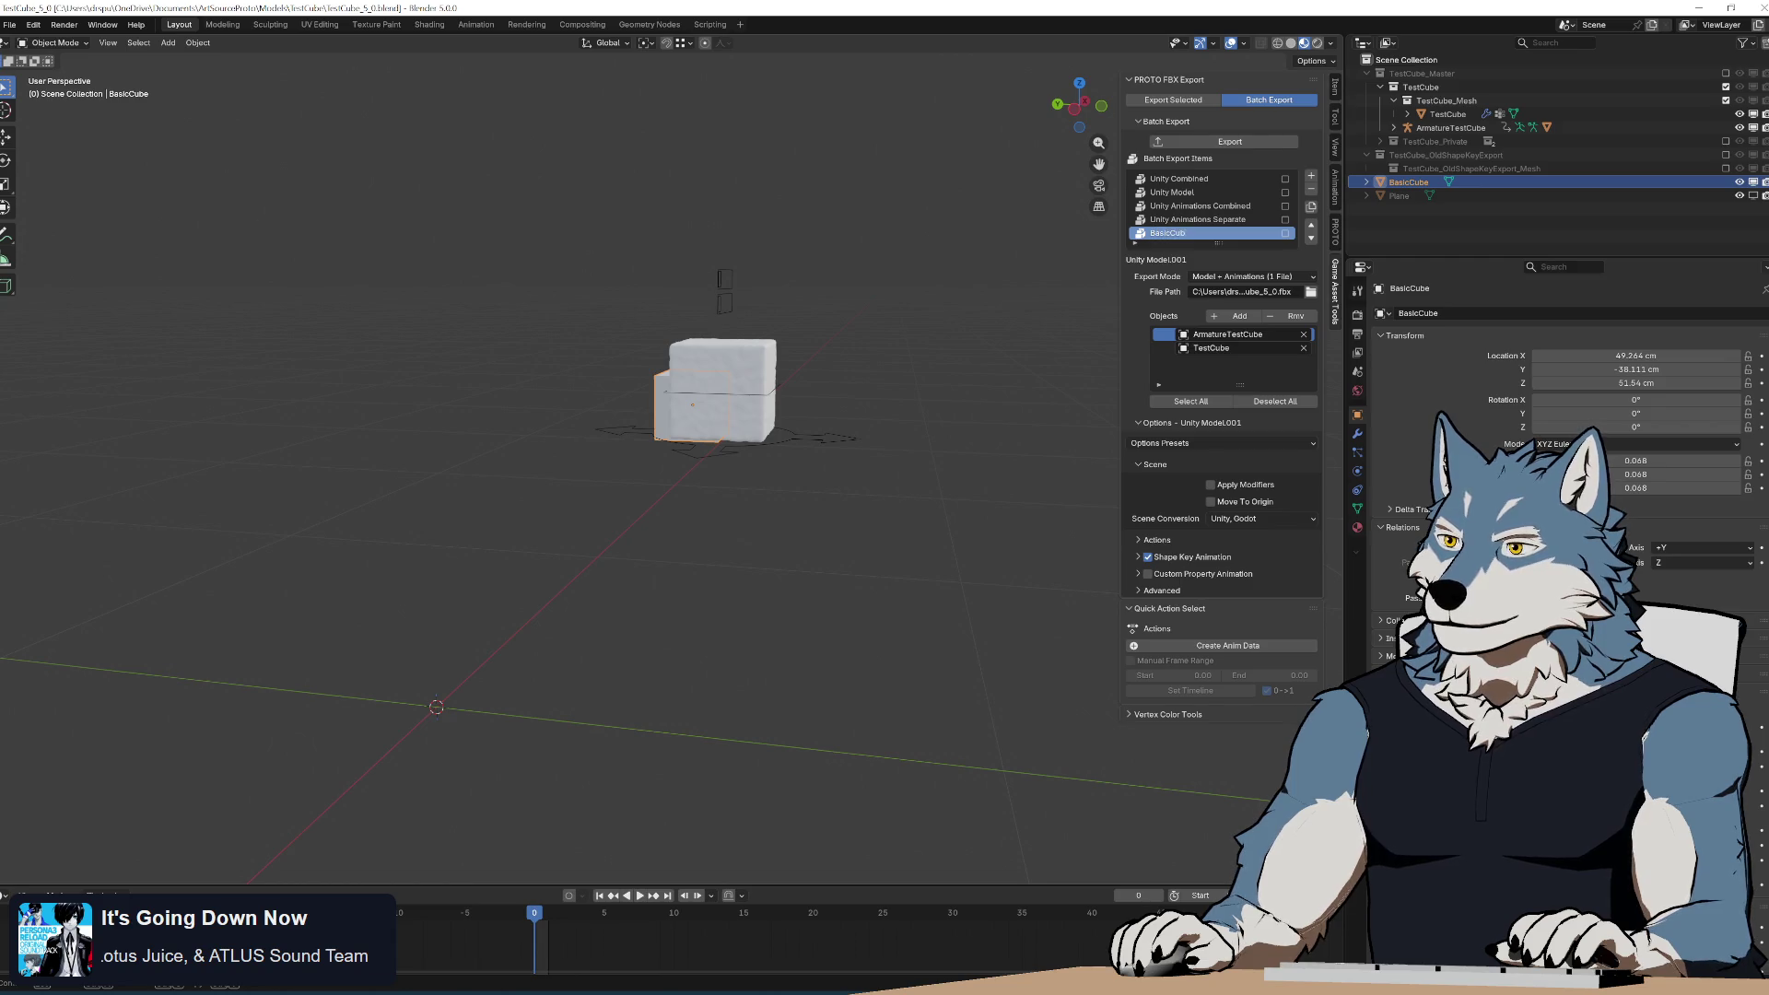
type("e")
key("Return")
left_click(1290, 317)
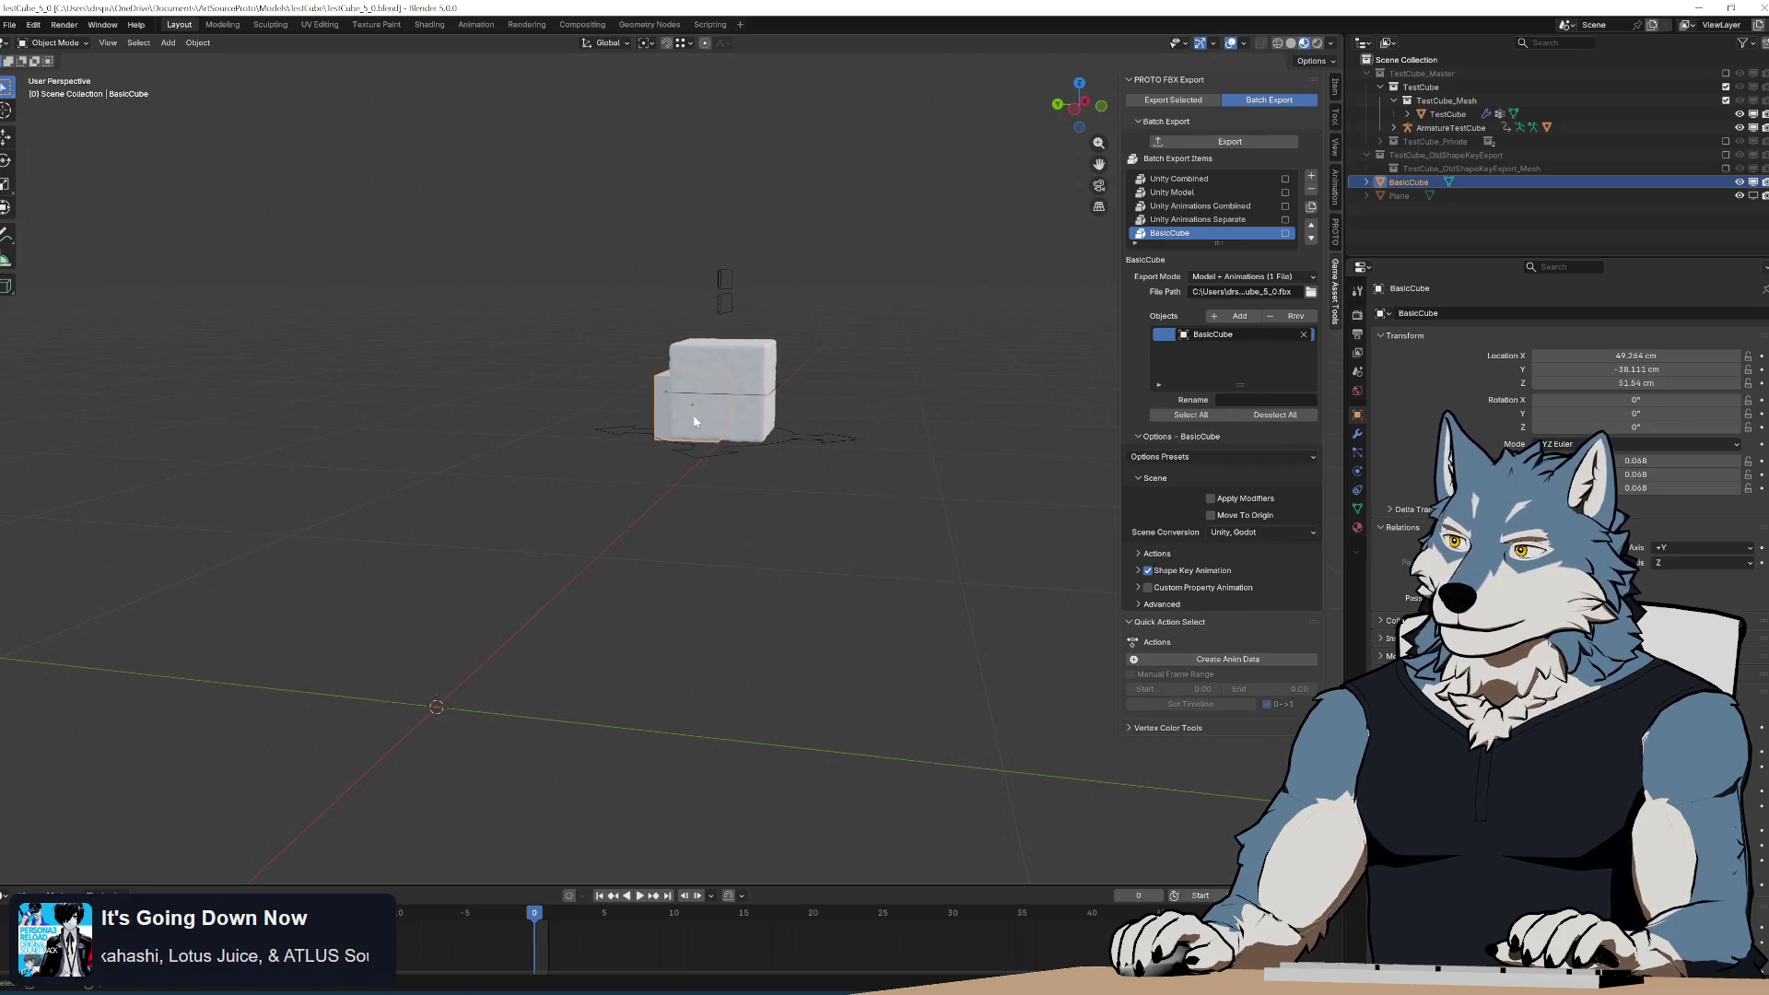
middle_click_drag(844, 360, 781, 444)
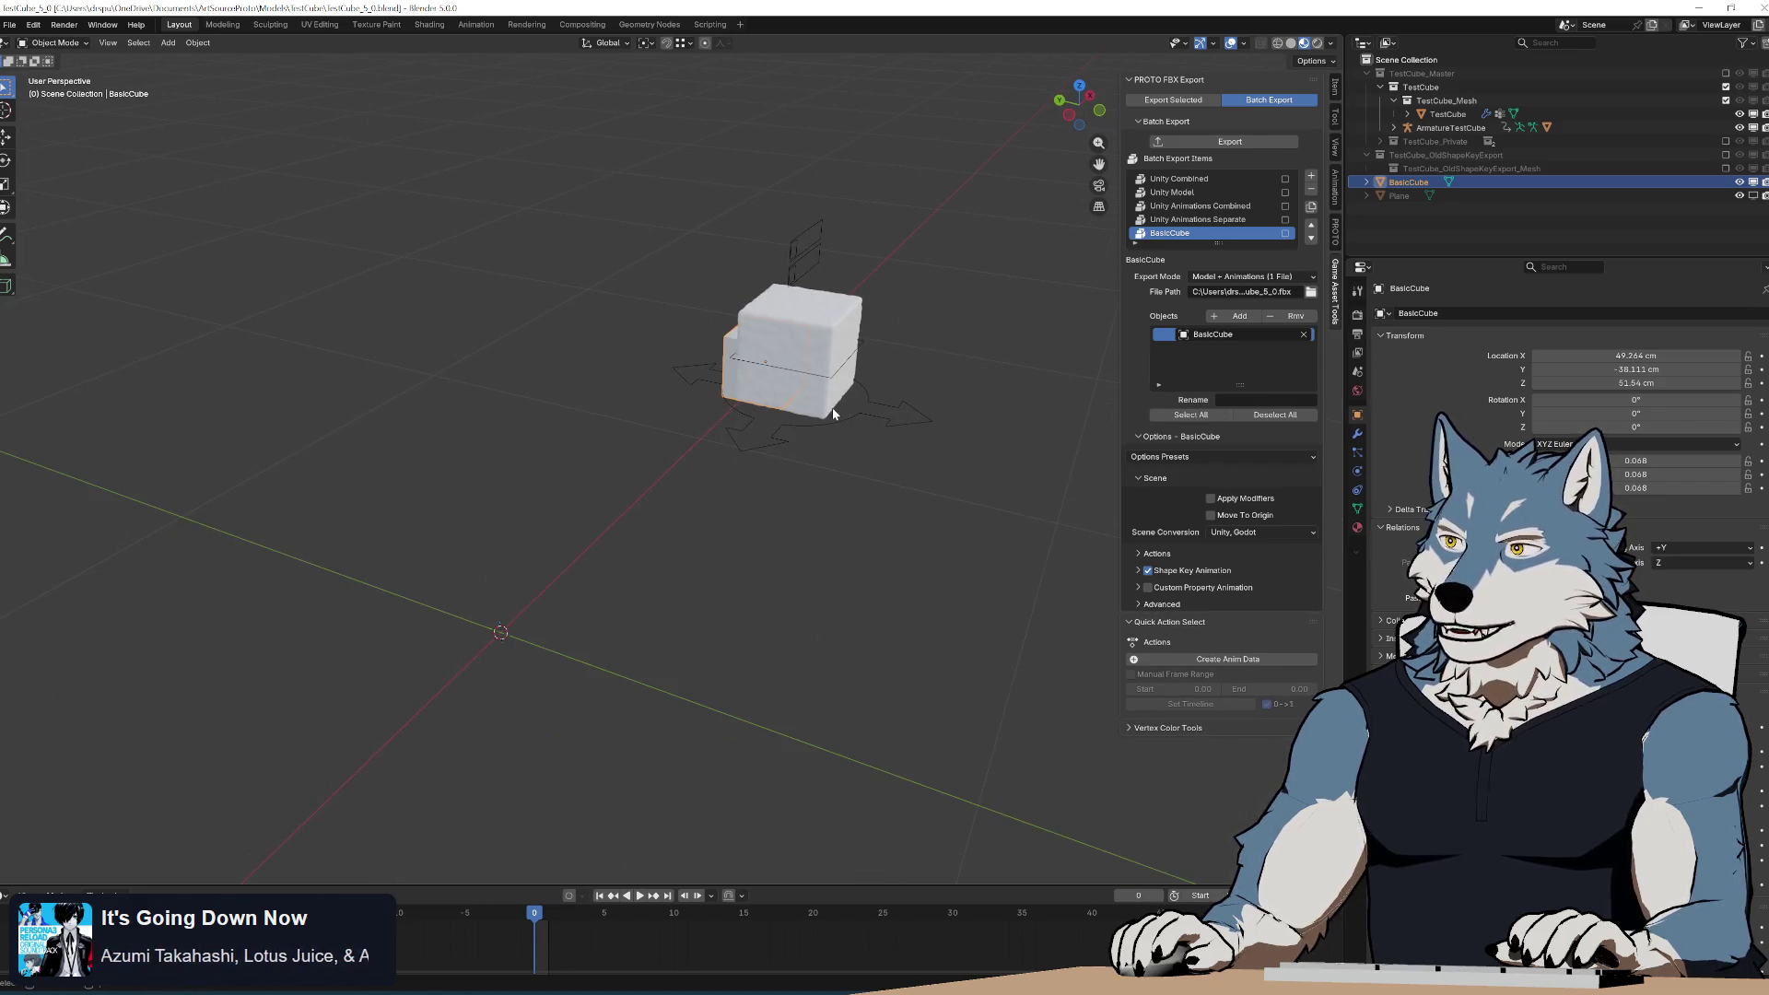
left_click(1235, 277)
left_click(1237, 308)
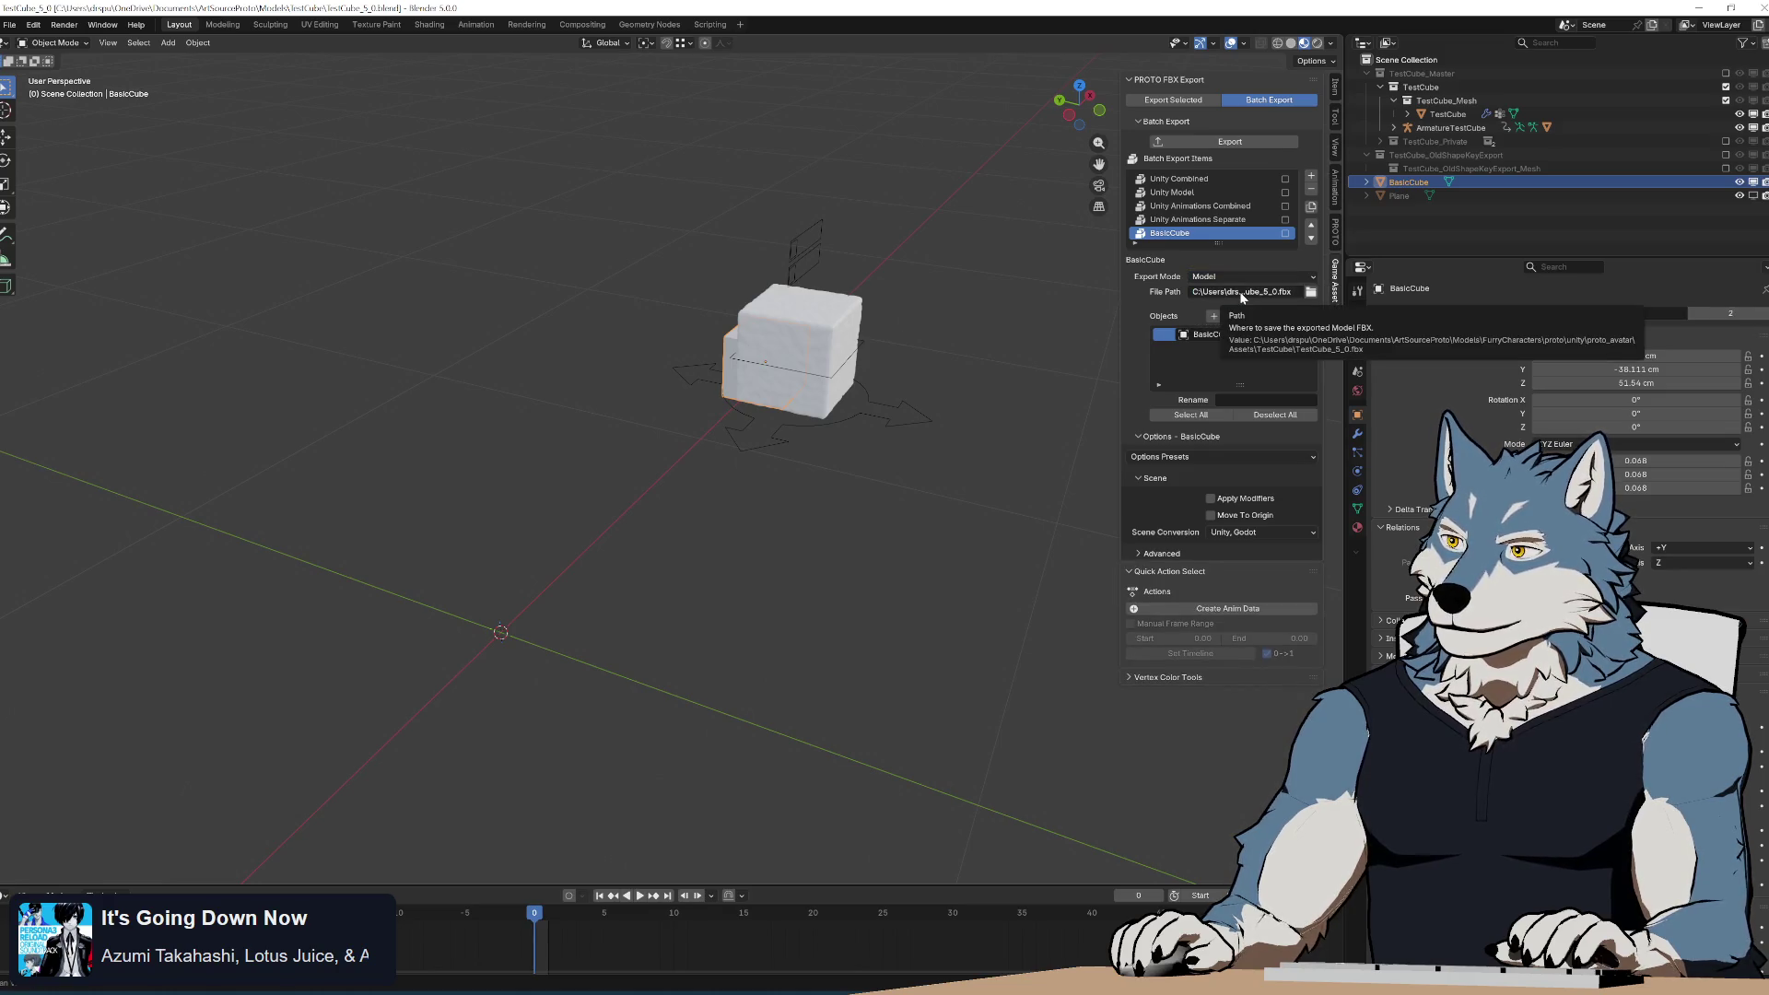
Duplicate then remove the Unity Model export item, returning to BasicCube.
left_click(1182, 192)
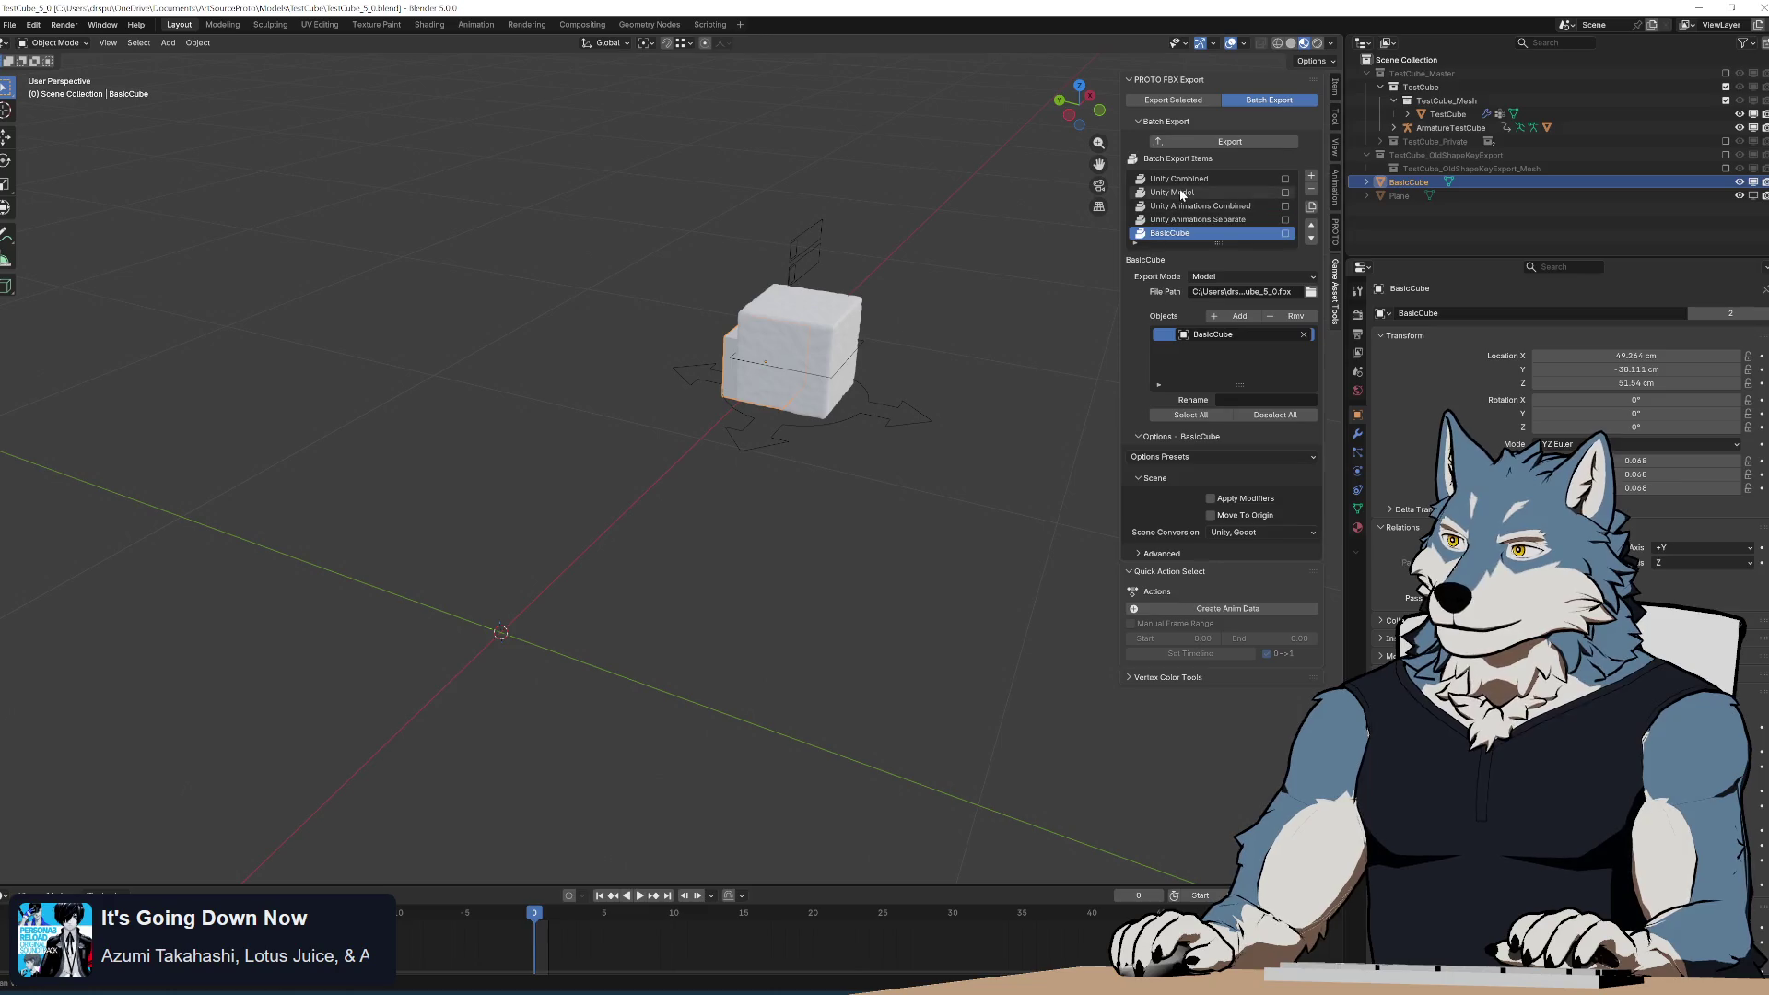
left_click(1311, 208)
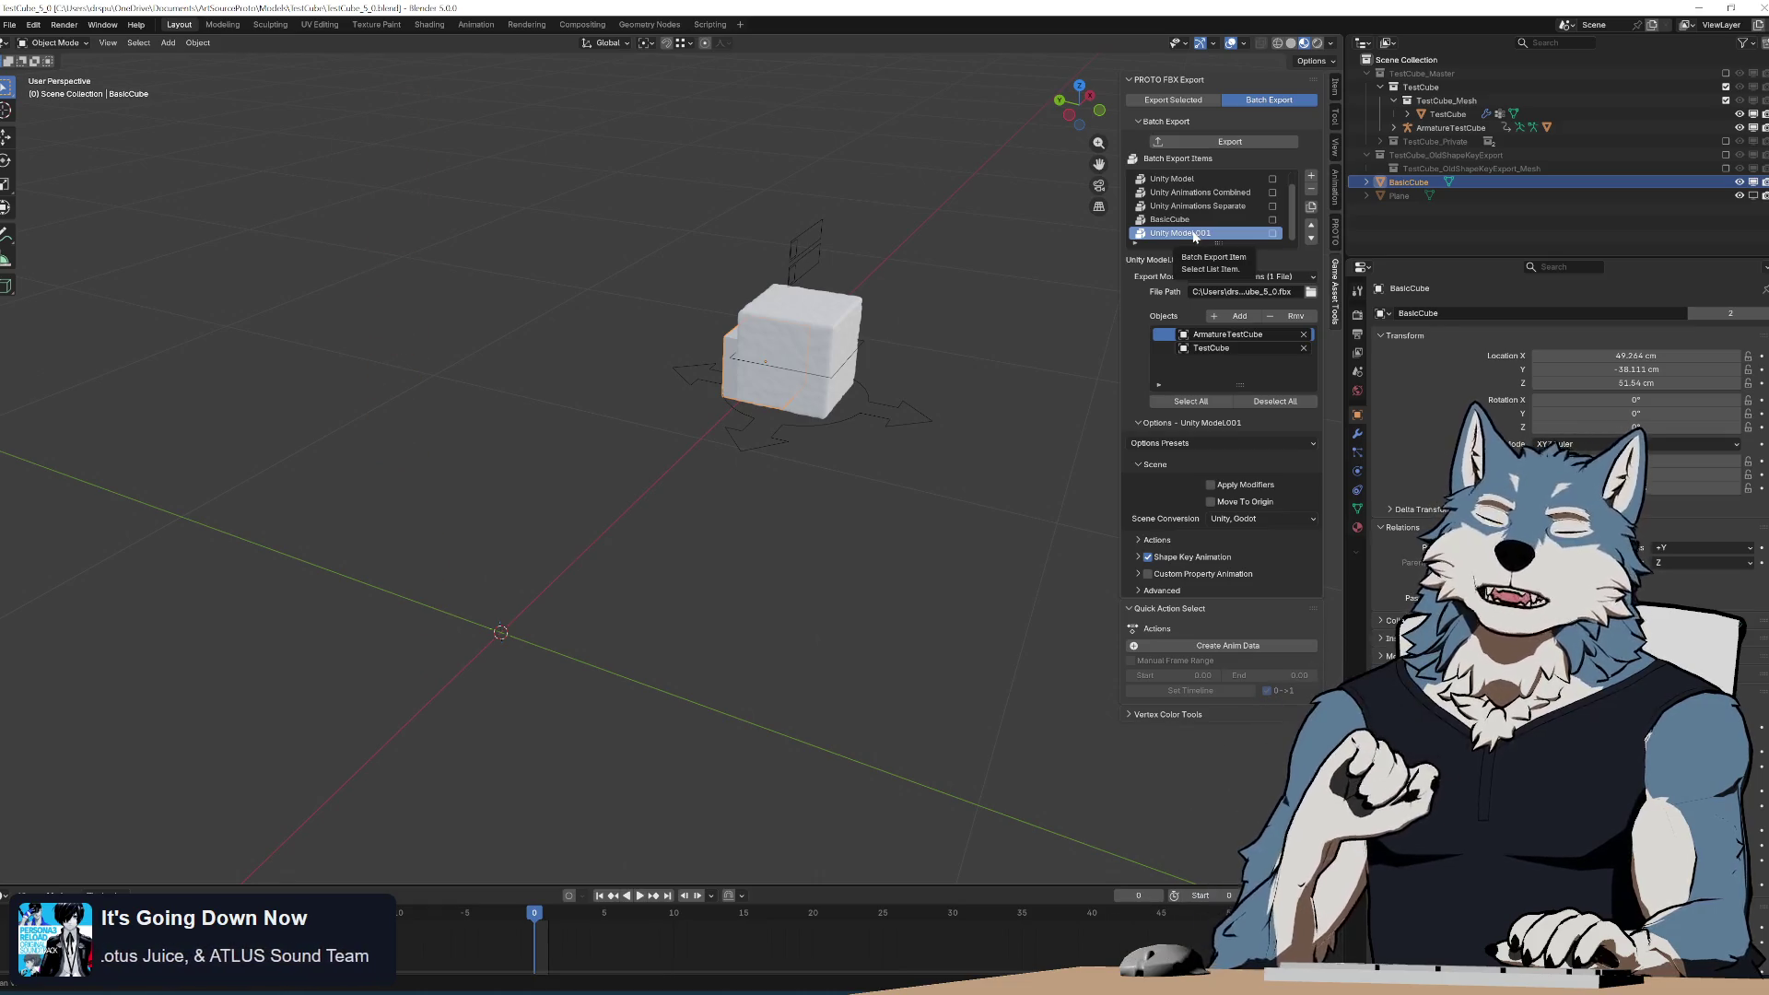
left_click(1311, 190)
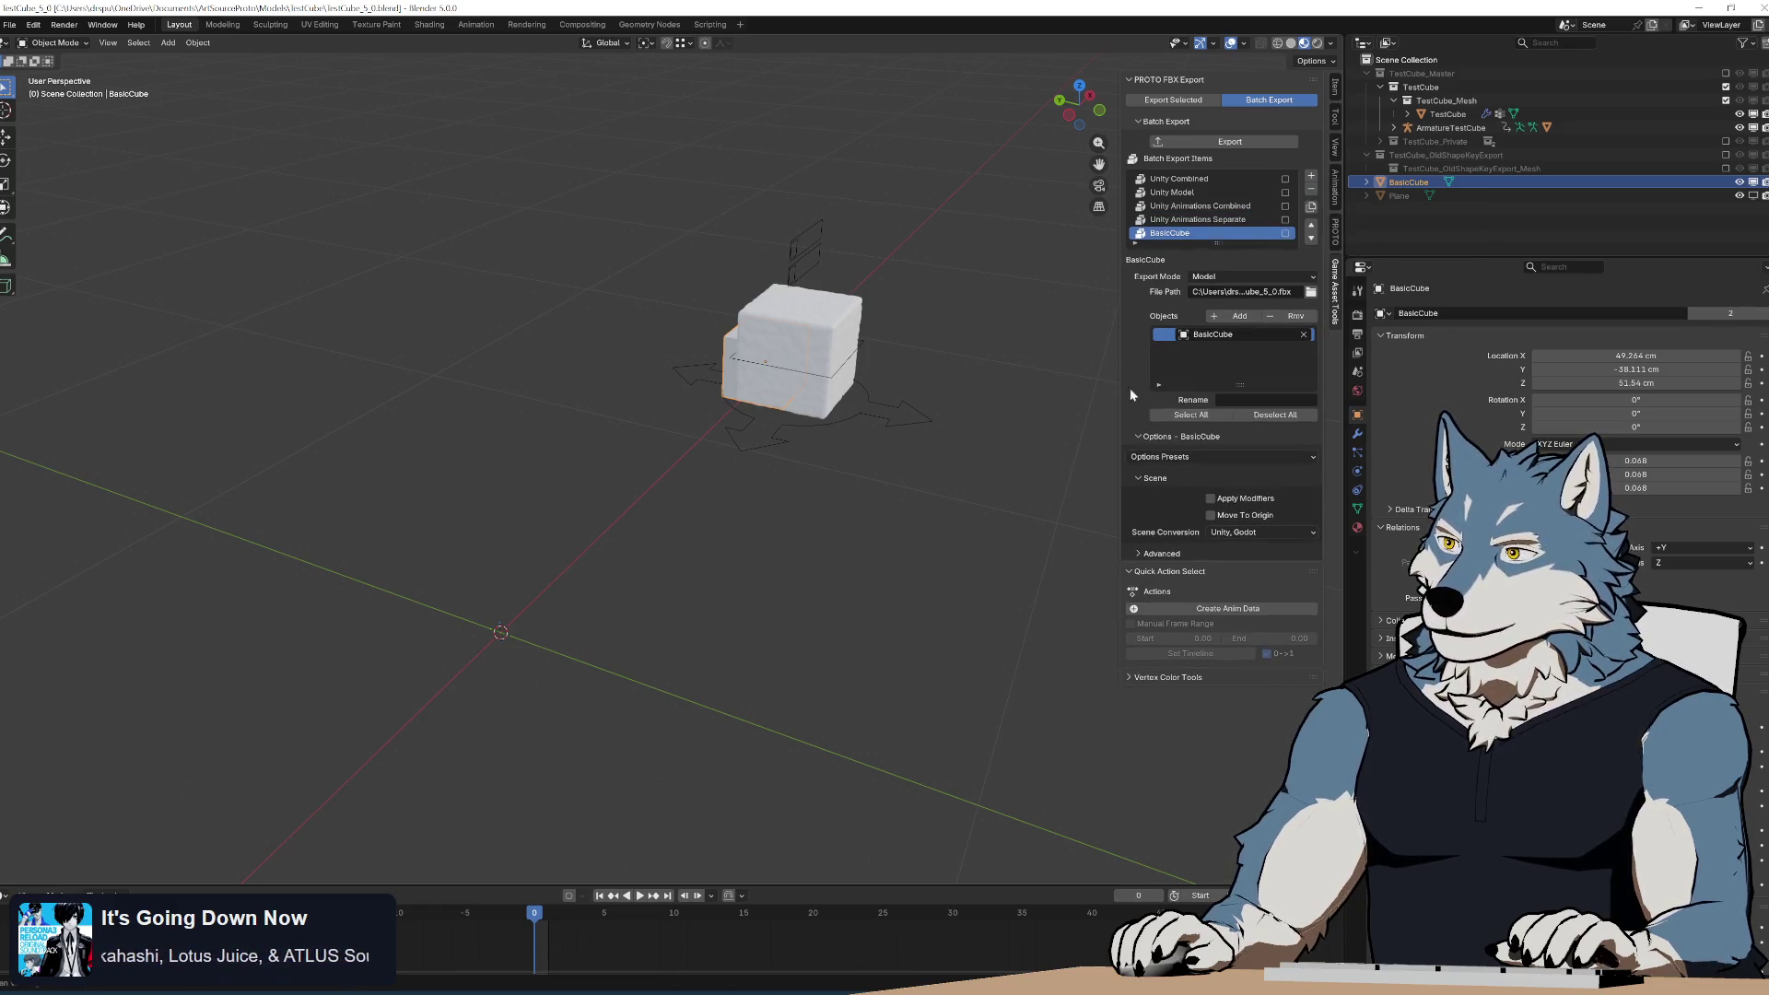
left_click(1198, 192)
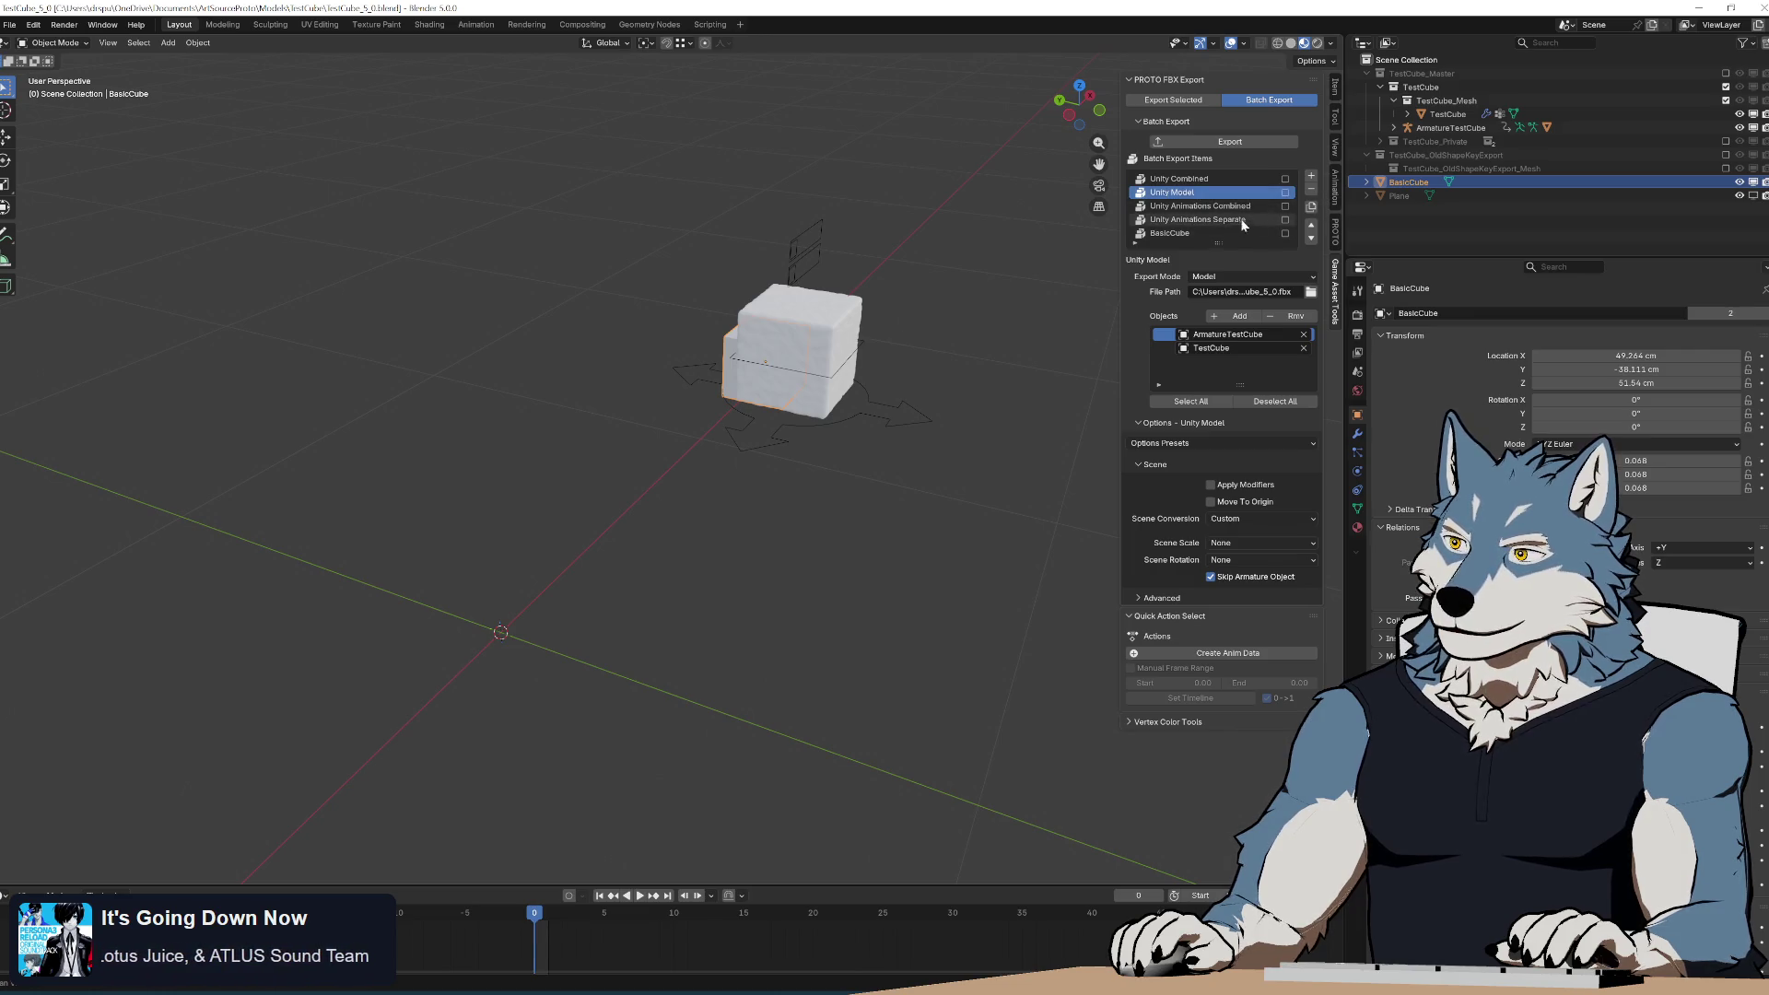
left_click(1197, 232)
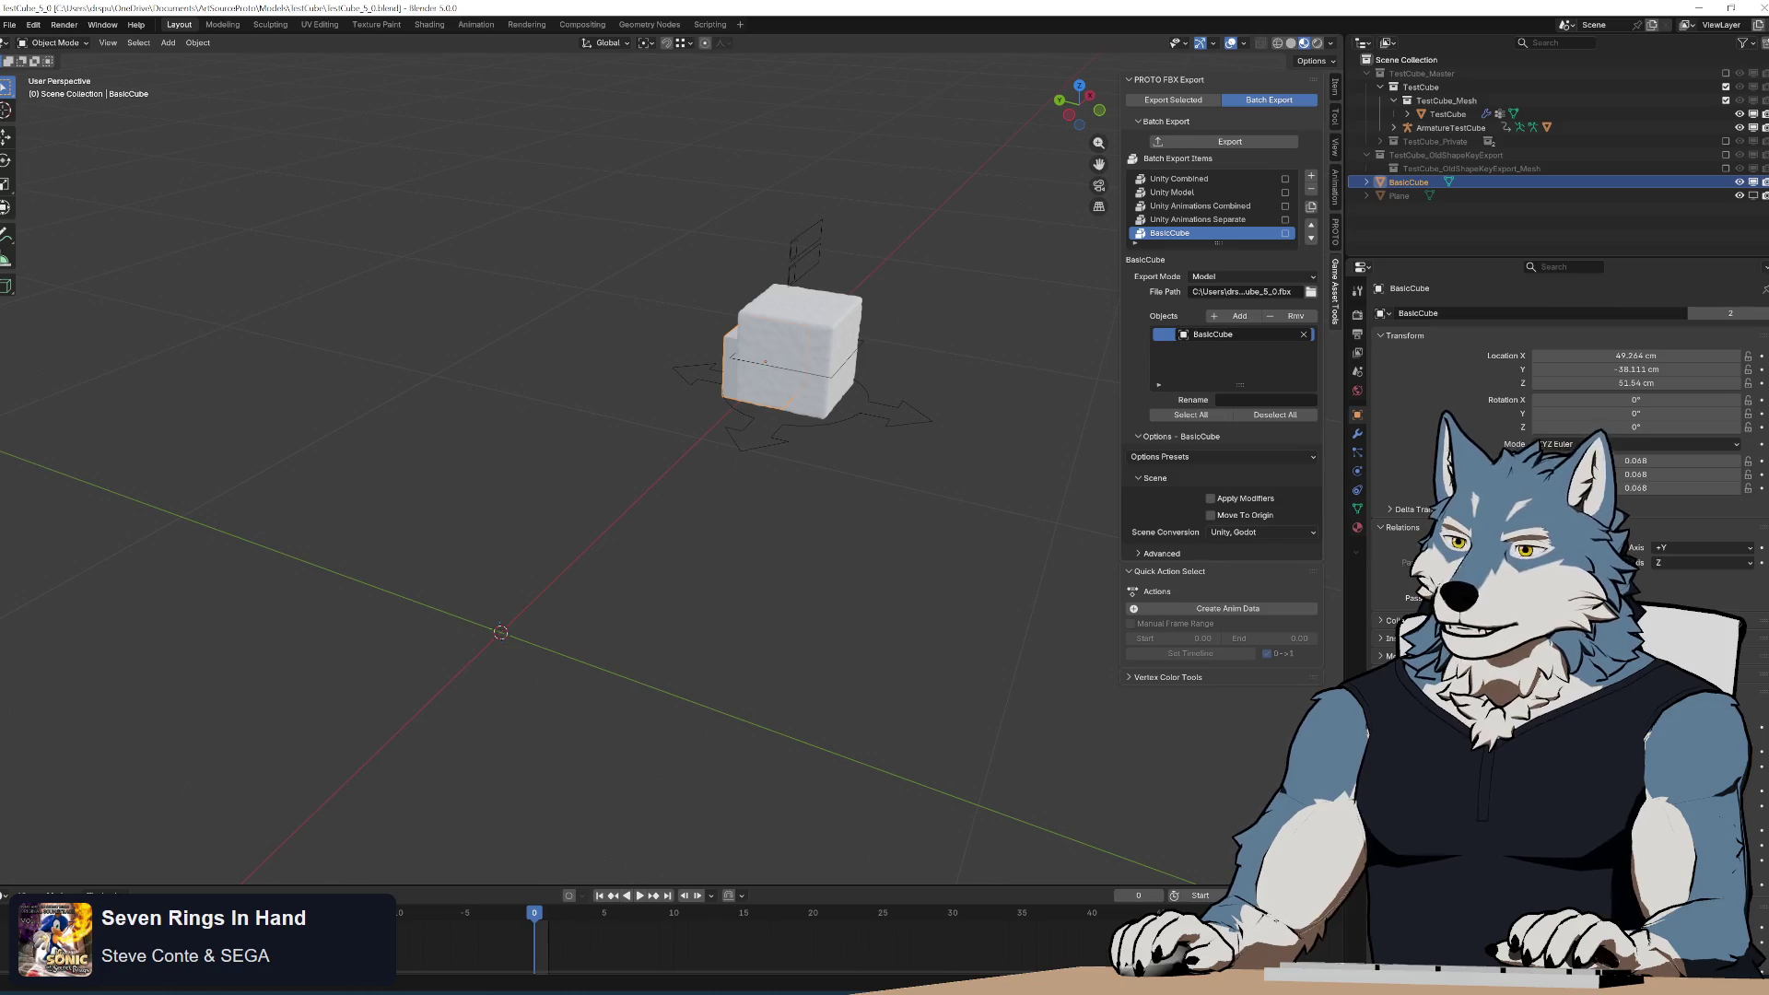
Orbit the view and open the BasicCube item's Scene Conversion dropdown.
mouse_move(711, 439)
middle_mouse_down()
mouse_move(790, 431)
mouse_move(746, 439)
middle_mouse_up()
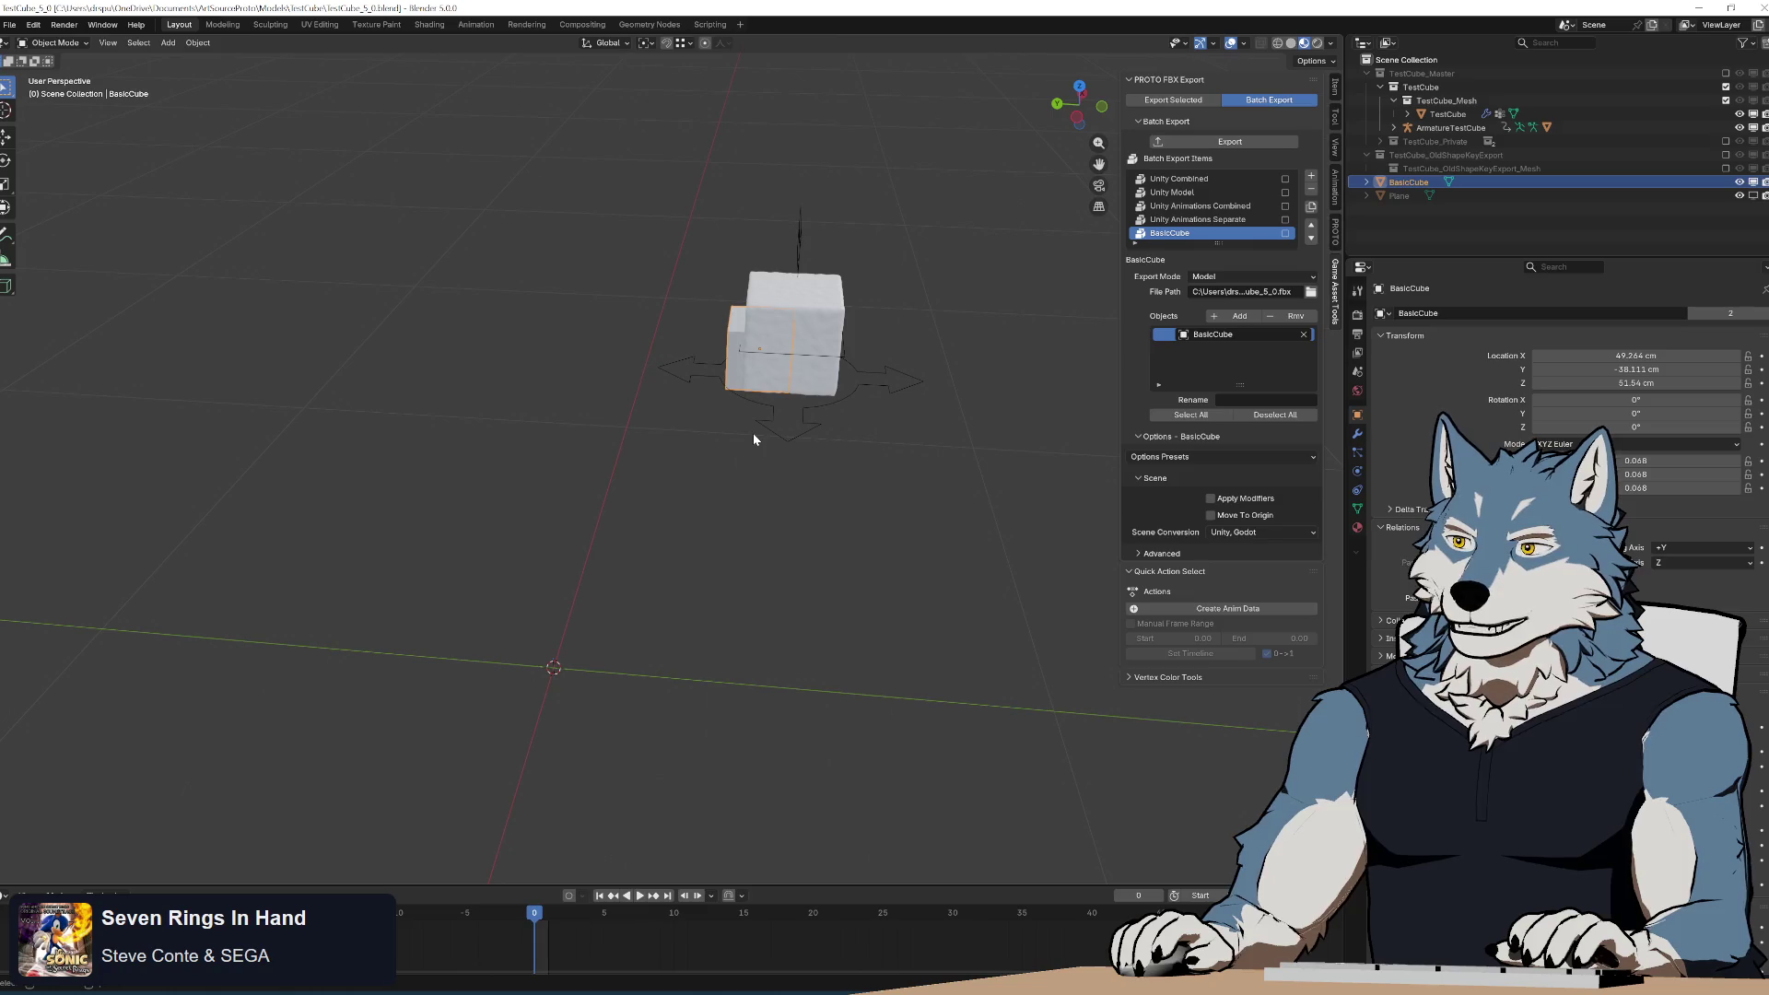
left_click(1268, 532)
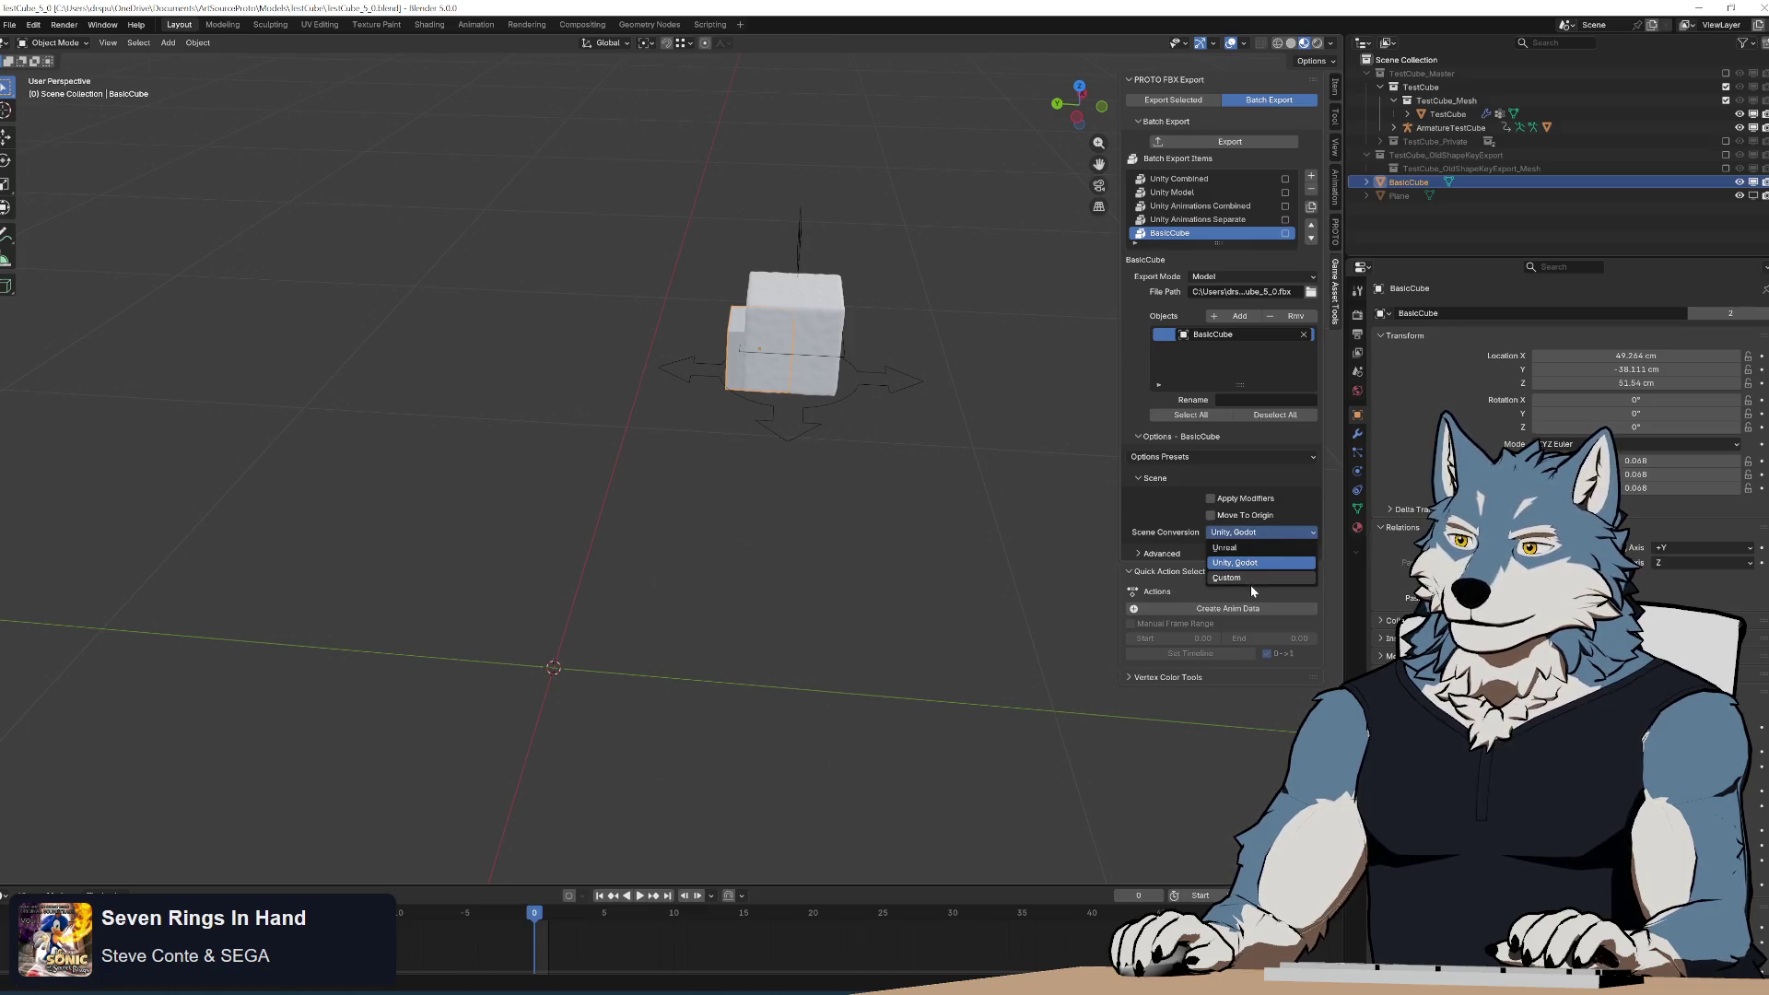
Switch scene conversion to Custom with centimeter scale and Z forward rotation.
left_click(1254, 582)
left_click(1247, 558)
left_click(1251, 571)
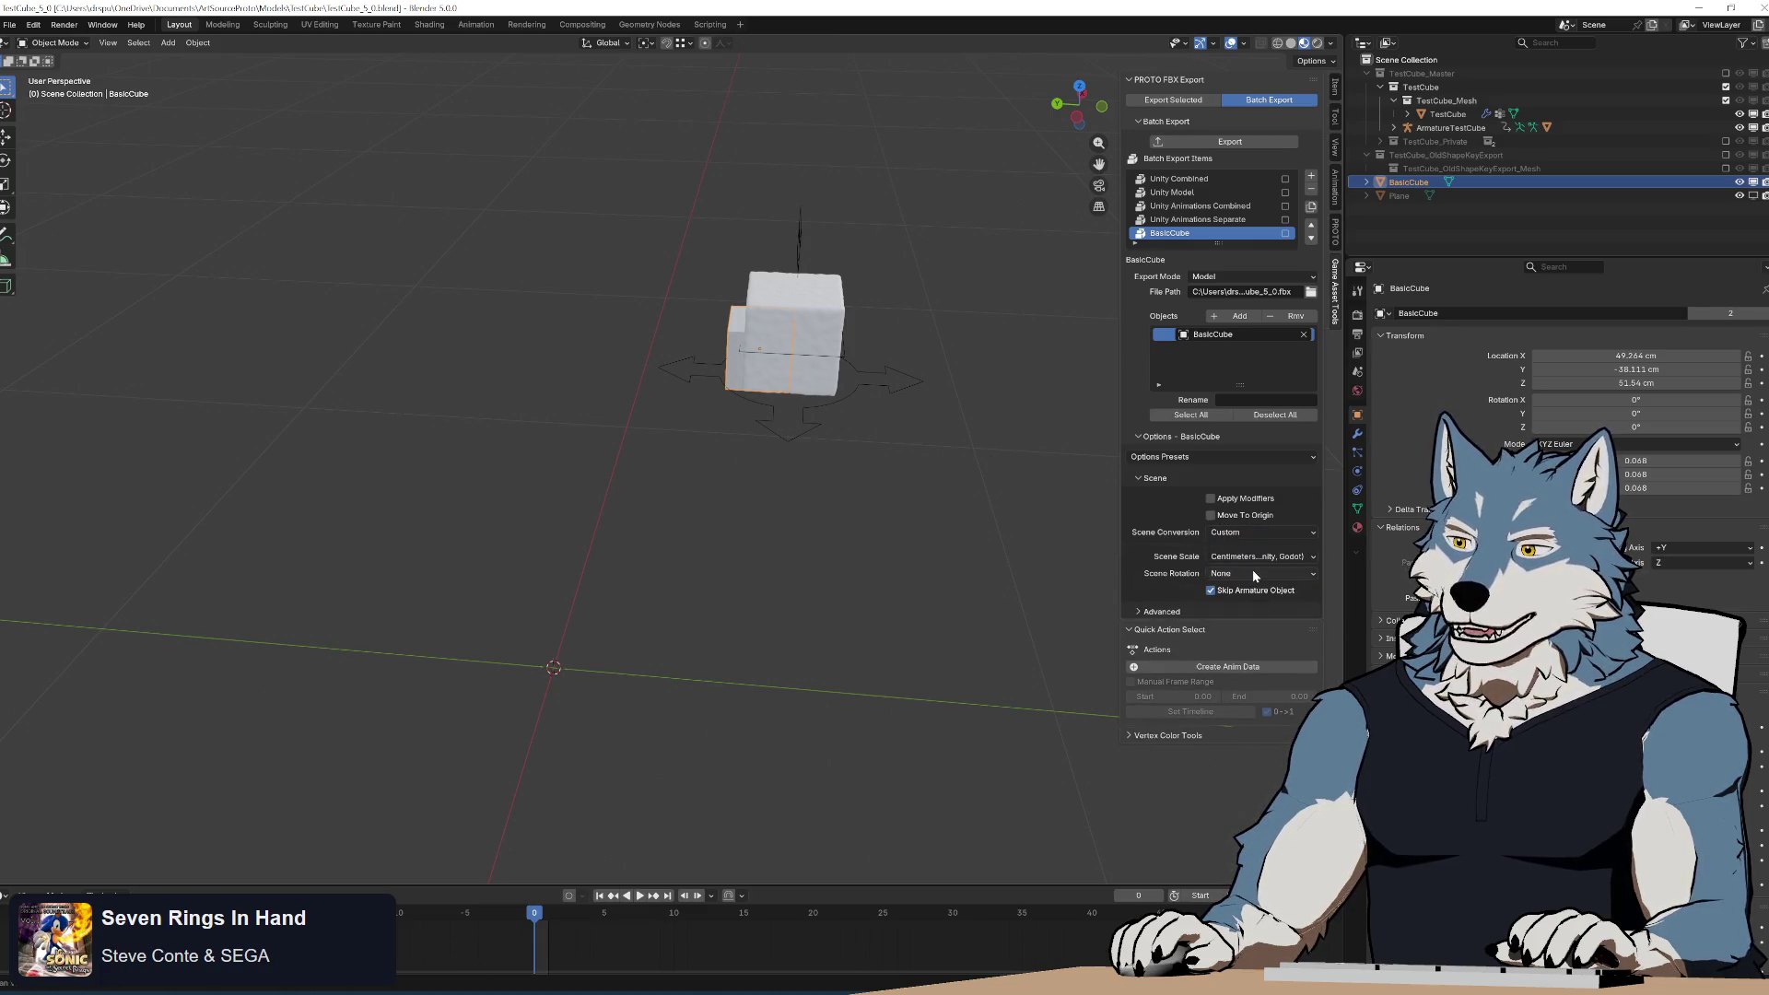
left_click(1253, 573)
left_click(1253, 604)
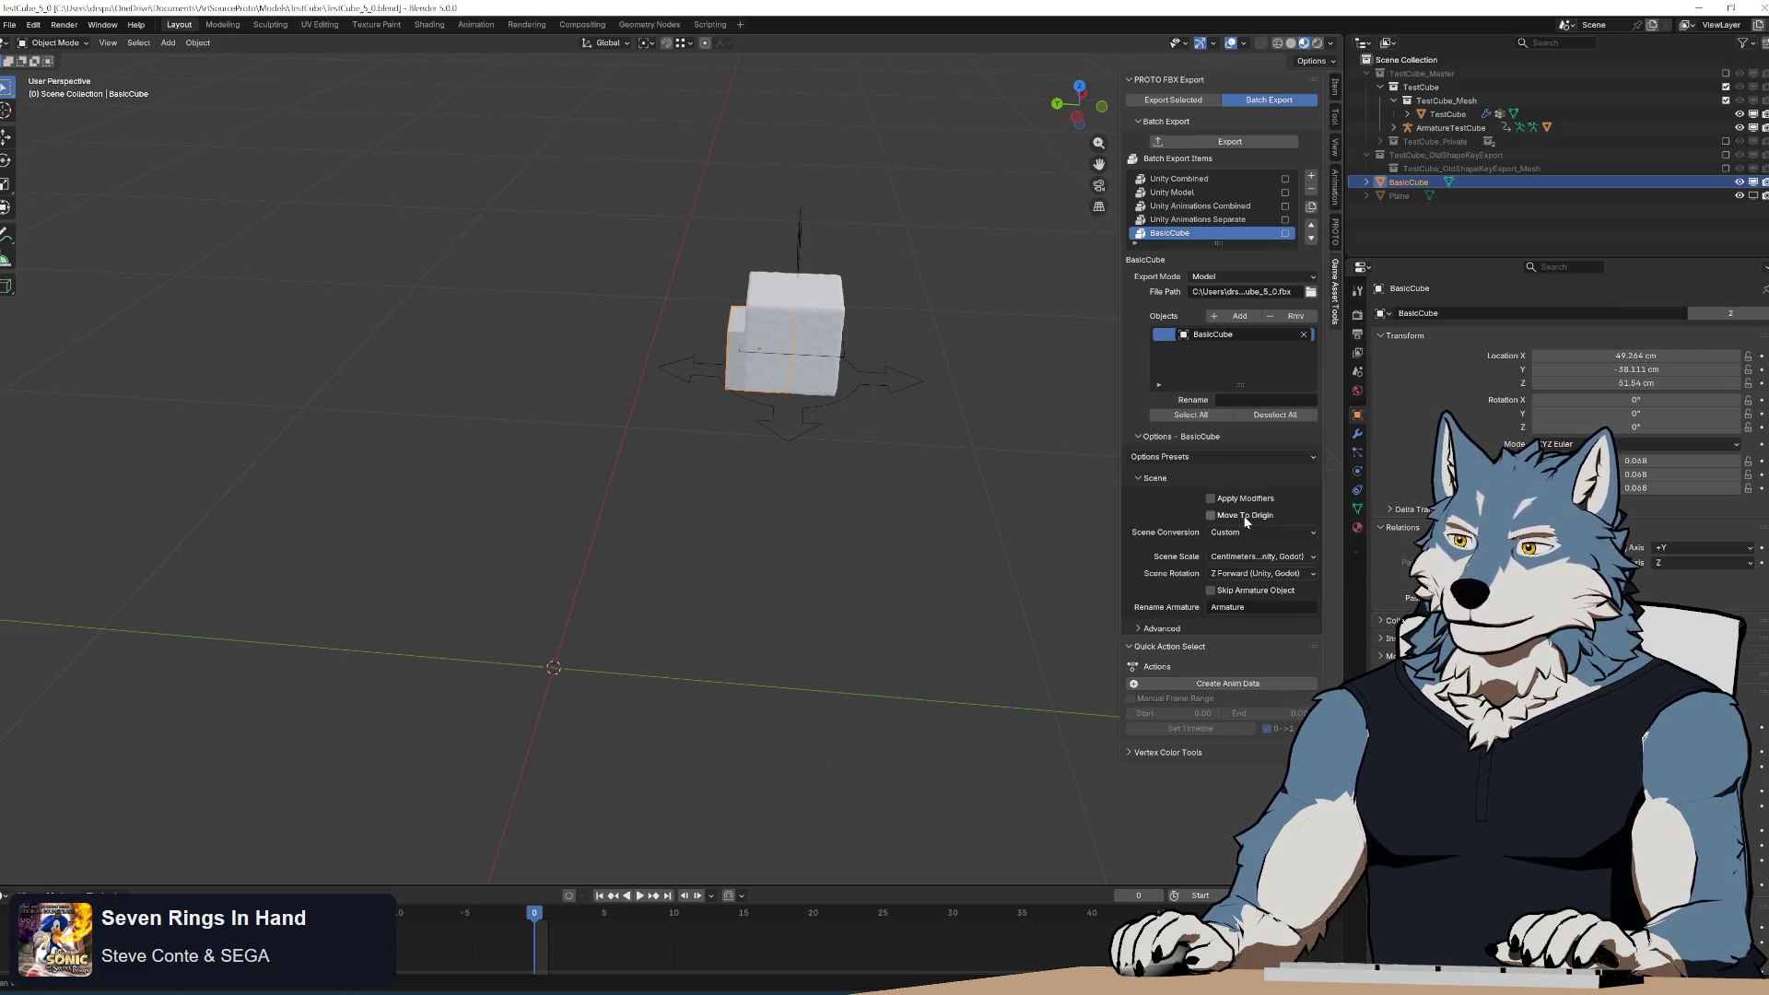
Apply the Unity options preset and export the BasicCube item.
left_click(1214, 458)
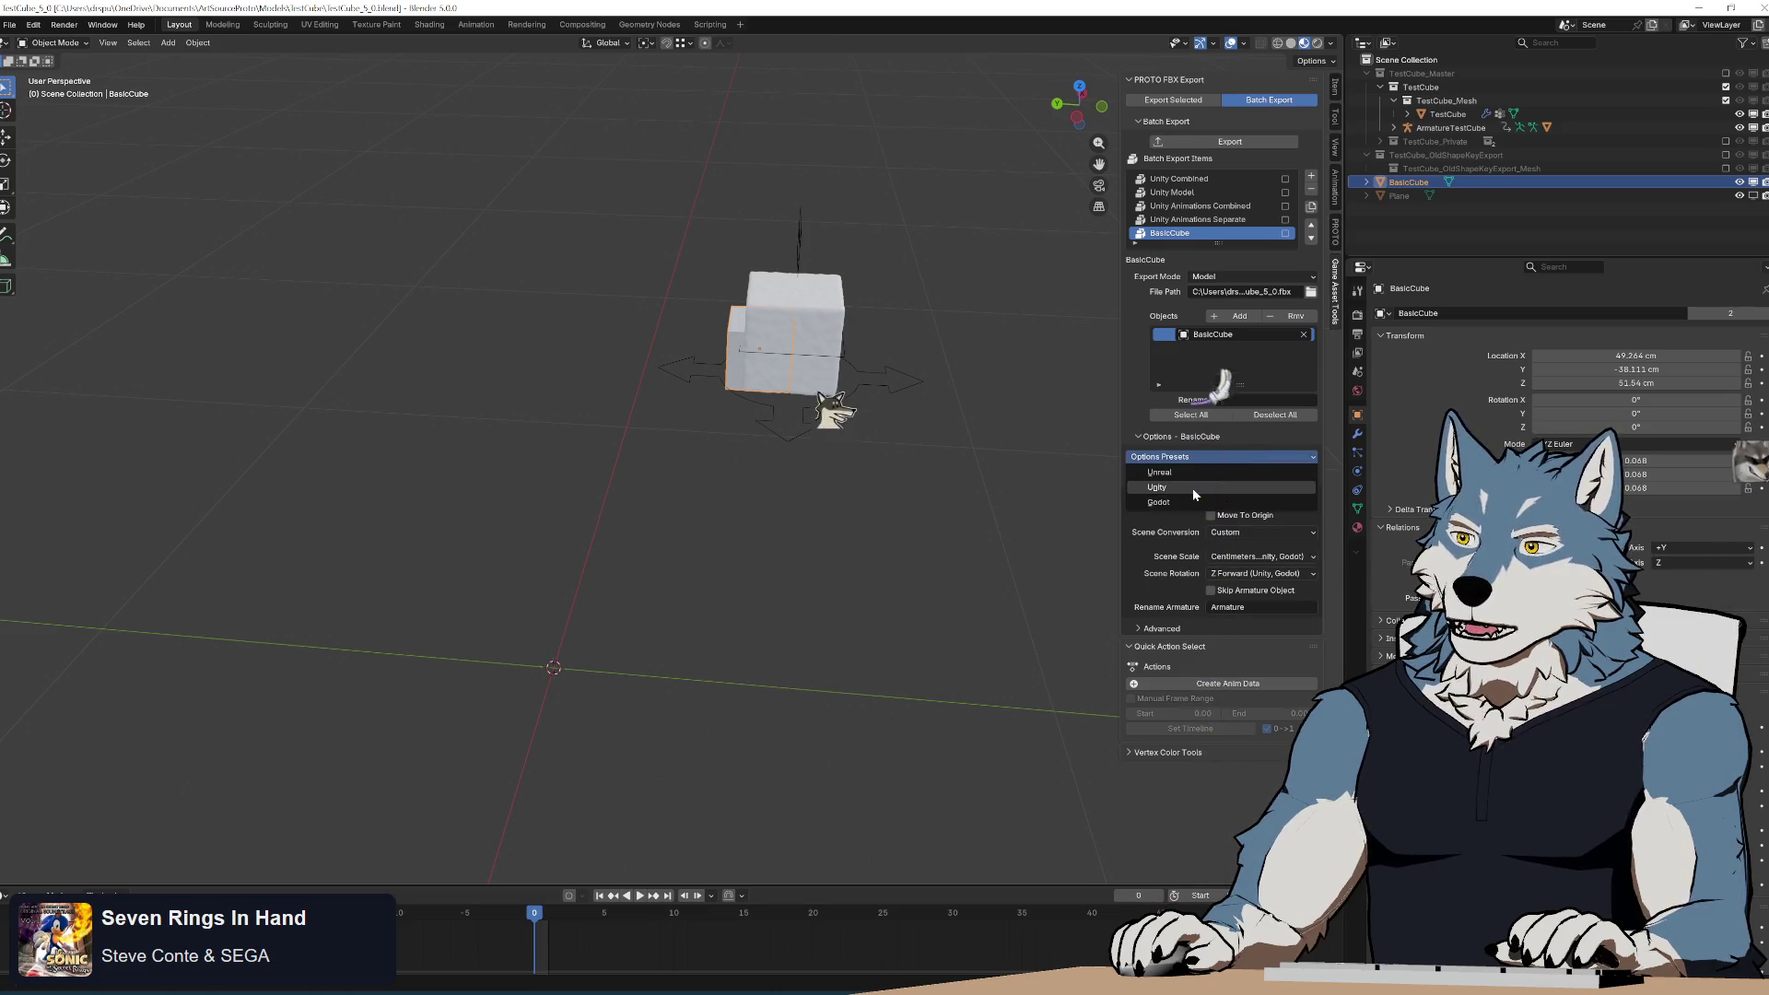
left_click(1192, 485)
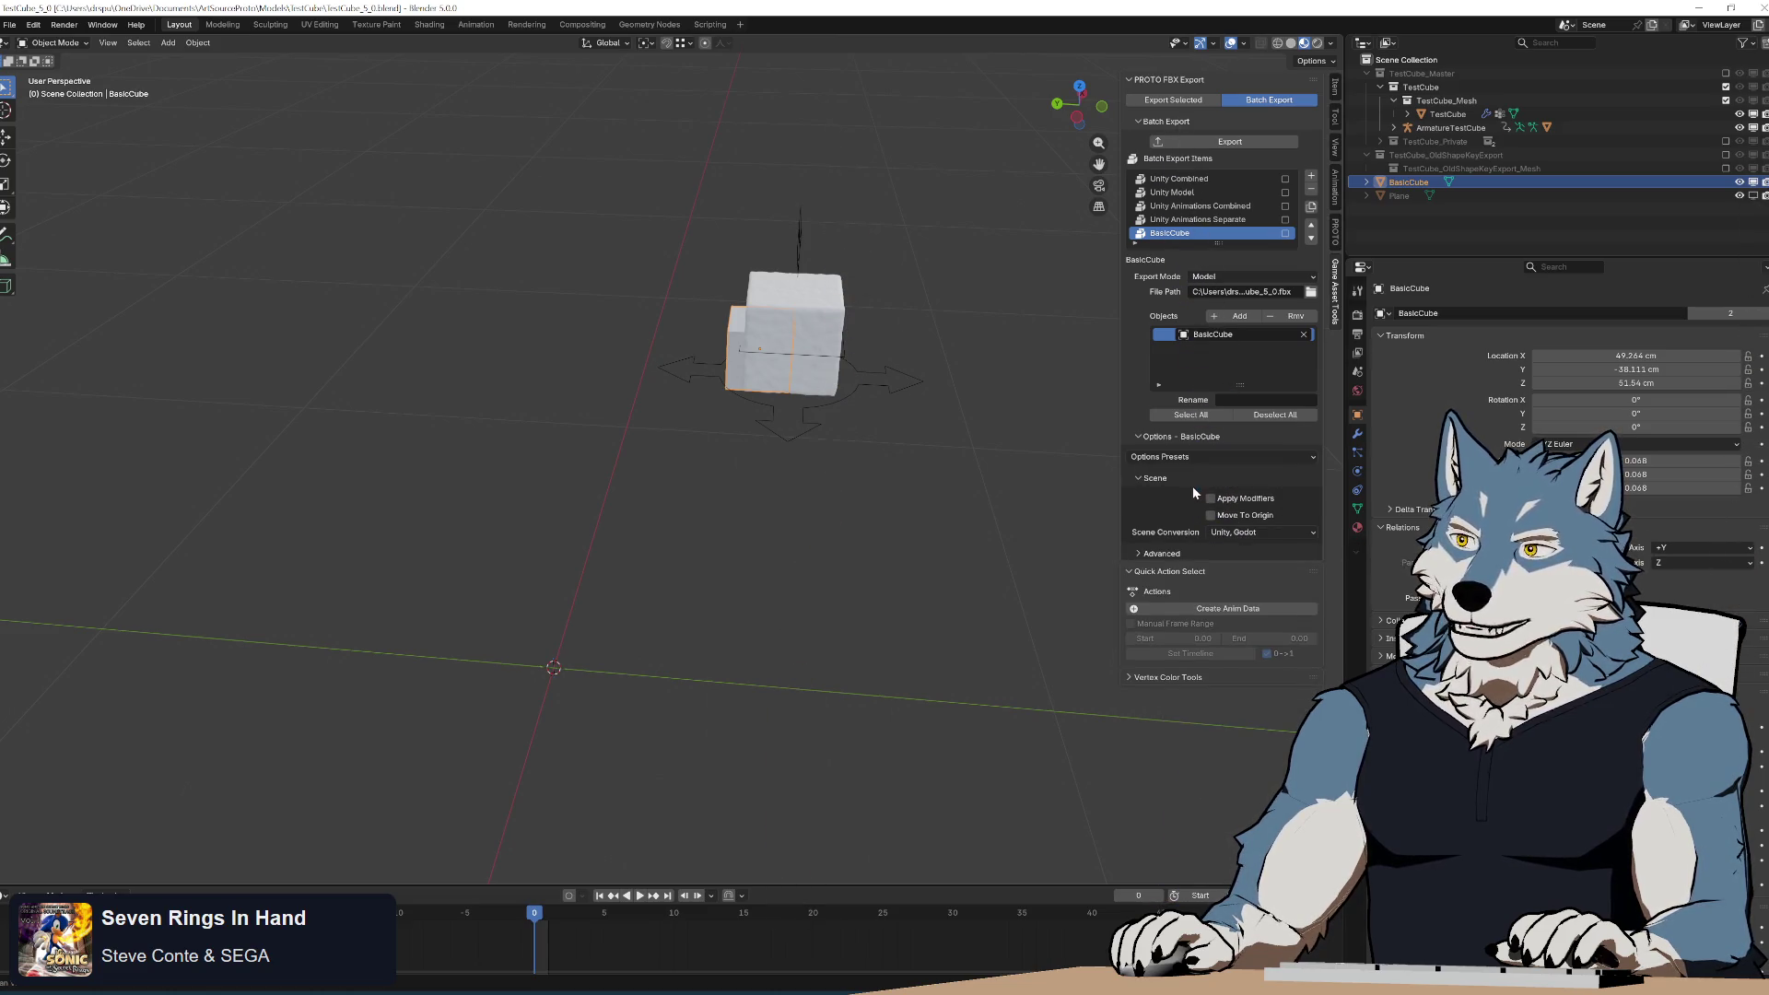
left_click(1234, 144)
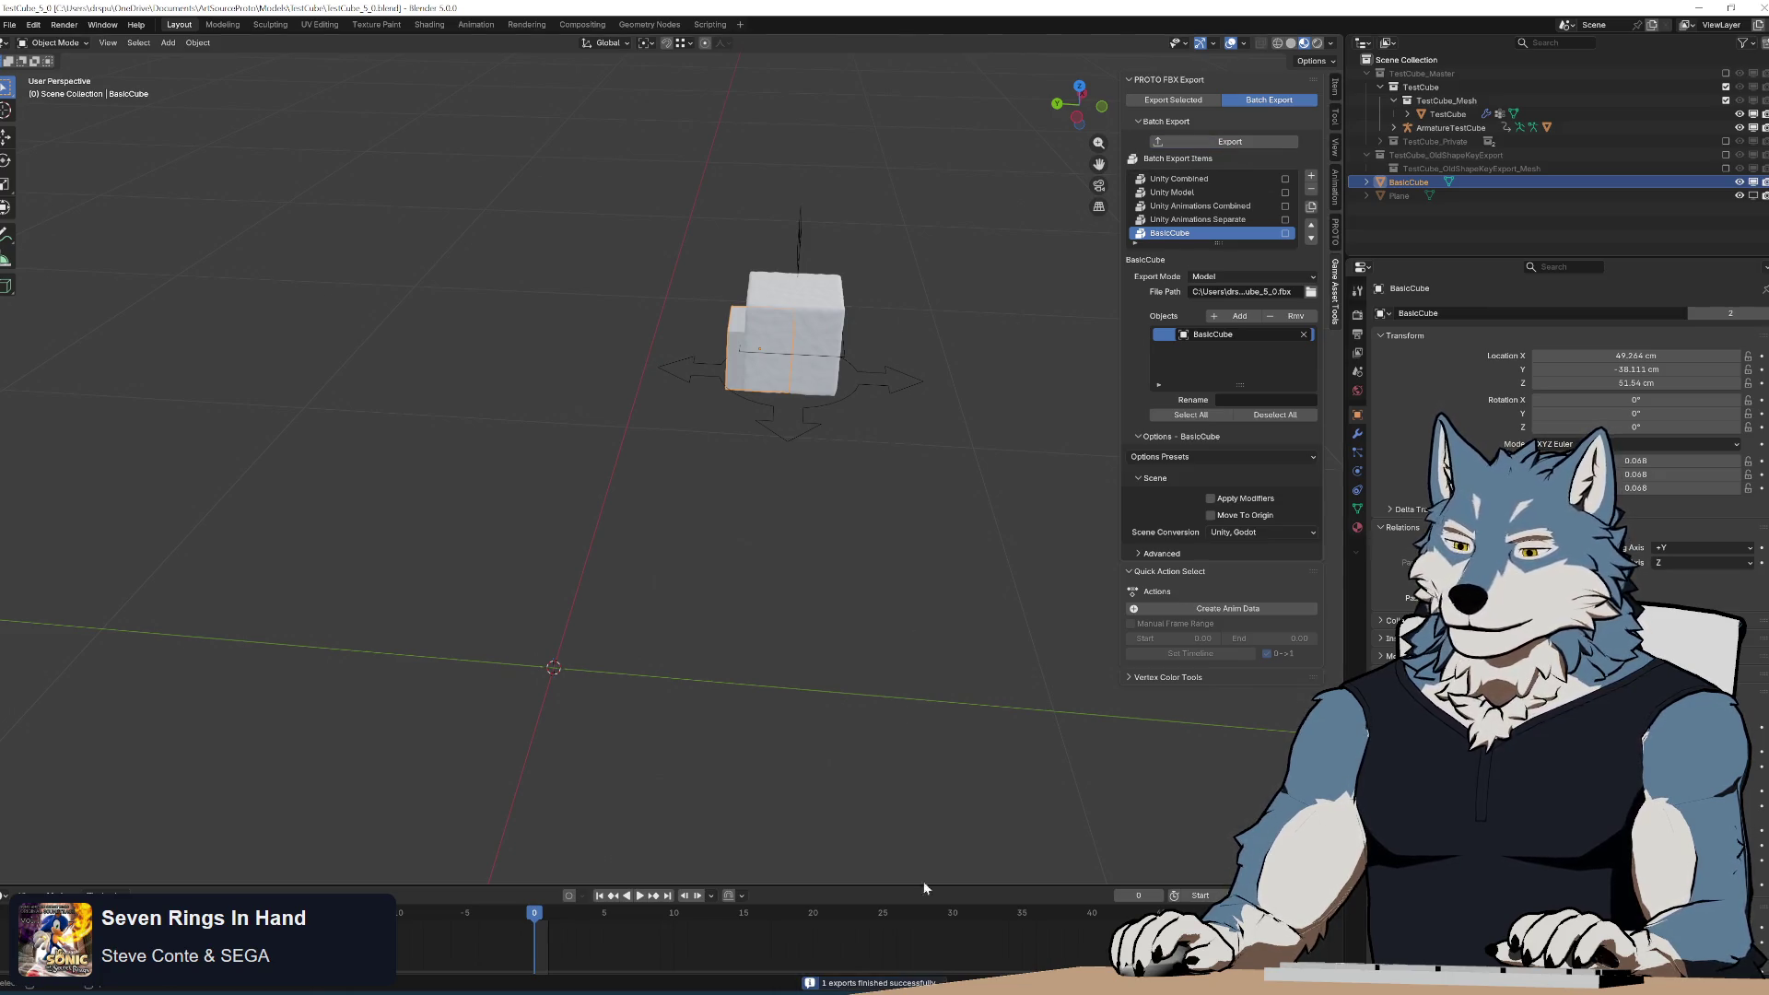
Switch to Unity, orbit the scene view and reselect TestCube_5_0.
mouse_move(818, 990)
left_click(817, 949)
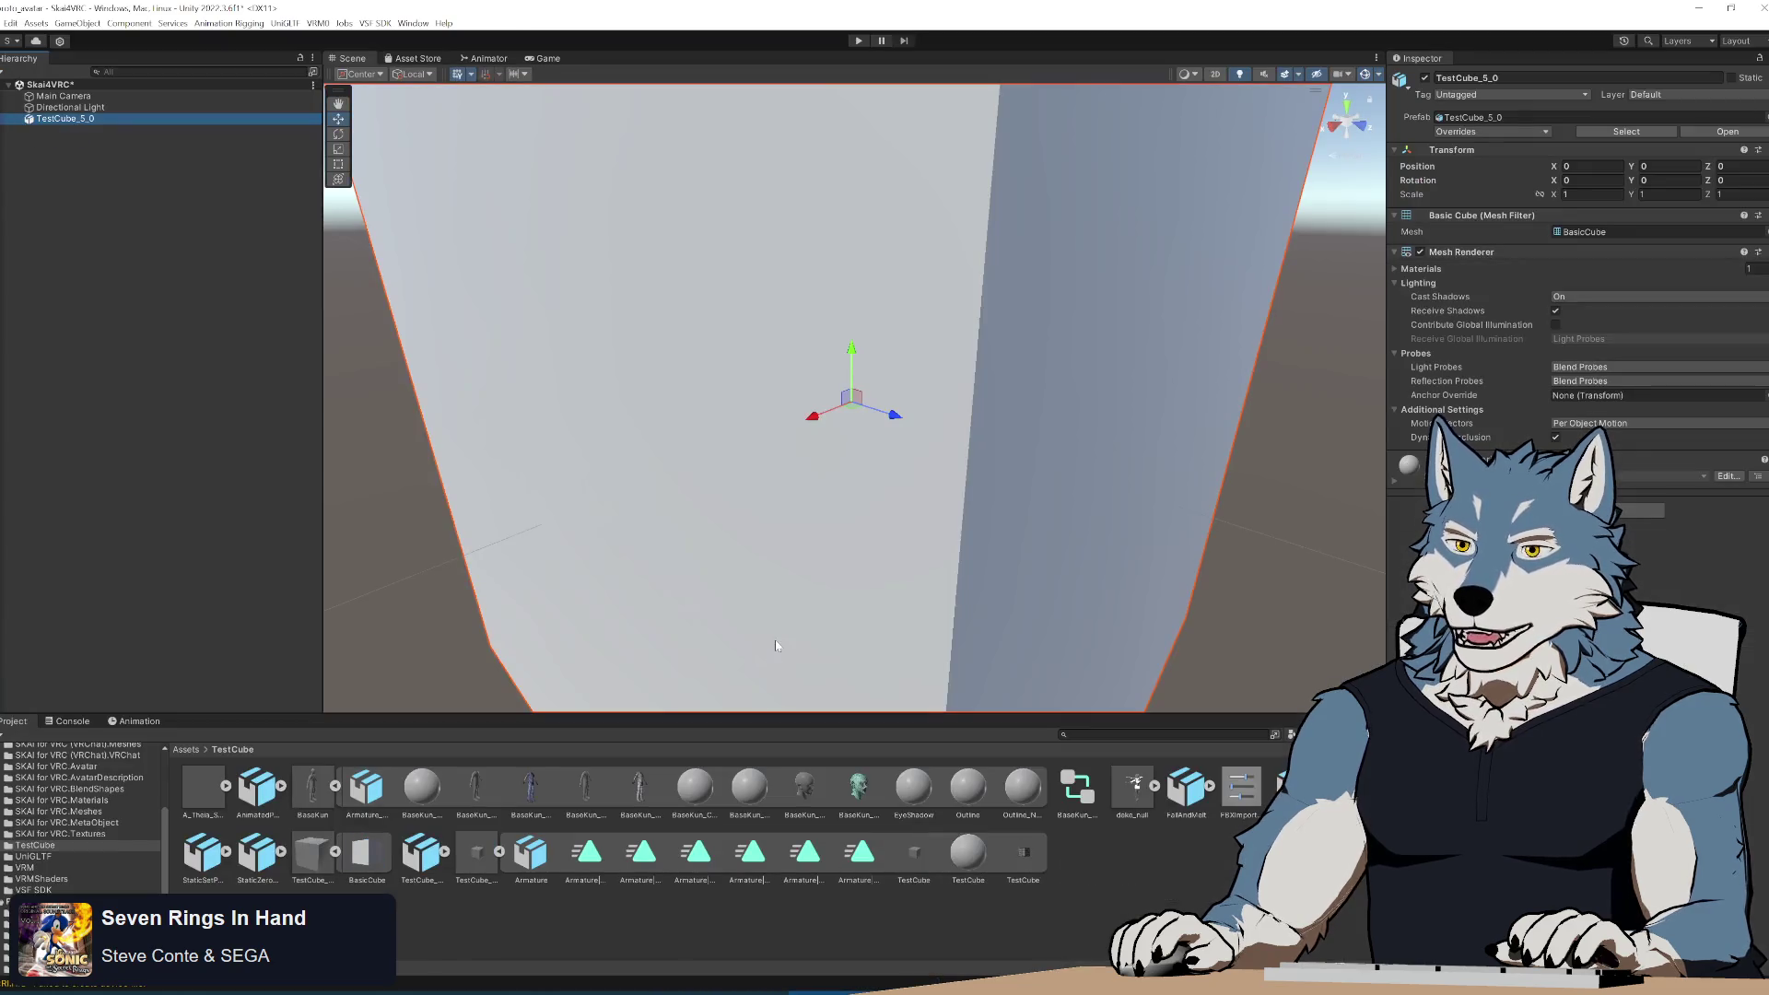
scroll(844, 504, "down", 5)
mouse_move(876, 457)
right_mouse_down()
mouse_move(1094, 494)
mouse_move(809, 452)
right_mouse_up()
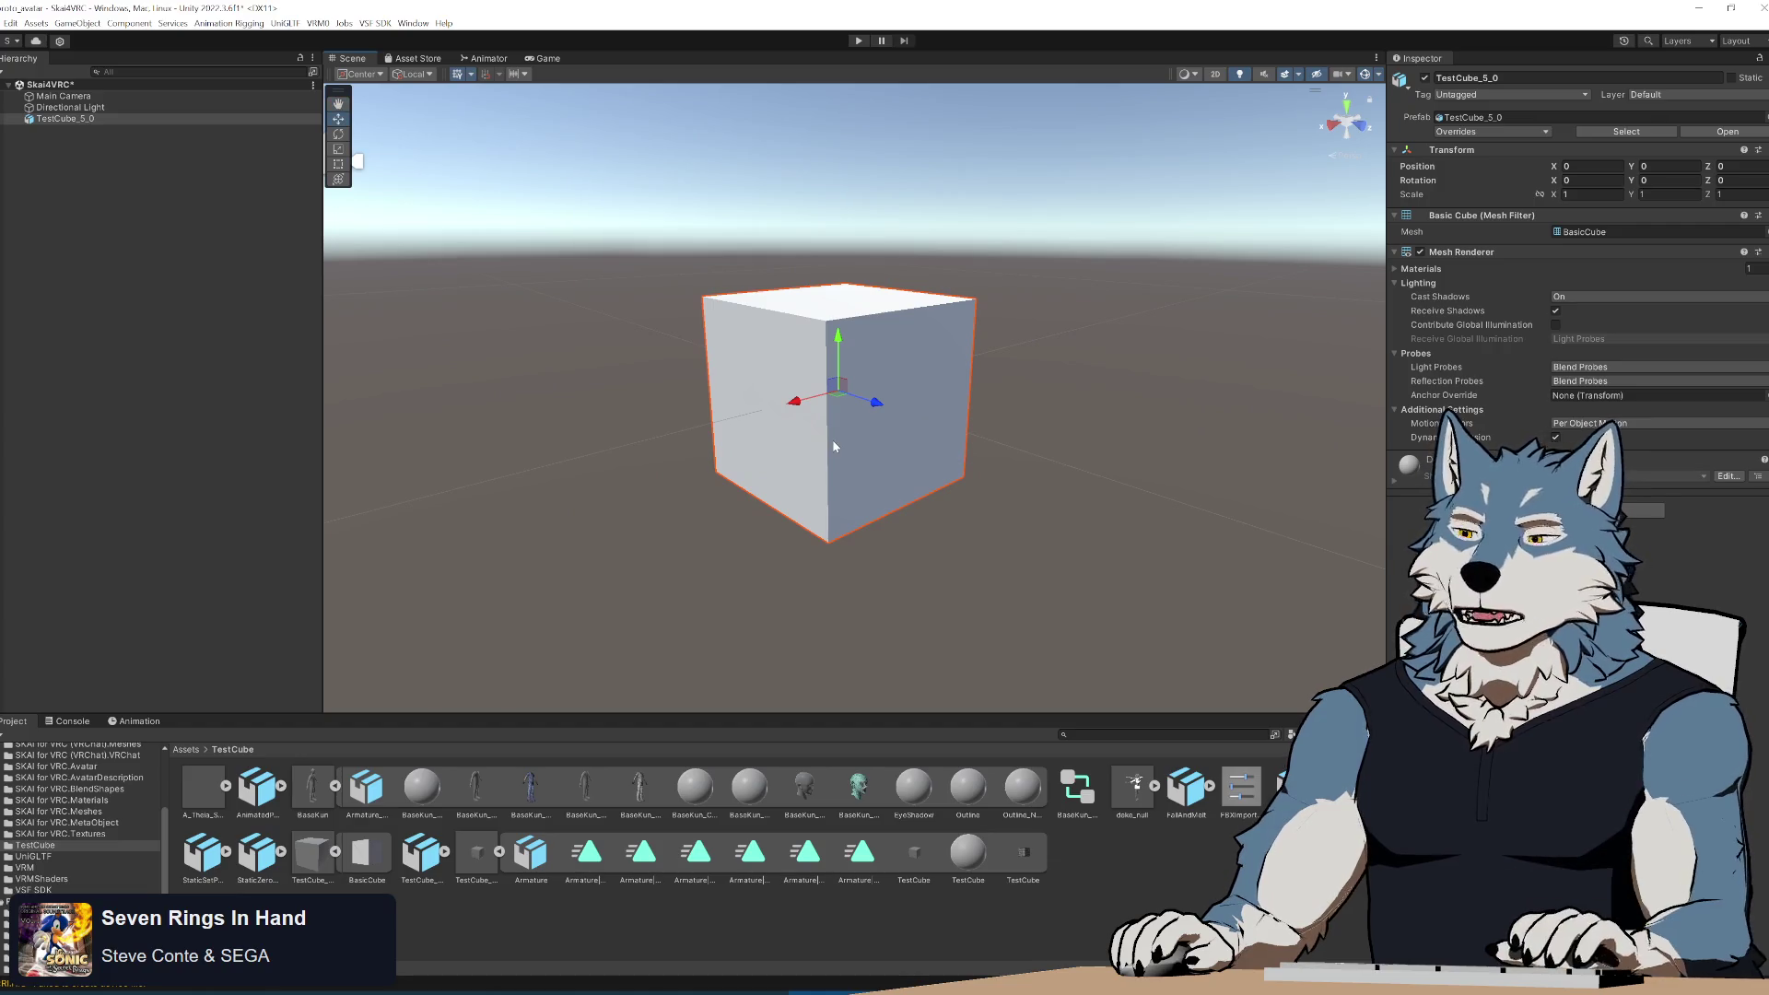
left_click(307, 157)
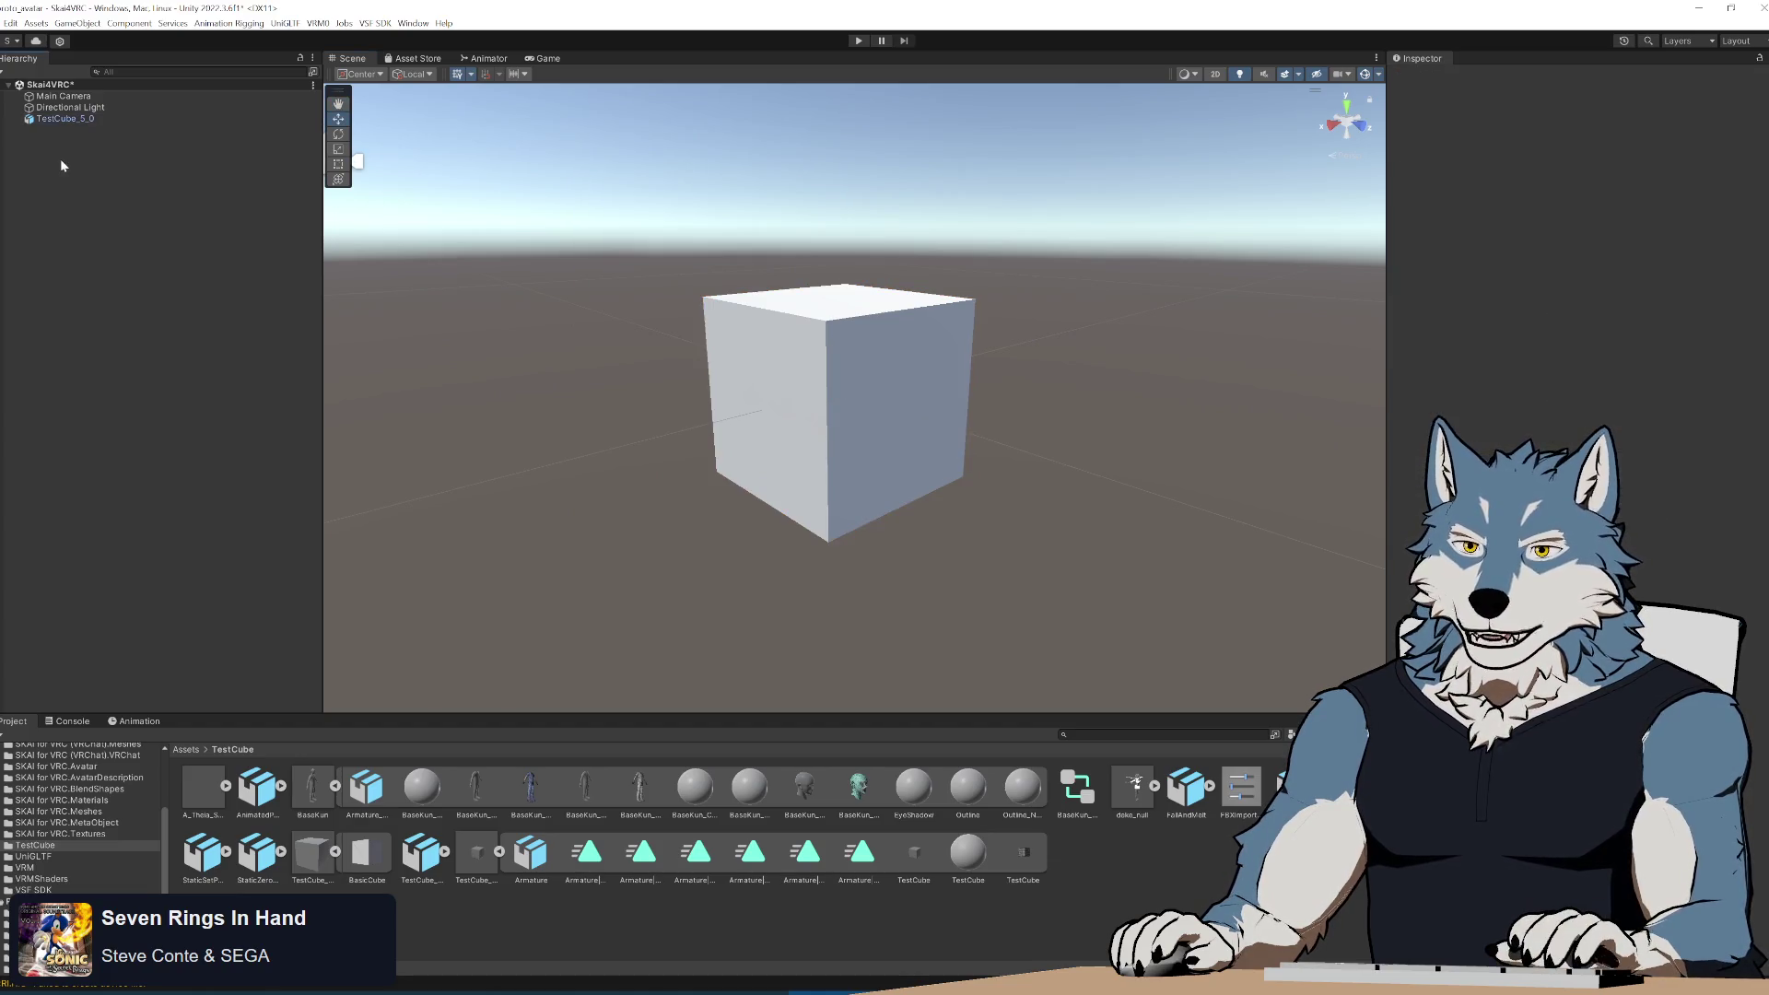
left_click(46, 122)
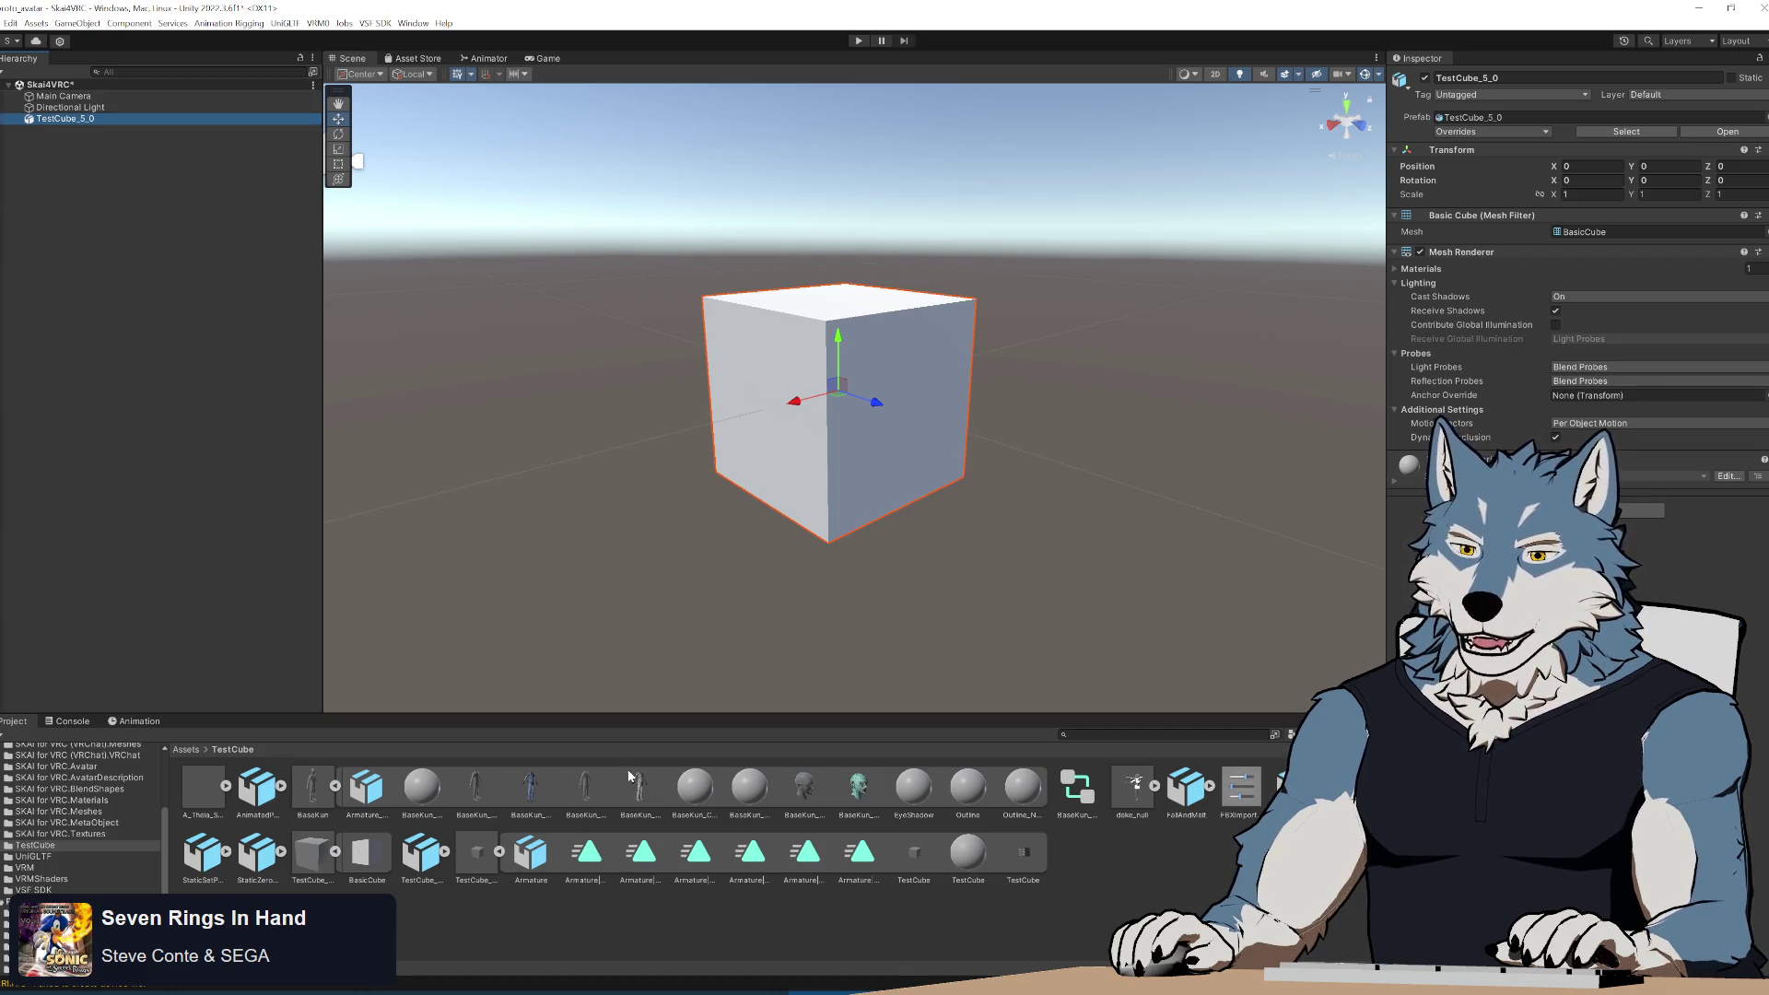
Place the TestCube_5_0_Combined prefab, inspect its children, then delete it from the scene.
left_click_drag(468, 863, 152, 378)
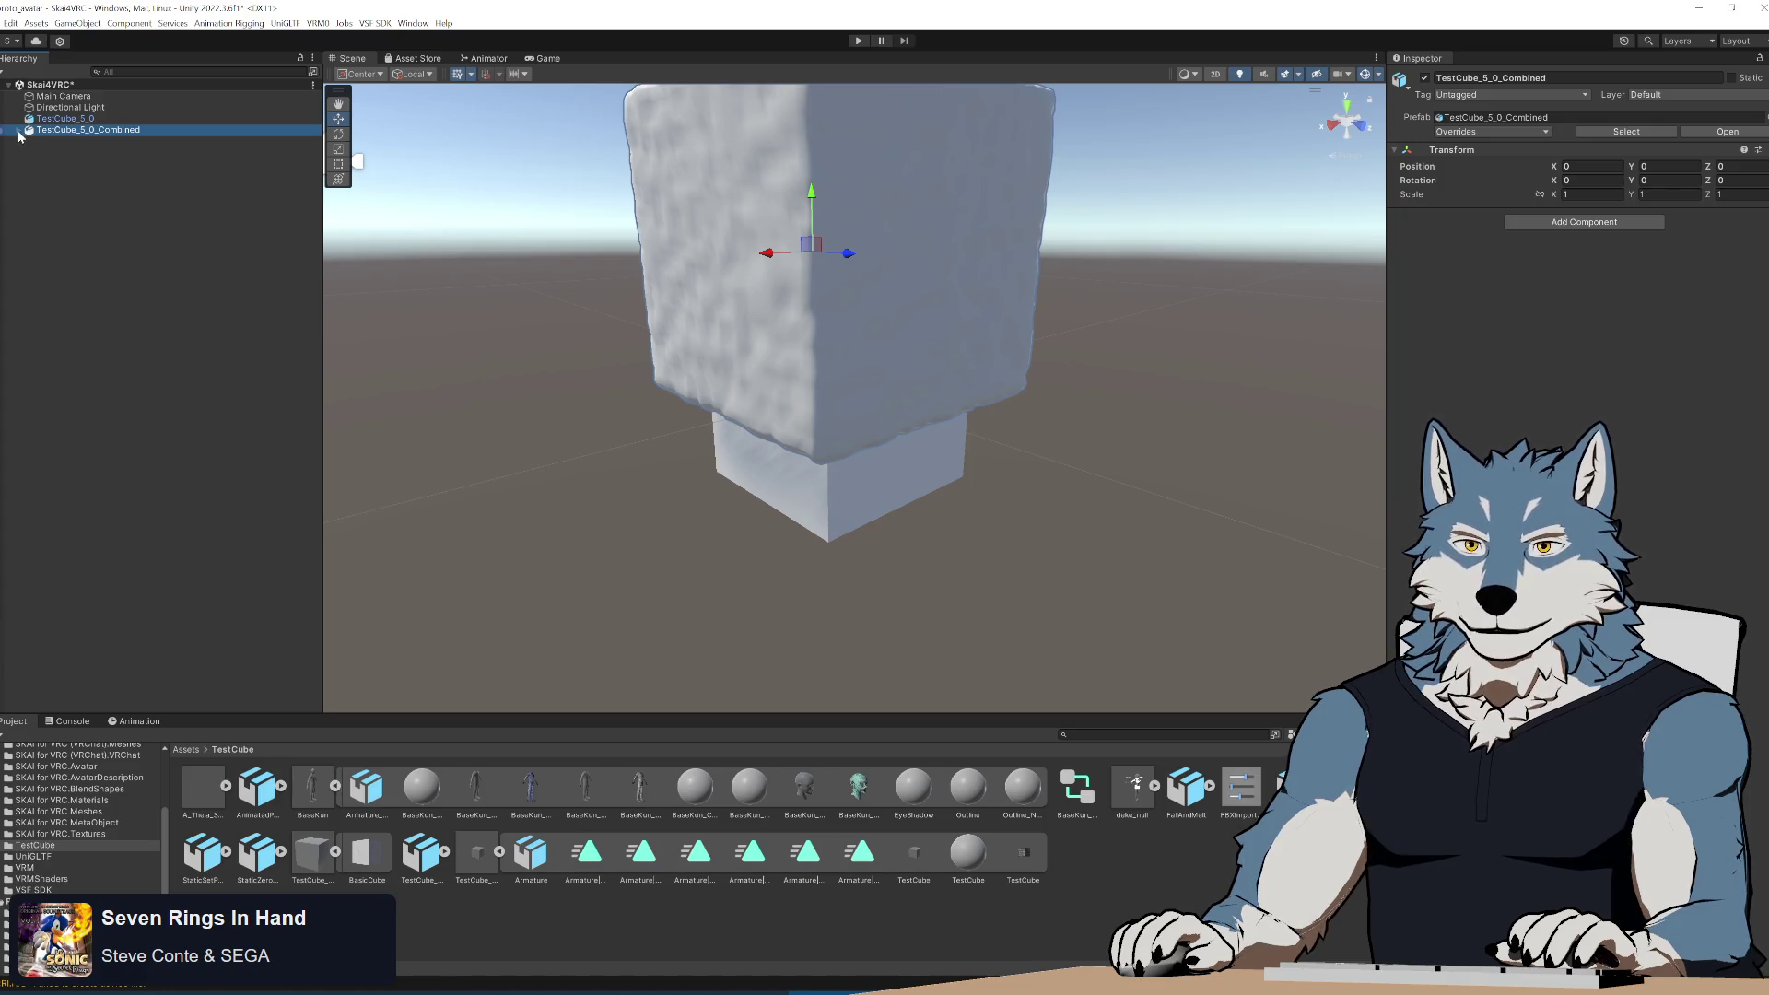
left_click(20, 131)
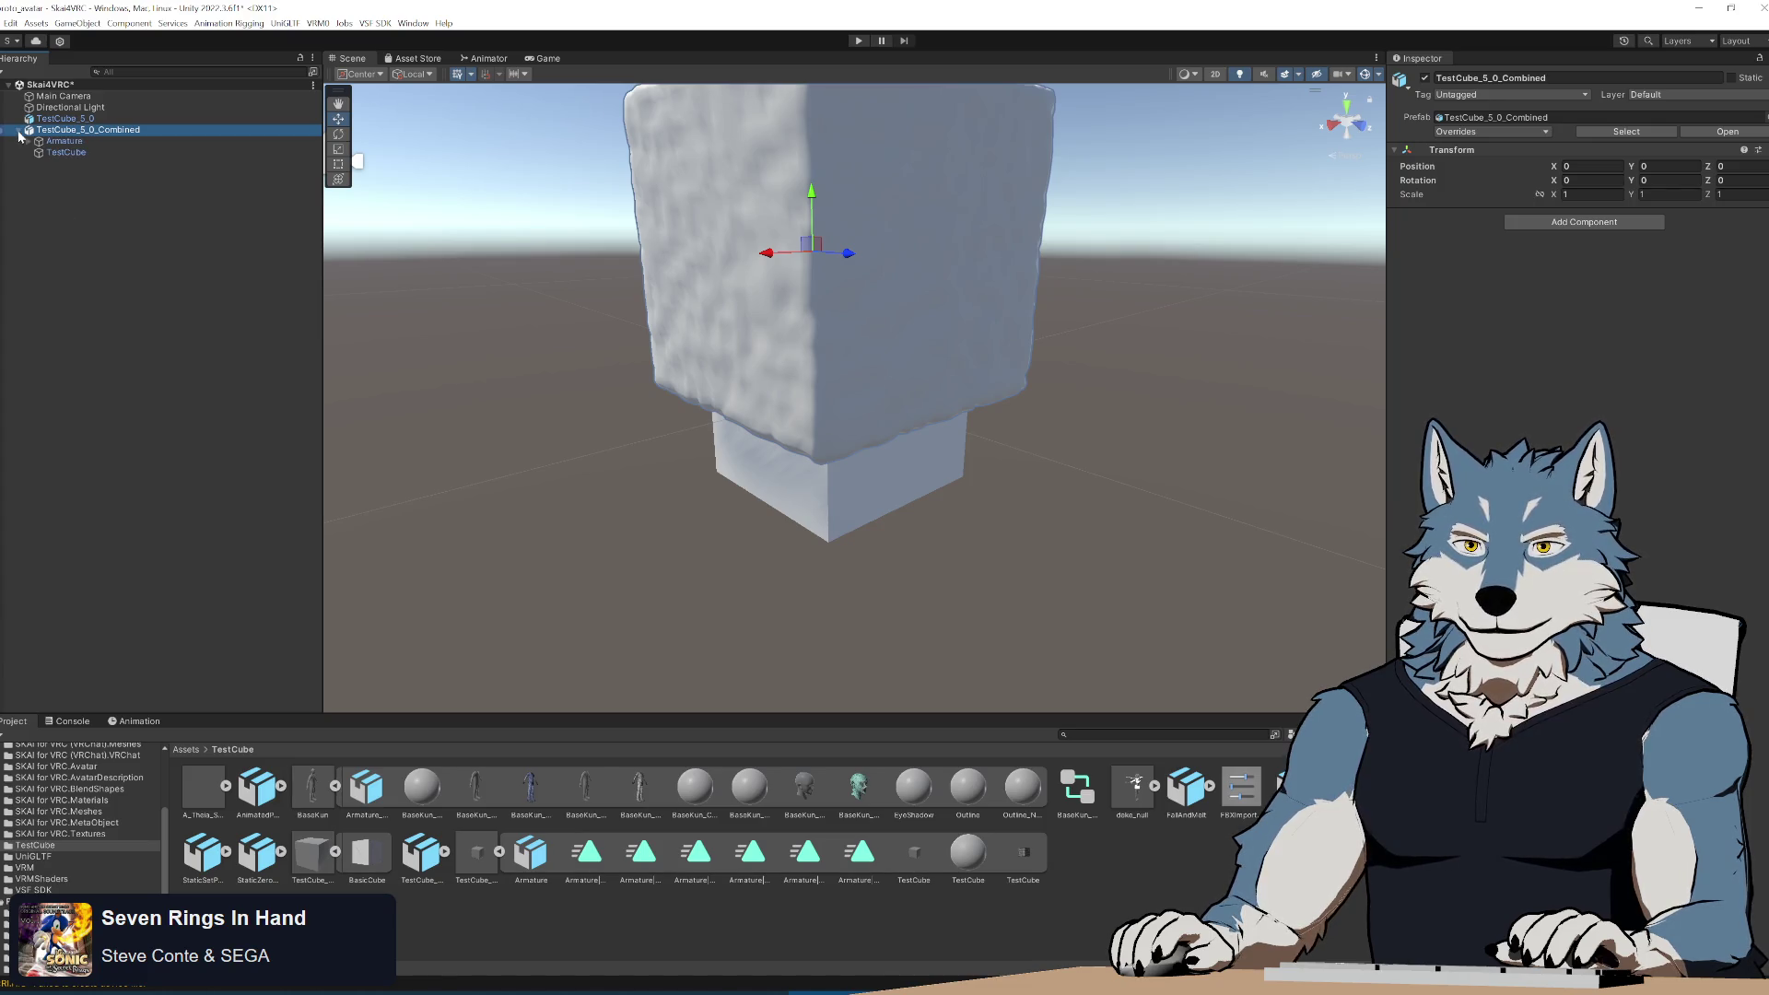
left_click(68, 155)
left_click(68, 130)
left_click(65, 119)
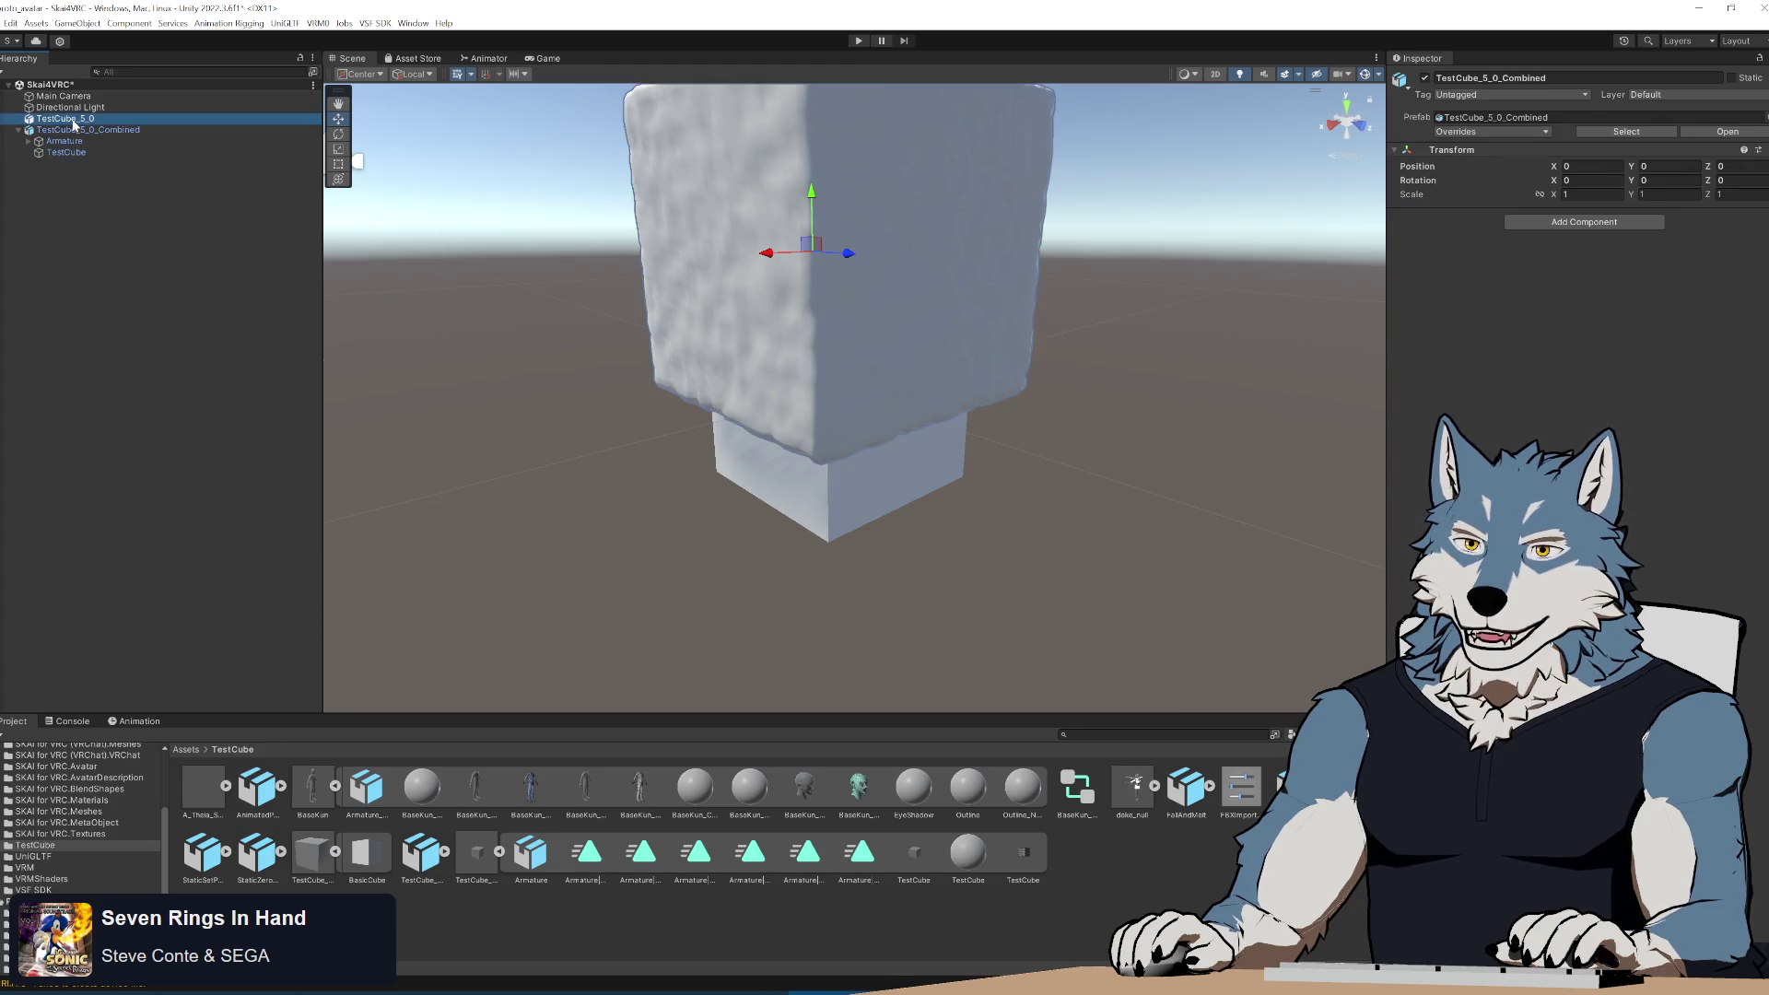
left_click(91, 130)
key("Delete")
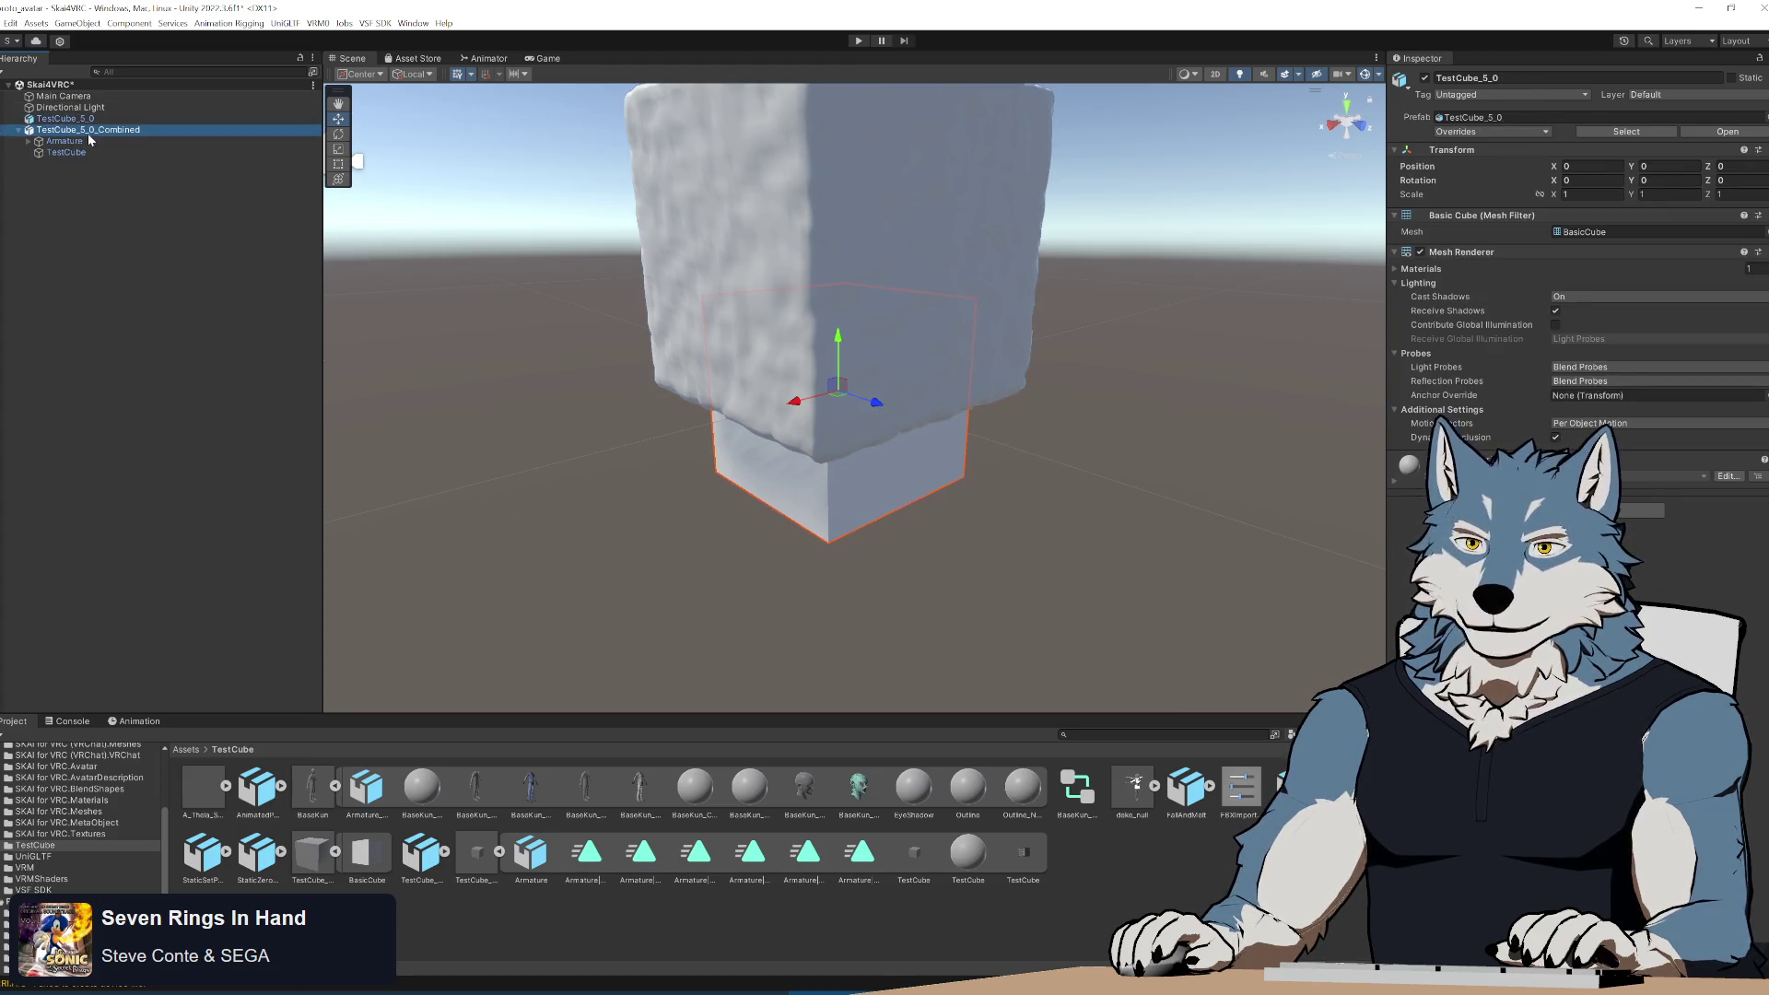
Apply TestCube_5_0's import settings to reimport the model, then return to Blender.
left_click(83, 119)
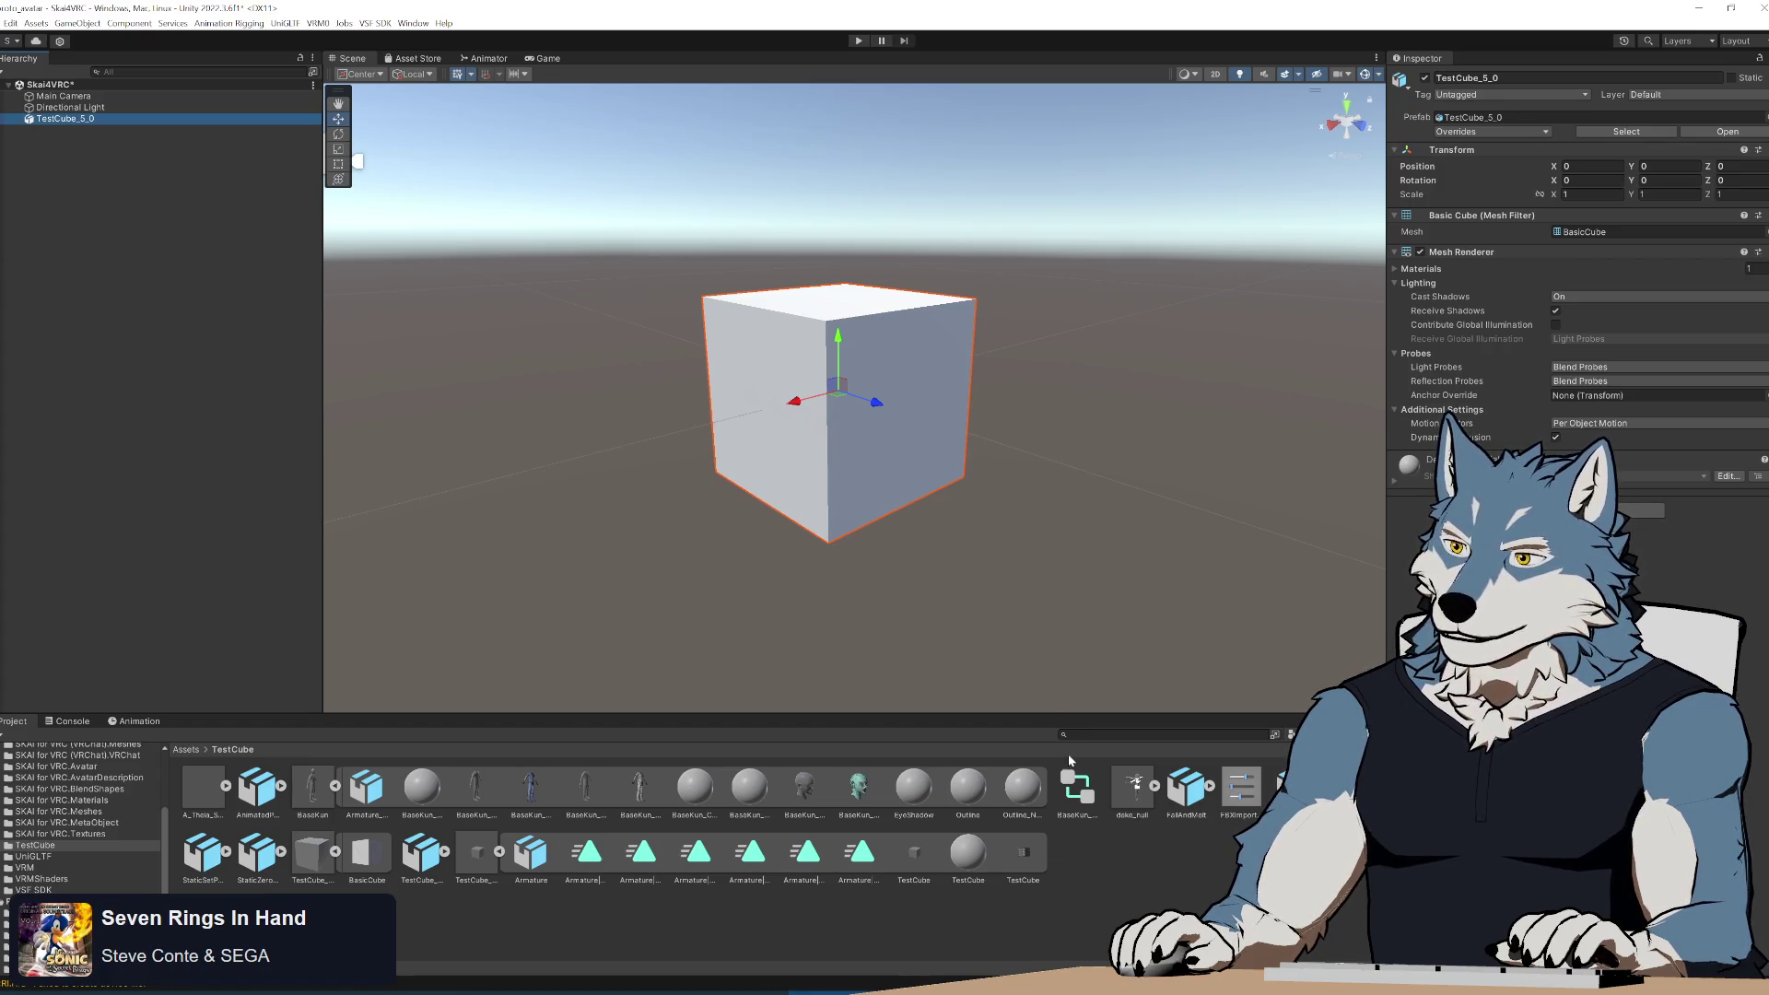
left_click(320, 861)
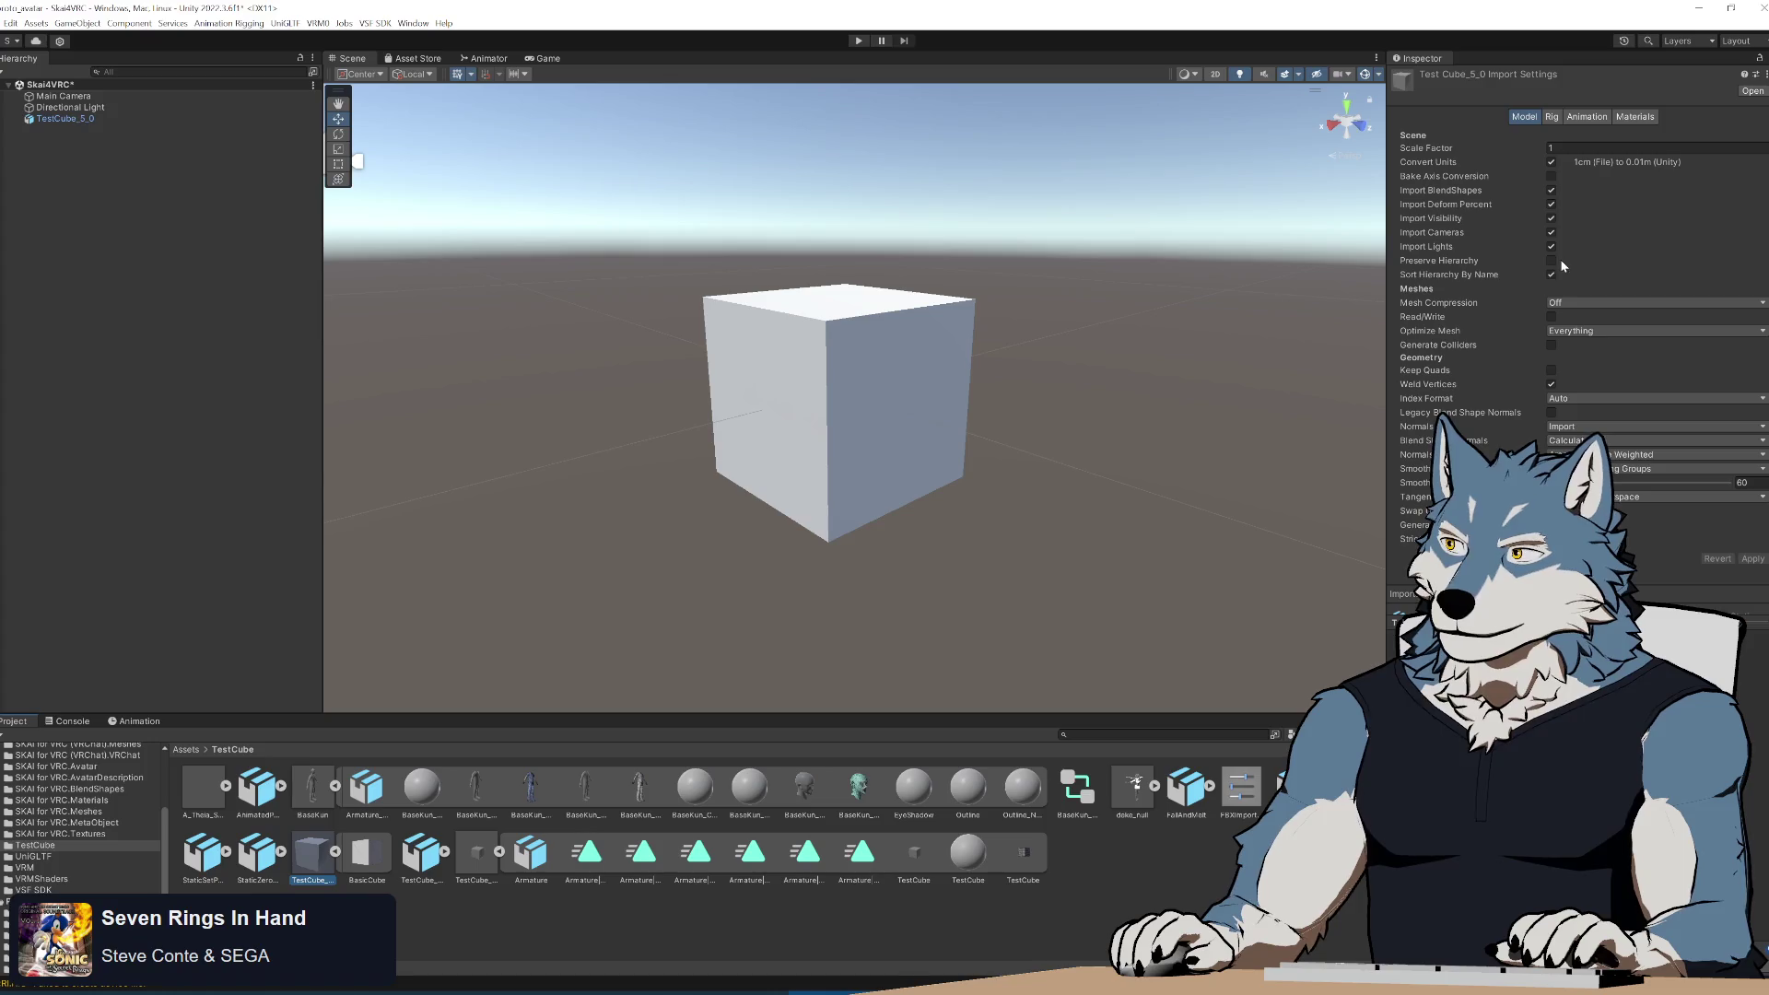
left_click(1751, 559)
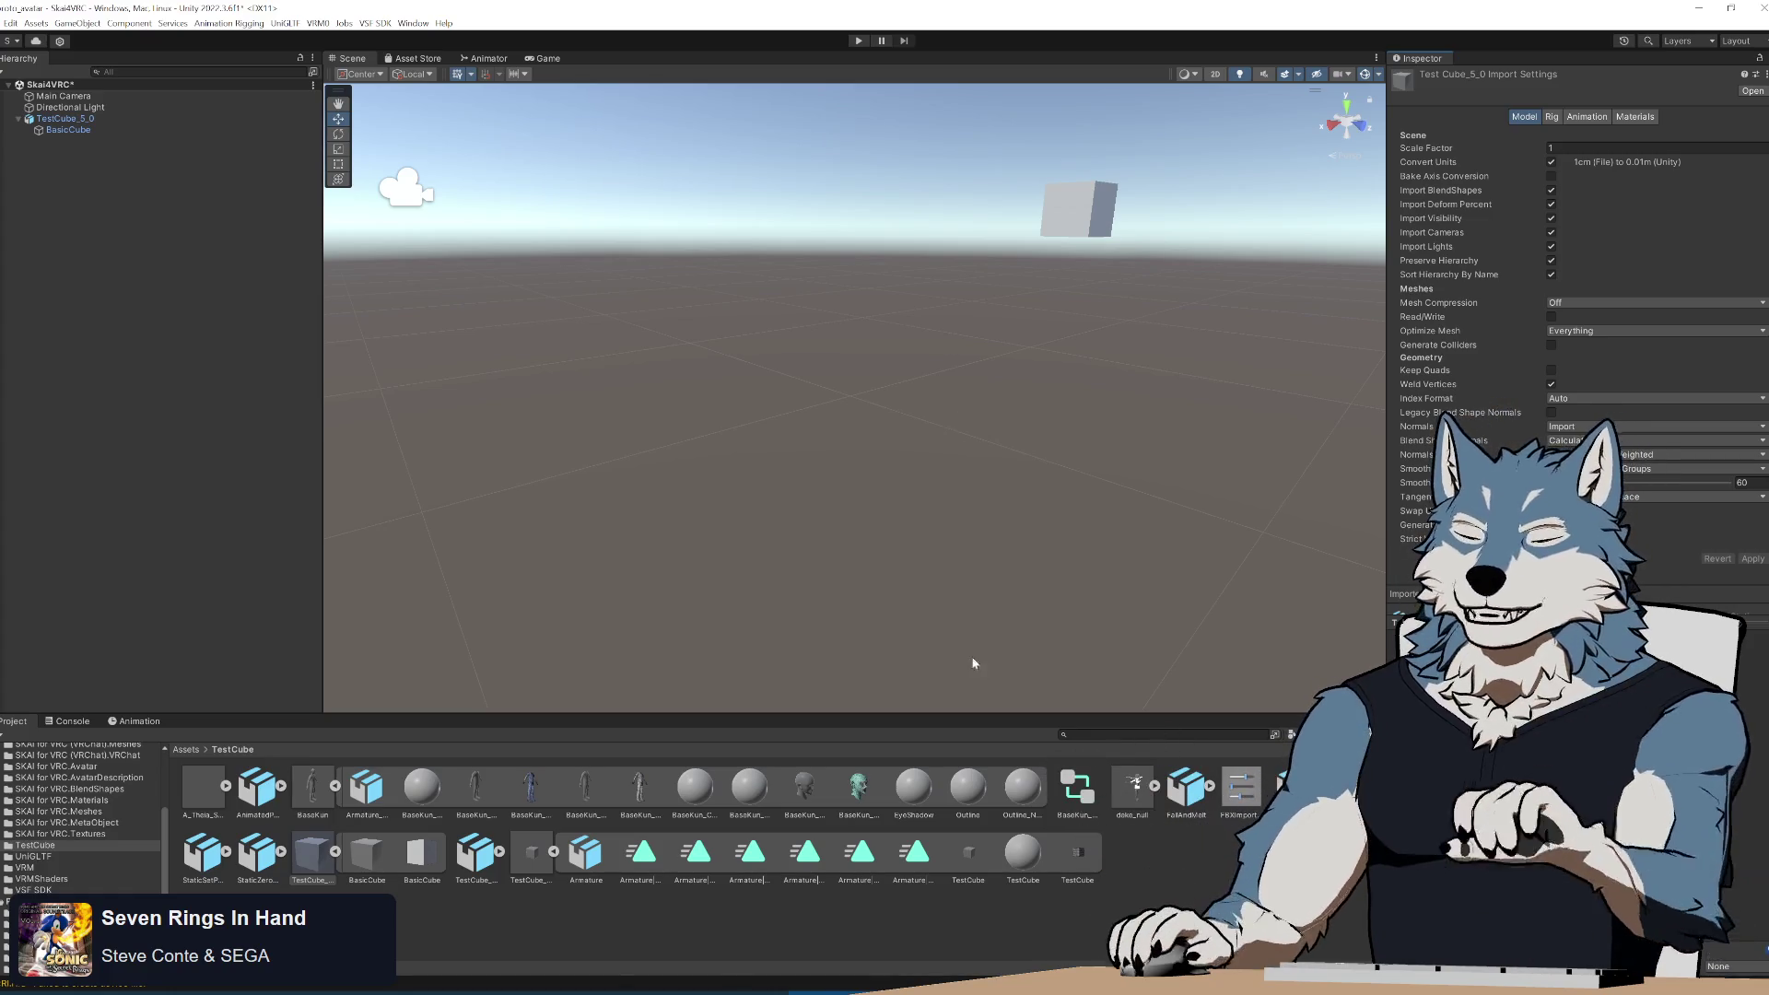
key("alt+Tab")
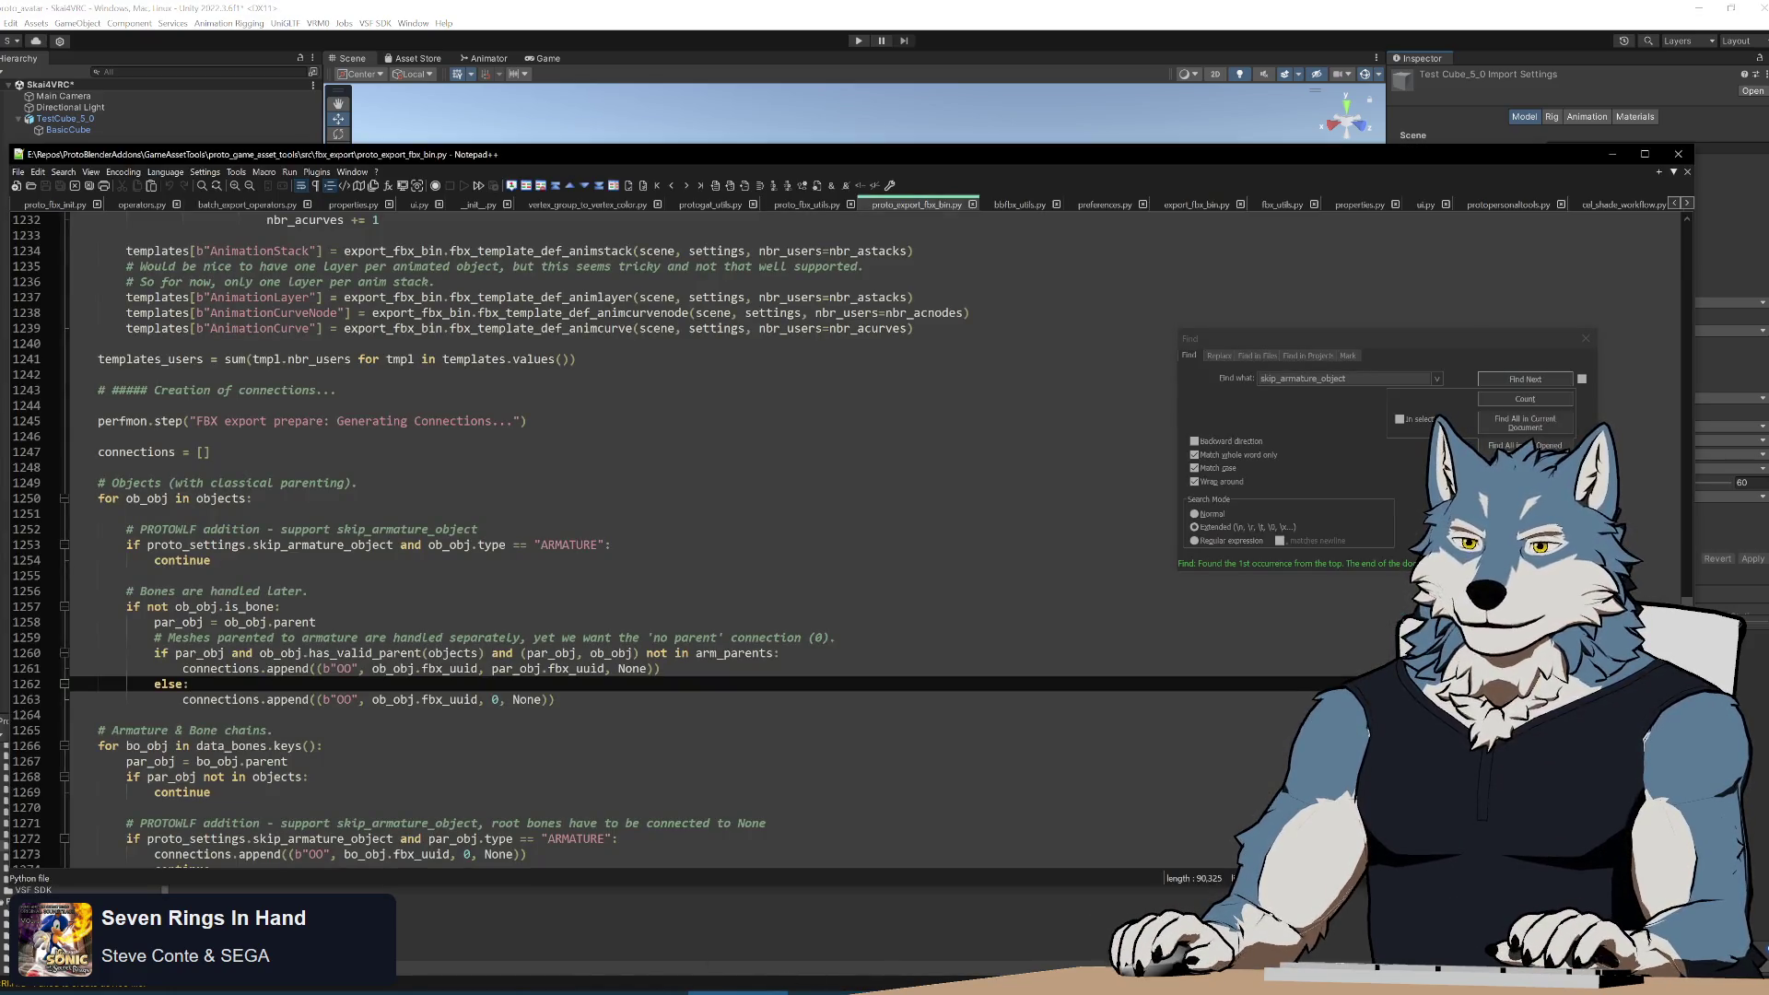
key("alt+Tab")
key("alt+Tab")
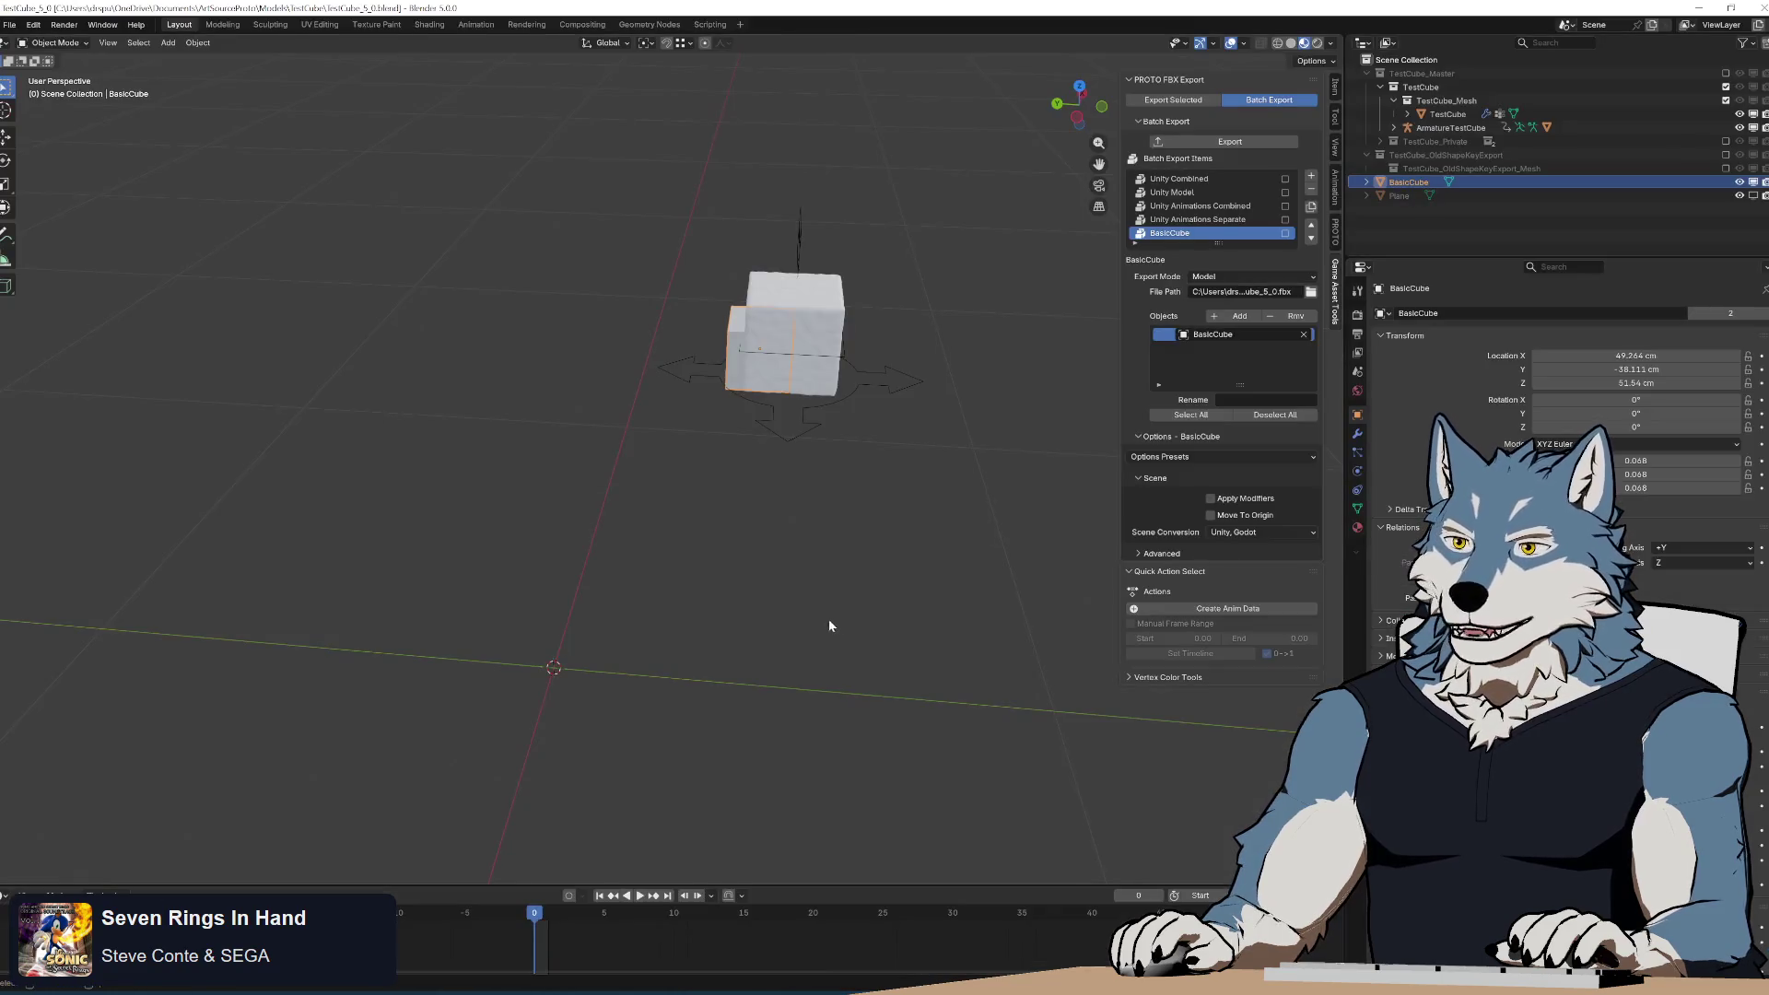
scroll(760, 480, "up", 5)
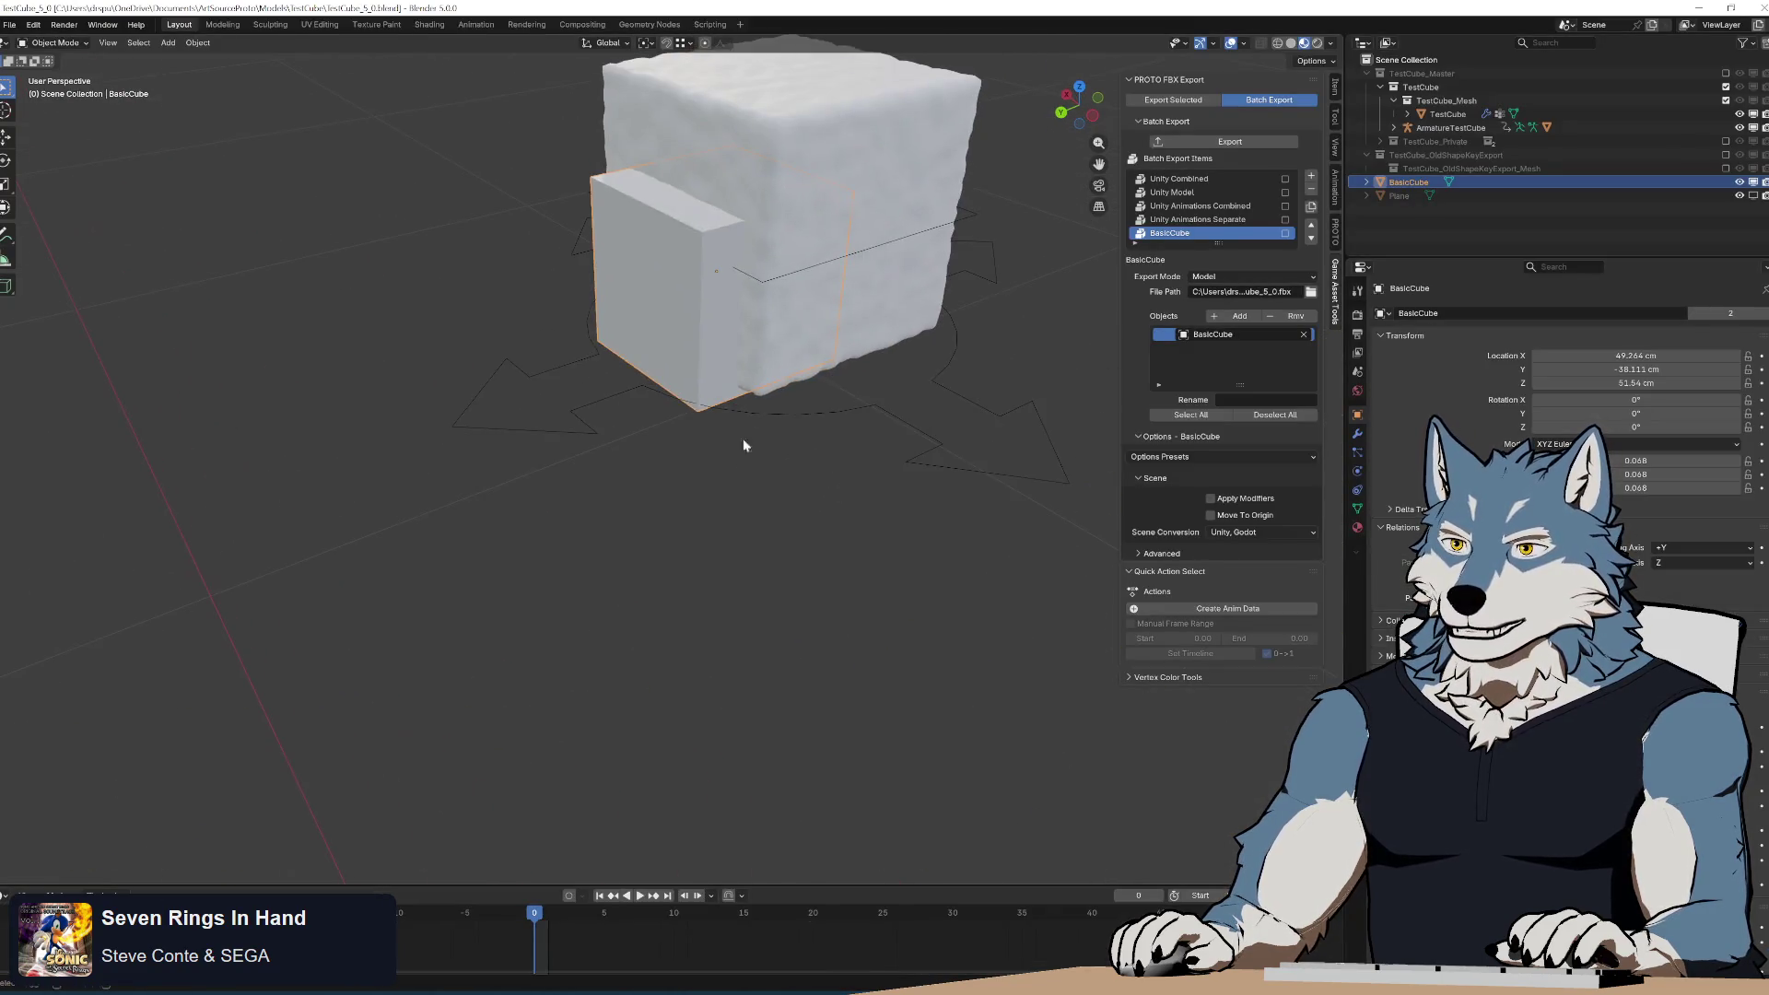
Duplicate the cube beside the original and rename the copy BasicCube02.
key("shift+d")
left_click(865, 367)
double_click(1417, 196)
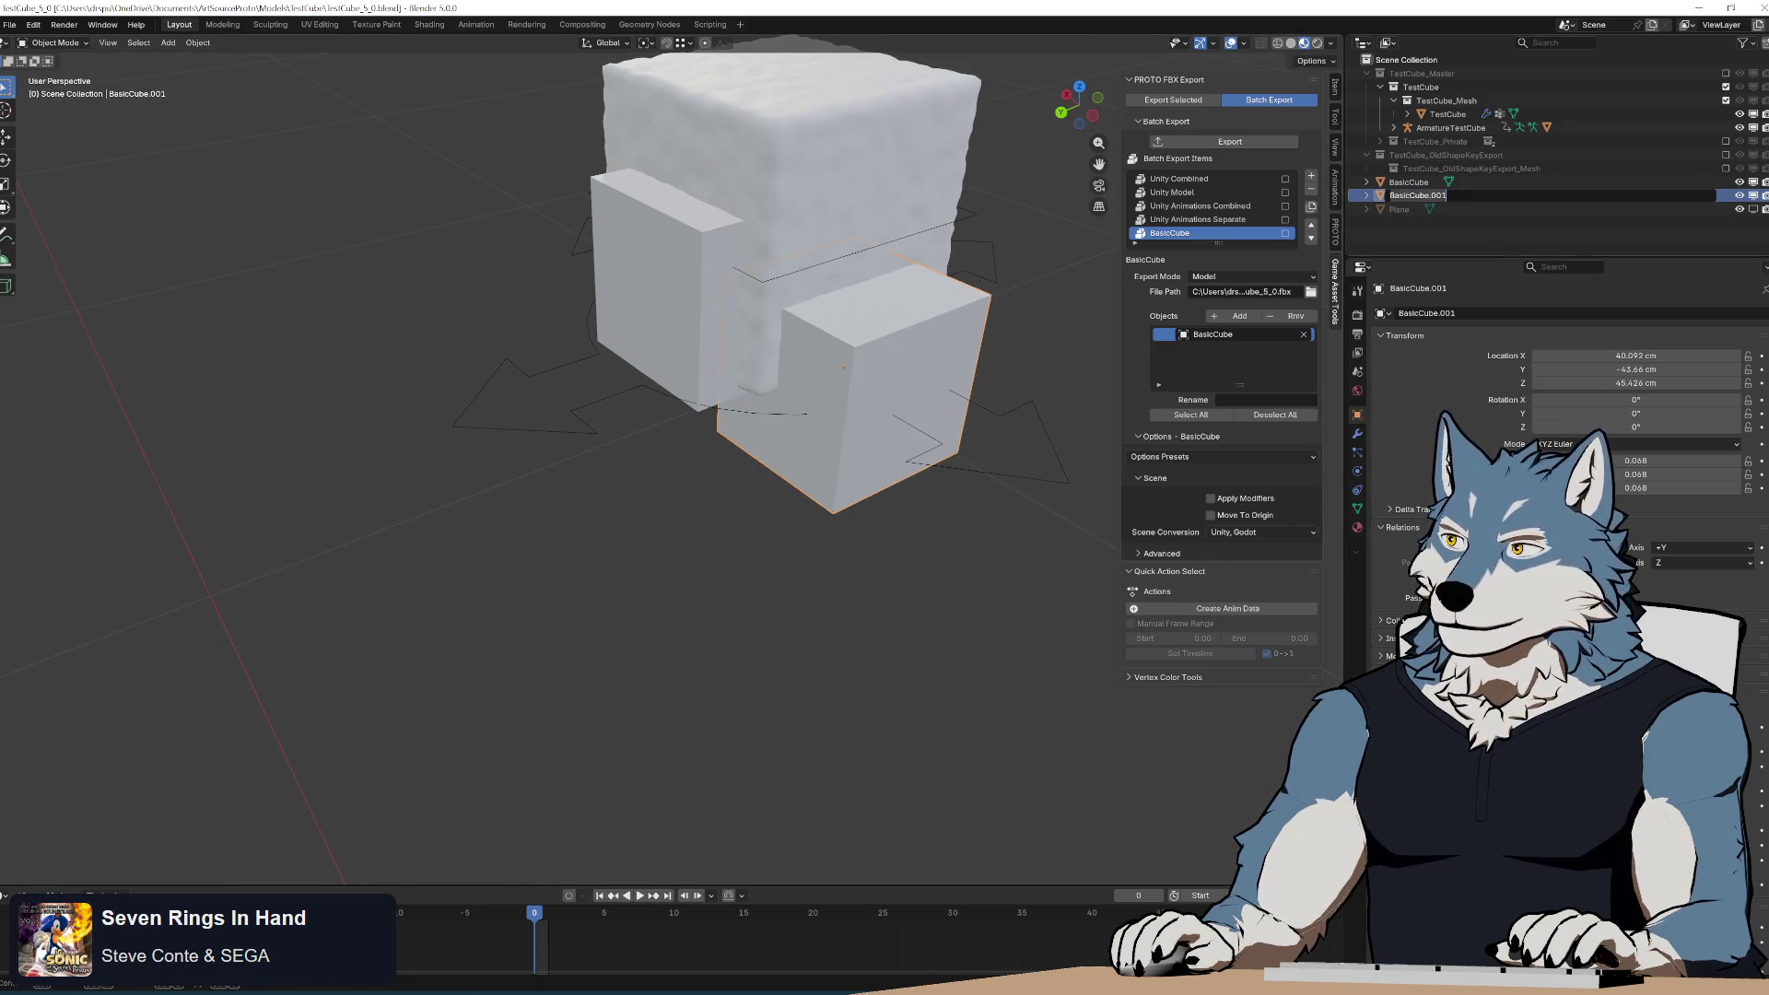
type("BasicCube02")
key("Return")
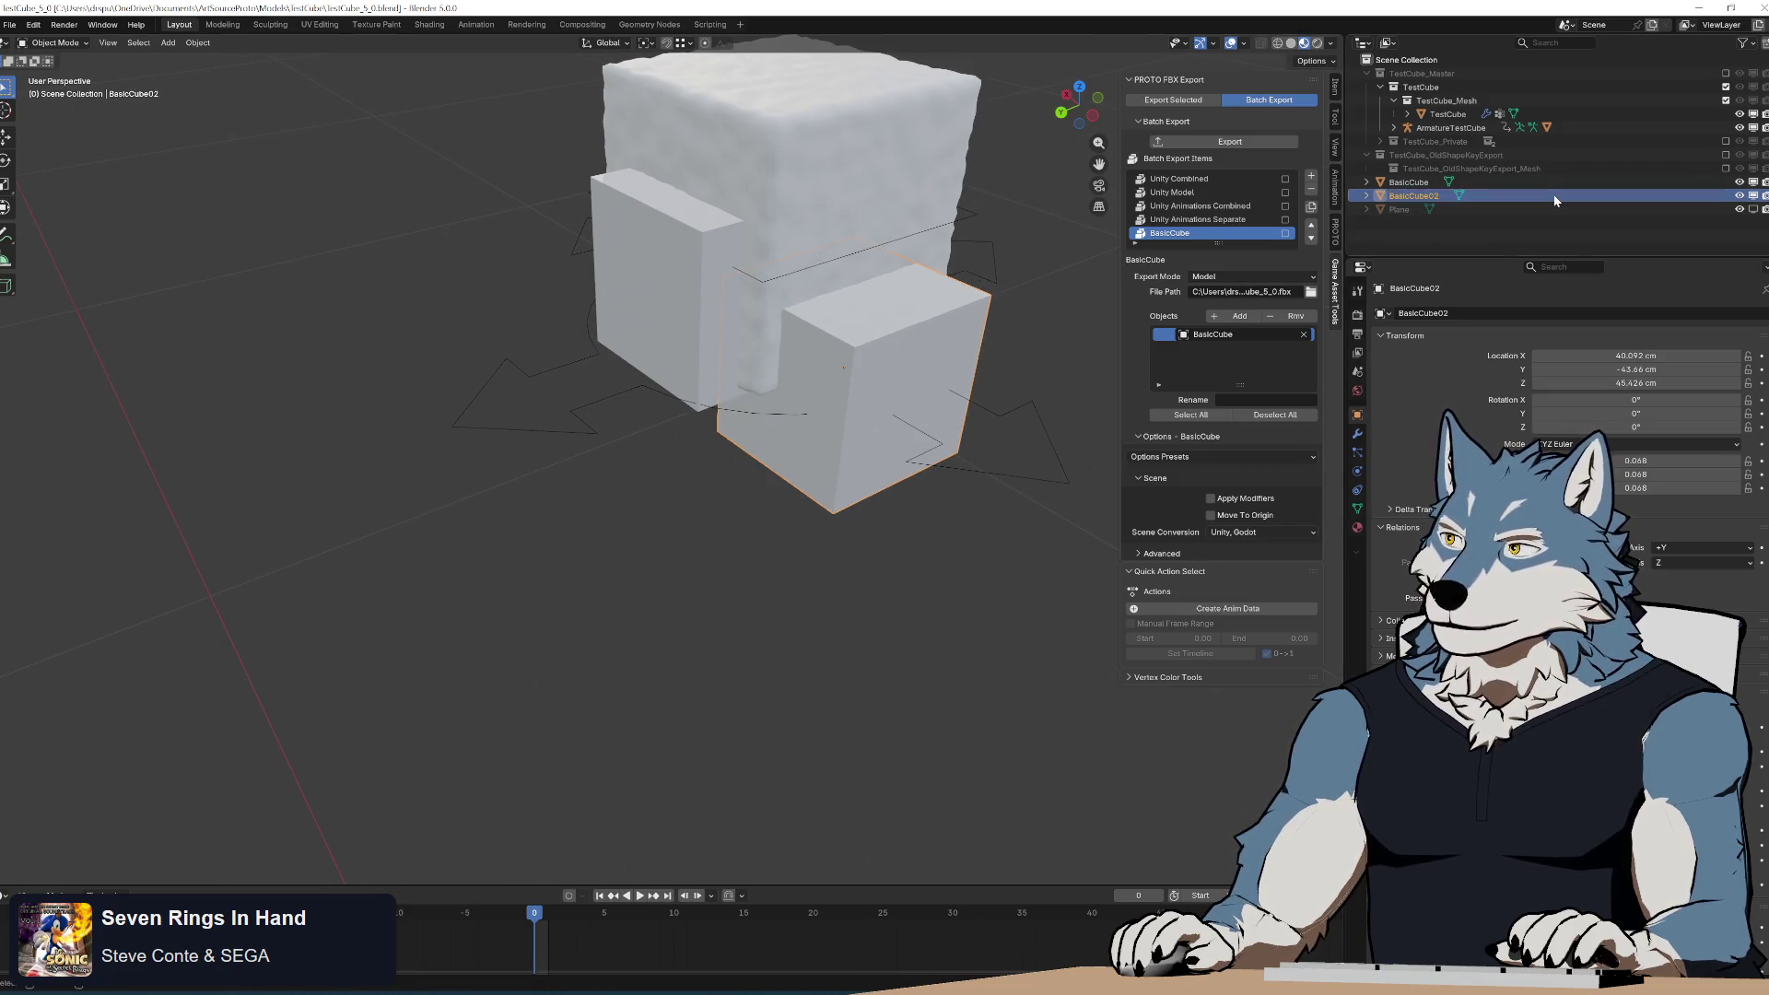
Exclude the TestCube_Mesh and TestCube collections from the view layer.
scroll(908, 336, "down", 6)
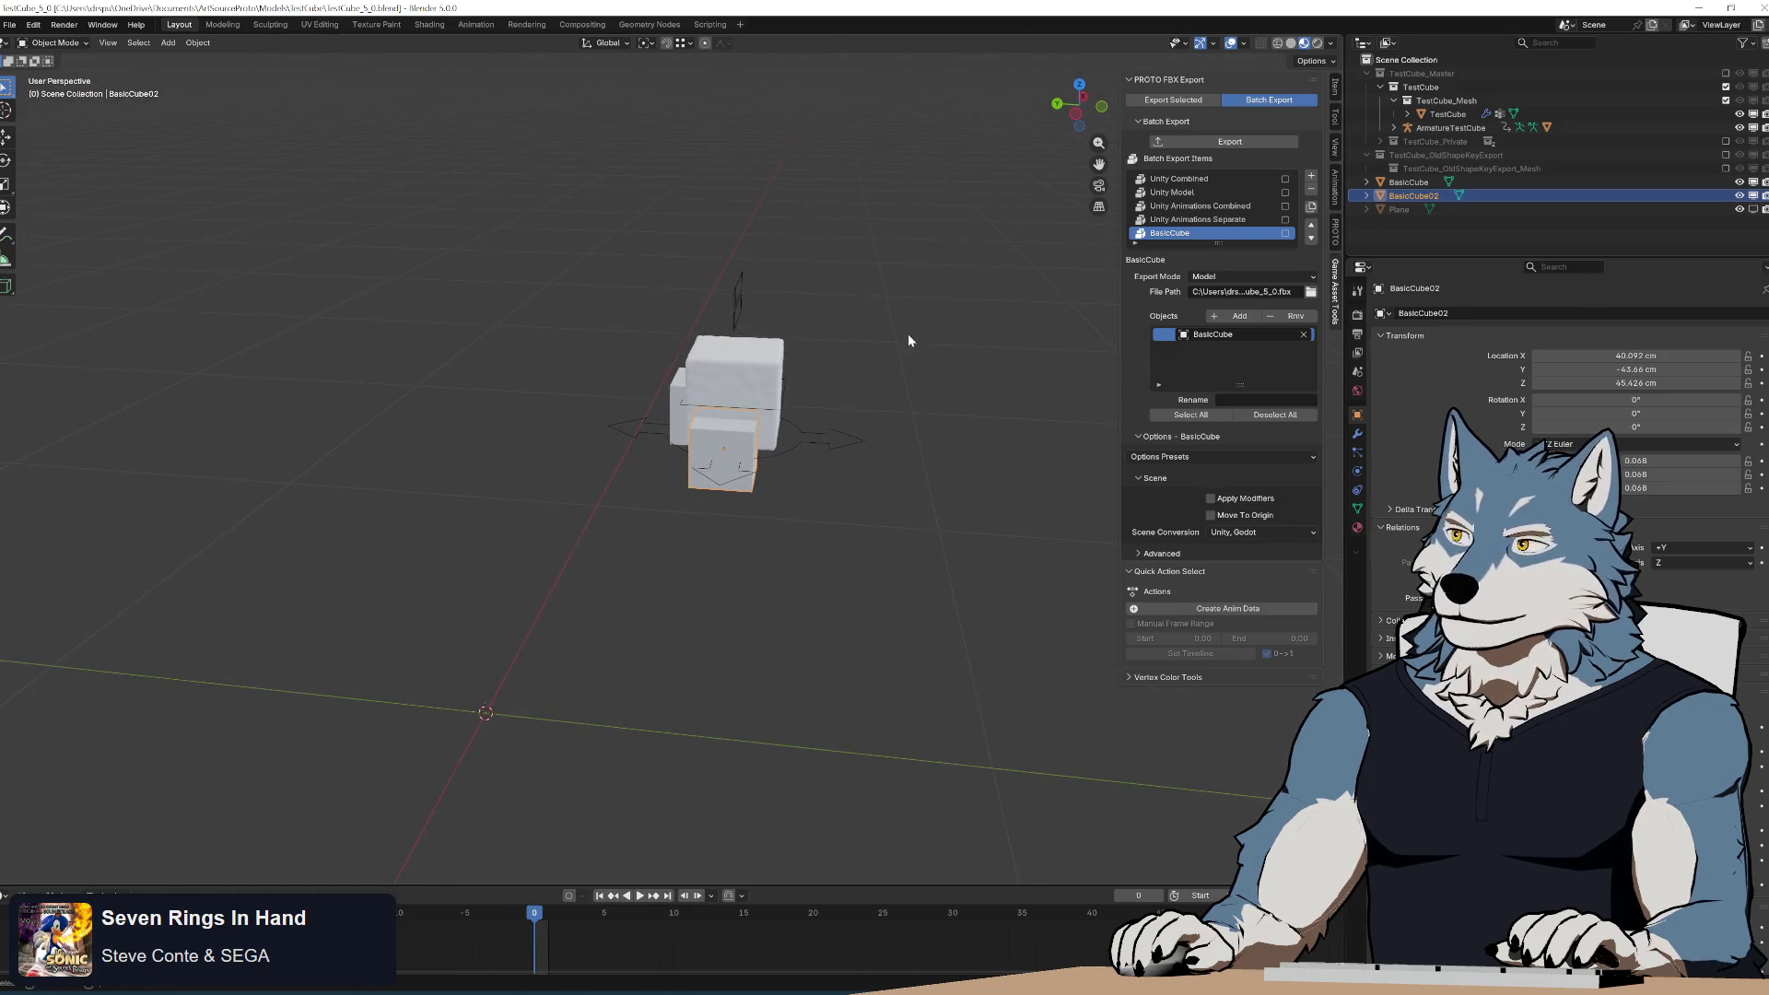
left_click(1726, 101)
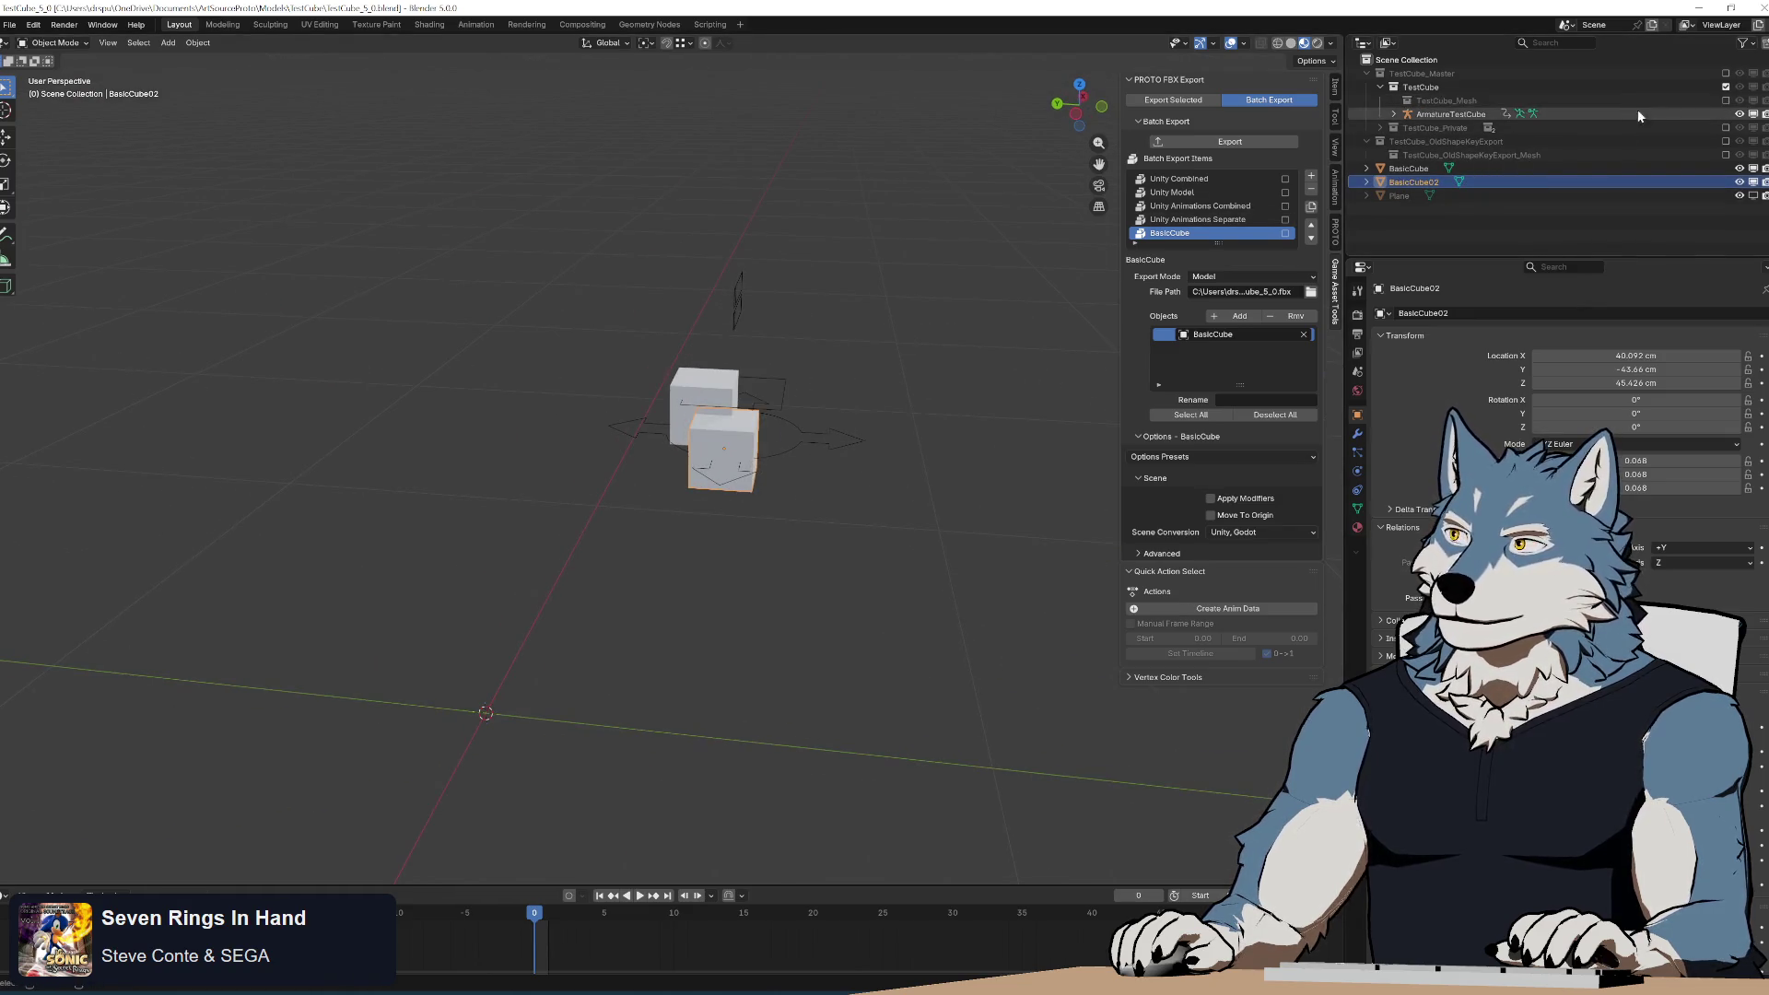
left_click(1726, 100)
left_click(1726, 87)
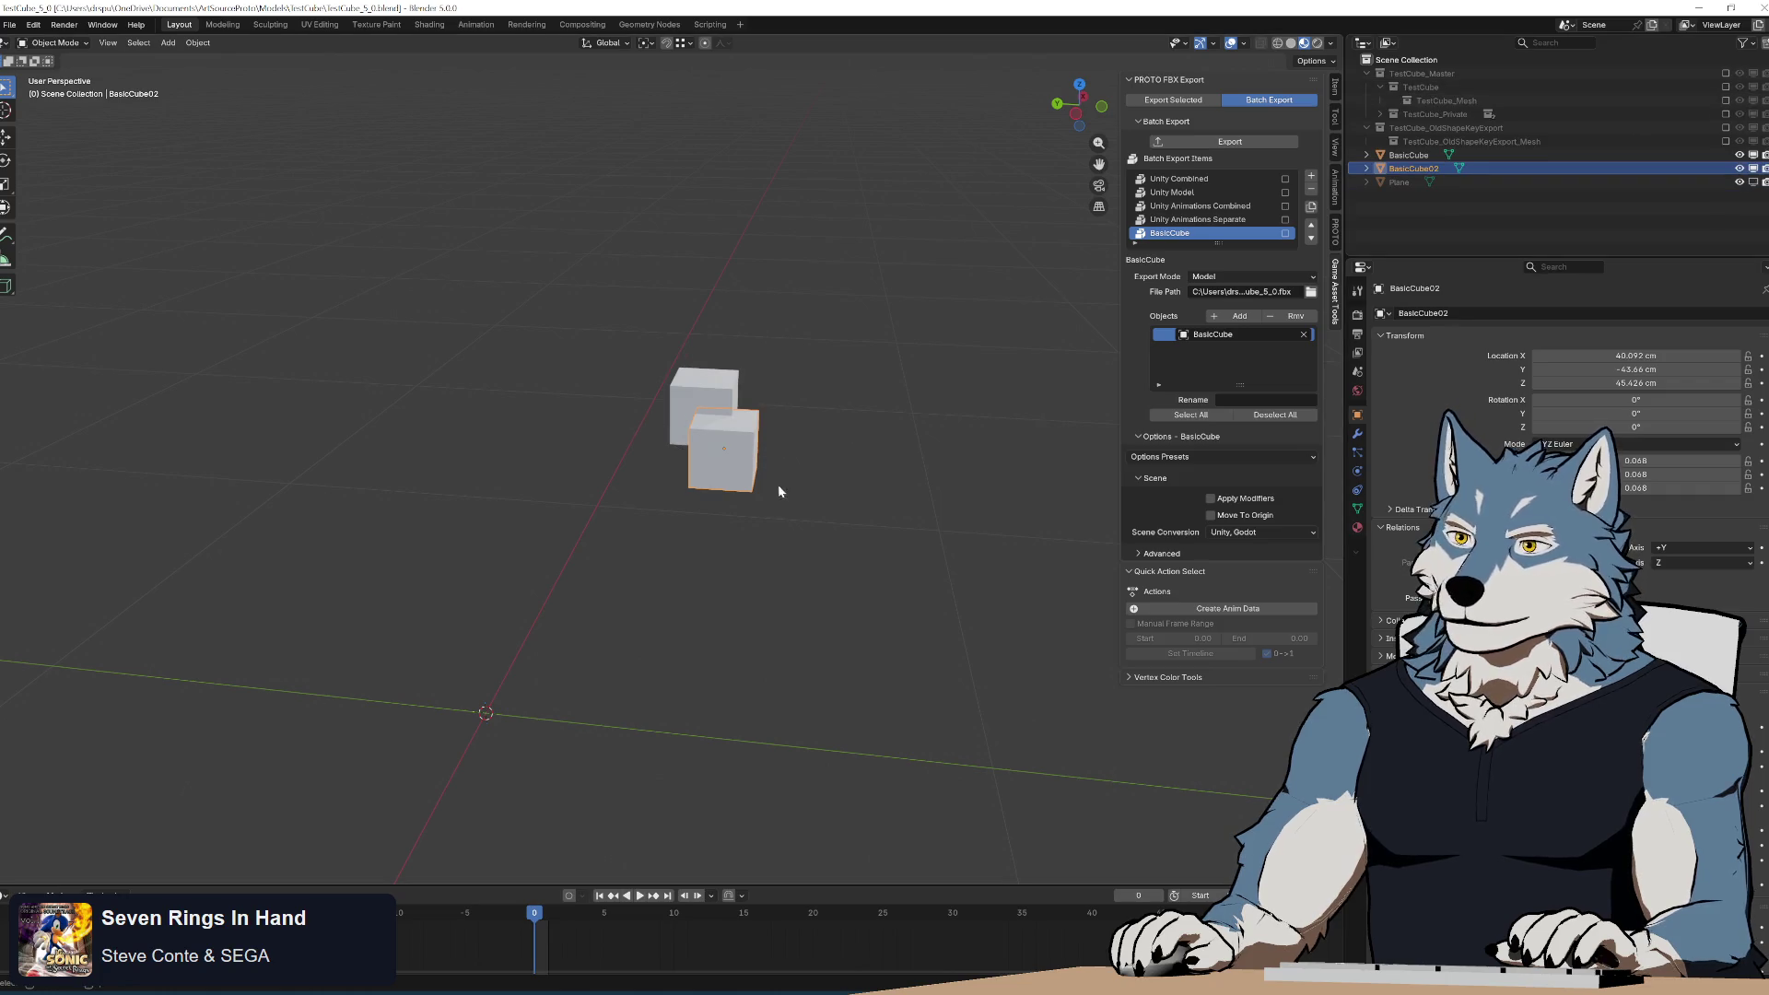
Add BasicCube02 to the BasicCube export item's objects and run the batch export.
left_click(1238, 316)
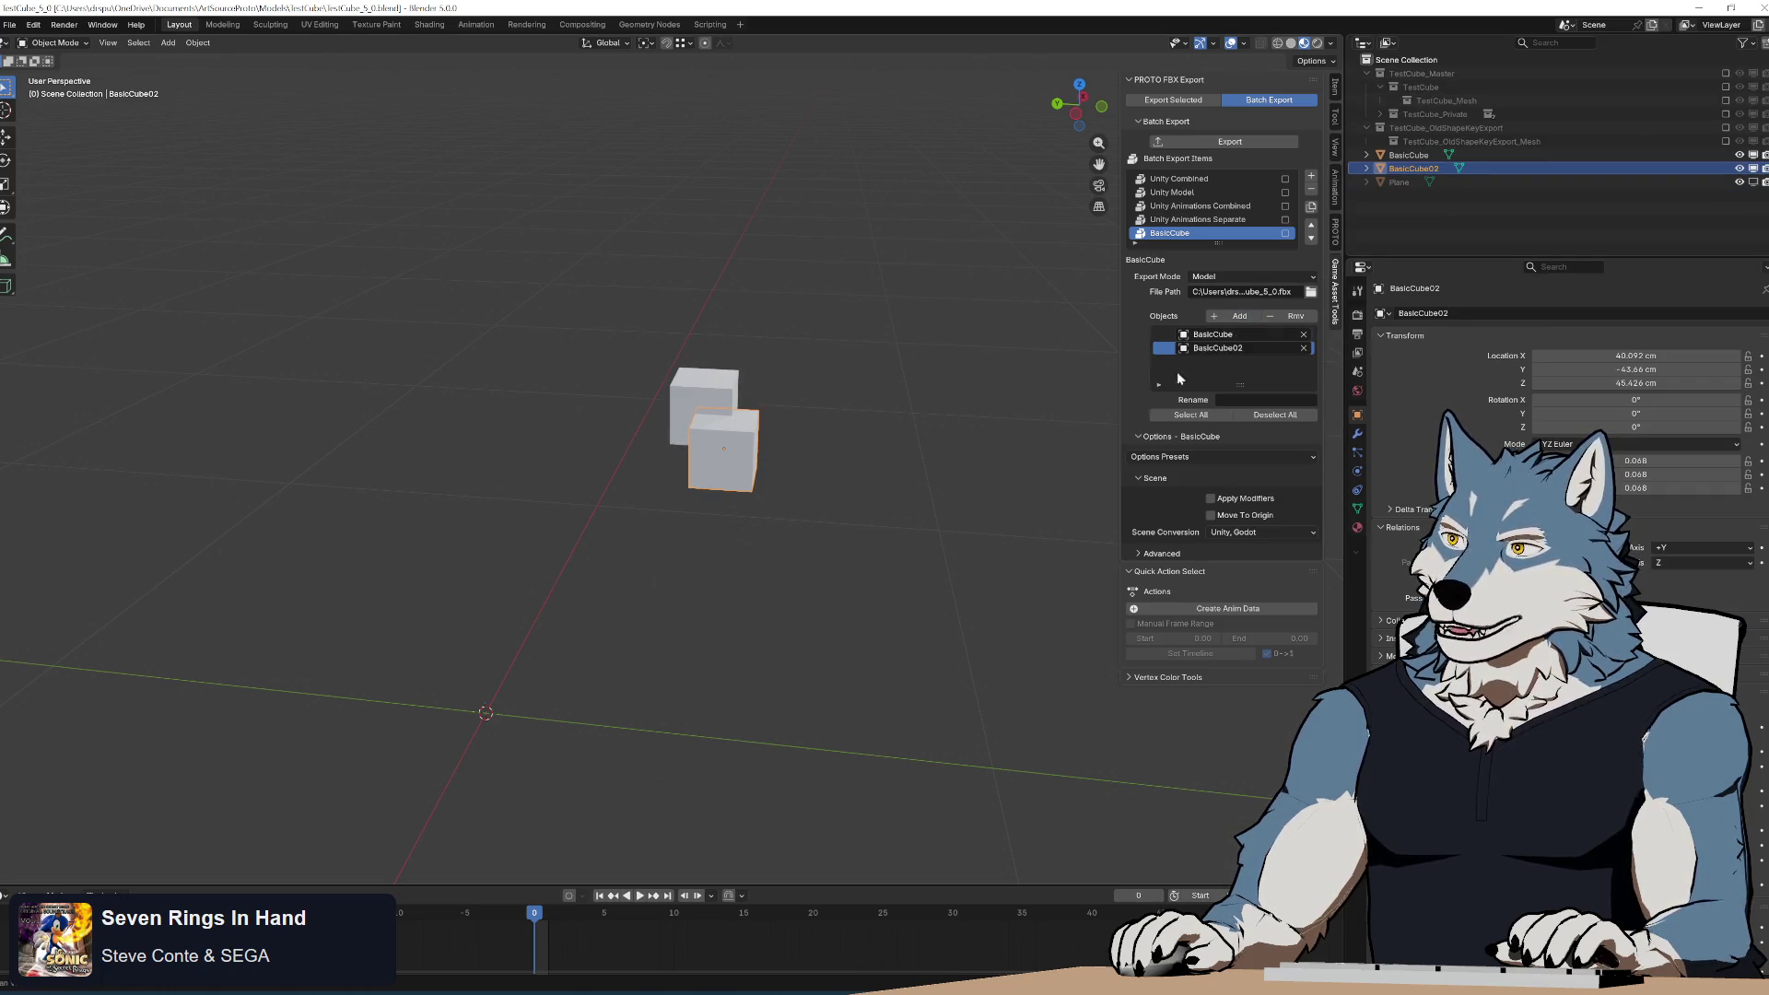
left_click(762, 555)
middle_click_drag(760, 549, 852, 433, "shift")
left_click(1246, 141)
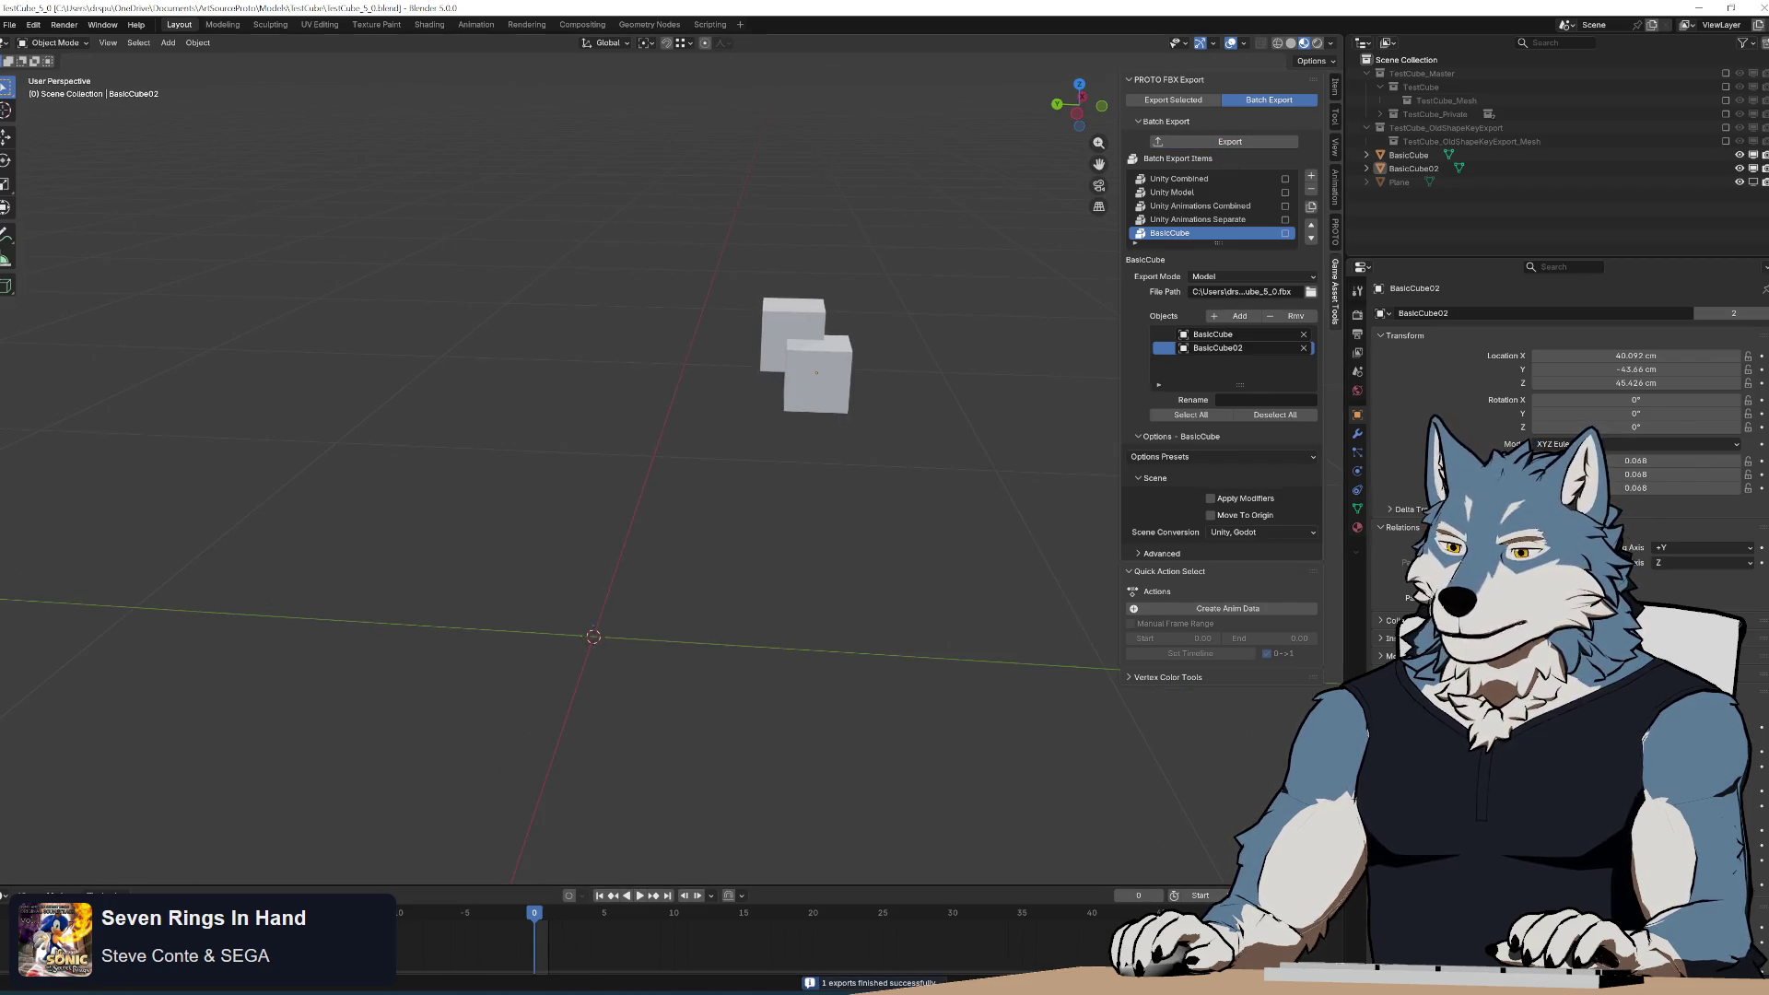
key("alt+Tab")
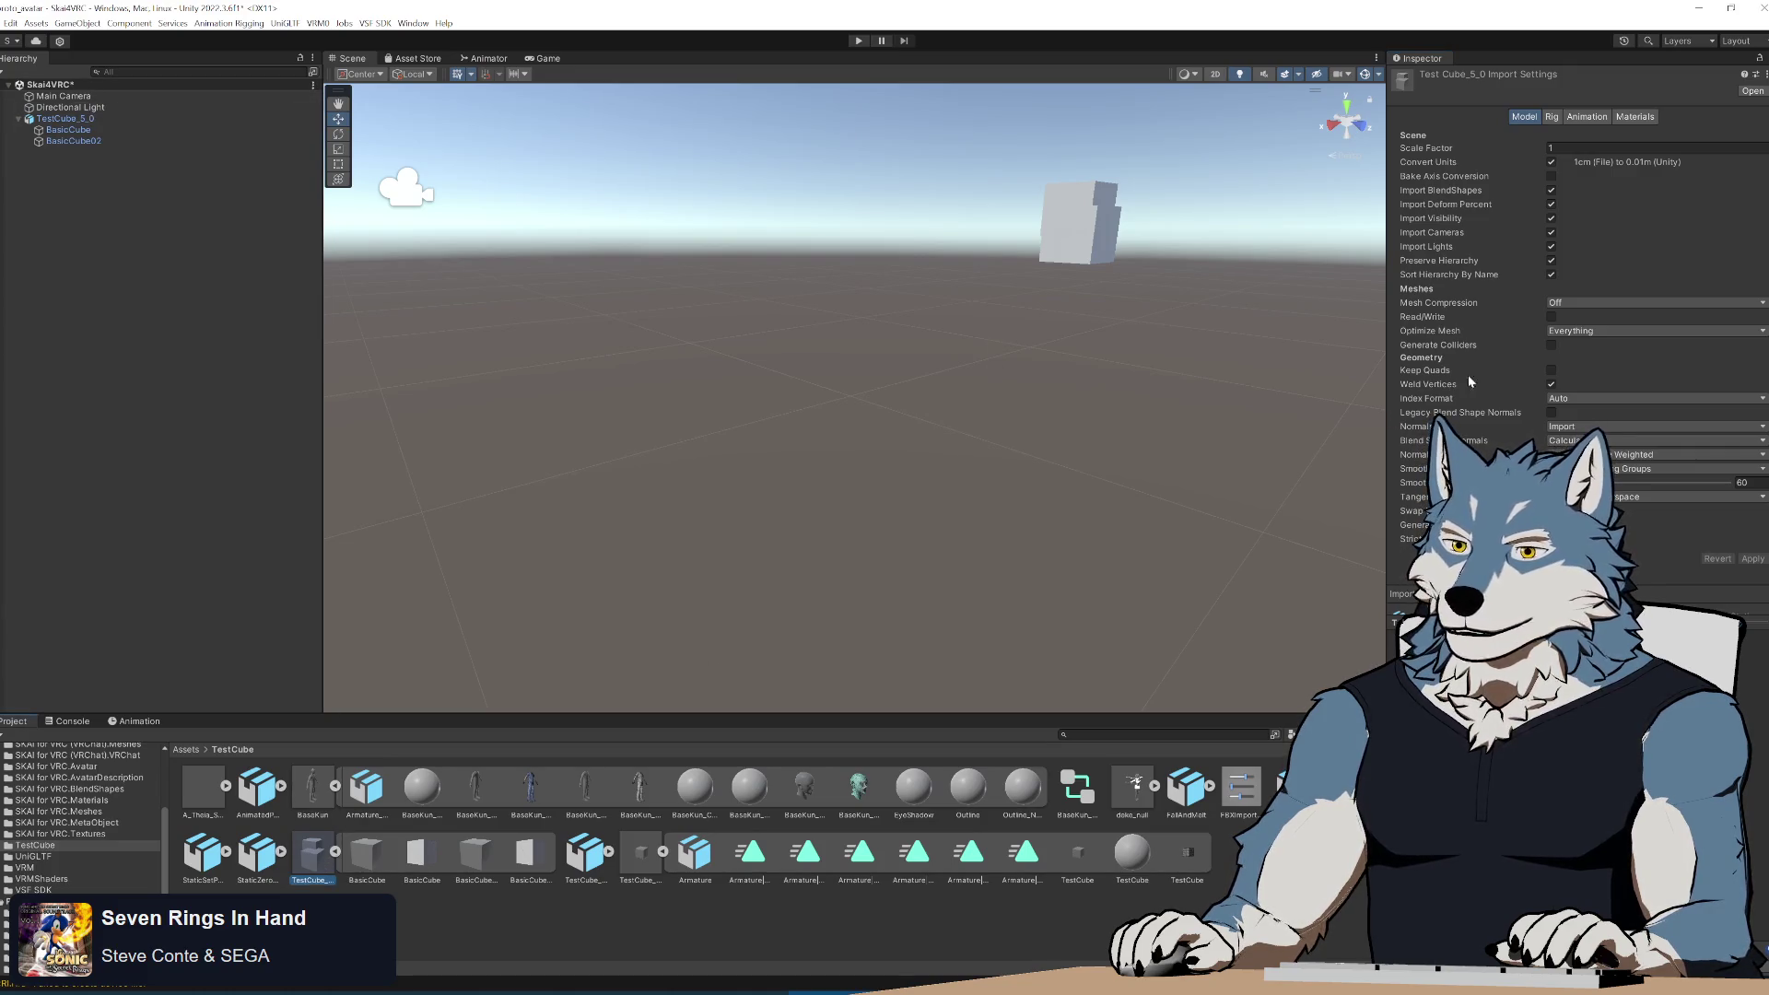
Turn off hierarchy preservation in TestCube_5_0's import settings and apply the reimport.
left_click(1551, 261)
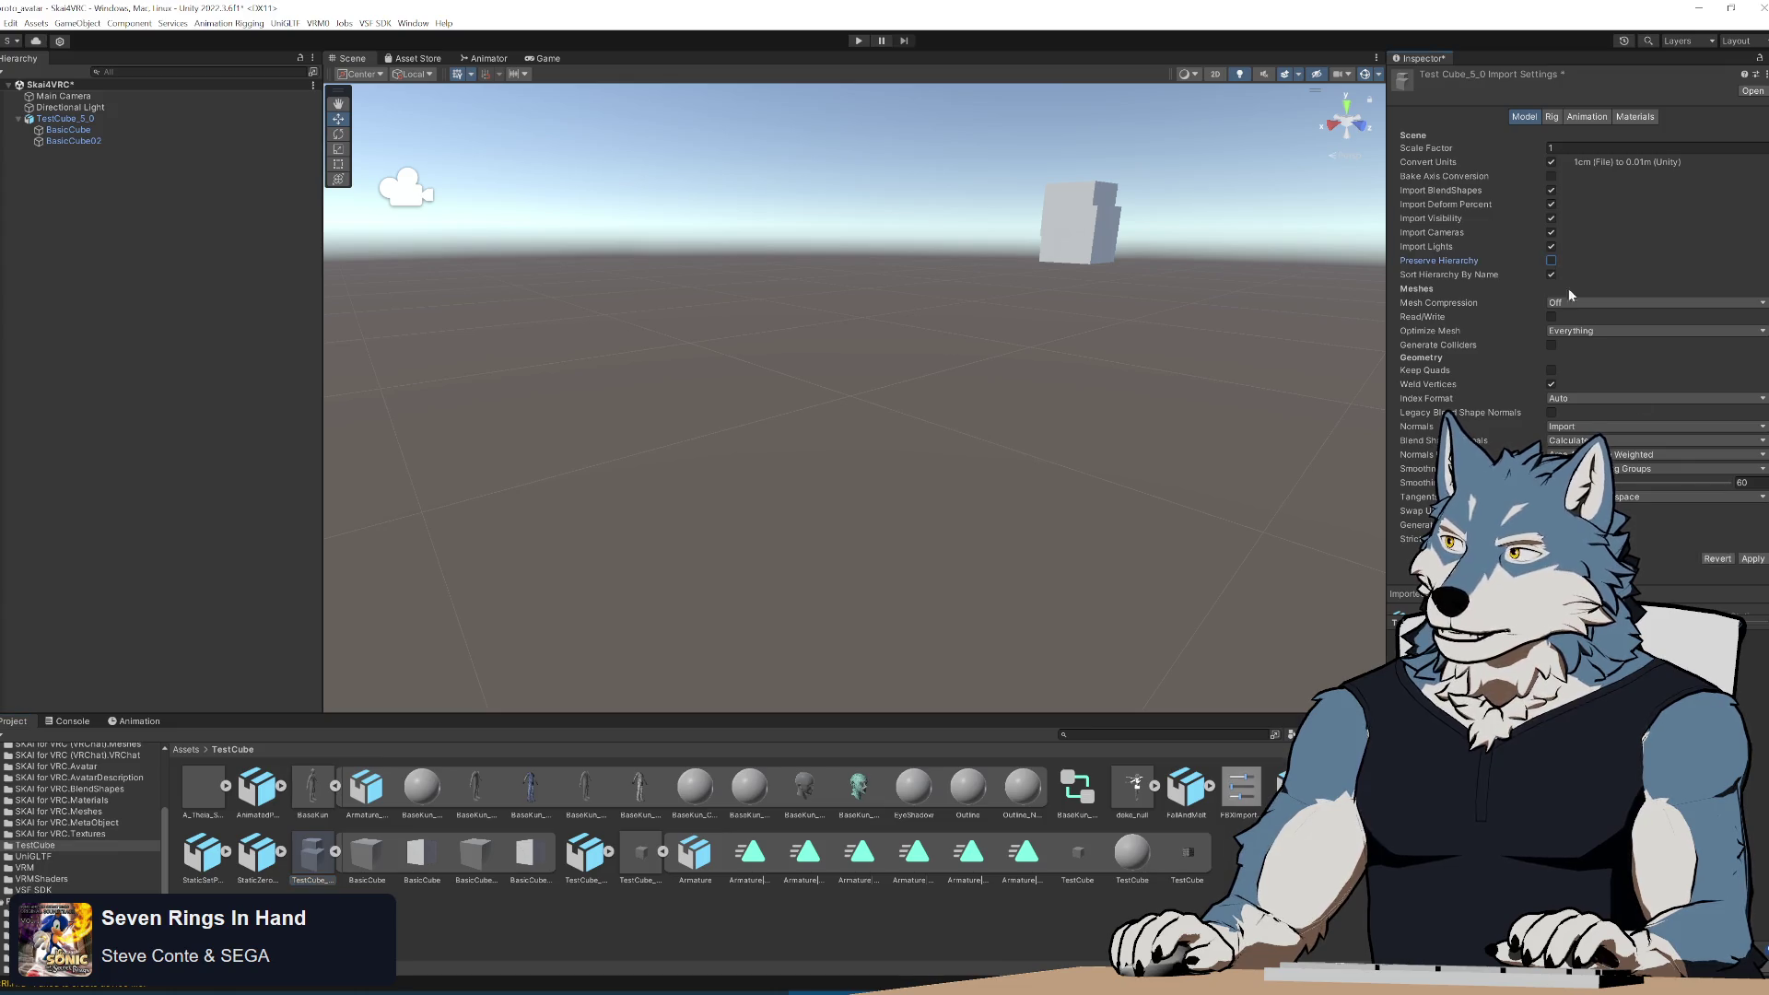
left_click(1755, 560)
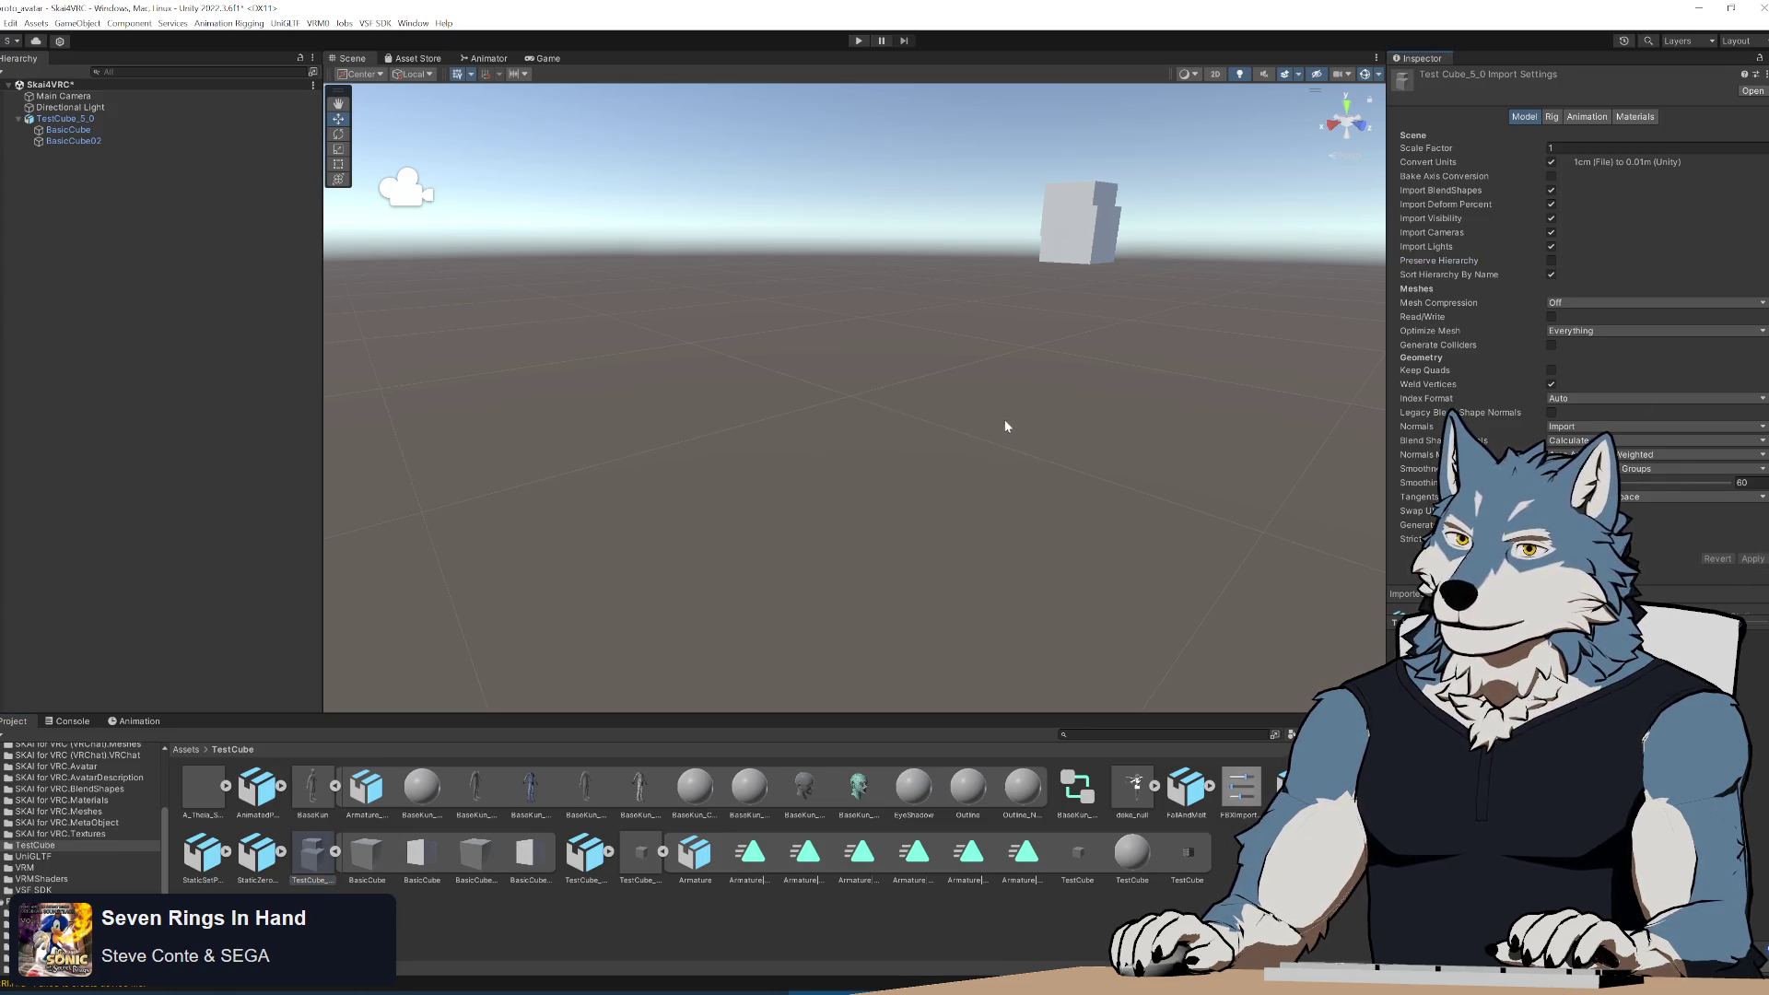
mouse_move(1166, 338)
left_mouse_down("alt")
mouse_move(1164, 209)
mouse_move(995, 264)
mouse_move(1017, 264)
left_mouse_up("alt")
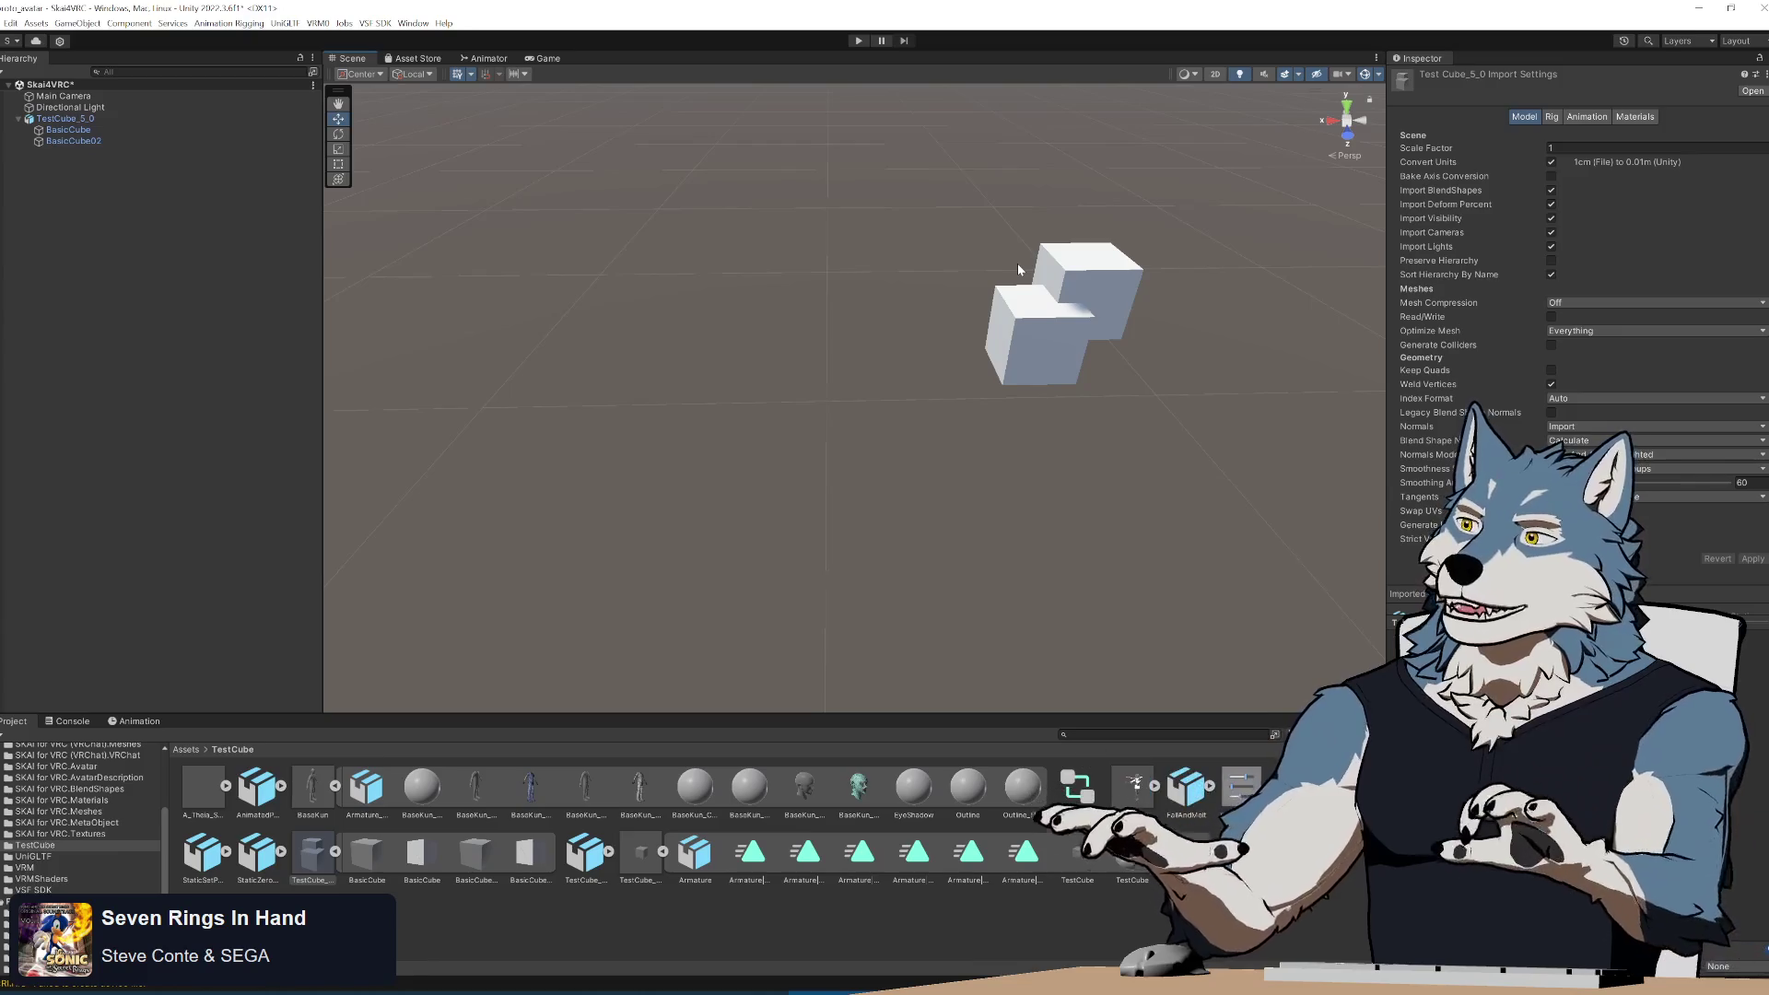
Check BasicCube and BasicCube02 as separate children of TestCube_5_0, then return to Blender.
left_click(70, 130)
left_click(73, 140)
left_click(72, 132)
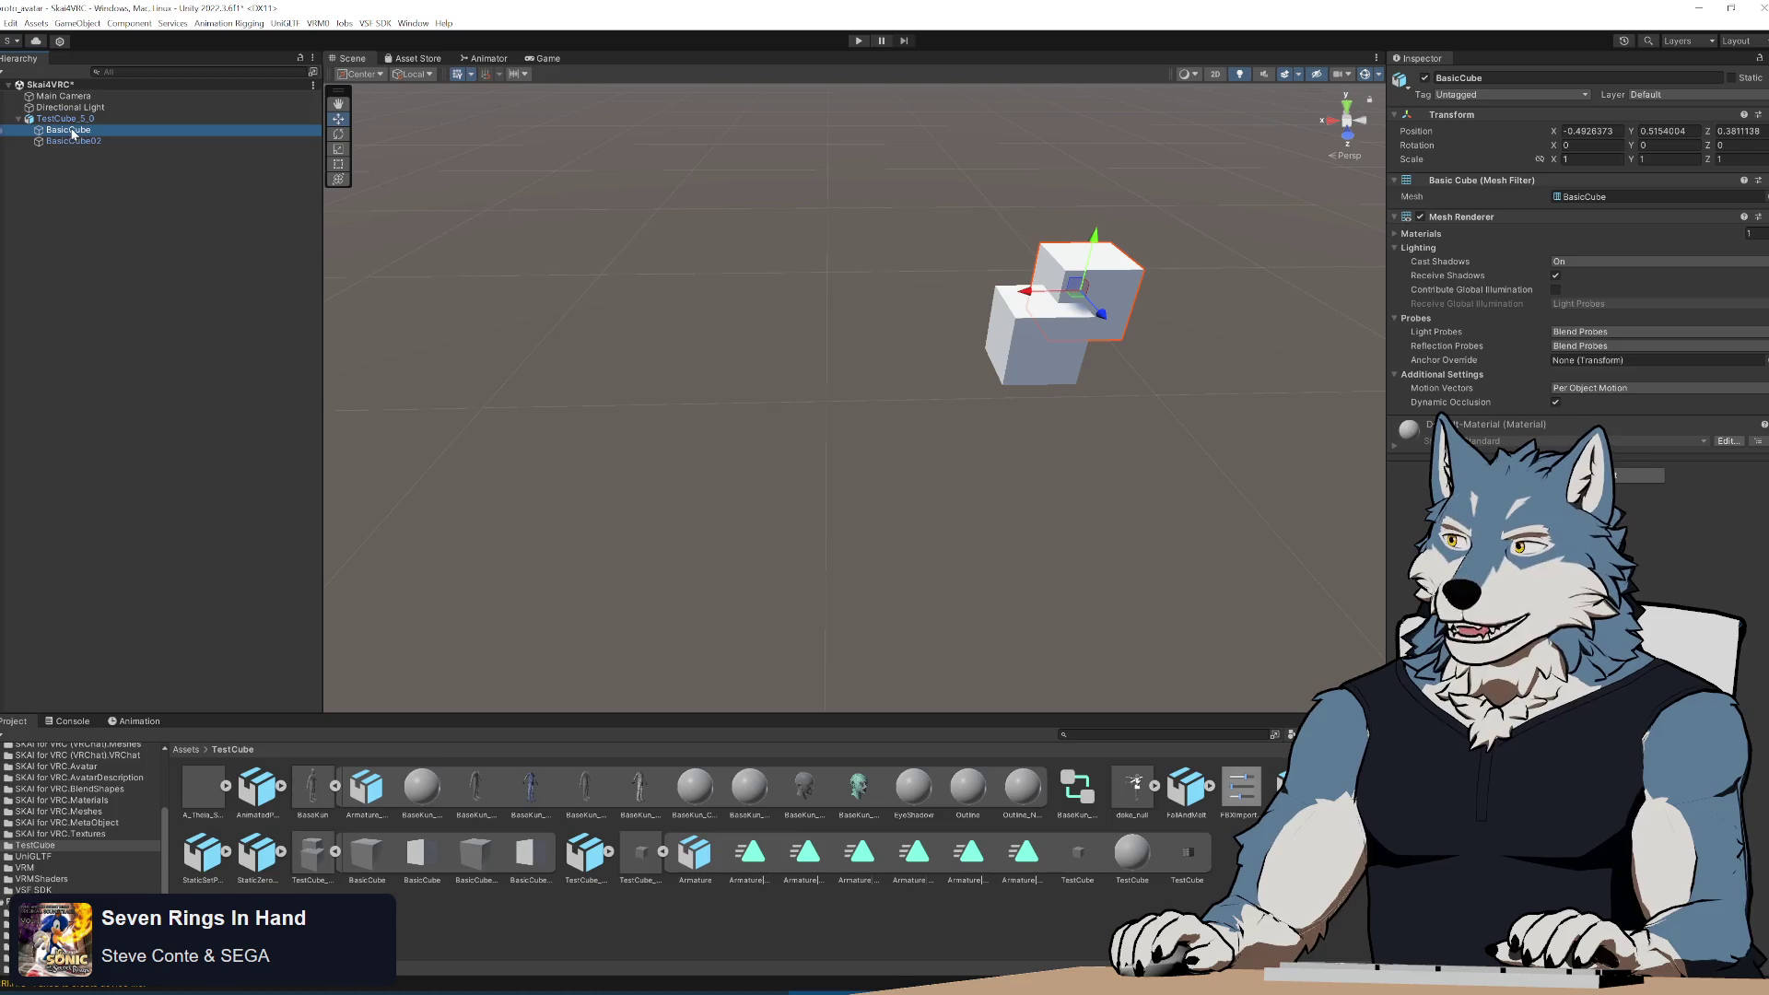
left_click(74, 143)
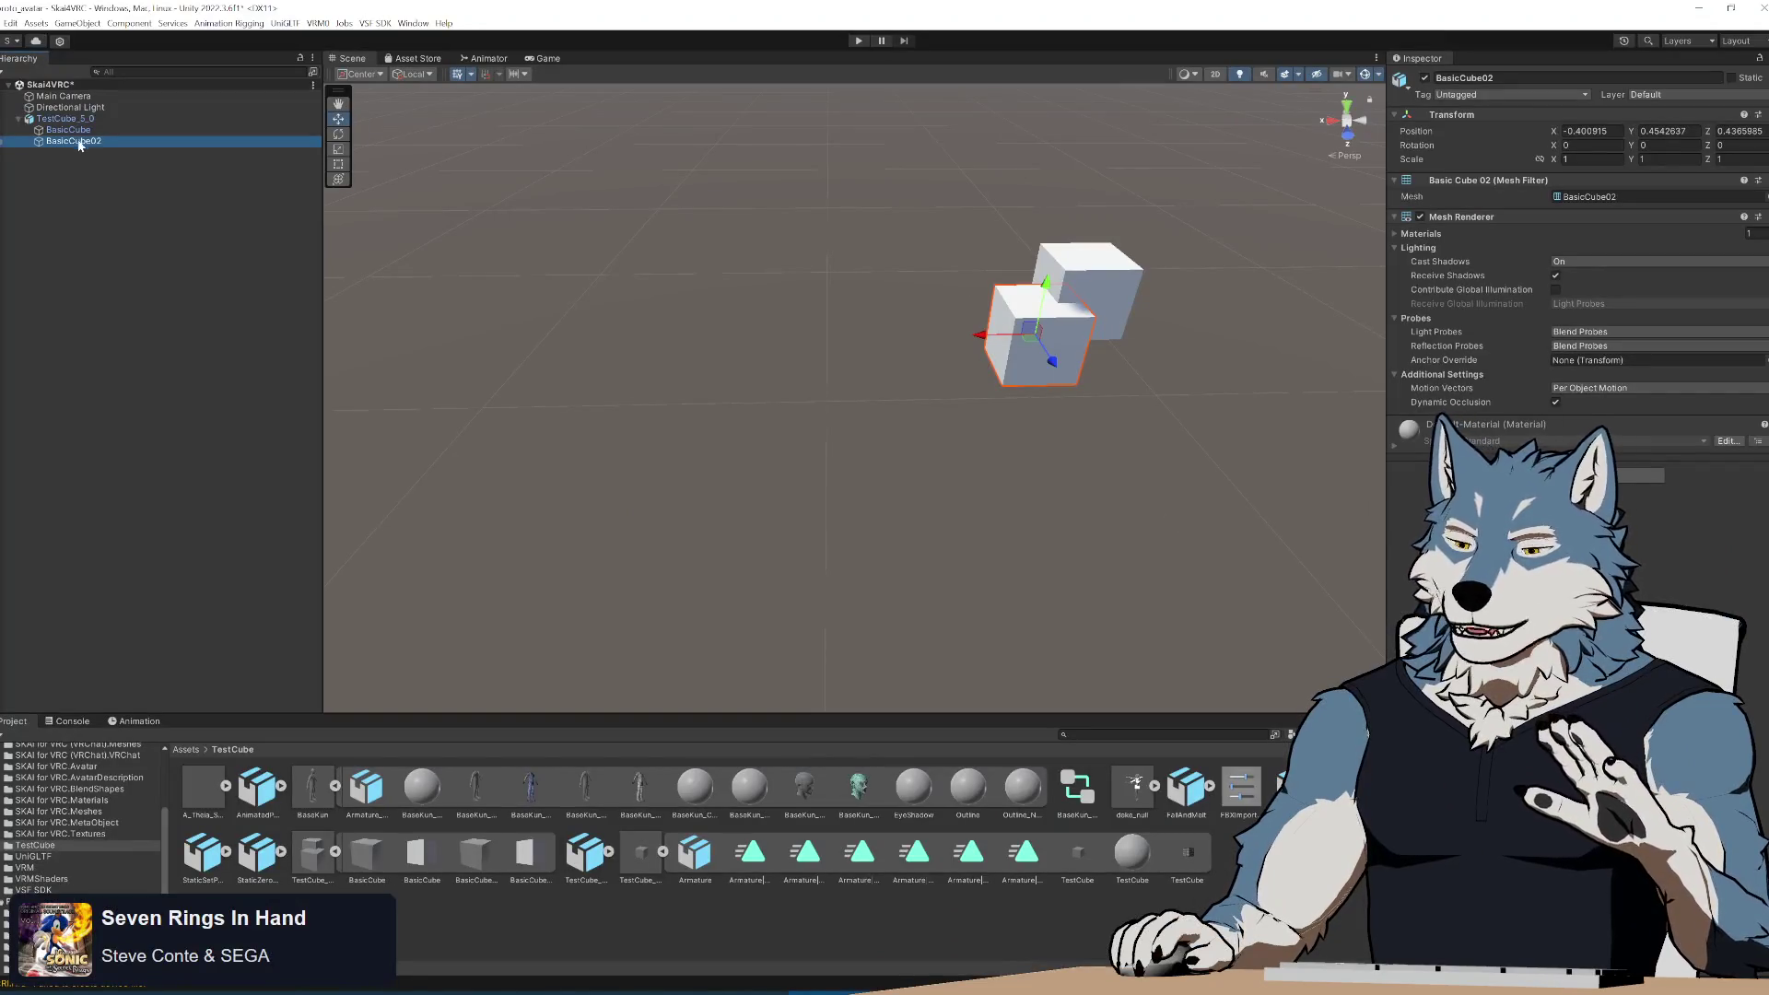
left_click(65, 119)
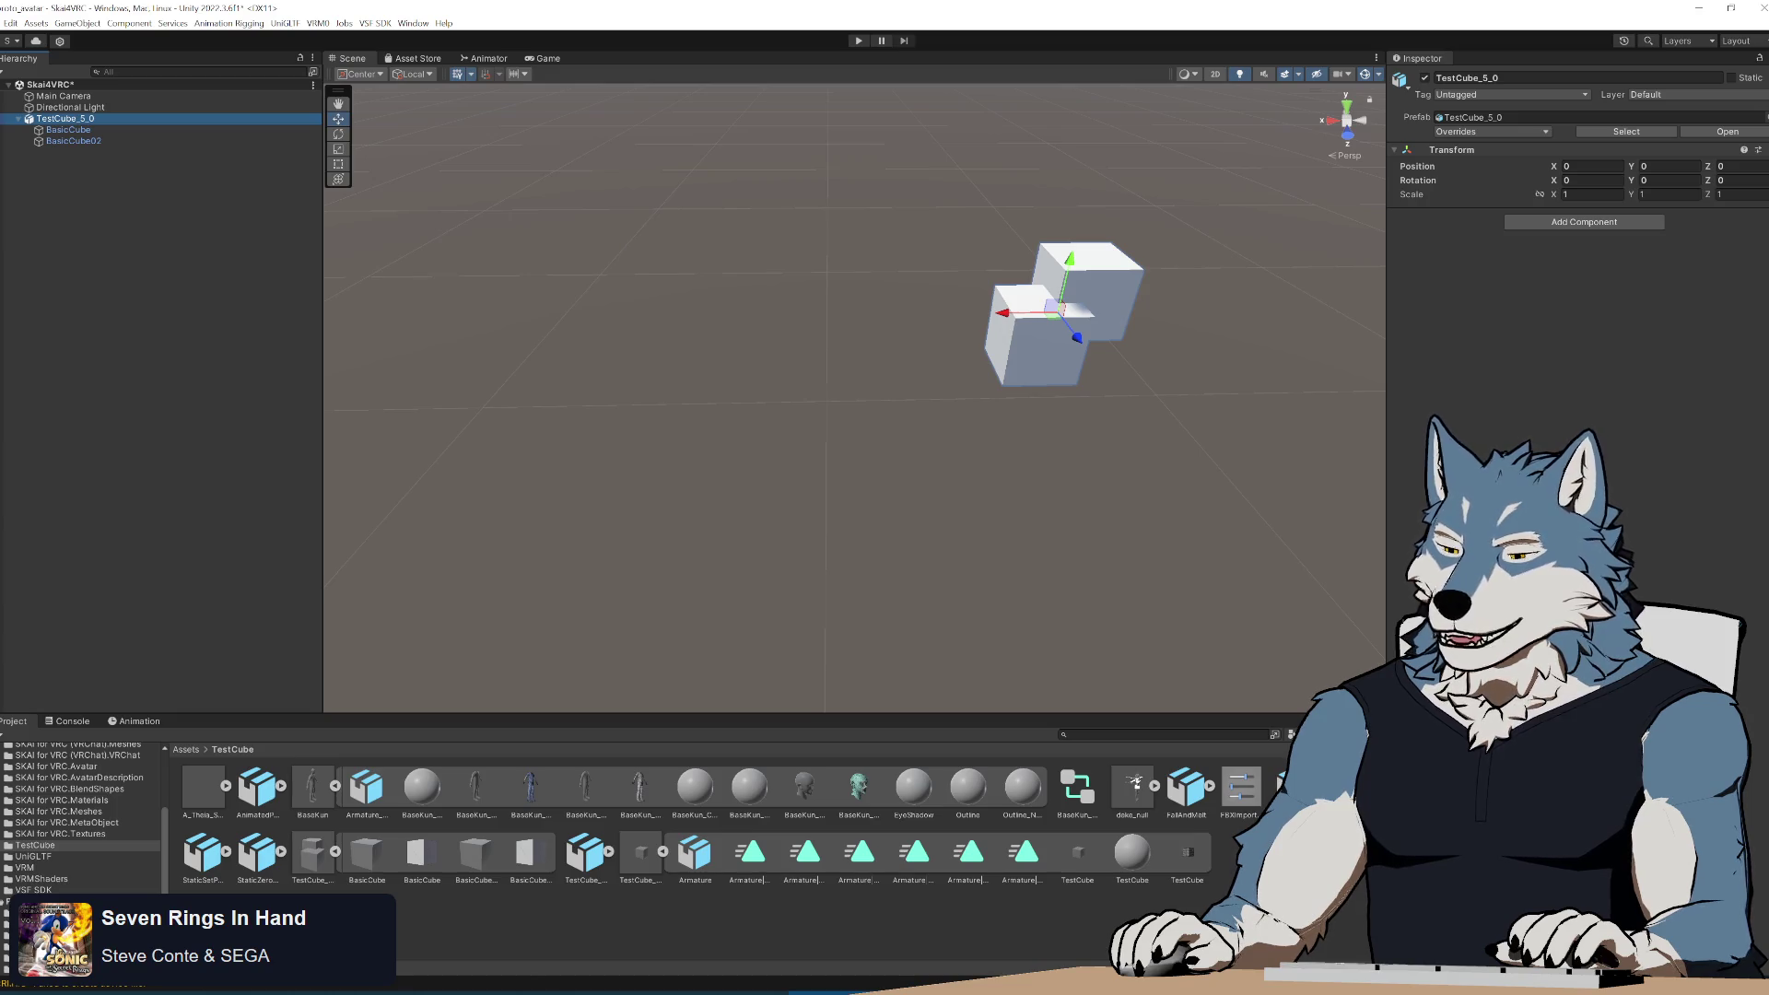
key("alt+Tab")
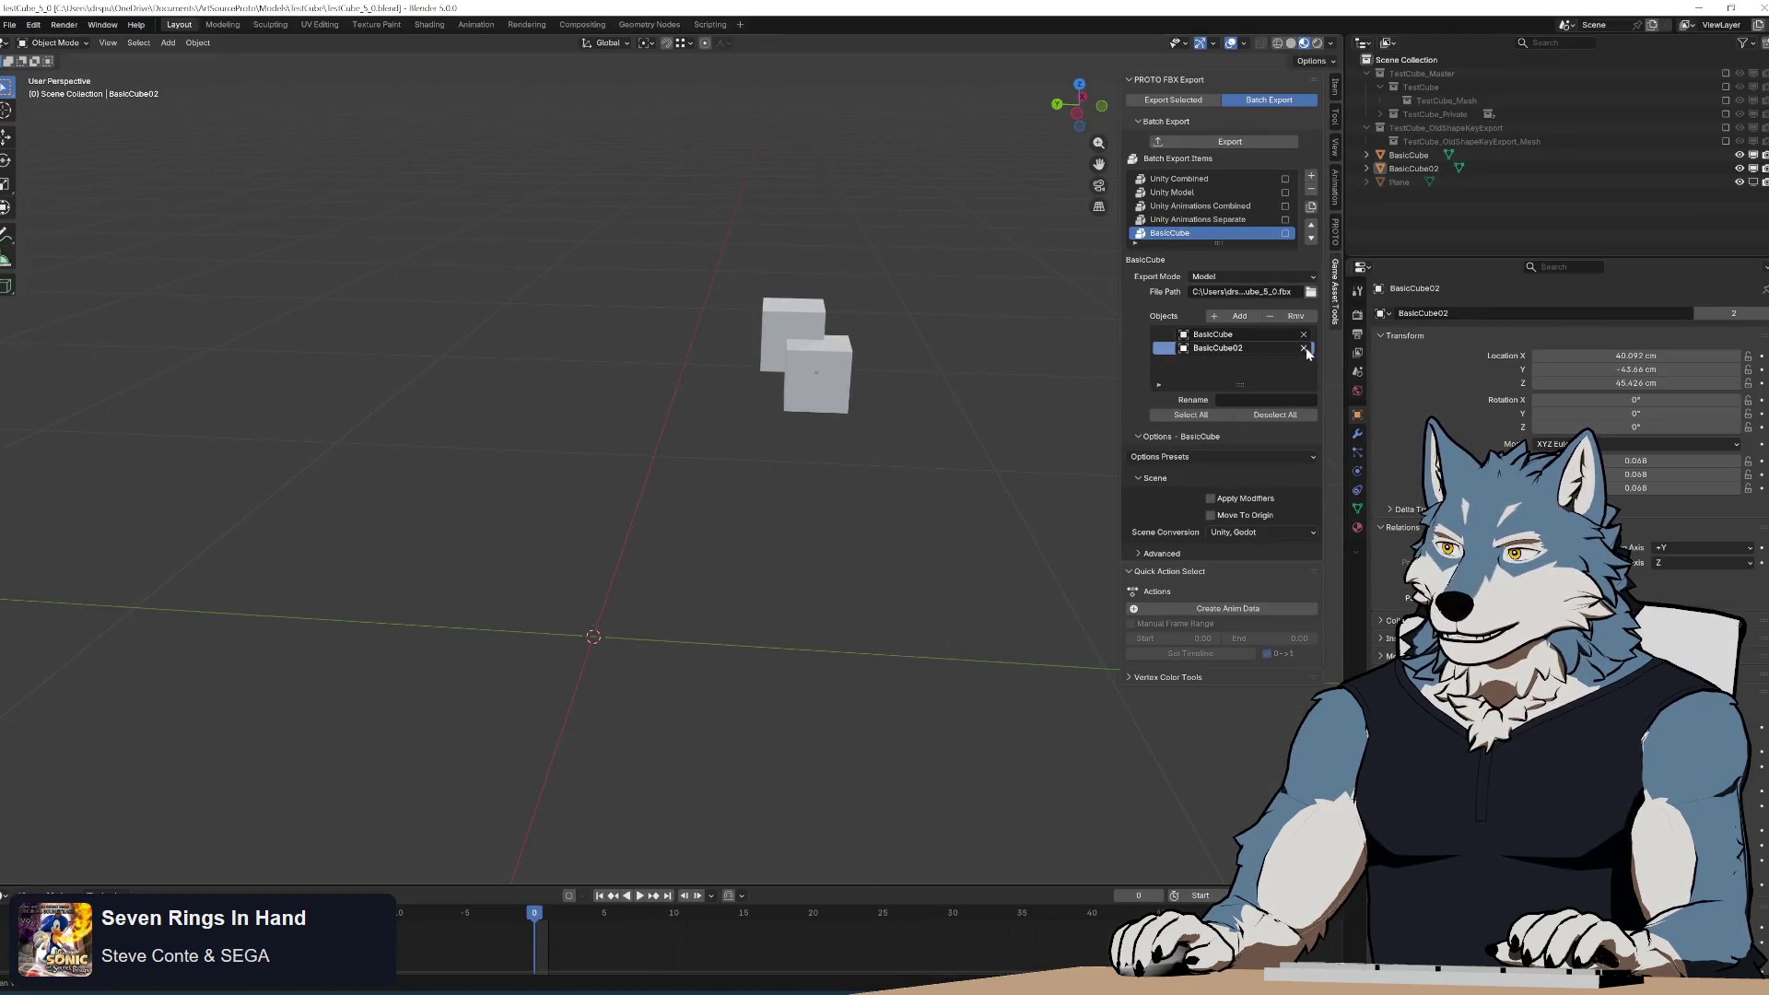
Empty the BasicCube02 object slot and rerun the BasicCube batch export, hitting the NoneType error.
left_click(1304, 349)
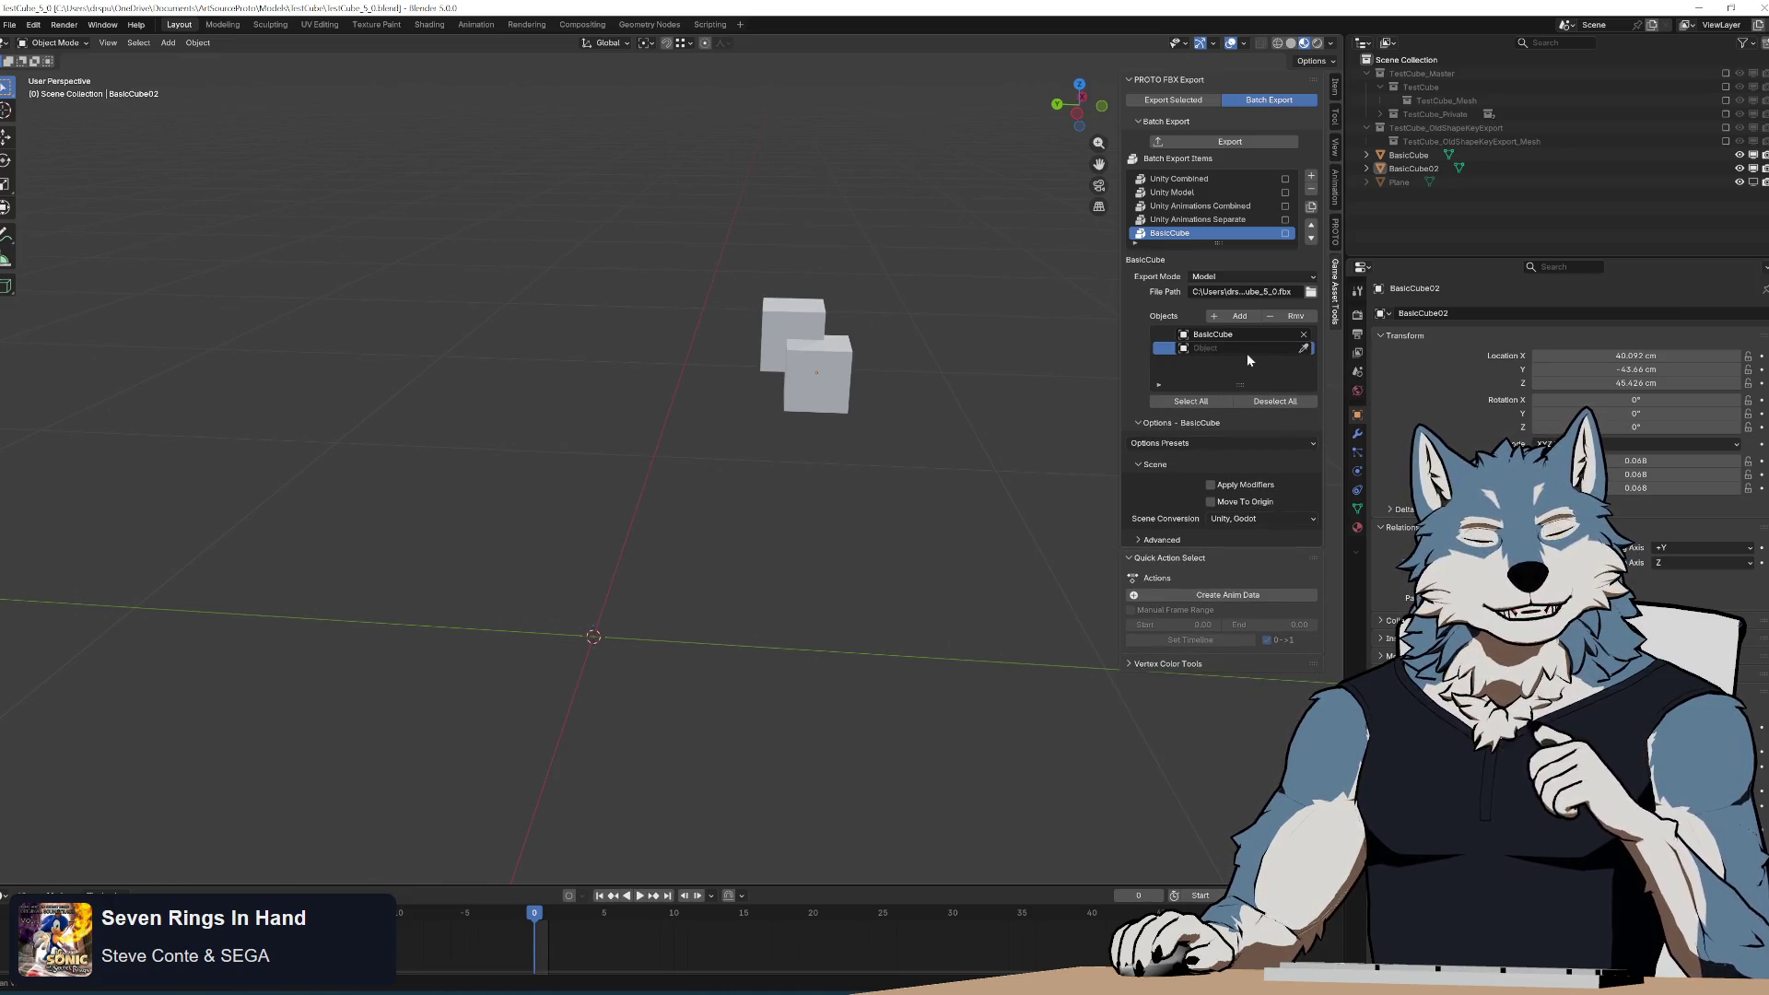
left_click(1237, 144)
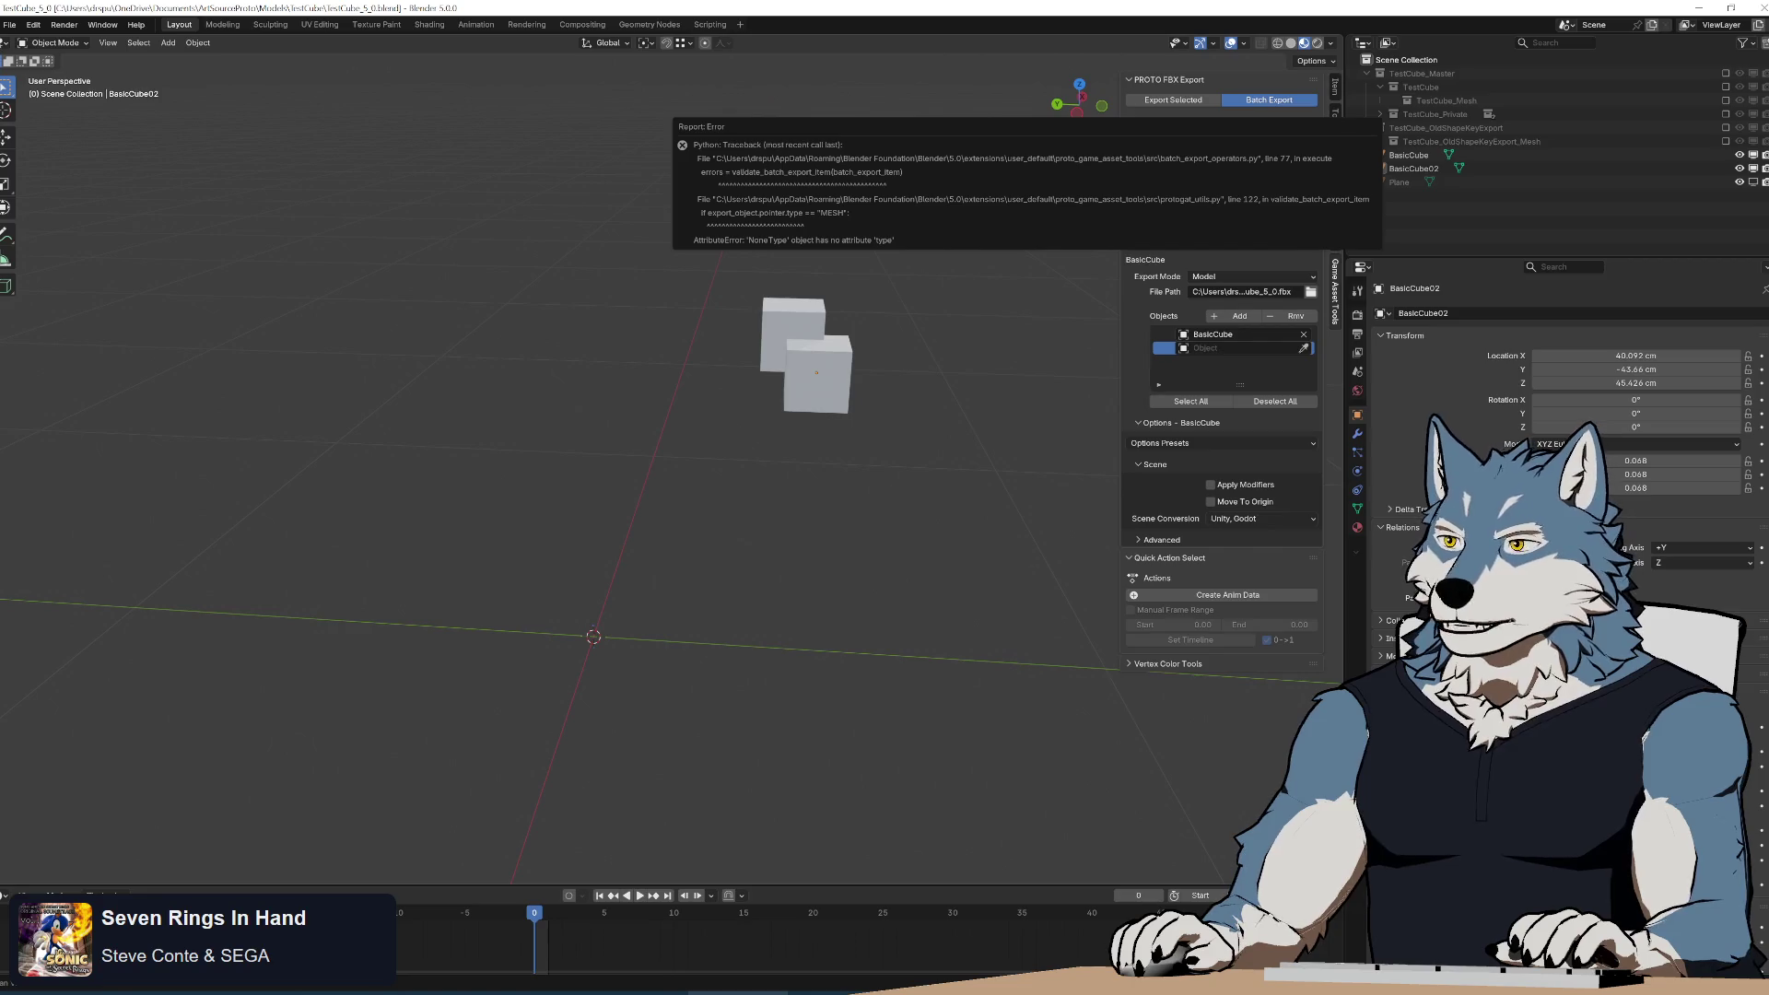
Bring Notepad++ with proto_export_fbx_bin.py forward and lower it to the bottom half of the screen.
mouse_move(737, 989)
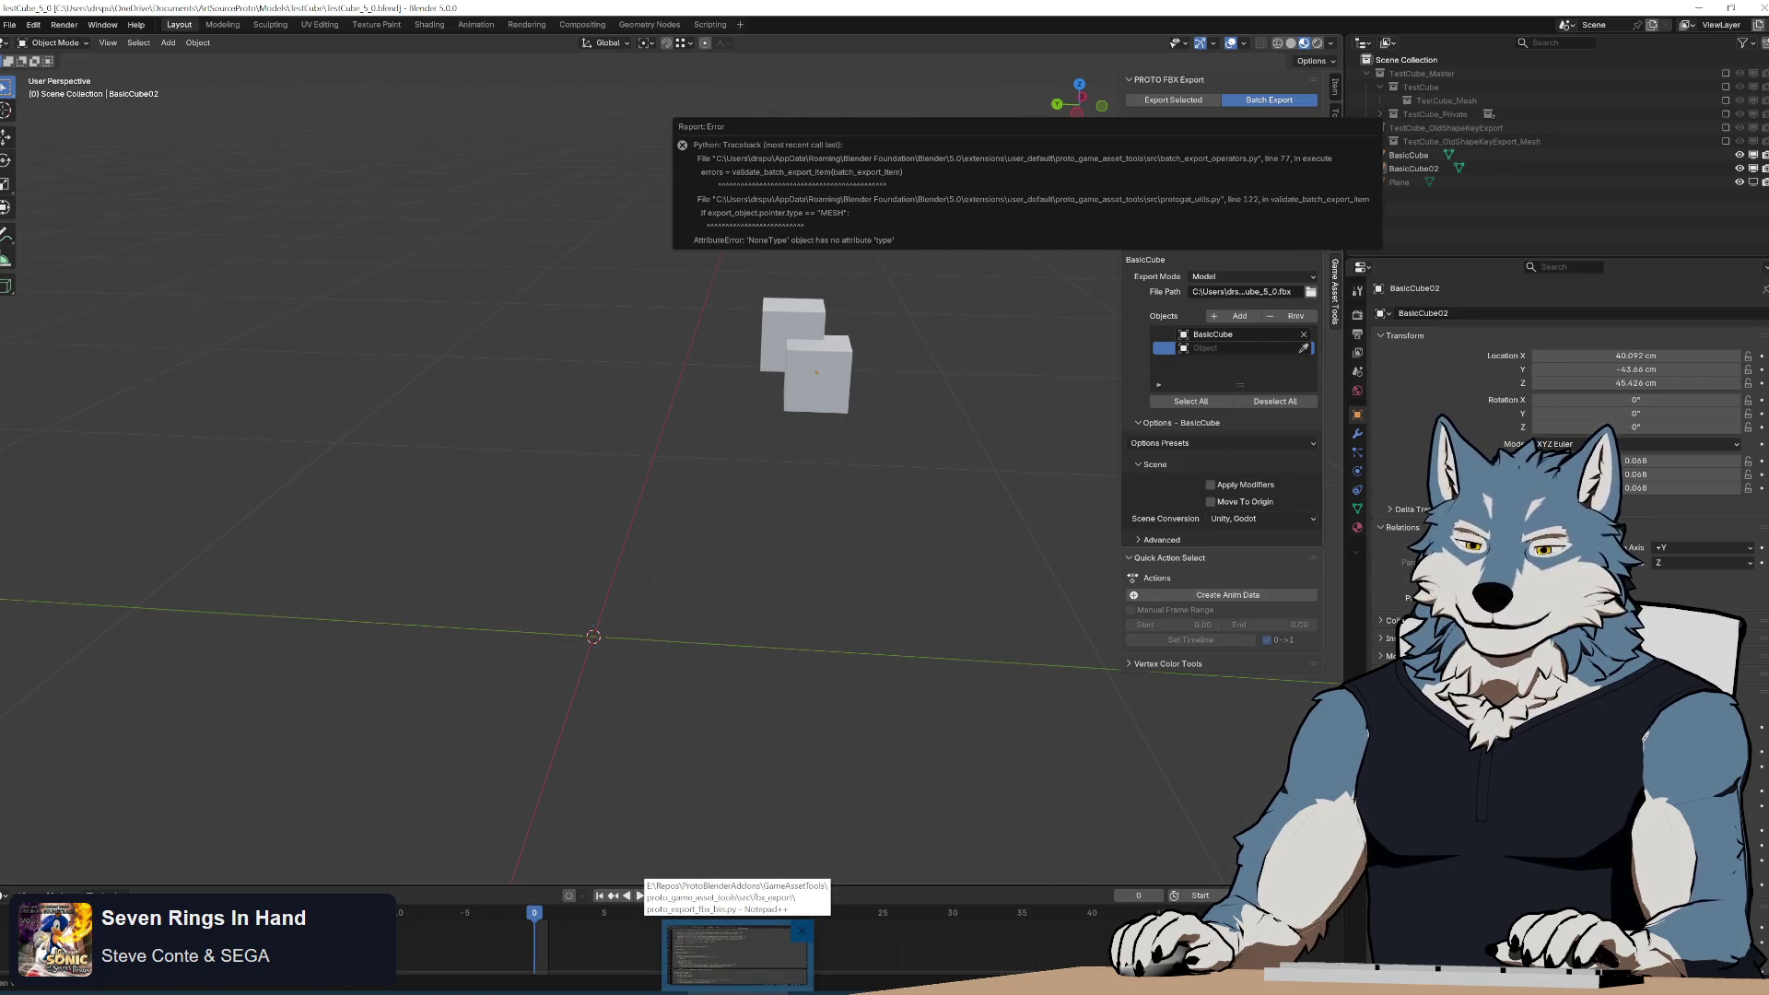
left_click(737, 954)
left_click_drag(843, 158, 842, 517)
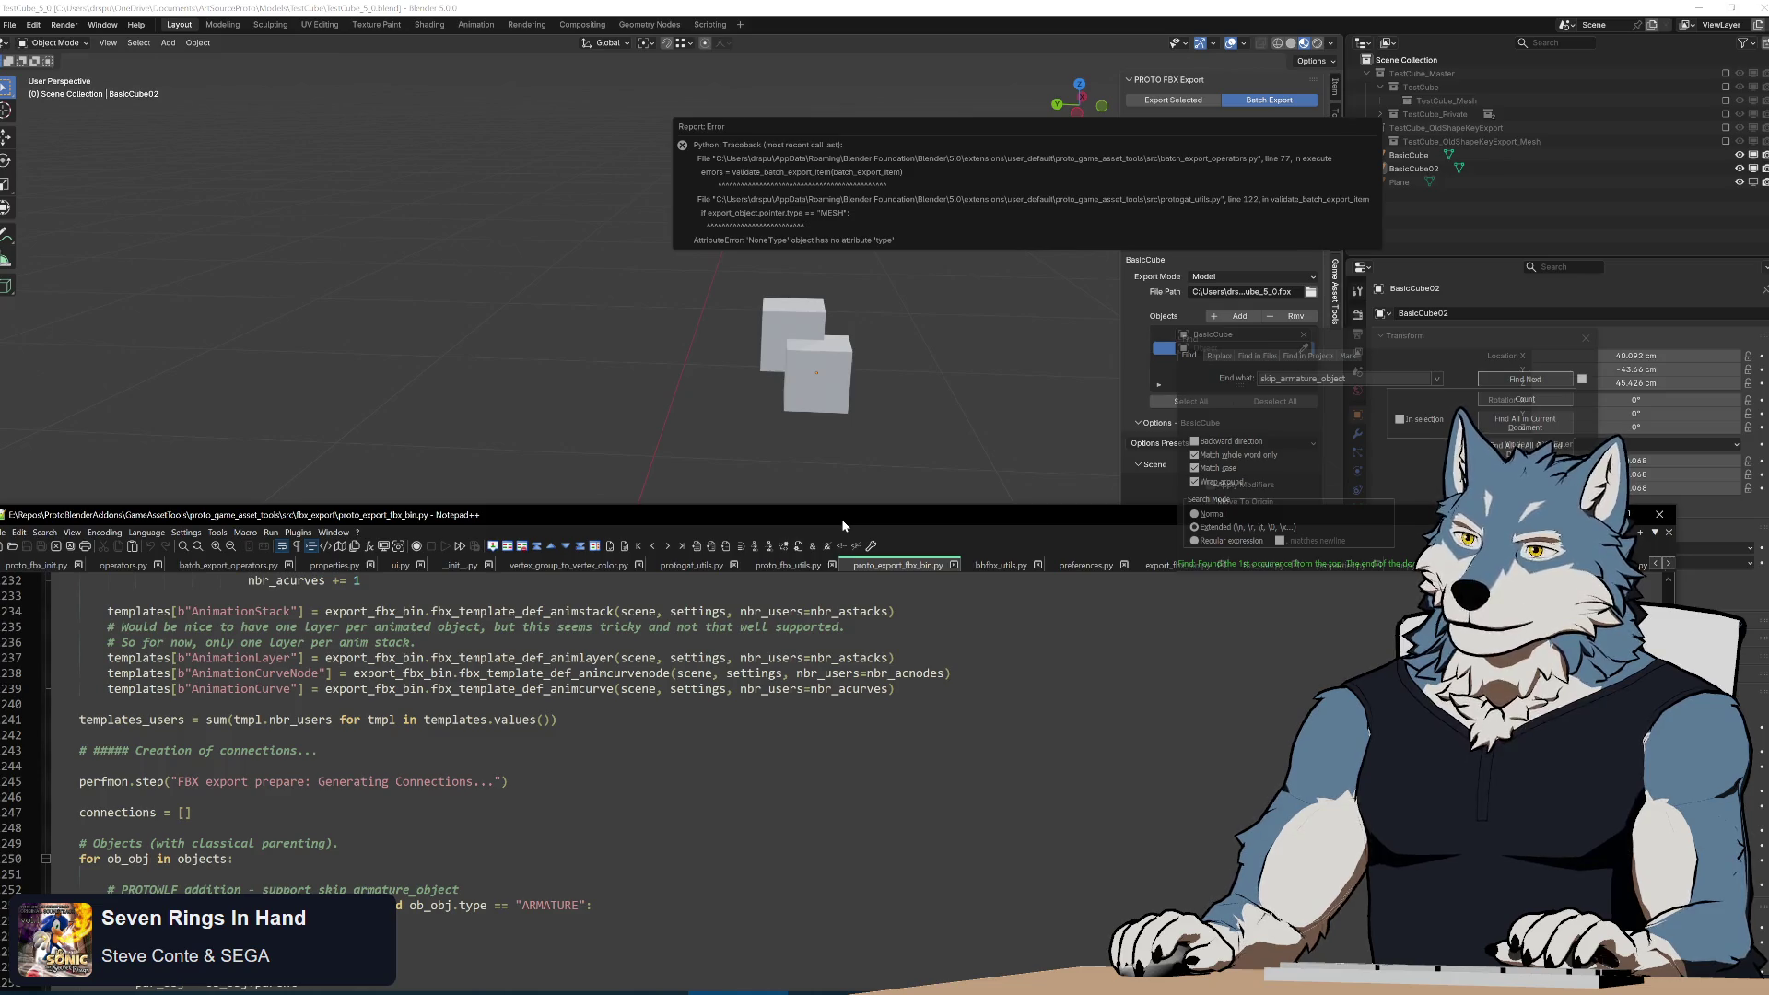
Raise the editor and fold the BatchExport, AddExportObject, RemoveExportObject and MoveExportObject classes.
left_click_drag(842, 518, 881, 220)
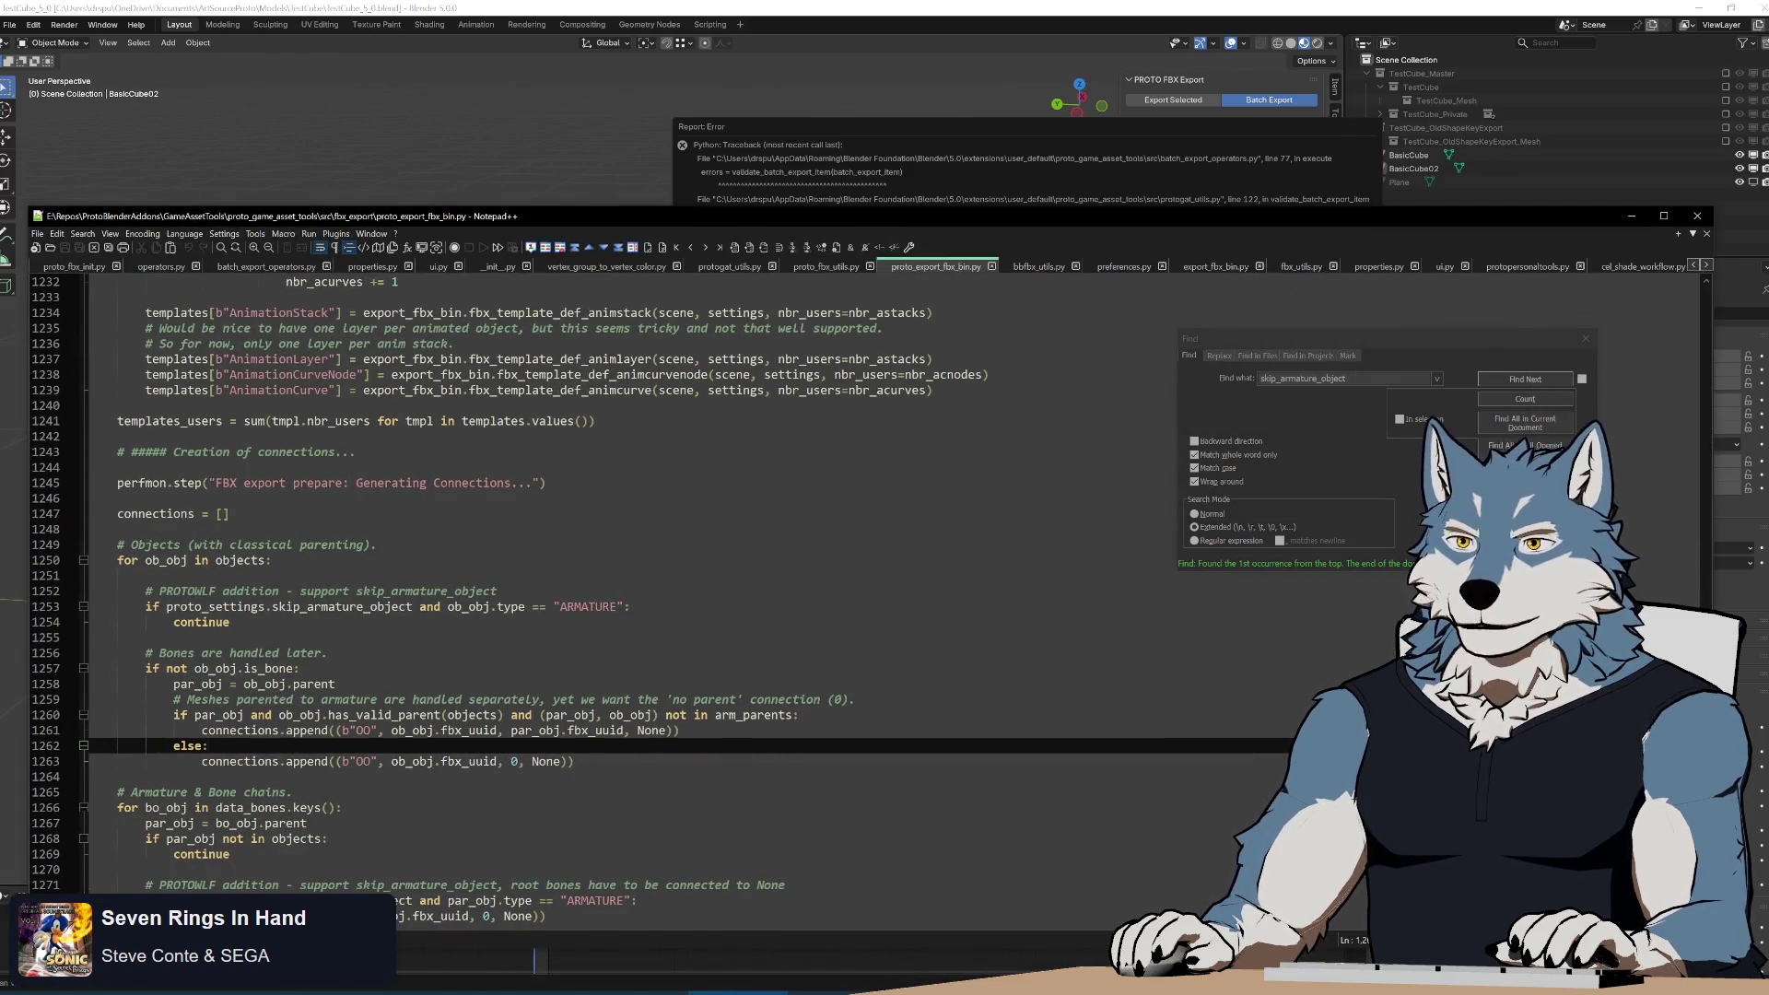
scroll(553, 581, "up", 20)
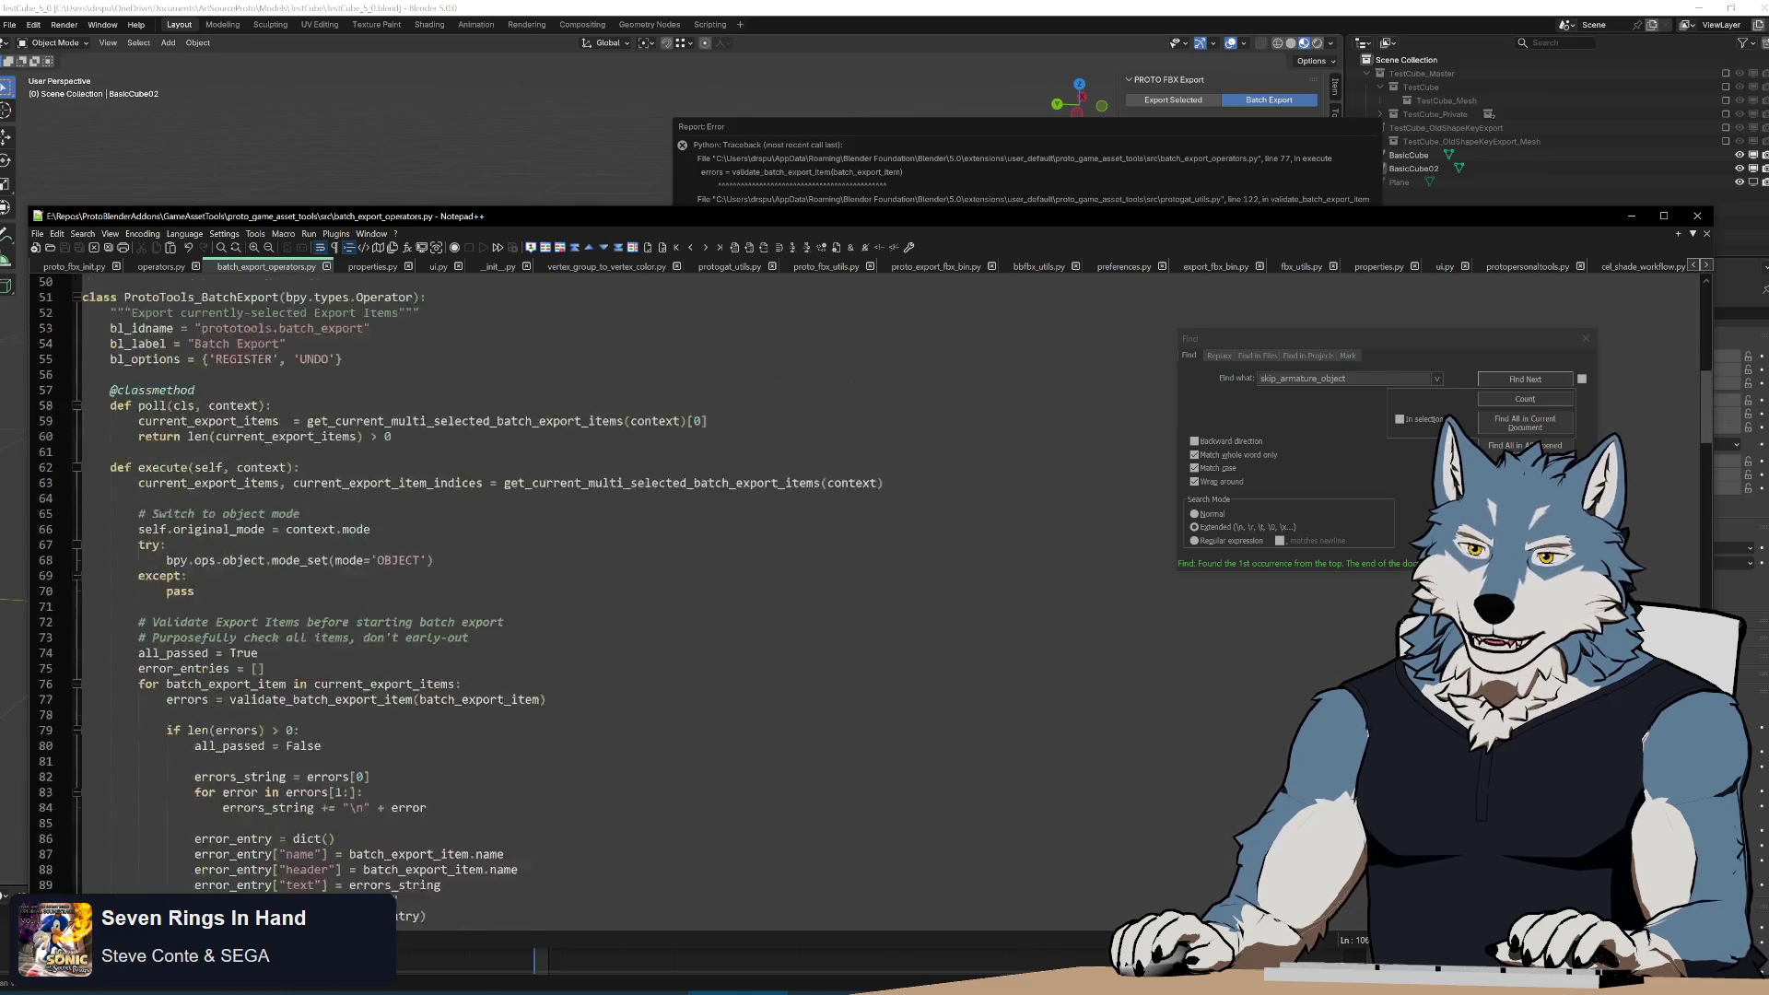
scroll(368, 580, "down", 14)
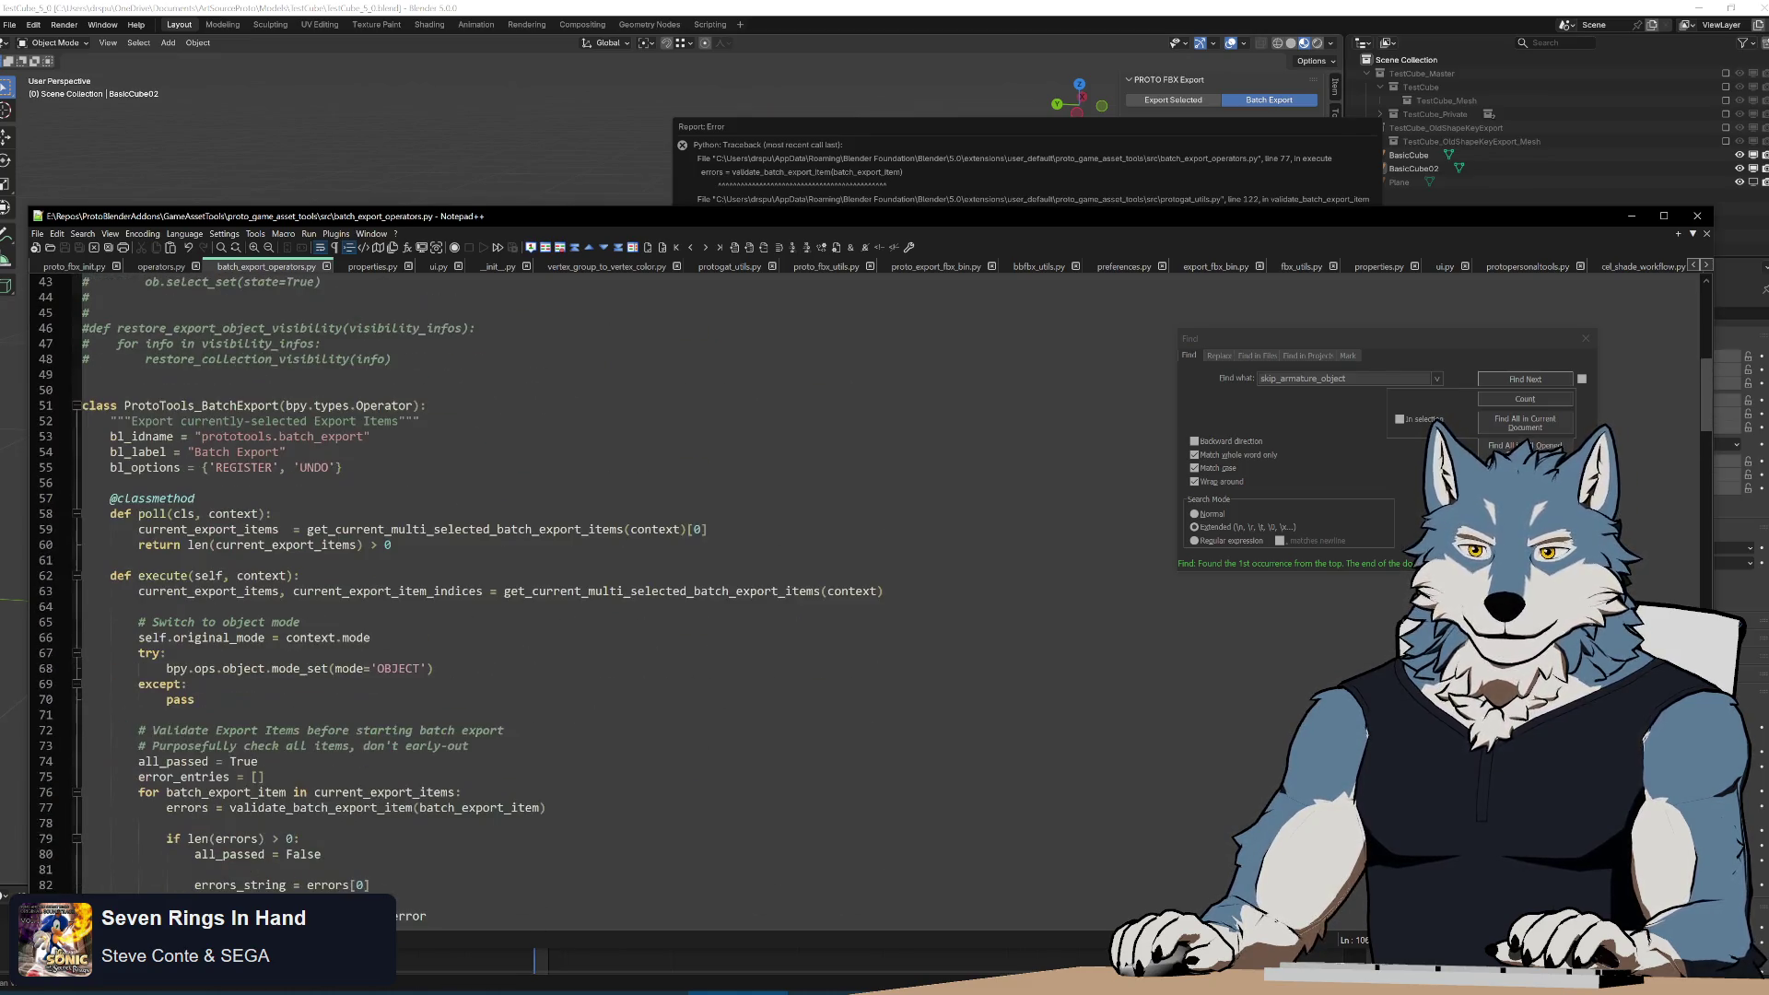
left_click(76, 406)
scroll(553, 581, "down", 5)
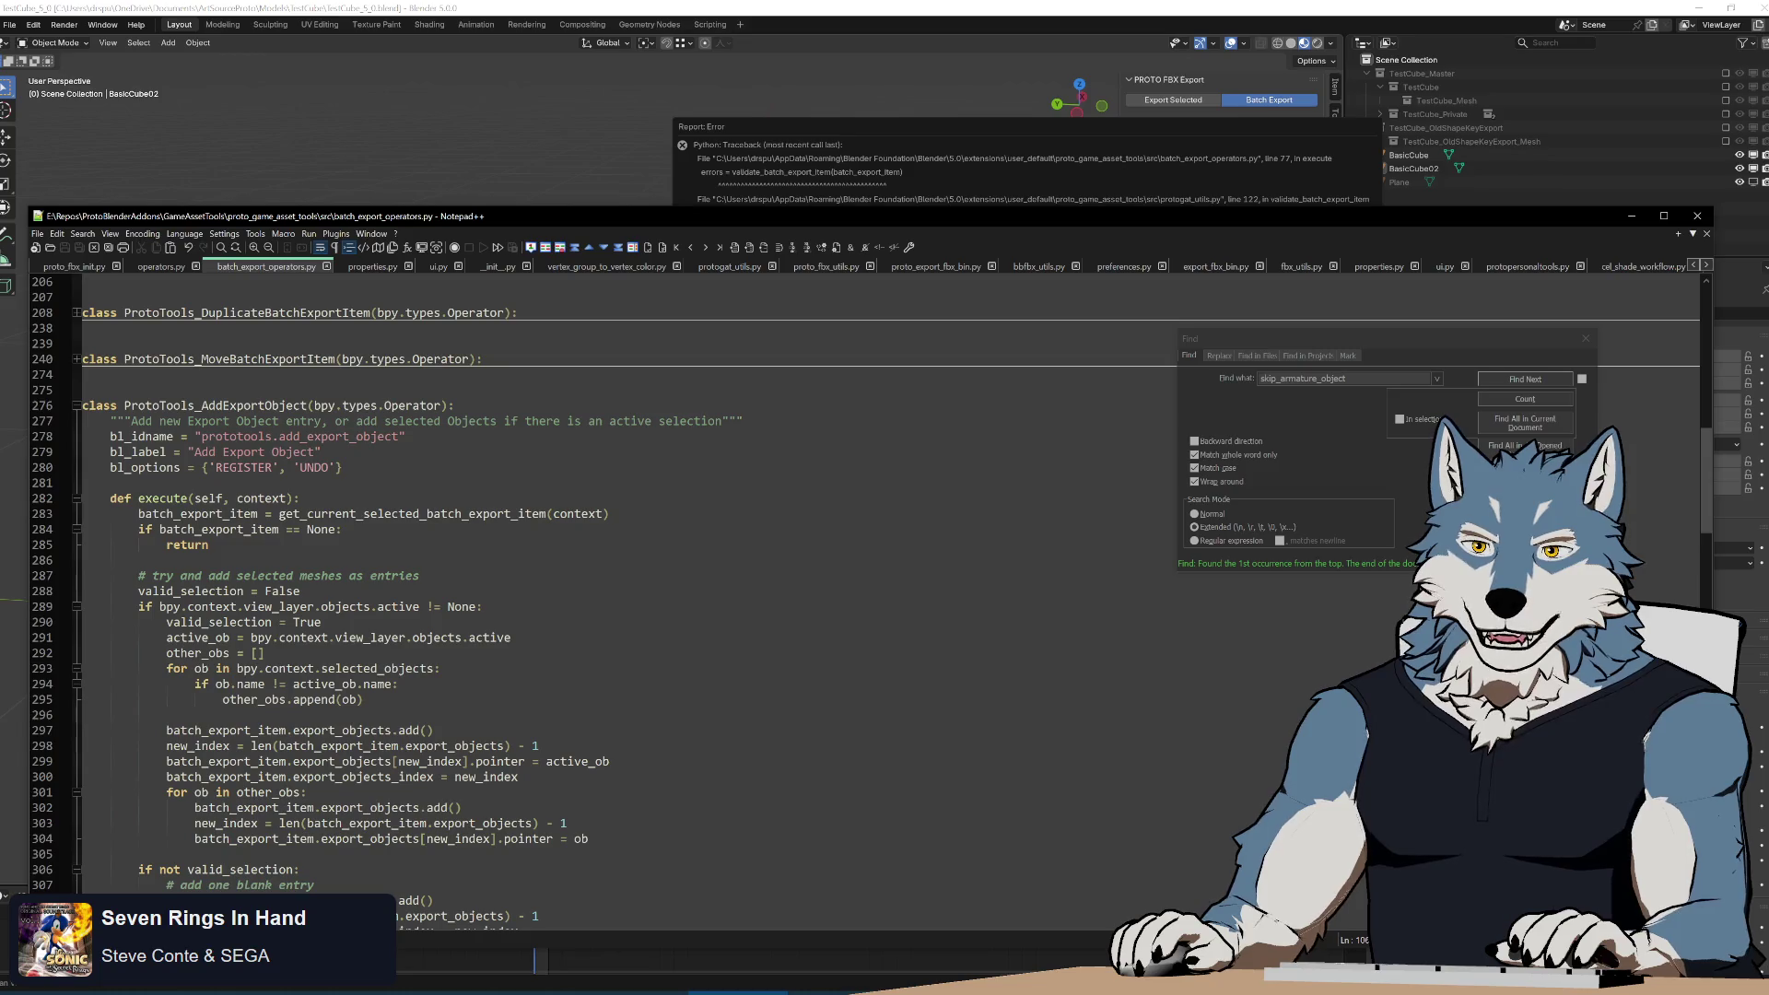
left_click(77, 406)
left_click(76, 452)
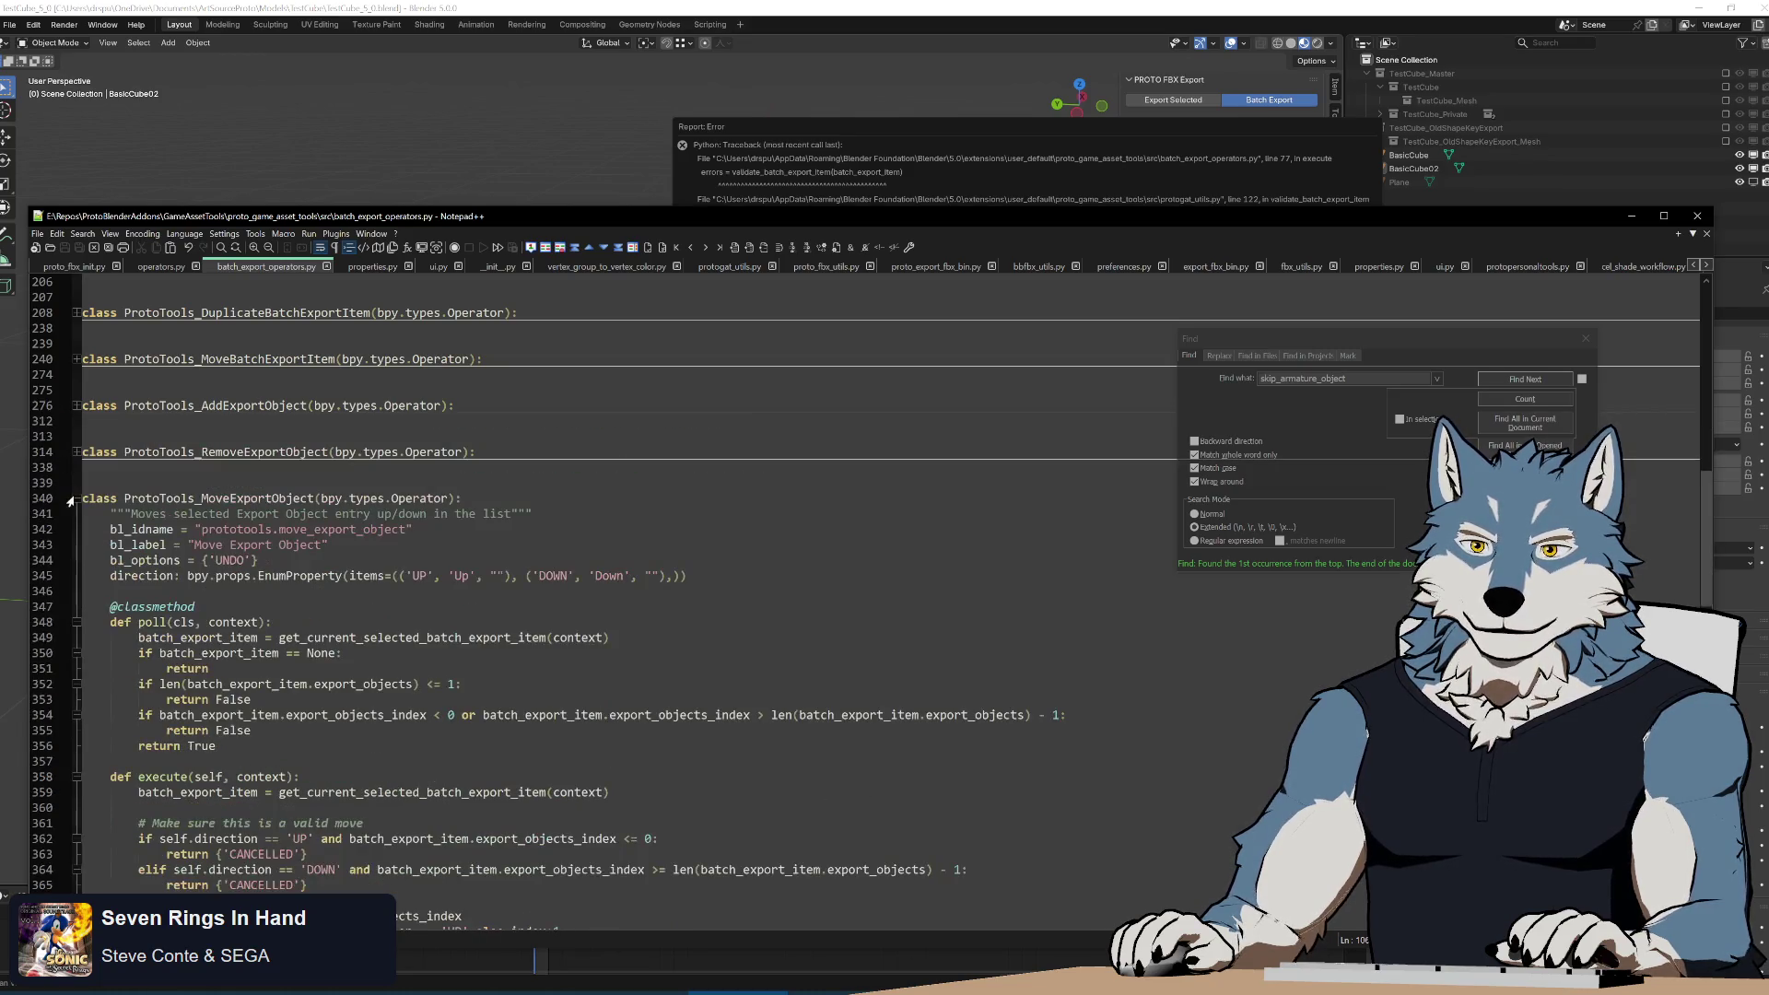
left_click(76, 499)
In protogat_utils.py, fold four helper functions and select the validate_batch_export_item name.
key("ctrl+Tab")
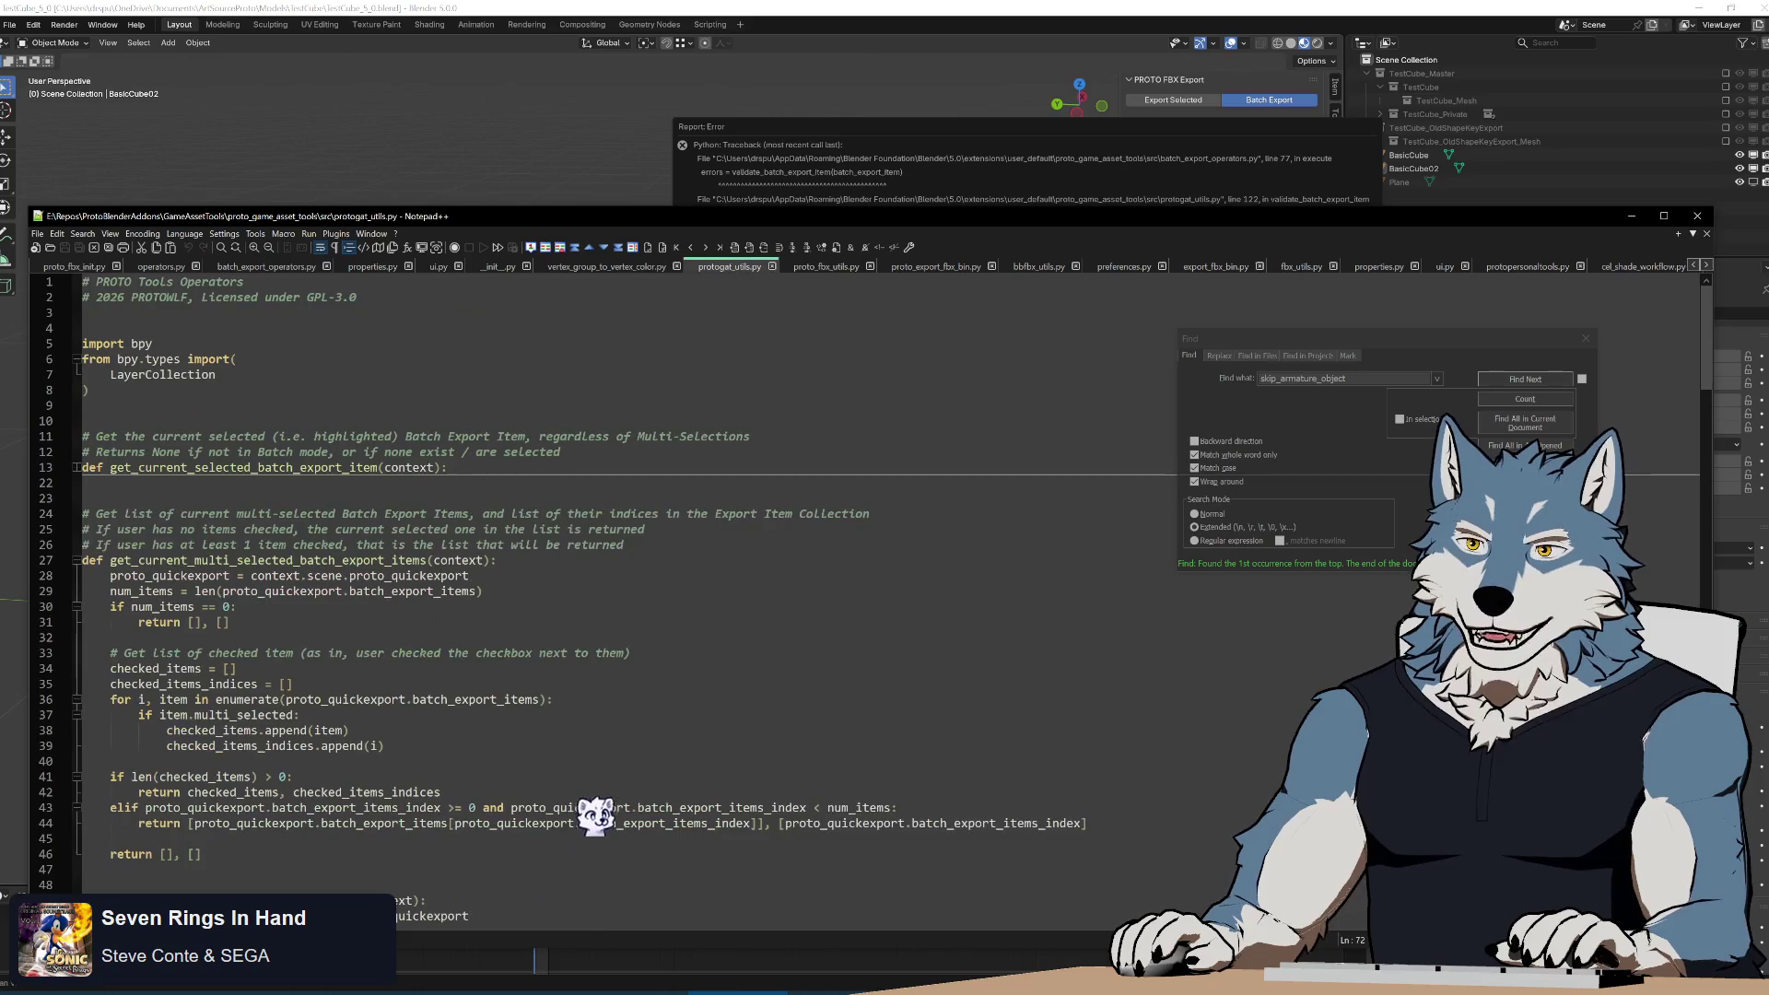
scroll(55, 562, "down", 4)
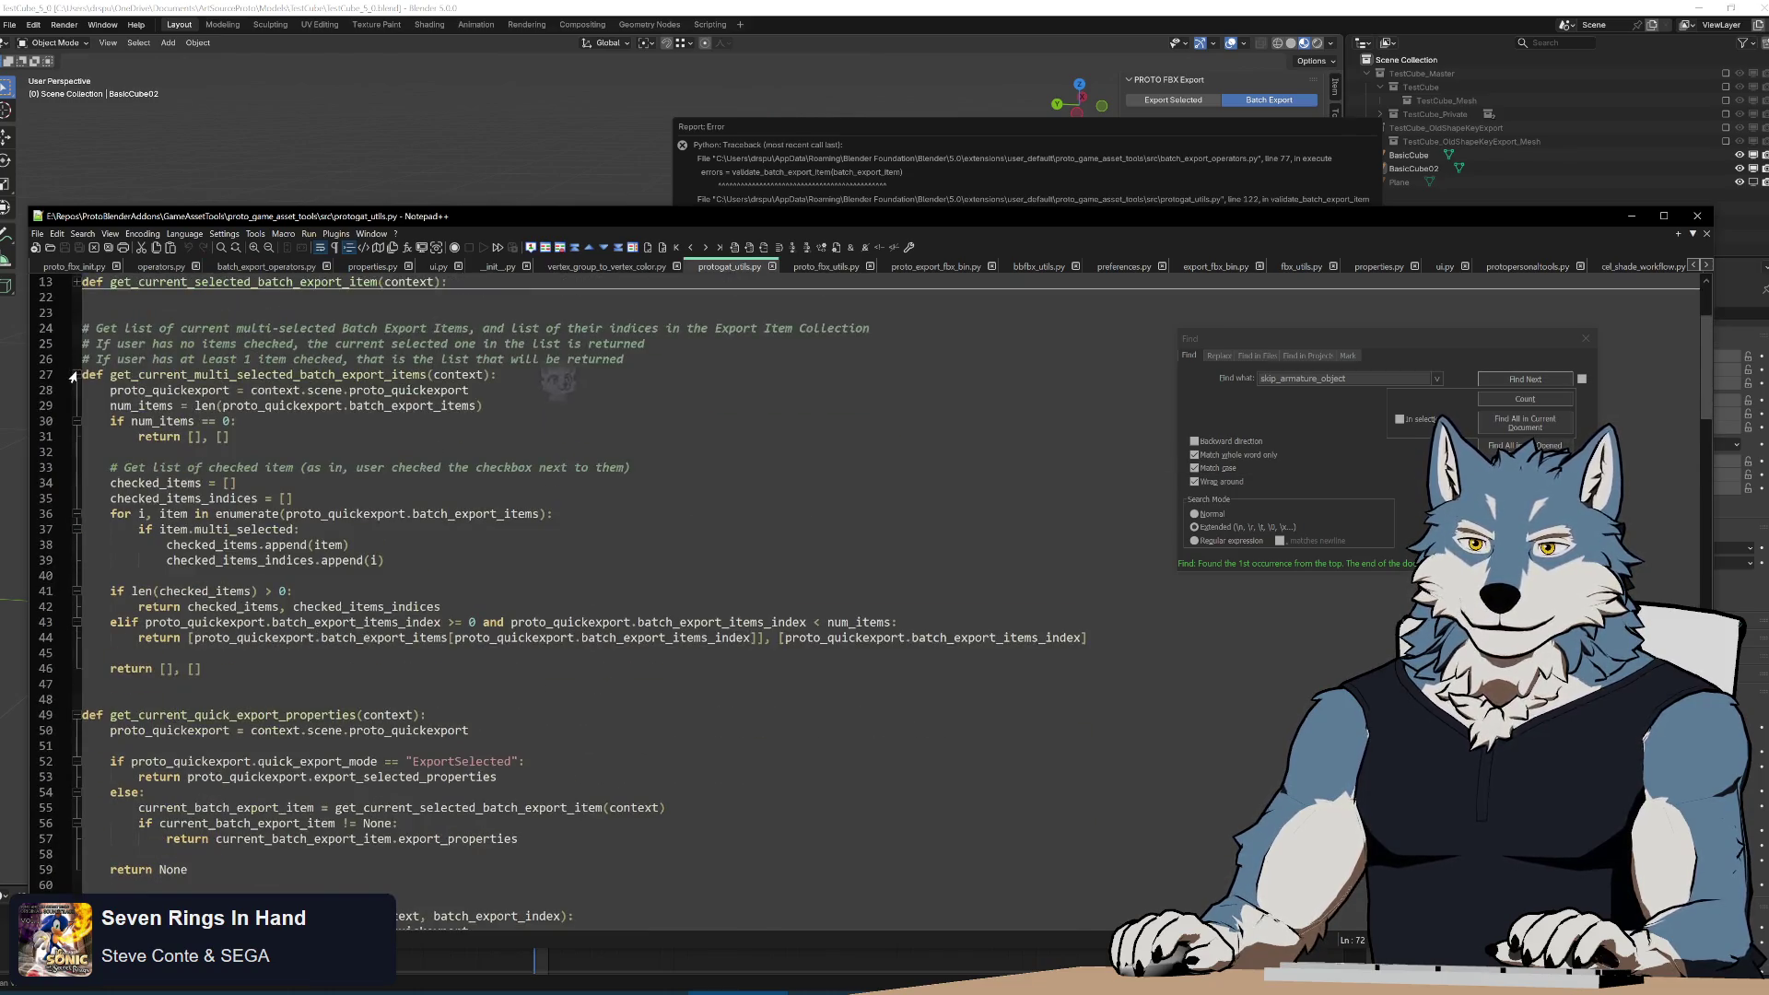
left_click(77, 375)
left_click(76, 421)
left_click(76, 468)
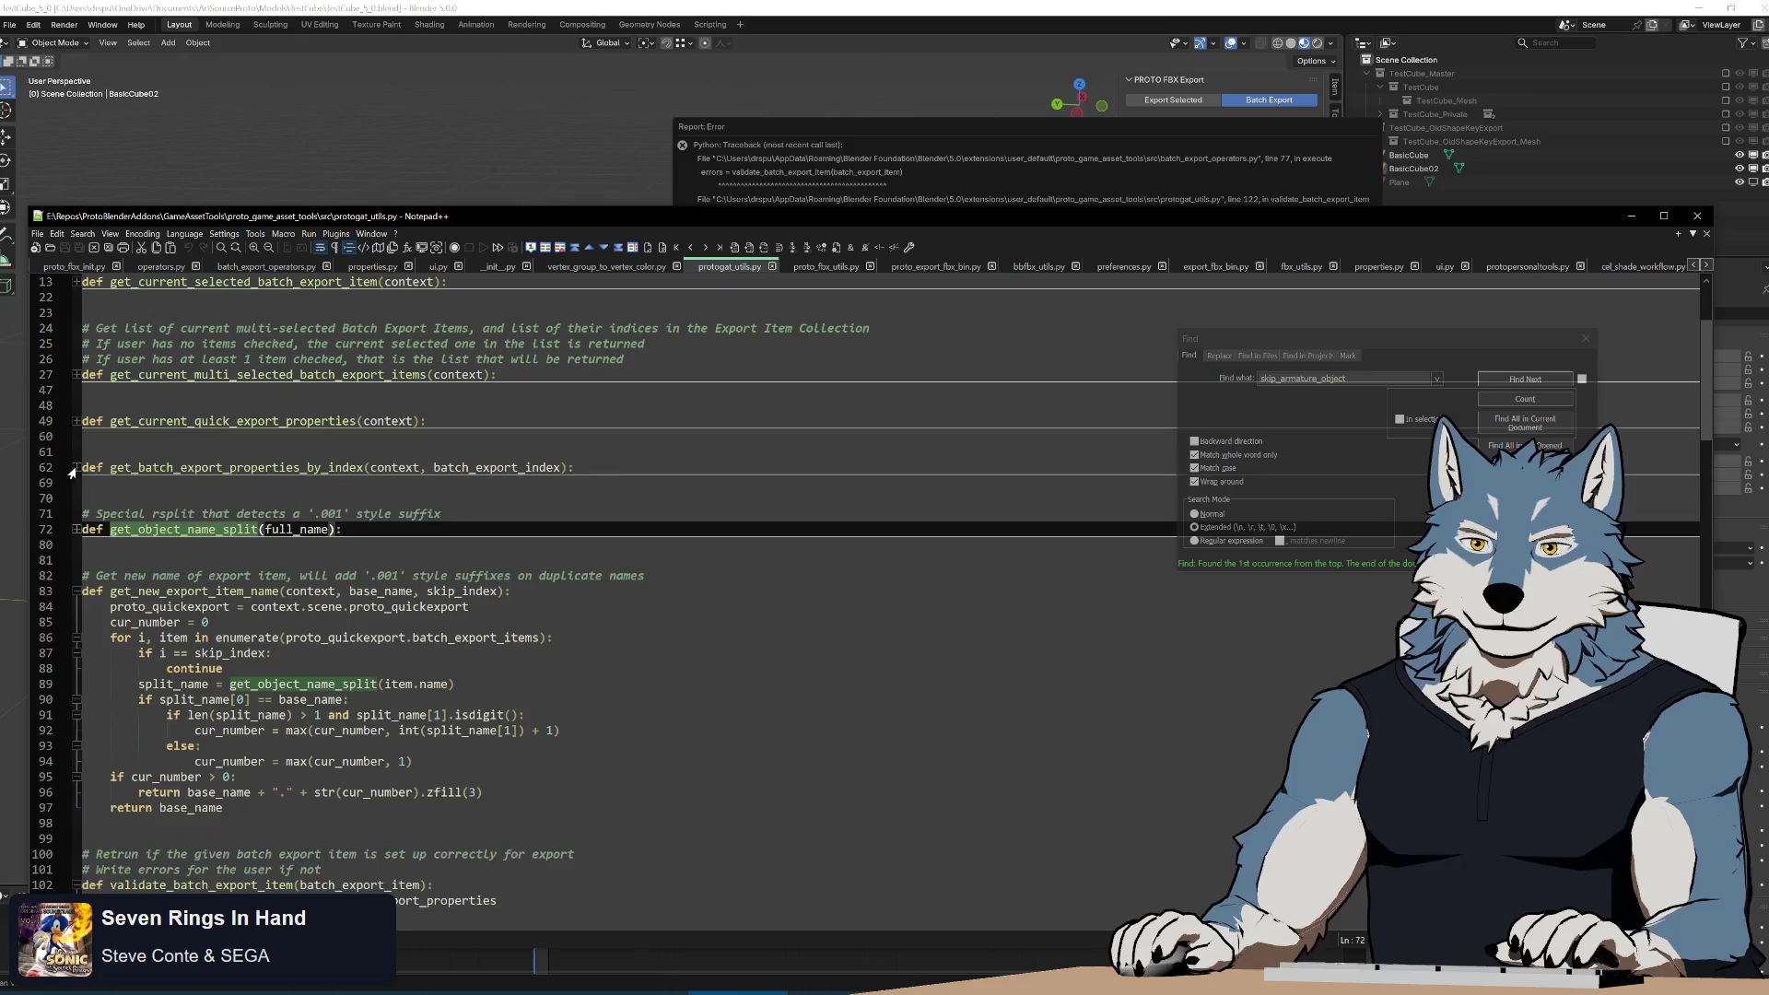
left_click(75, 591)
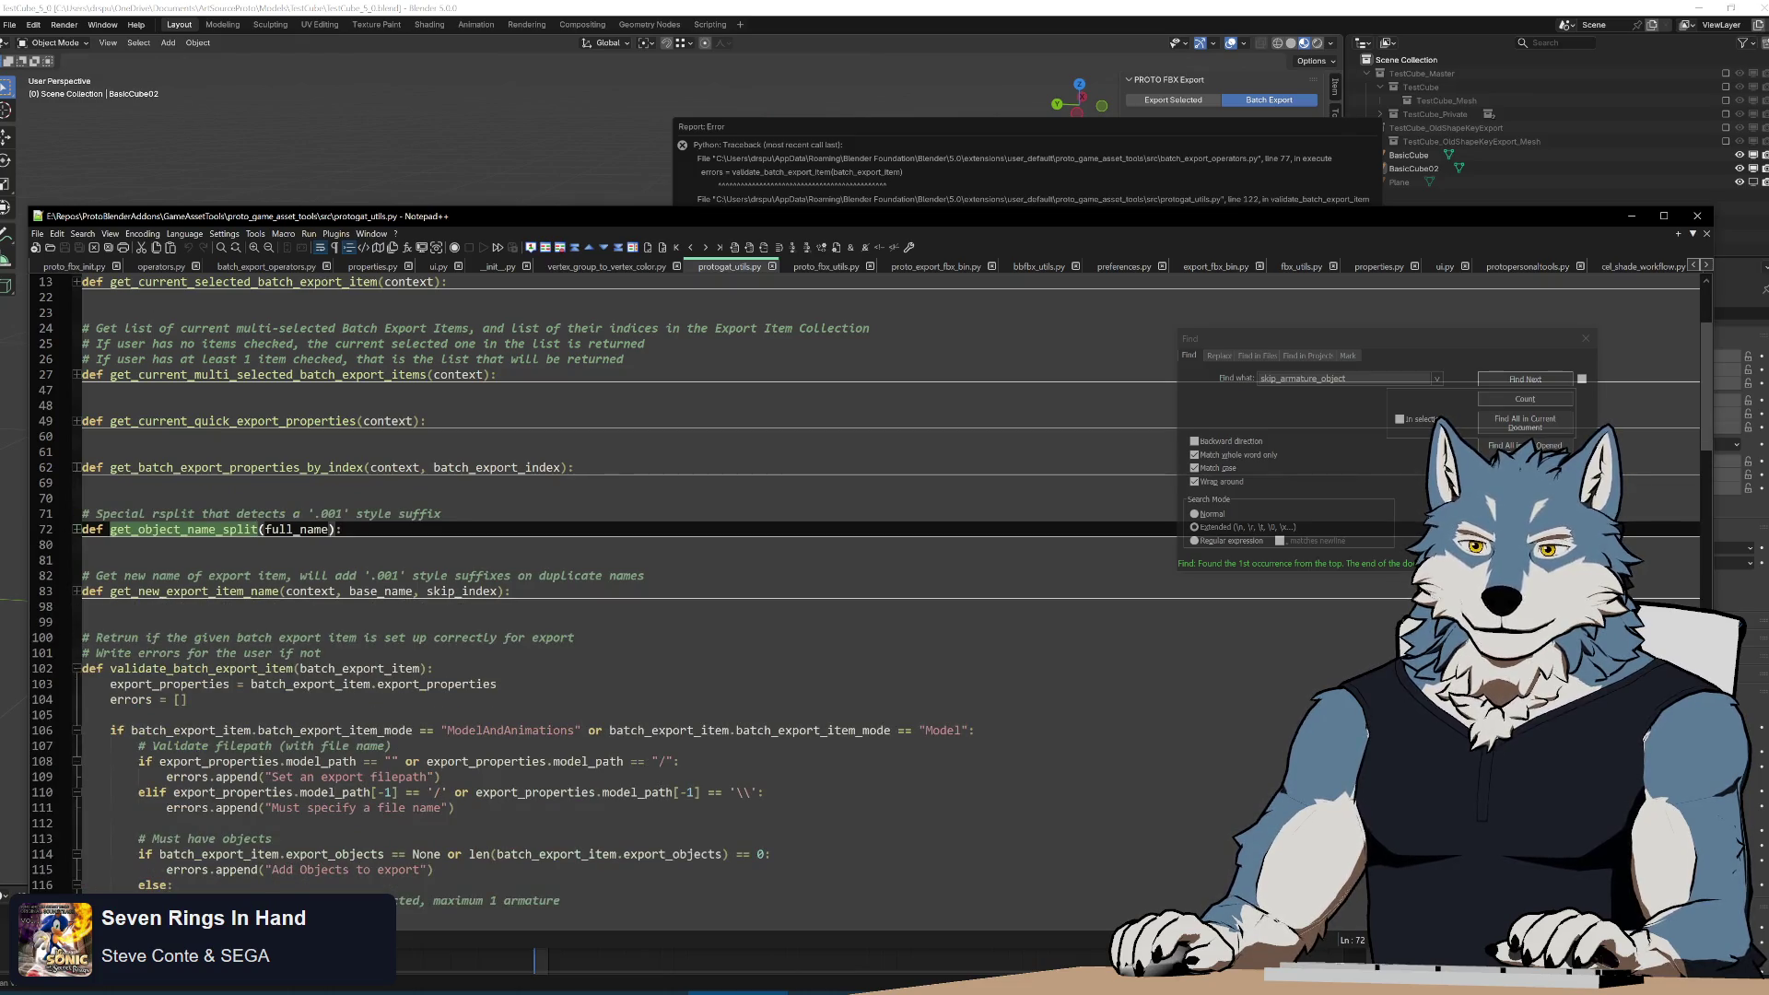
scroll(72, 671, "down", 6)
left_click(321, 359)
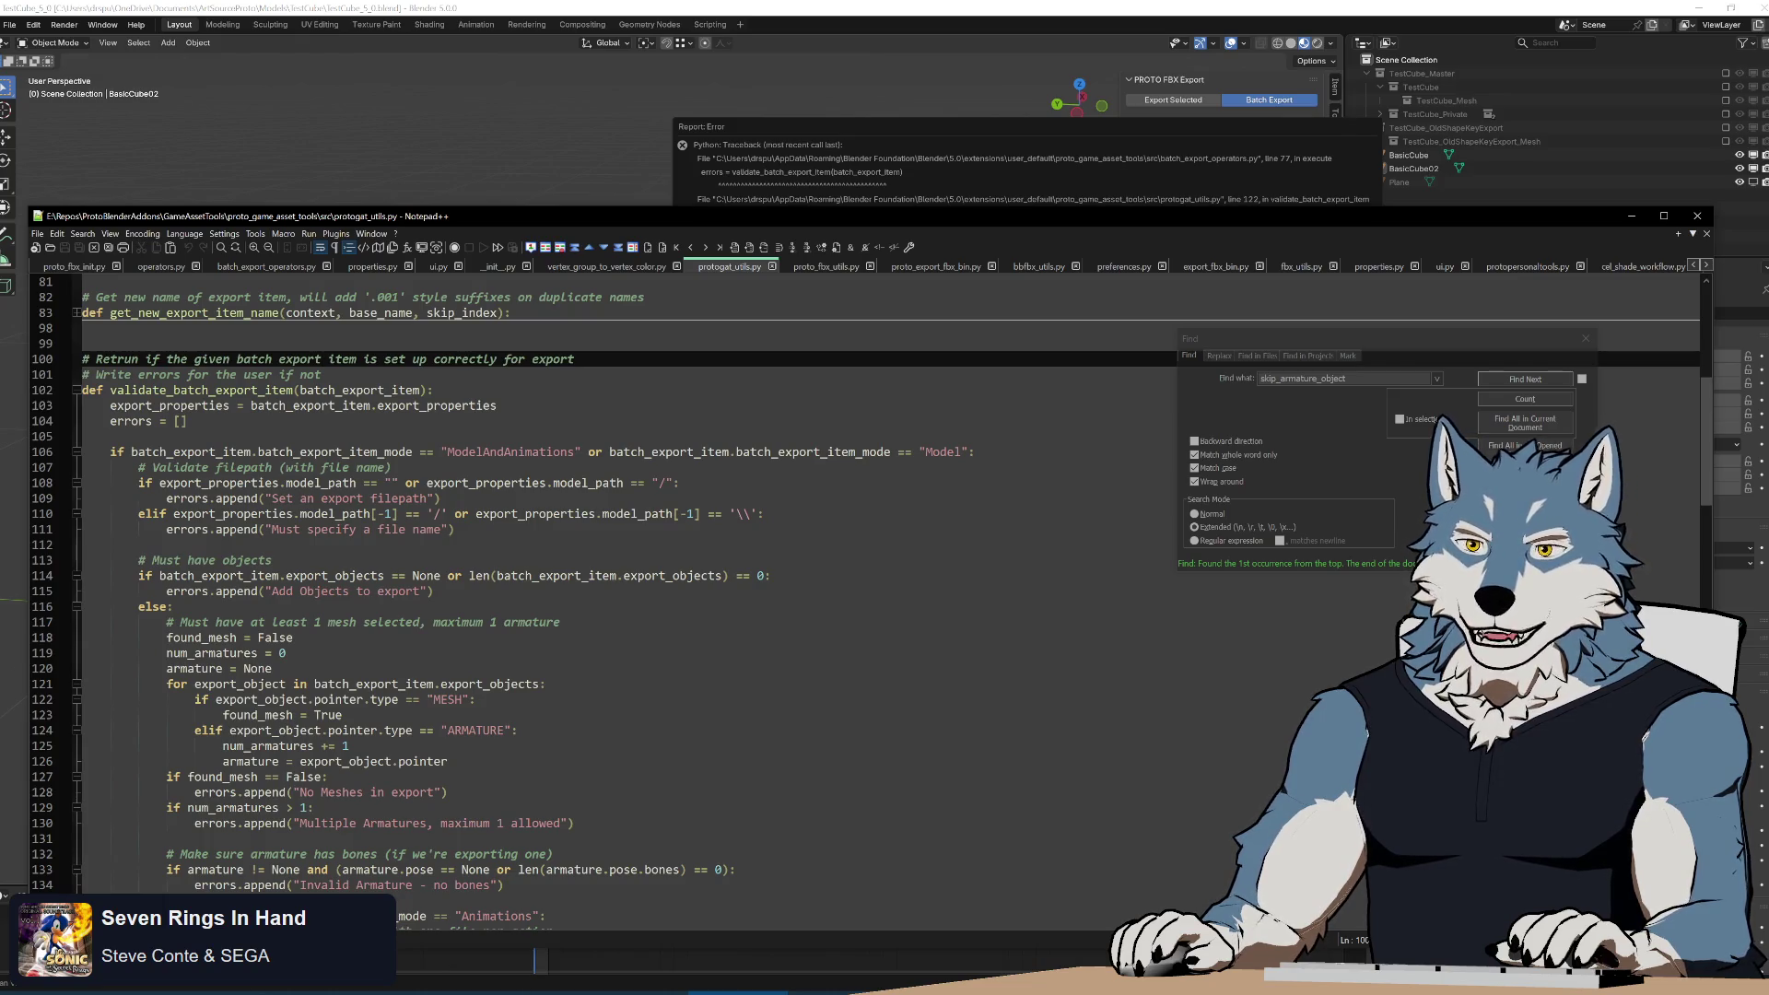
left_click(322, 374)
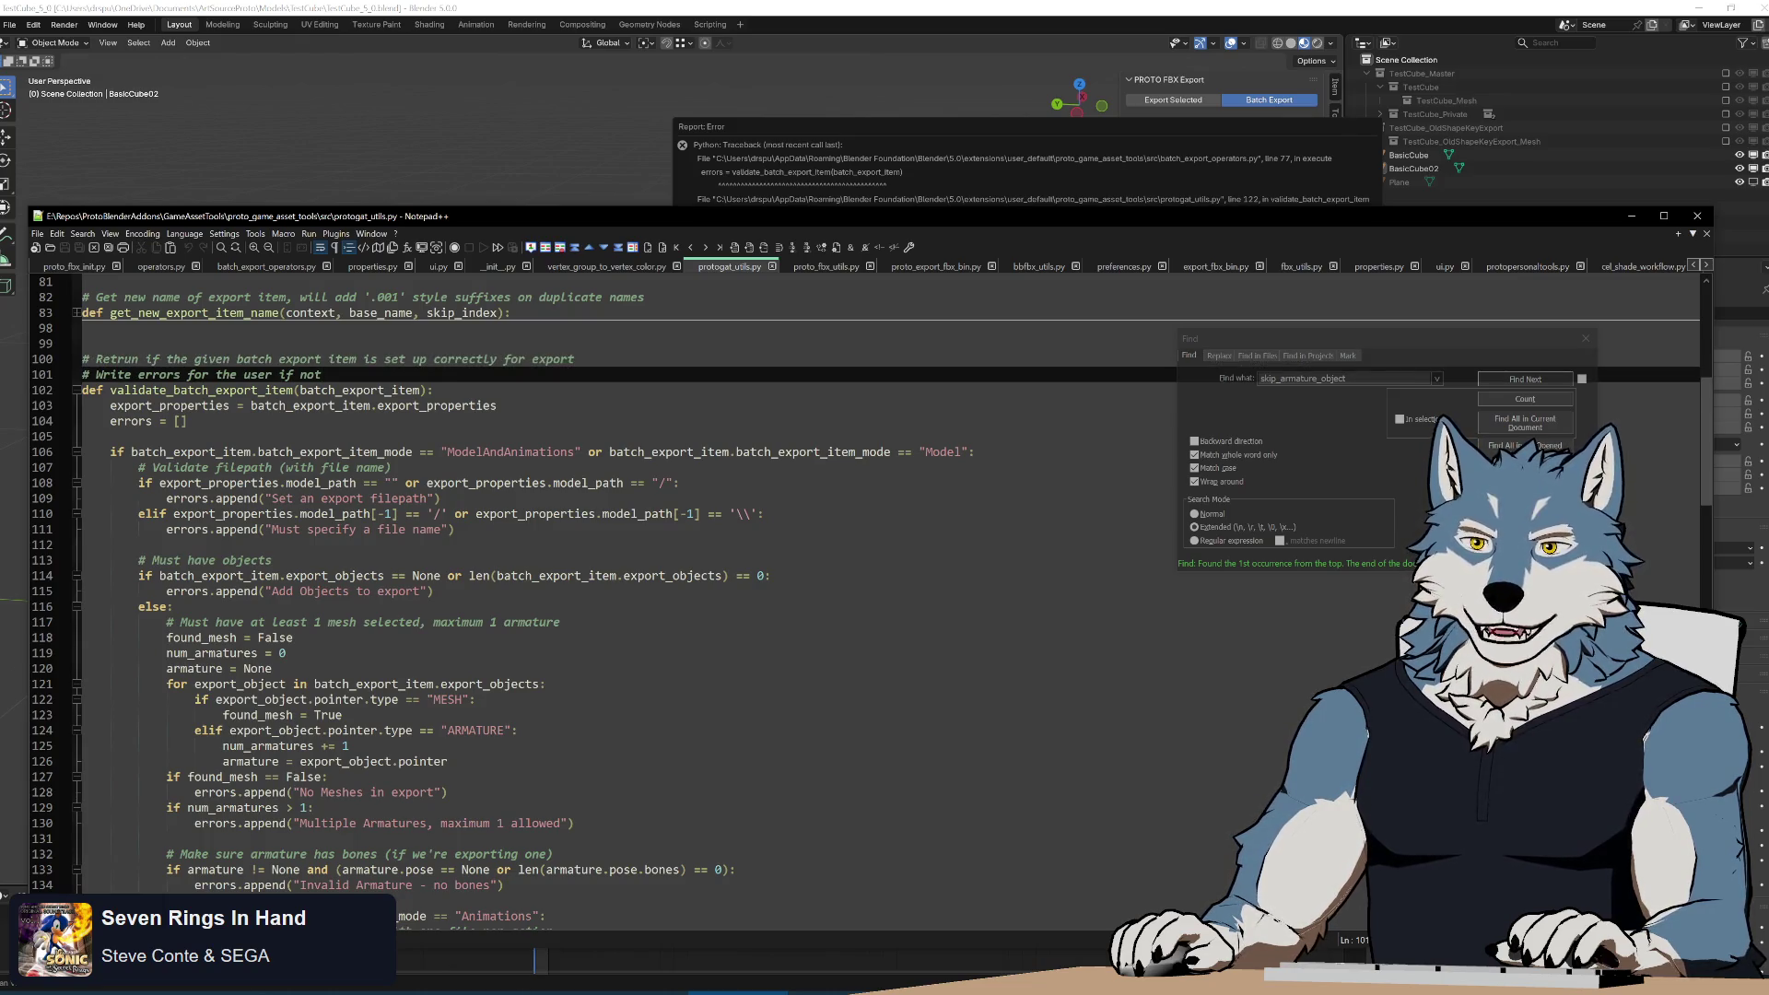
double_click(203, 390)
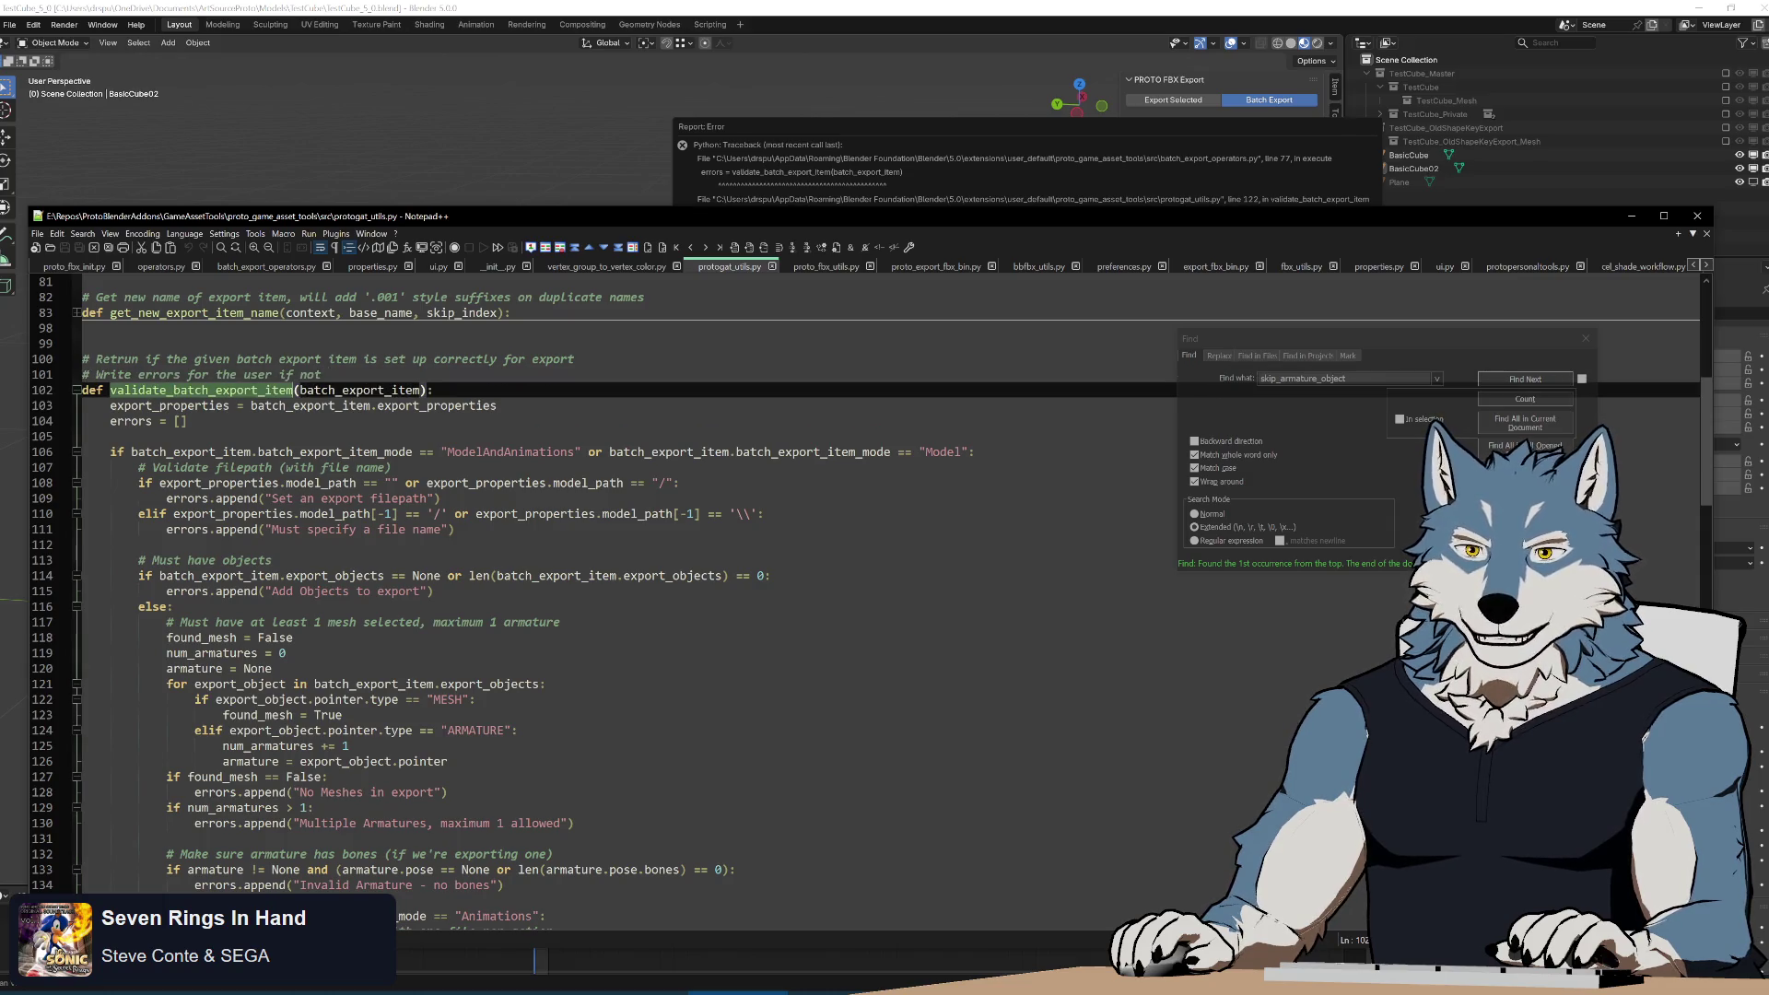
Review validate_batch_export_item's pointer.type checks and batch_export_item uses, then return to Blender.
scroll(590, 590, "down", 4)
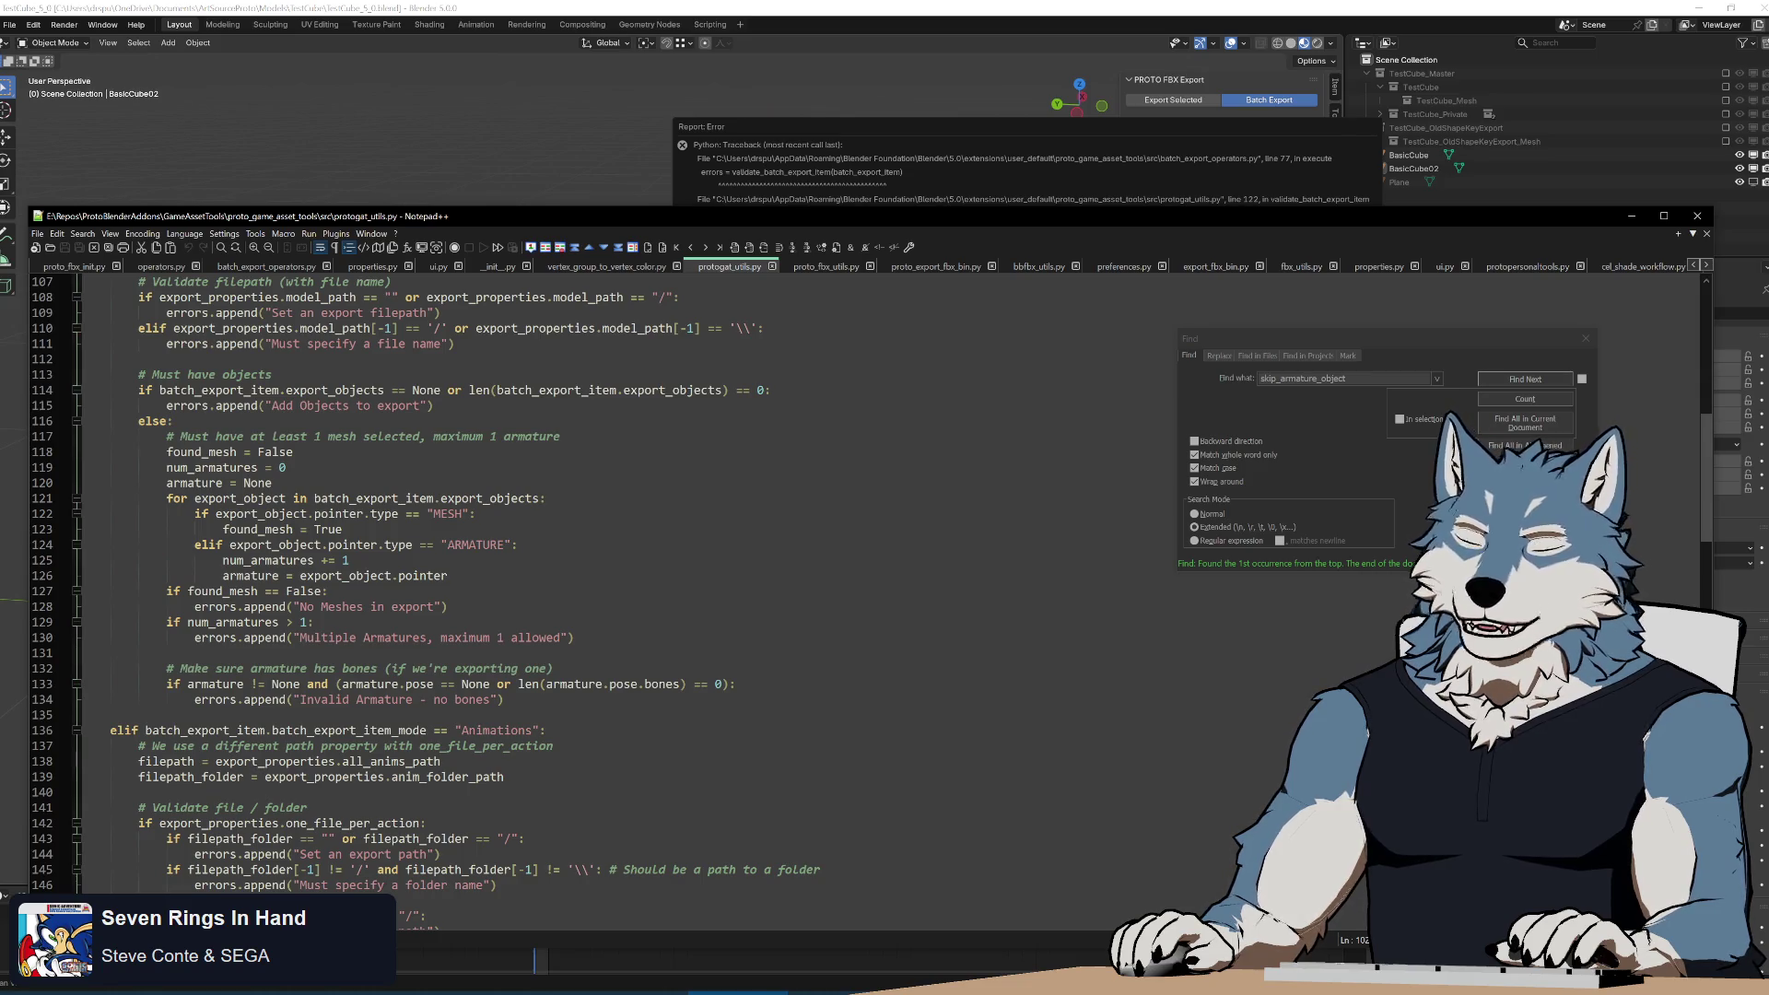
left_click(293, 452)
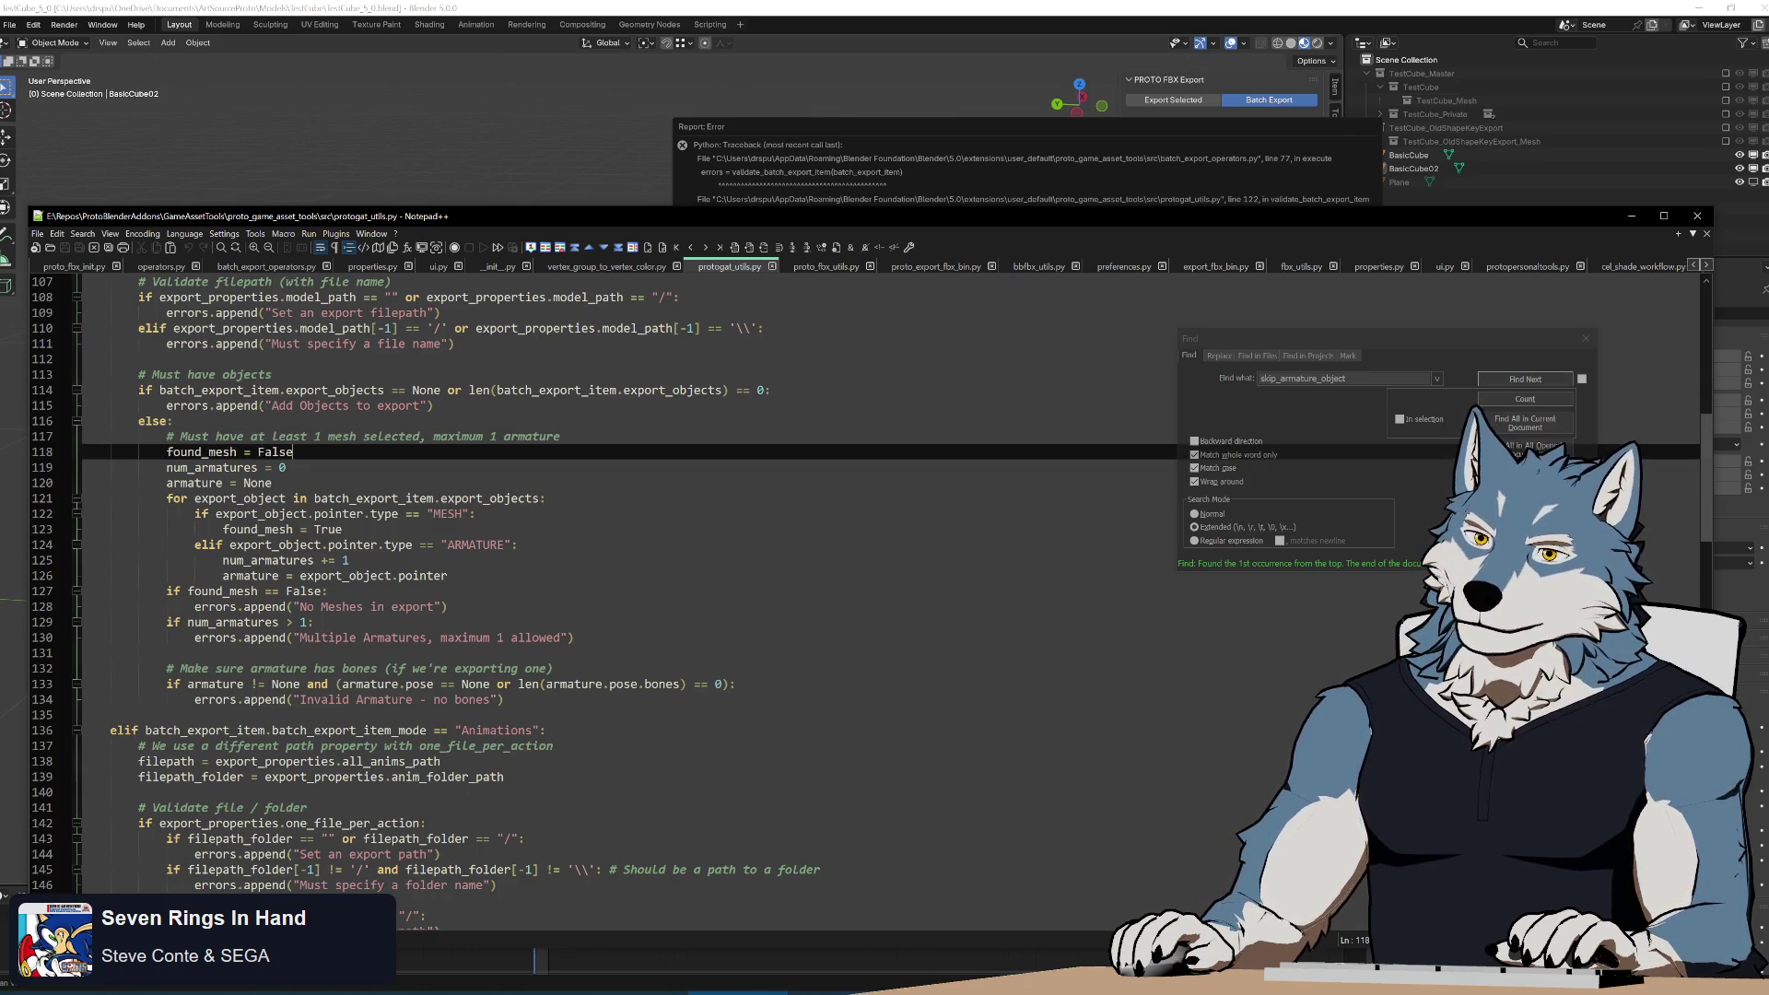
scroll(293, 451, "up", 3)
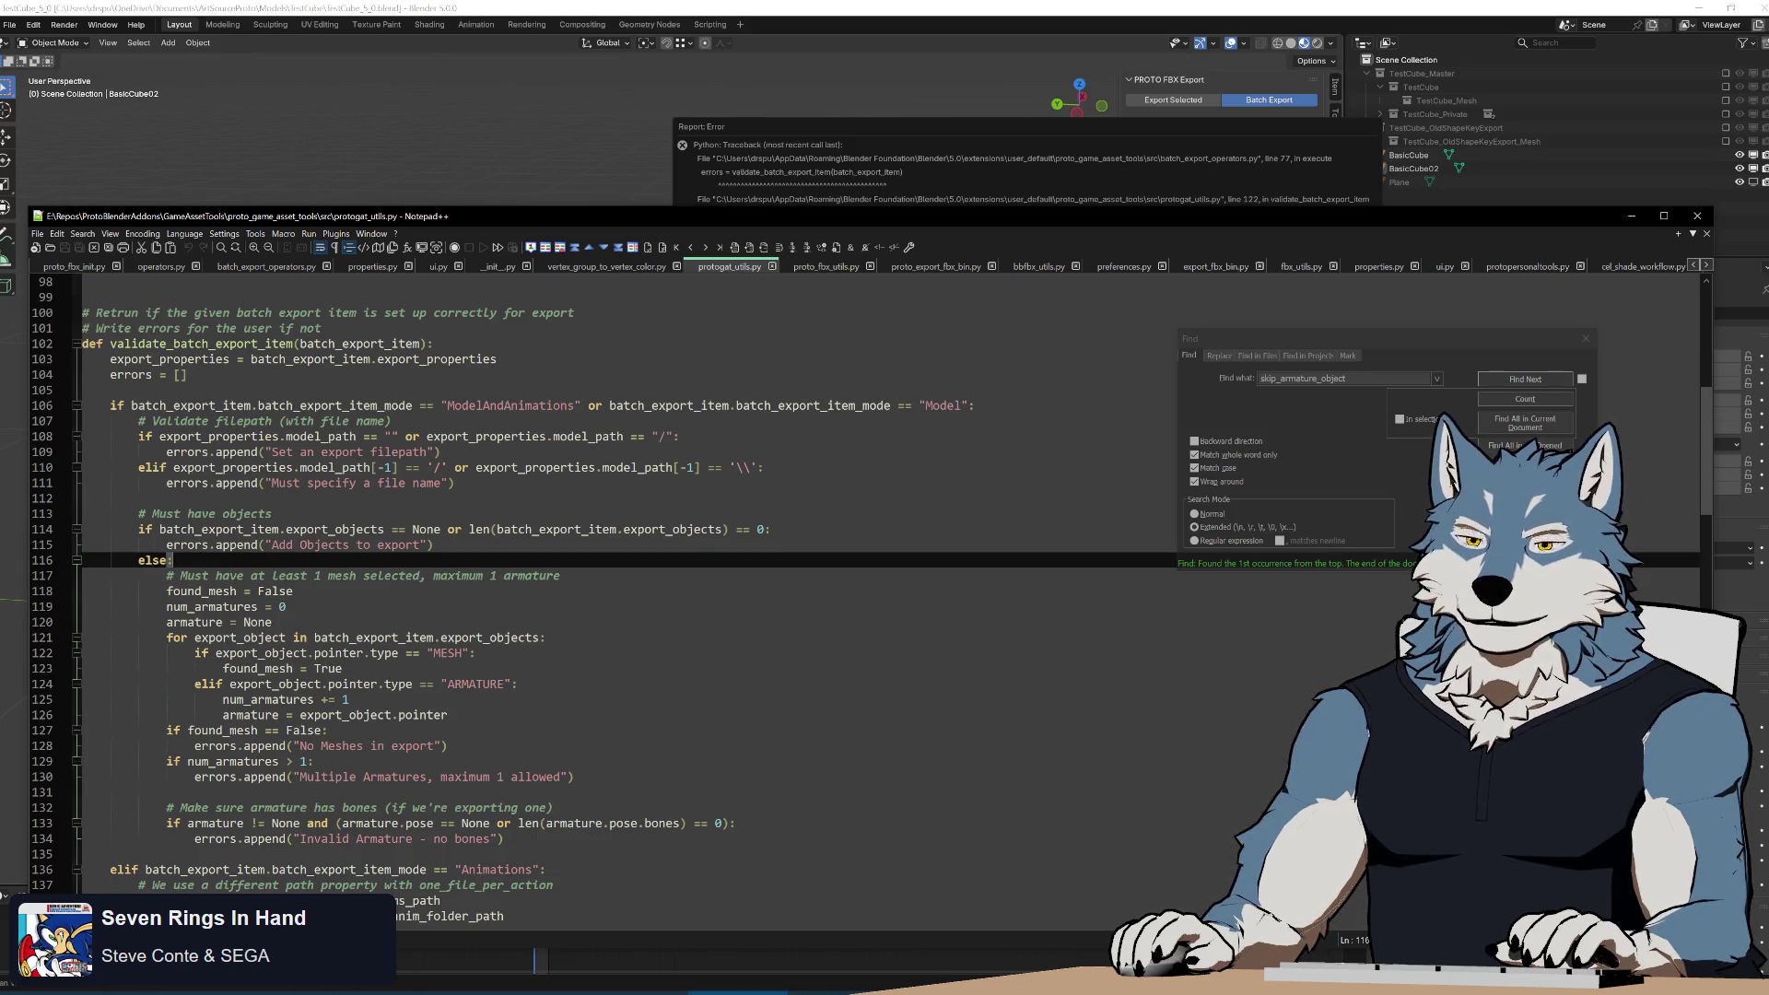
double_click(218, 529)
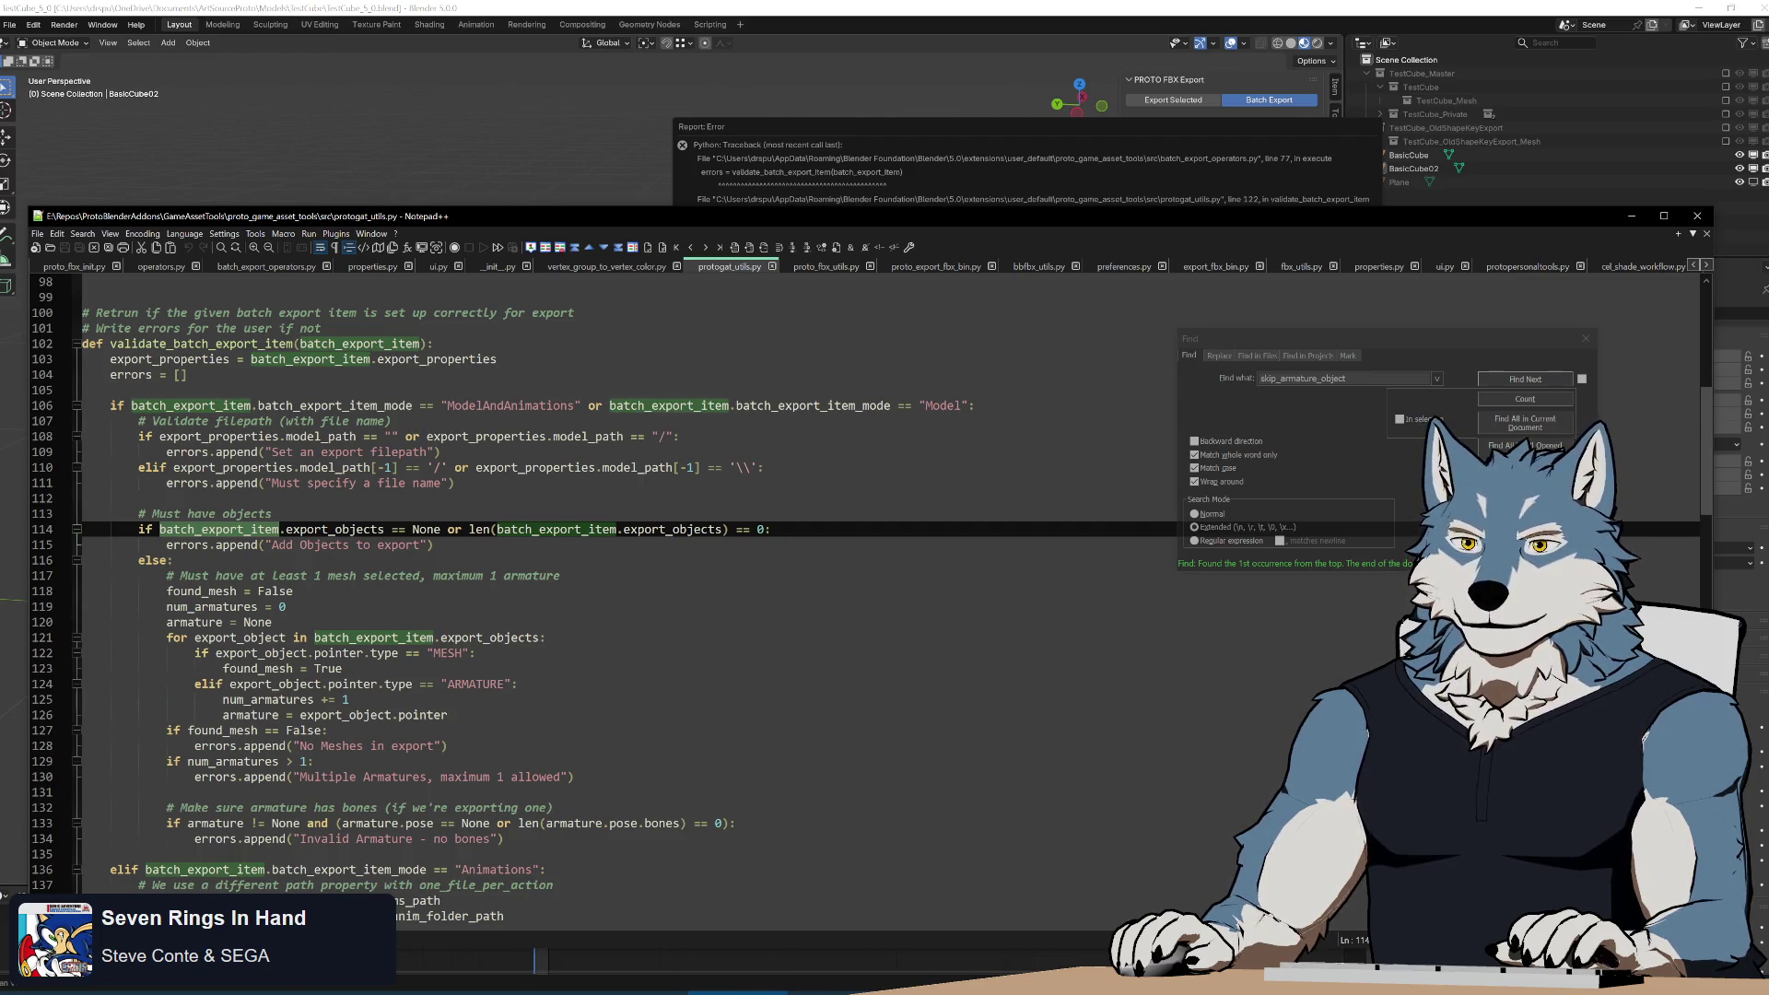
scroll(590, 590, "down", 5)
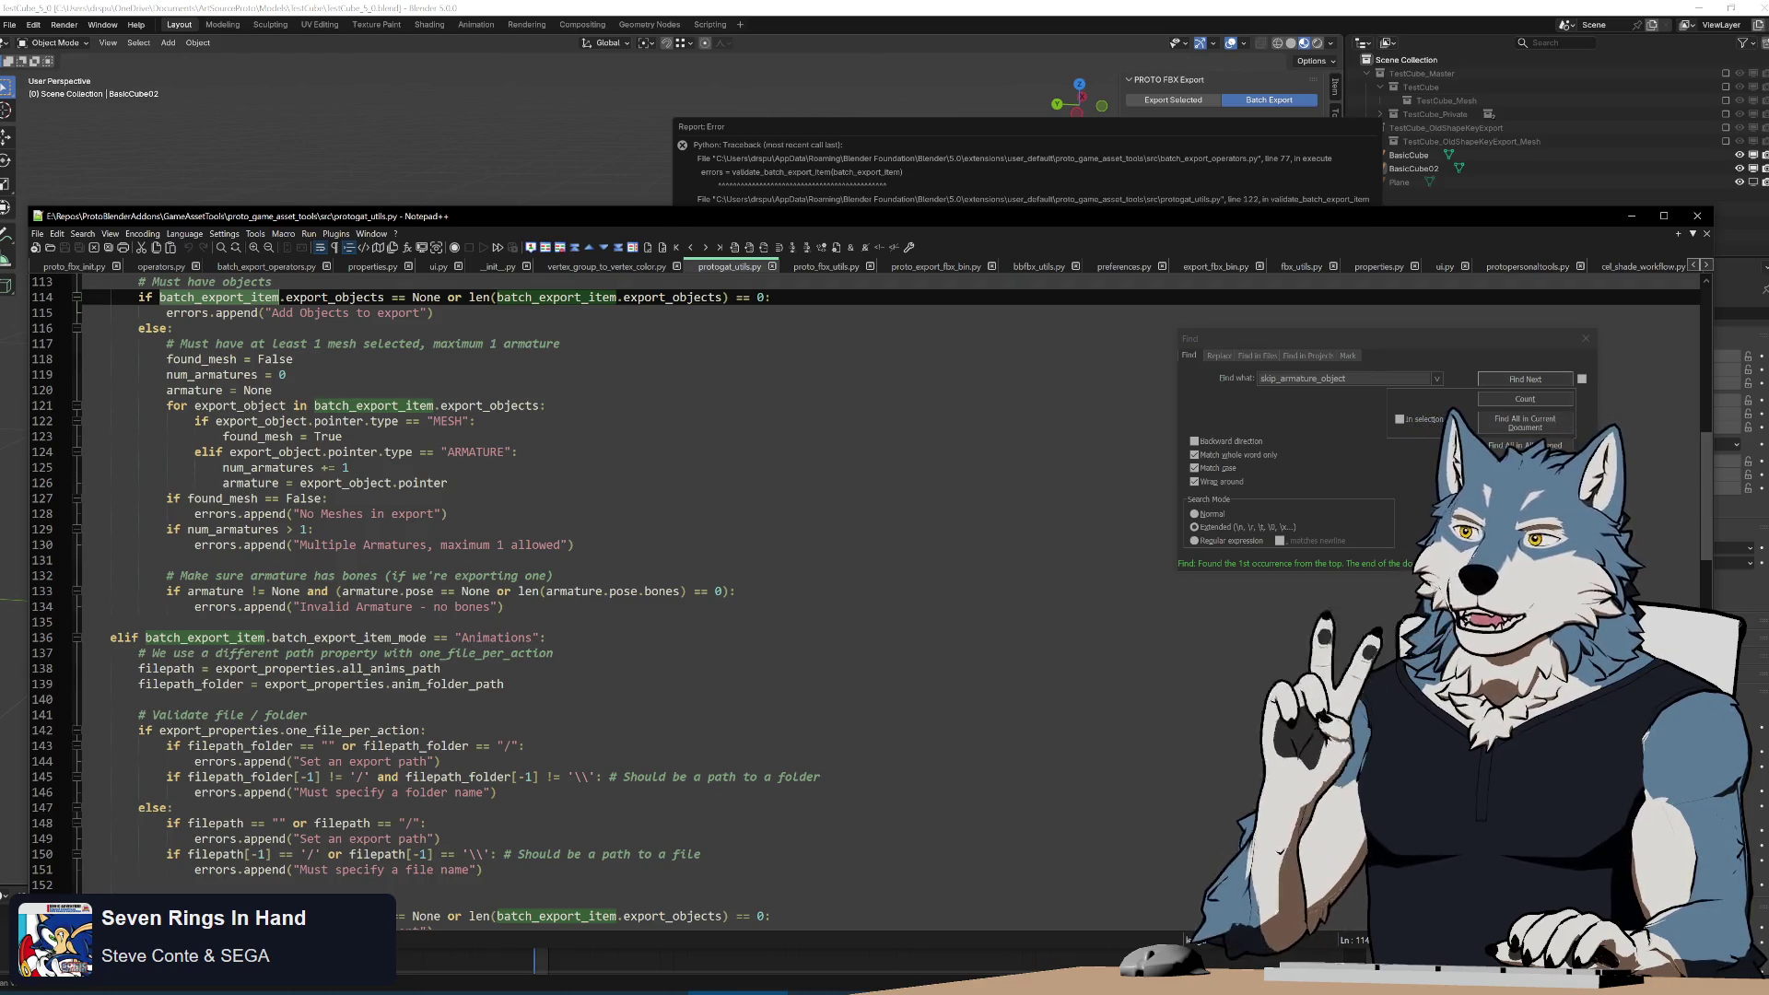
key("alt+Tab")
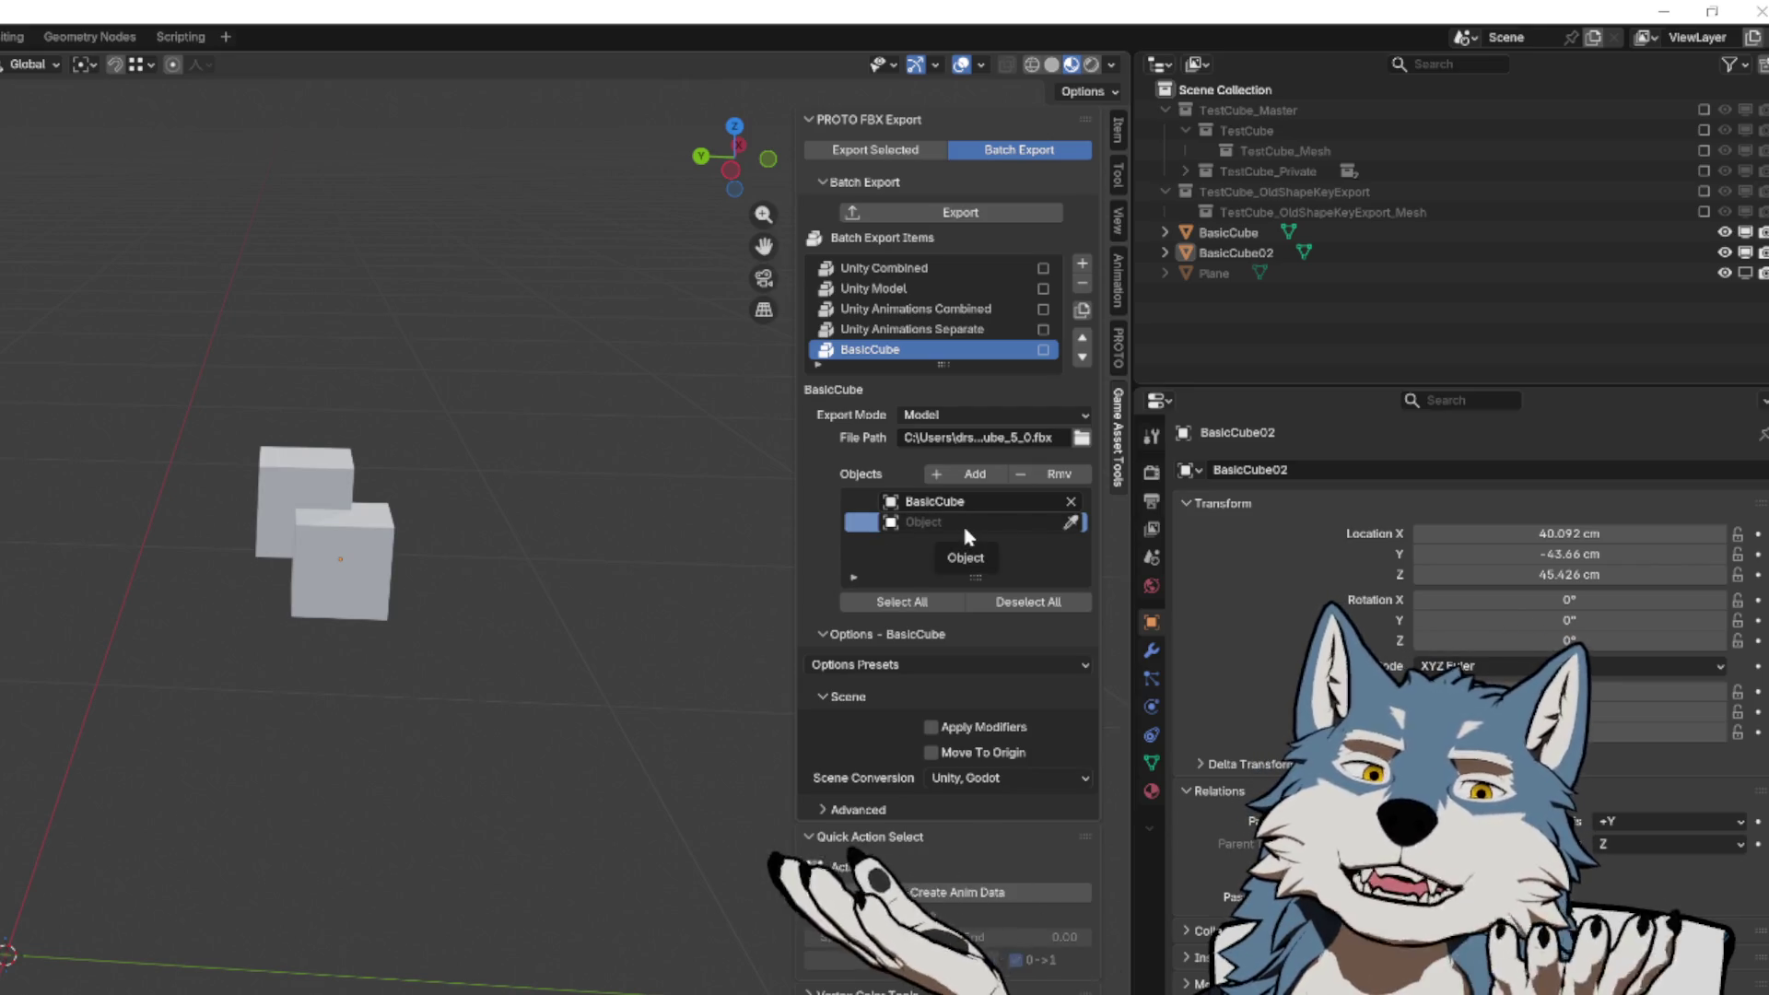
left_click(977, 480)
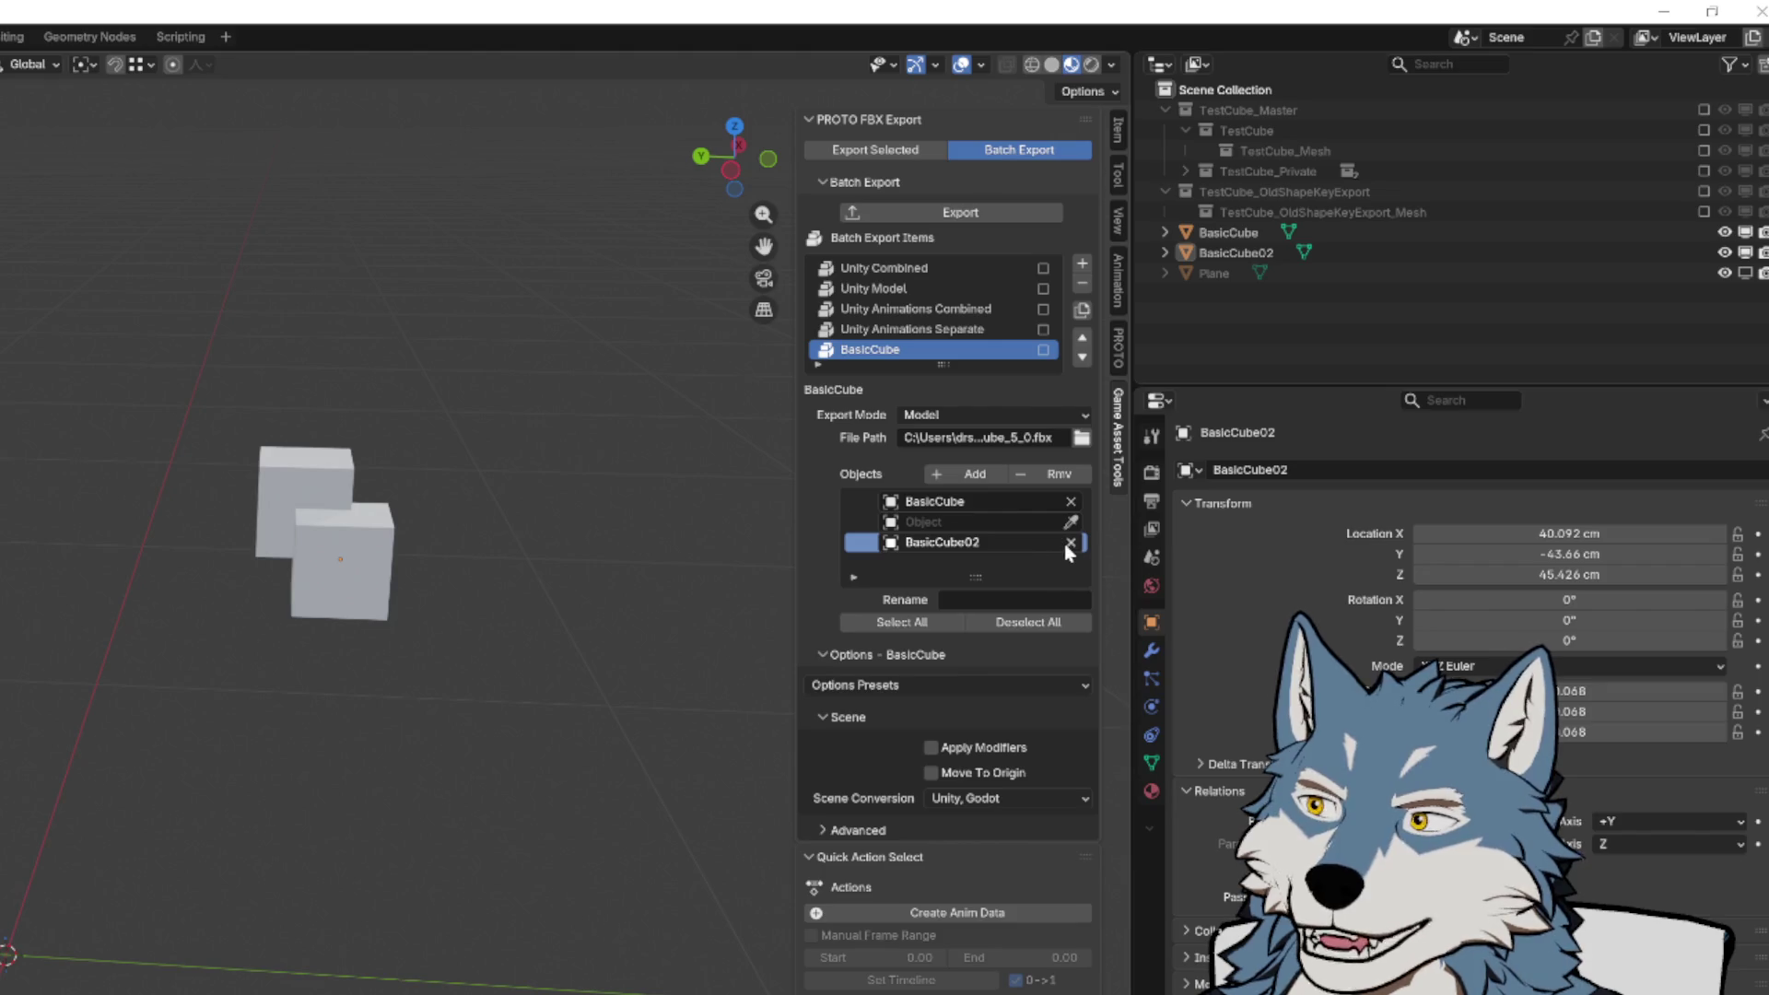
left_click(1058, 474)
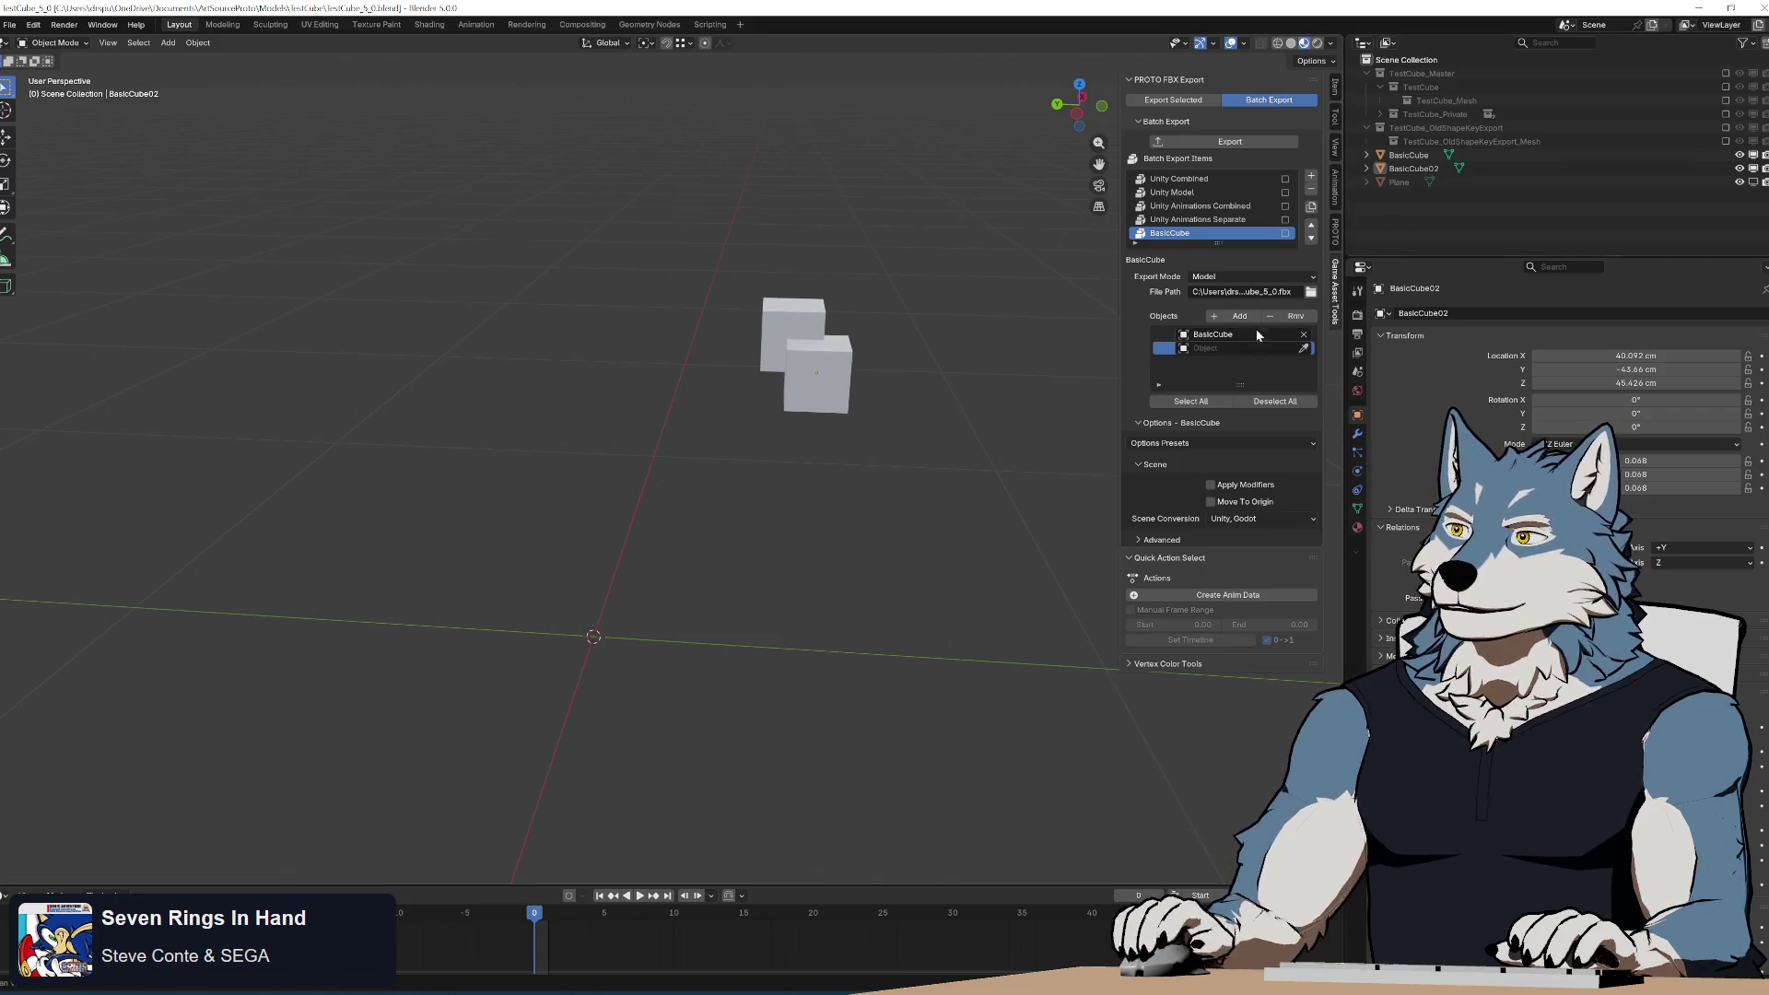
Delete BasicCube, test reassigning its export entry to BasicCube02 and back, then undo the deletion.
left_click(803, 330)
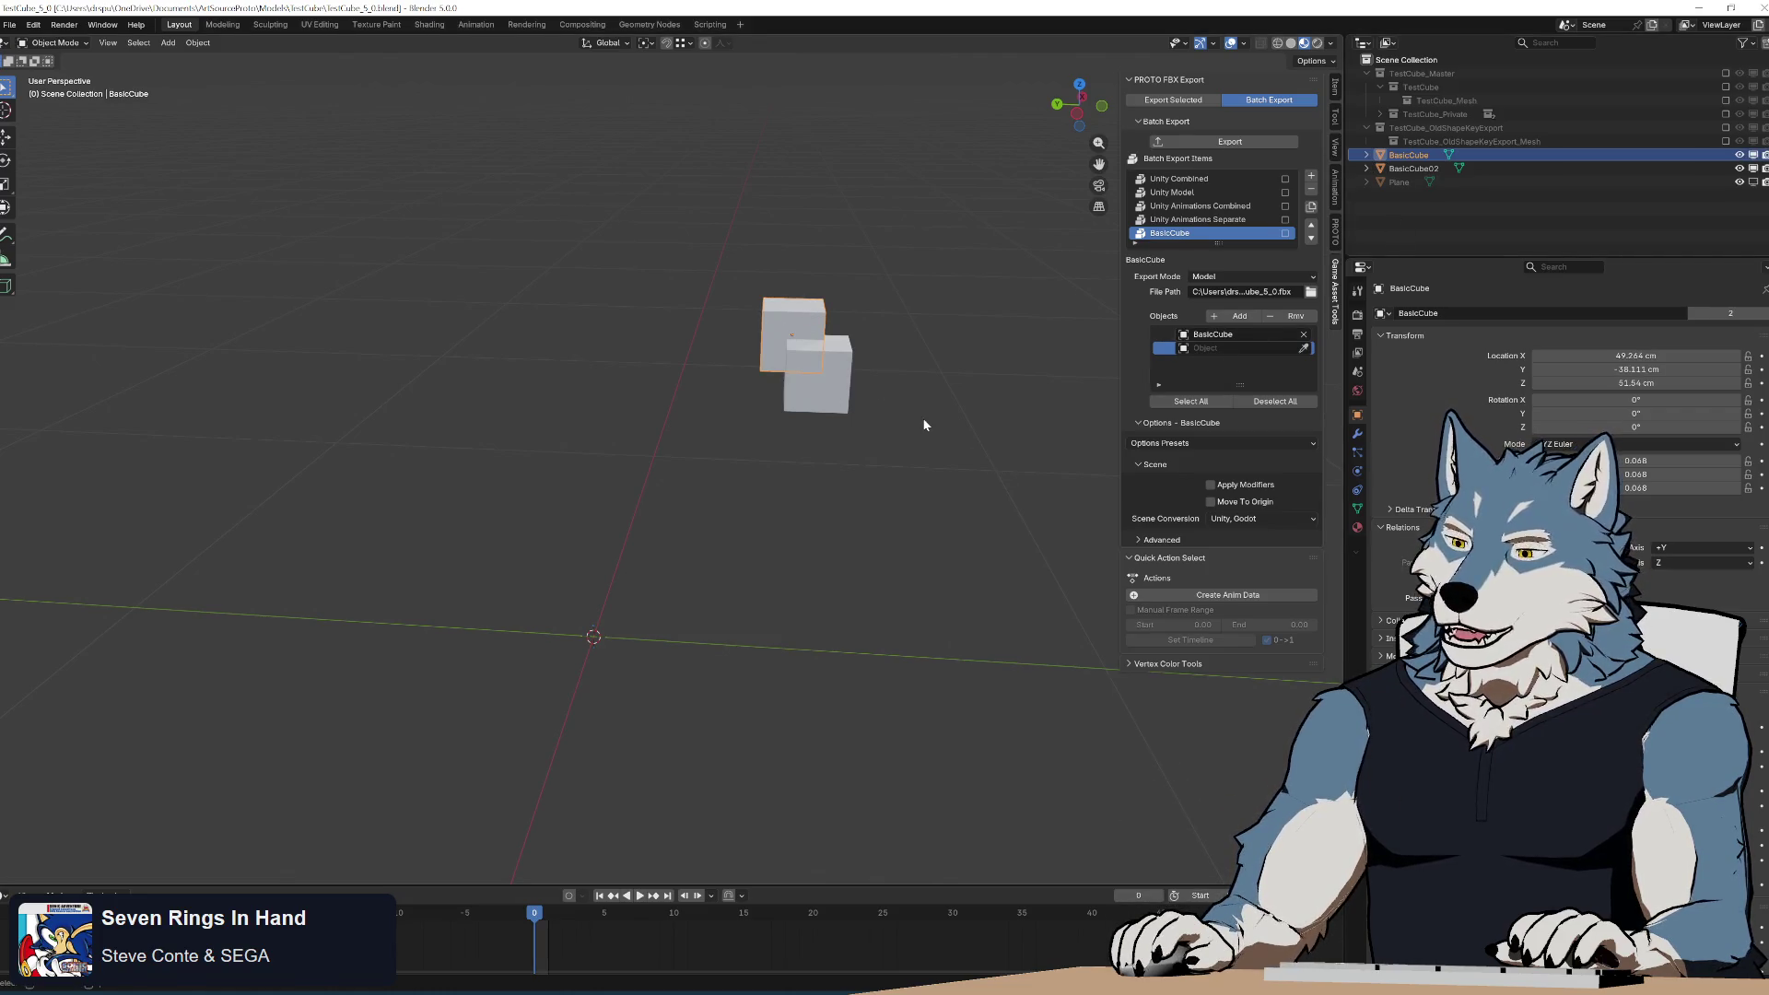
key("x")
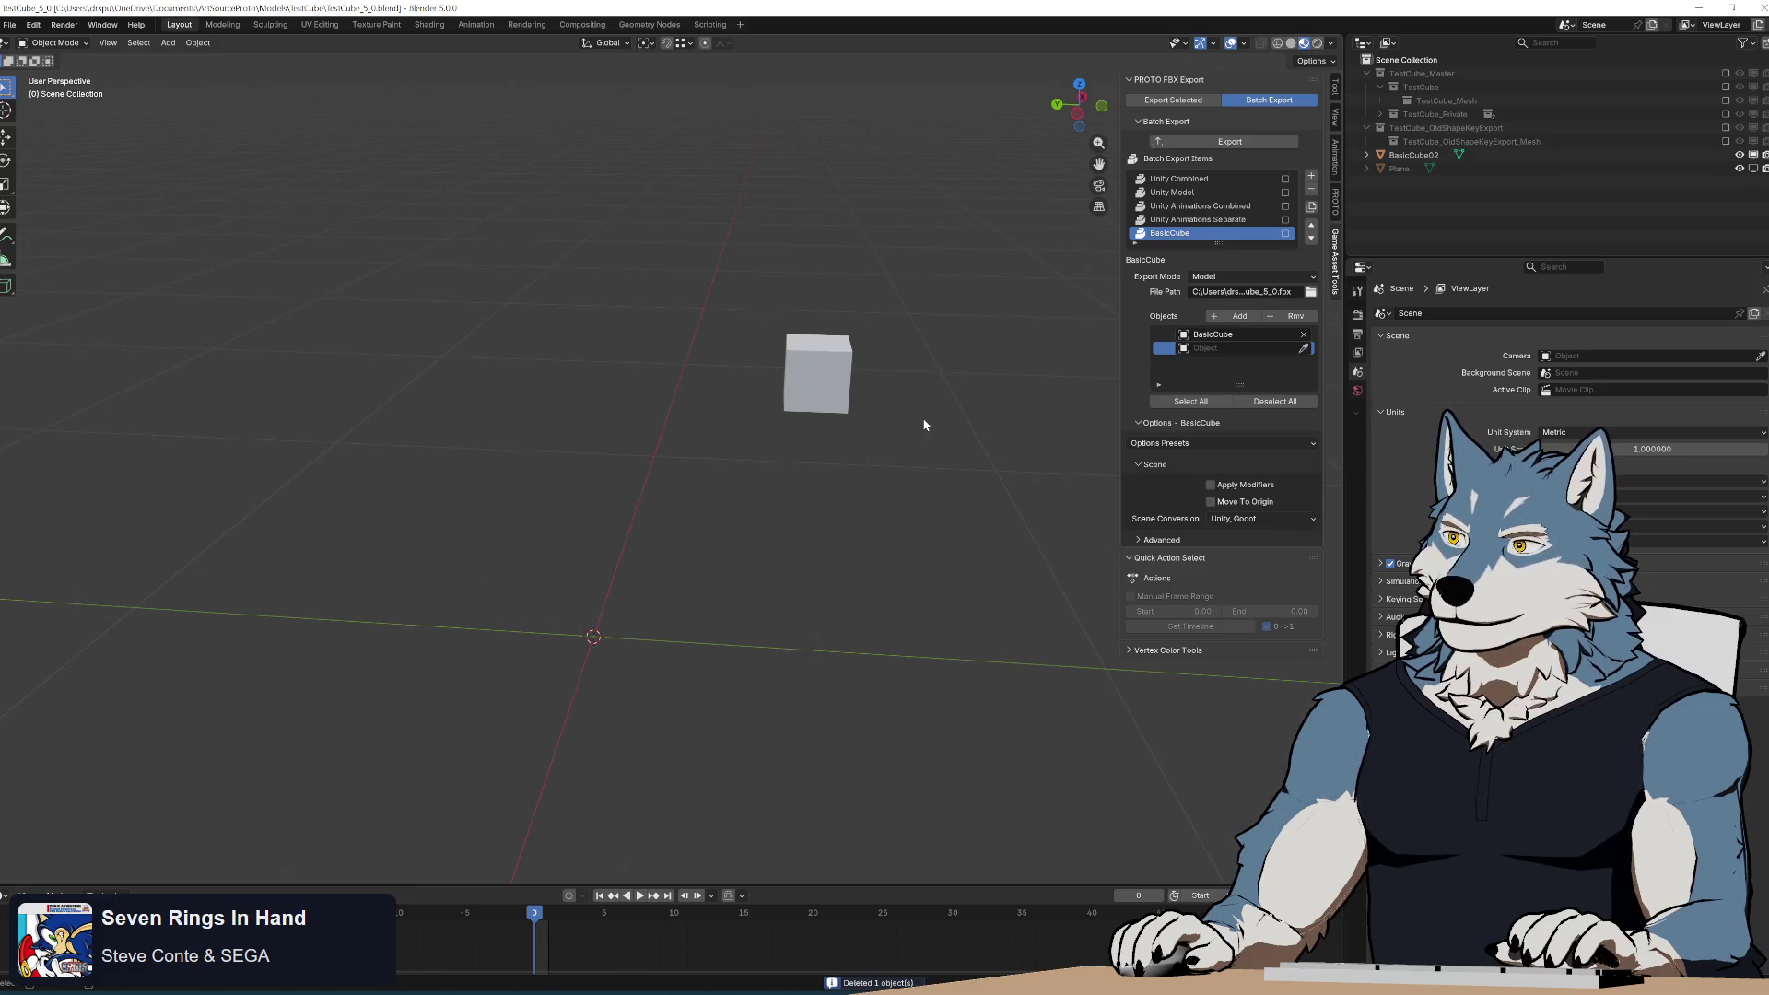
left_click(1166, 335)
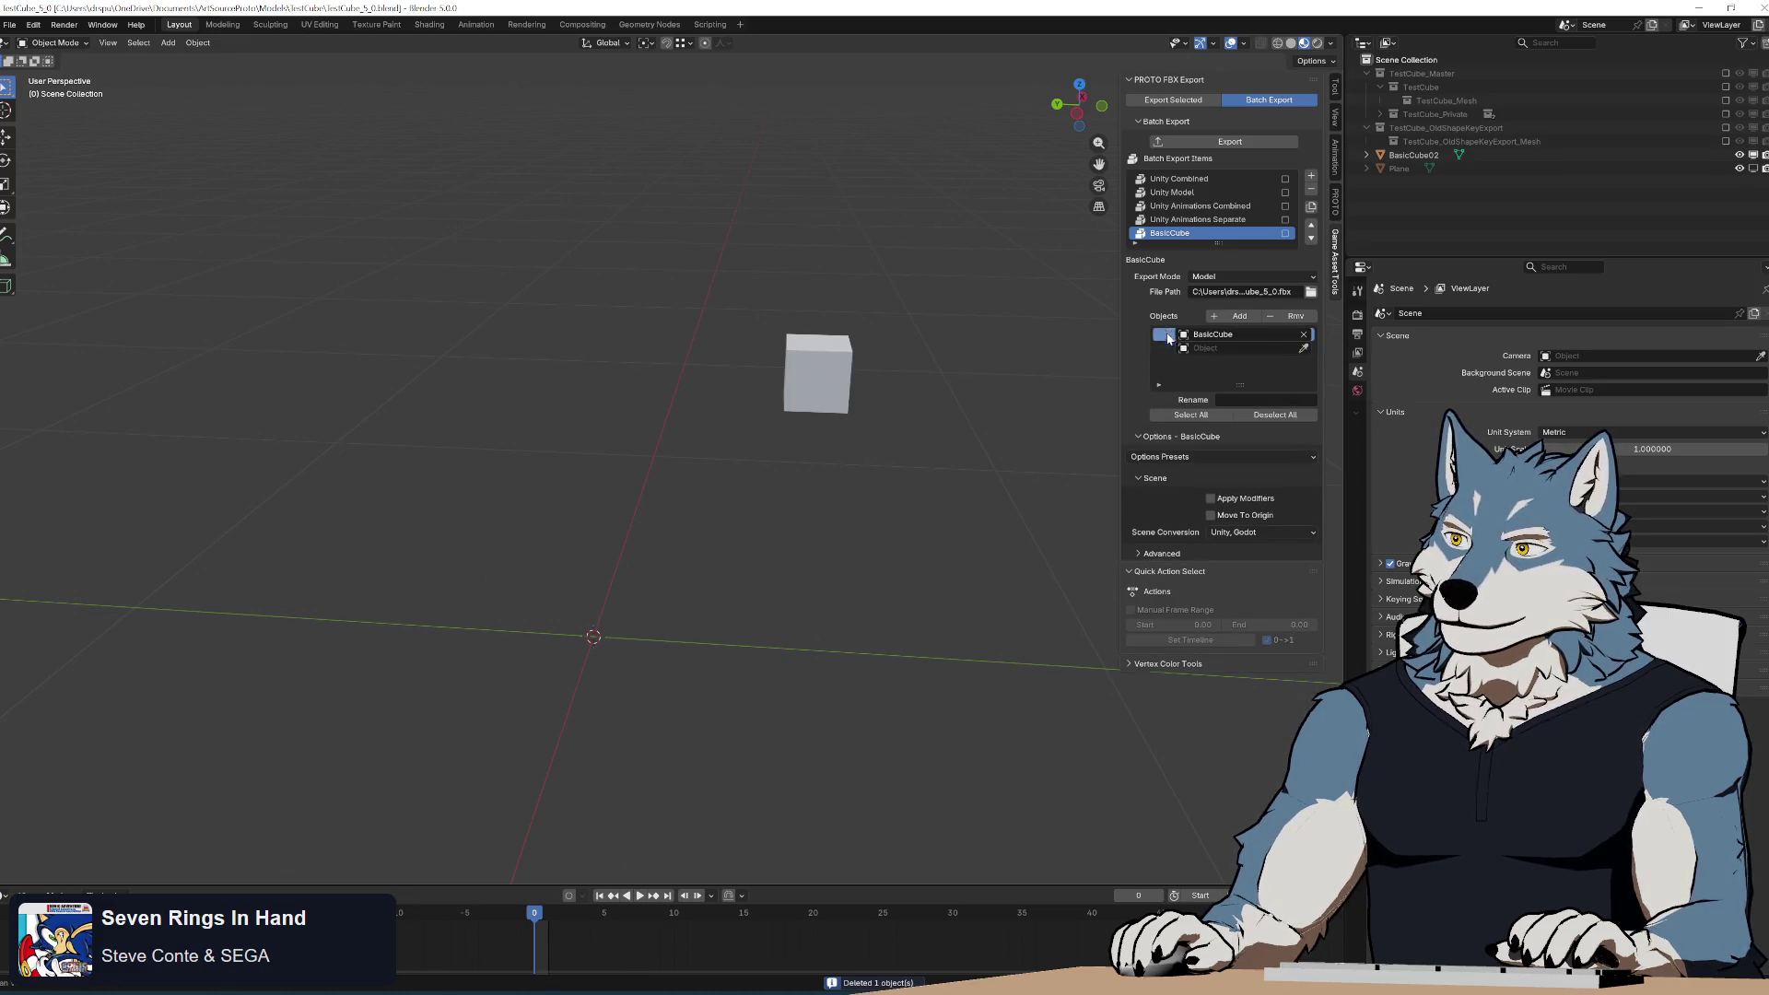
left_click(1262, 336)
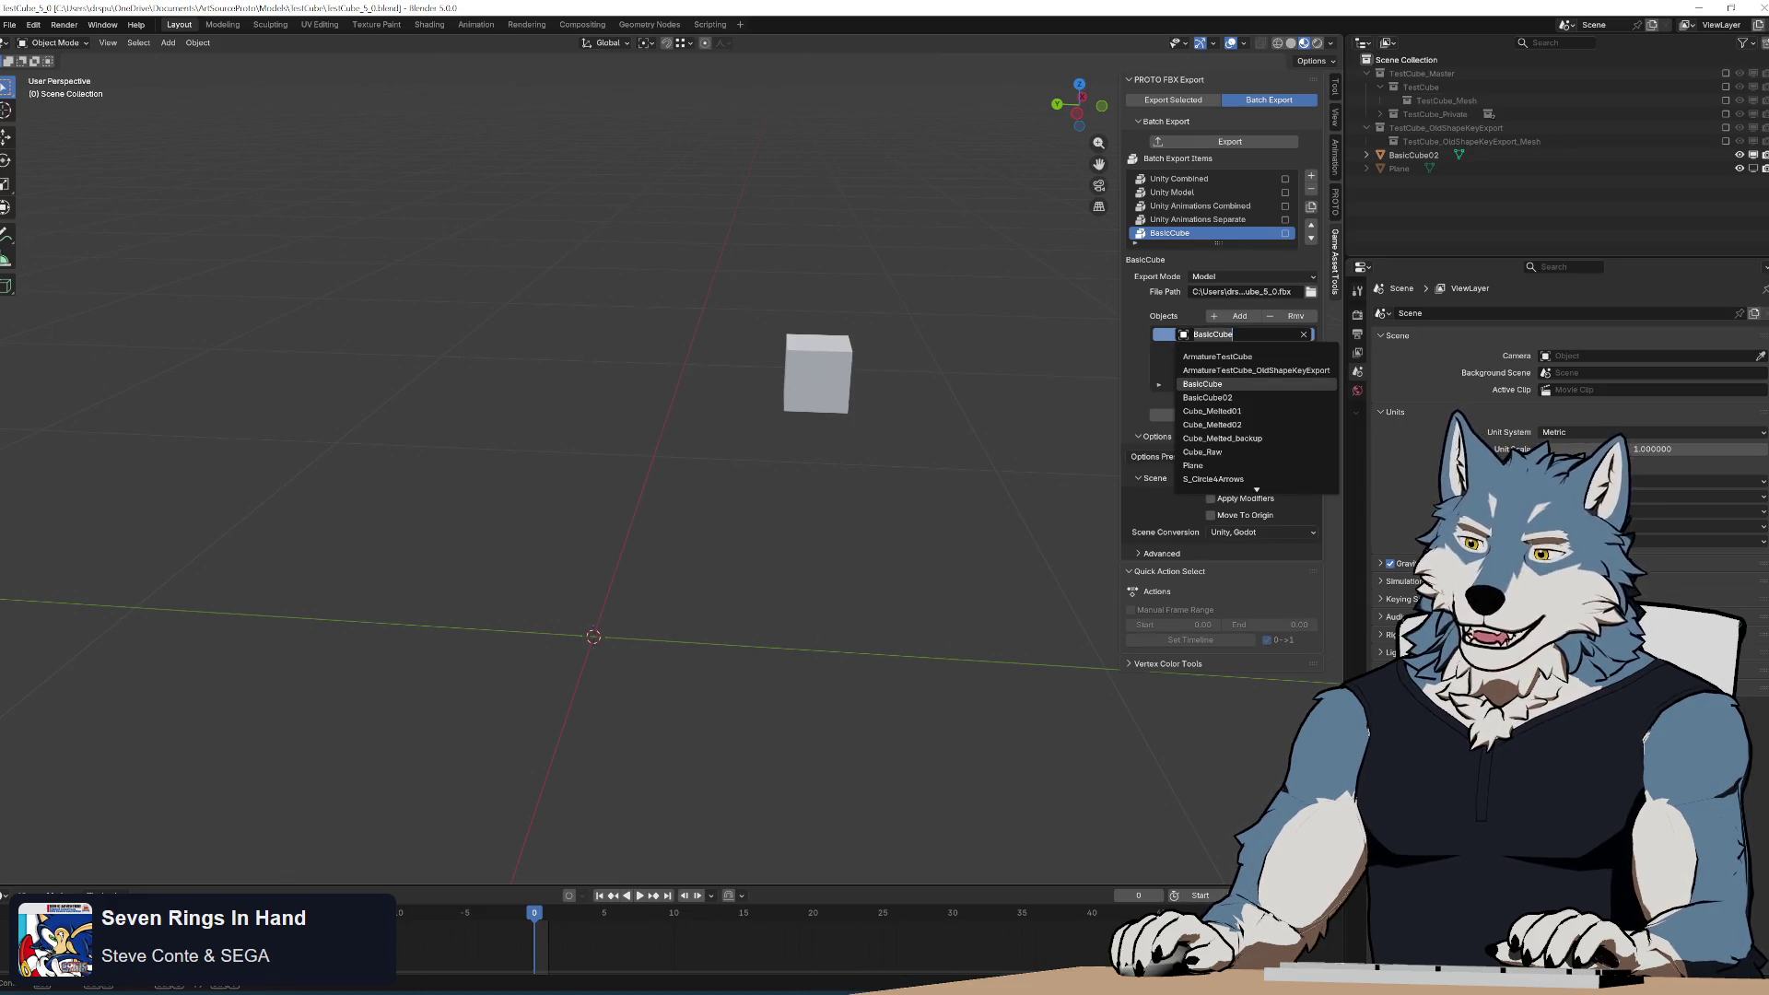
left_click(1242, 397)
left_click(1239, 335)
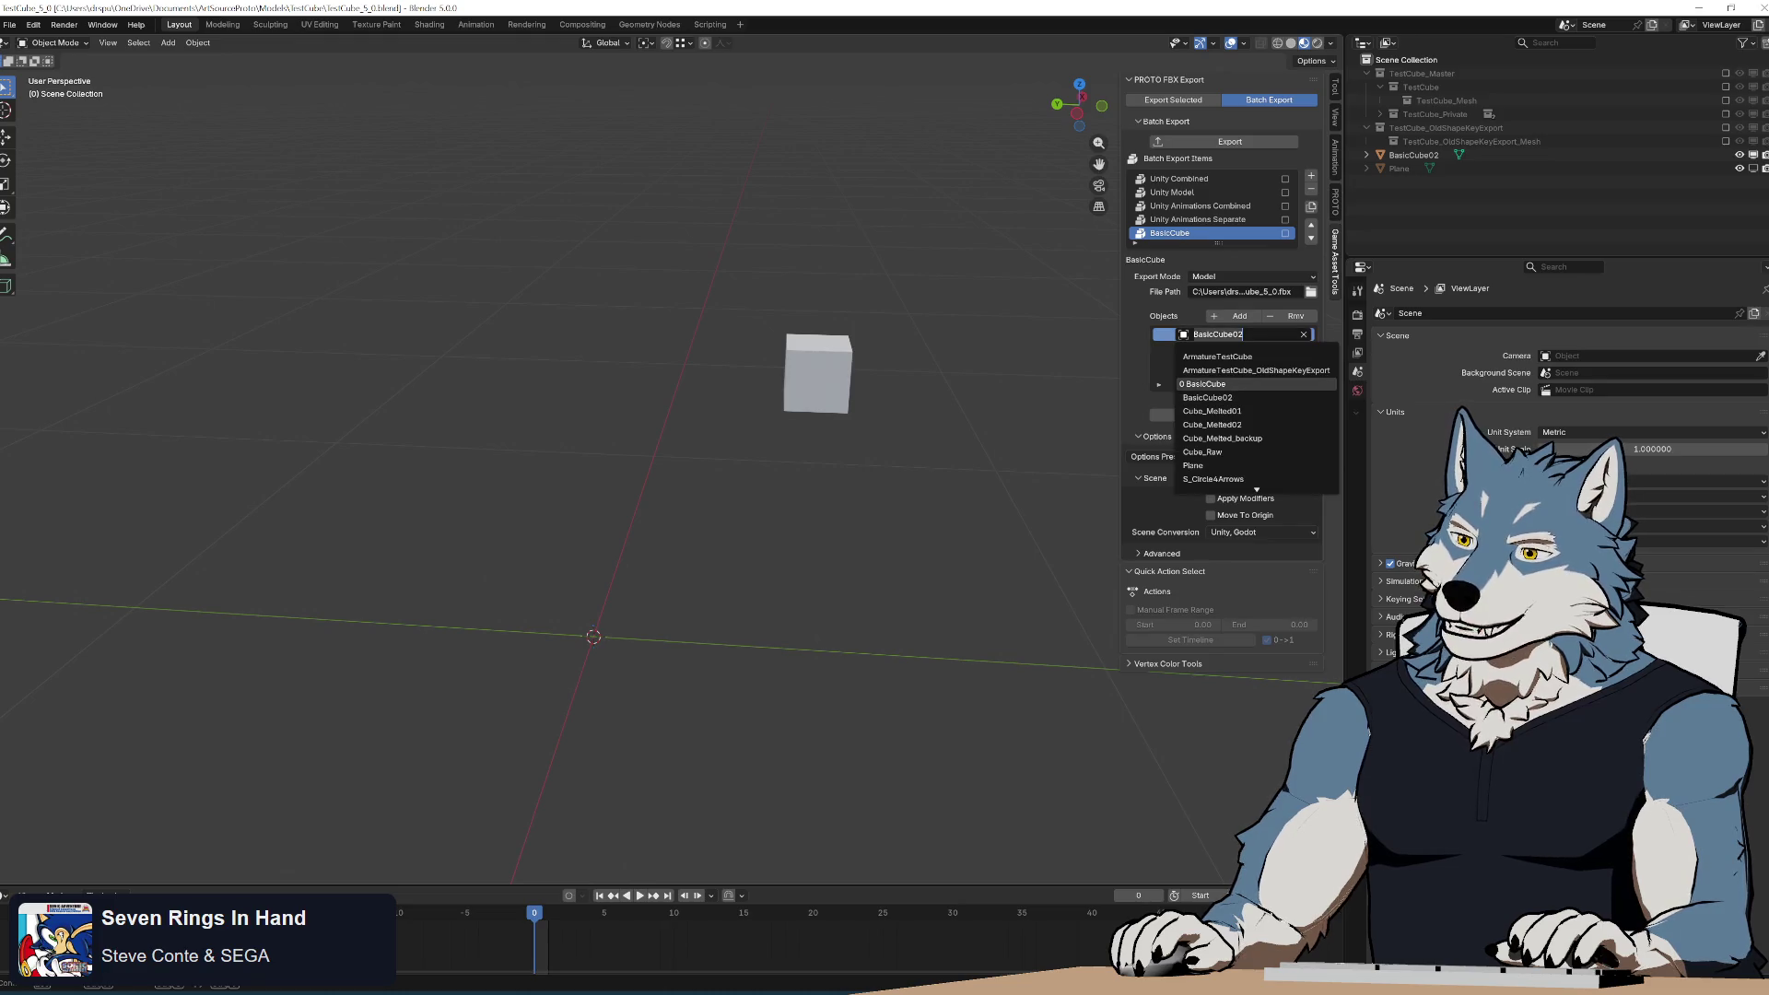
left_click(1235, 383)
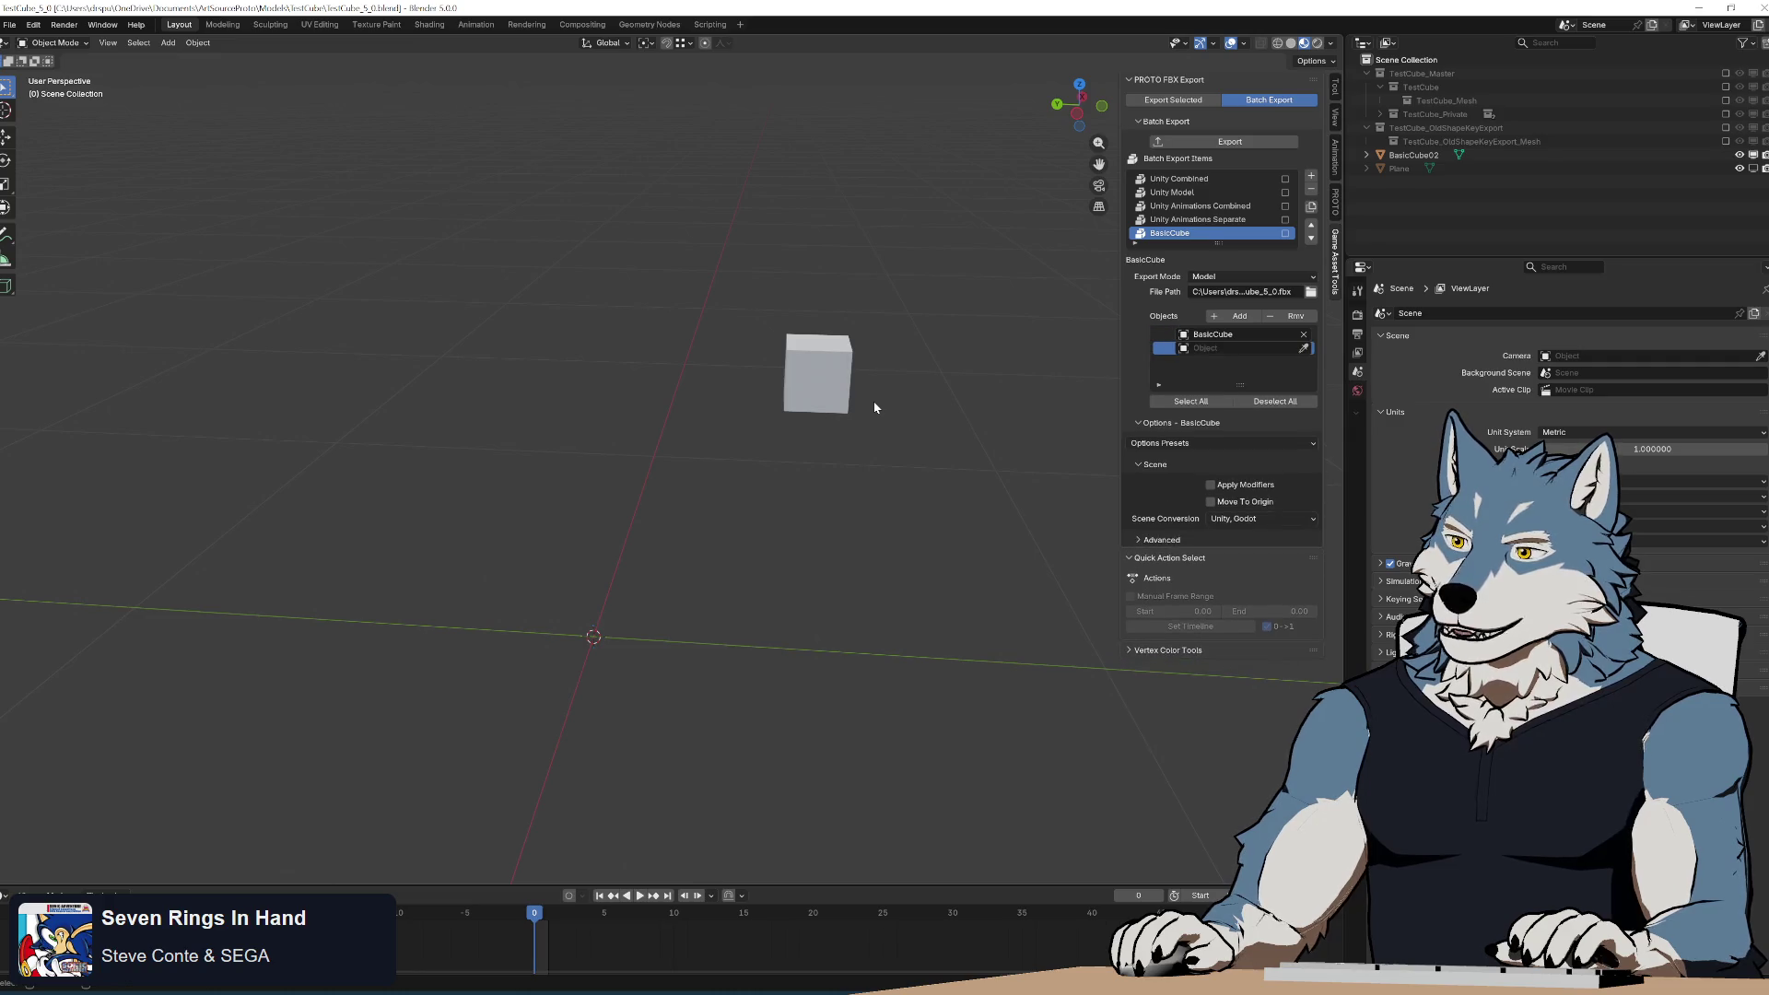
key("ctrl+z")
Box-select and delete both cubes, then remove the entry from the export objects list.
left_click(1415, 169)
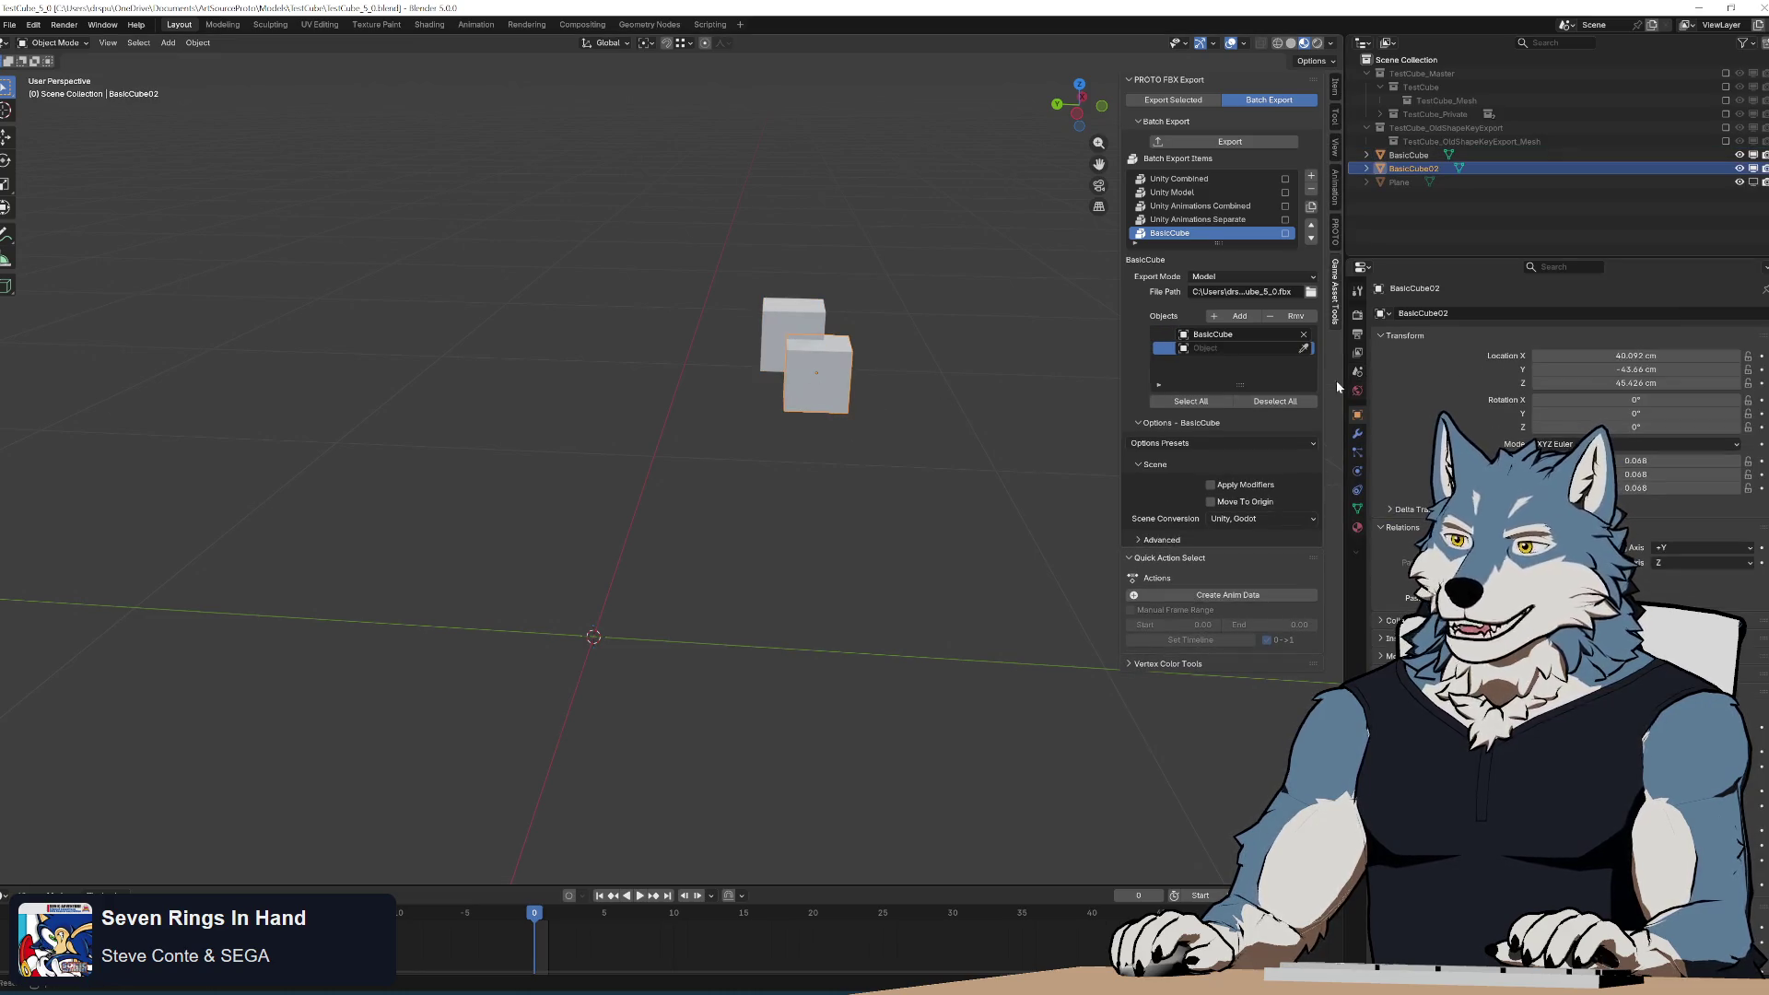
left_click_drag(1008, 381, 662, 256)
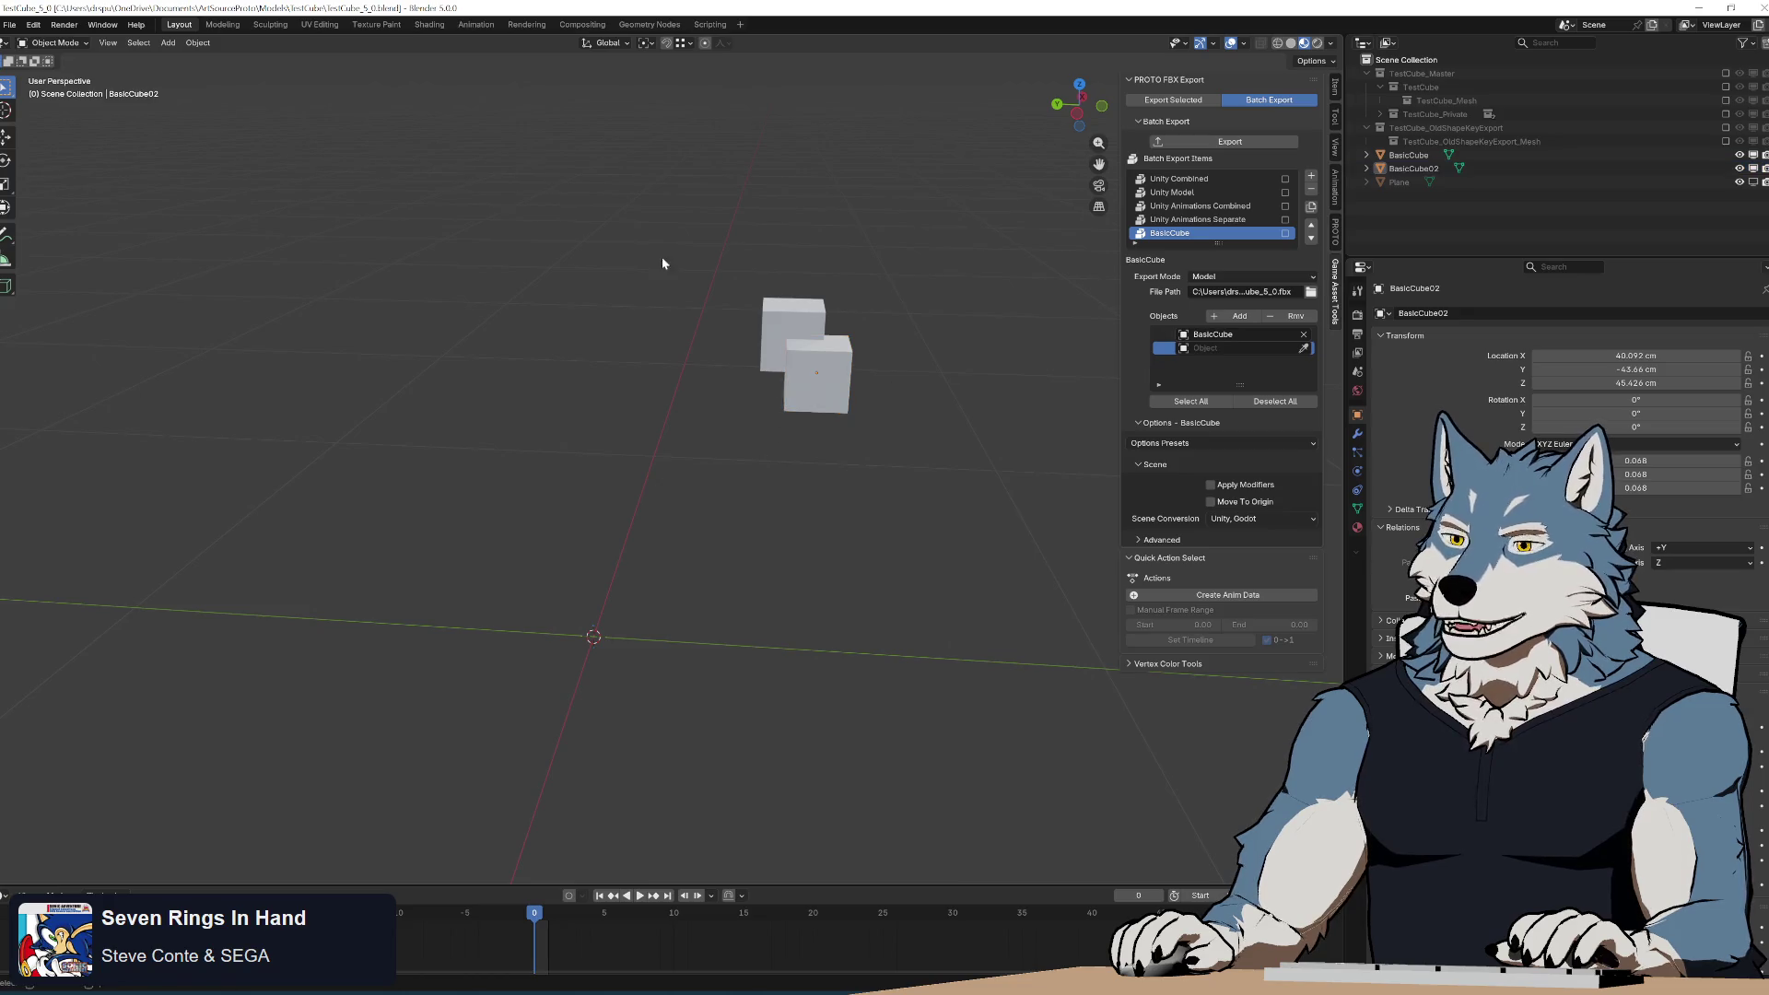
key("Delete")
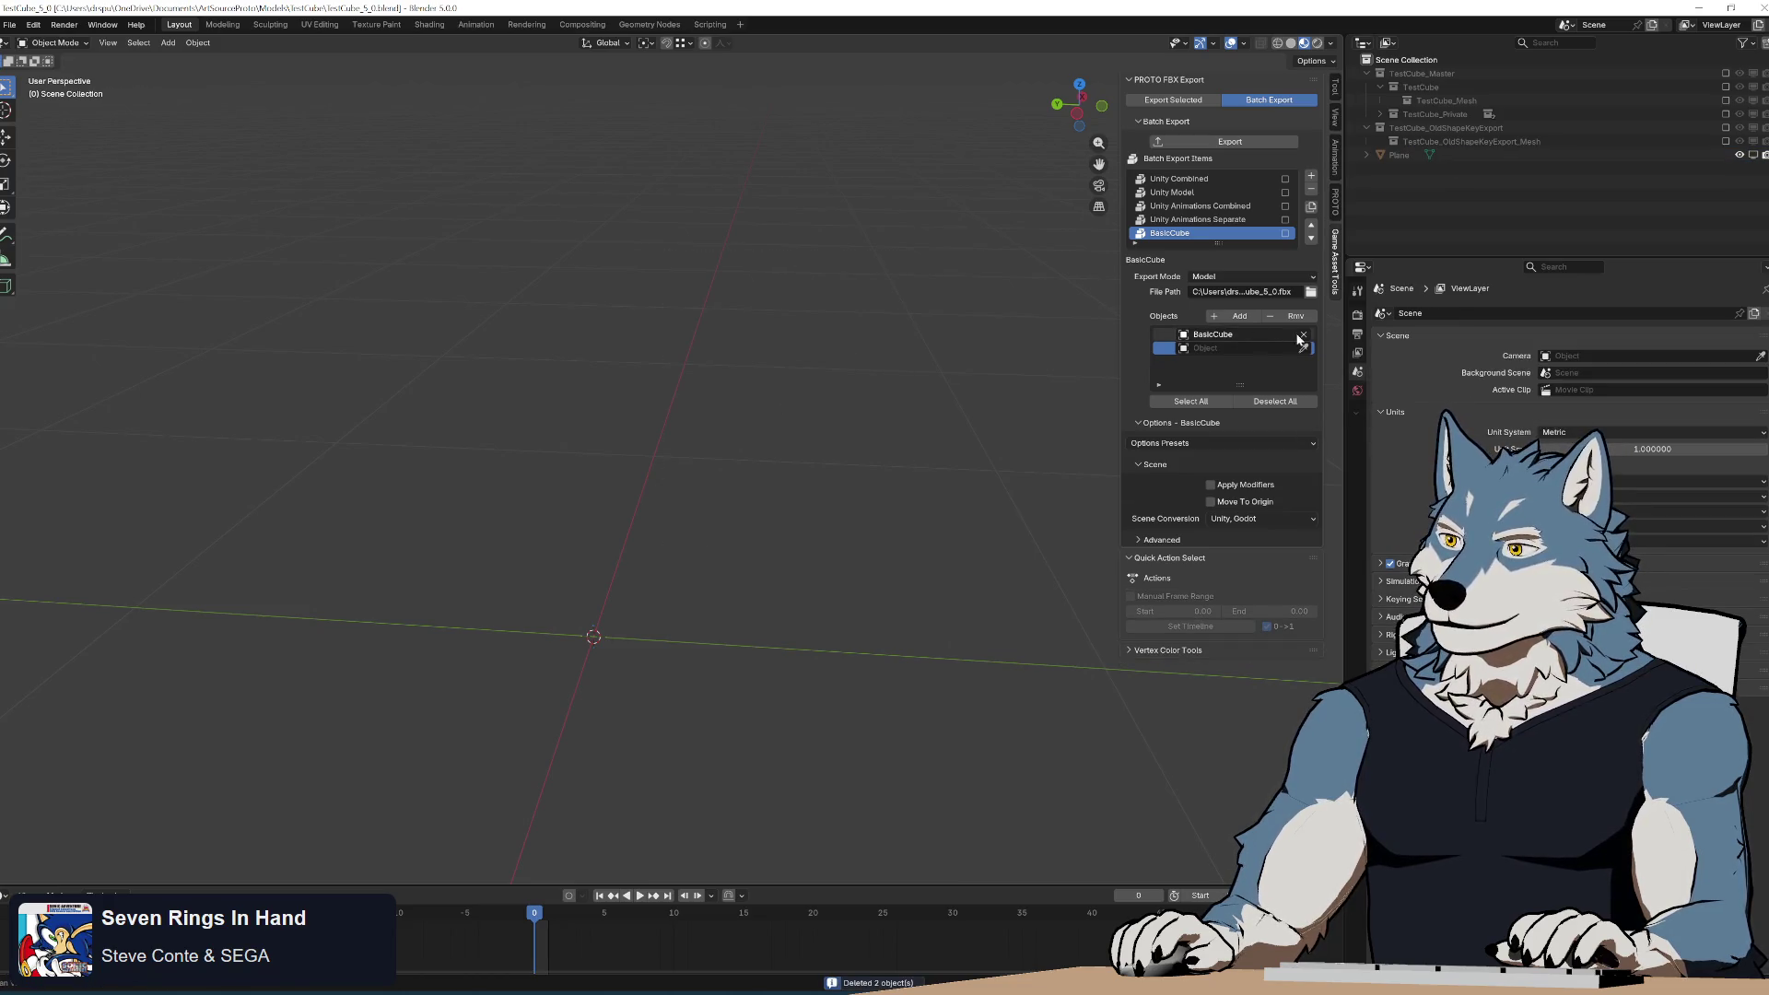
left_click(1164, 336)
left_click(1296, 316)
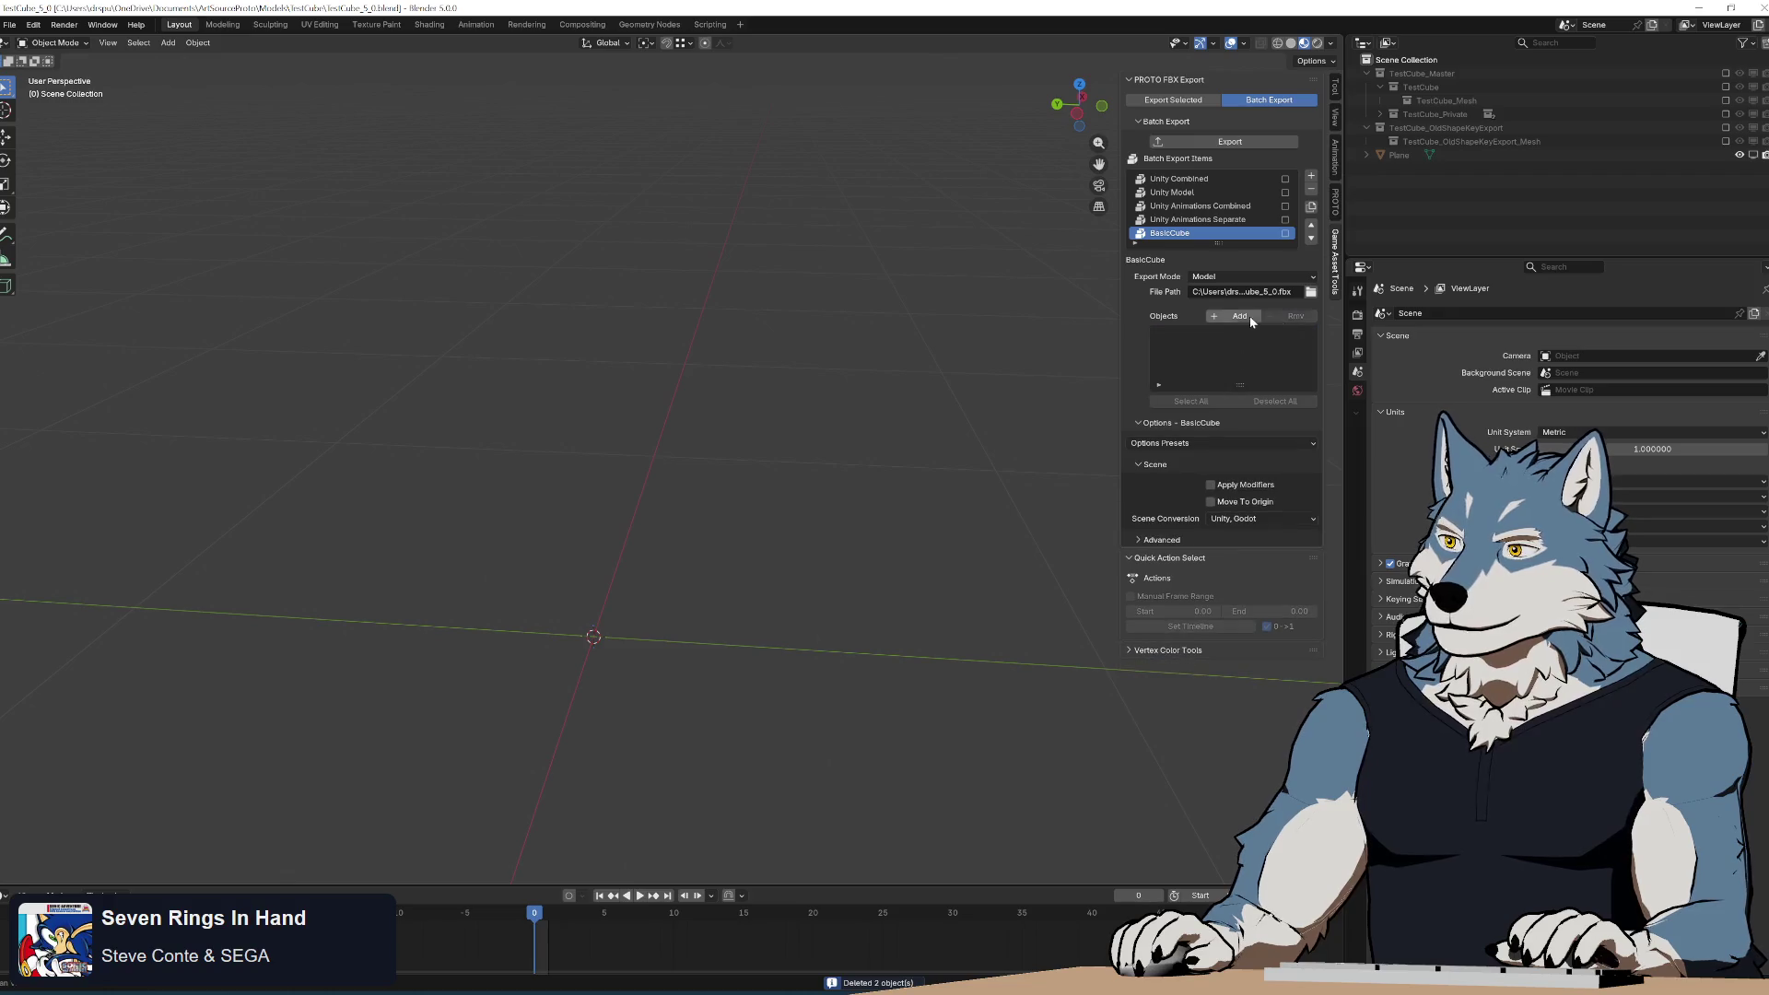
Reassign the deleted BasicCube to the empty object slot, export the item, and switch to Unity.
left_click(1213, 335)
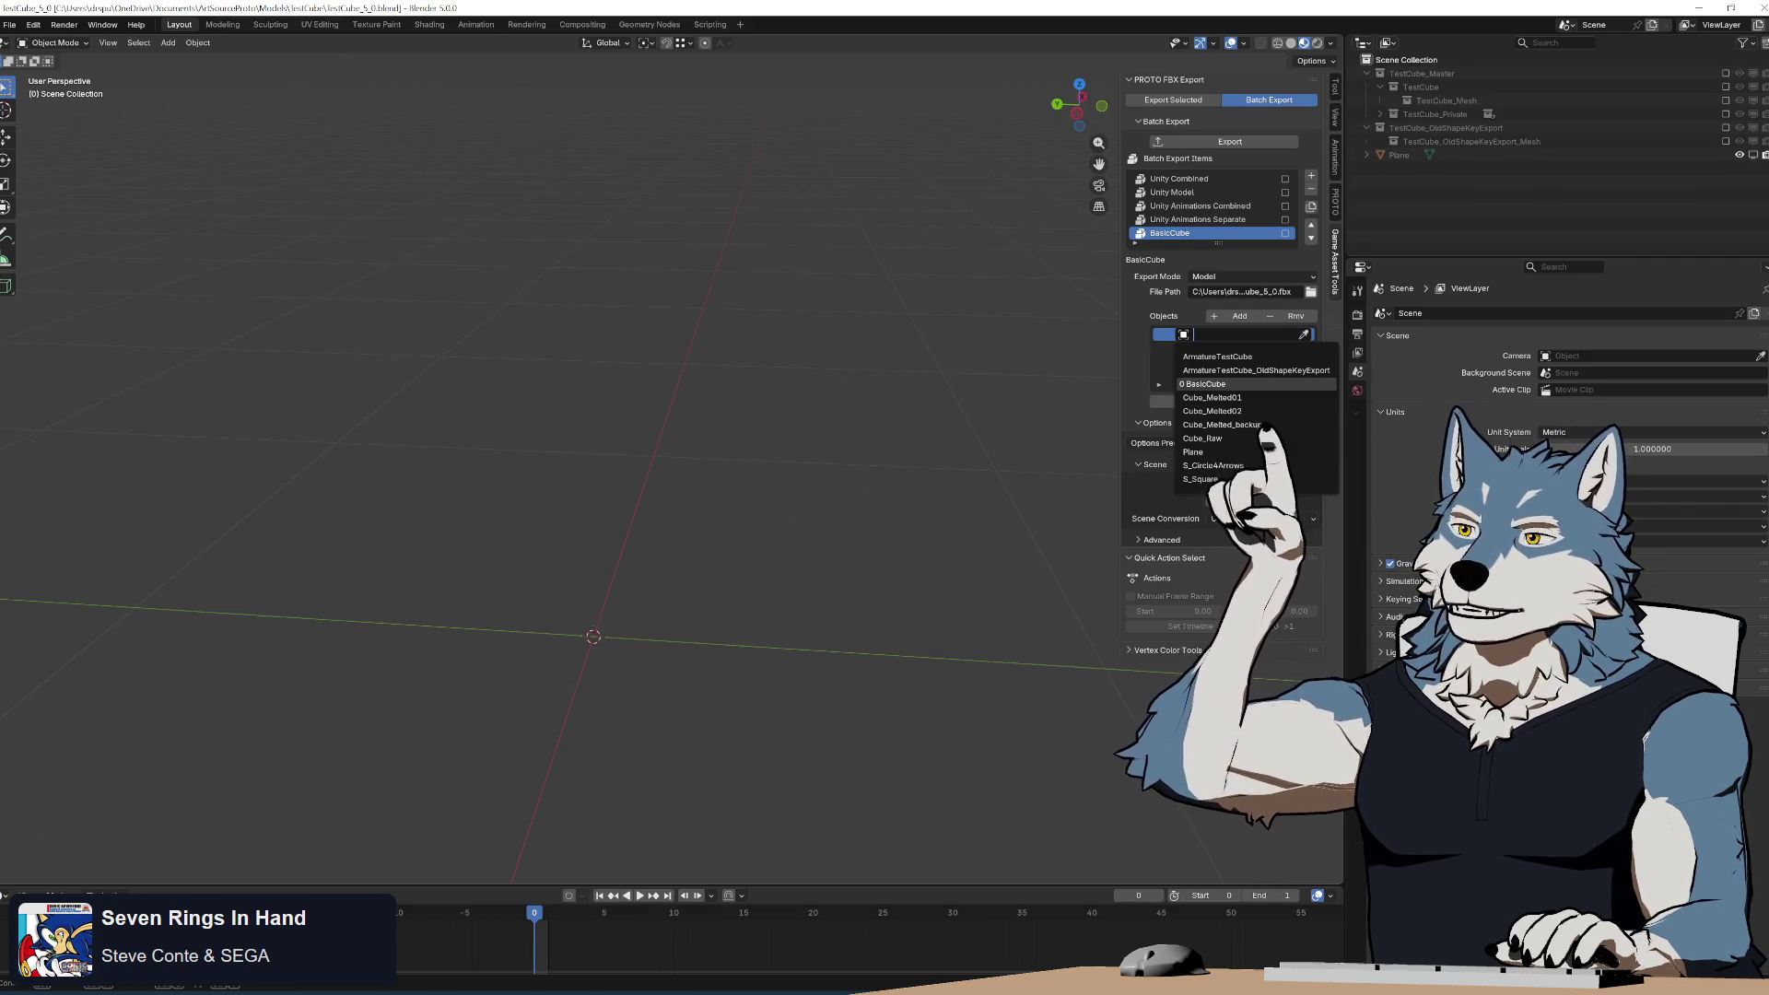
left_click(1258, 384)
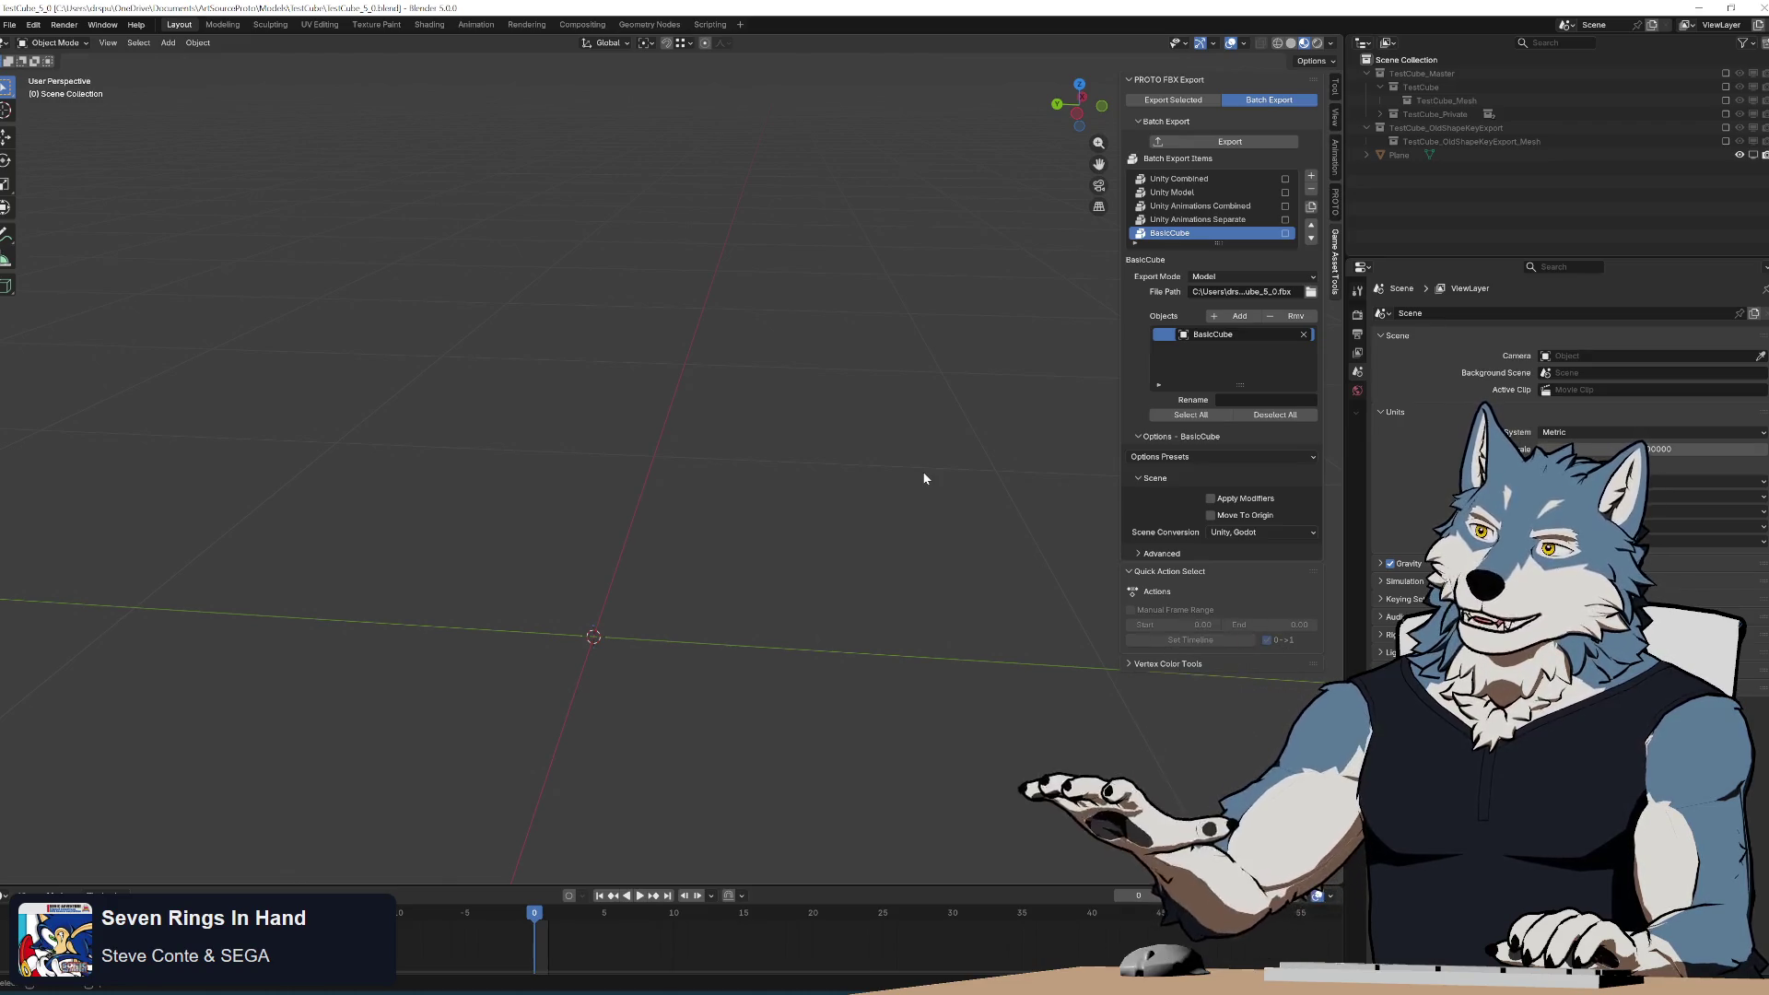
left_click(1183, 142)
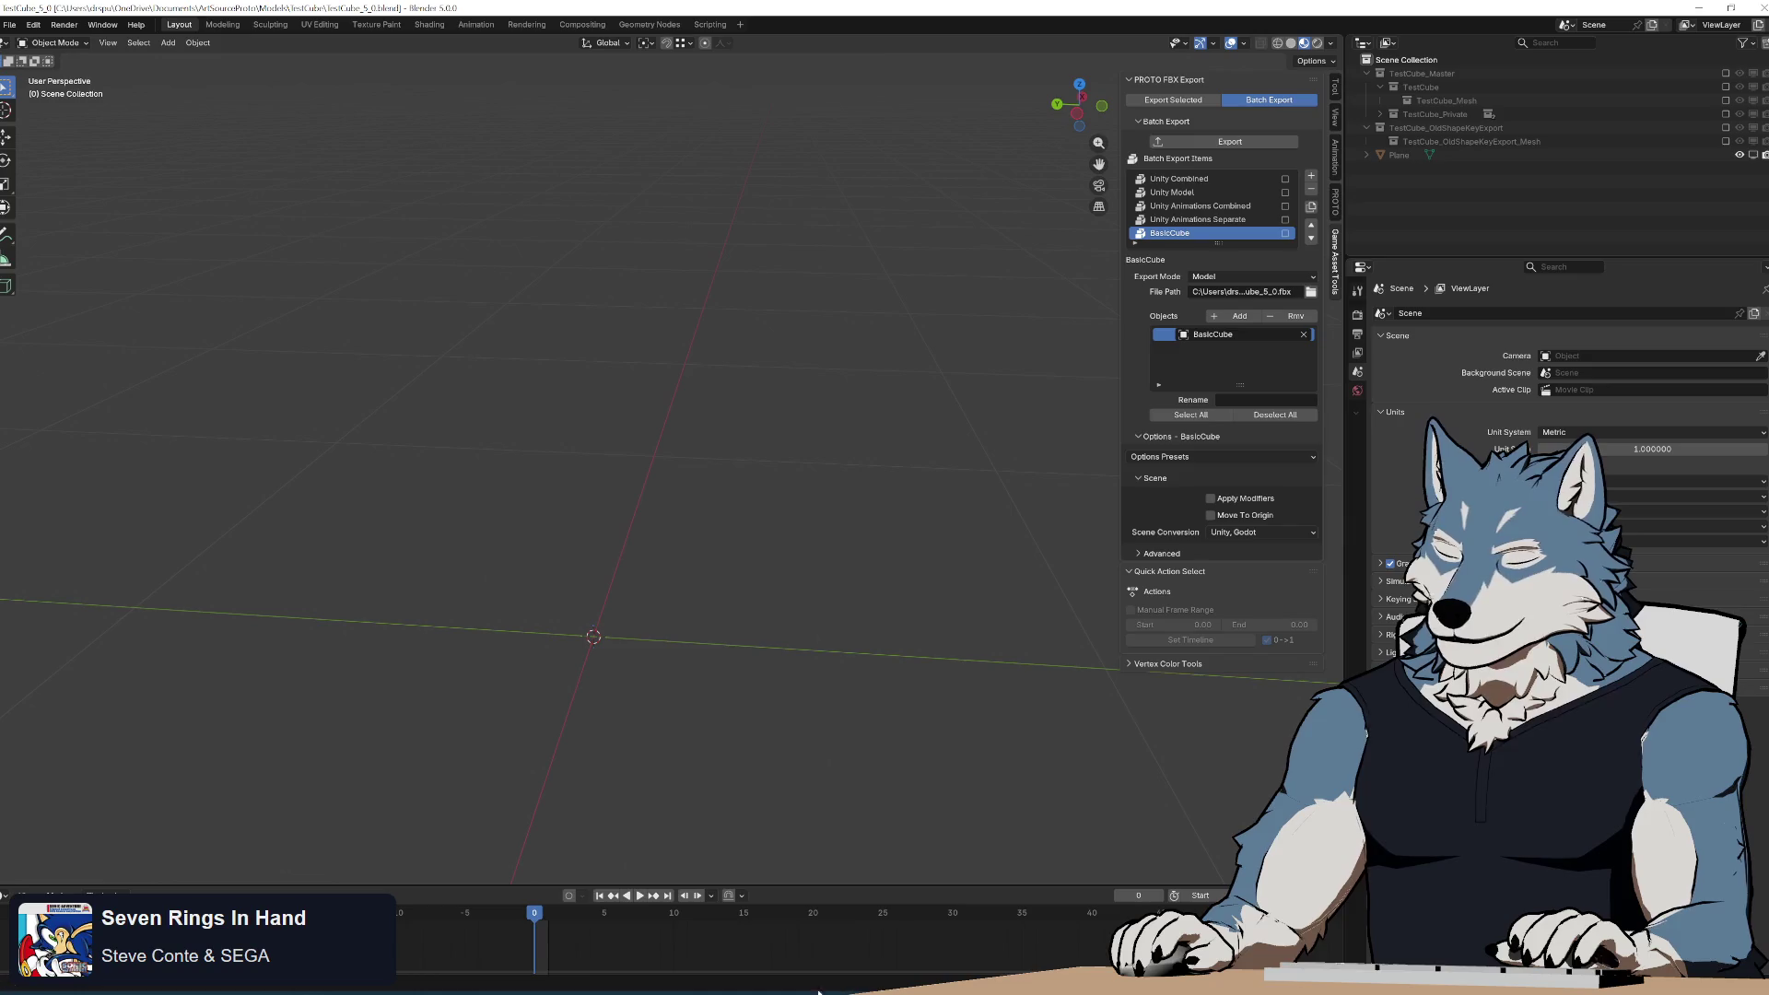
key("alt+Tab")
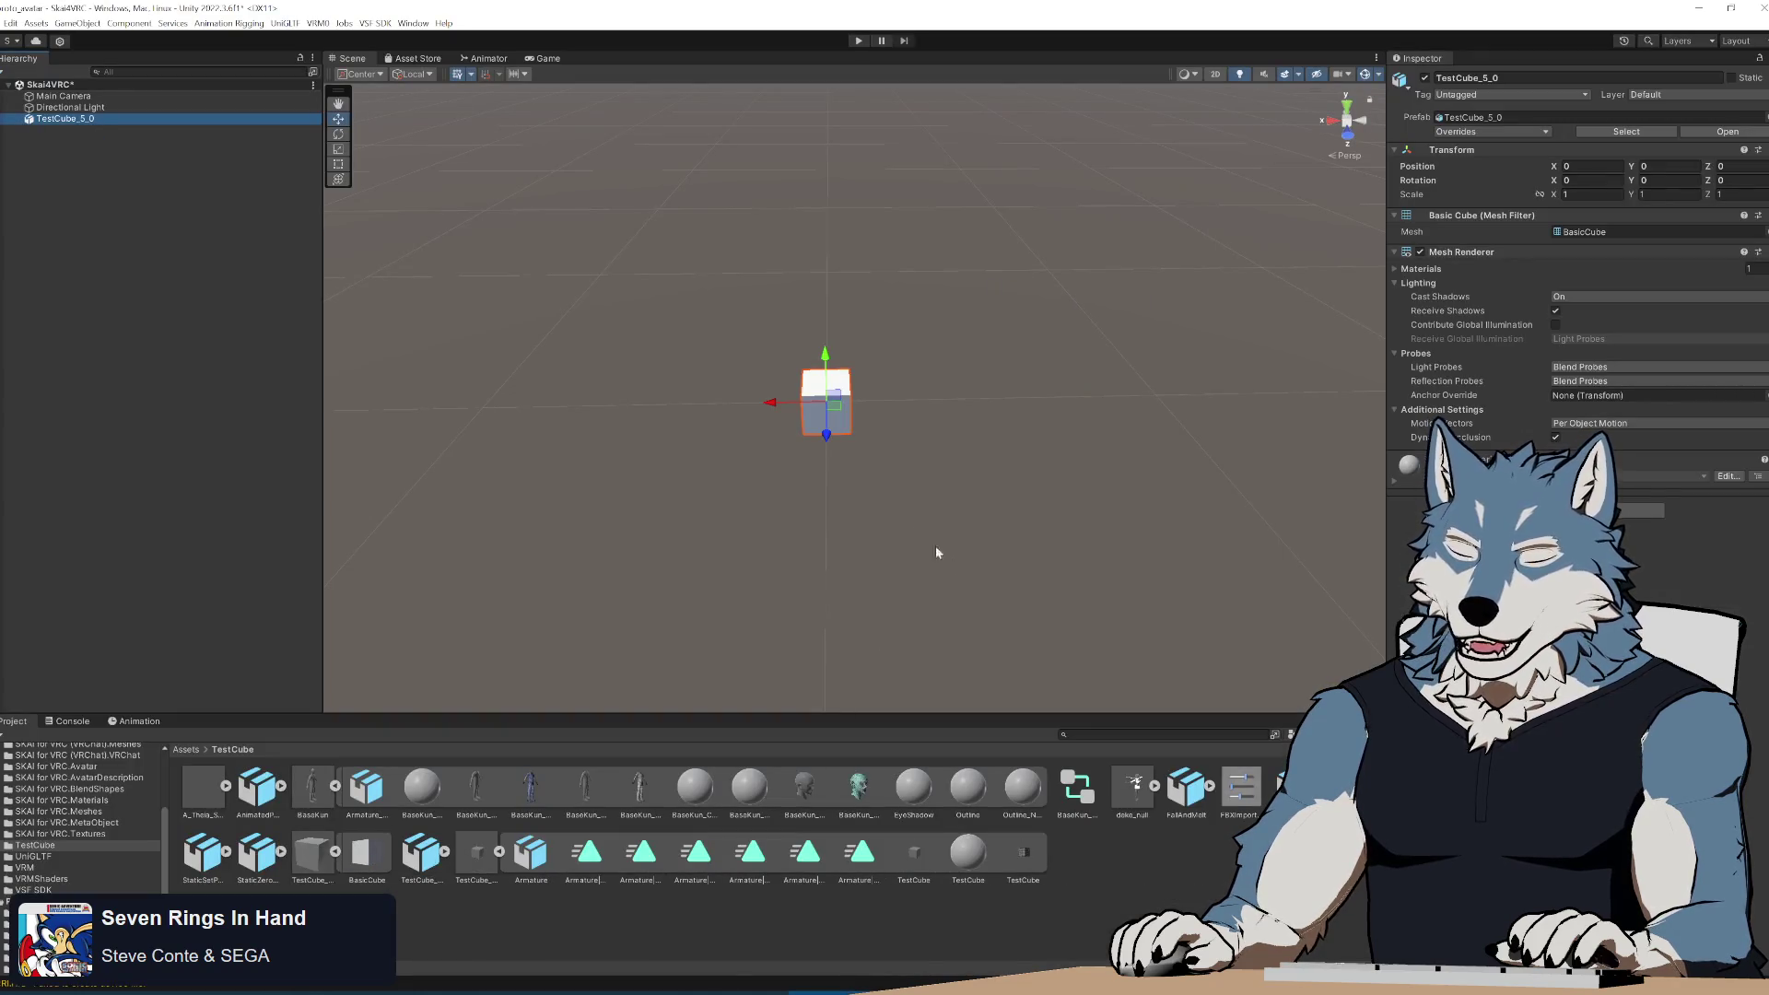
Orbit Unity's scene view around the exported TestCube_5_0 cube, then return to Blender.
mouse_move(936, 545)
left_mouse_down("alt")
mouse_move(979, 525)
mouse_move(959, 403)
mouse_move(936, 431)
left_mouse_up("alt")
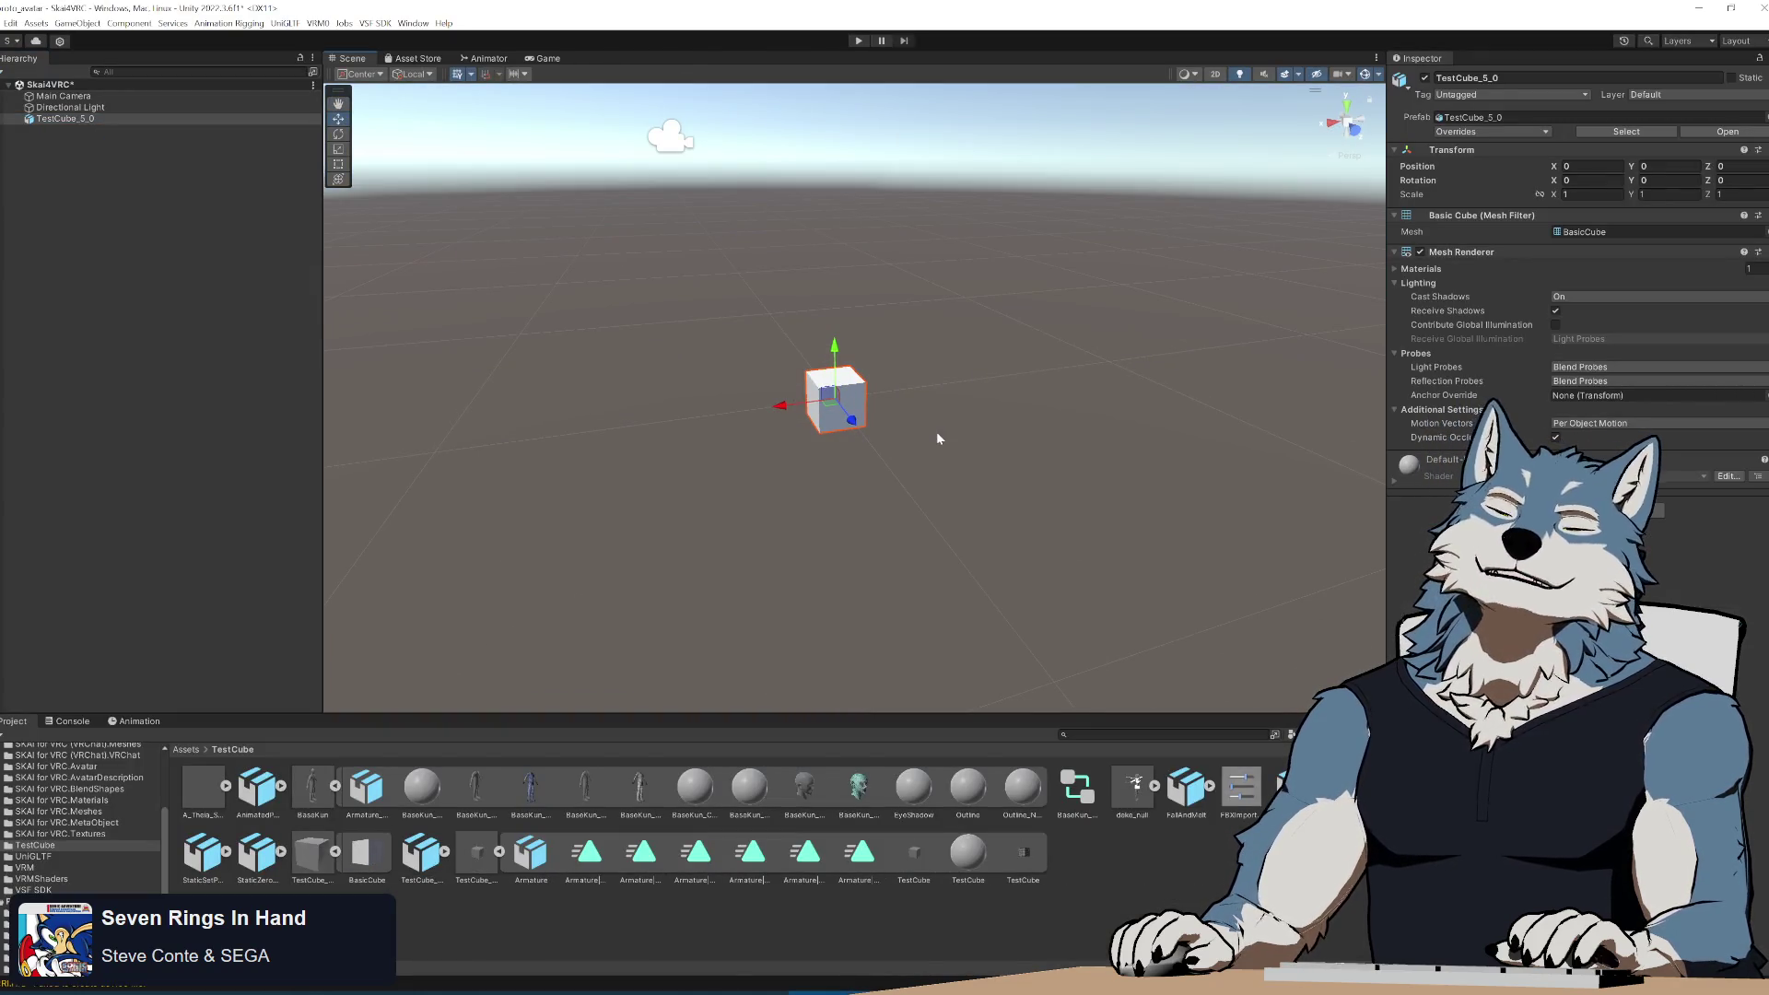
key("alt+Tab")
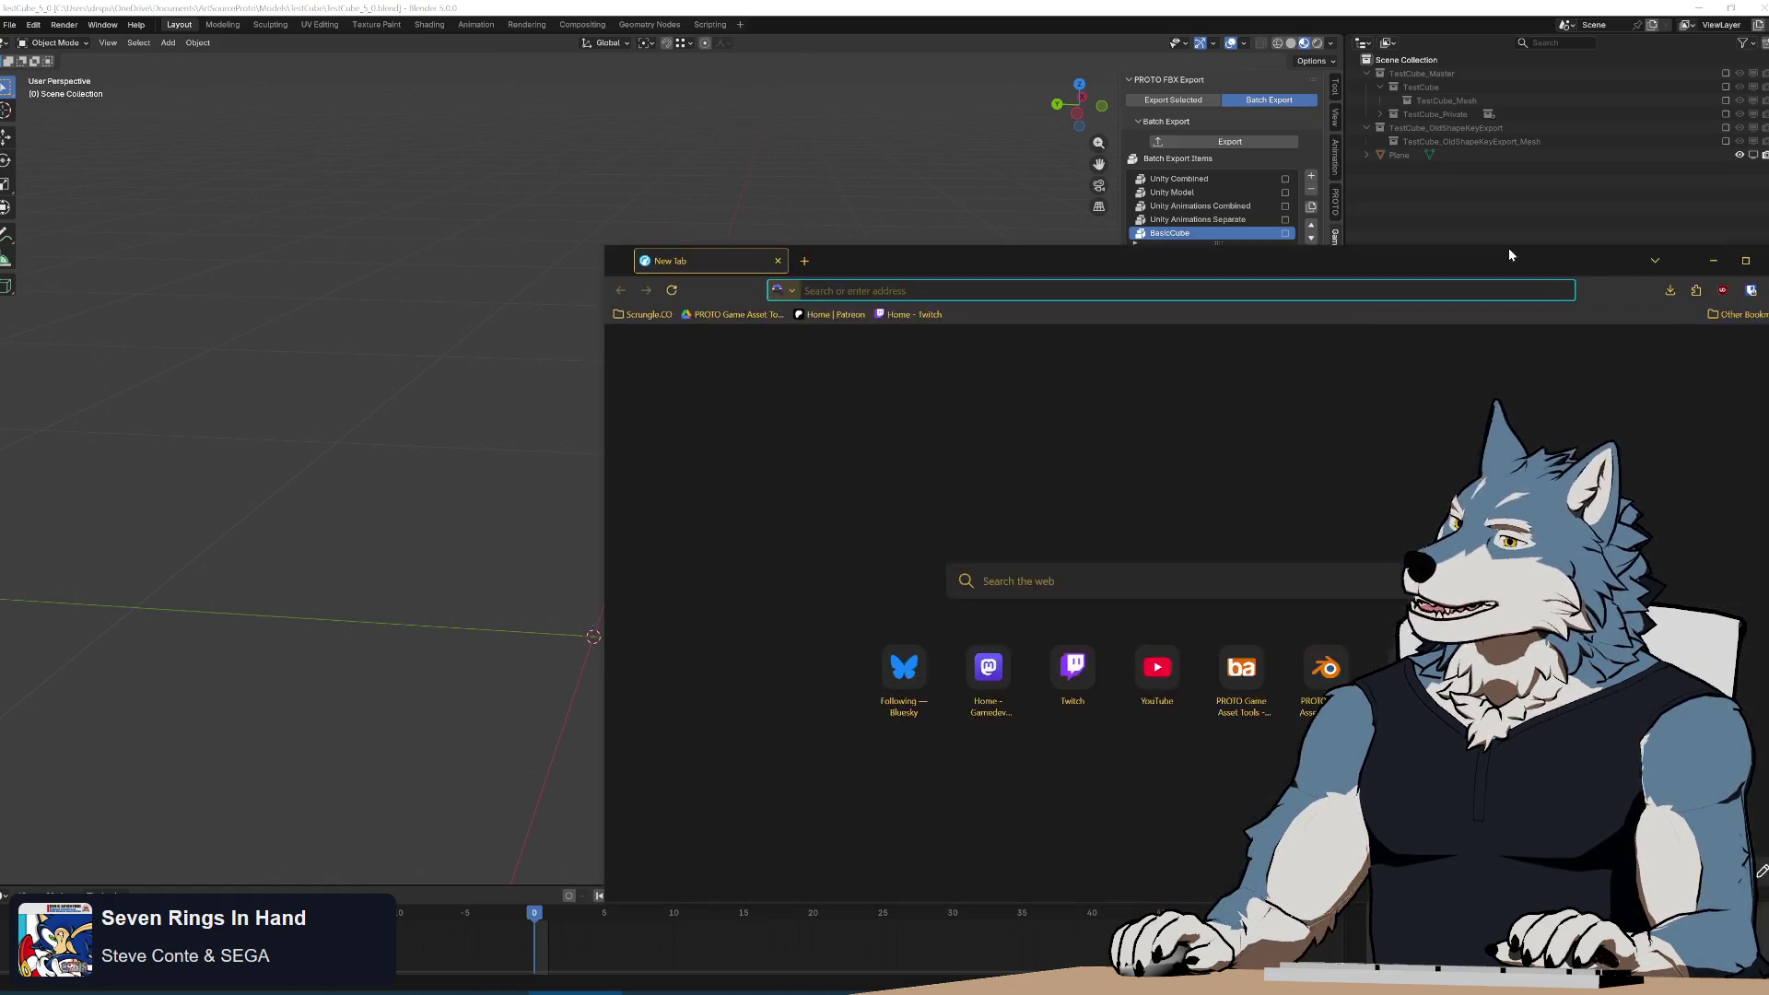
Search the web for 'blender python property no user' and open the Property Definitions (bpy.props) docs page.
left_click_drag(1508, 247, 1047, 190)
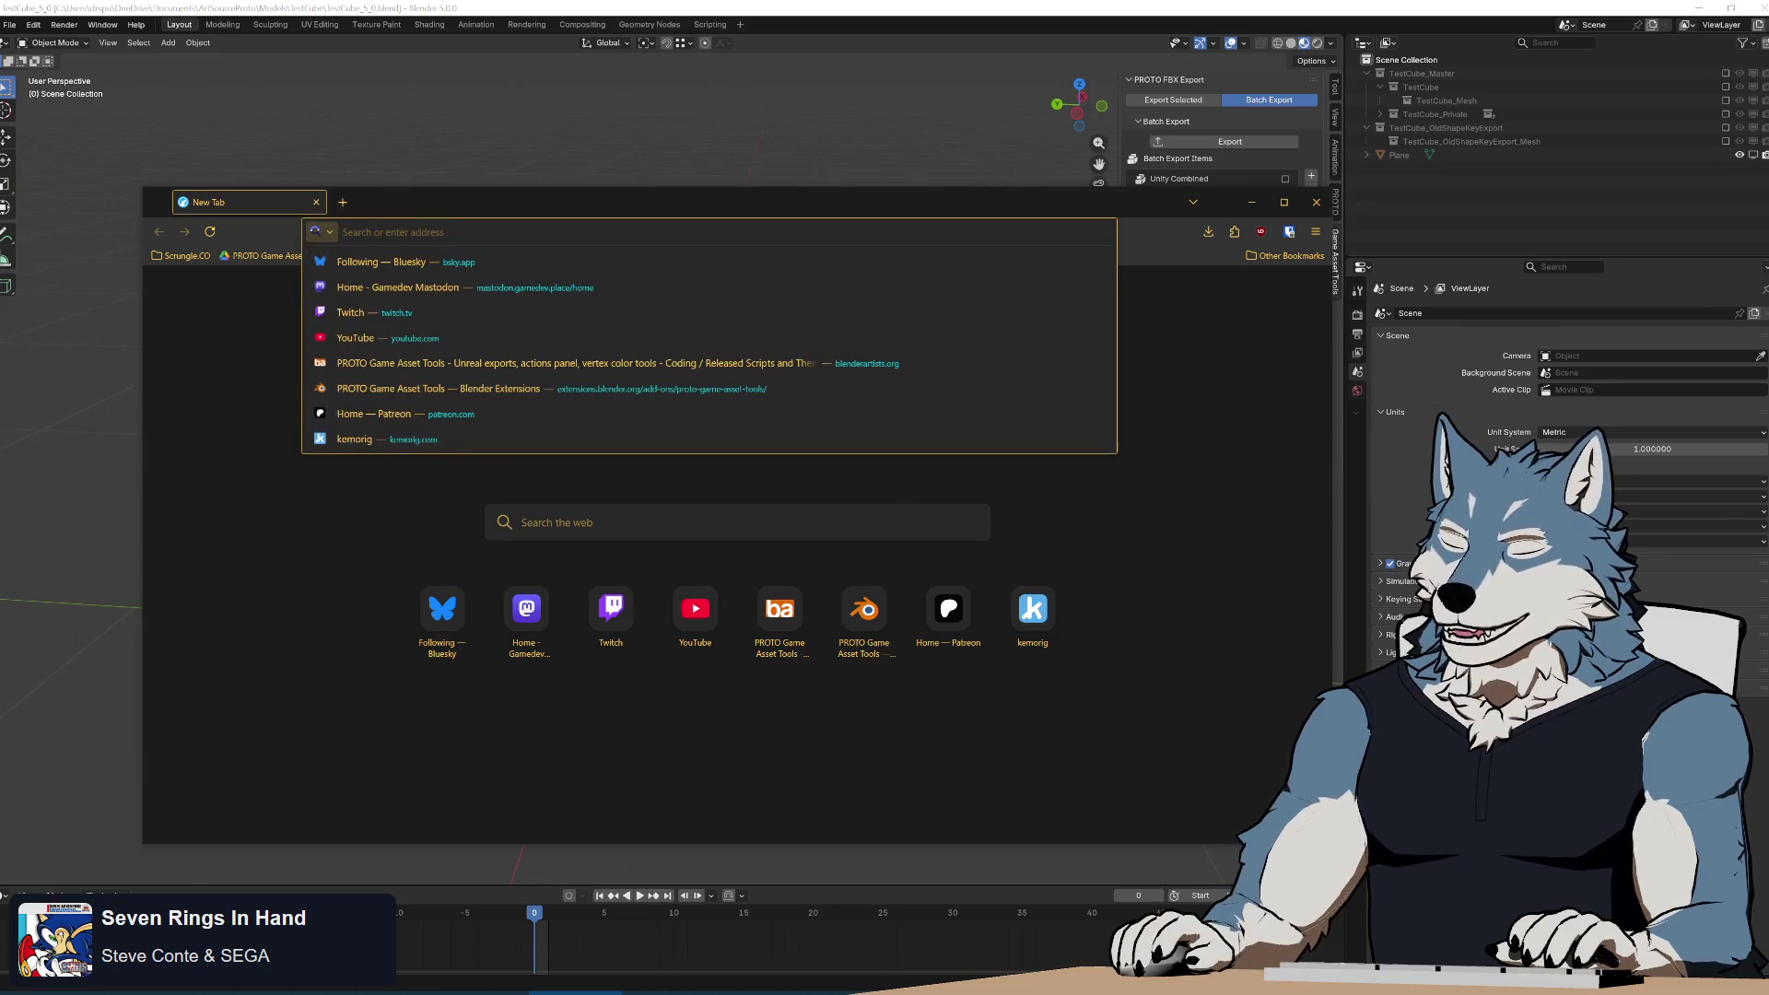
type("blender python proper")
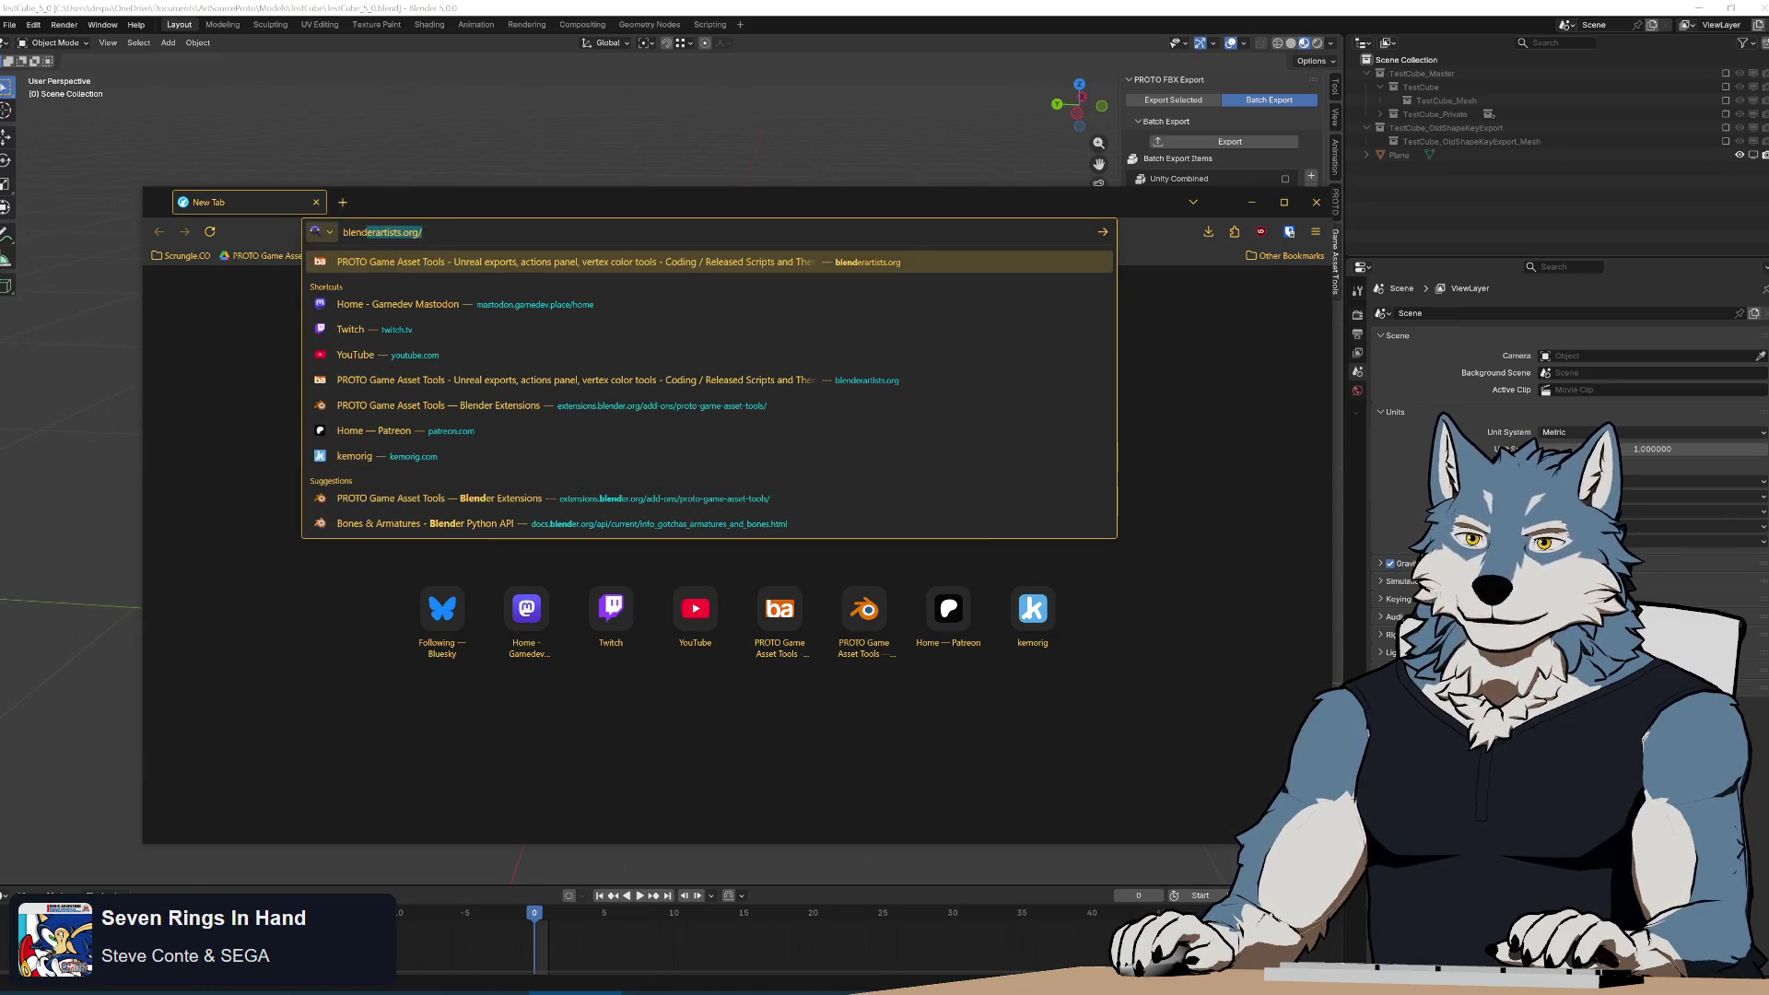
type("ty no user")
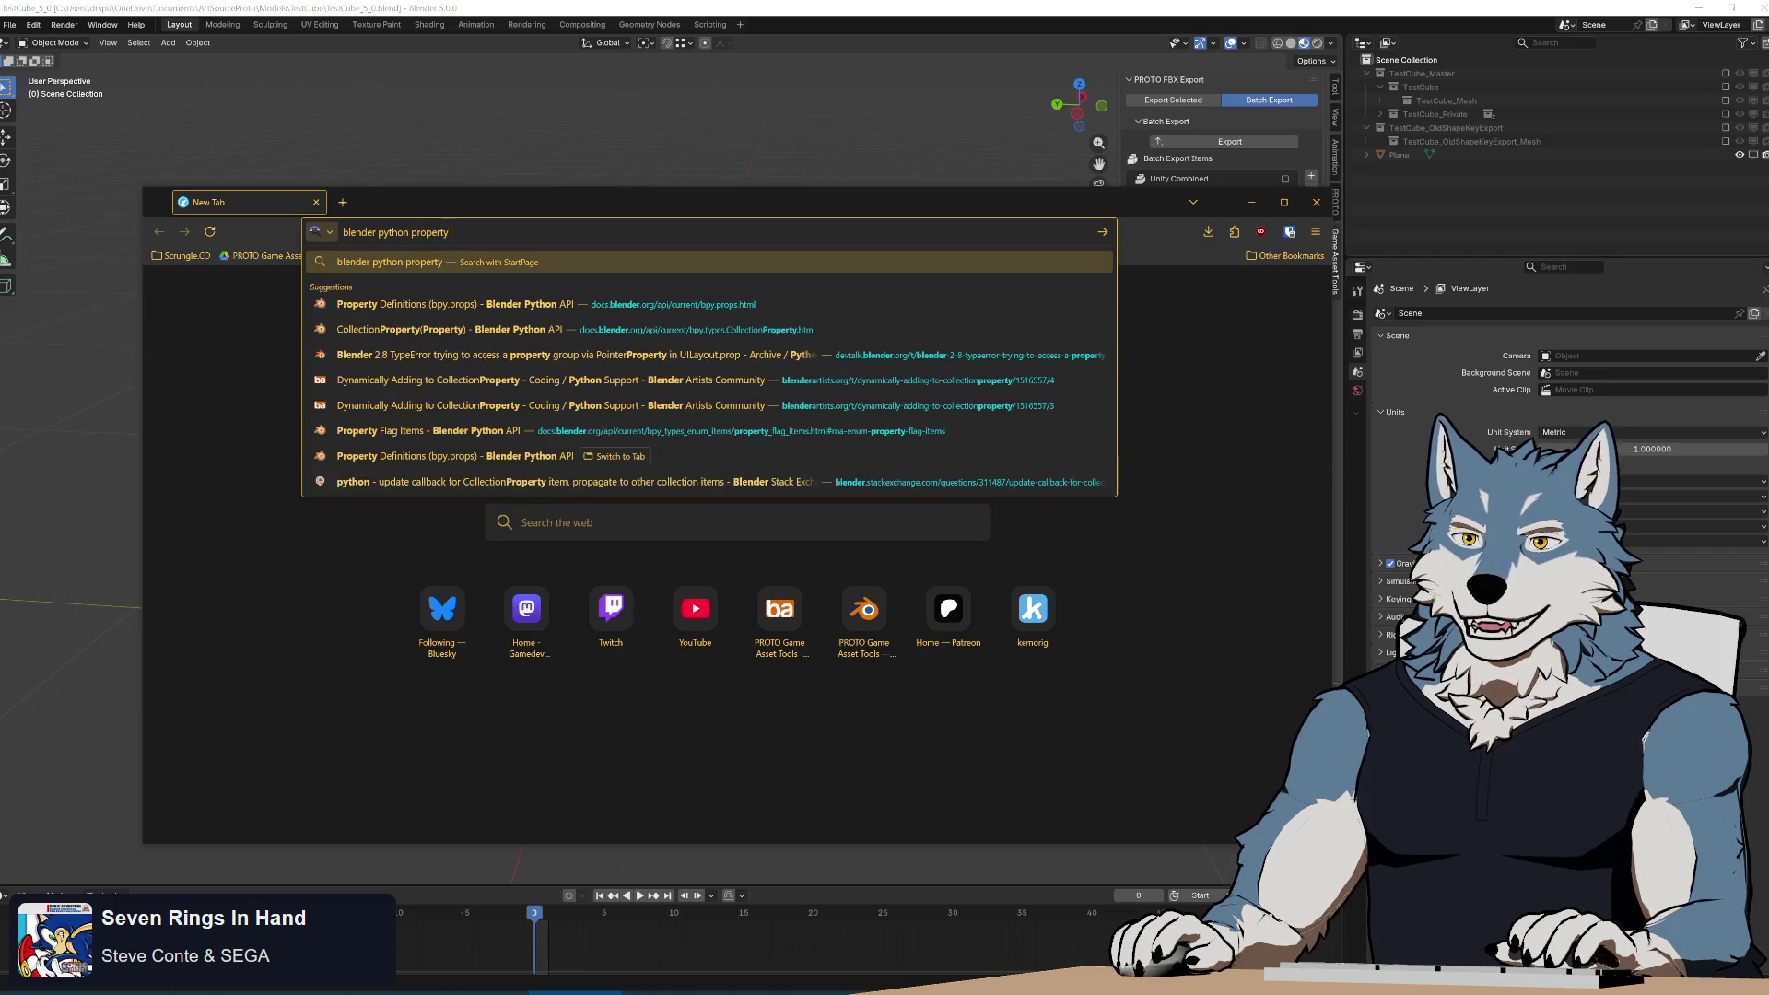
key("Return")
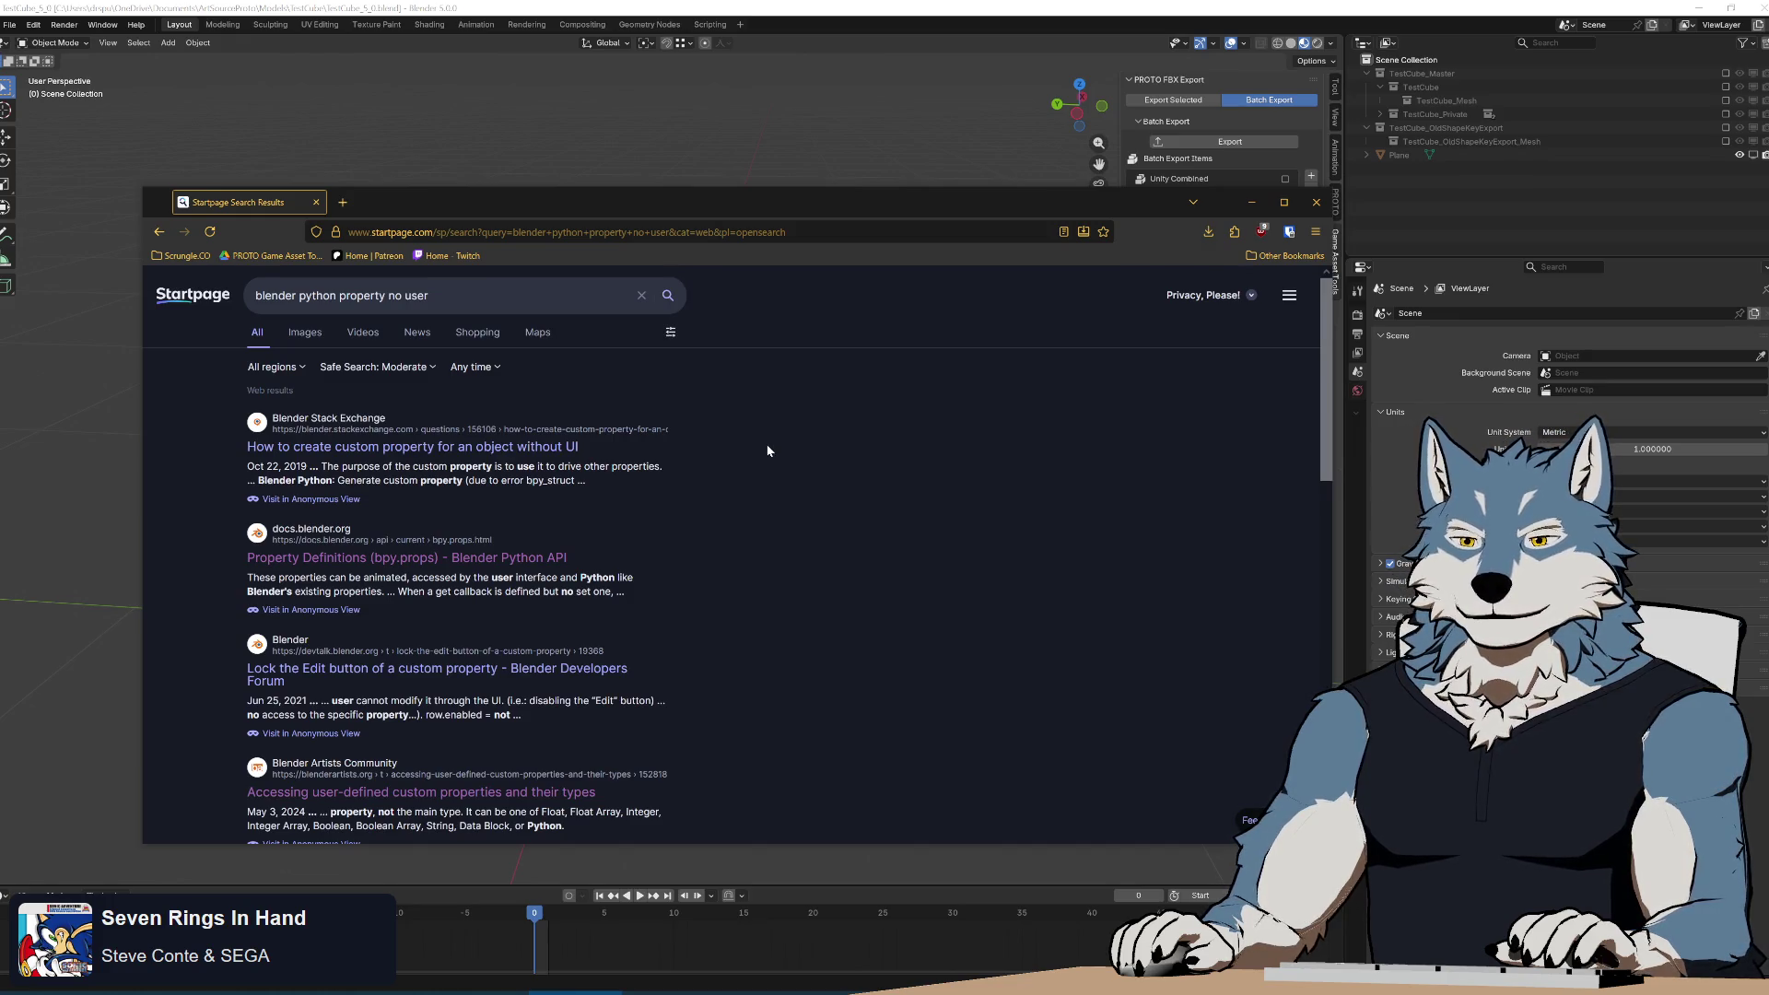
scroll(765, 447, "down", 2)
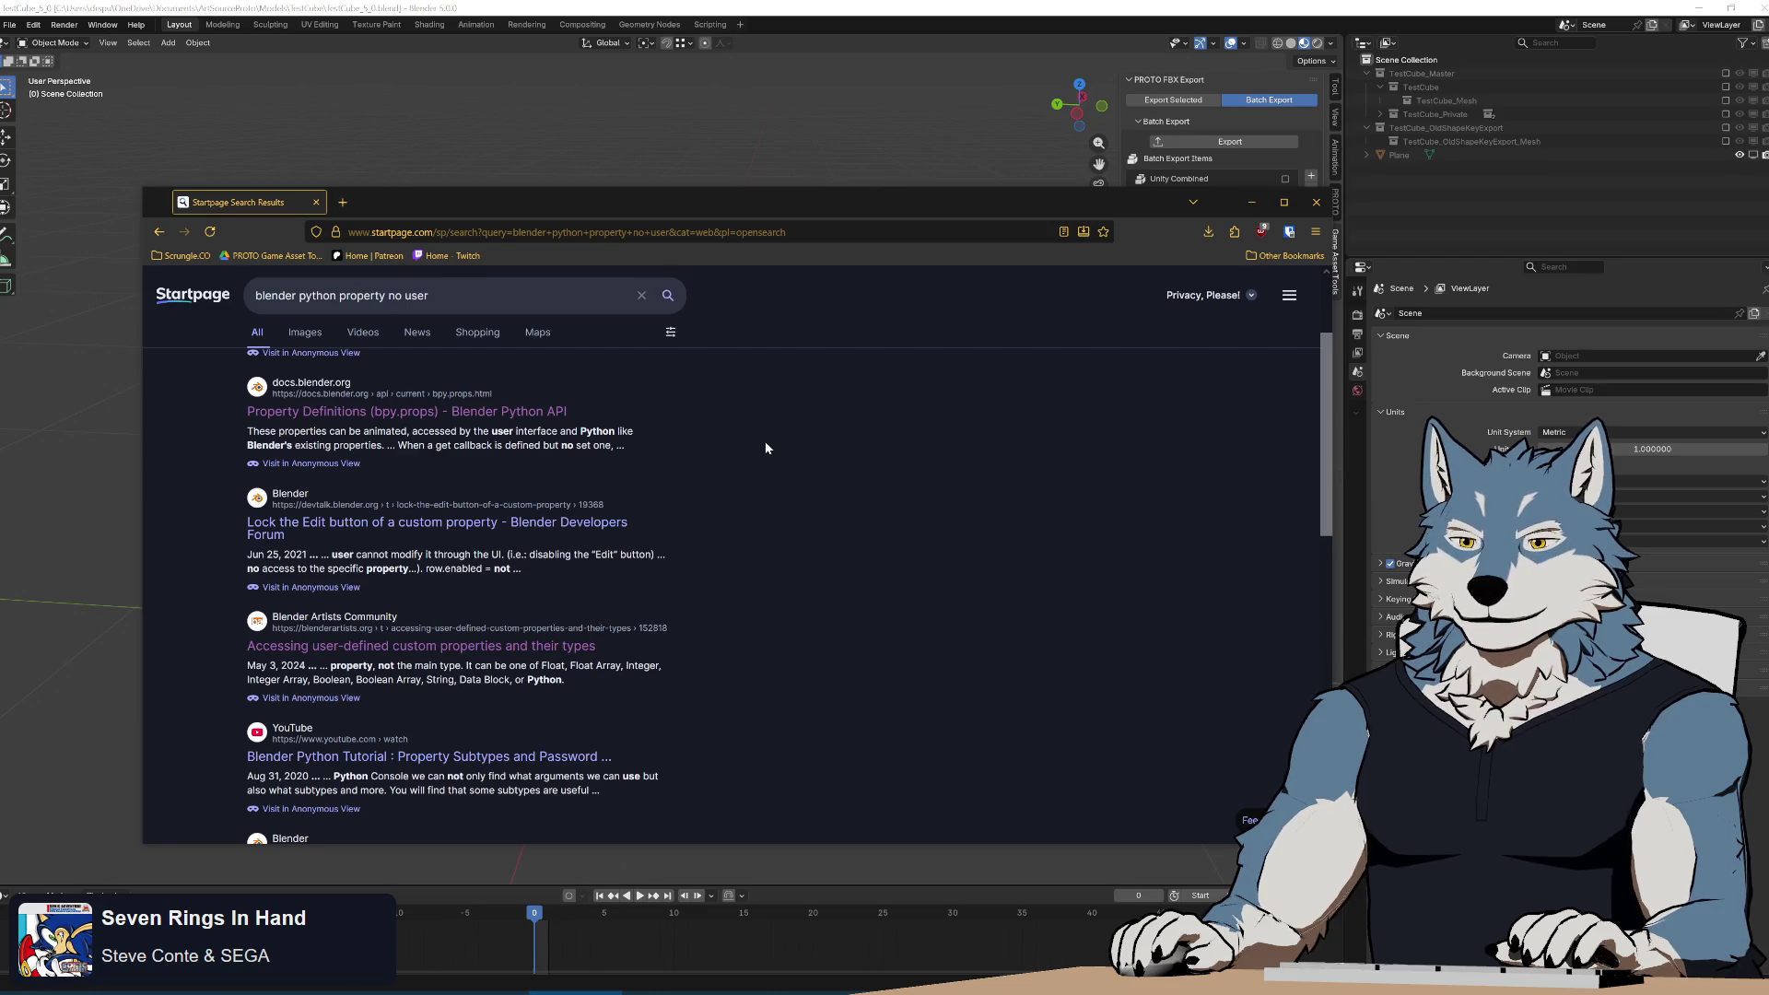
scroll(765, 448, "up", 2)
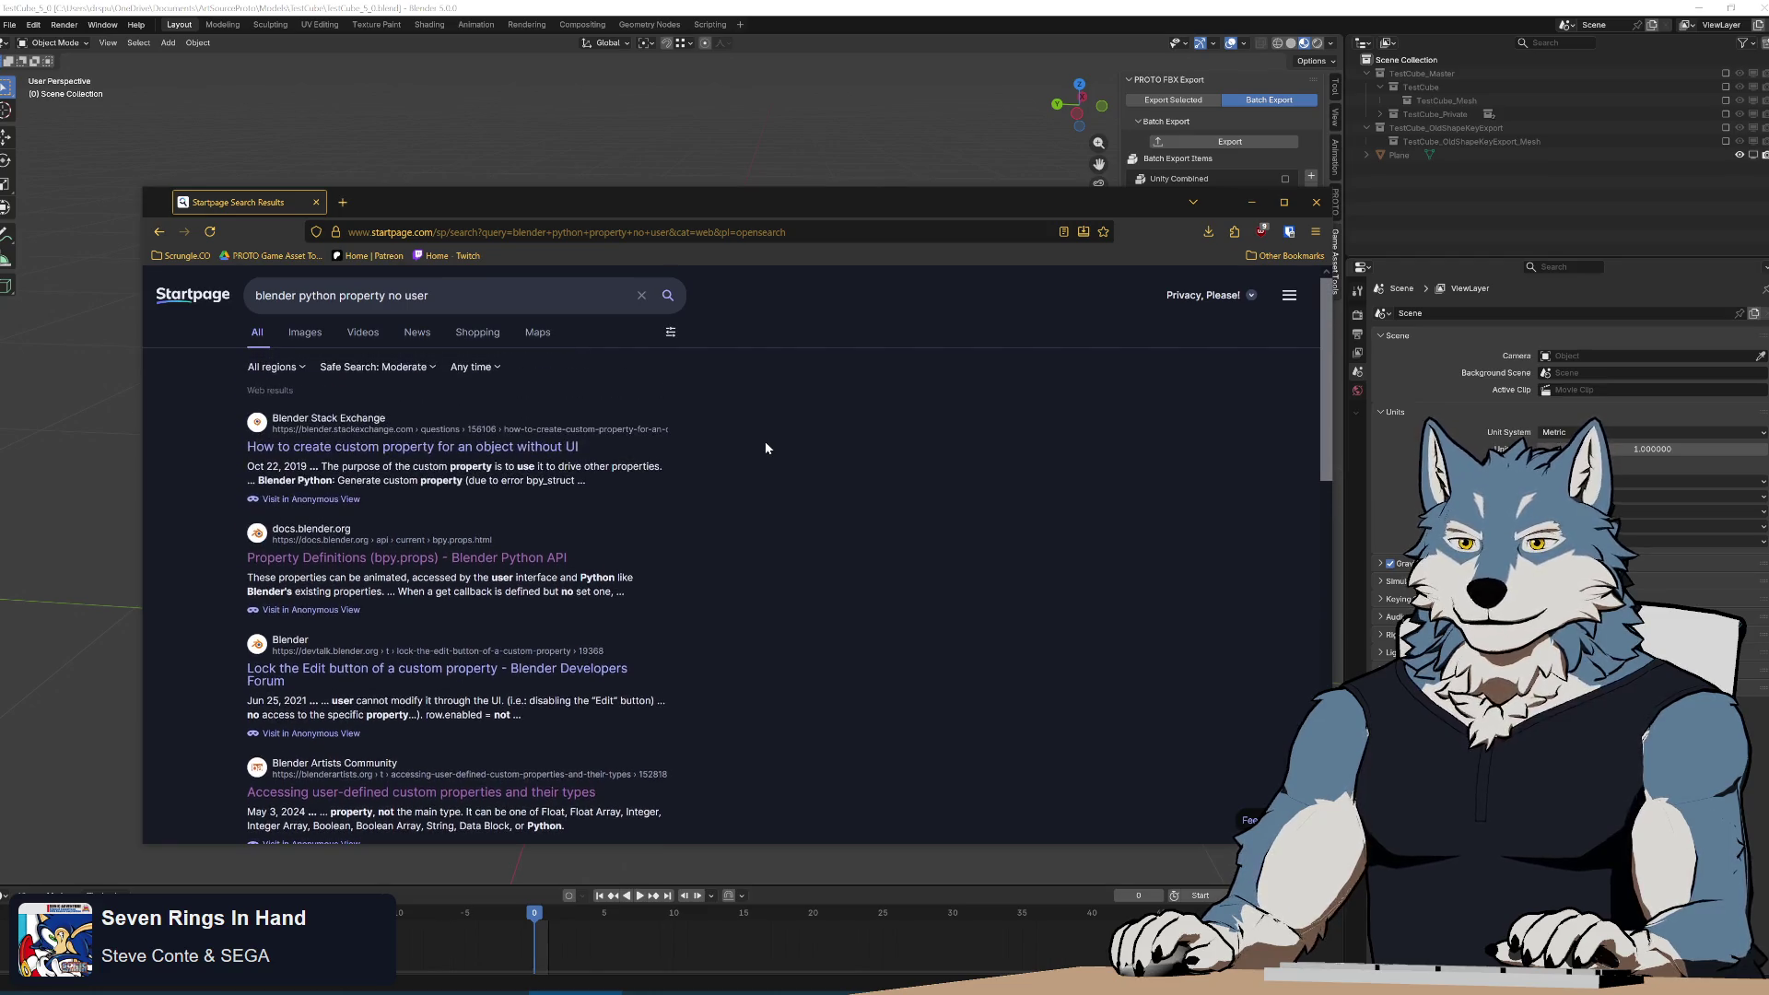
middle_click(433, 560)
left_click(401, 205)
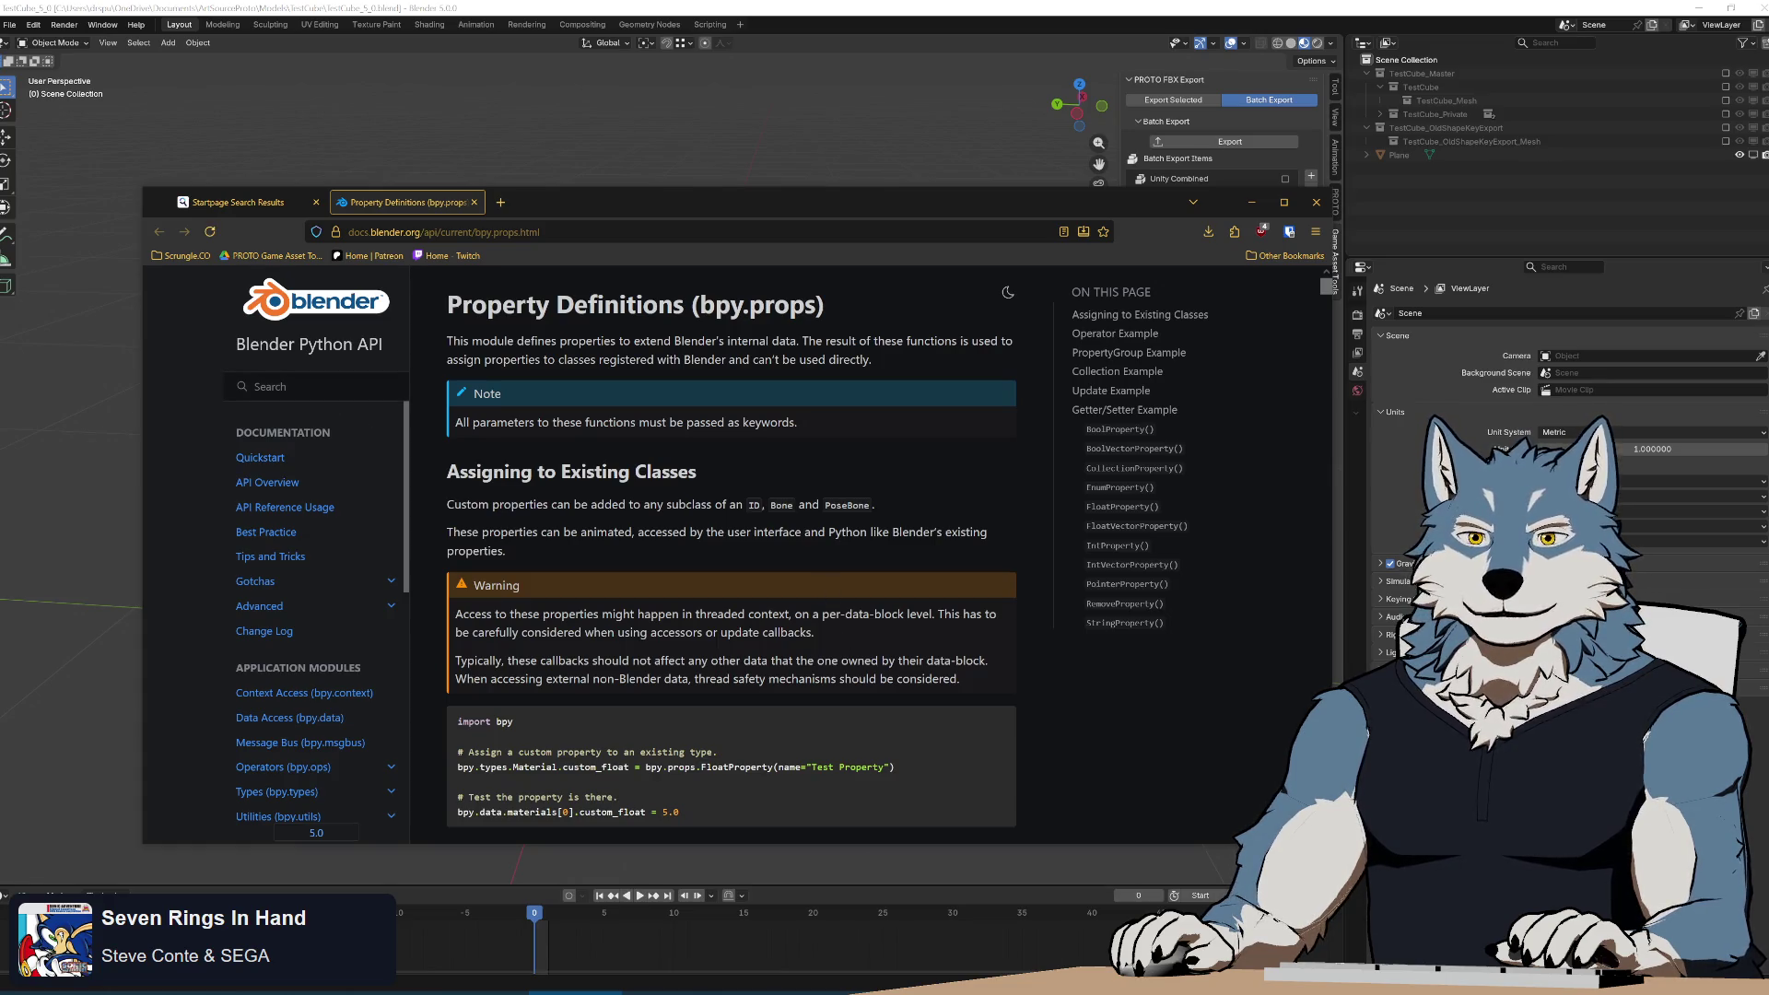
Search the Blender Python API docs for 'user', then return to the Startpage results query.
type("user")
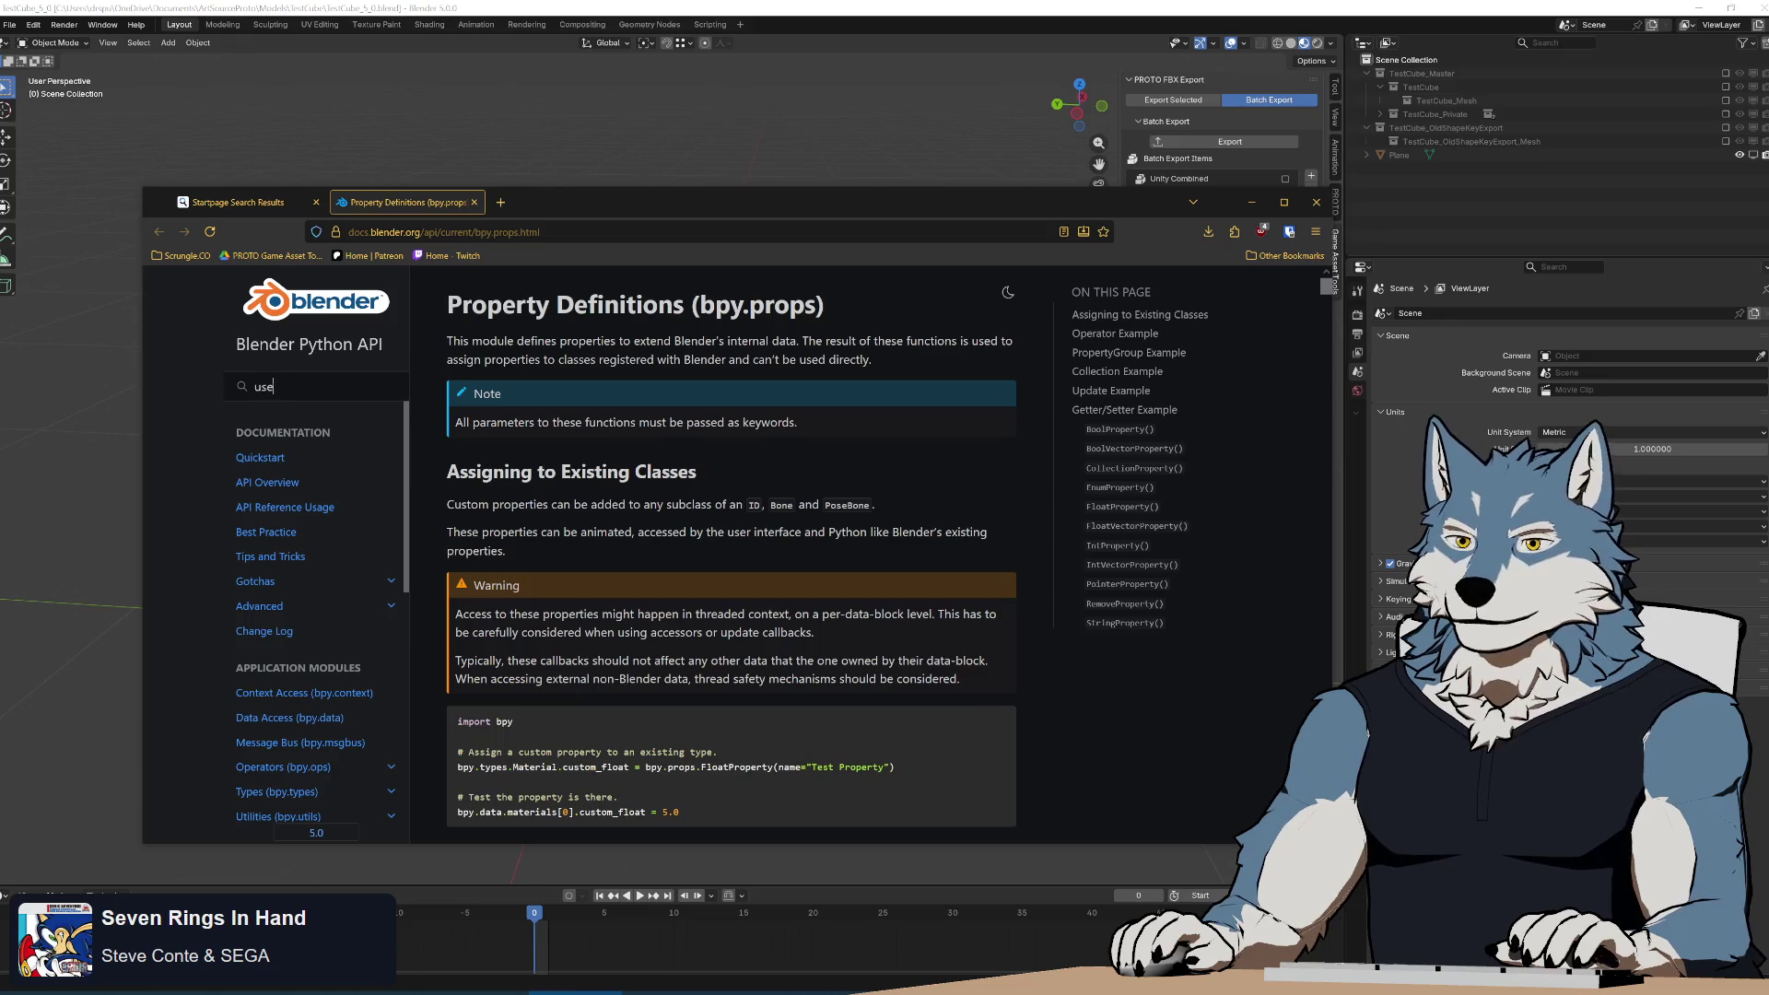
key("Return")
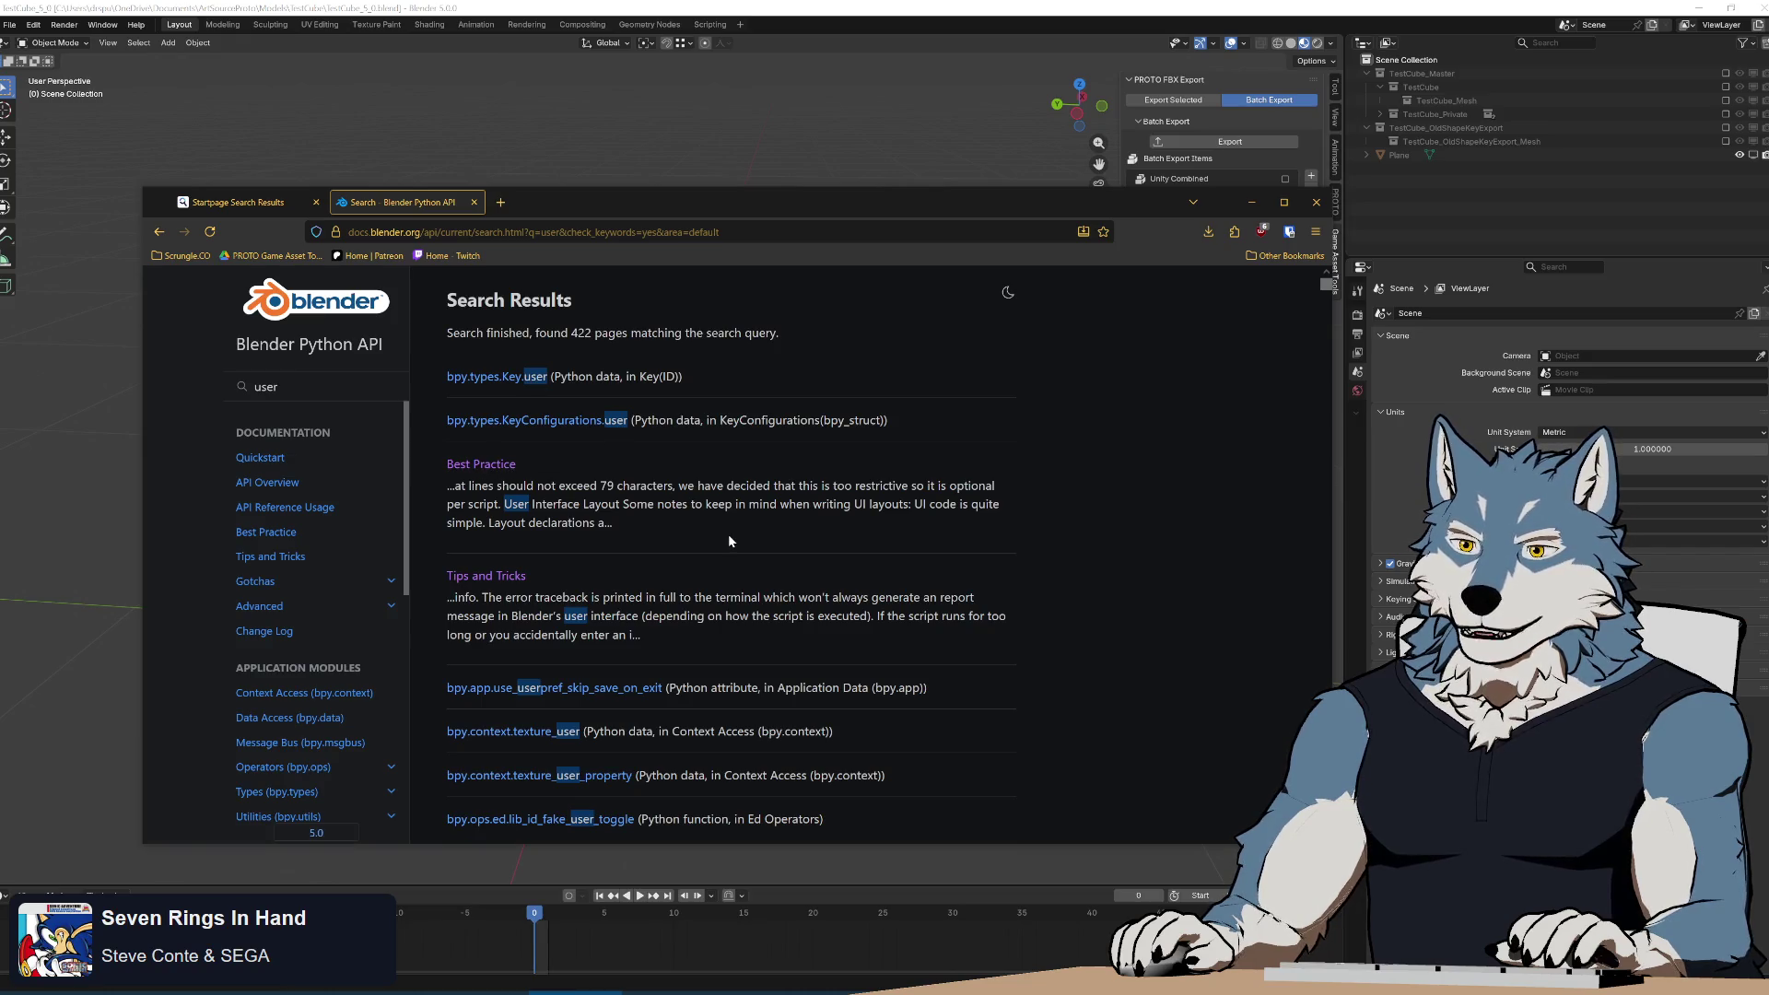
scroll(728, 534, "down", 3)
scroll(728, 534, "up", 3)
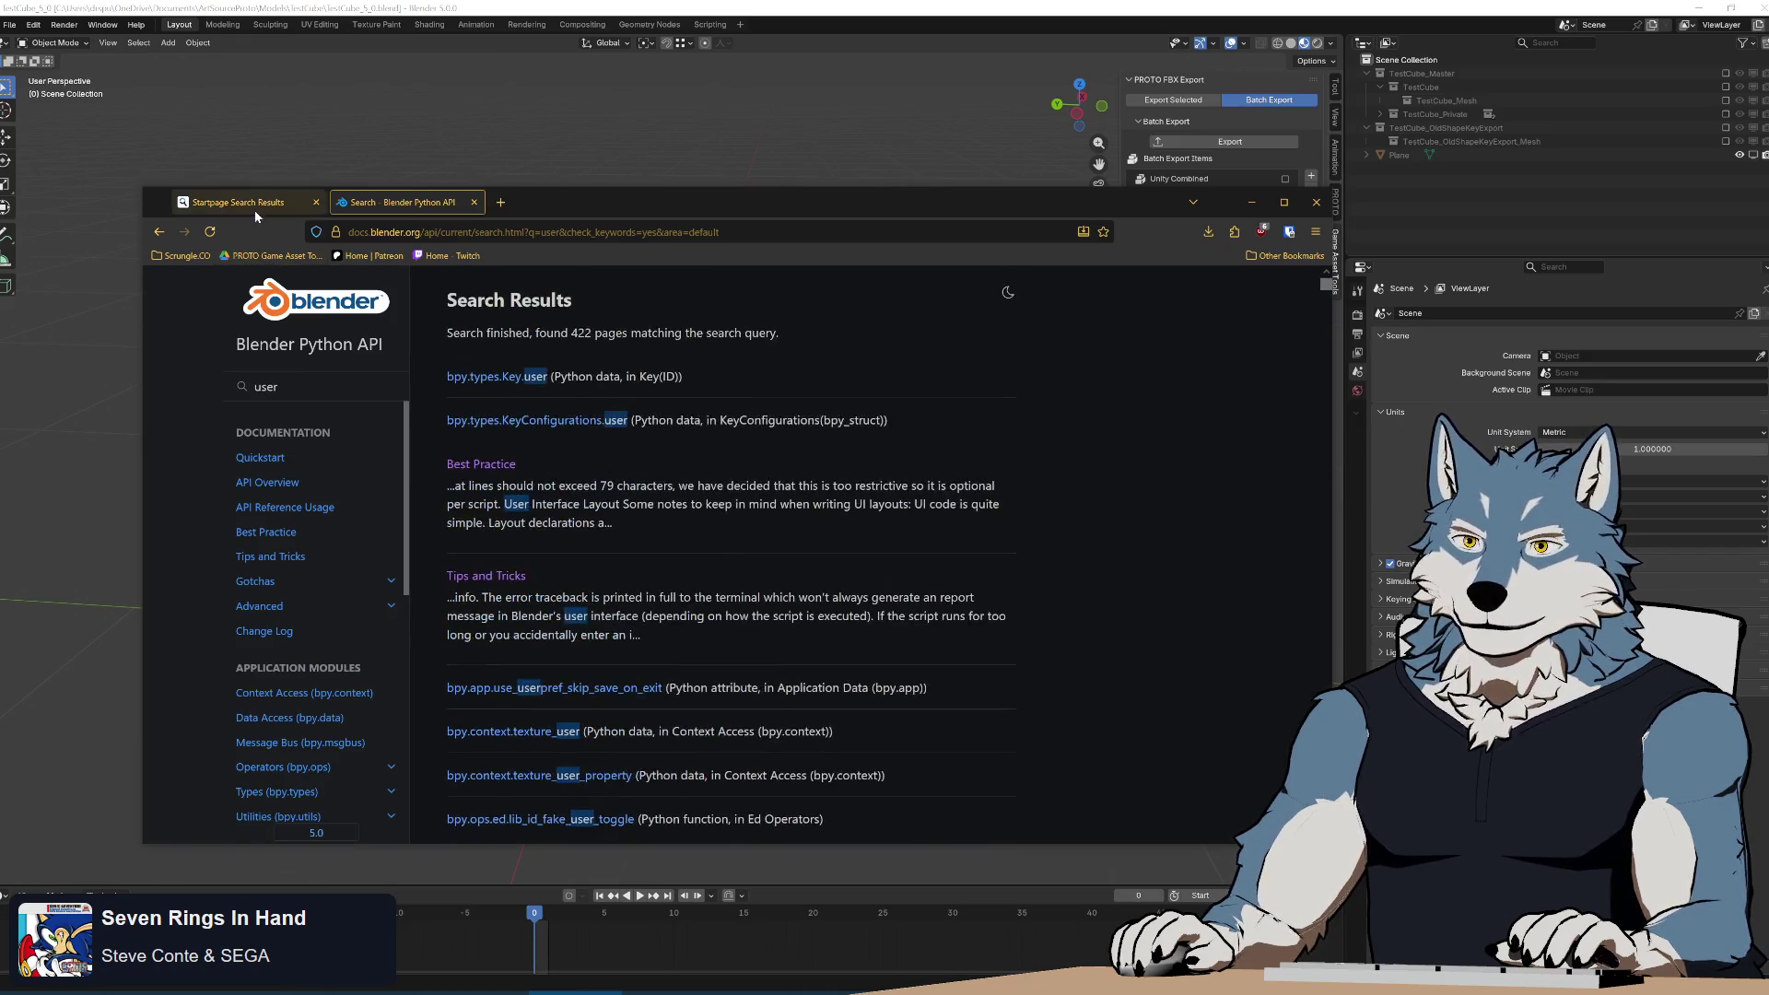
left_click(248, 202)
left_click(571, 295)
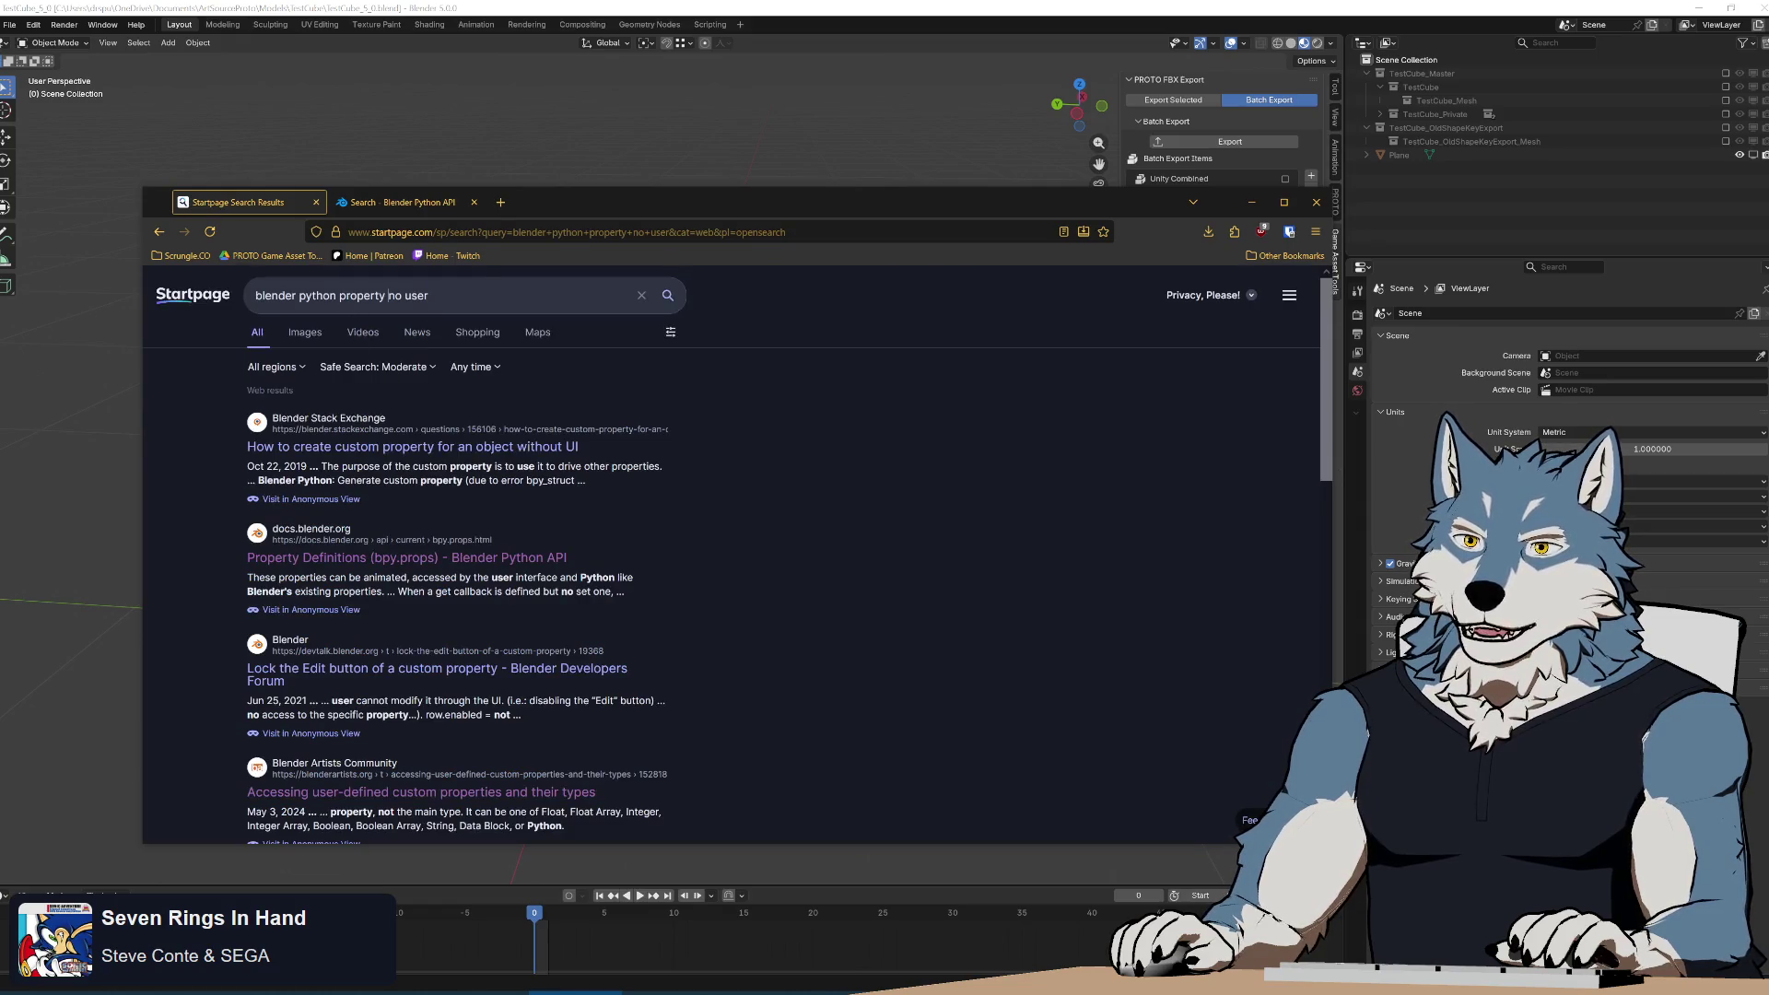
Refine the query to 'blender python property referencing deleted object' and open the Stack Exchange question.
key("ctrl+shift+Left")
key("ctrl+shift+Left")
key("BackSpace")
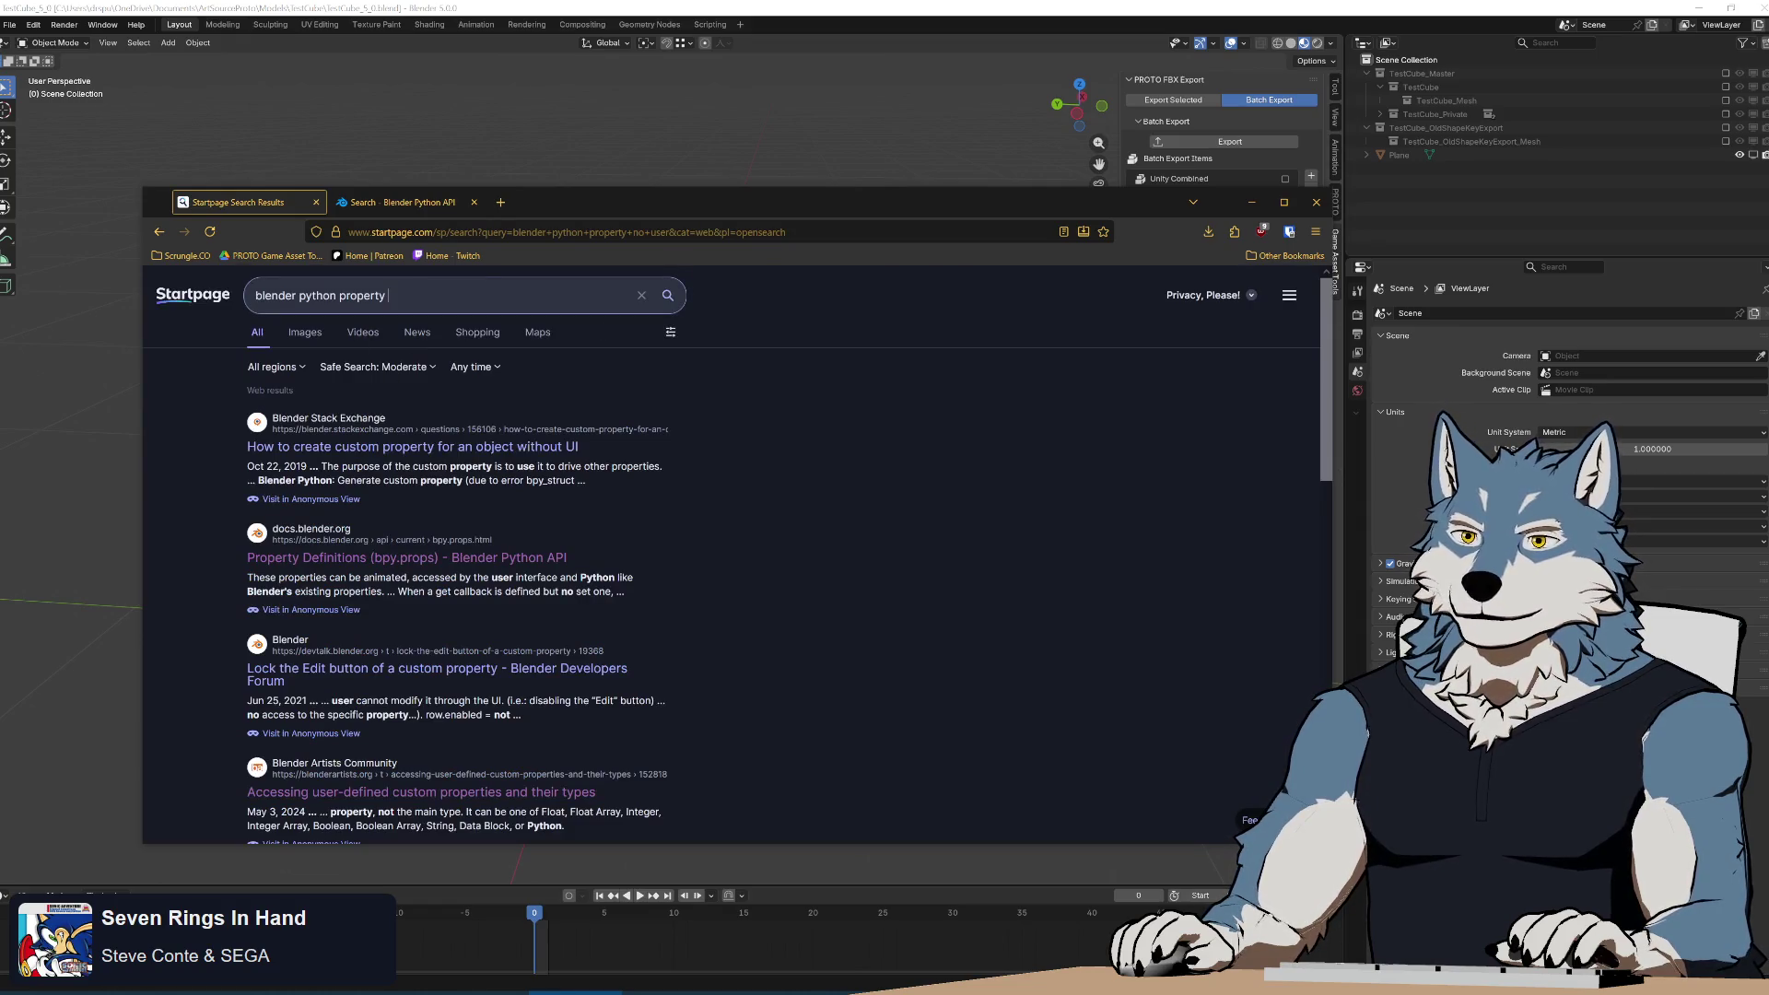
type("referencing ")
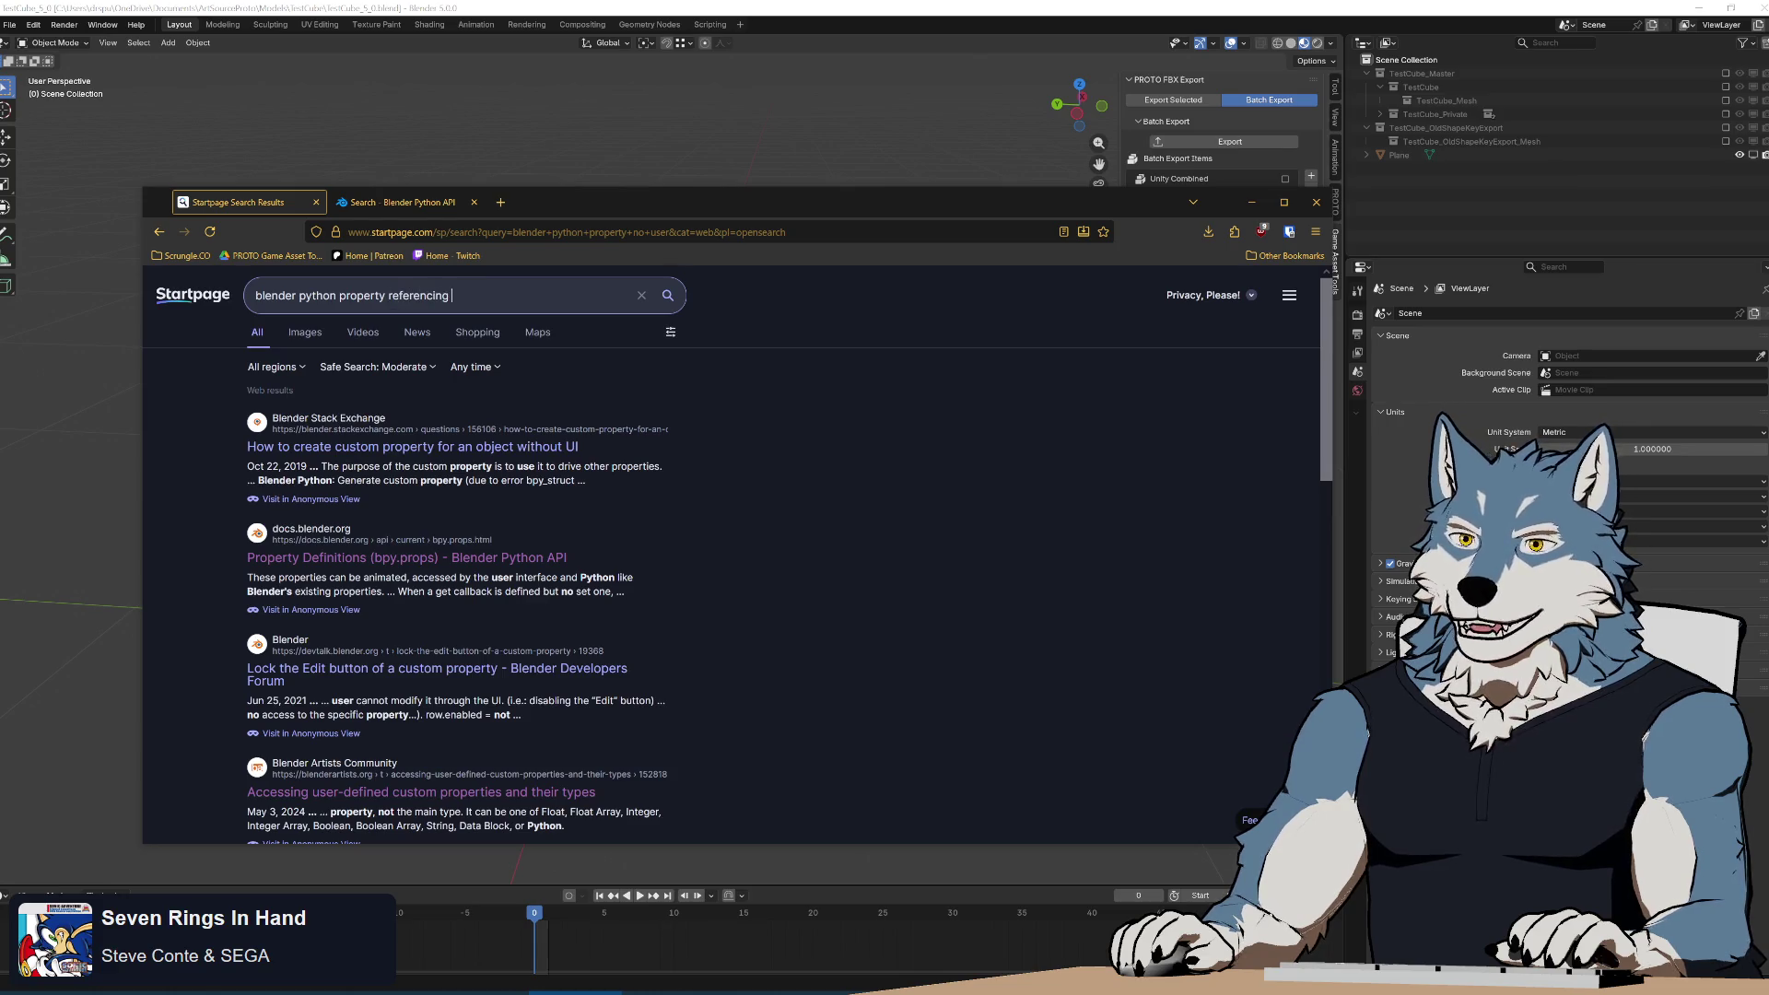
type("deleted object")
key("Return")
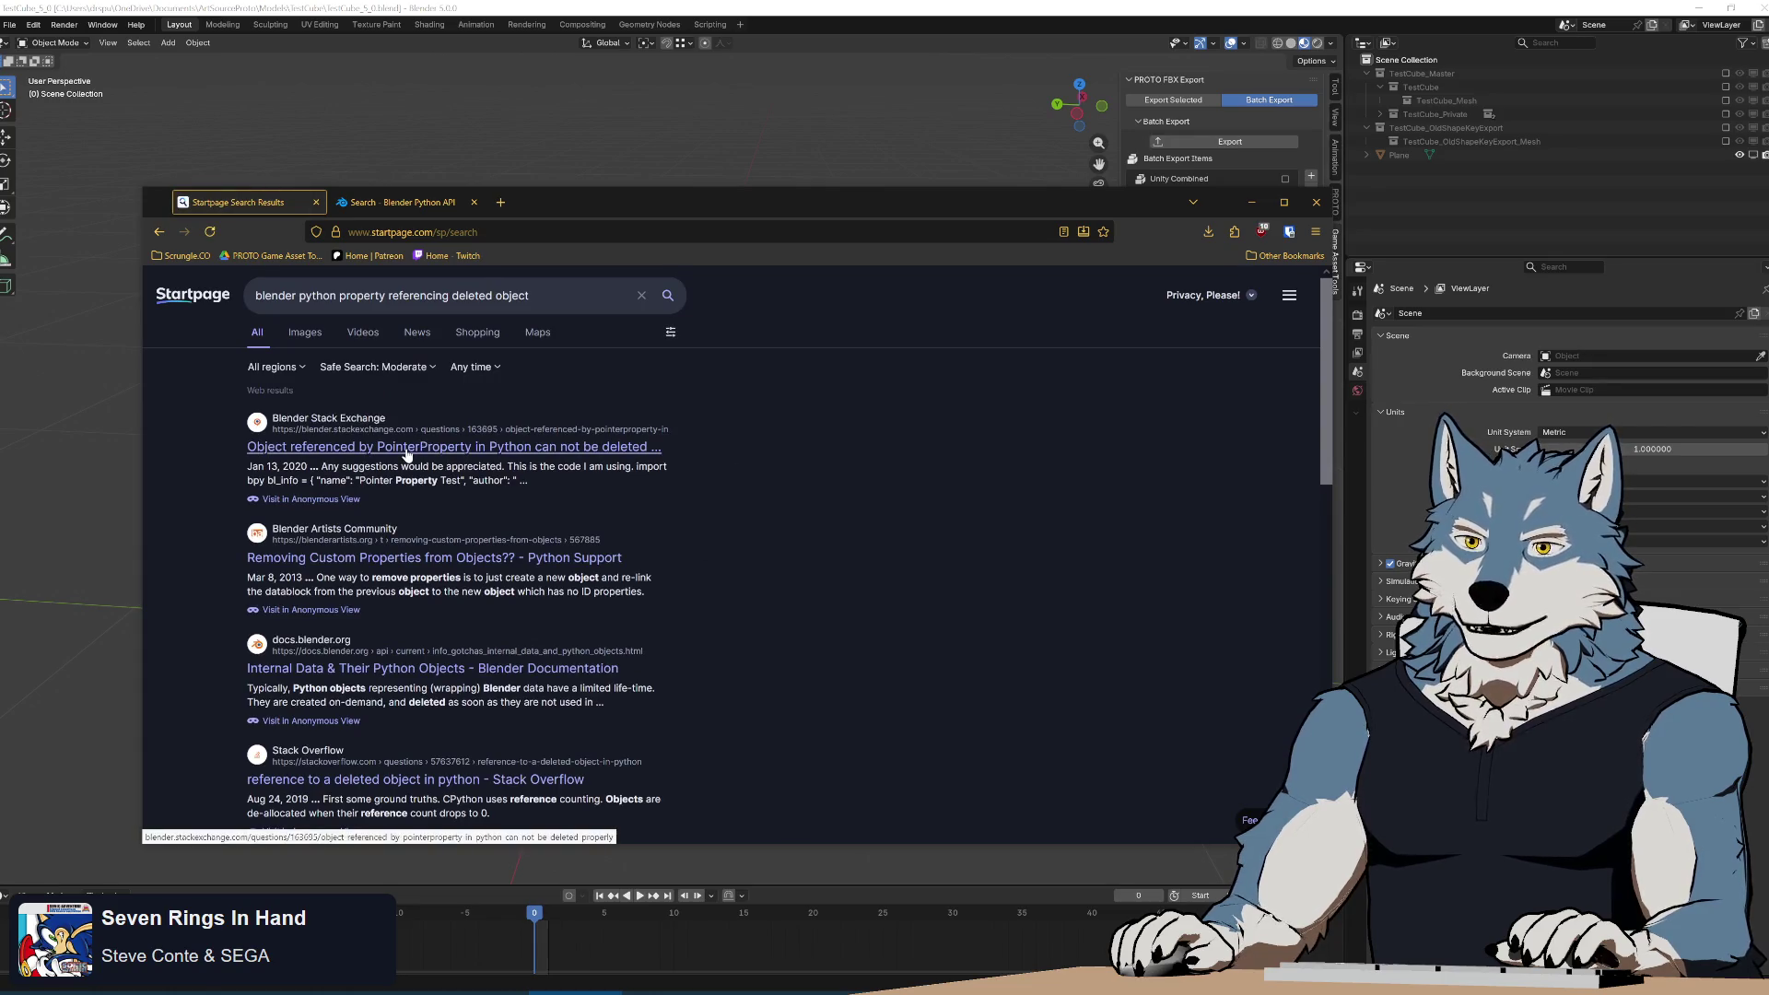
middle_click(406, 451)
left_click(407, 203)
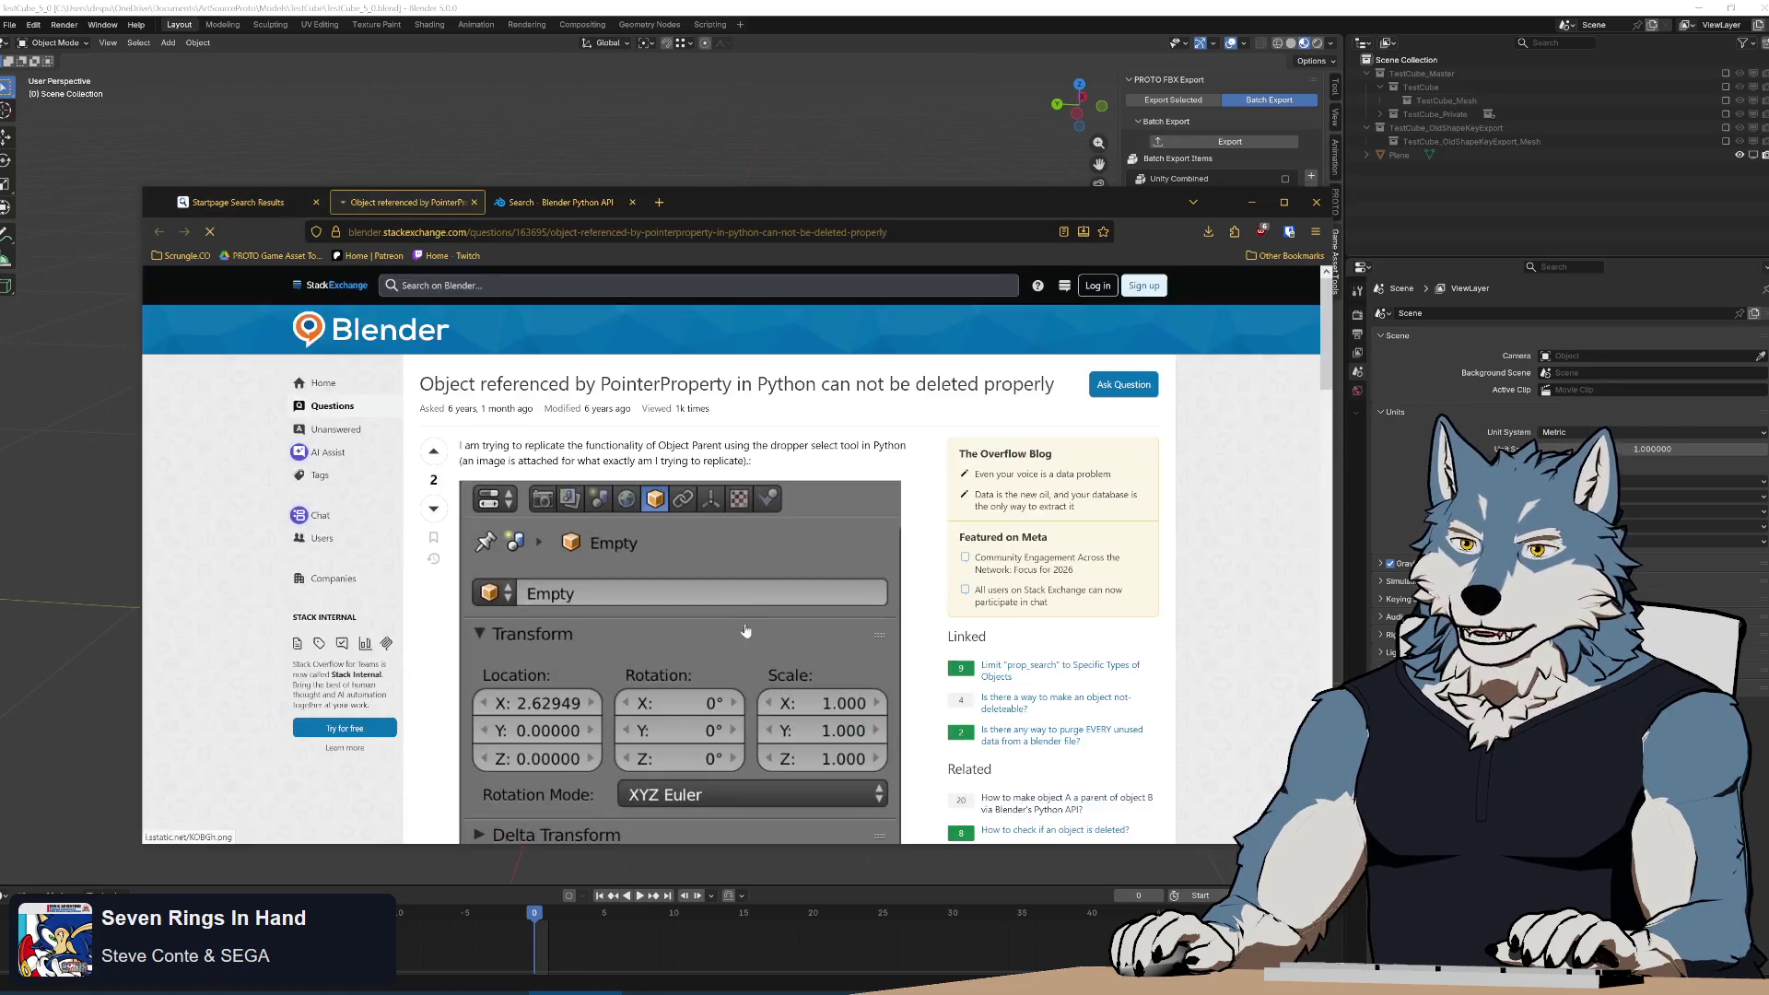
Read the question, highlighting the passage about the PointerProperty object that can't be deleted.
scroll(915, 580, "down", 5)
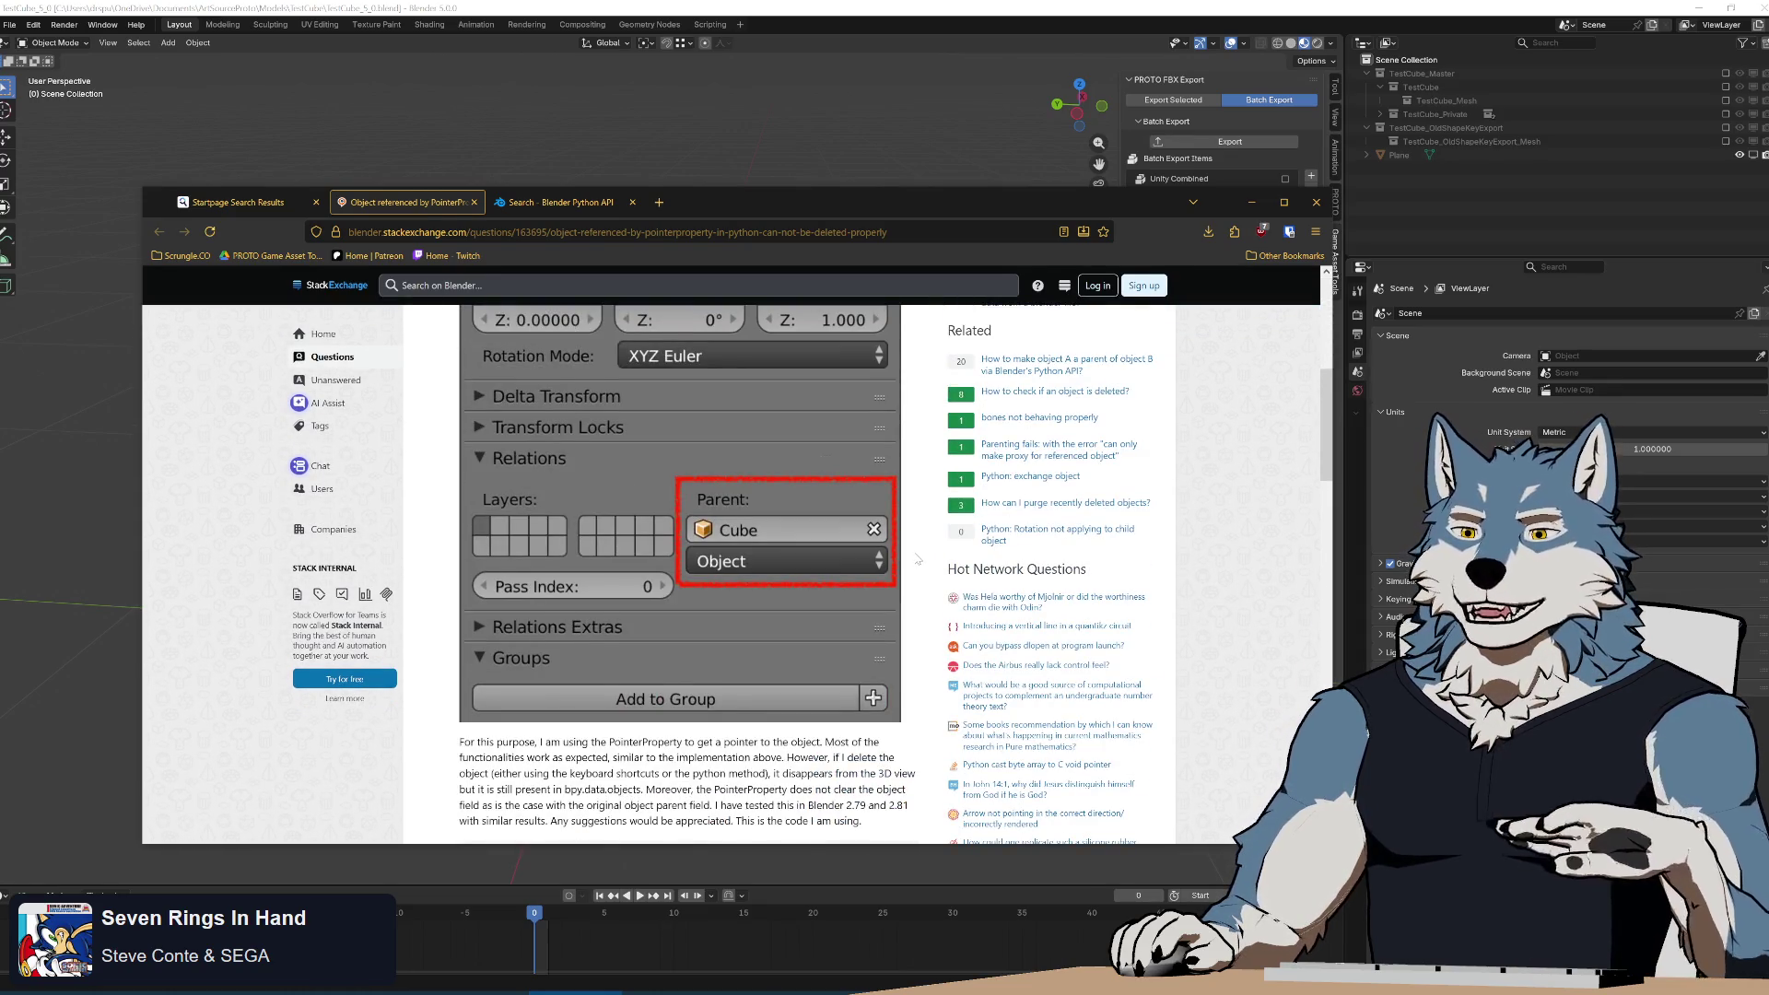
scroll(917, 558, "down", 1)
scroll(917, 558, "down", 2)
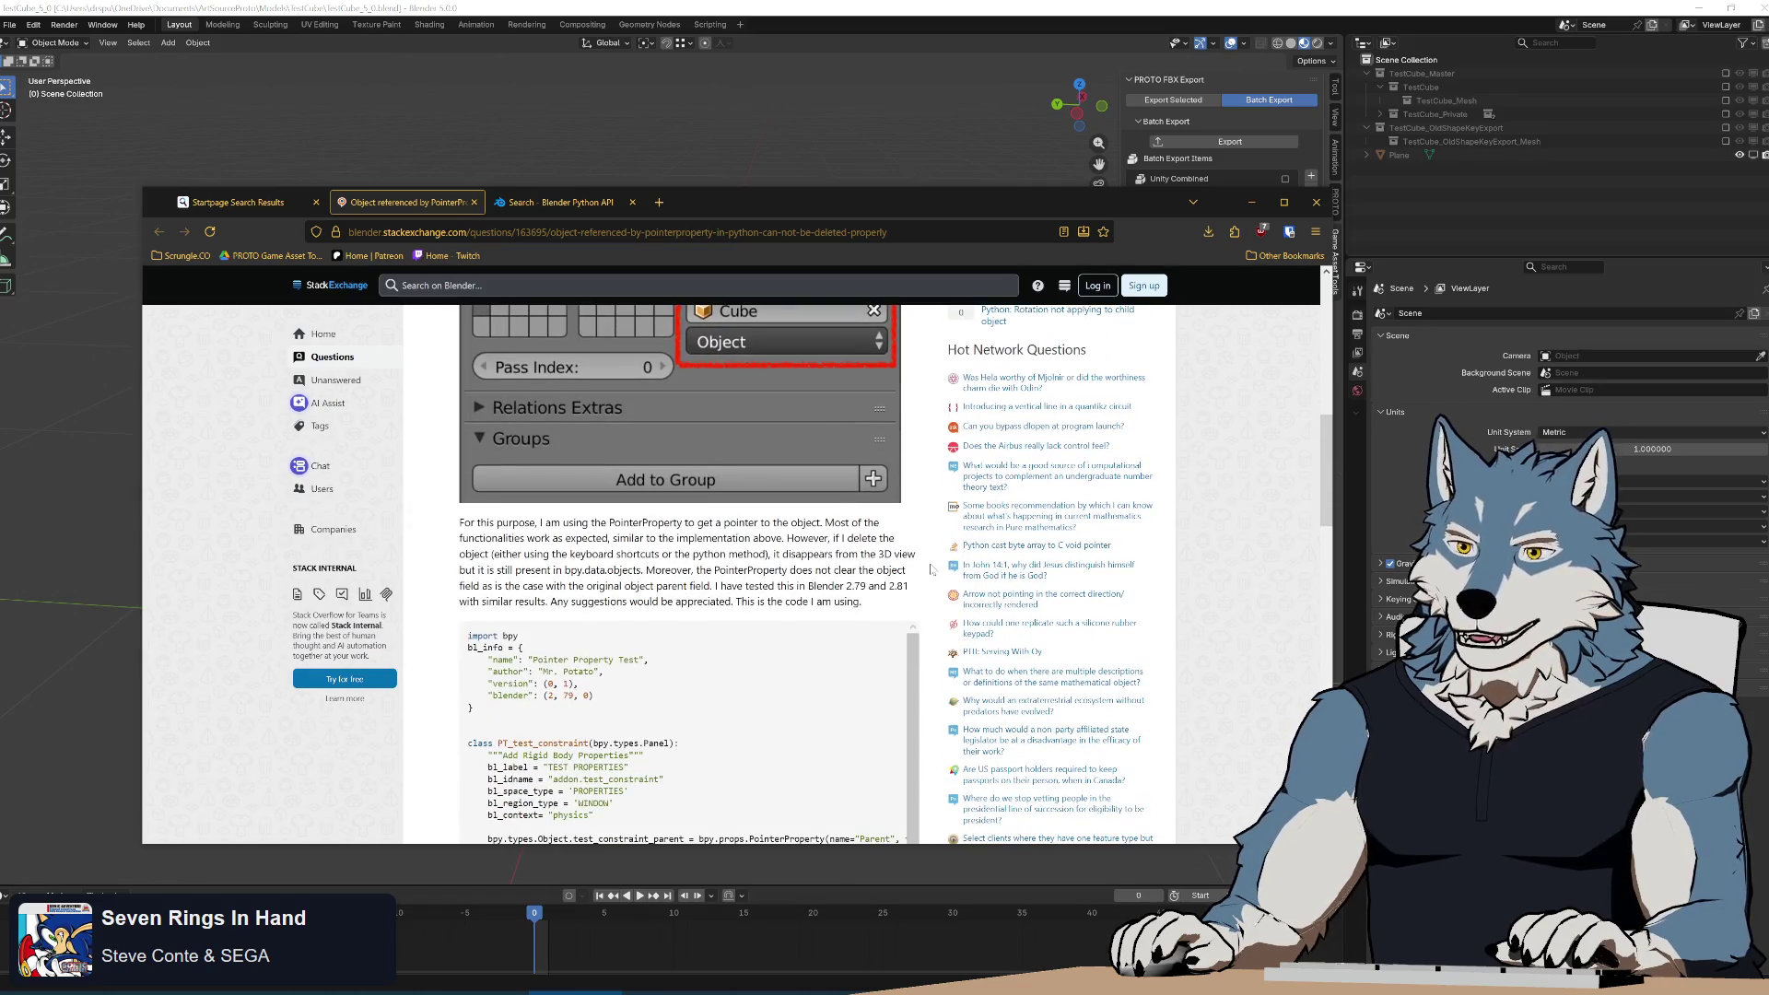
scroll(931, 570, "down", 1)
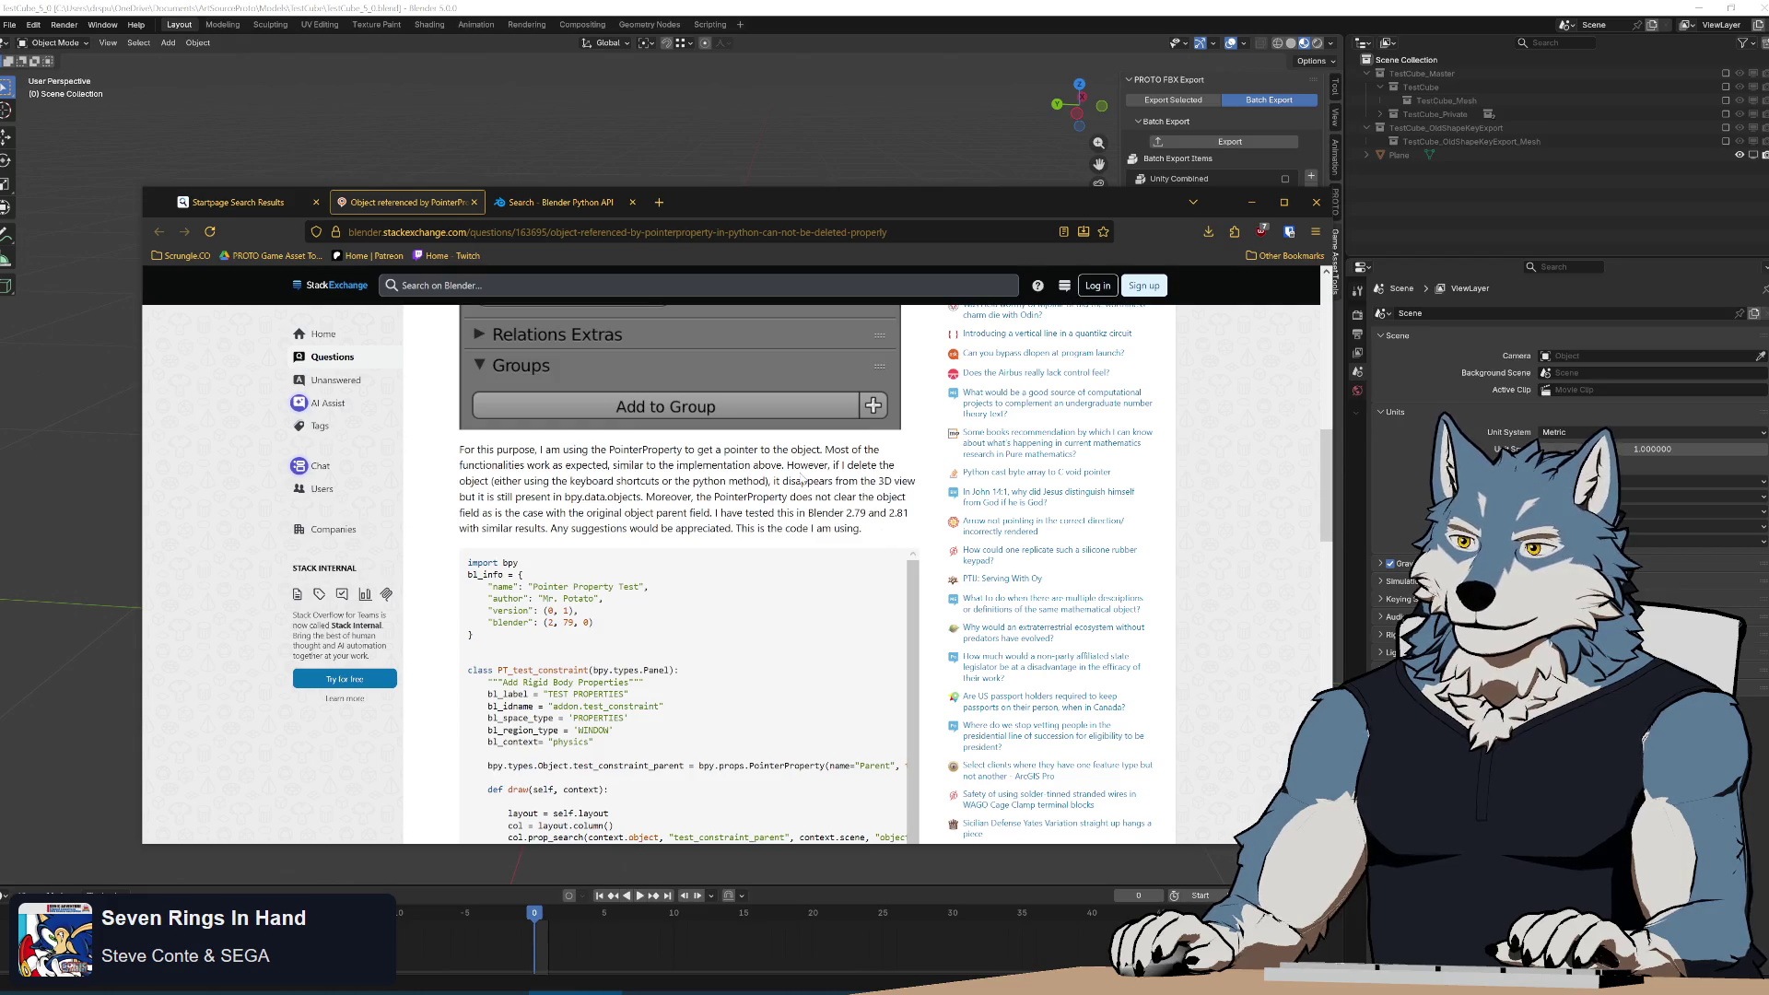
left_click_drag(458, 481, 664, 387)
mouse_move(753, 481)
left_mouse_down()
mouse_move(664, 387)
mouse_move(801, 481)
mouse_move(572, 496)
mouse_move(796, 497)
left_mouse_up()
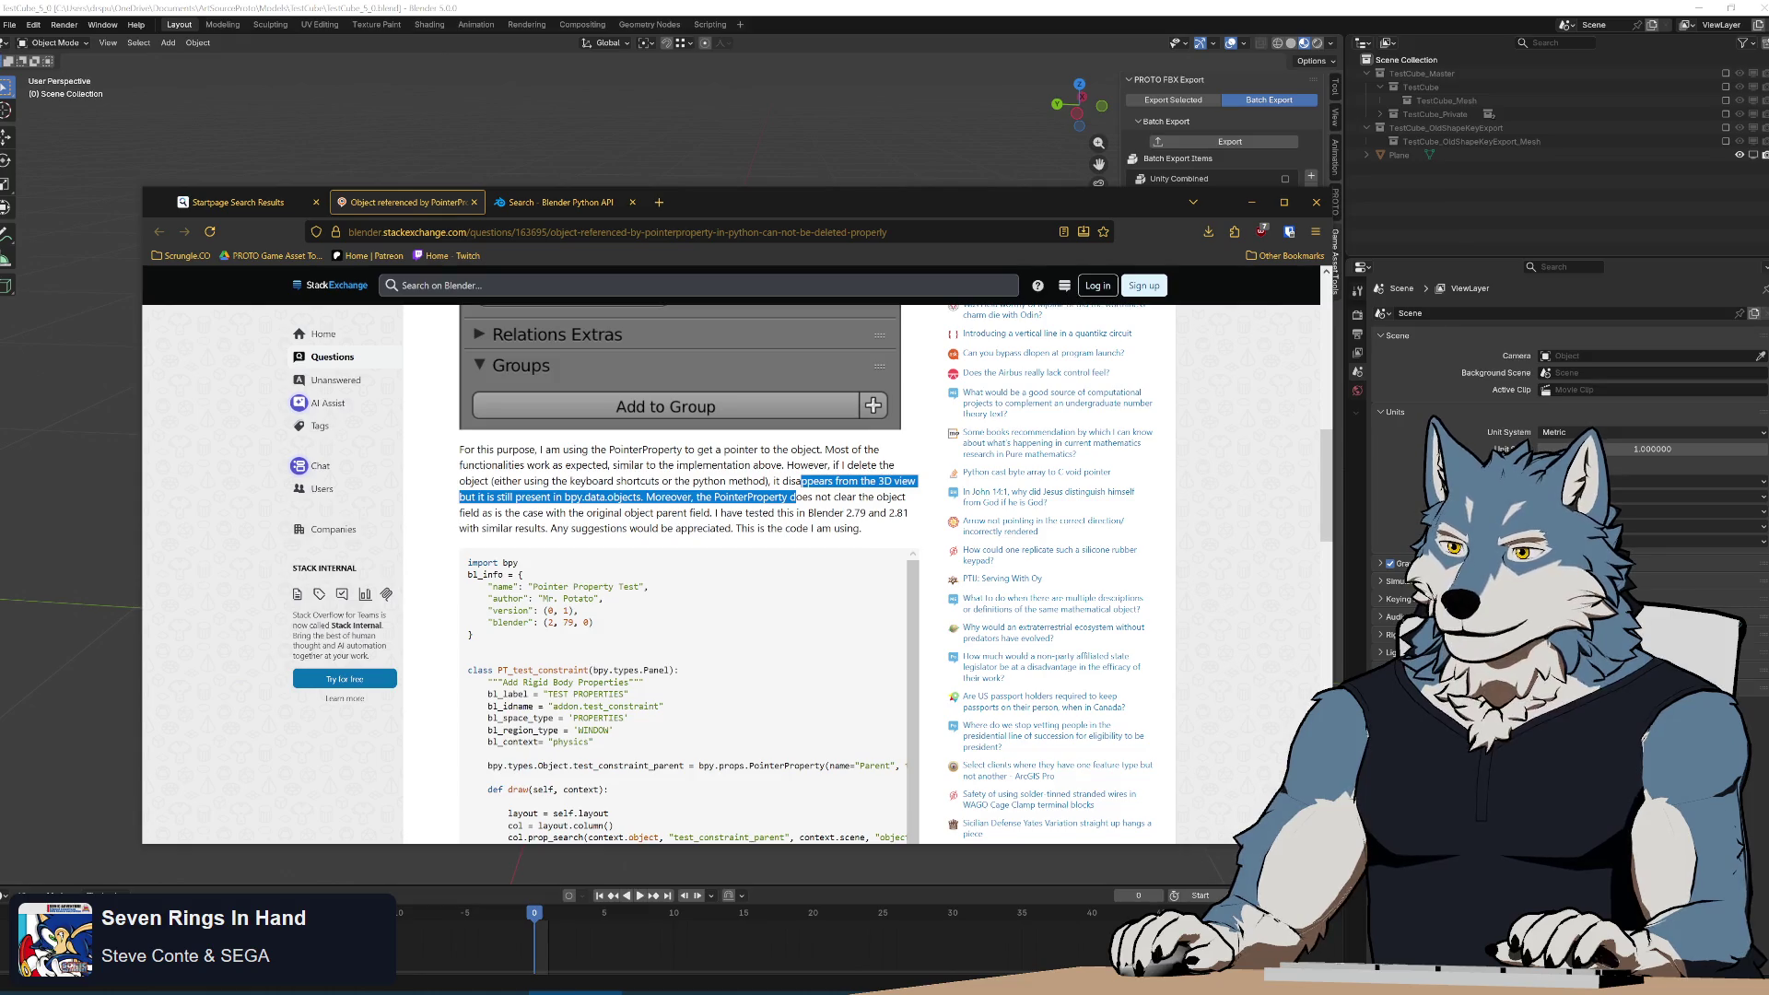
left_click(796, 497)
triple_click(461, 516)
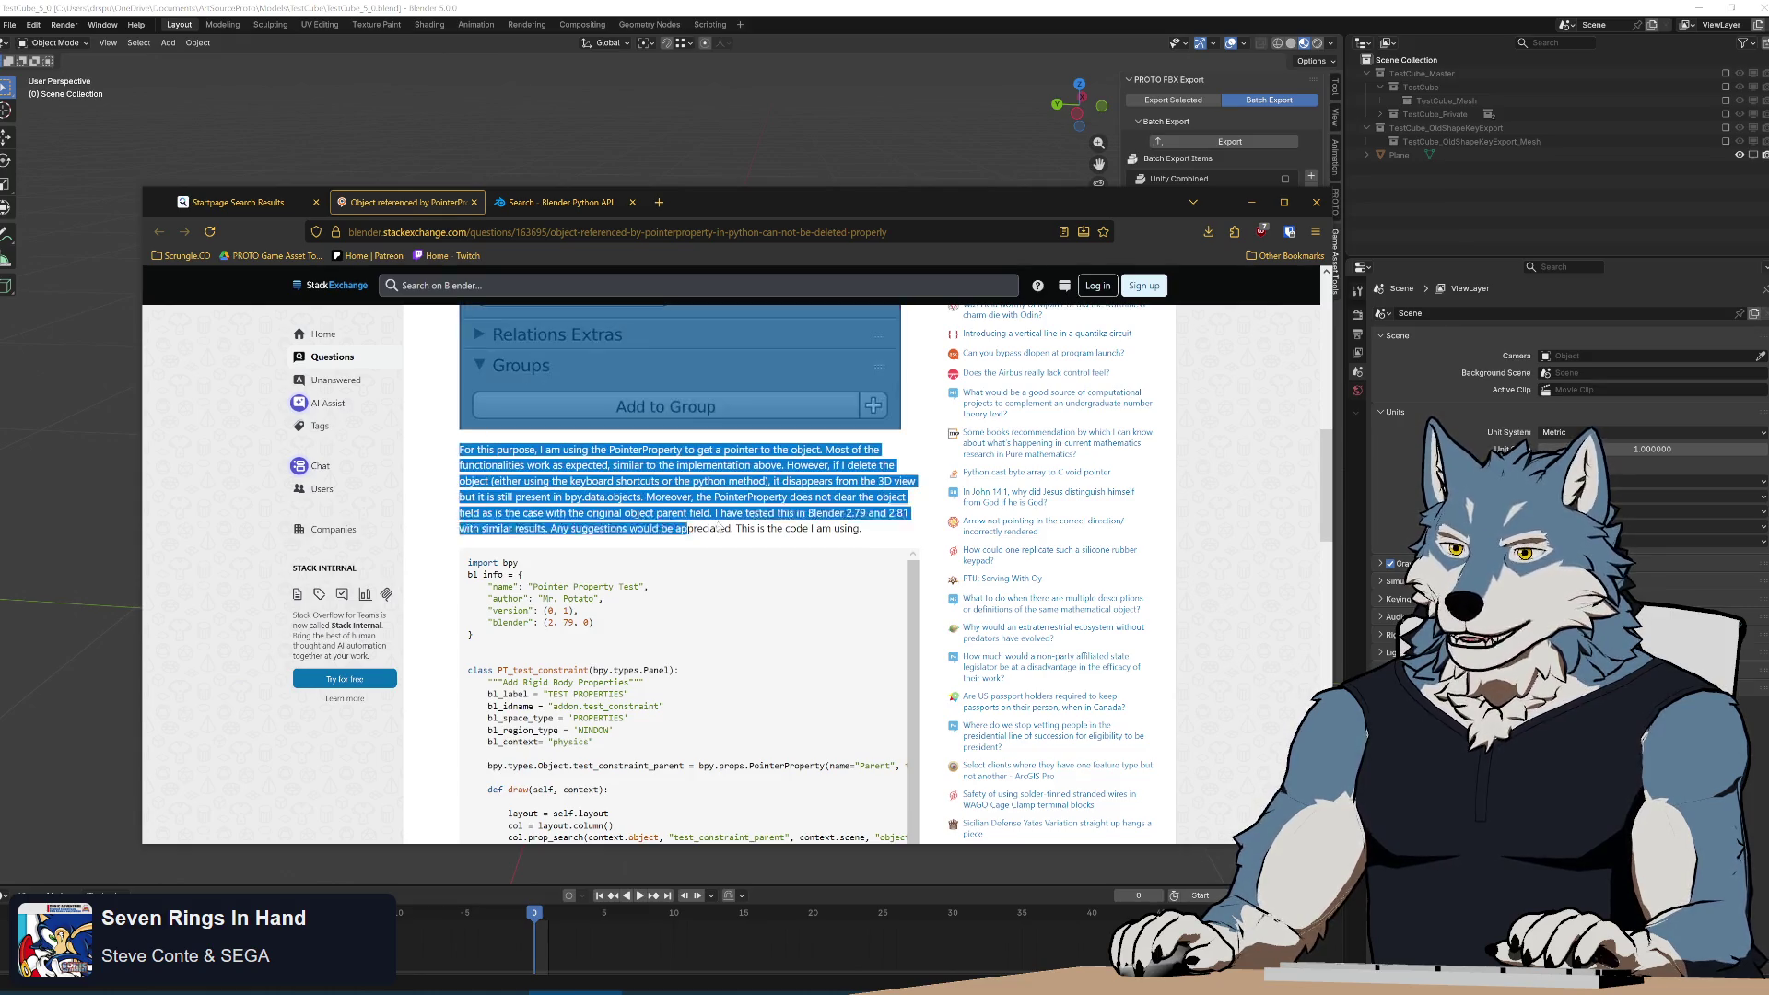
left_click(460, 516)
scroll(963, 553, "down", 8)
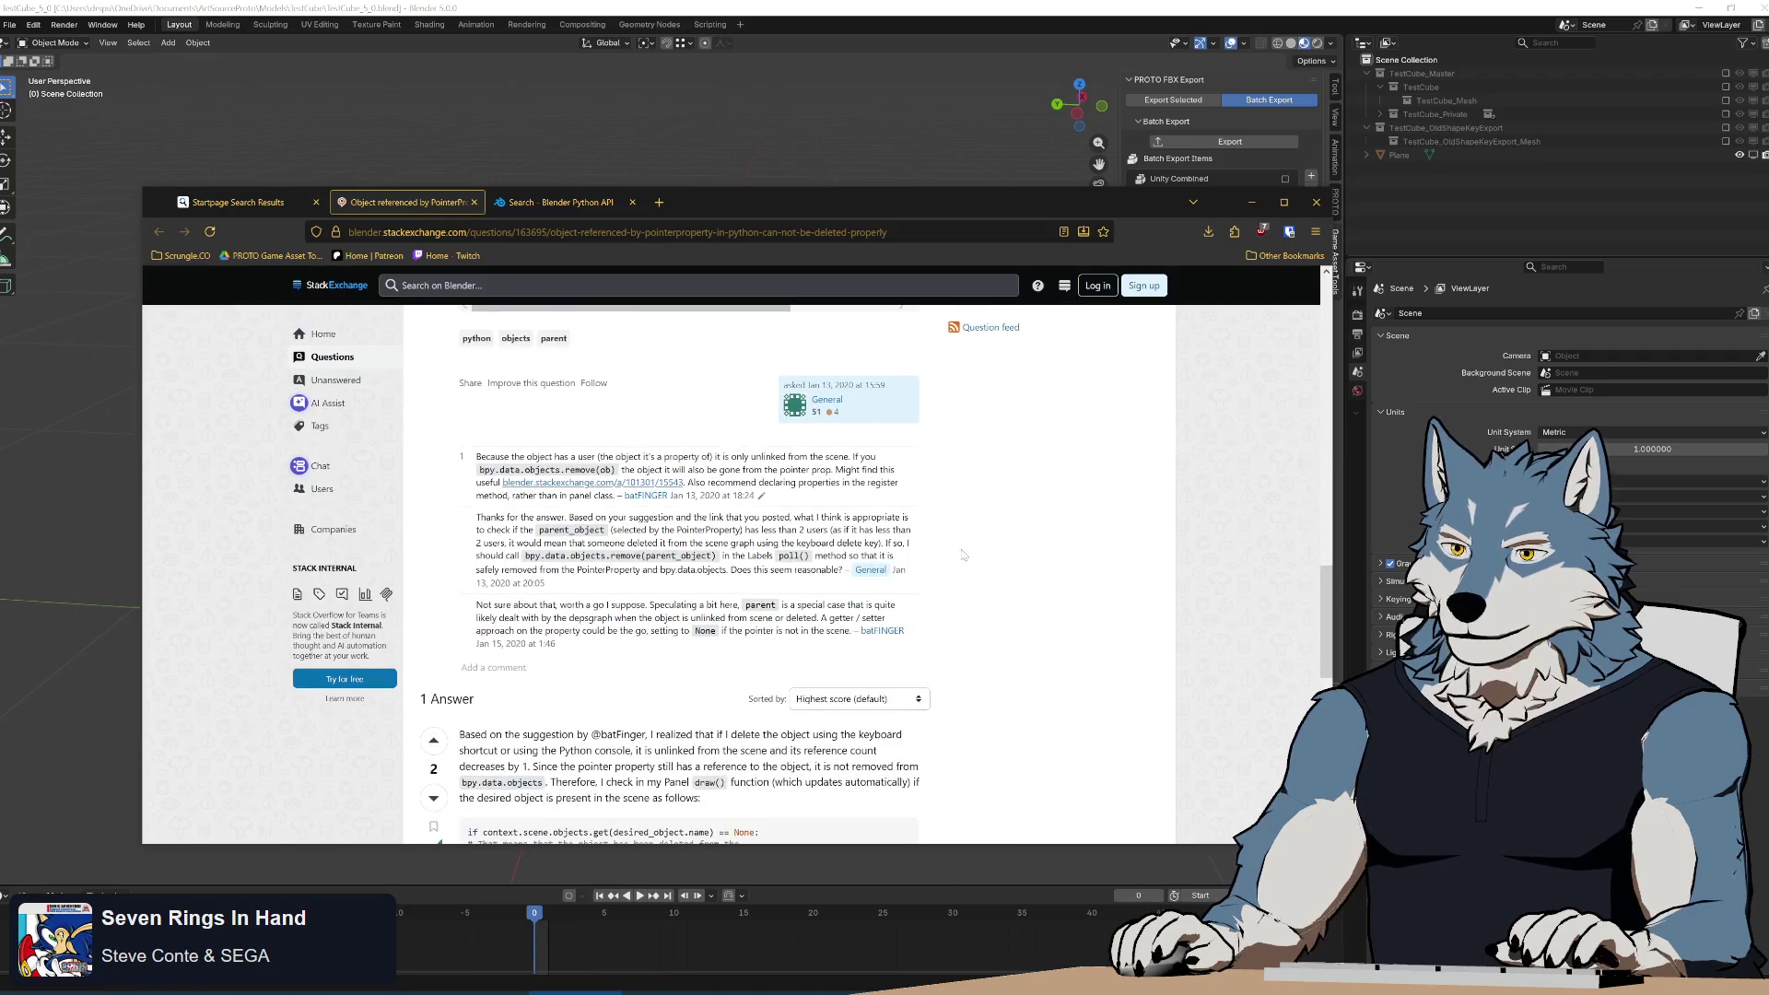
Read the answer's reference-count explanation, object-name lookup and code comments, then minimize Firefox.
scroll(963, 554, "down", 3)
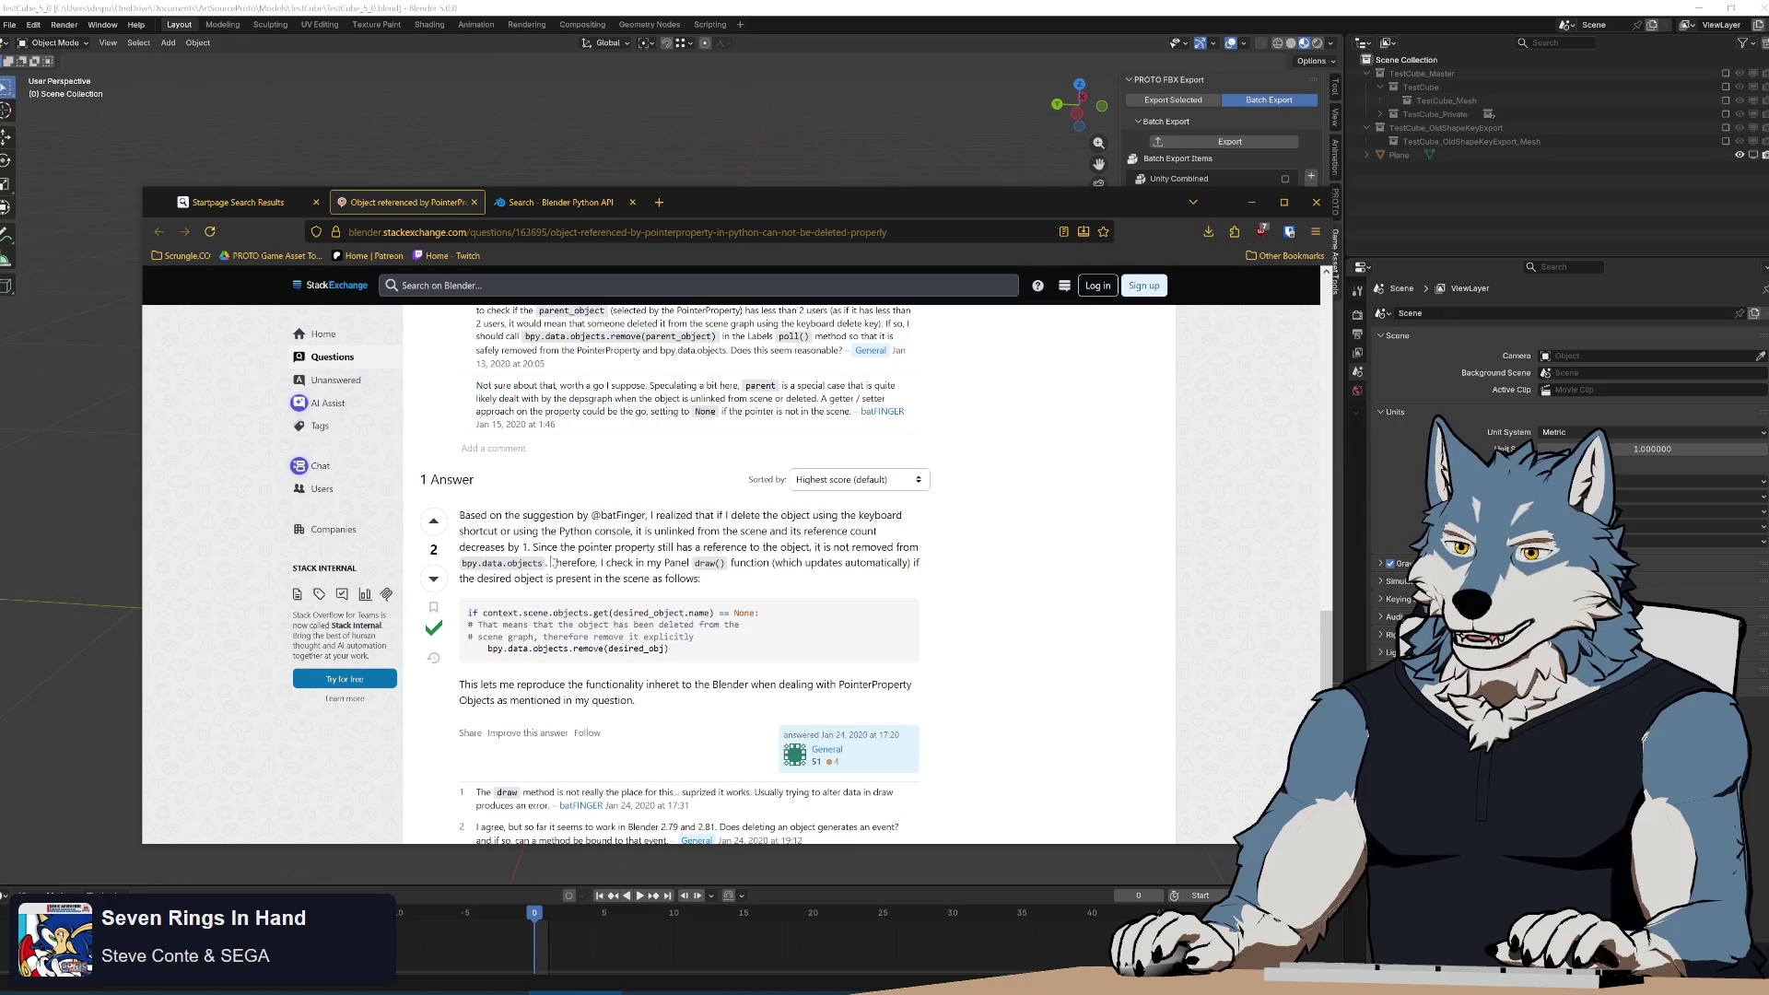
mouse_move(602, 549)
left_mouse_down()
mouse_move(863, 549)
mouse_move(933, 572)
left_mouse_up()
left_click(939, 589)
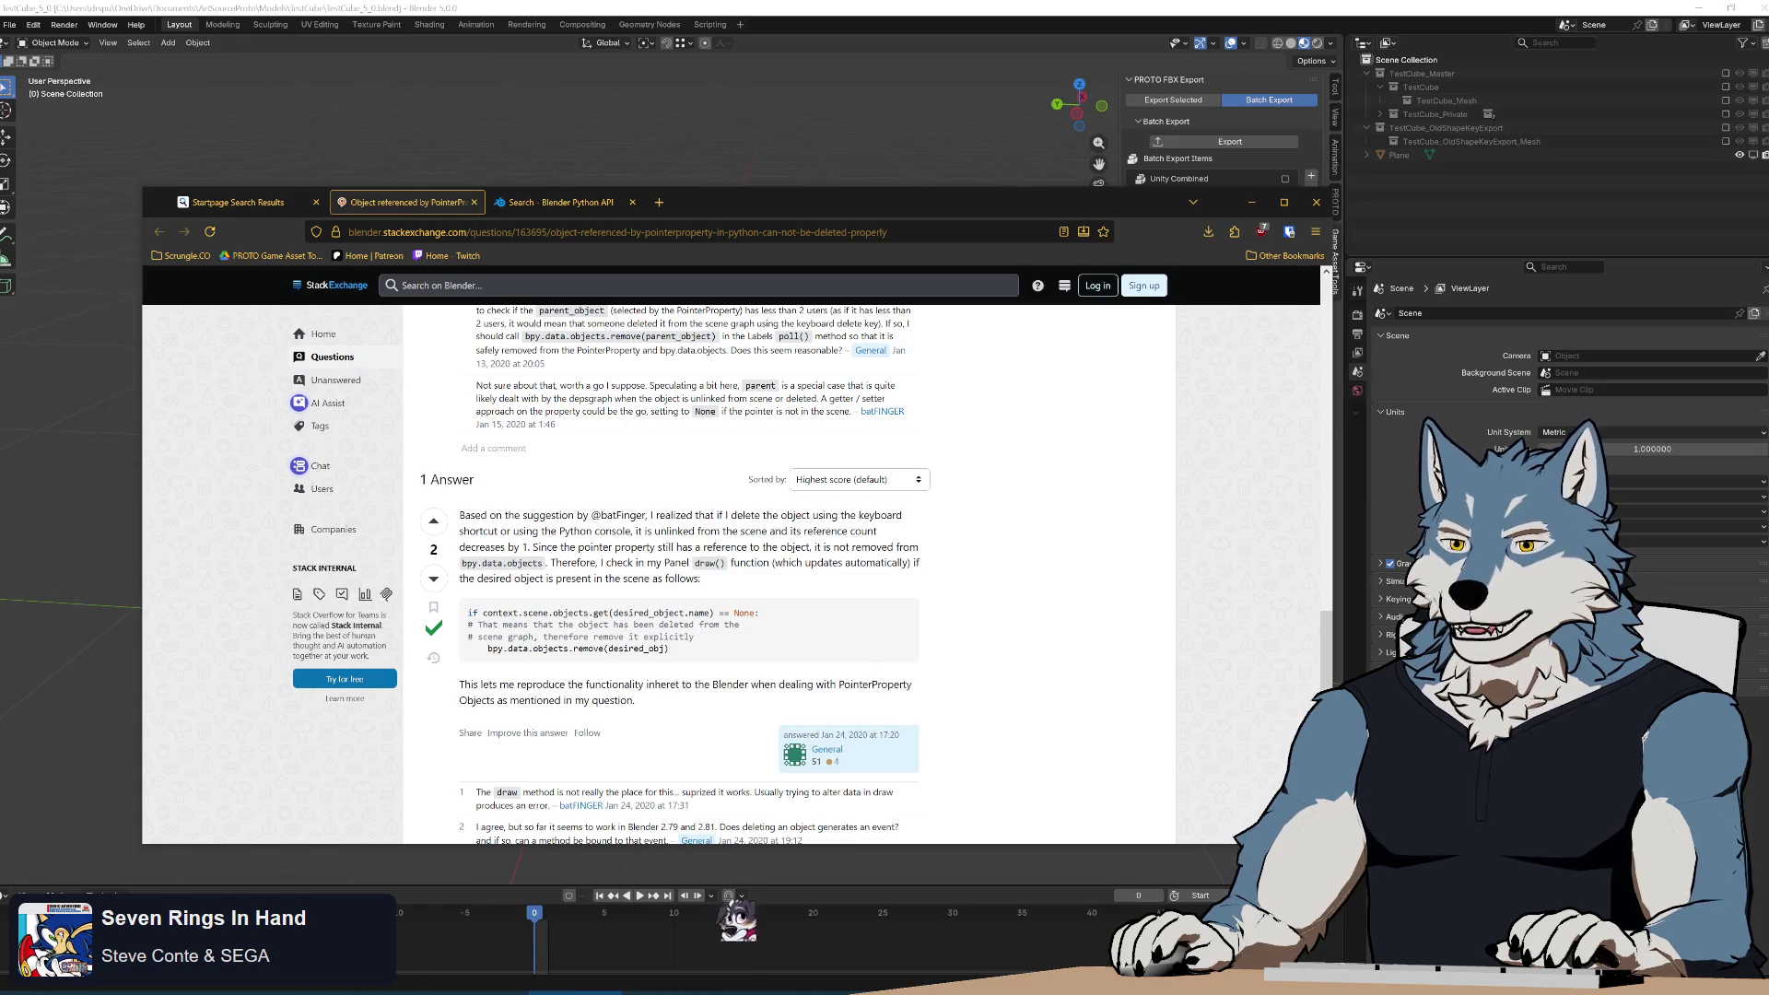
left_click_drag(617, 613, 707, 613)
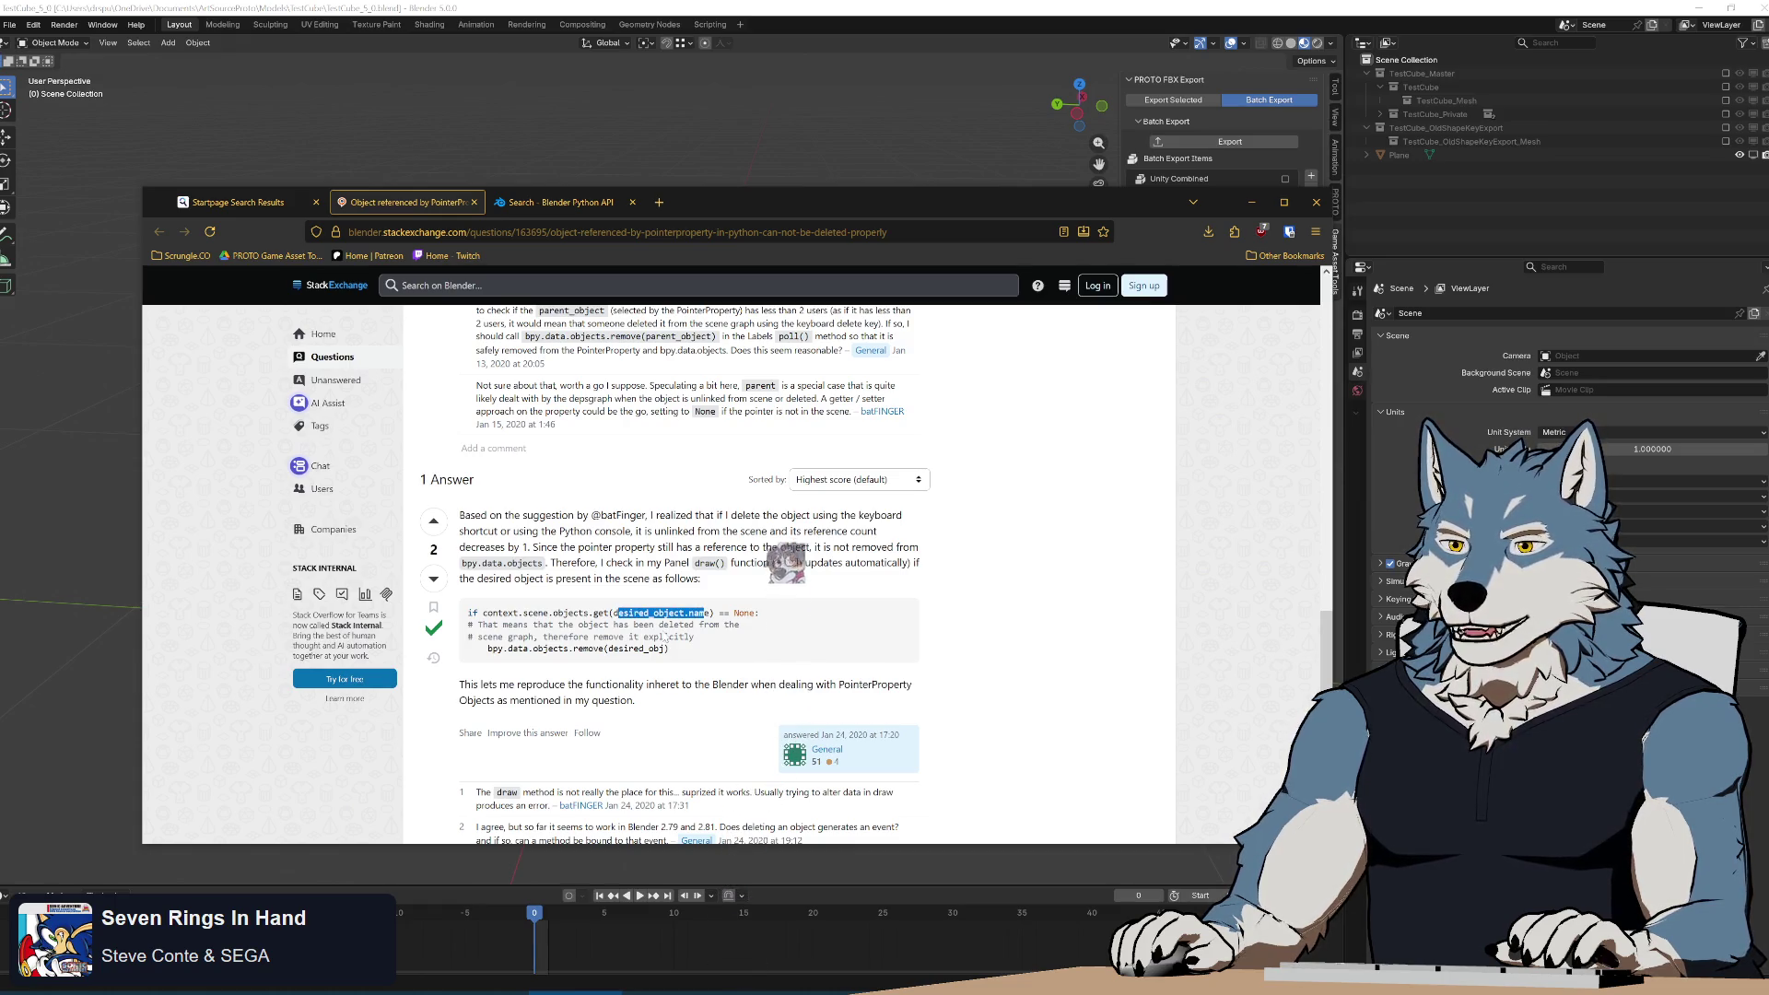
left_click(760, 472)
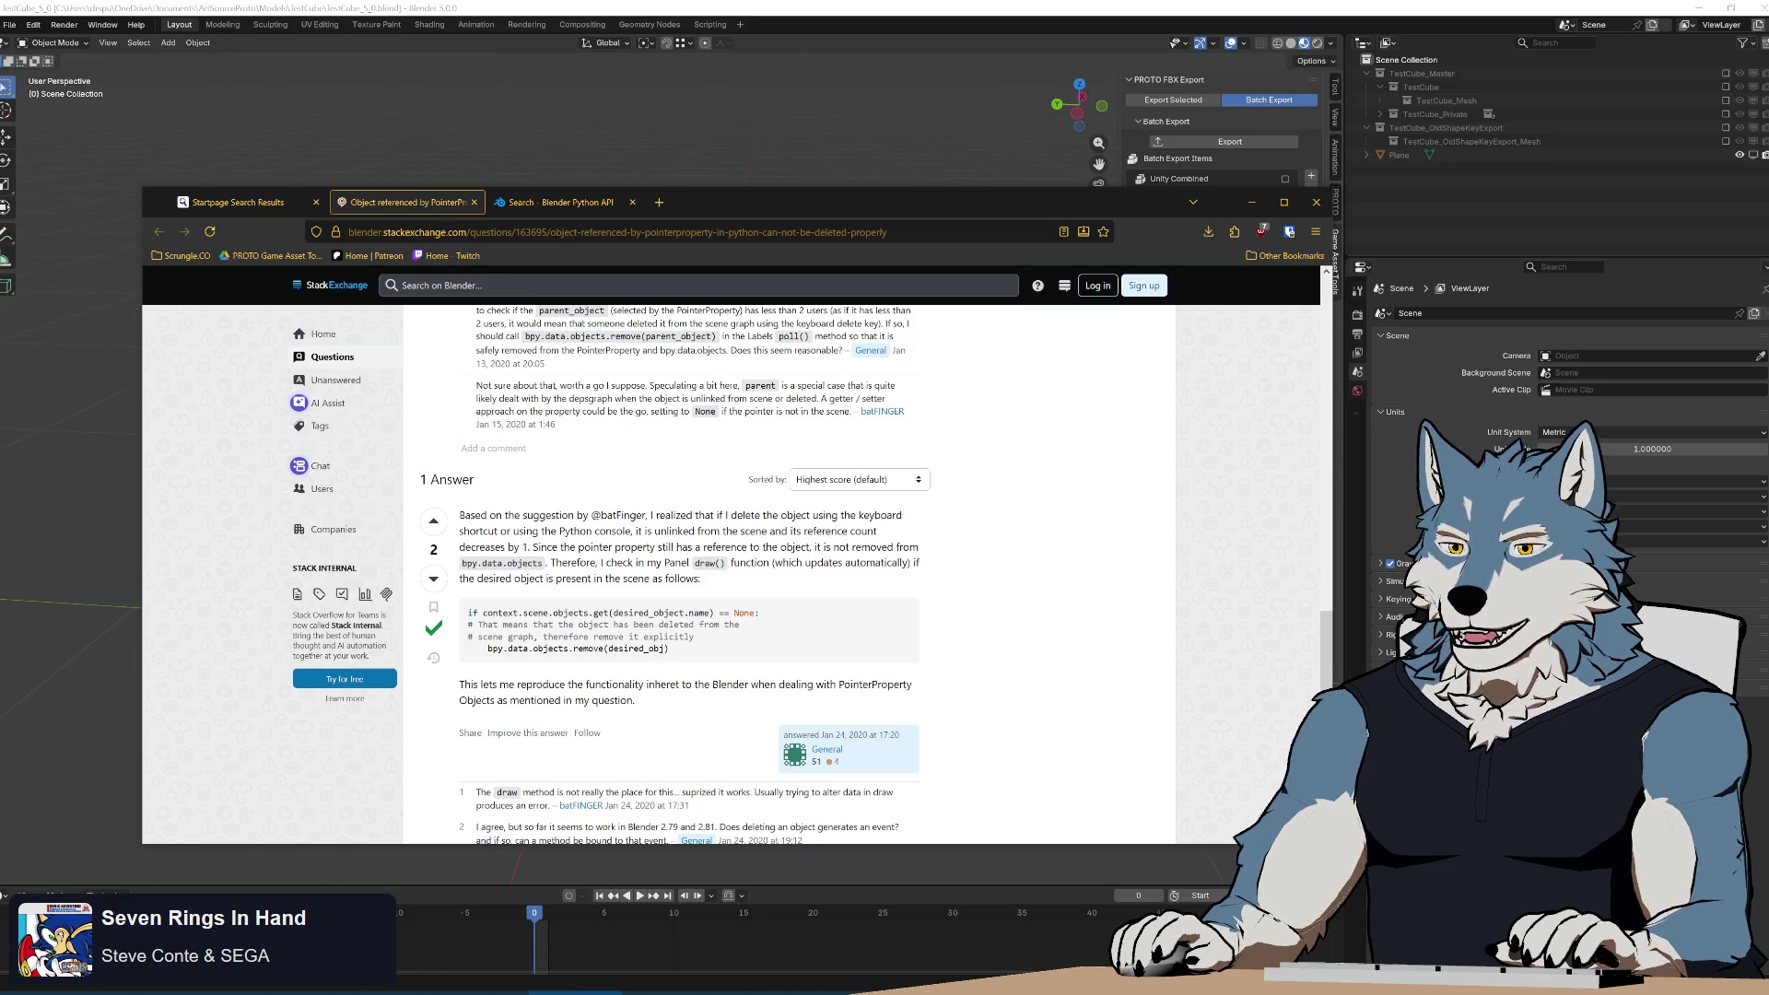
left_click_drag(476, 625, 738, 638)
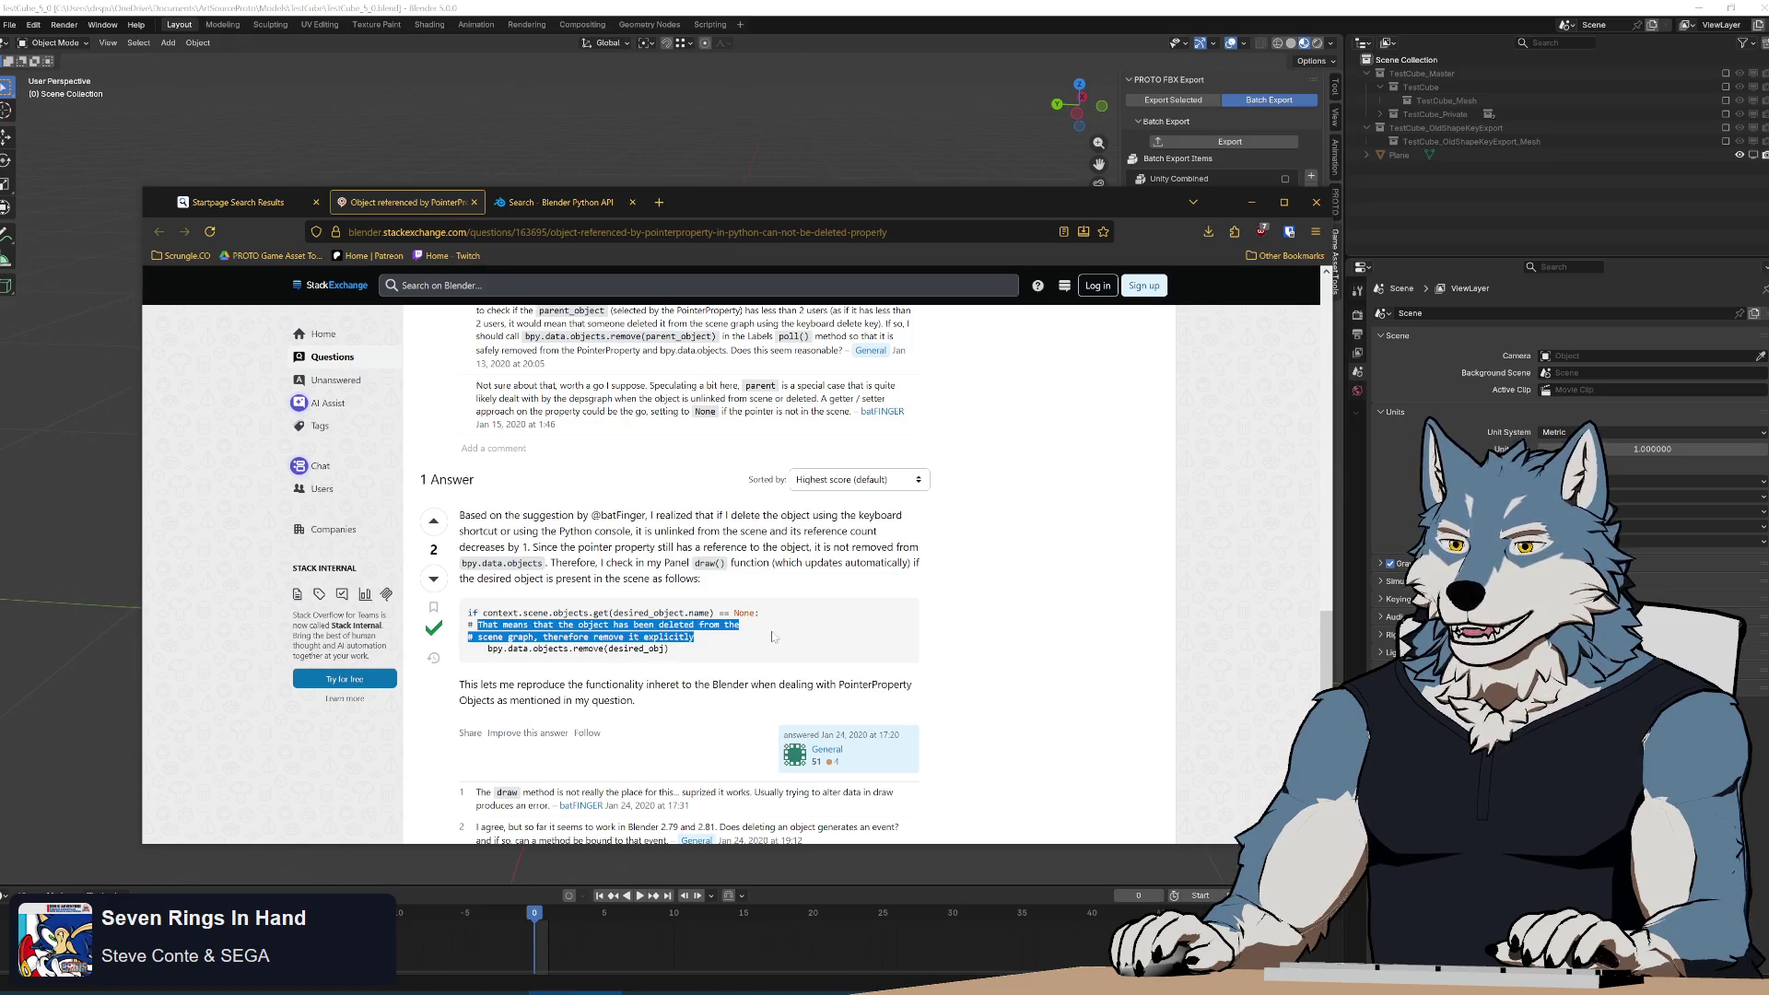
left_click(717, 646)
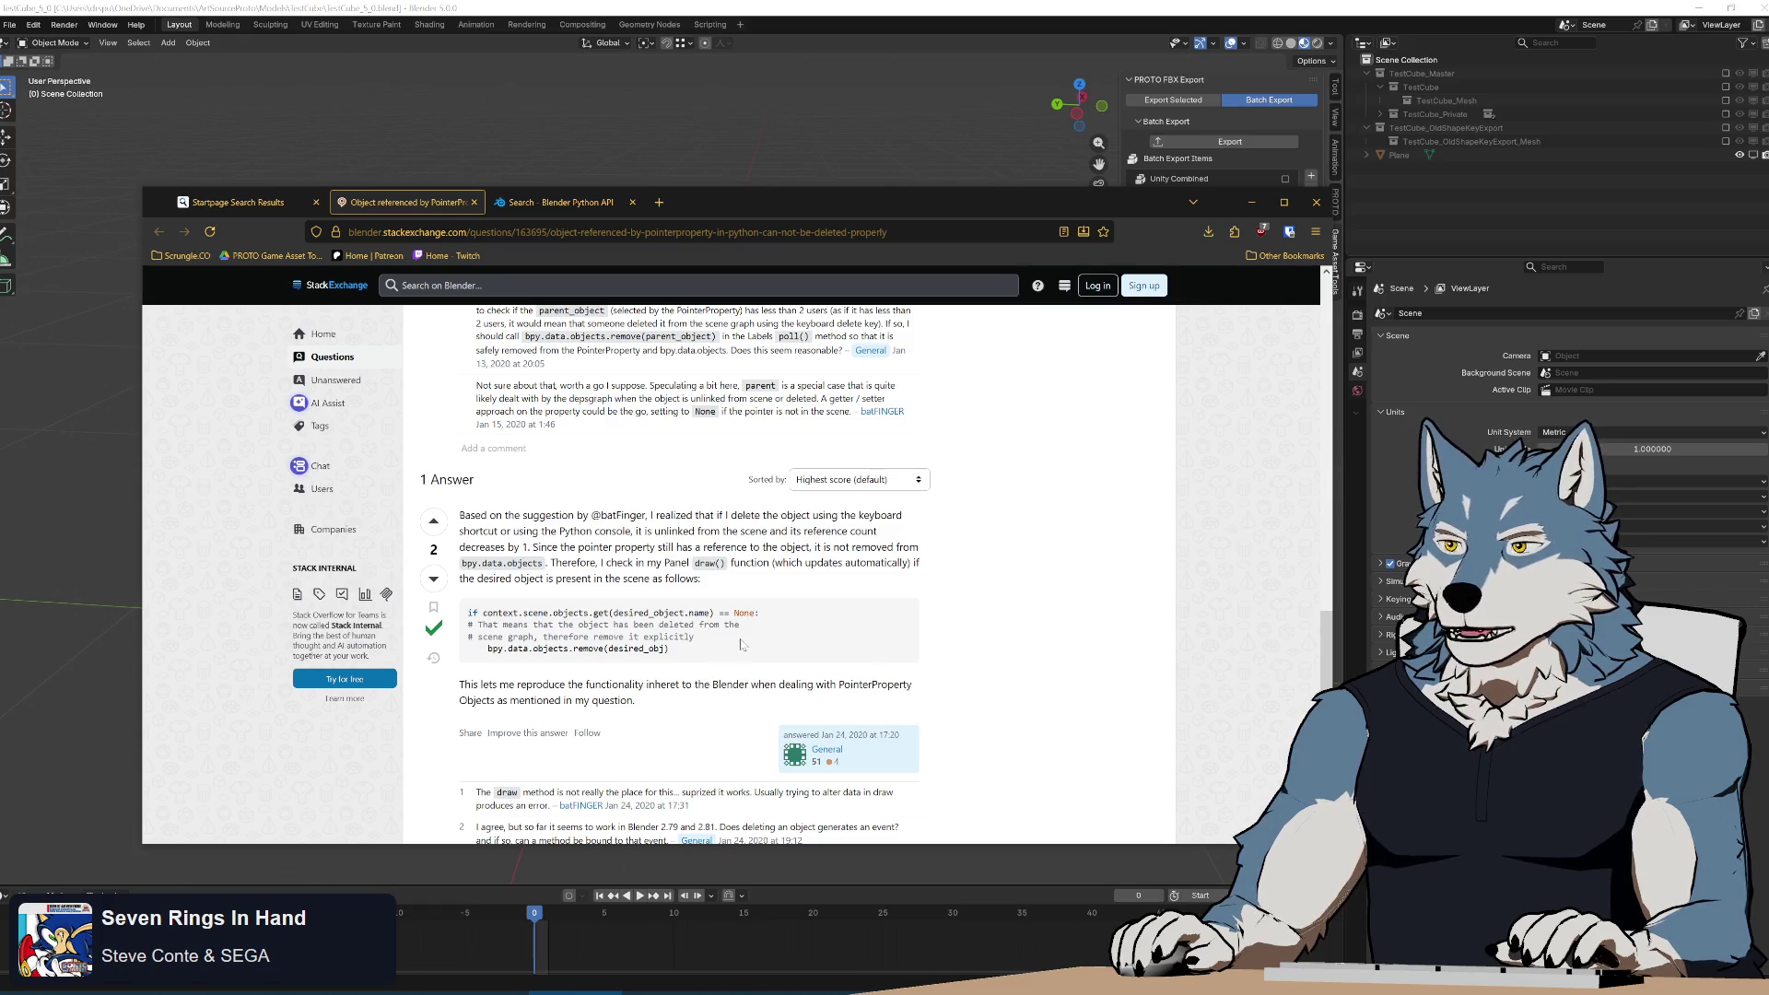
left_click(1077, 7)
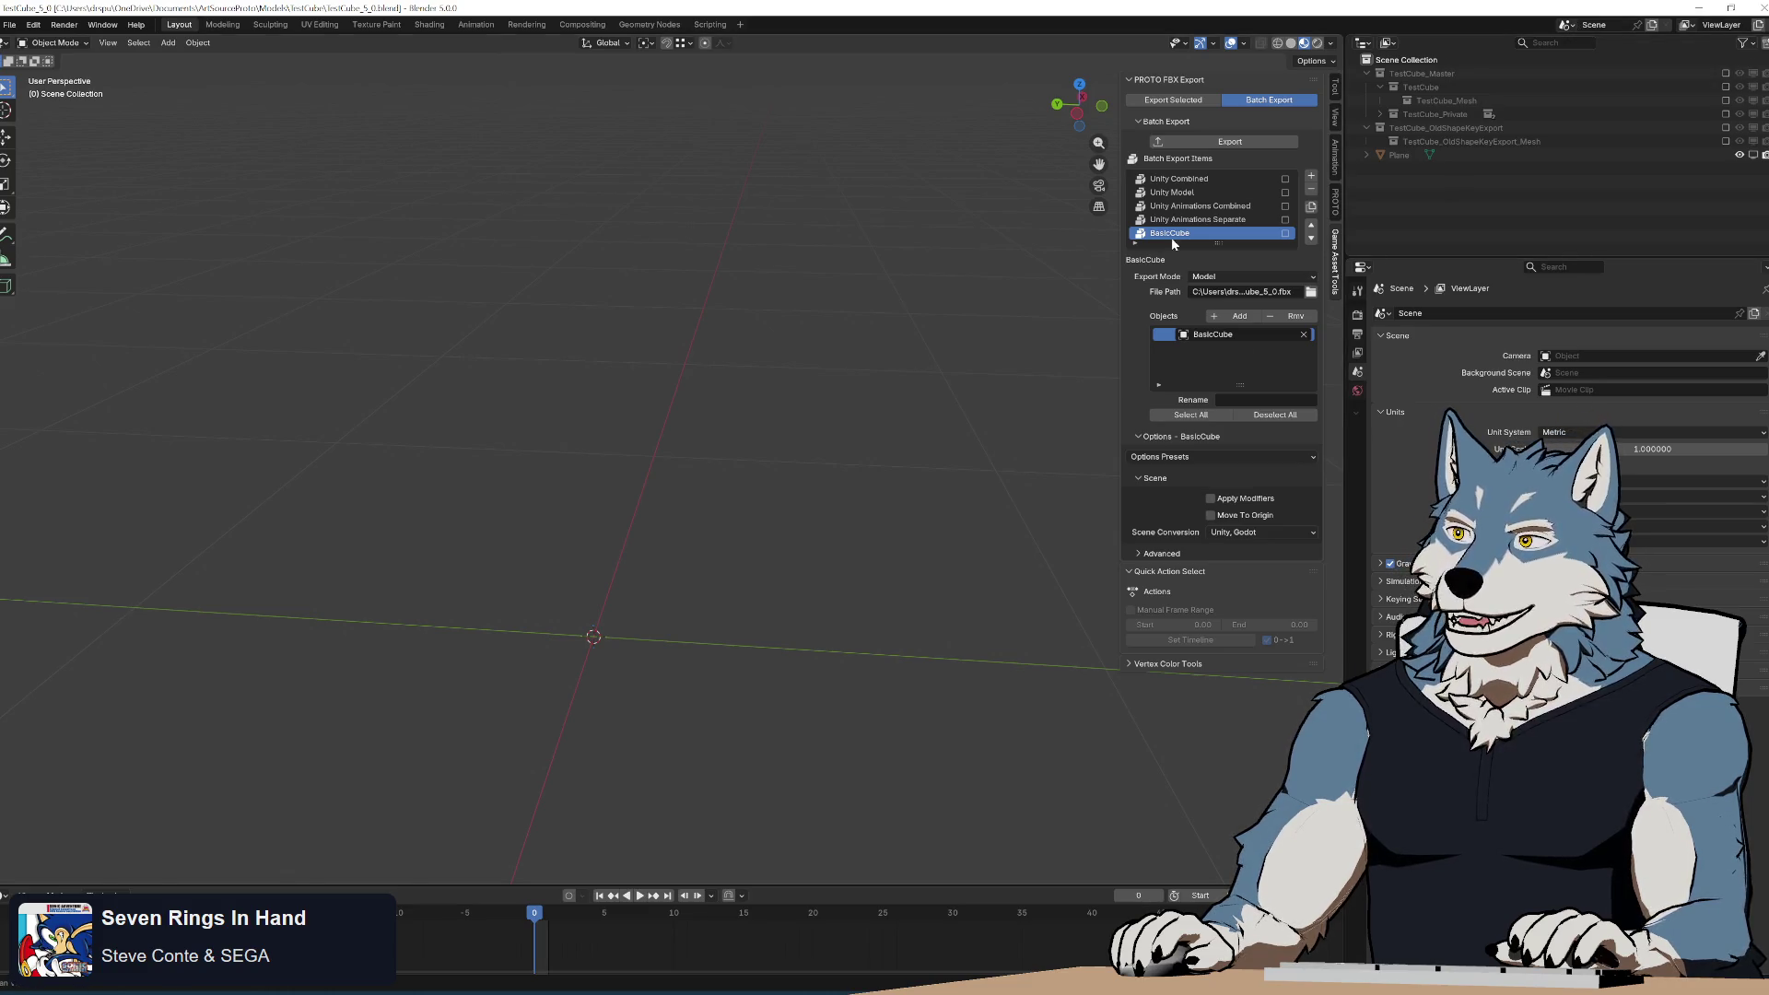
Select the Unity Combined export item and add a new empty scene, Scene.001.
left_click(1176, 178)
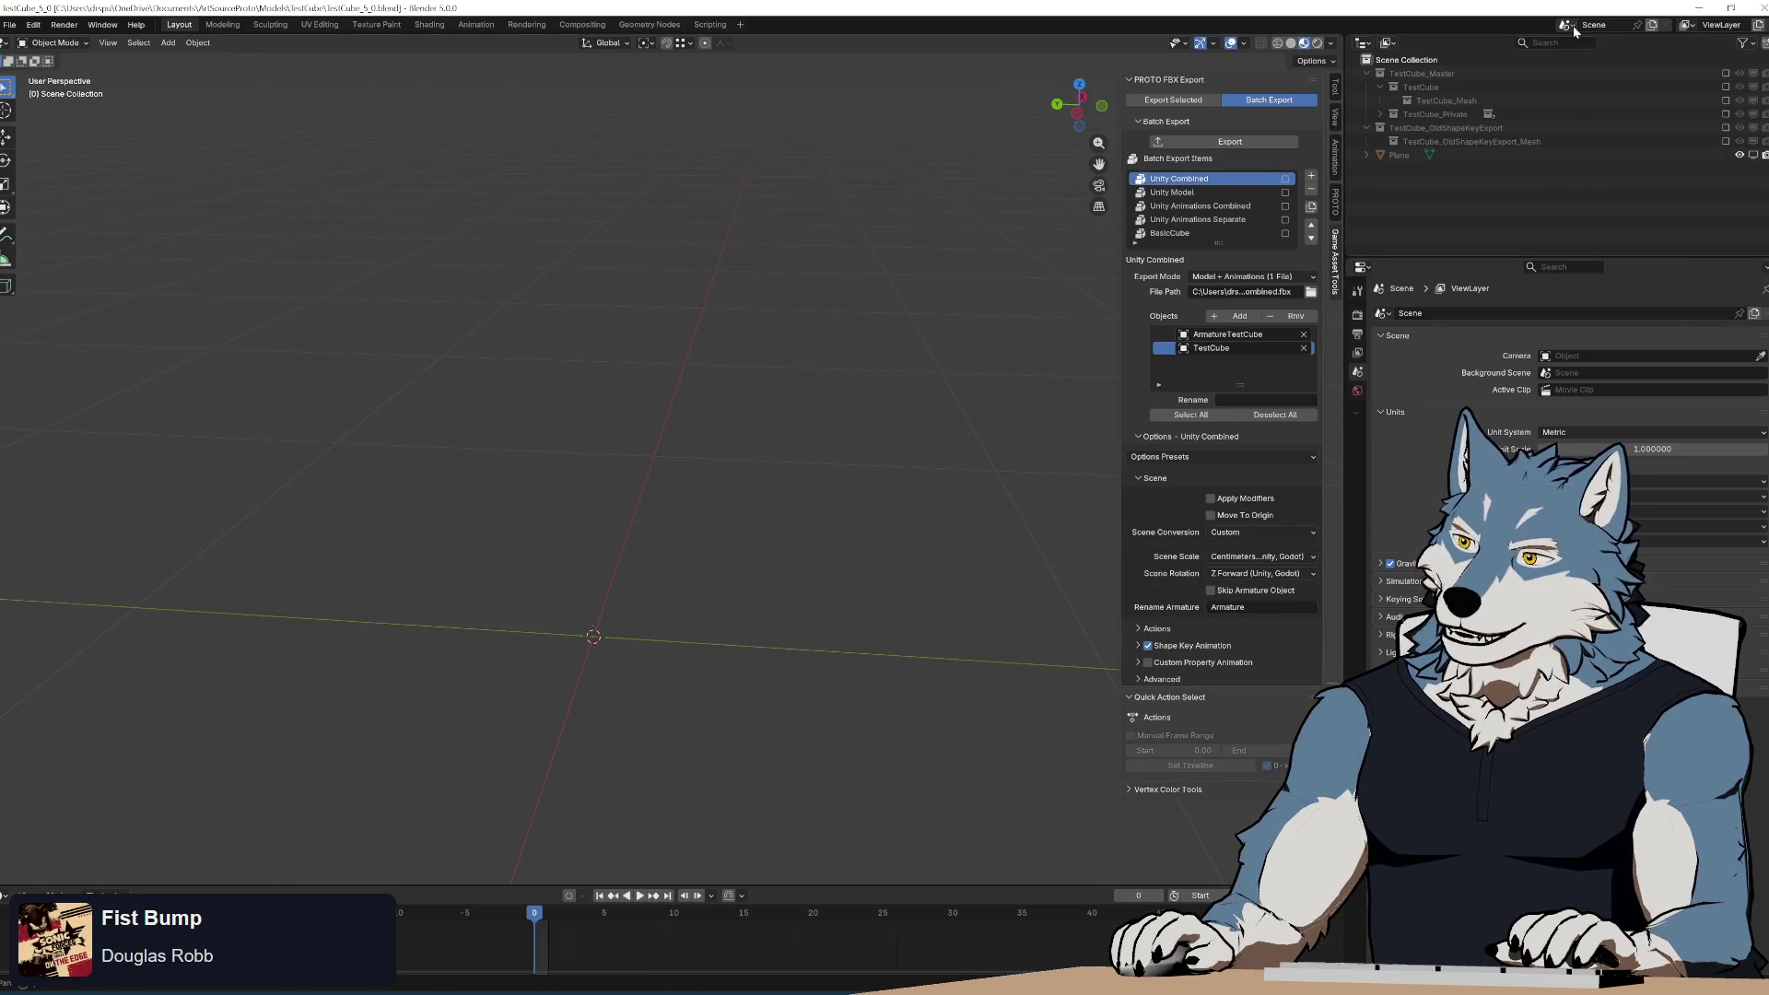
left_click(1652, 24)
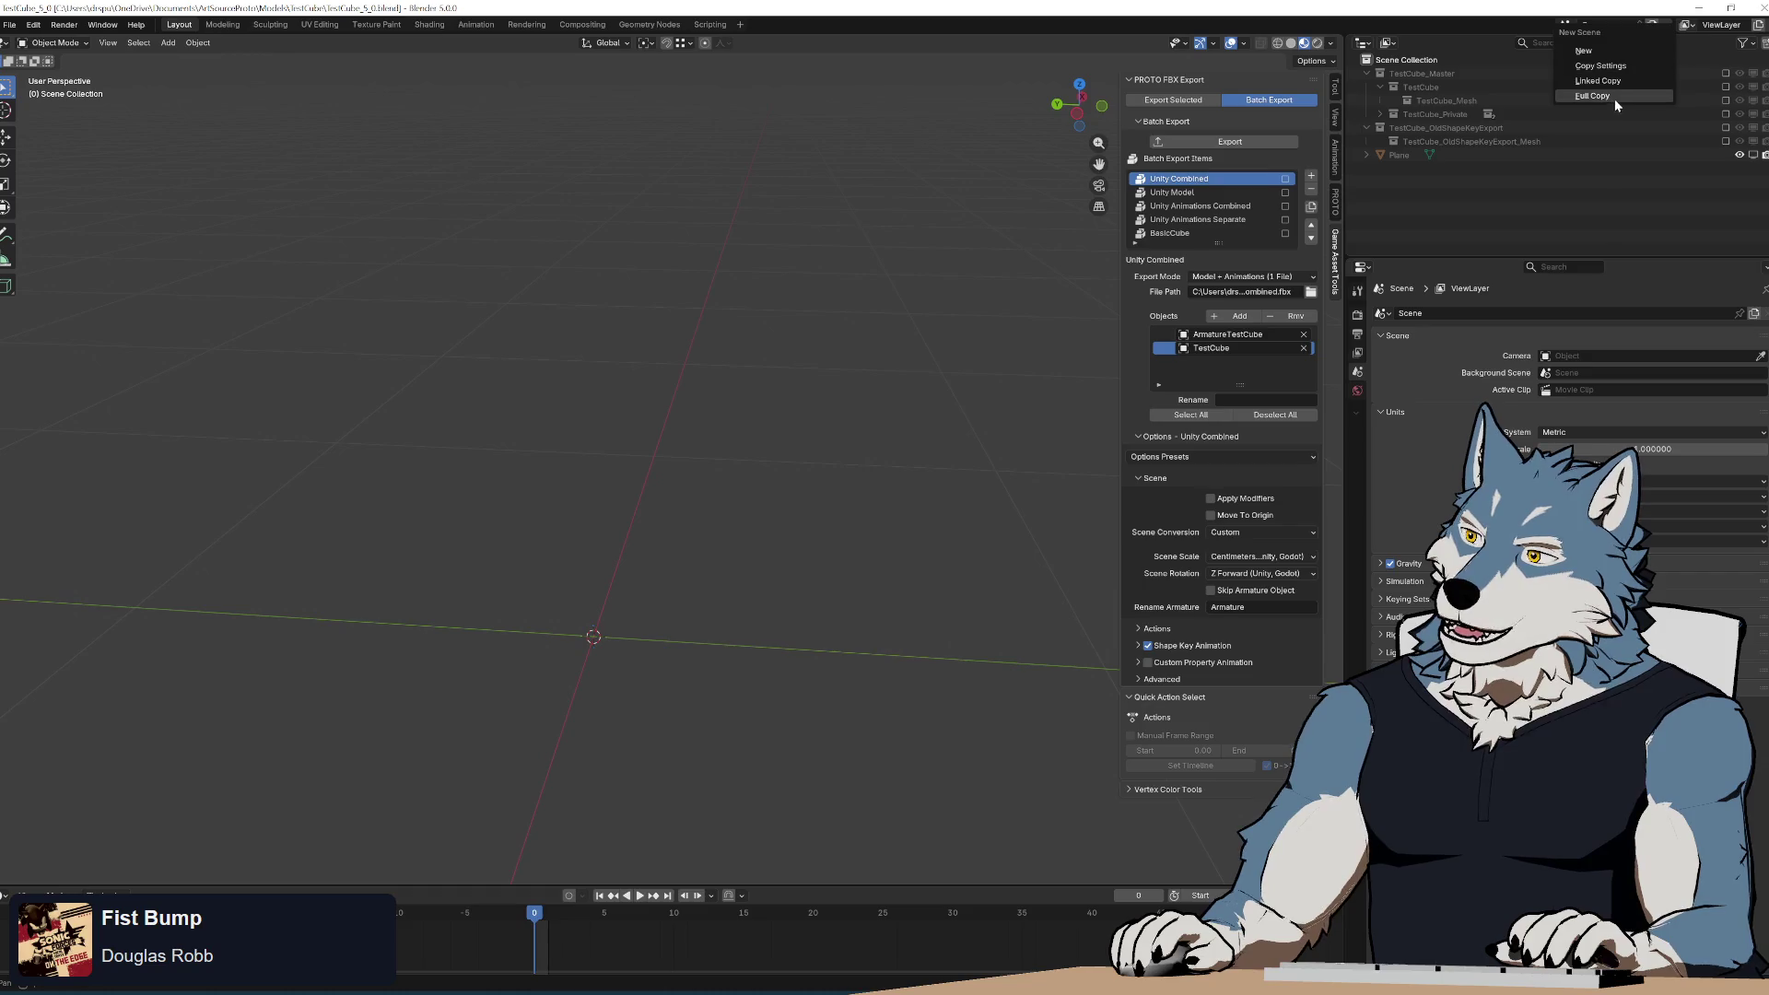
left_click(1626, 51)
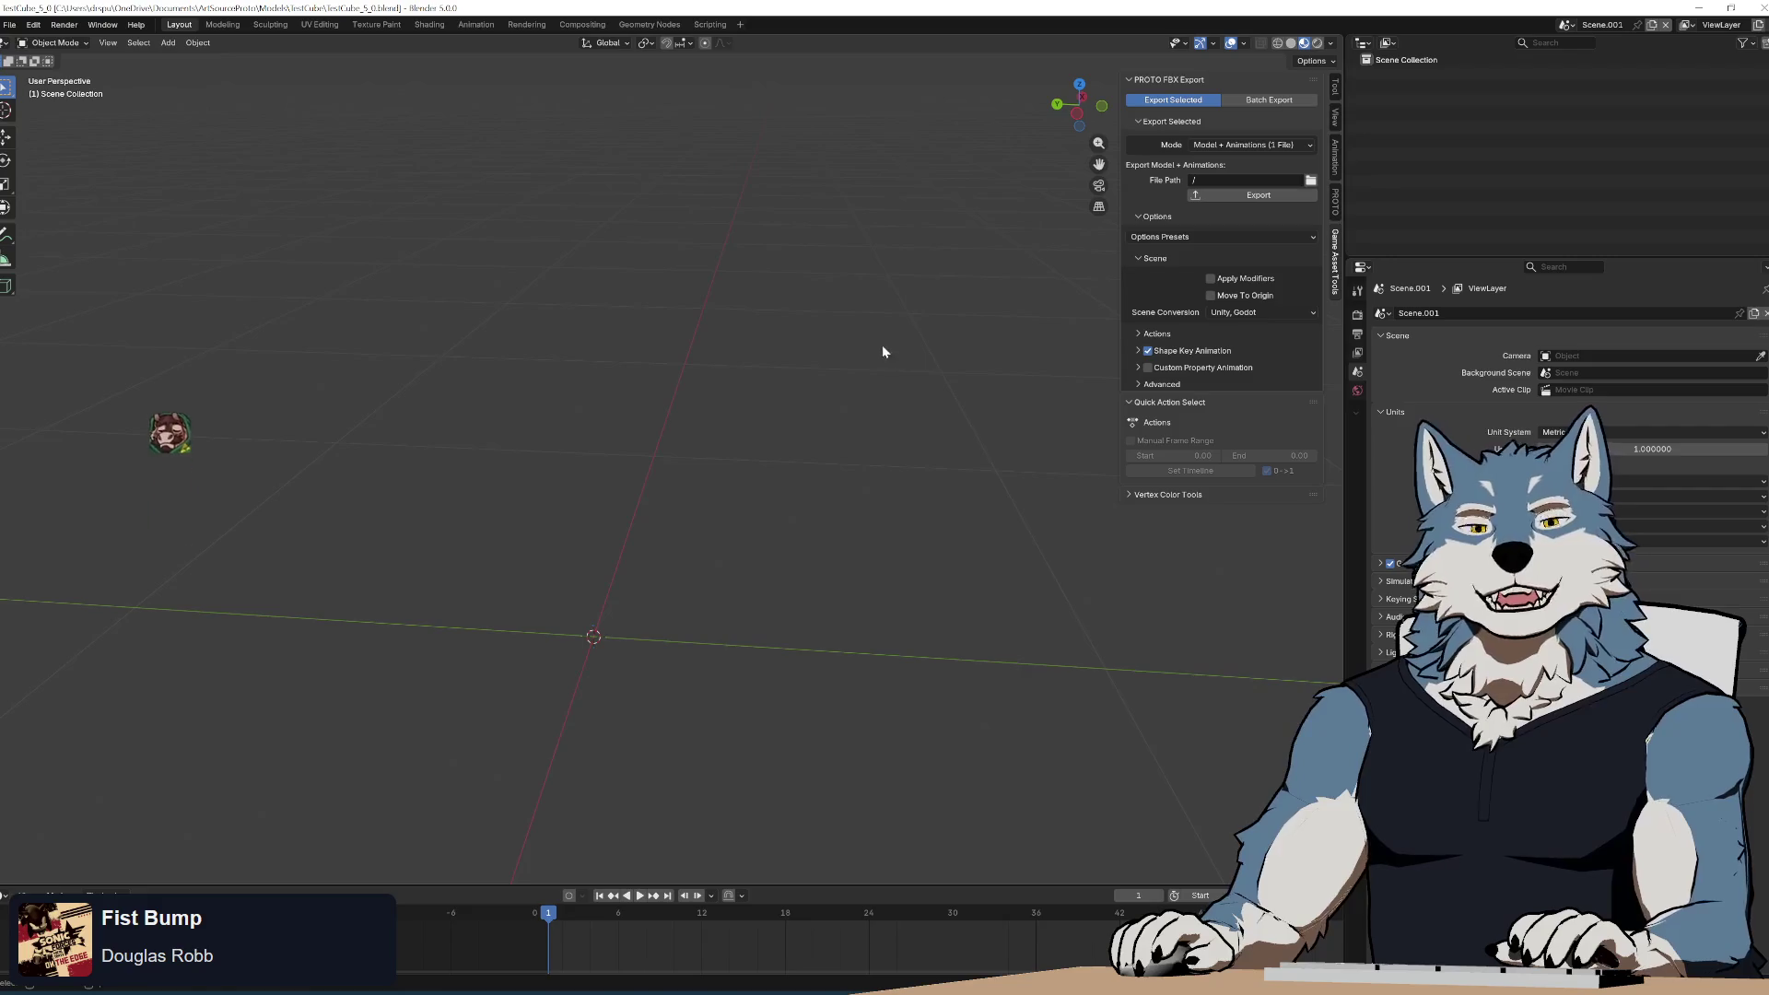
Switch to Batch Export mode, delete the test scene Scene.001, and bring Notepad++ forward.
left_click(1246, 101)
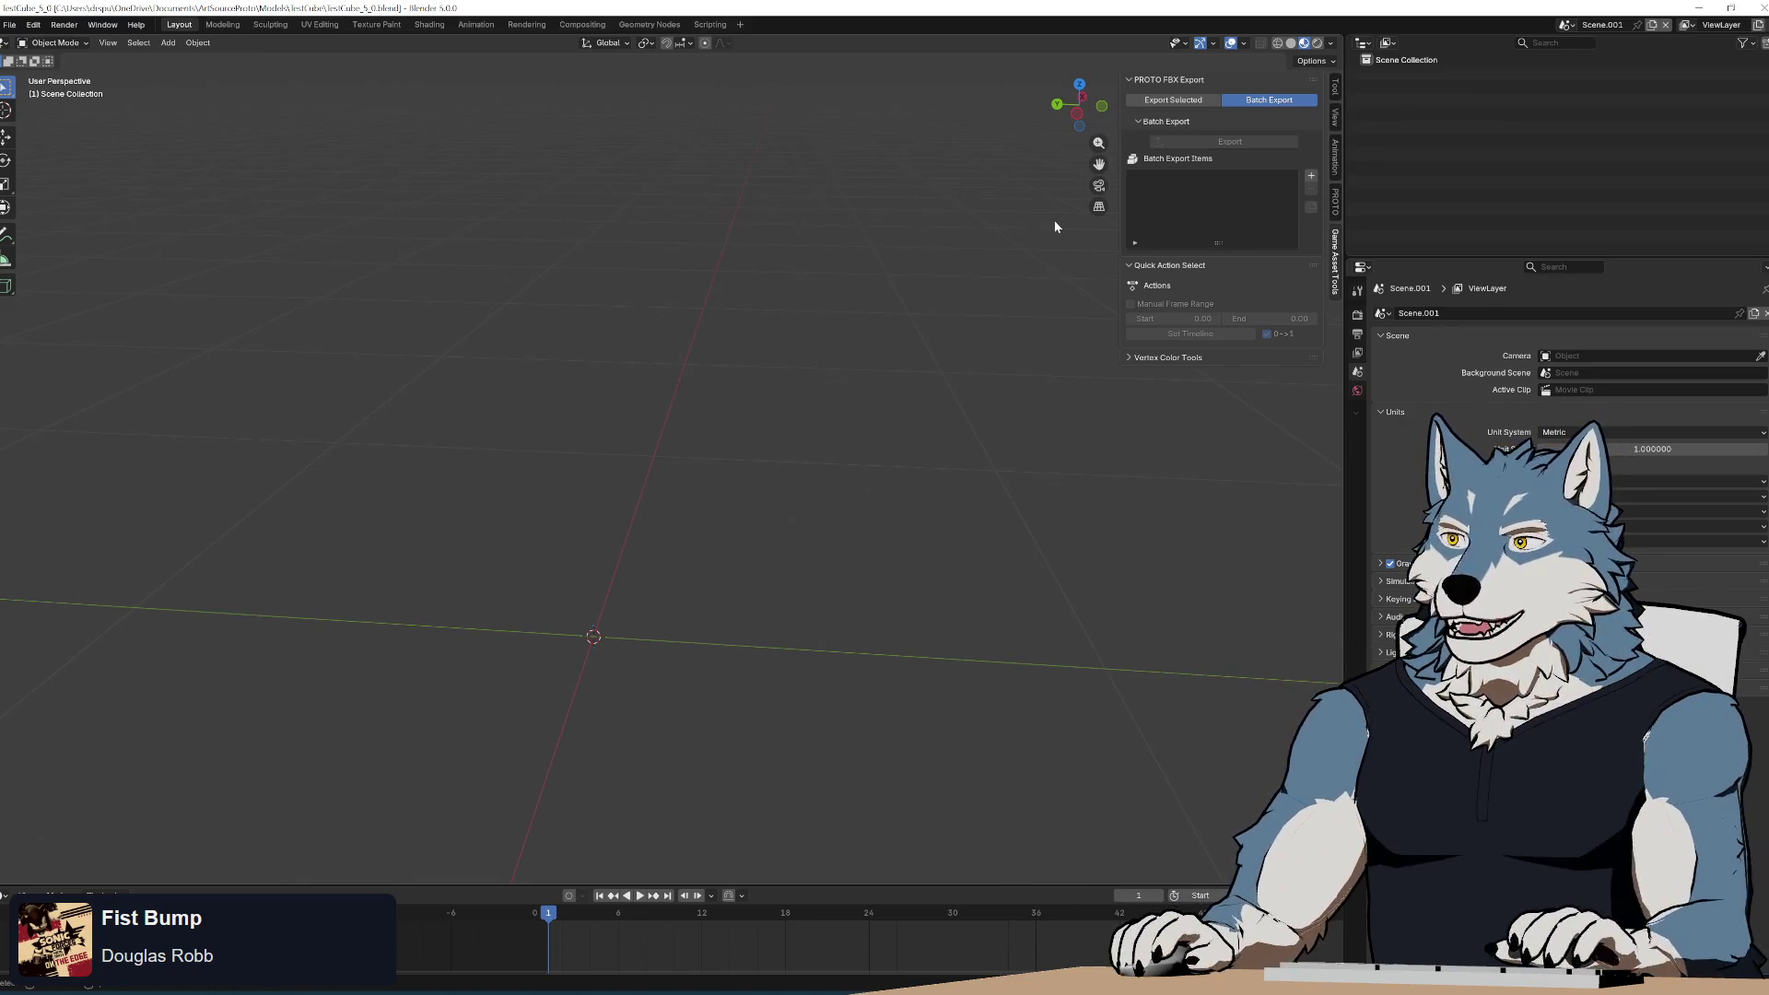
left_click(1565, 25)
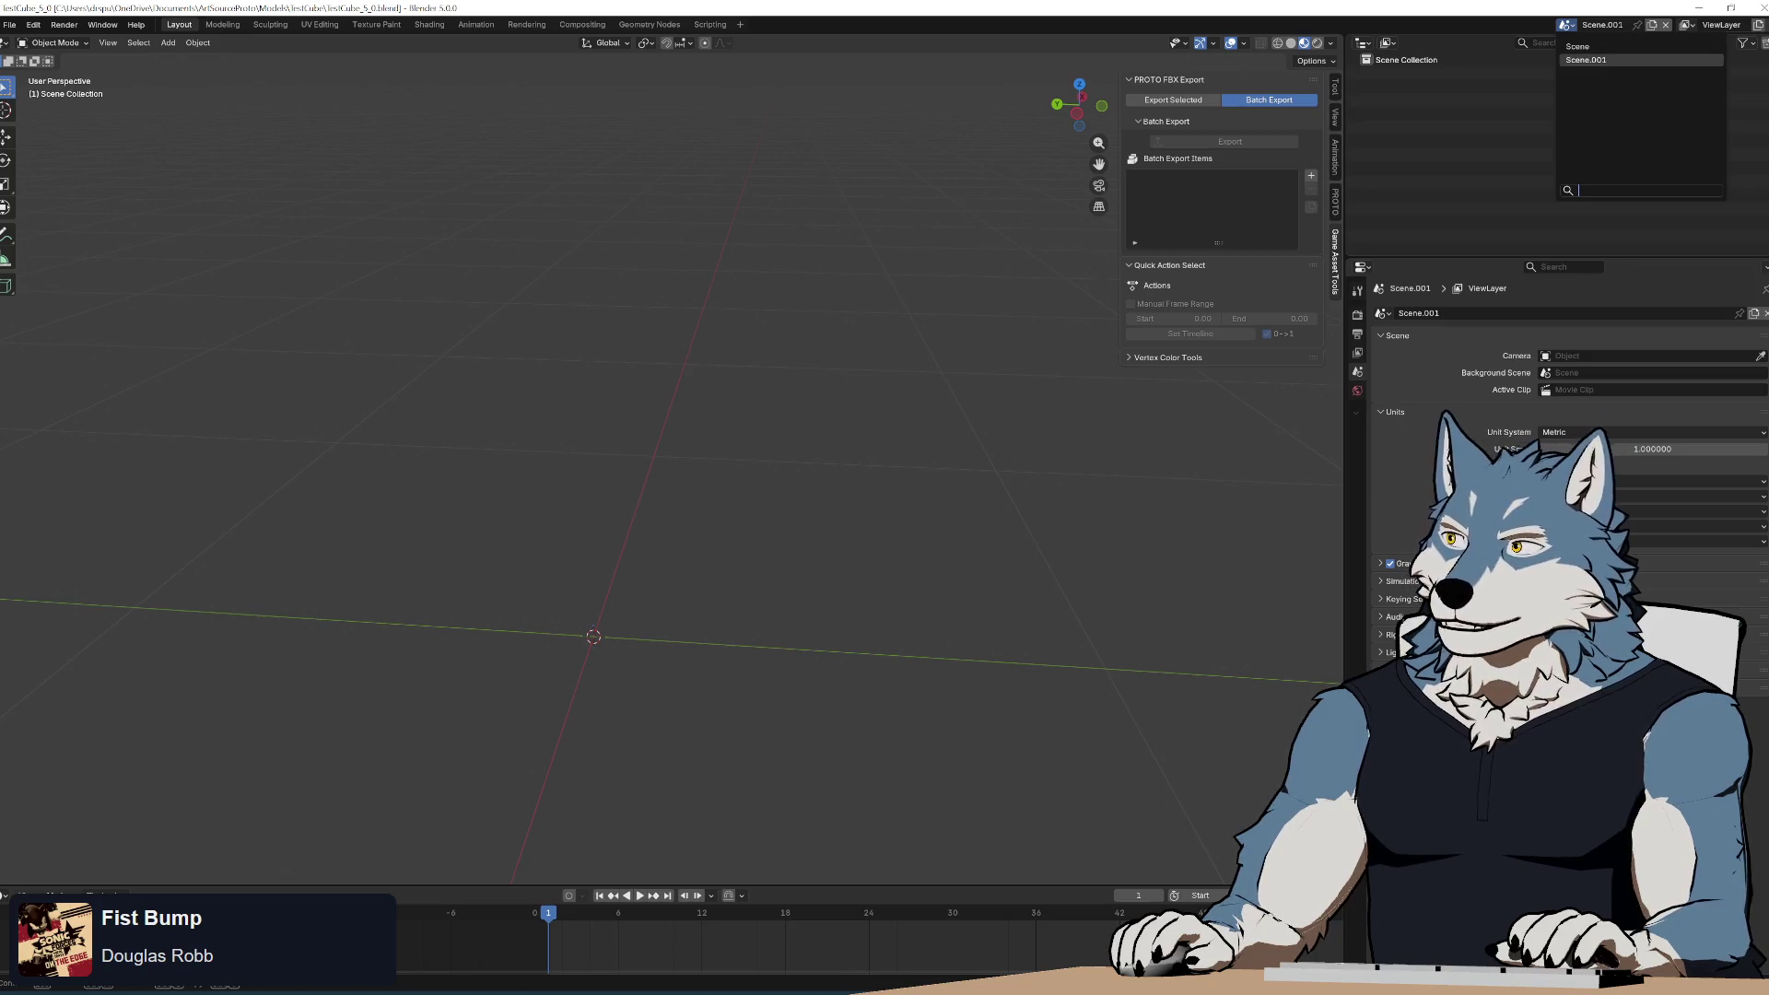
left_click(1602, 61)
left_click(1203, 101)
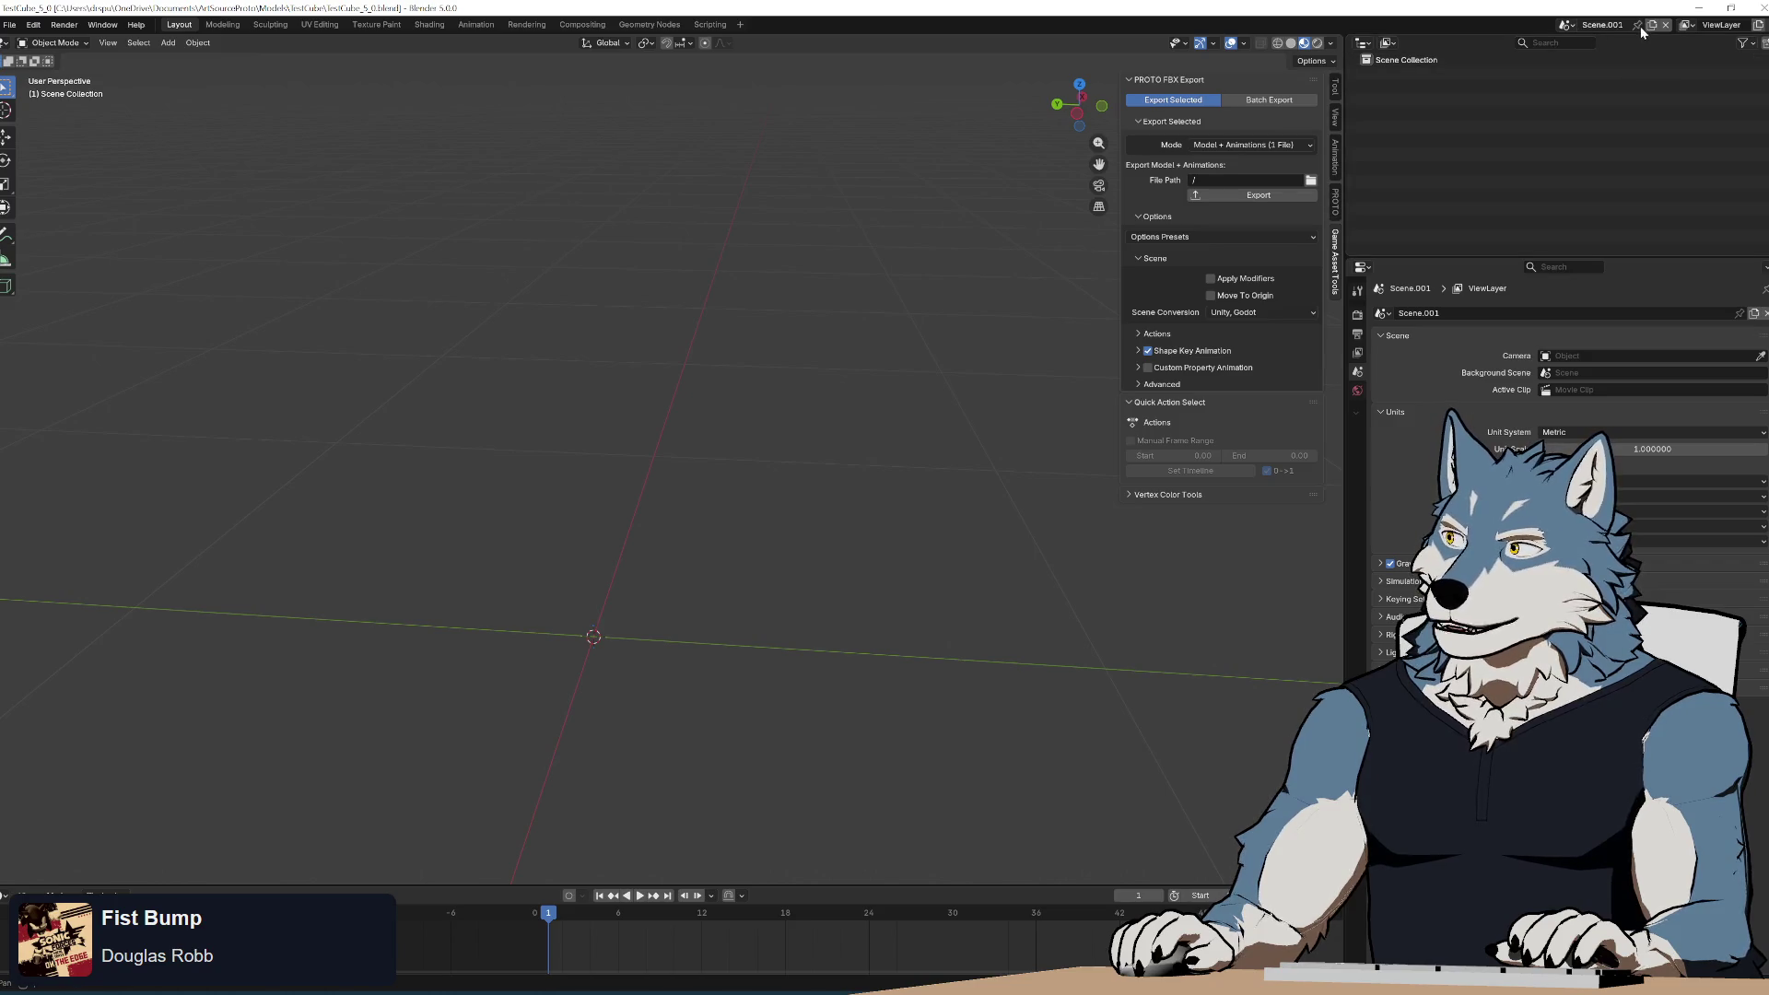
left_click(1666, 25)
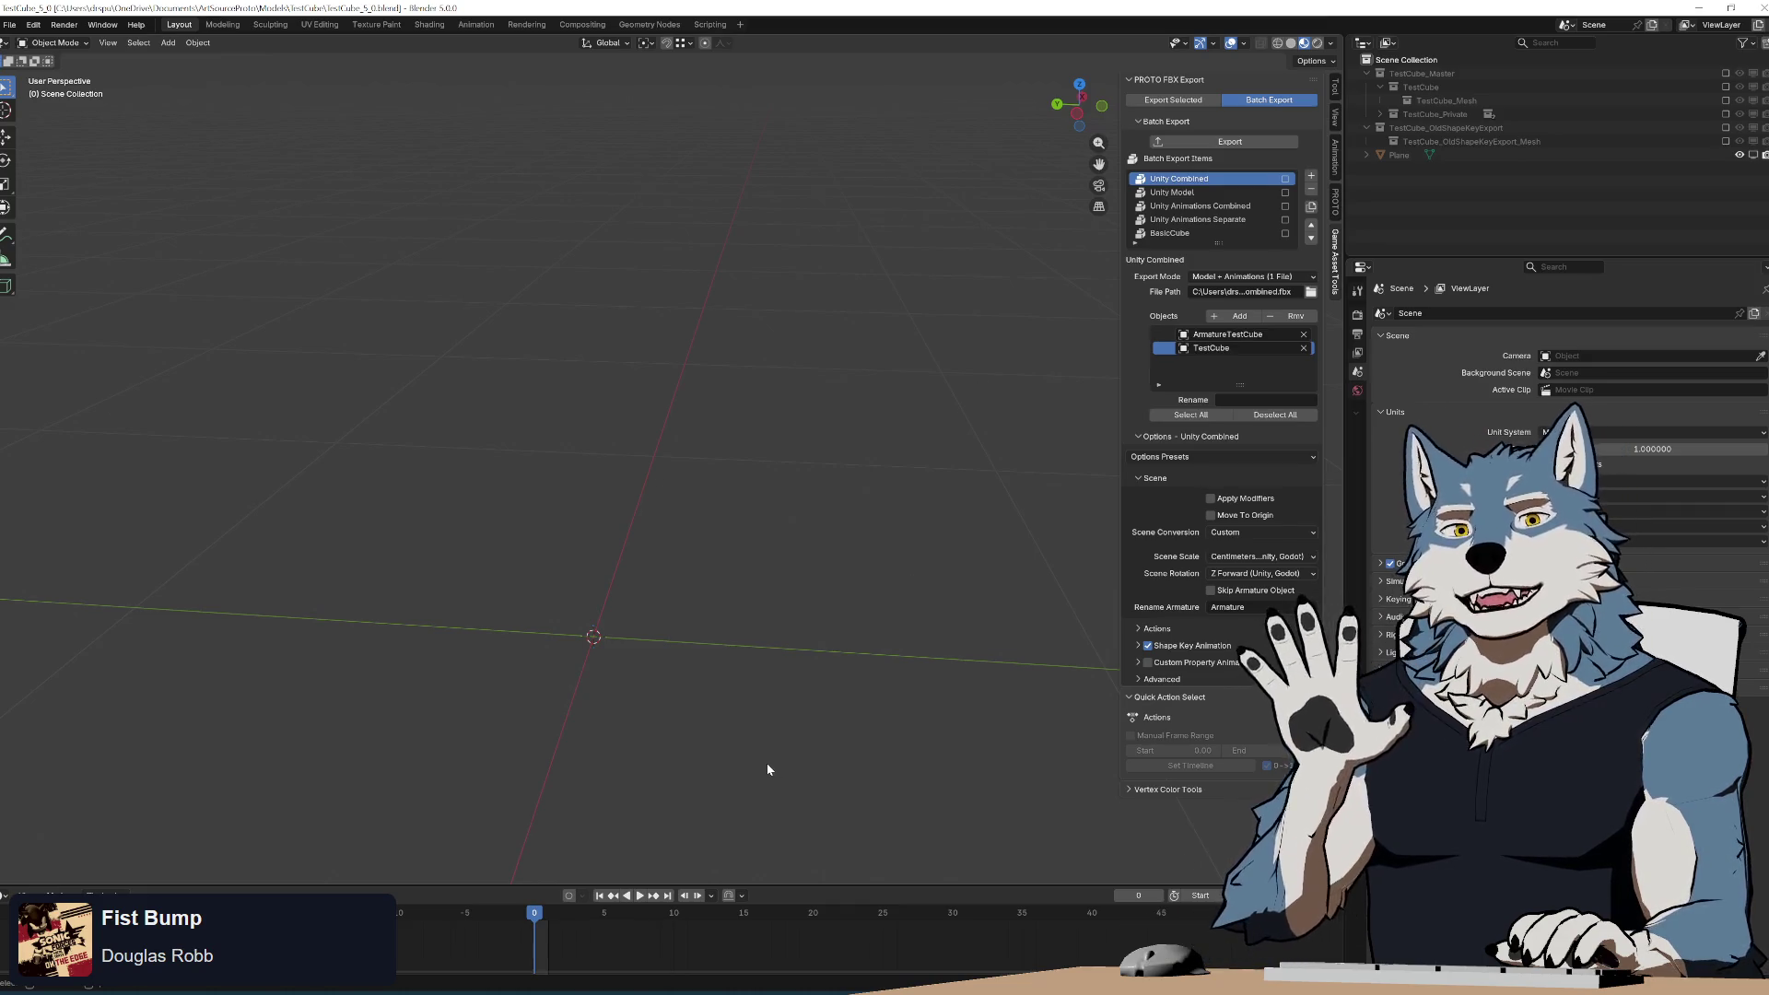
key("alt+Tab")
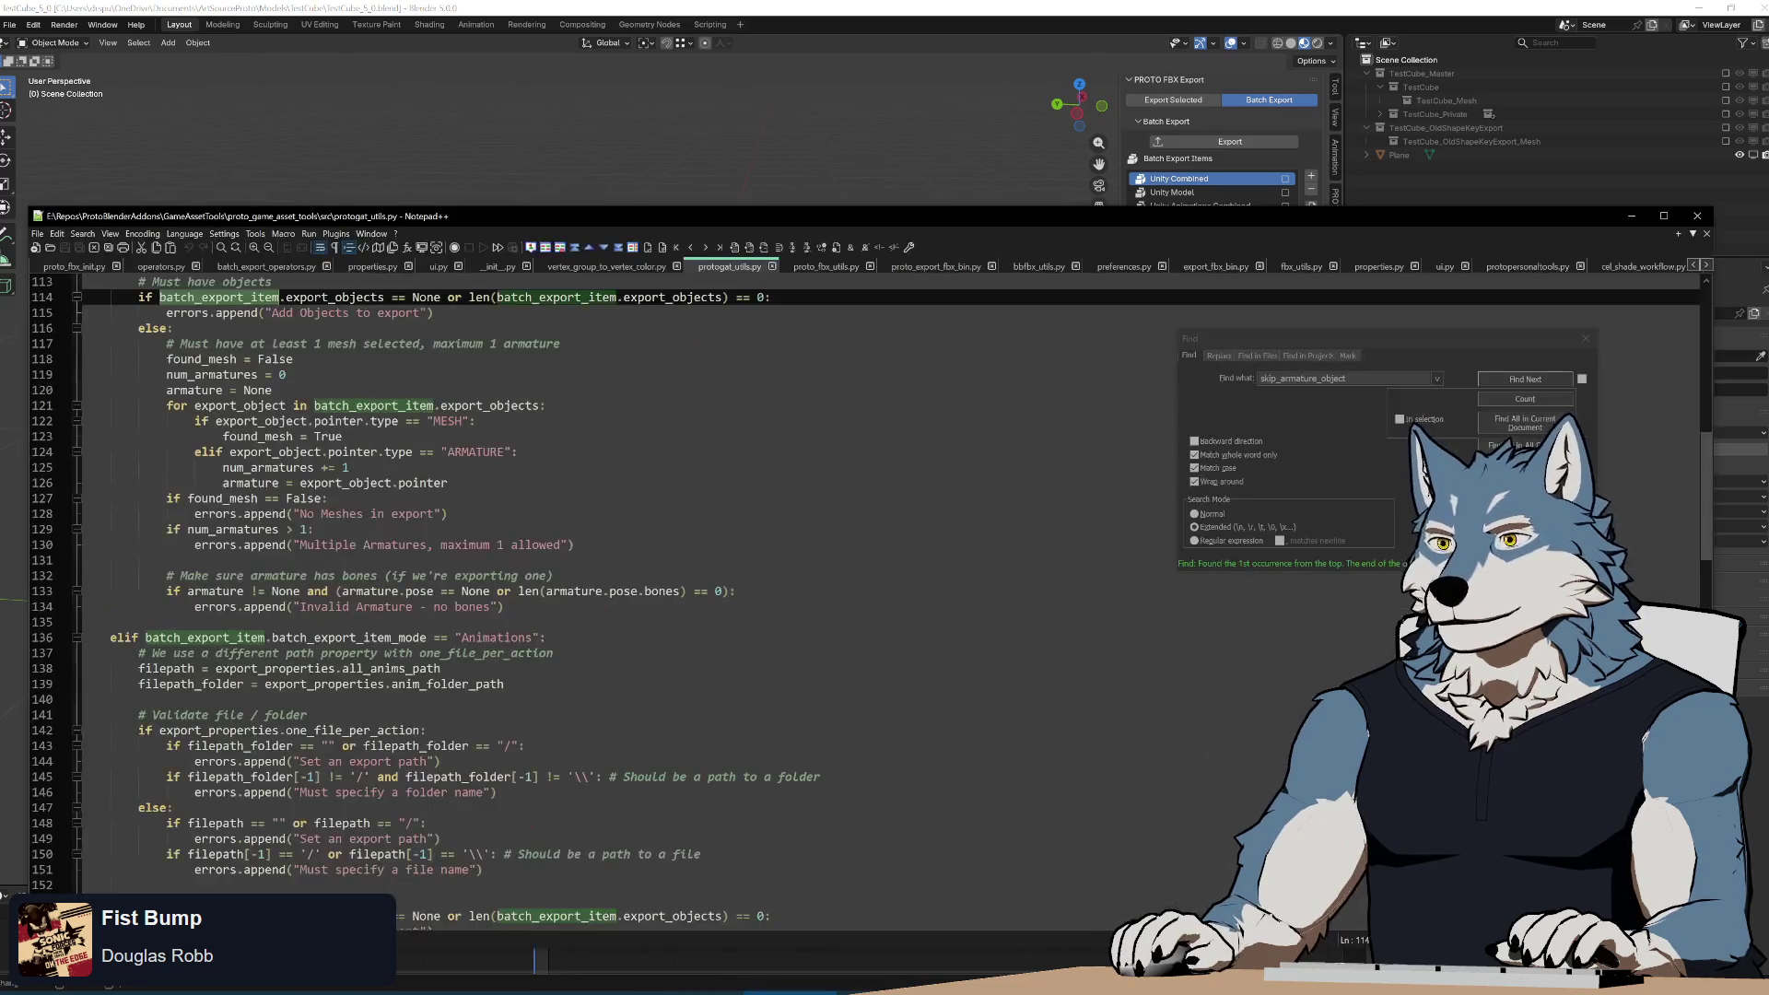
Bring Firefox with the Stack Exchange answer back in front of Notepad++.
left_click(683, 989)
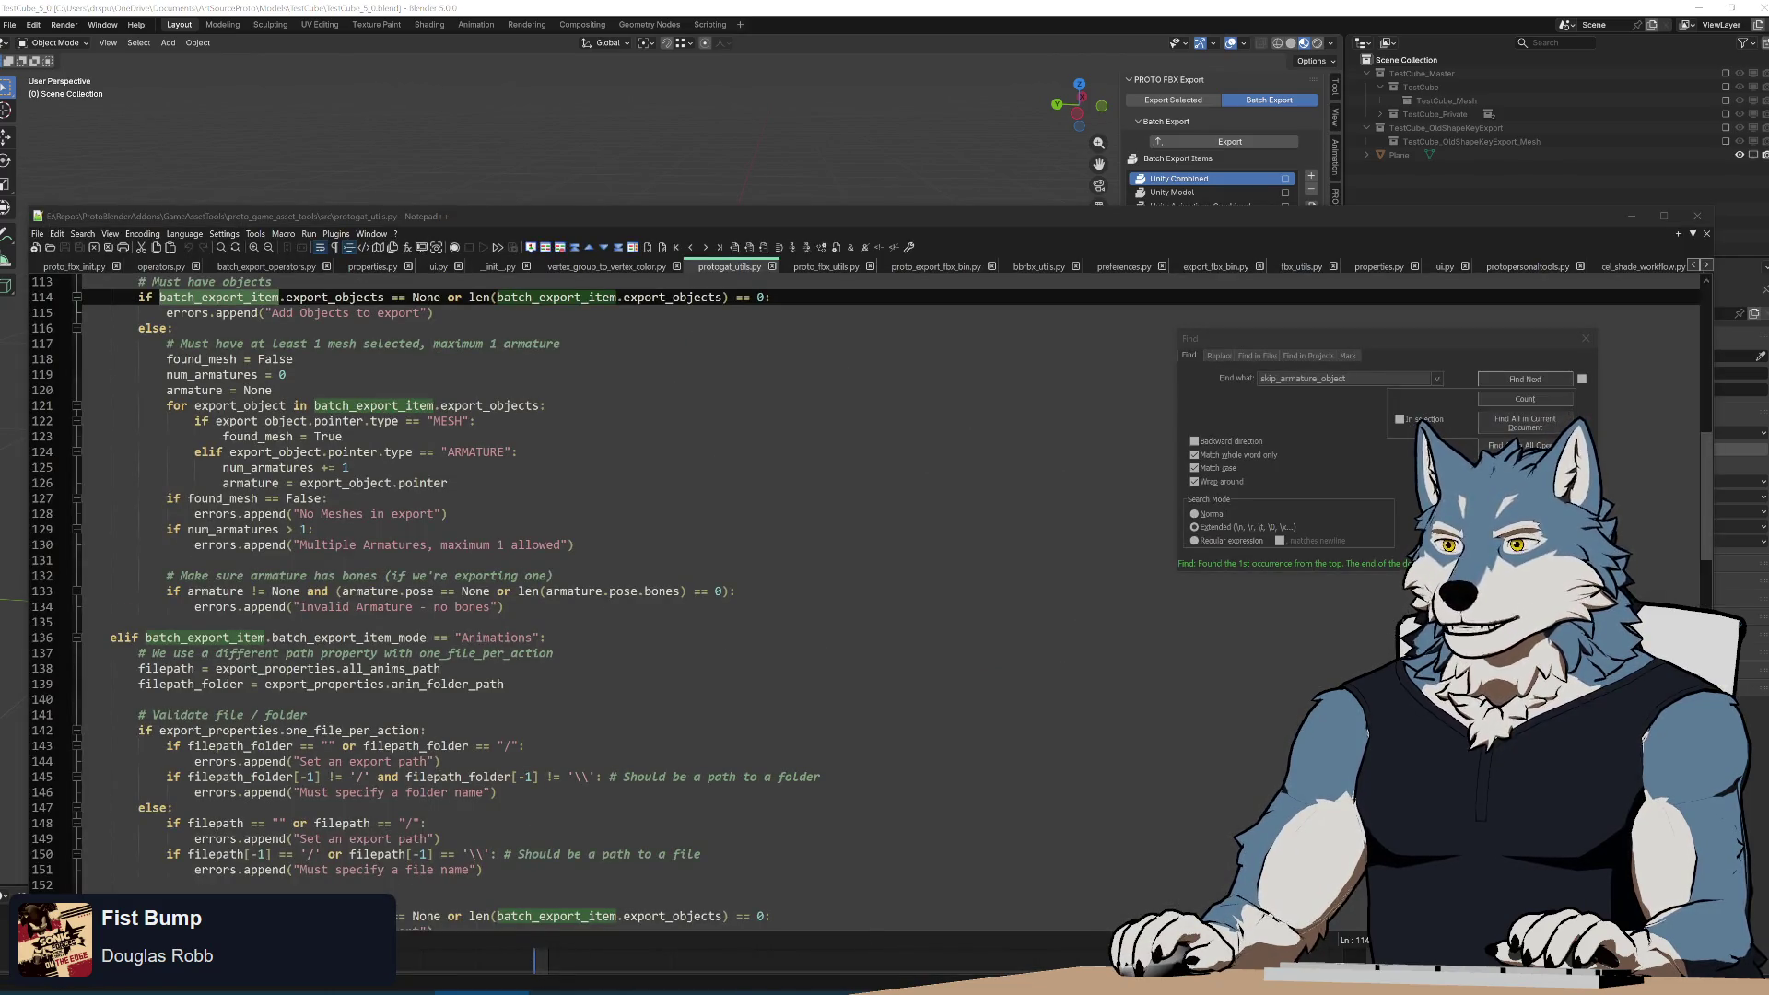
left_click(575, 992)
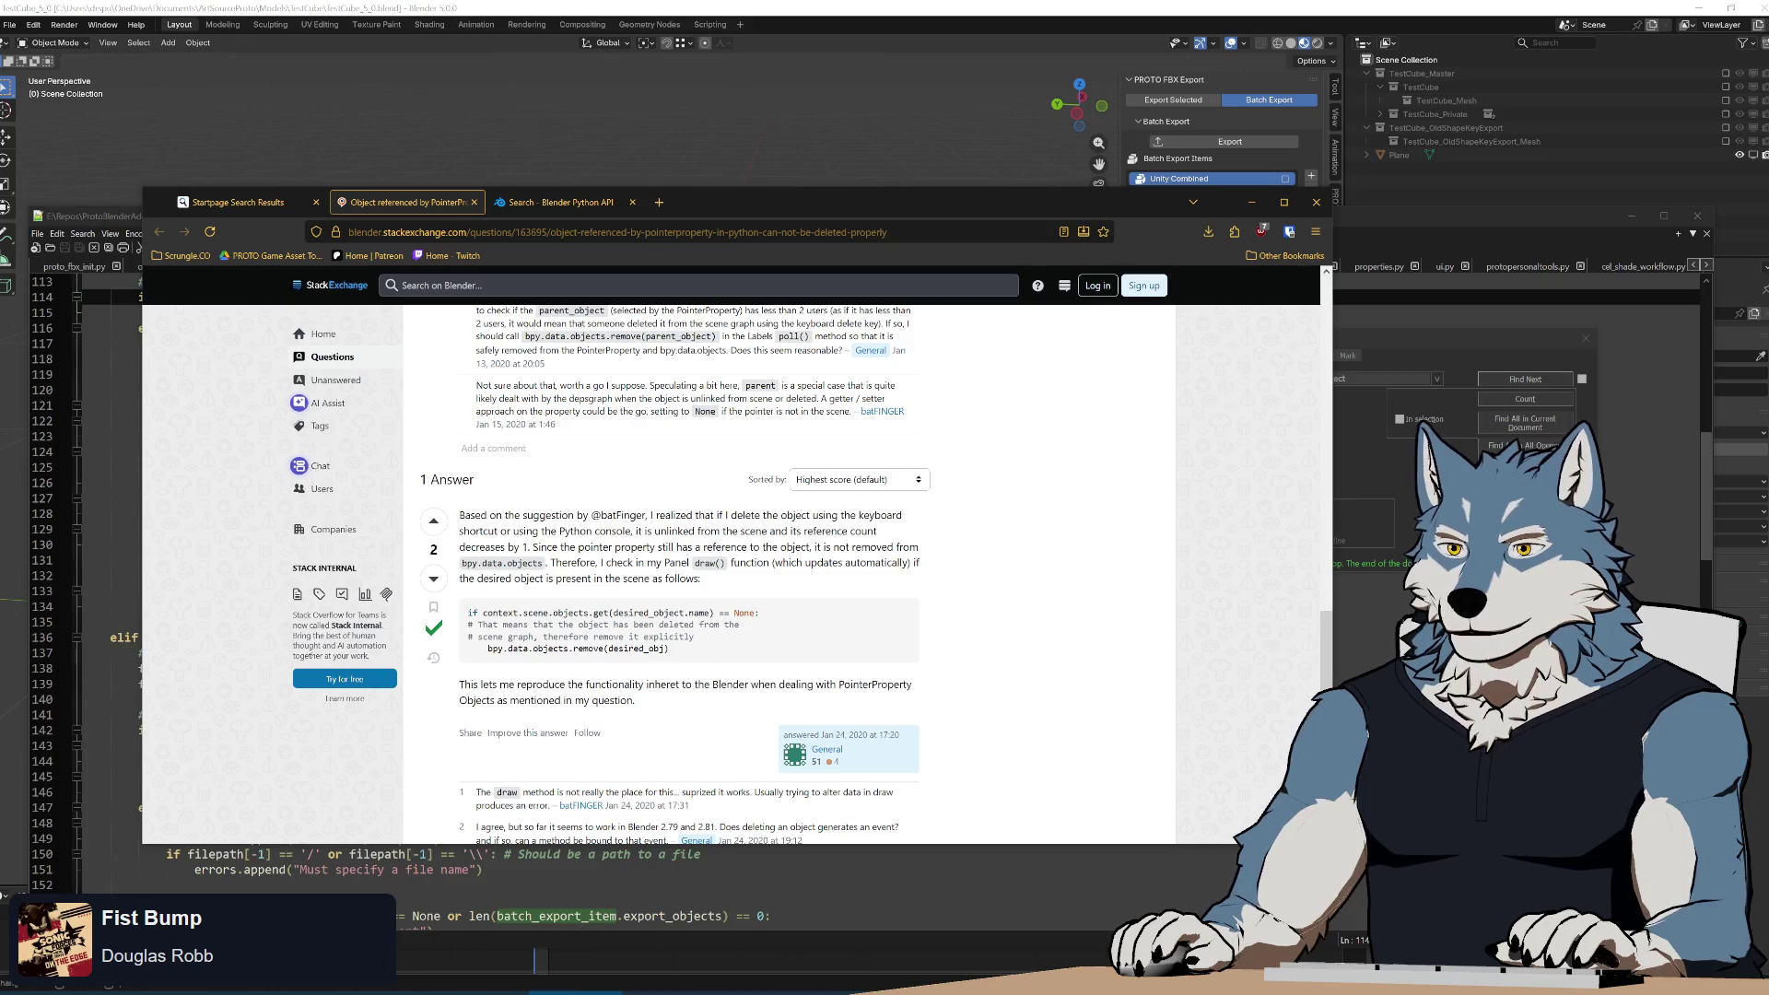
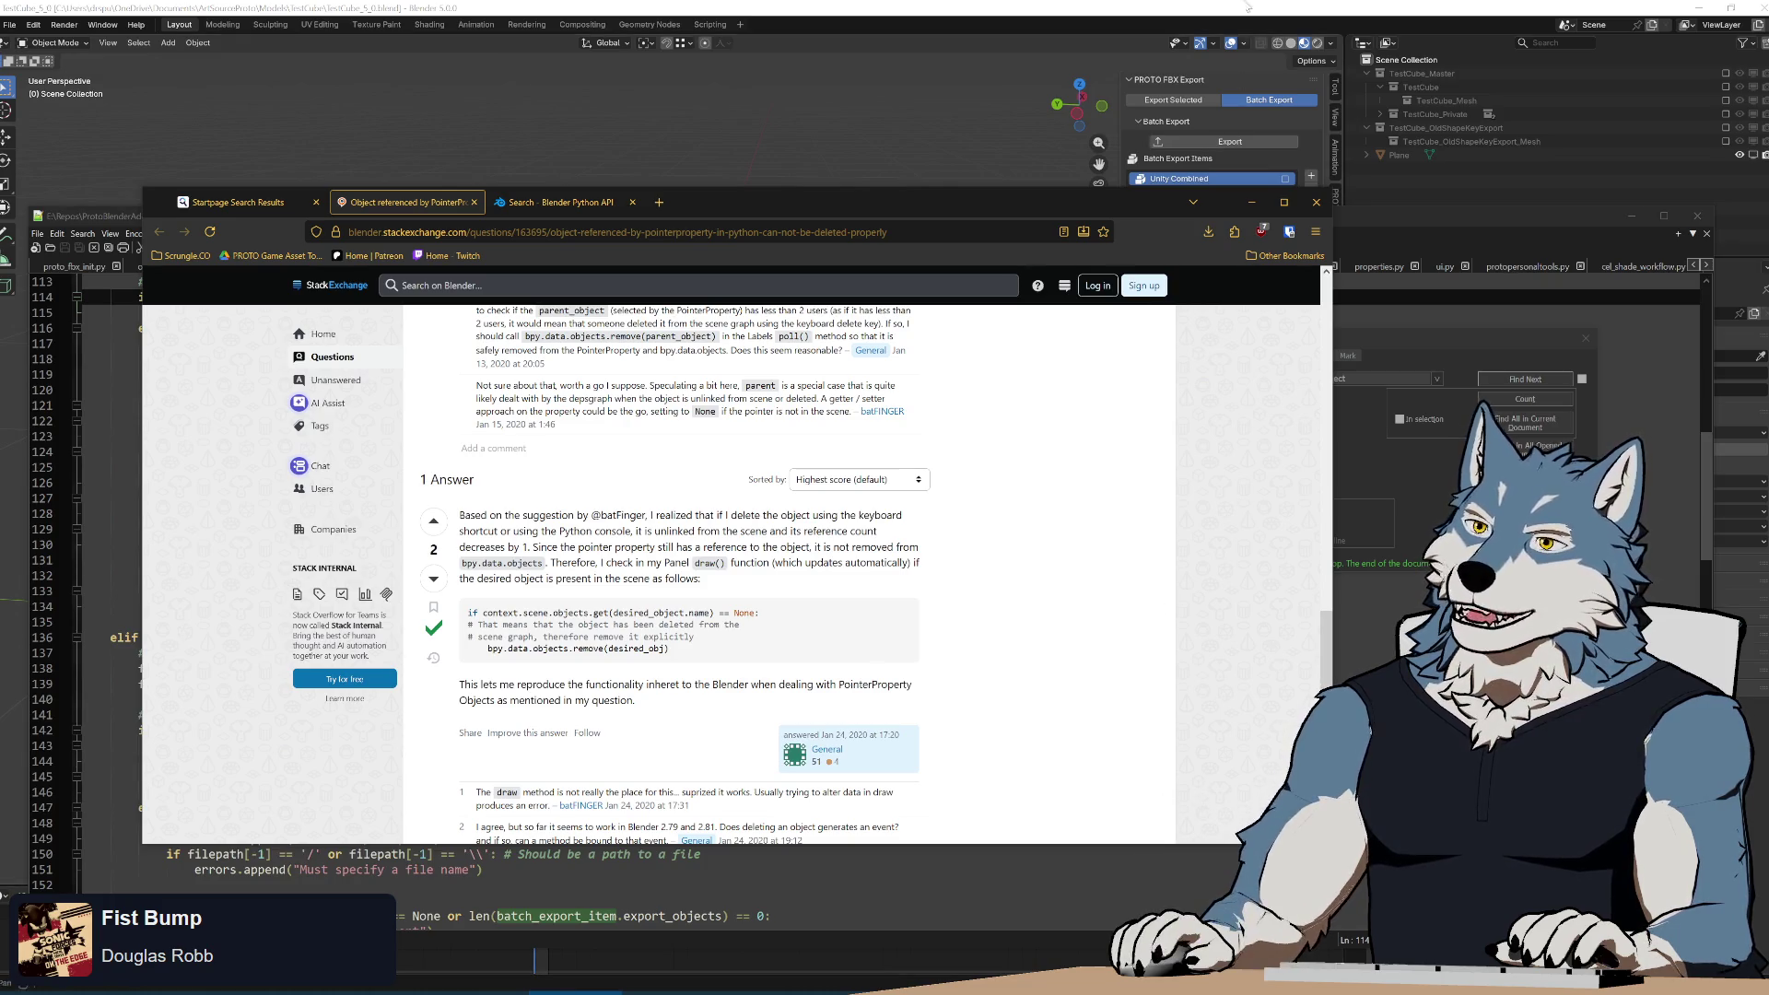
Back in Blender, undo to bring back the two BasicCube objects and orbit closer to them.
key("alt+Tab")
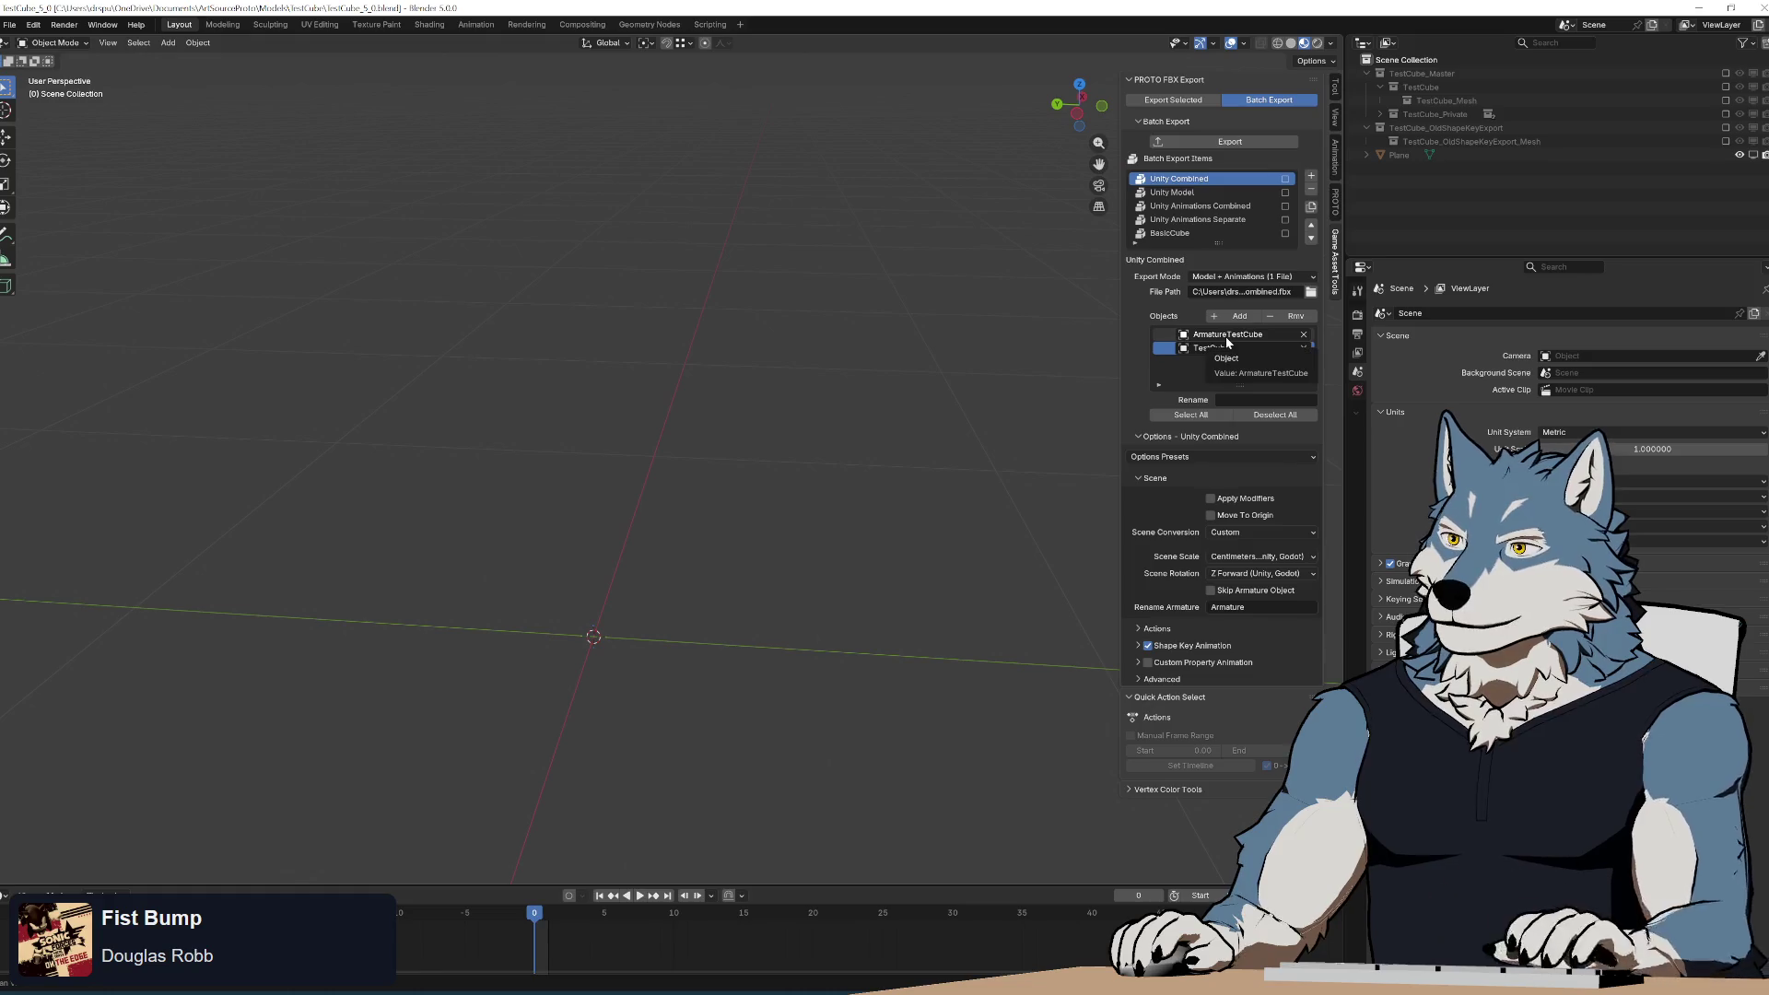
middle_click_drag(779, 631, 762, 636)
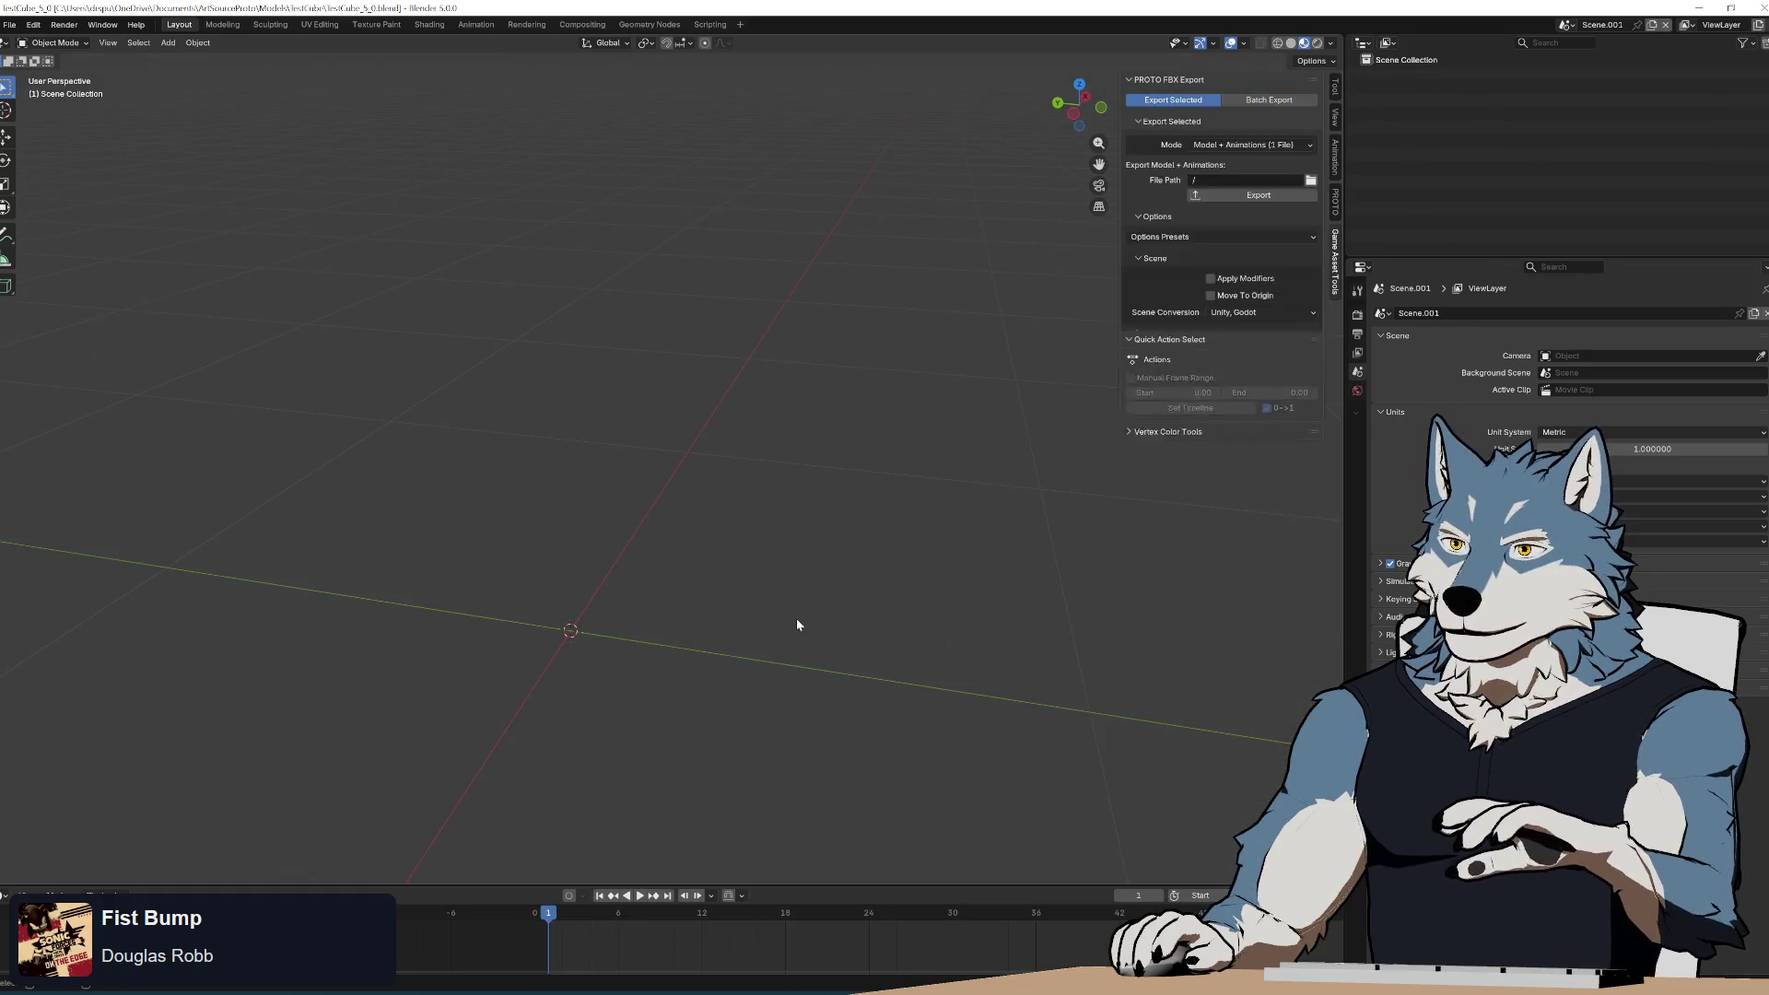
key("ctrl+z")
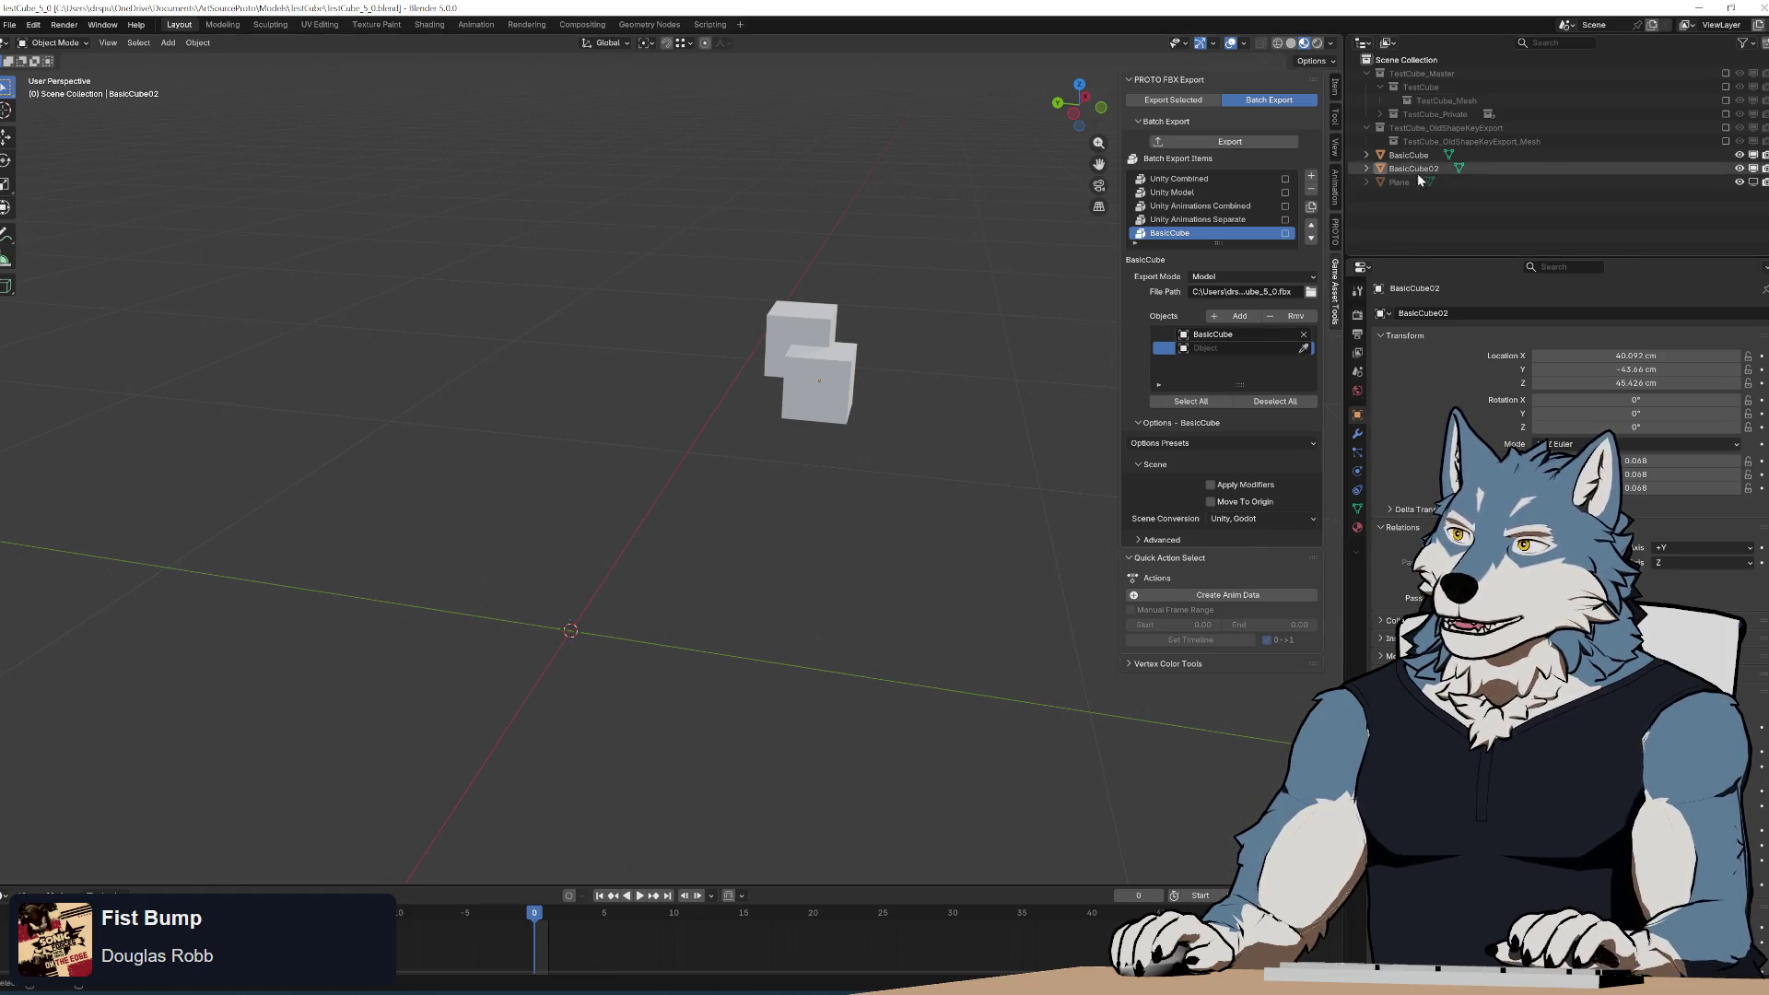
mouse_move(966, 427)
middle_mouse_down()
mouse_move(941, 414)
mouse_move(953, 403)
middle_mouse_up()
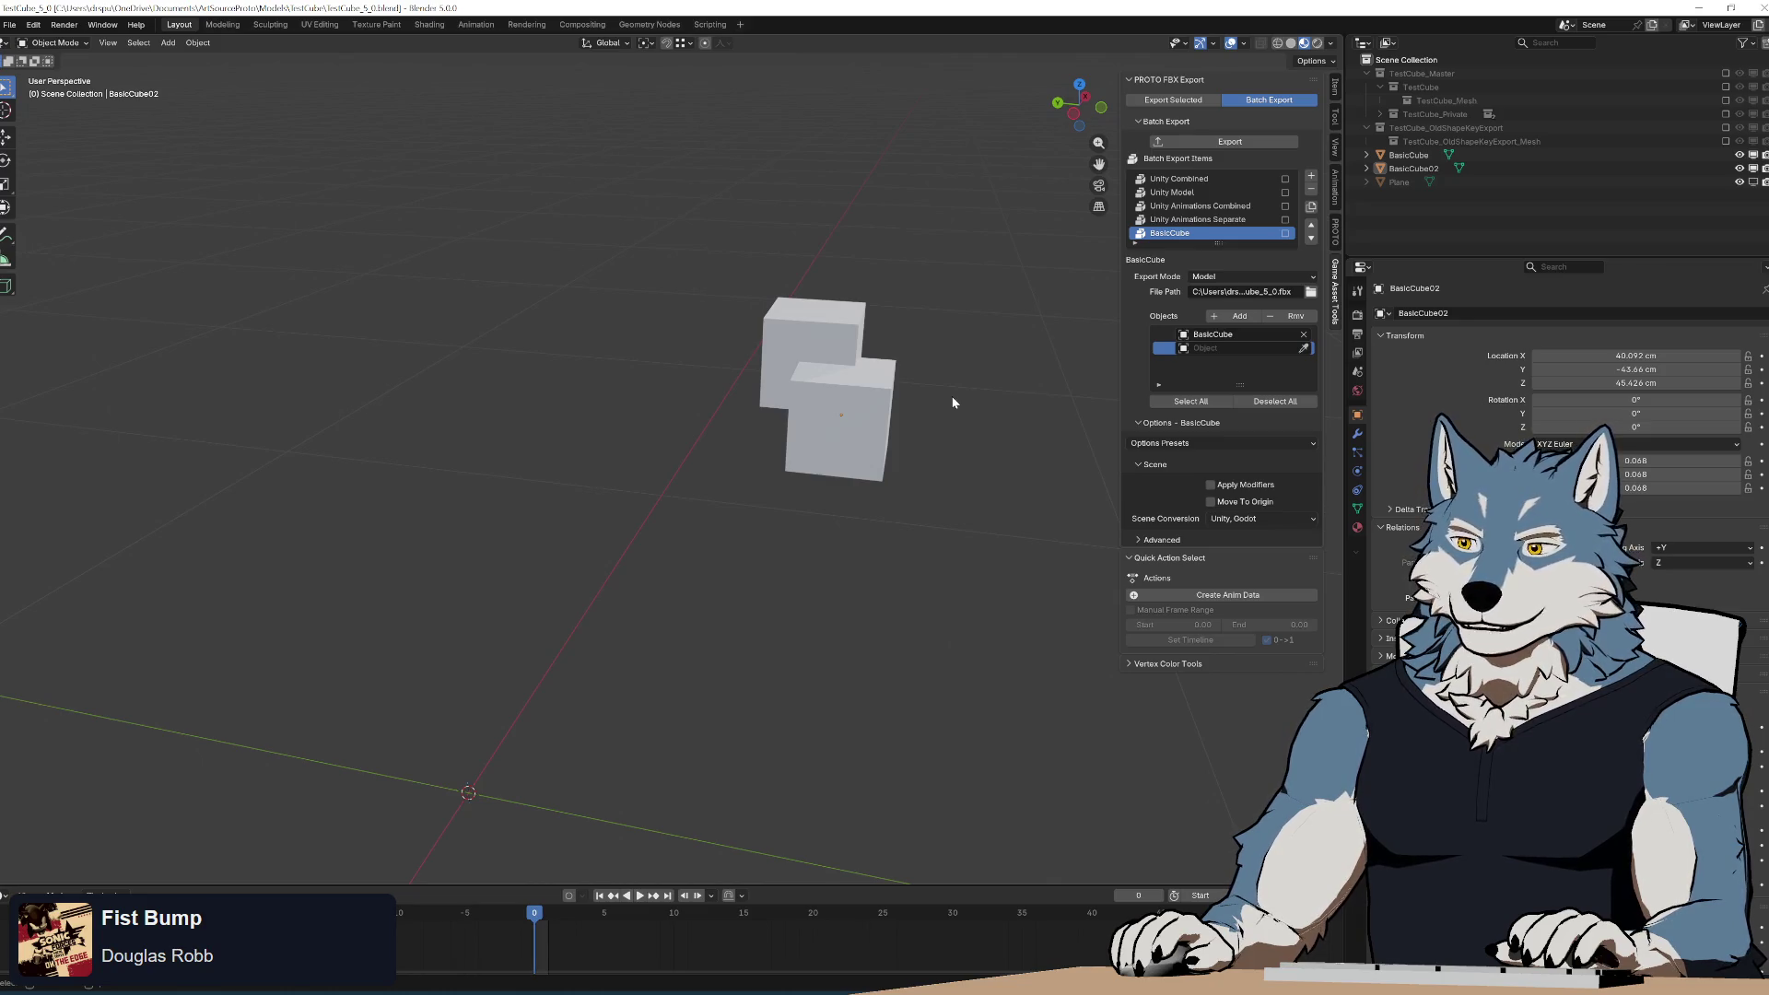
Delete the upper BasicCube, undo the deletion, and return to the browser.
left_click(796, 329)
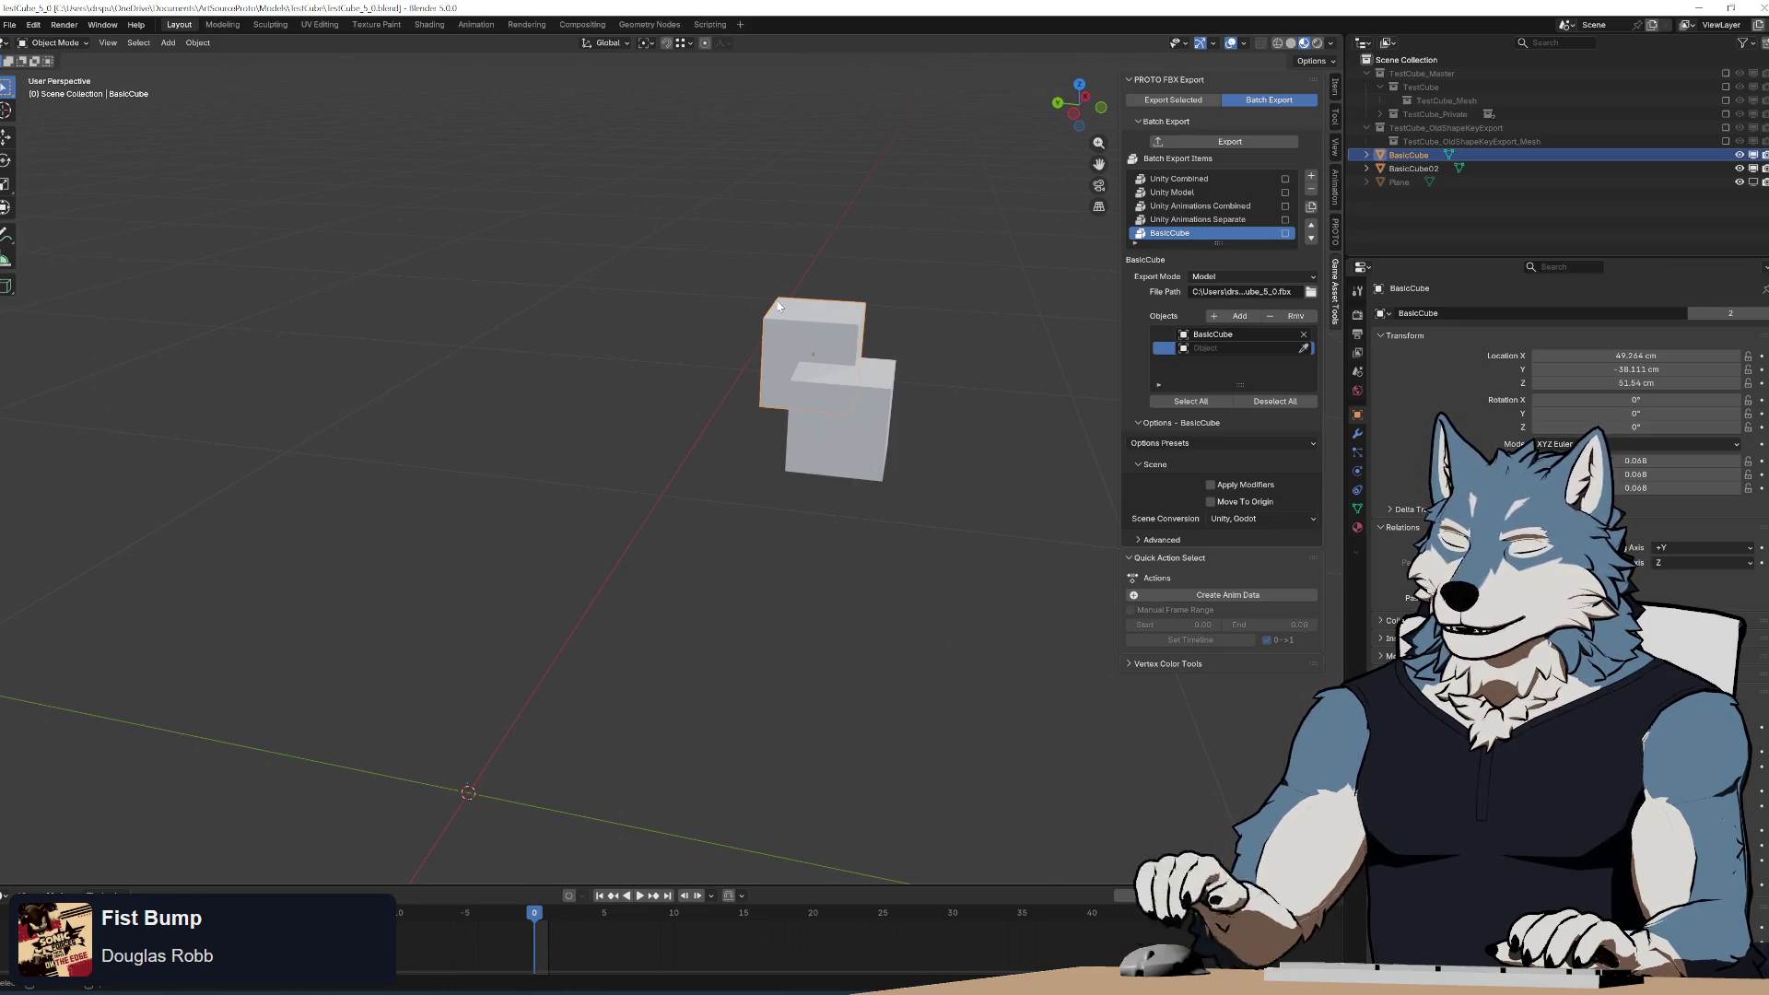
key("Delete")
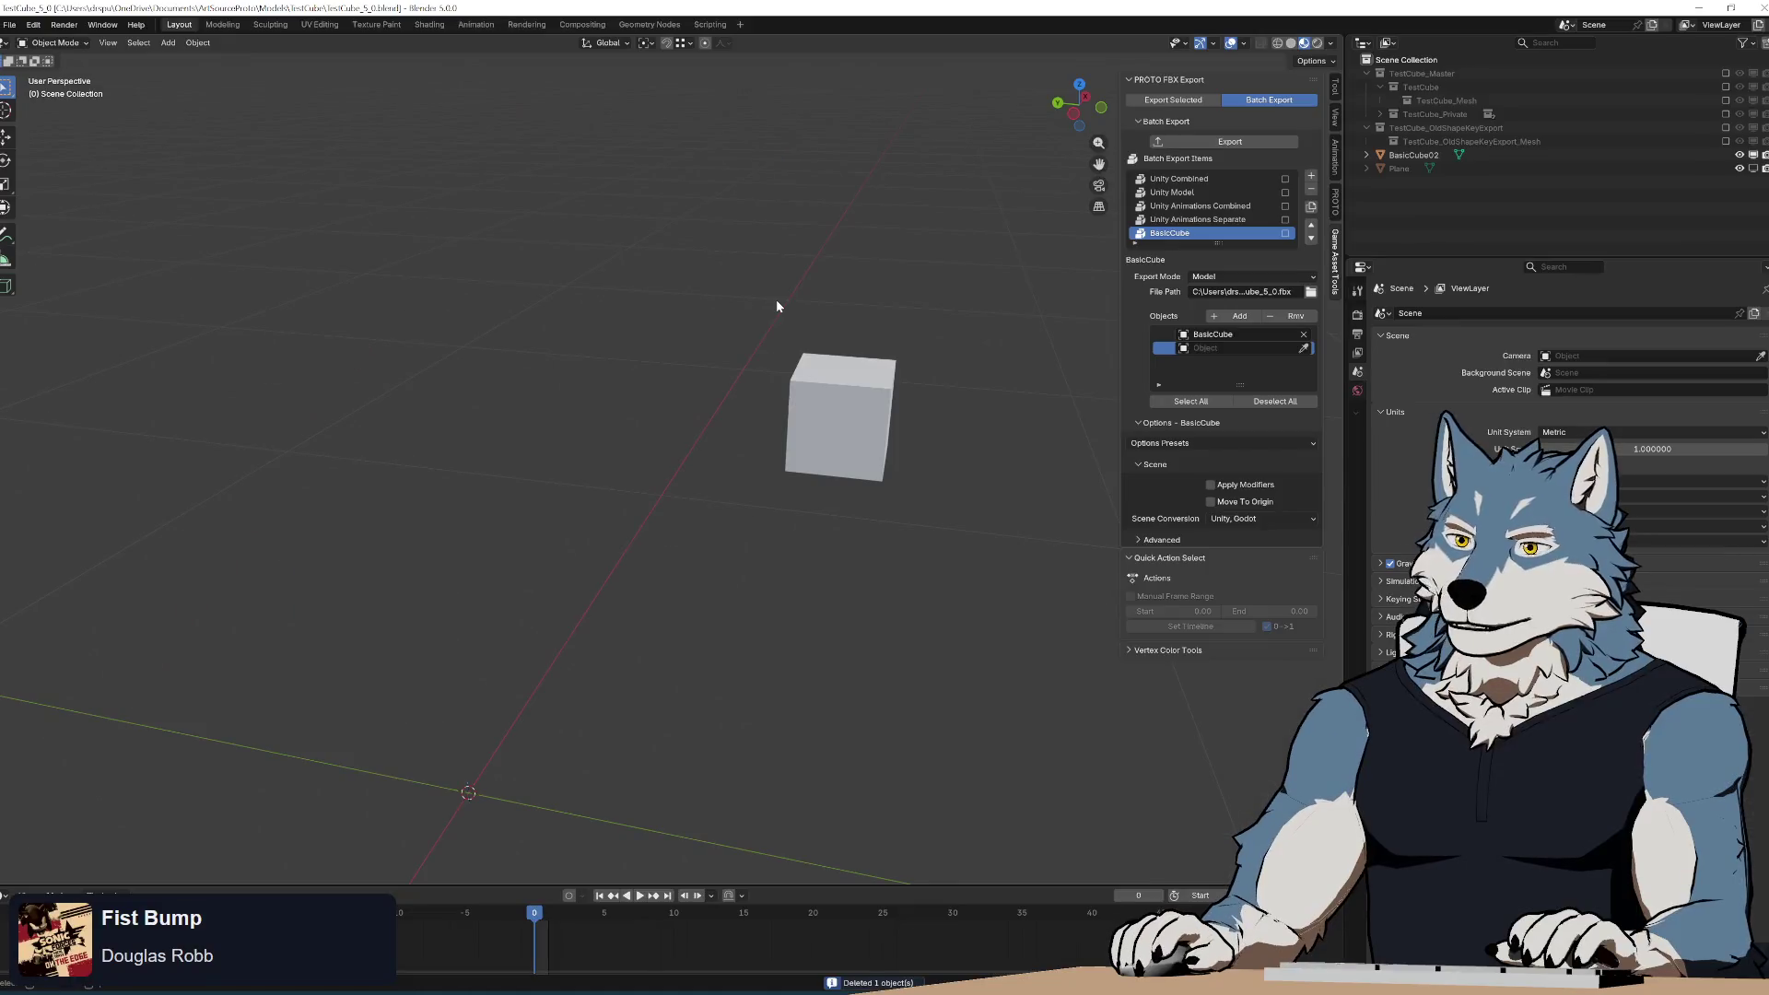
key("ctrl+z")
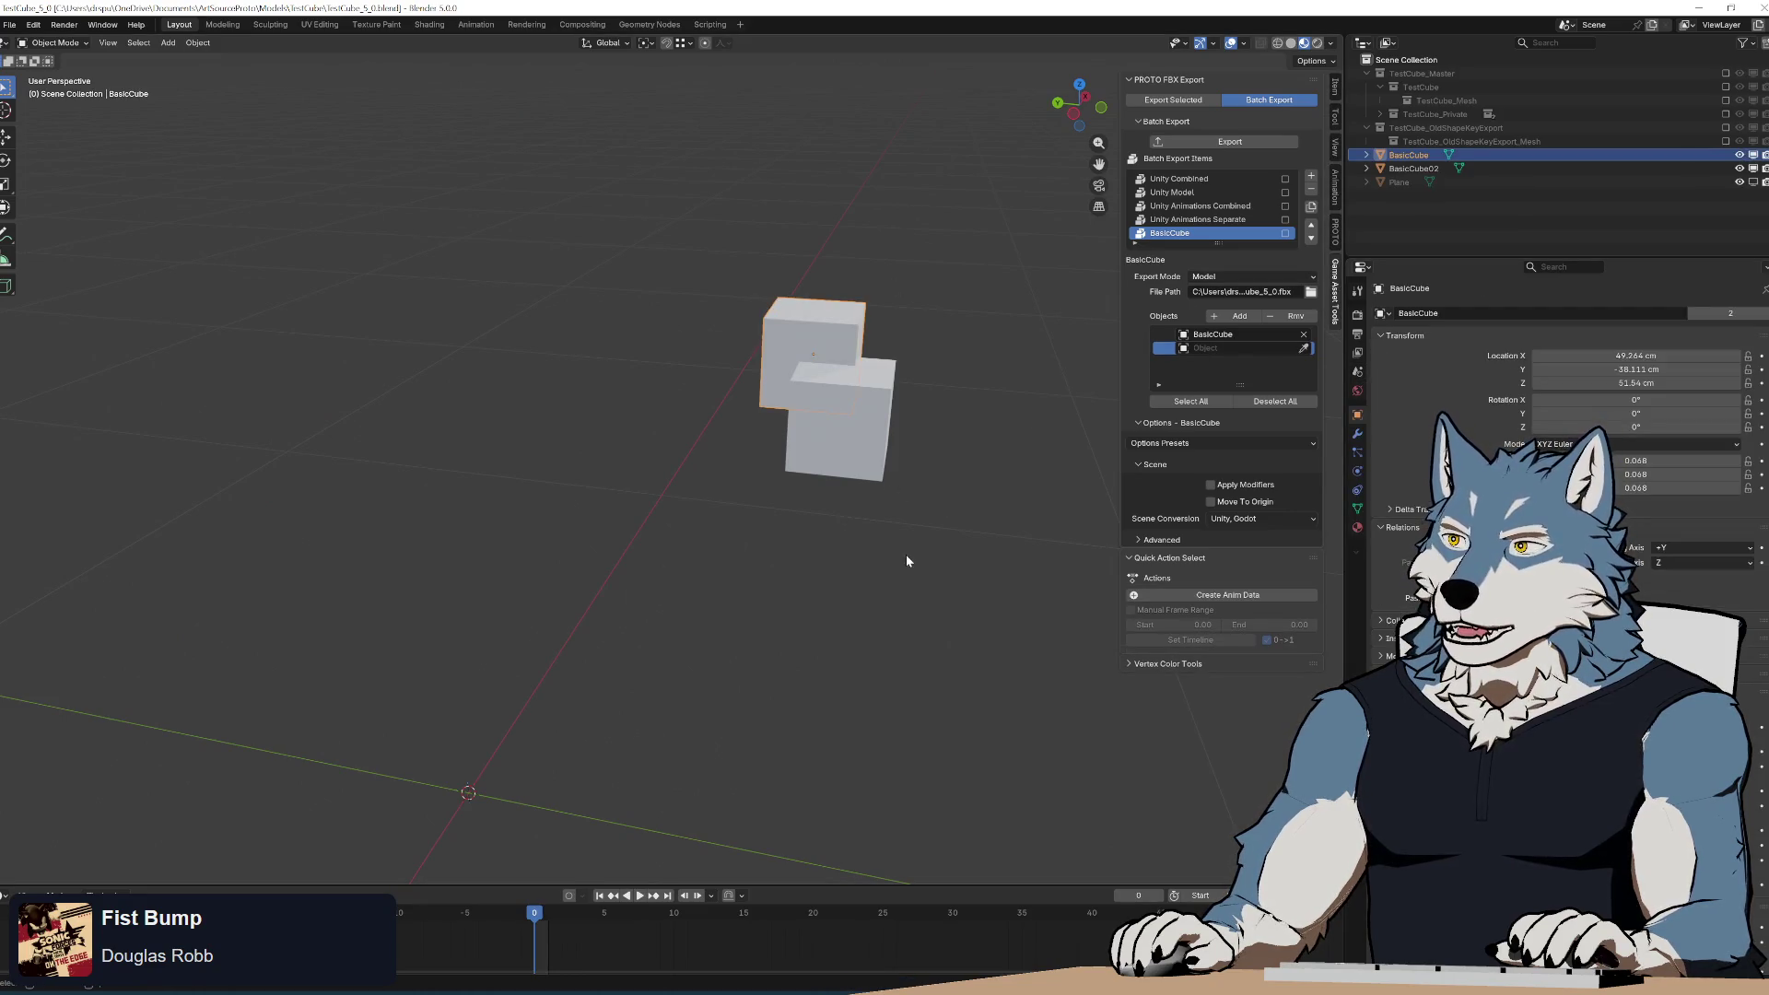
key("alt+Tab")
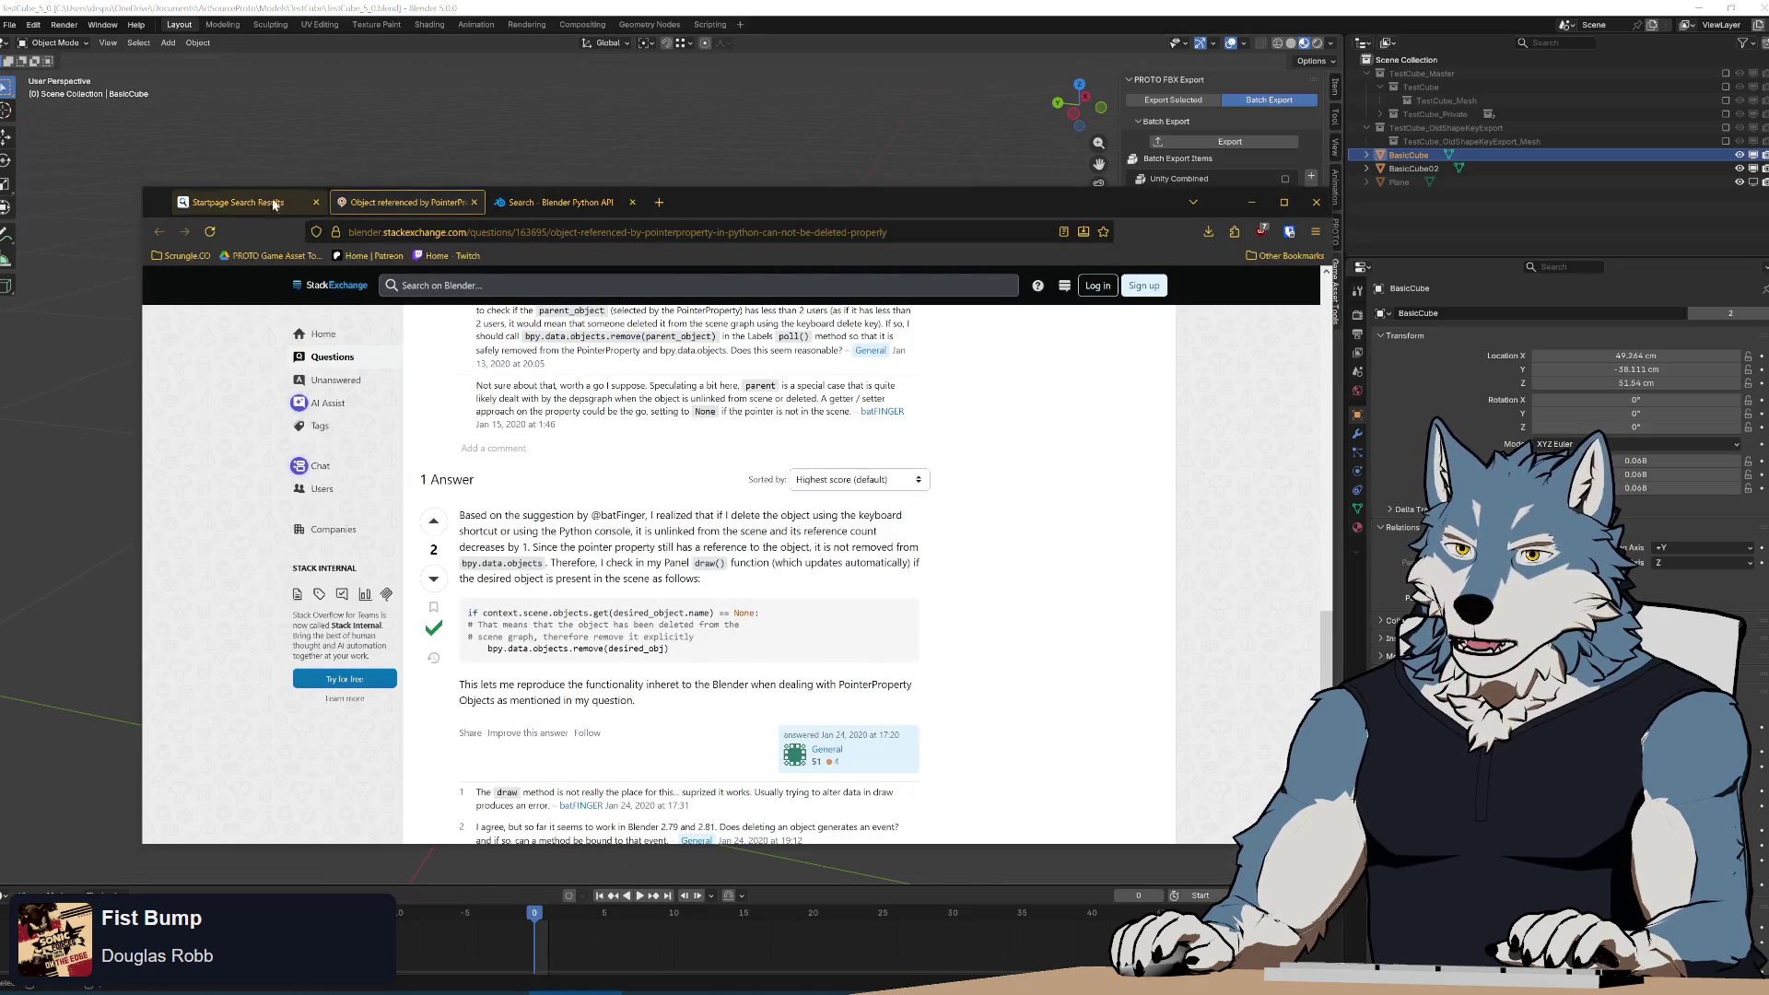
Search Startpage for 'blender python events' and open the Event(bpy_struct) docs page.
left_click(238, 202)
left_click_drag(584, 308, 342, 307)
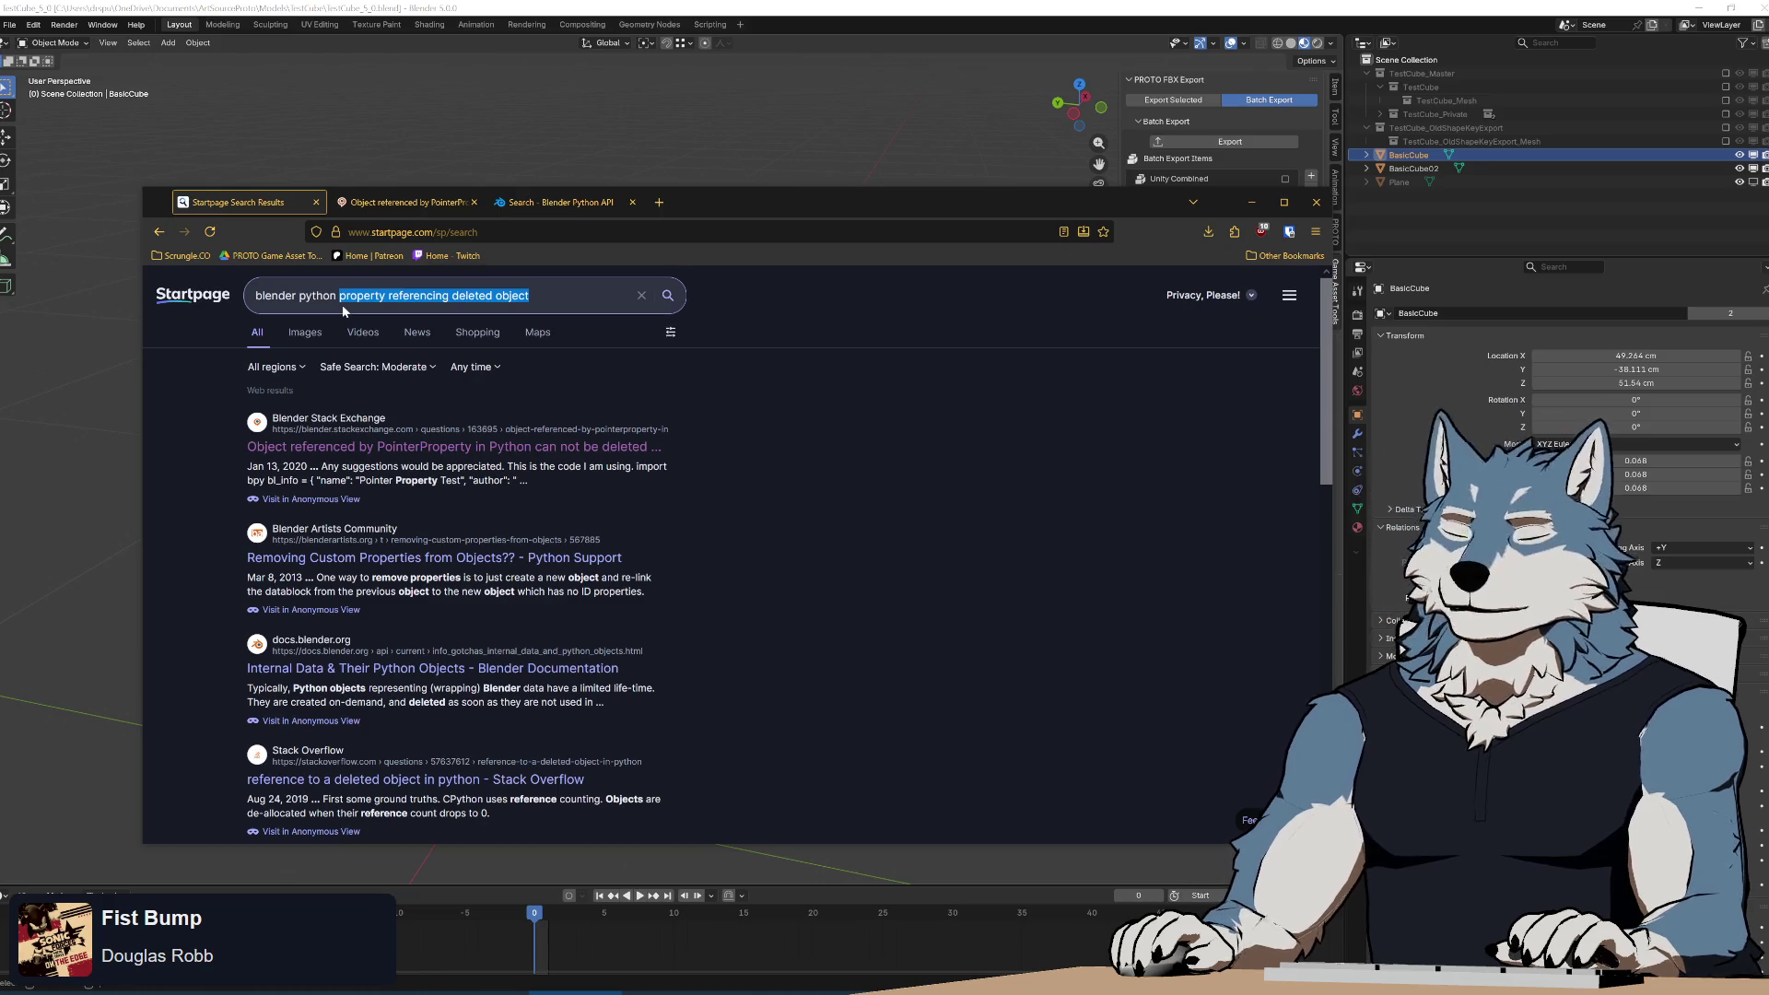
type("events")
key("Return")
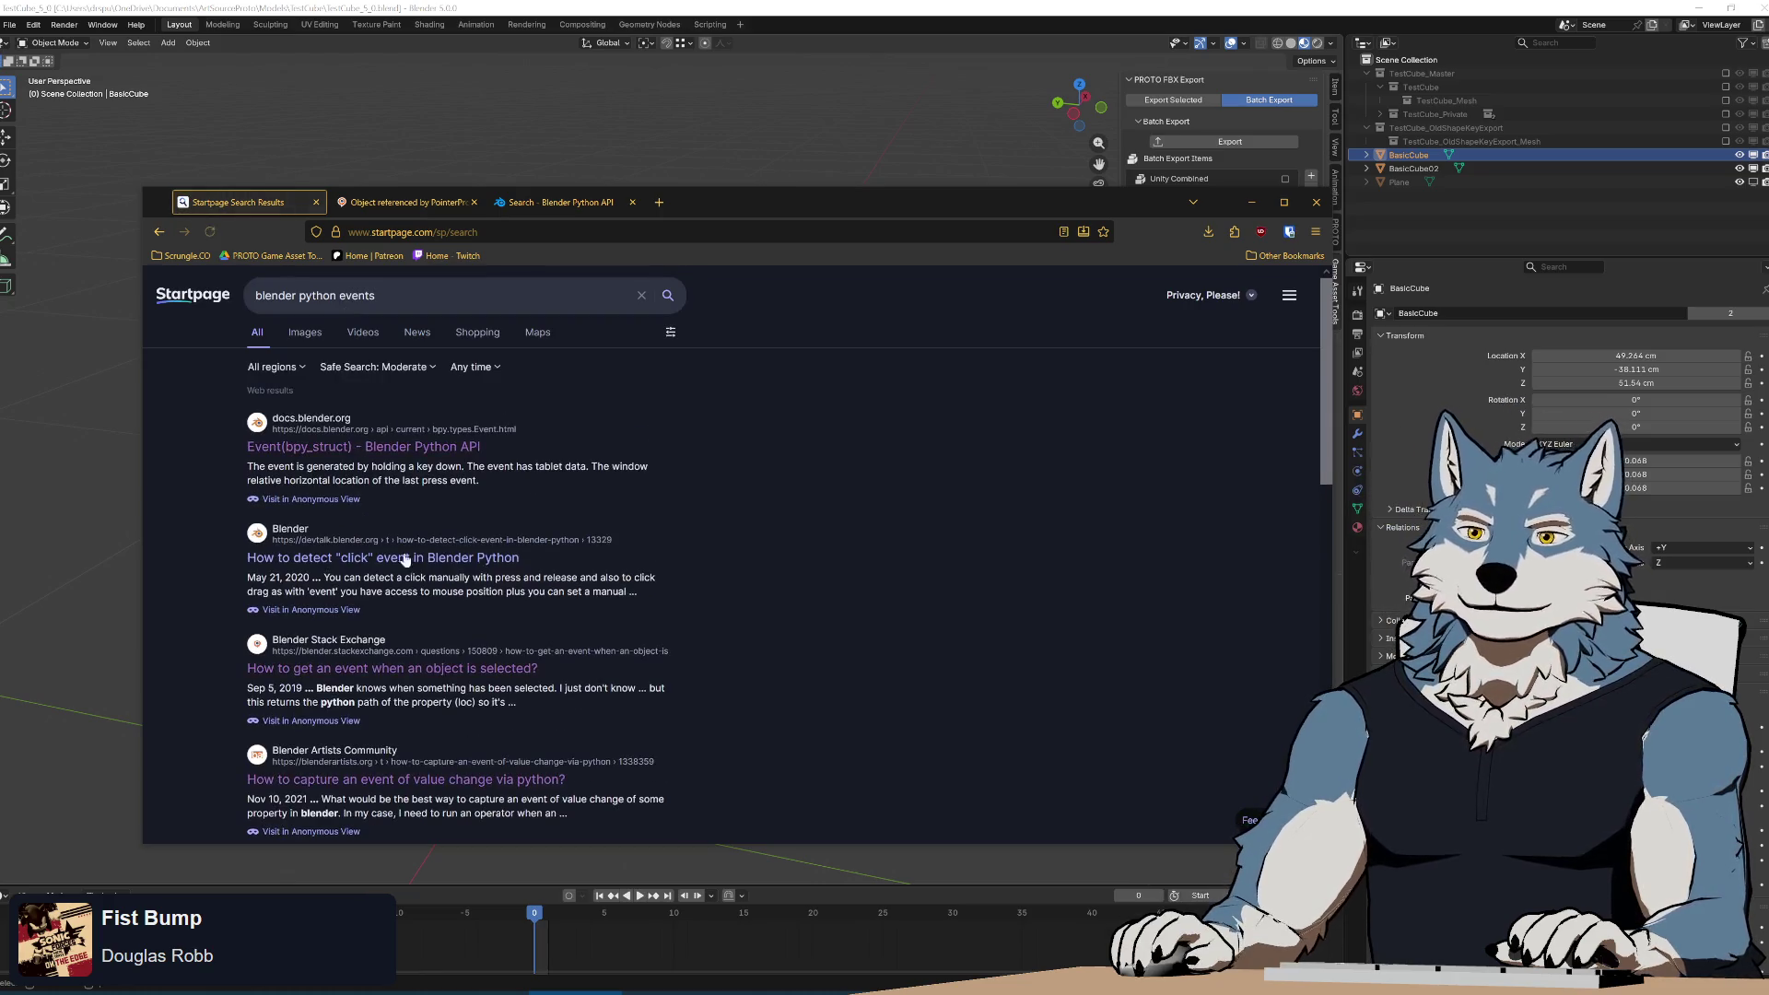
middle_click(346, 448)
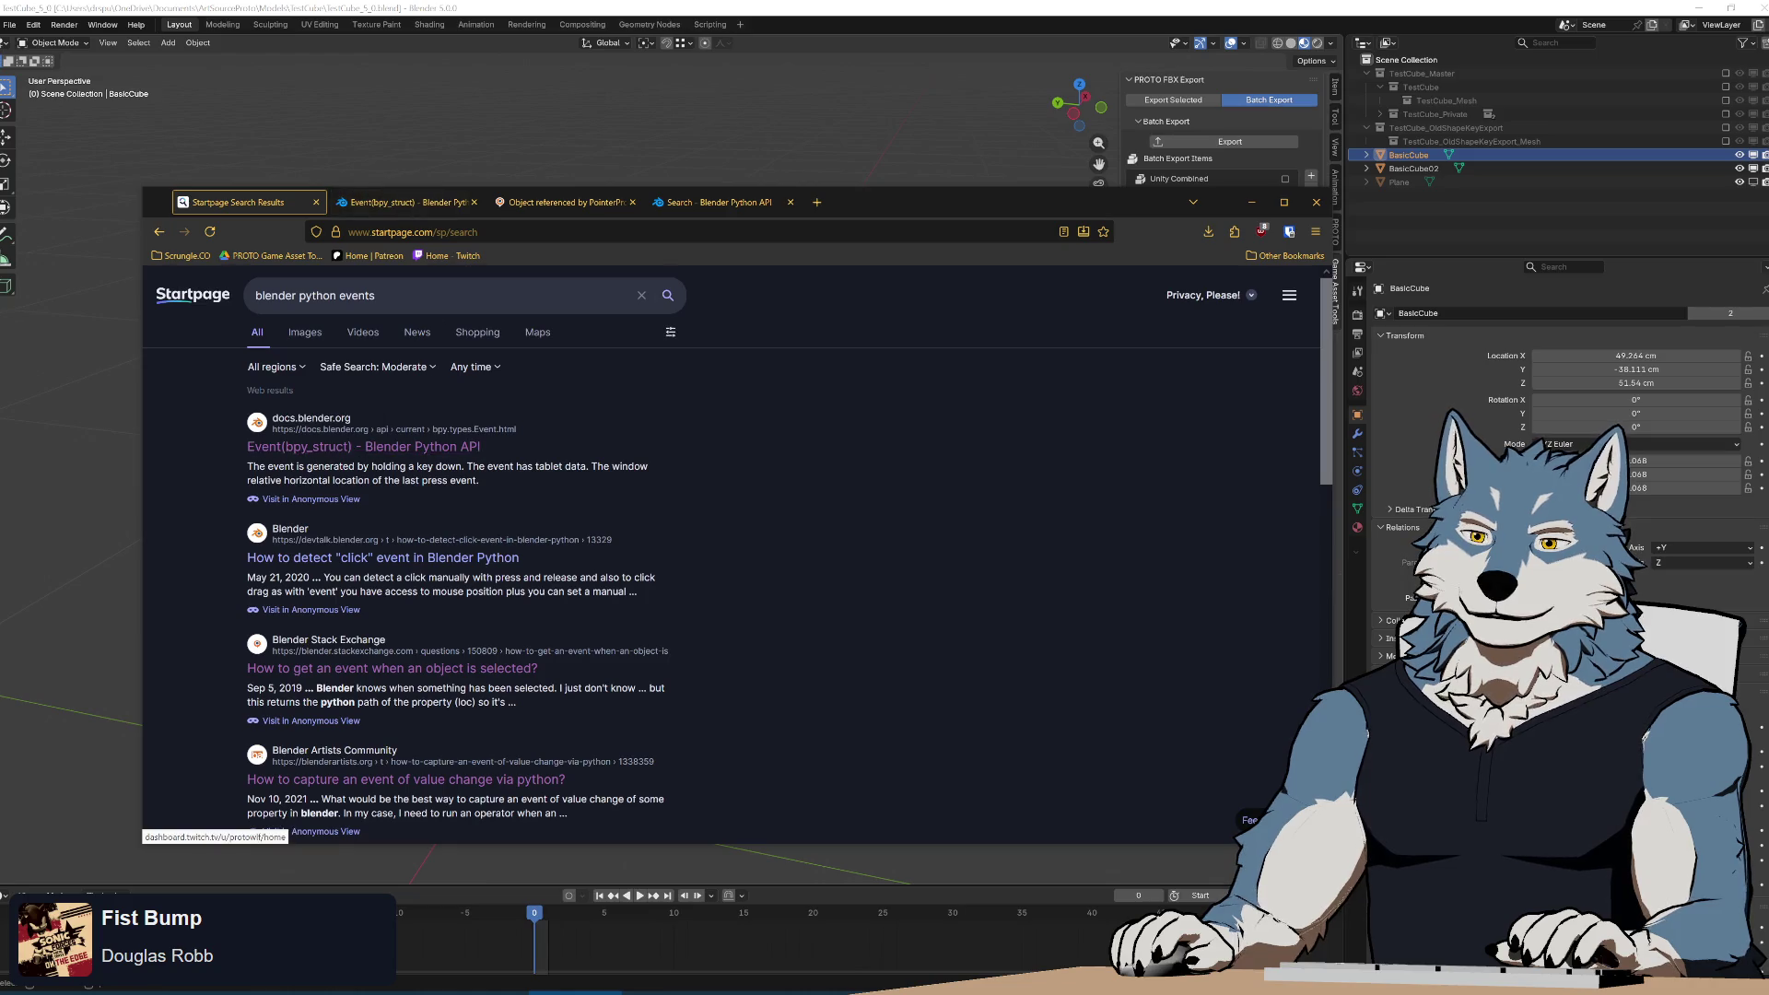
left_click(405, 202)
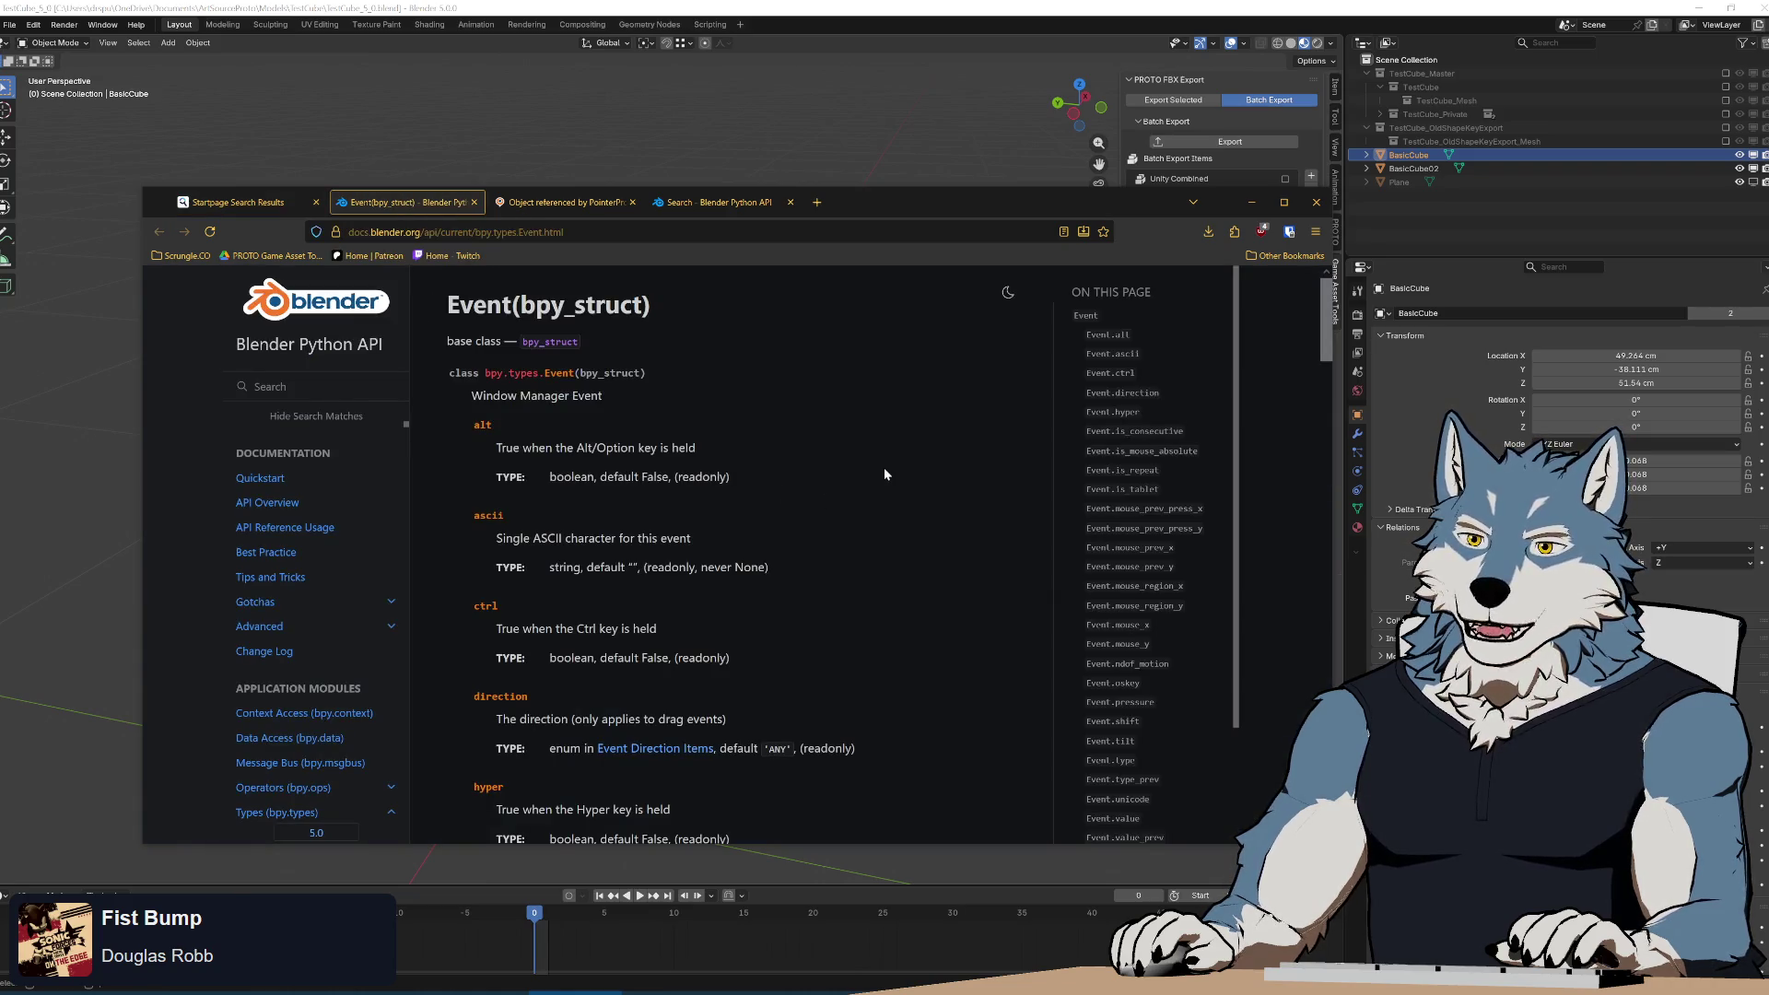
Change the search to 'blender python handlers' and open the Application Handlers docs page.
left_click(230, 202)
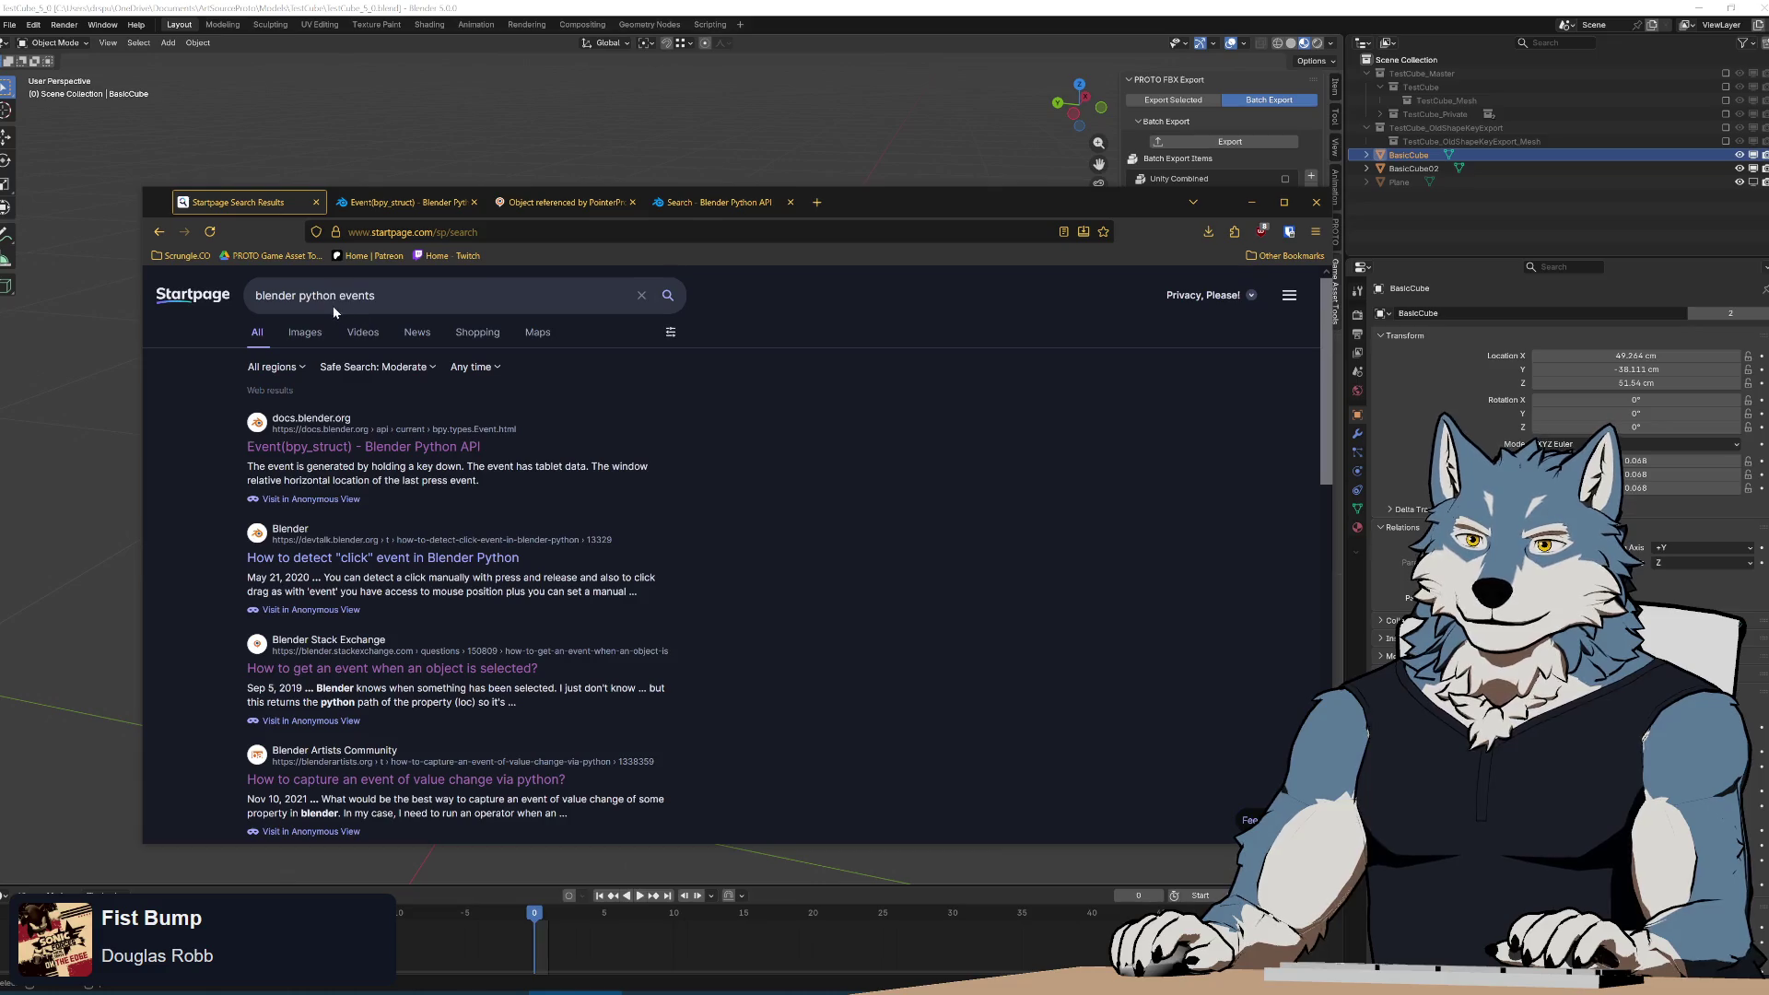
double_click(357, 295)
type("handlers")
key("Return")
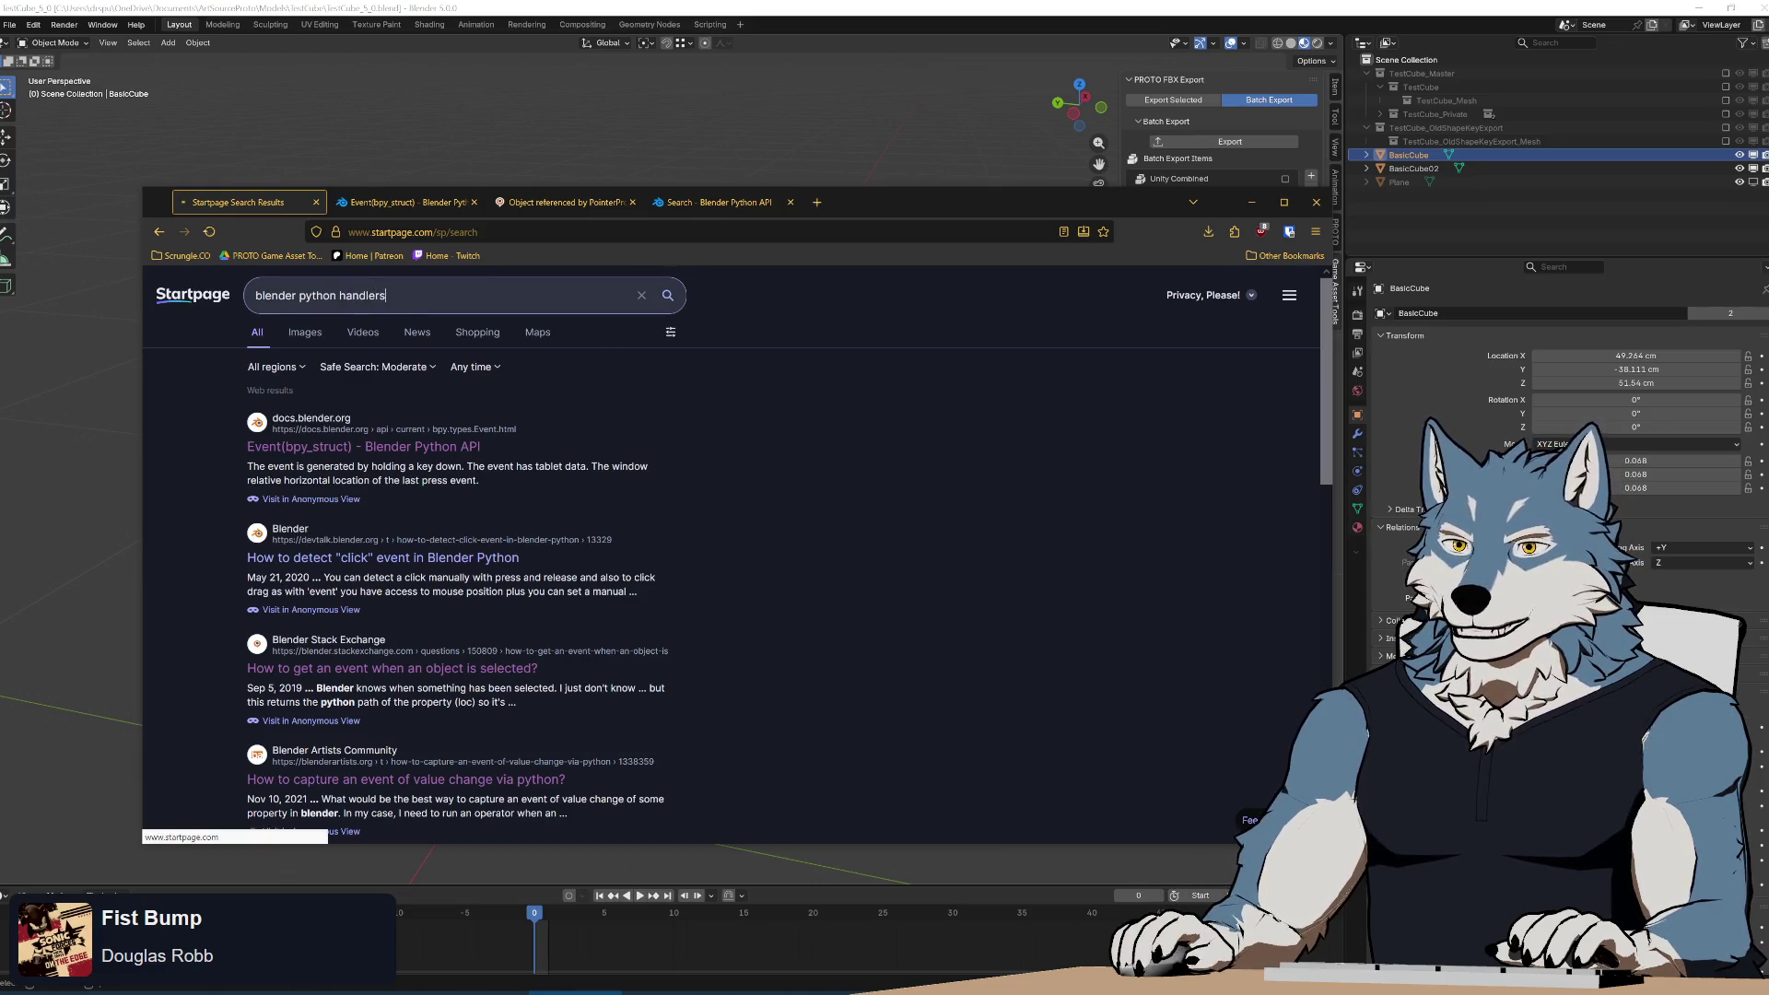
middle_click(318, 426)
left_click(405, 202)
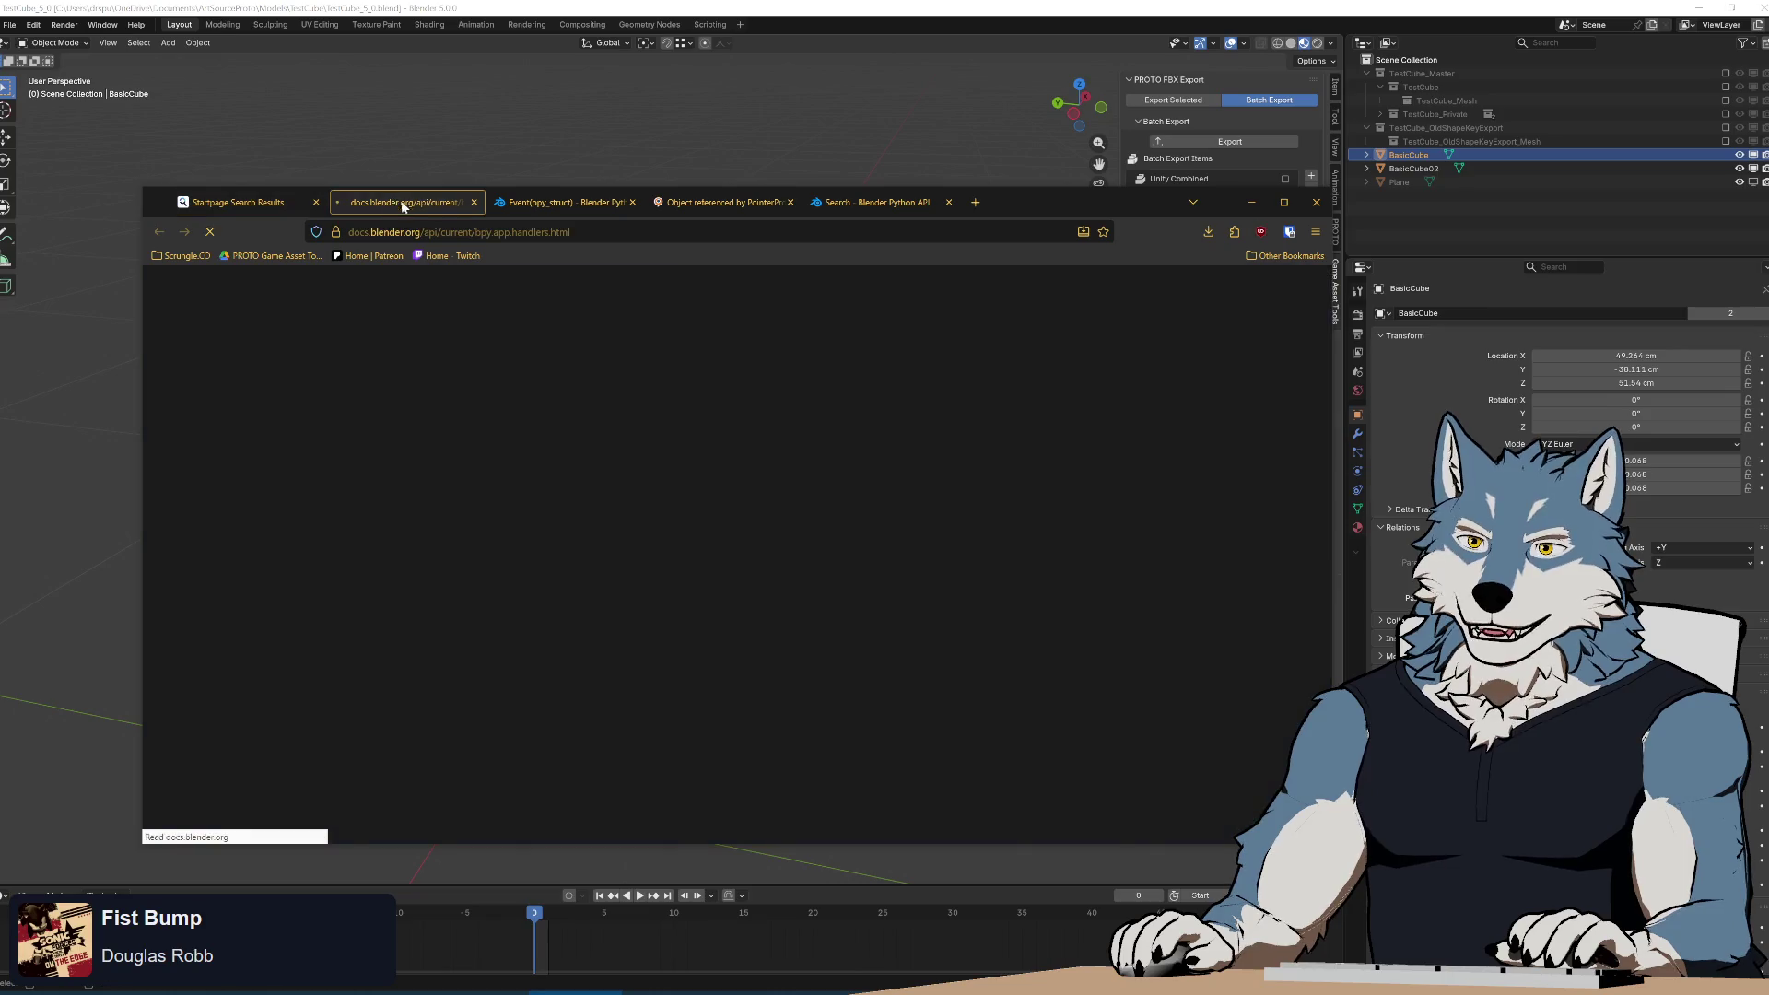
Find 'object' on the handlers page and step through its matches.
scroll(931, 540, "down", 10)
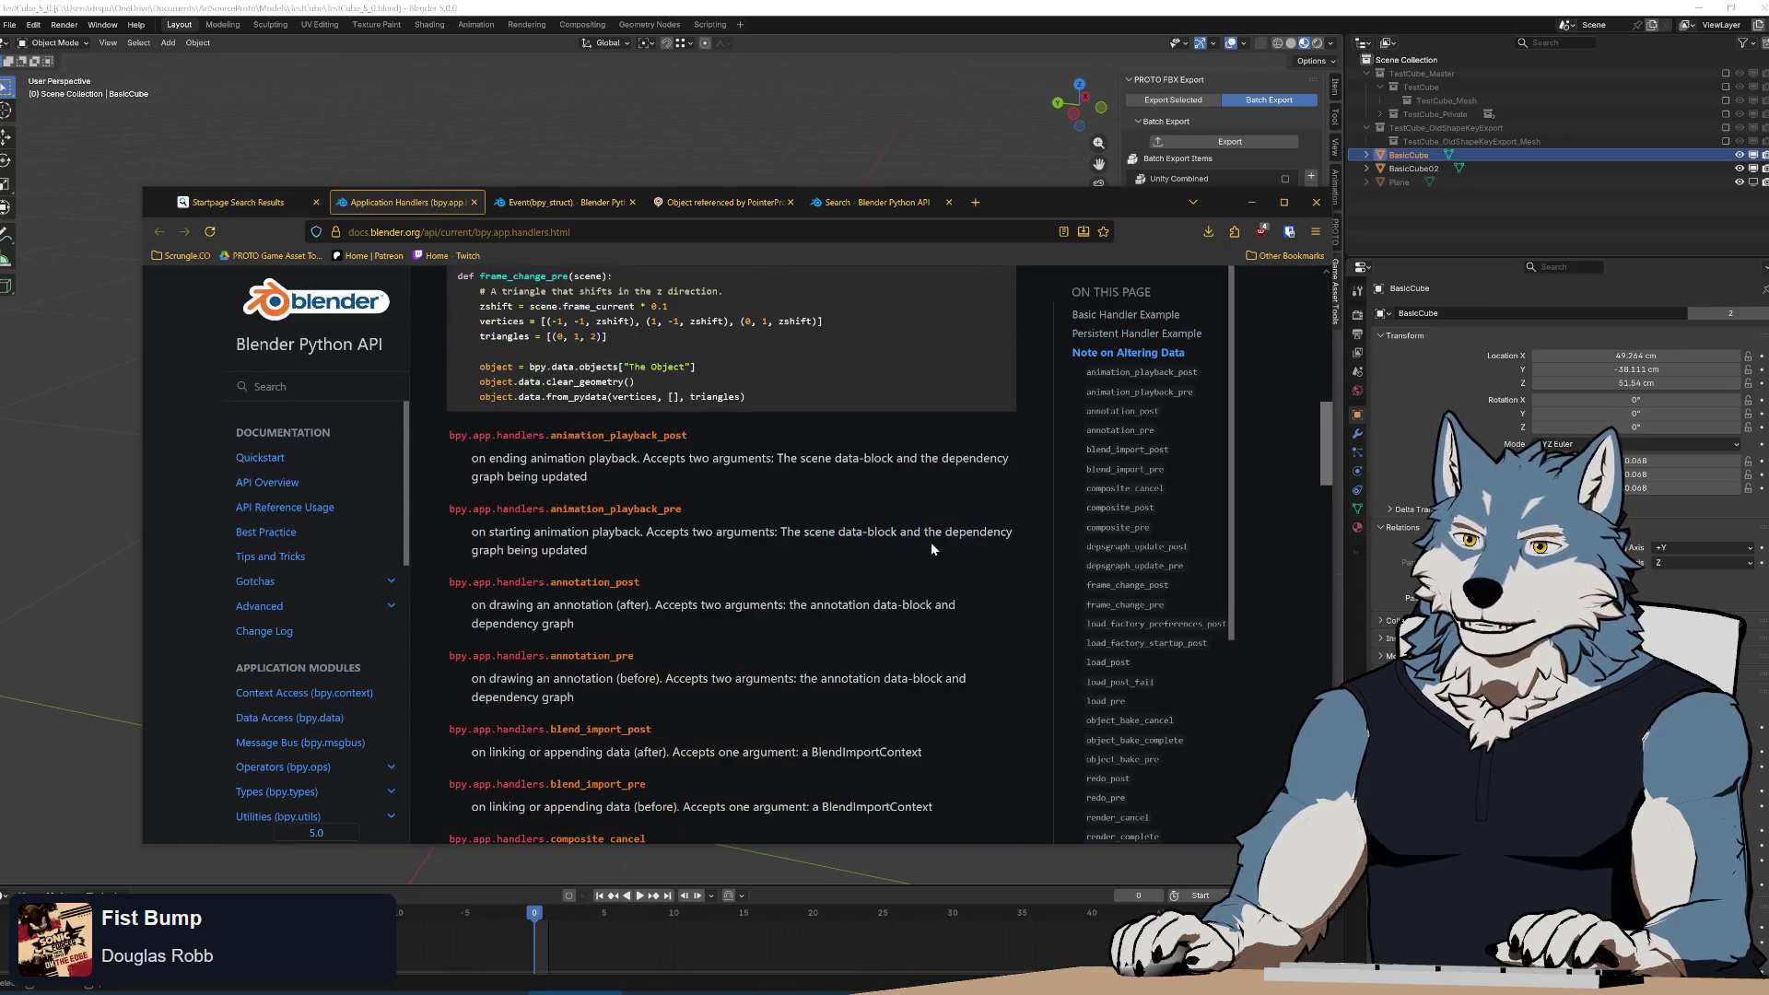
key("ctrl+f")
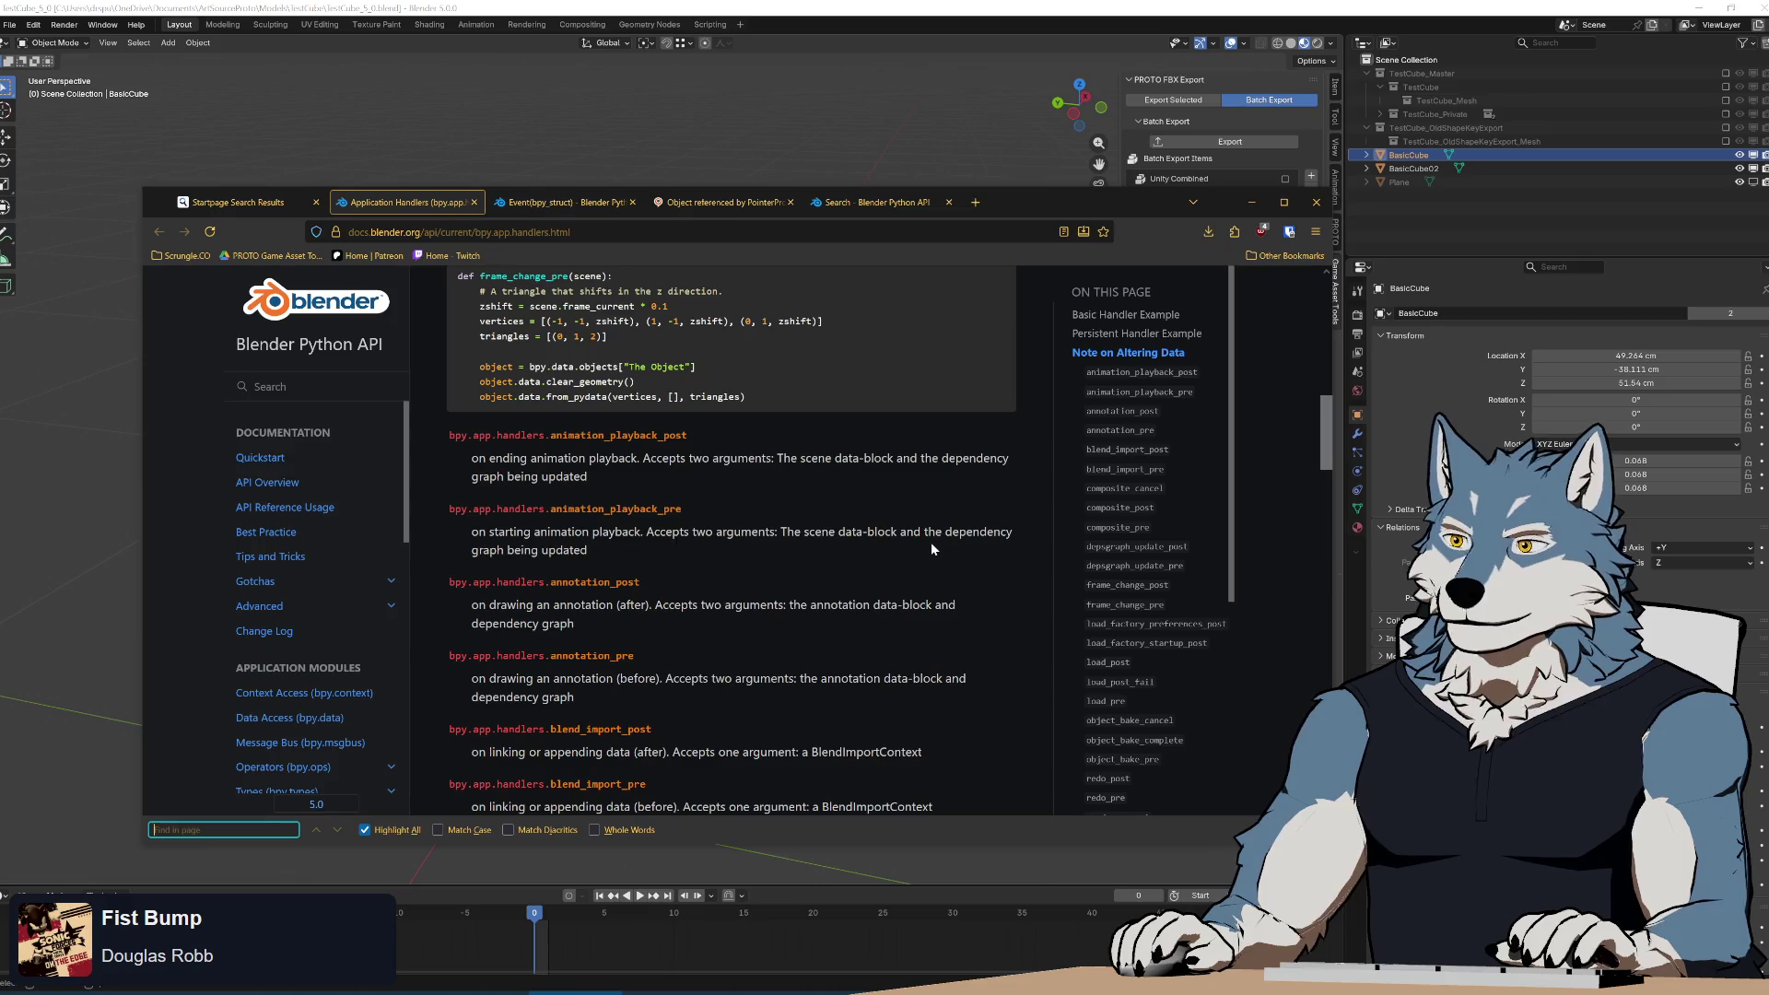
type("delete")
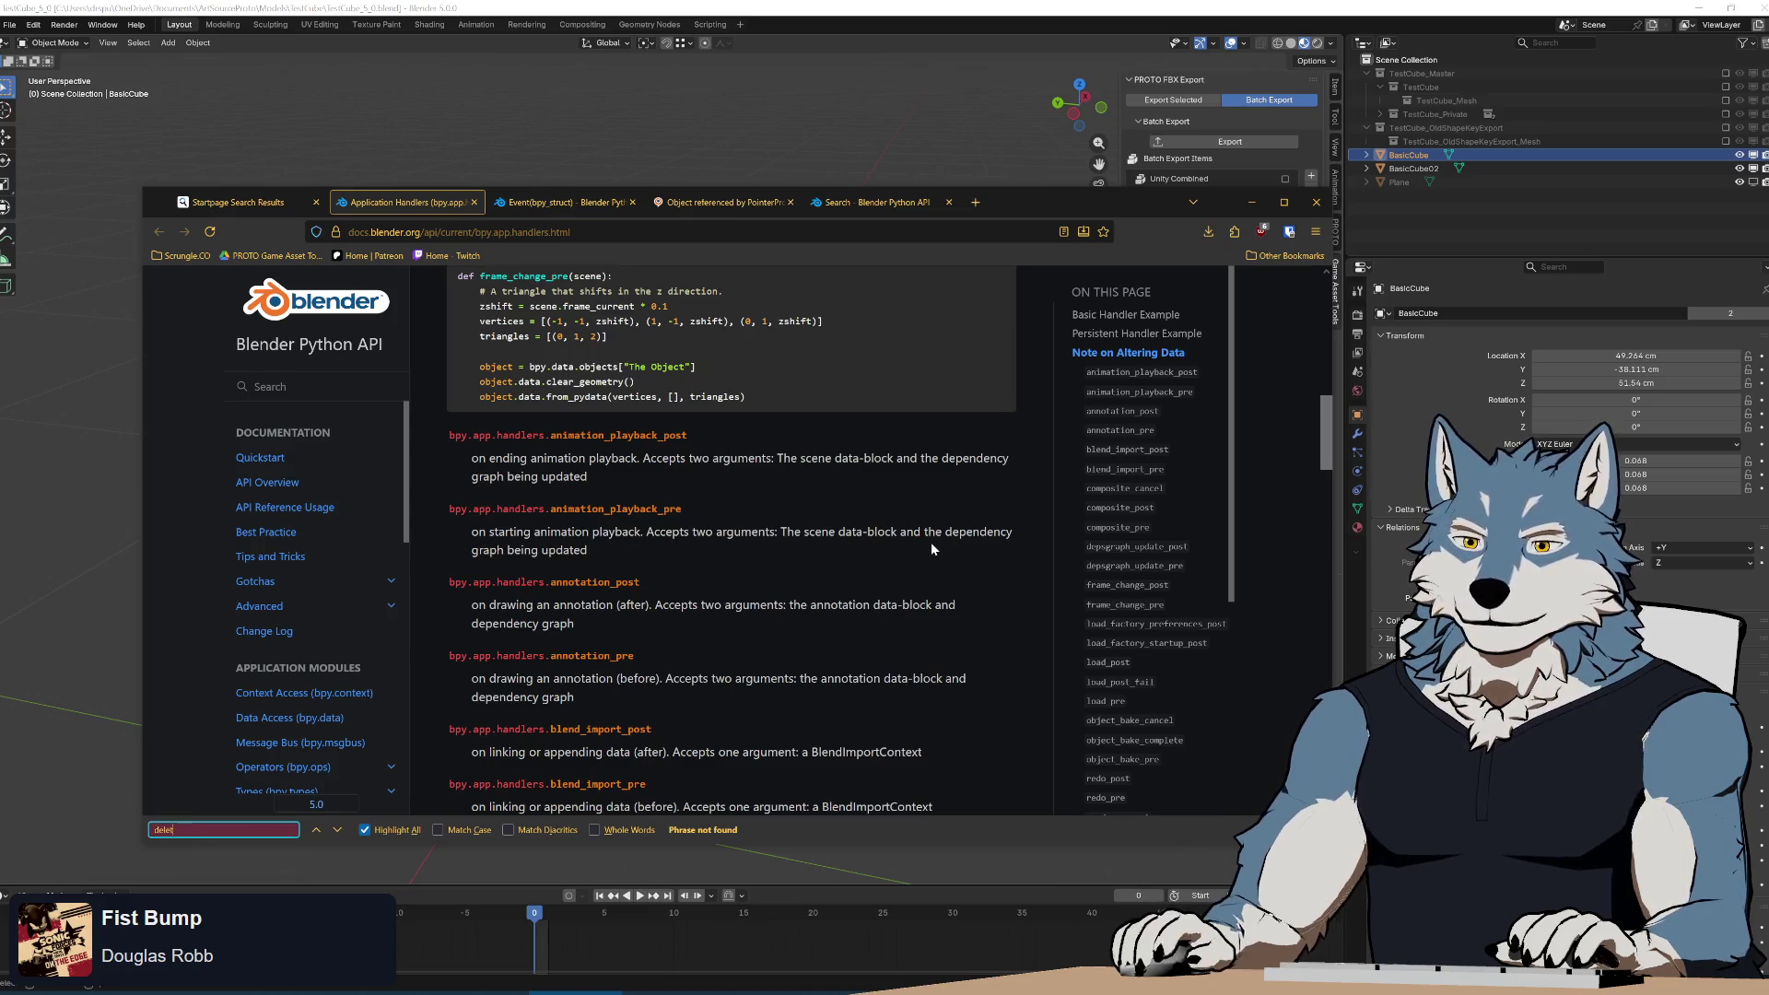
key("ctrl+a")
key("BackSpace")
type("object")
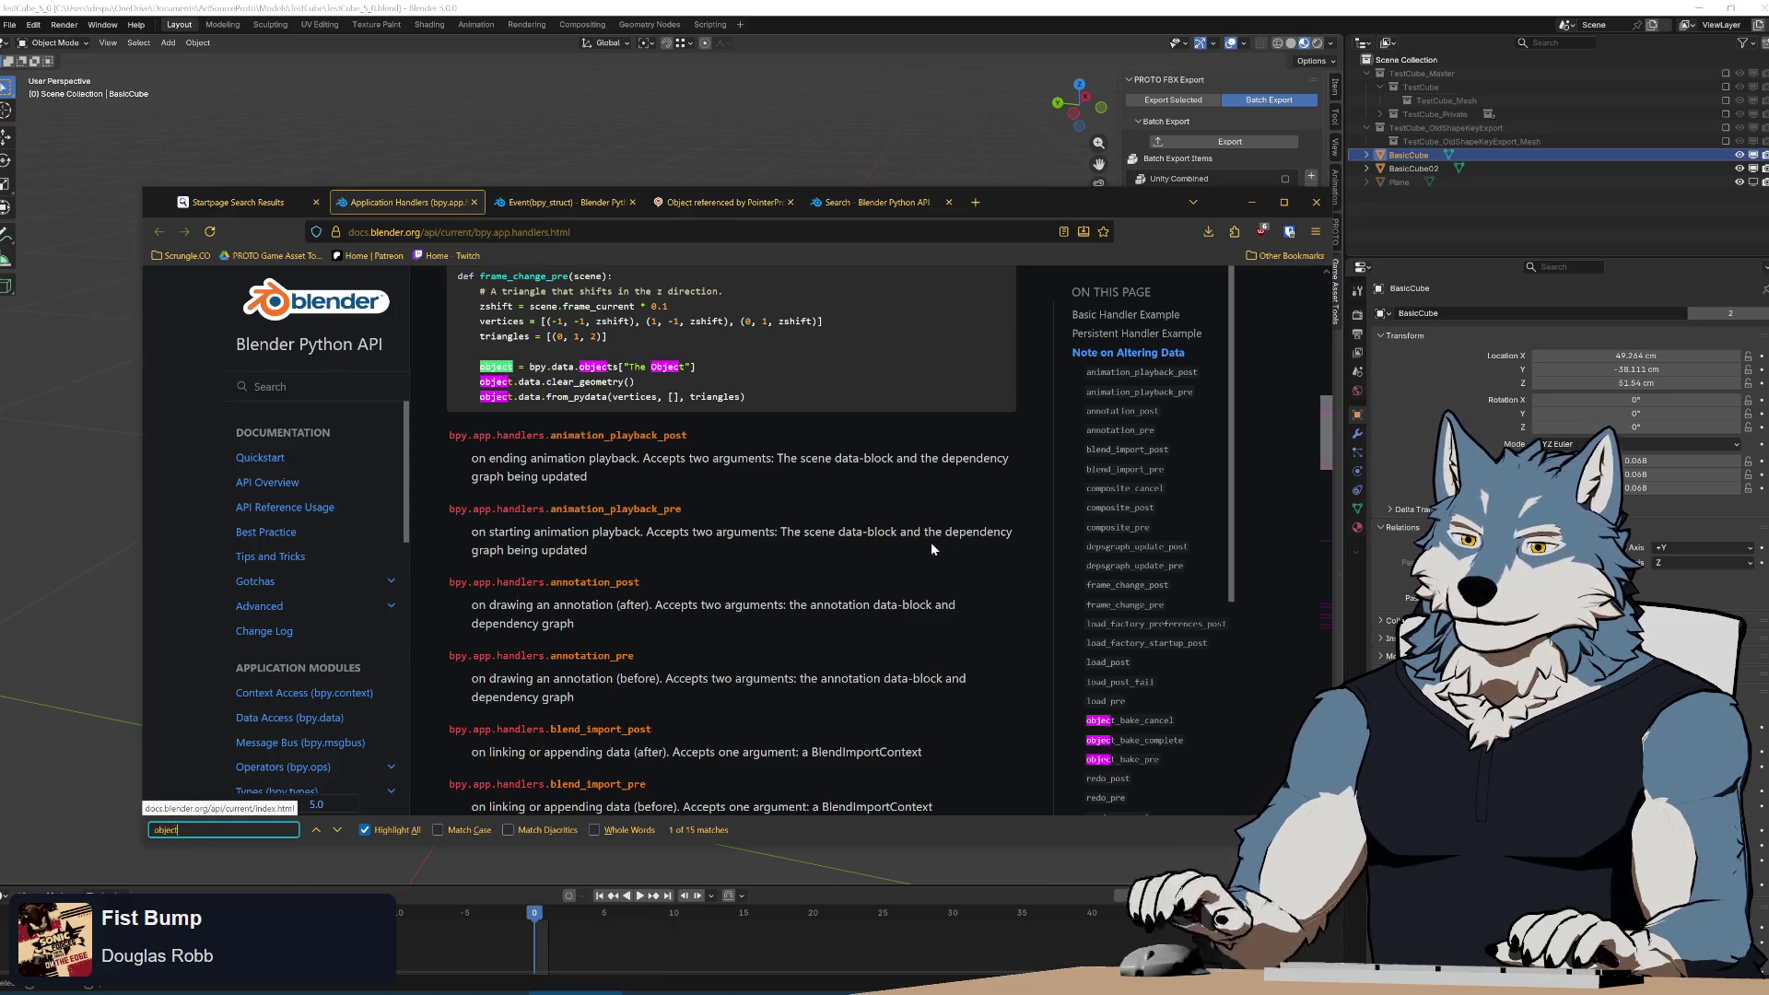
left_click(338, 831)
left_click(338, 830)
left_click(338, 830)
left_click(338, 830)
left_click(338, 830)
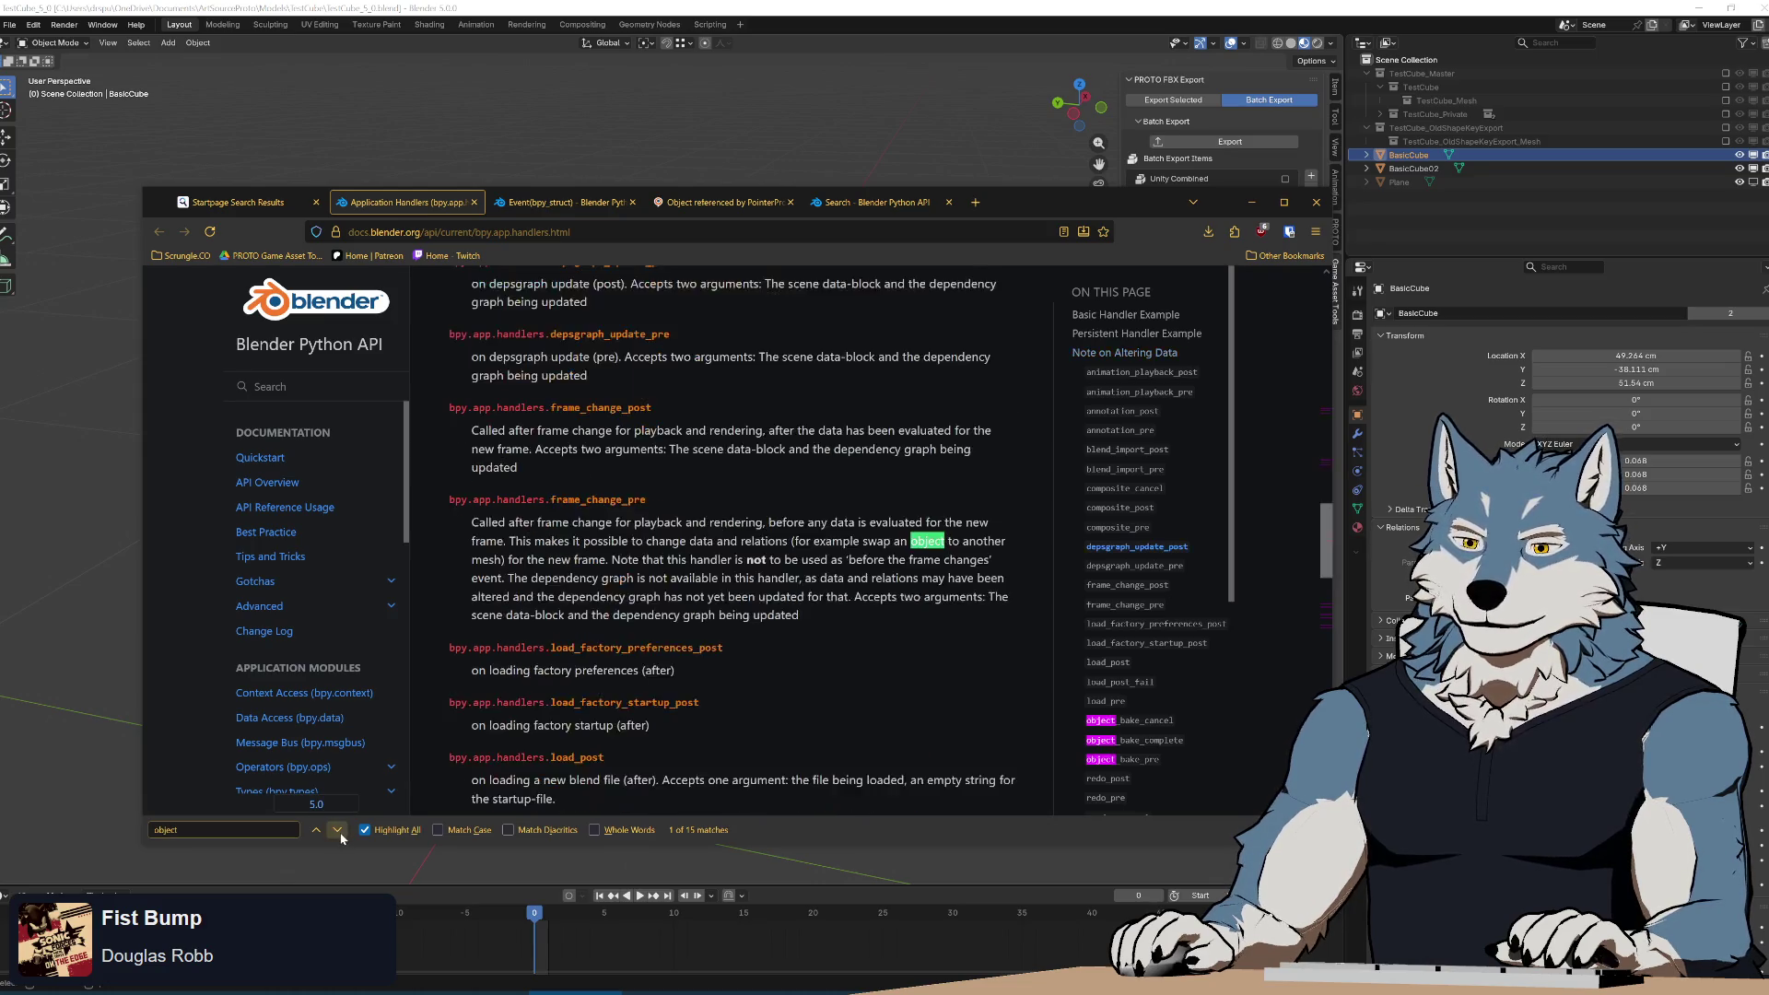
left_click(338, 830)
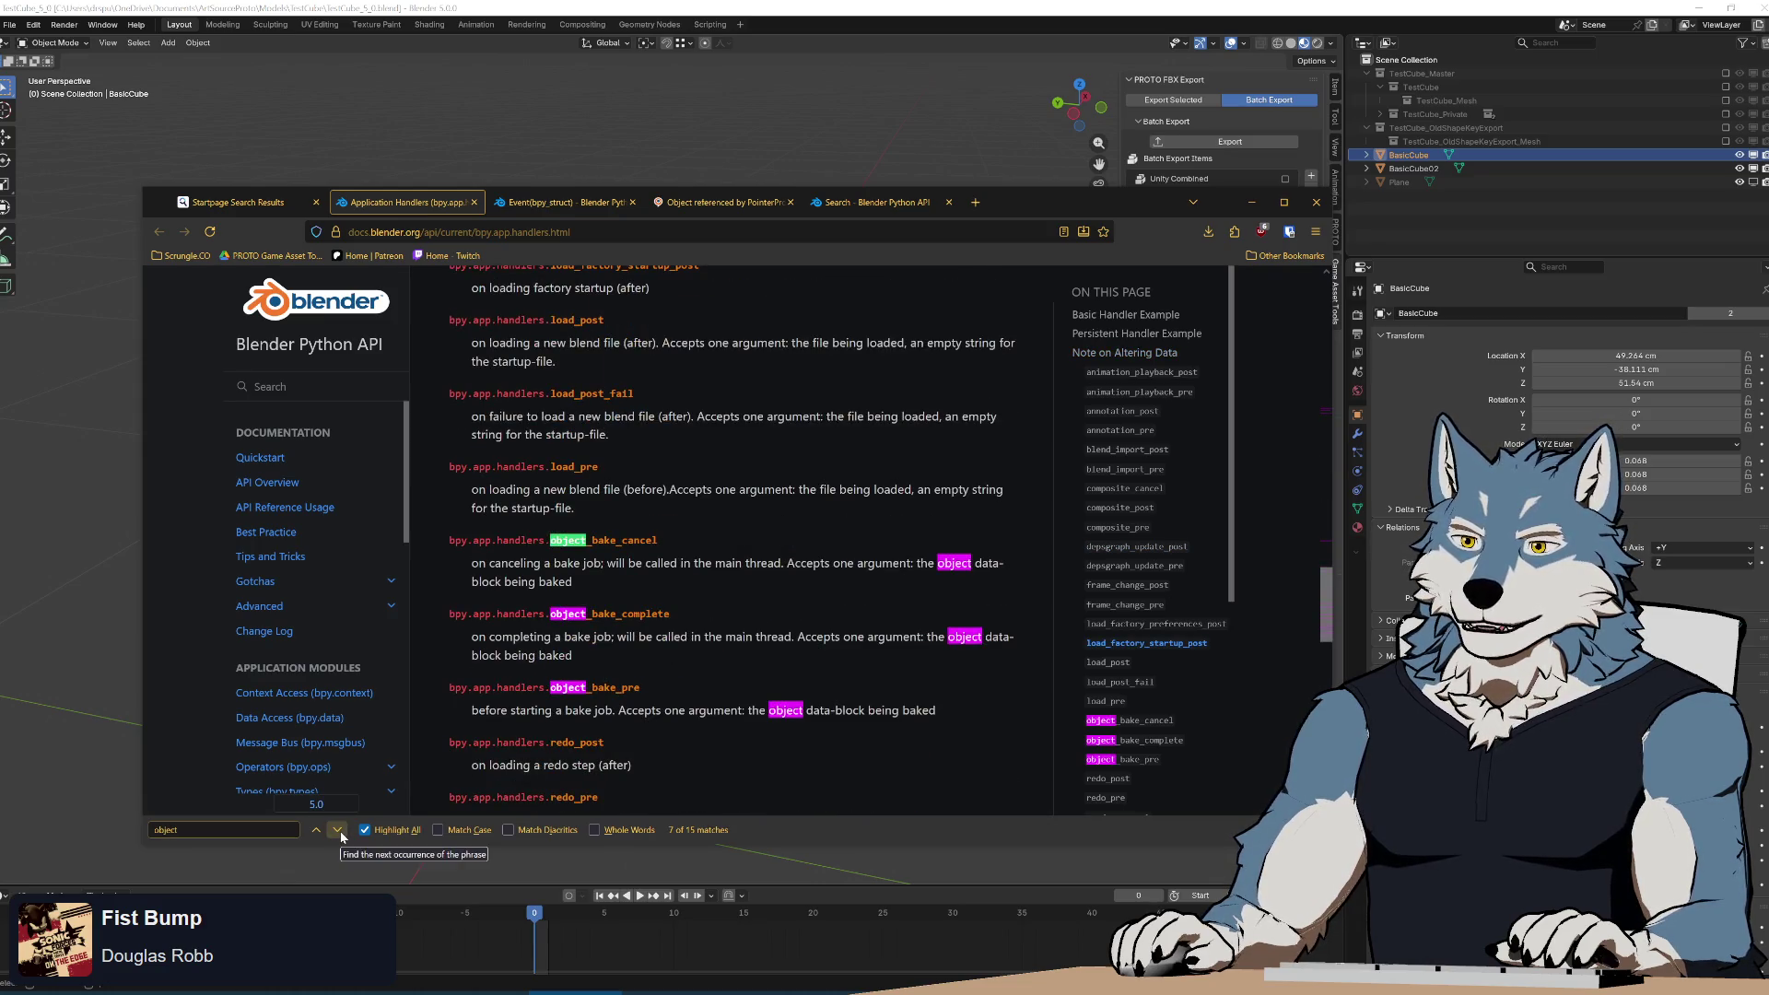
left_click(338, 830)
left_click(338, 830)
left_click(338, 831)
left_click(338, 830)
left_click(338, 831)
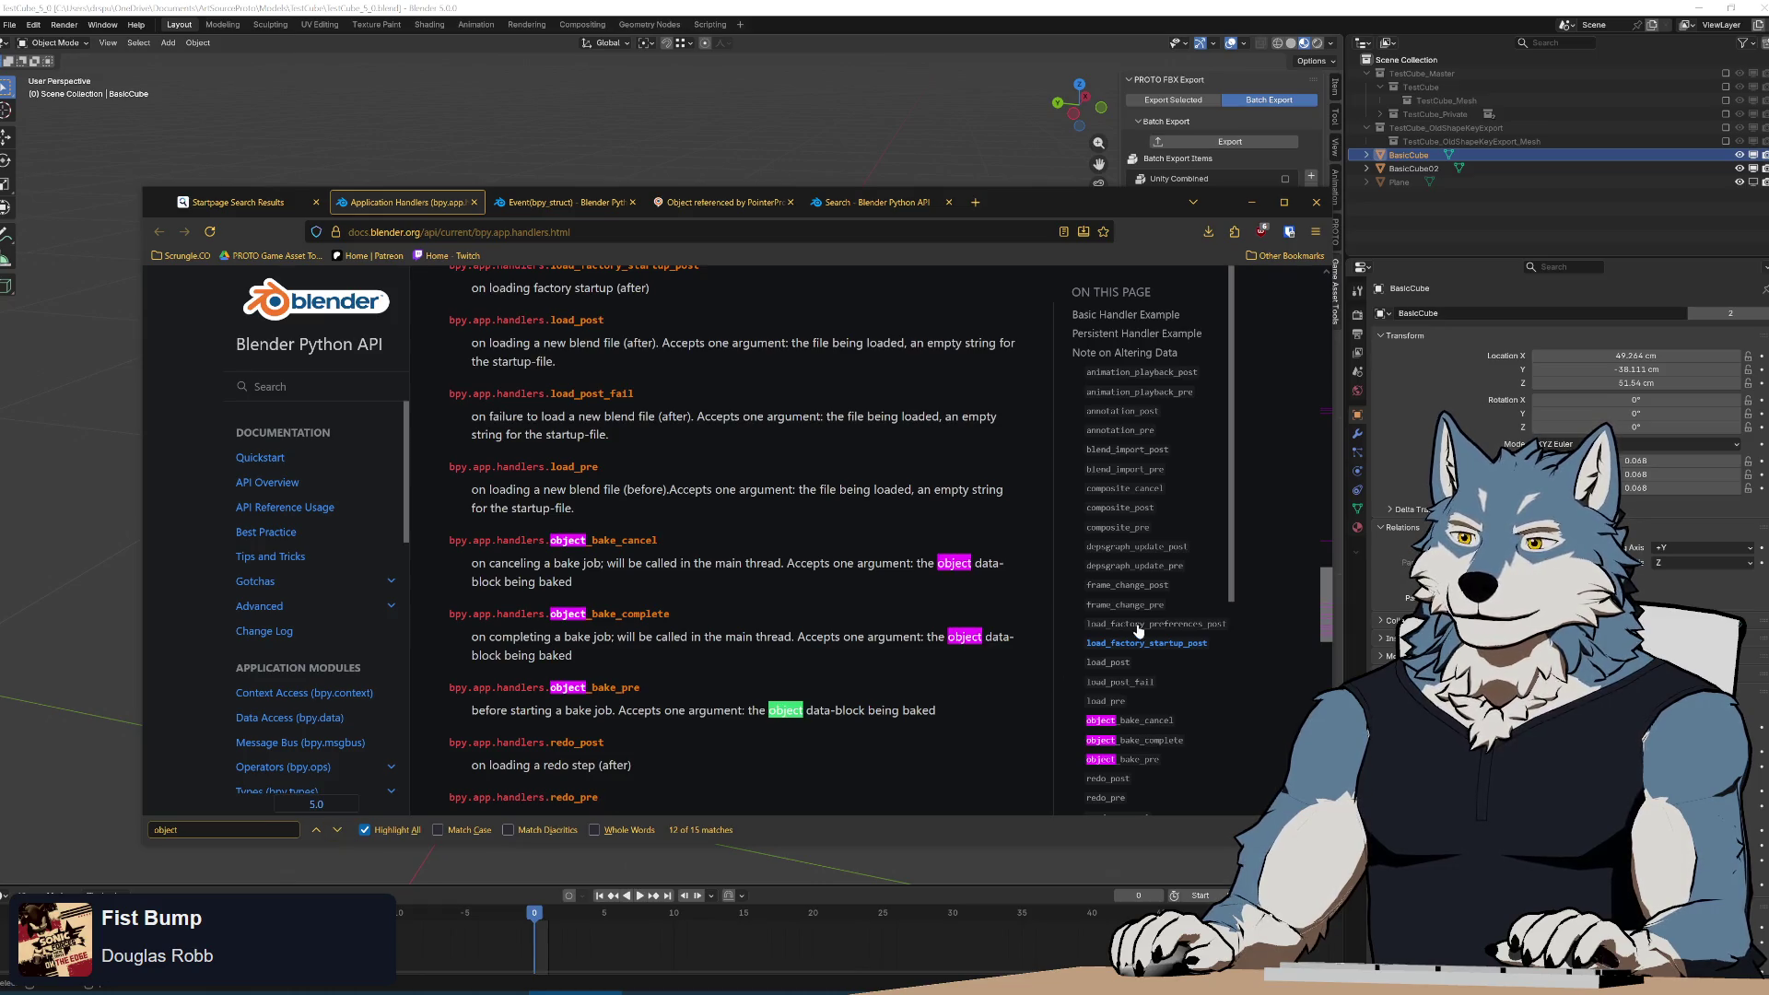
Read through the handlers page, then go back to the Event(bpy_struct) page.
scroll(1137, 623, "down", 3)
scroll(1147, 664, "up", 3)
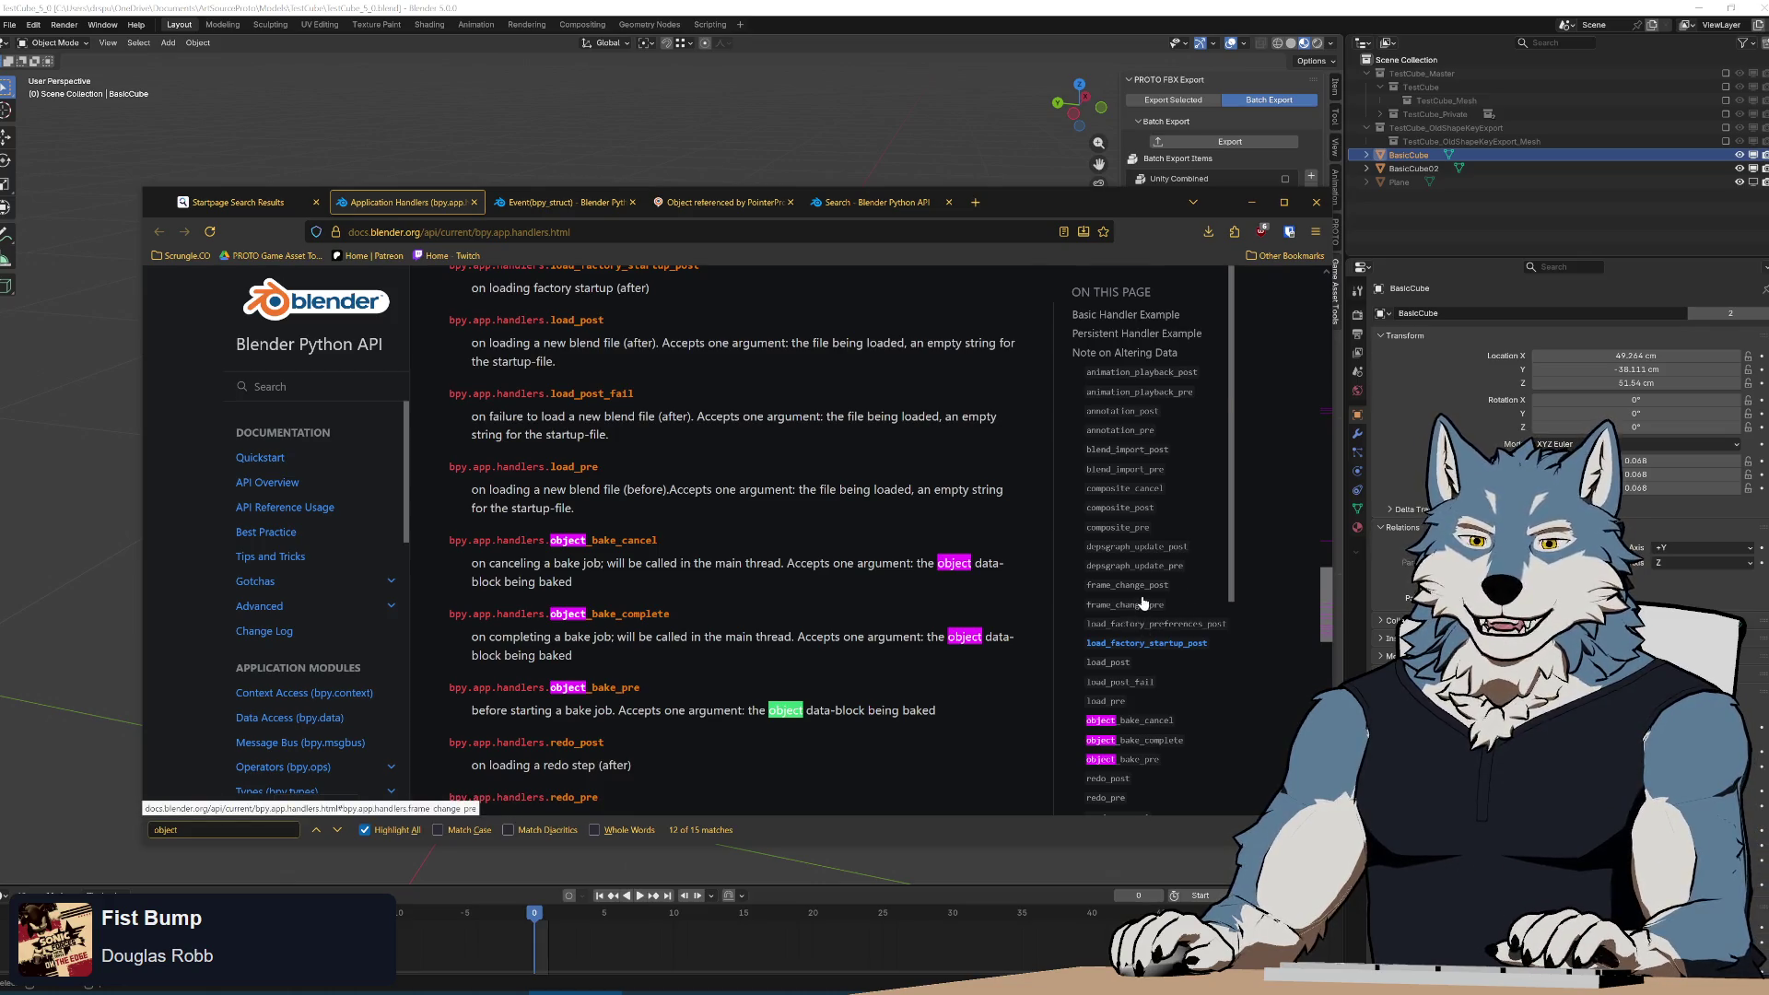
scroll(1142, 604, "down", 3)
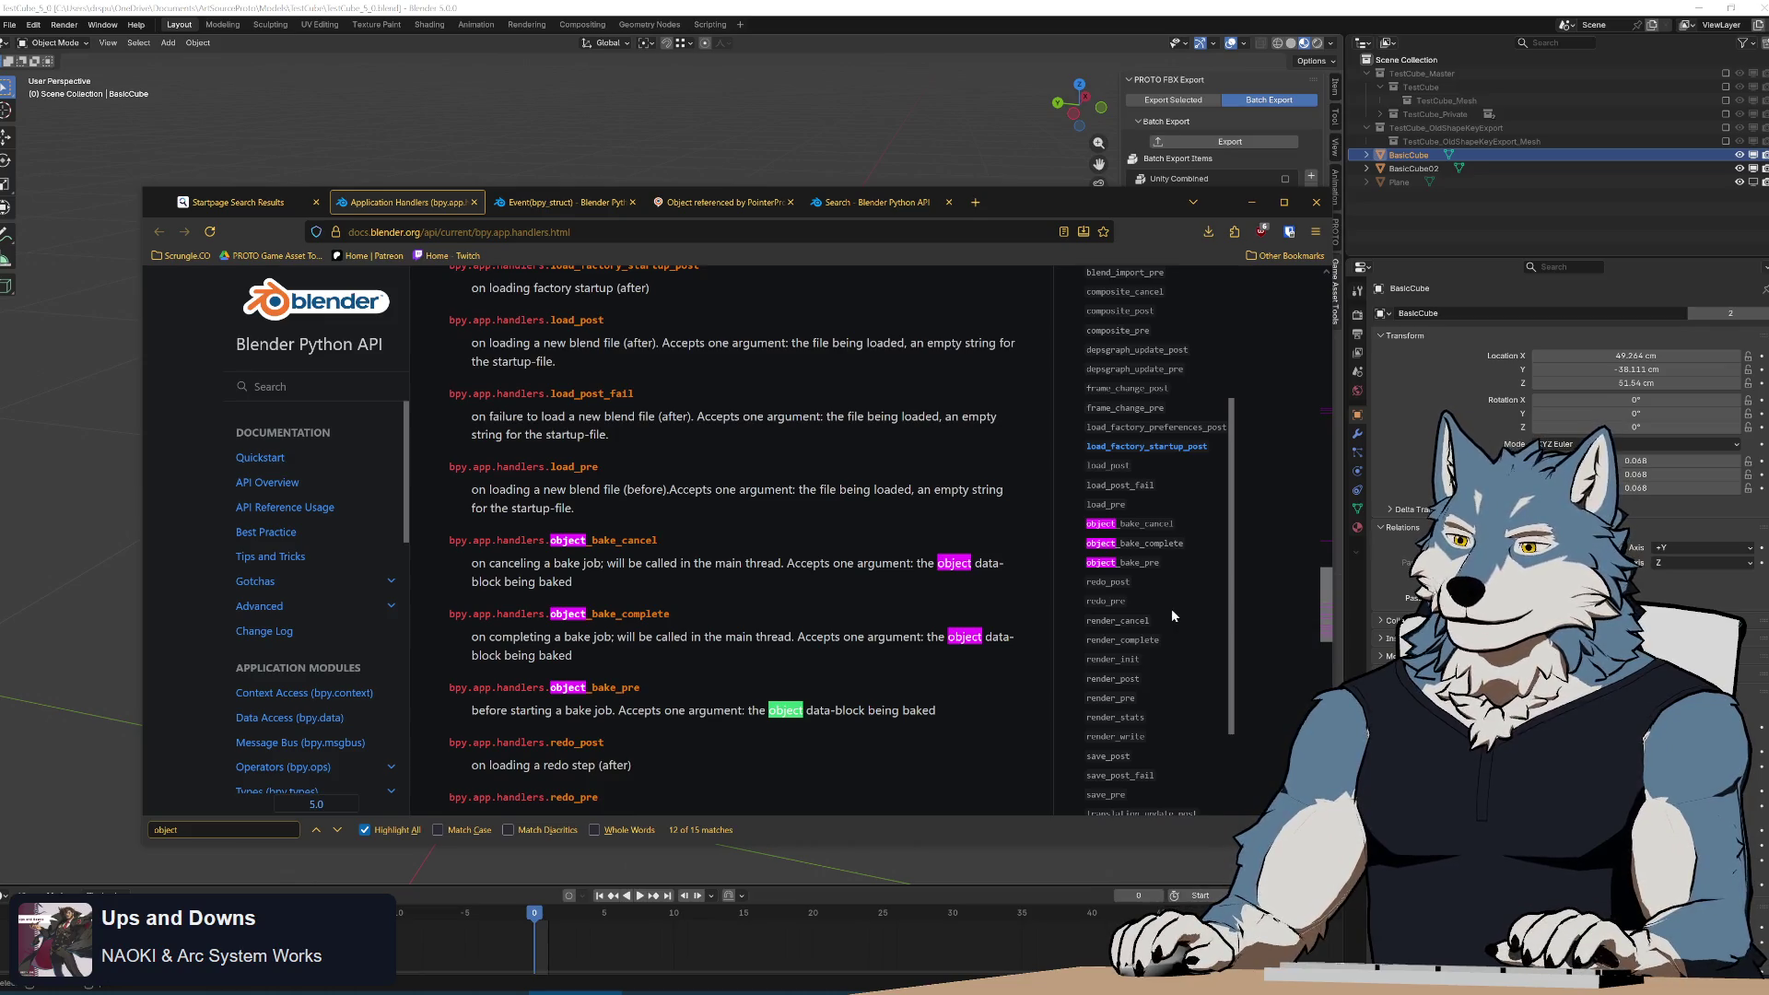
scroll(1173, 611, "down", 3)
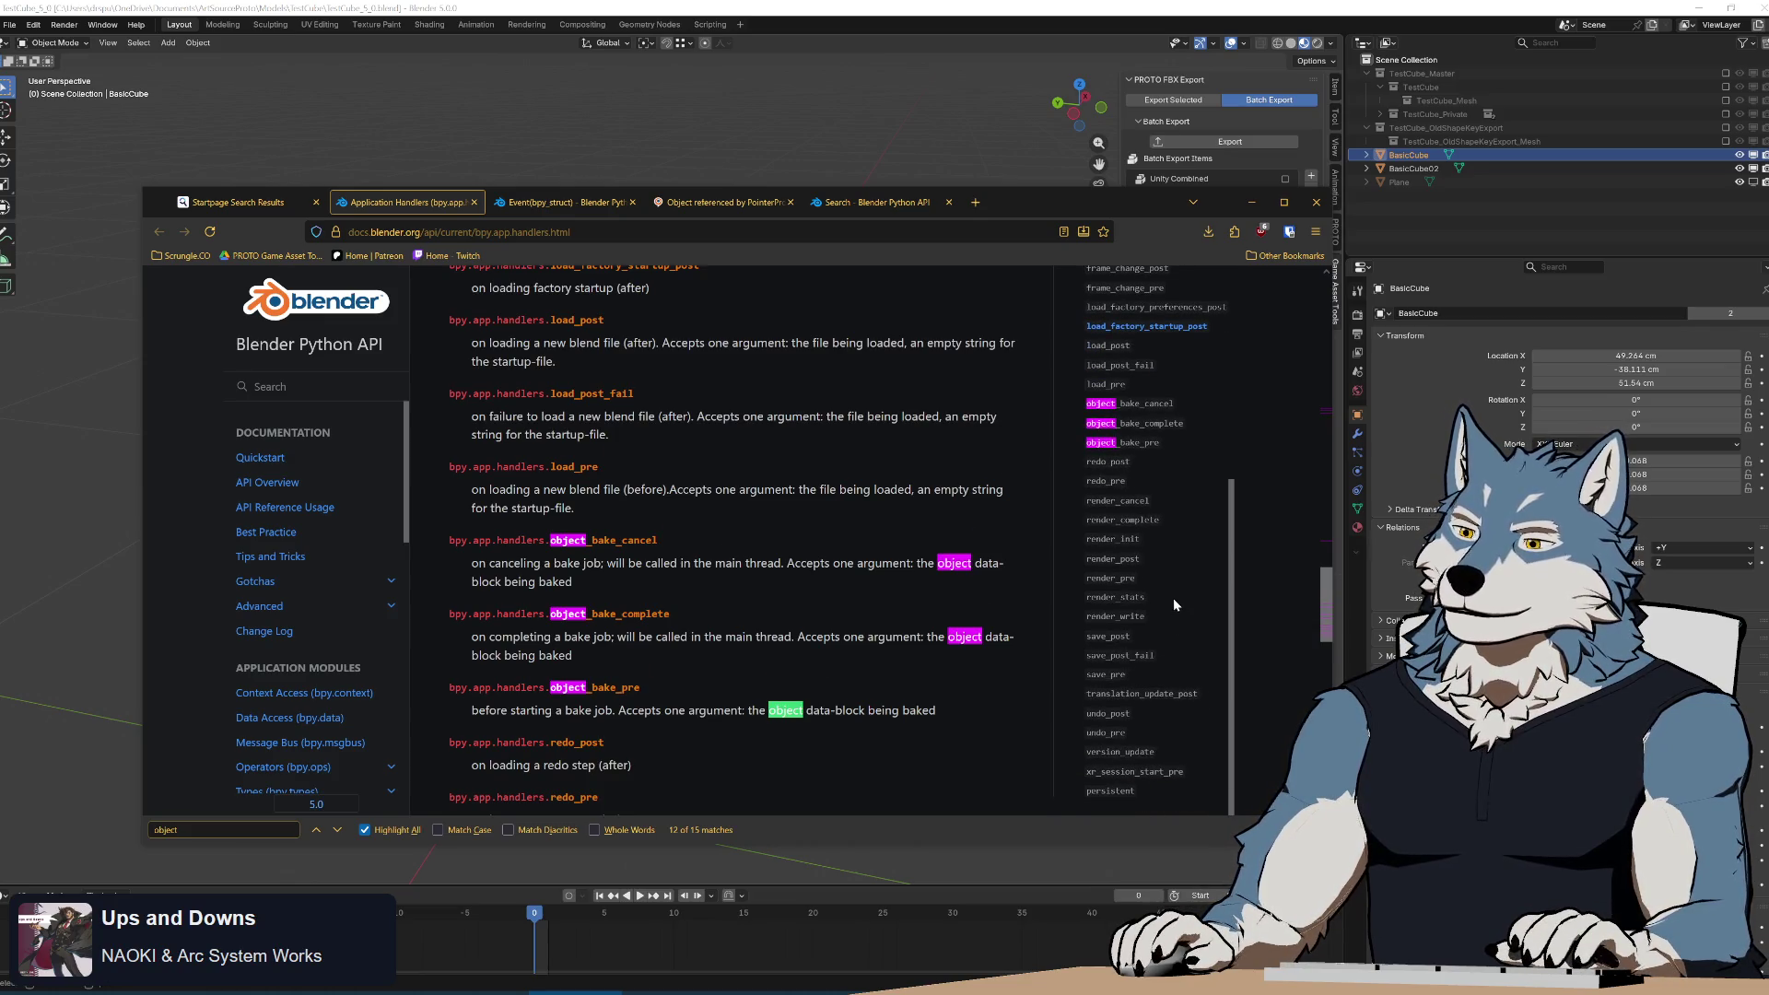
scroll(1174, 600, "down", 2)
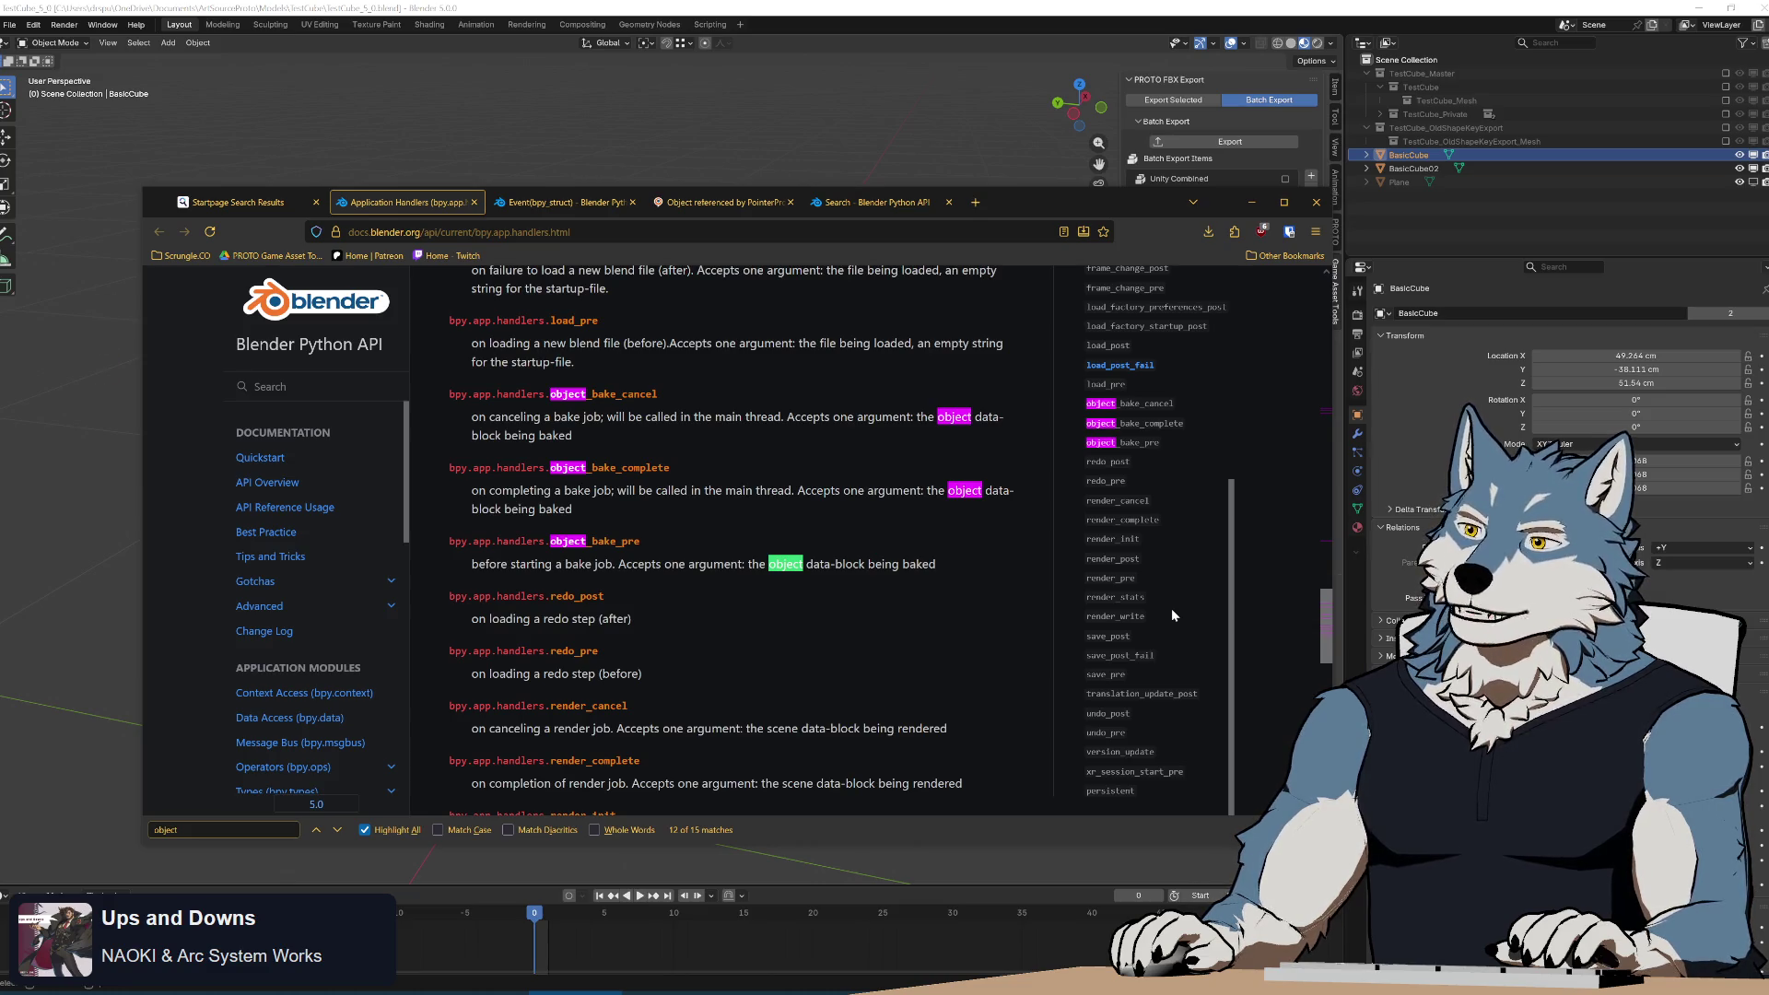
scroll(1173, 611, "up", 5)
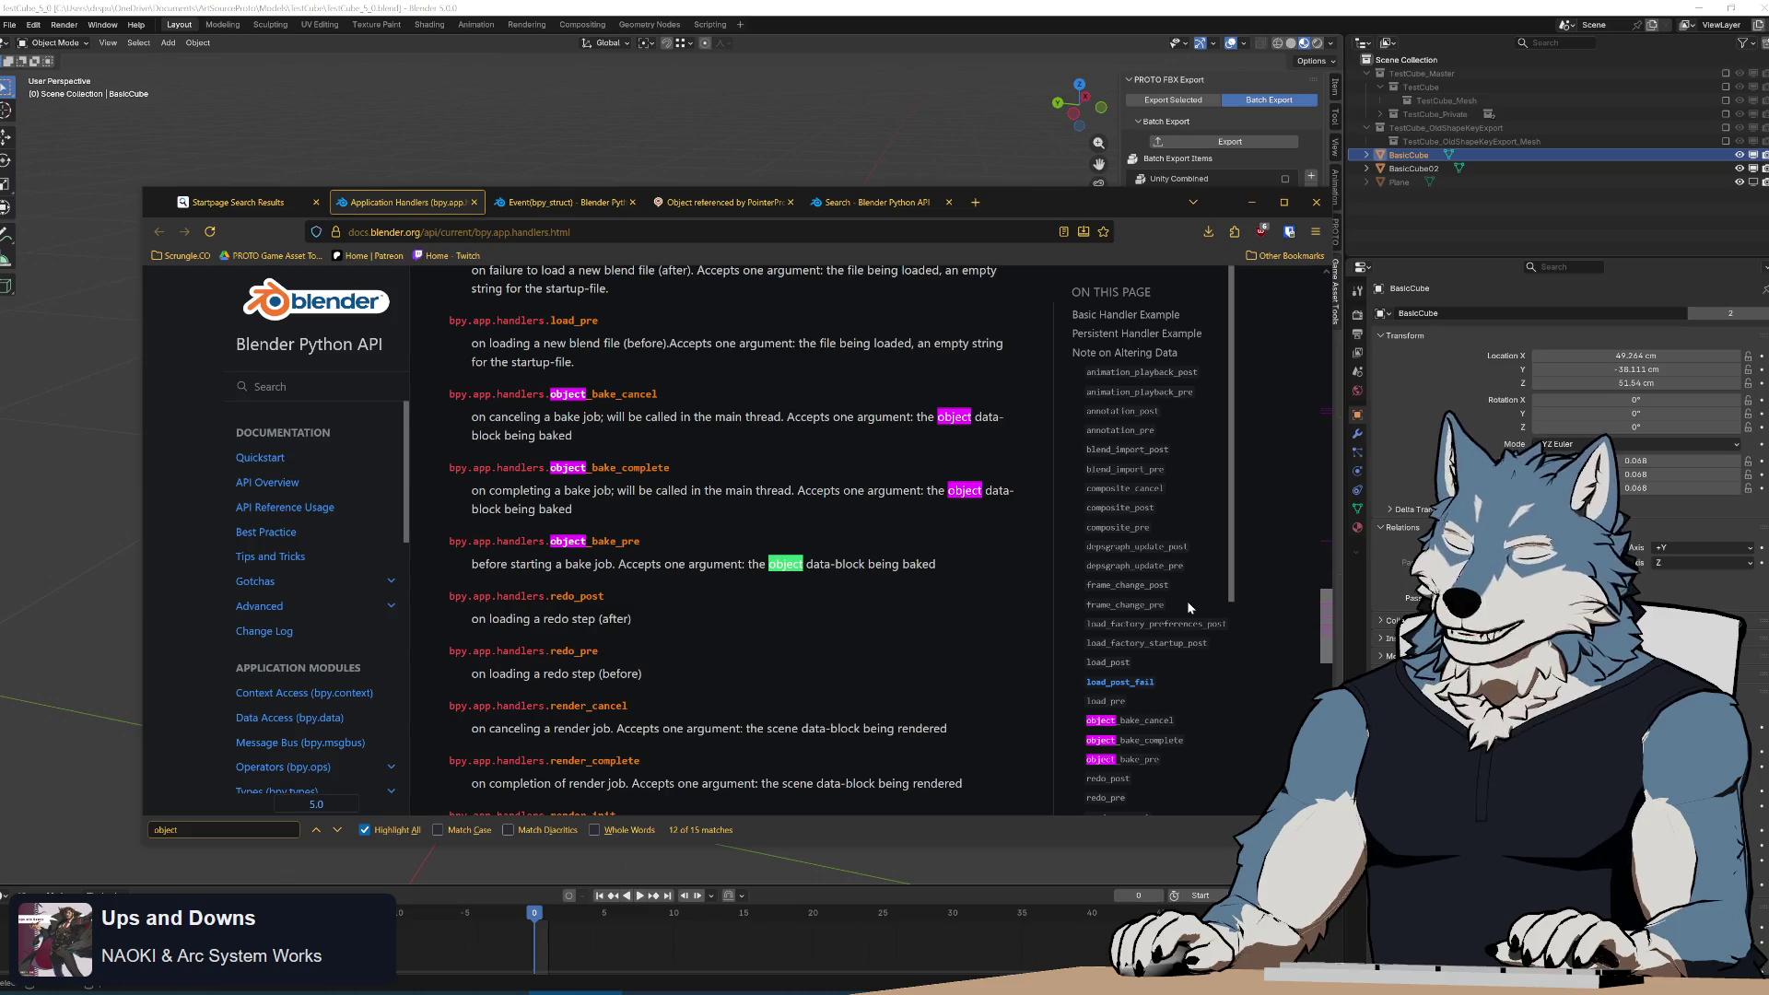
left_click(557, 203)
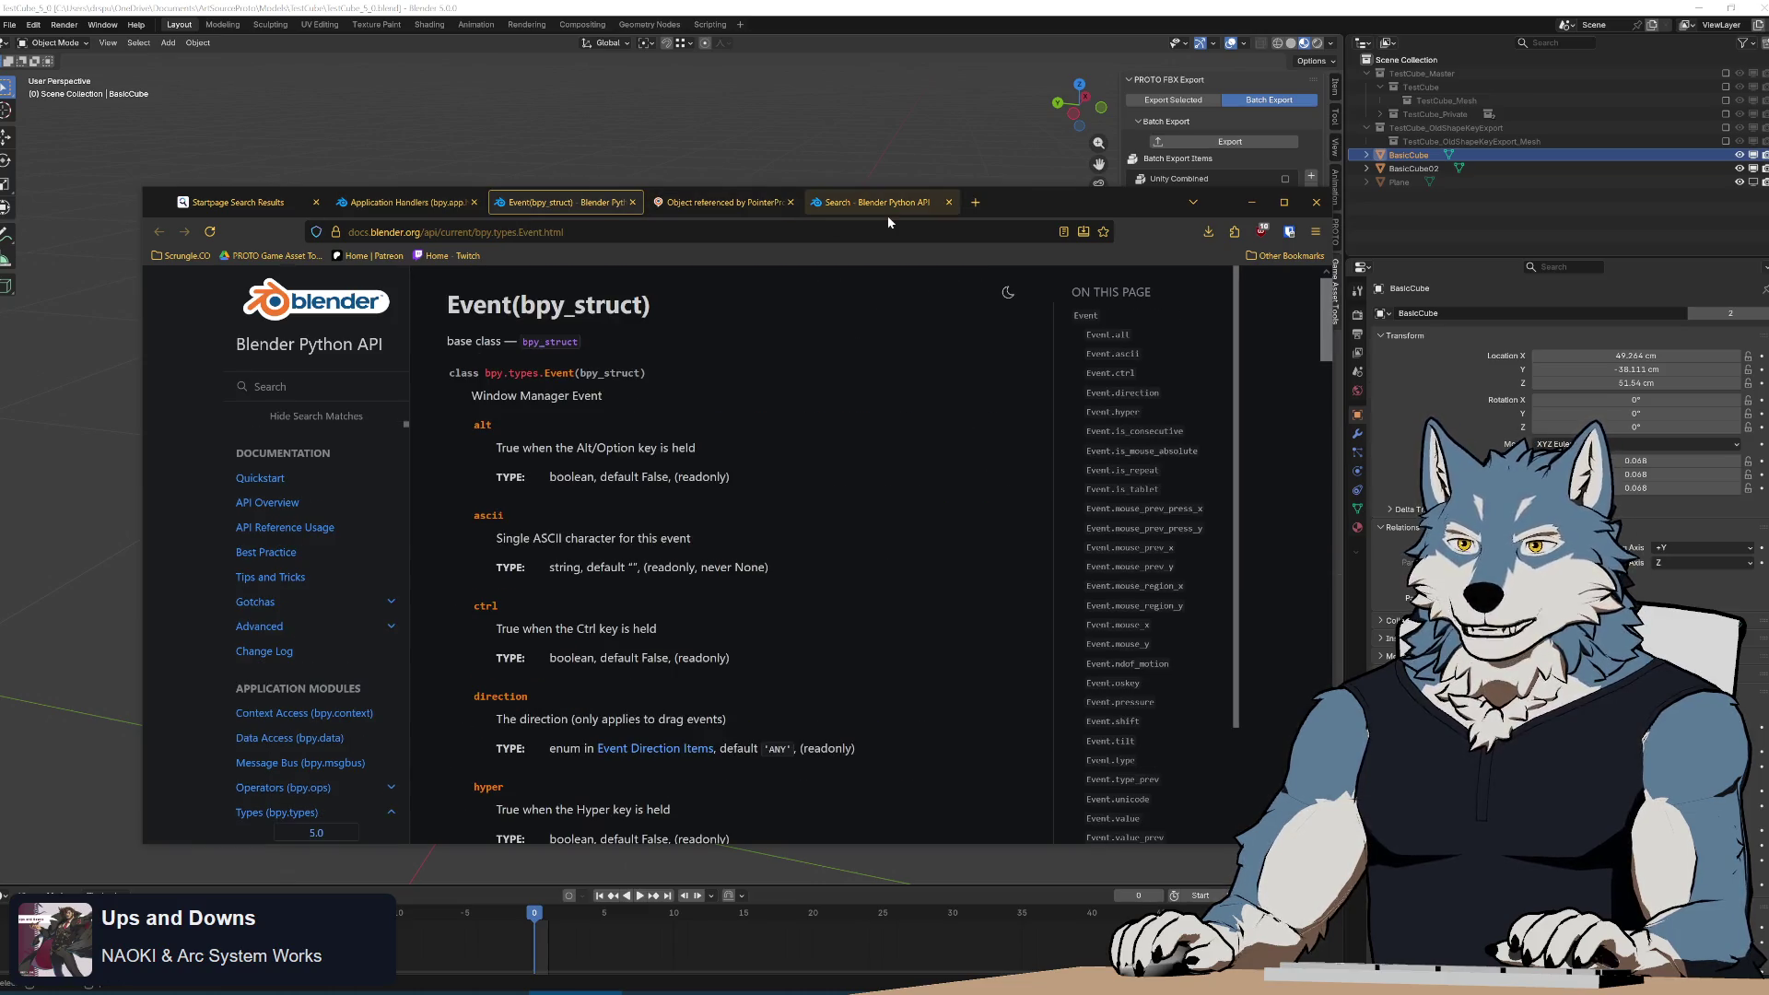
Search the API docs for 'pointerproperty' and open two PointerProperty results in background tabs.
left_click(880, 204)
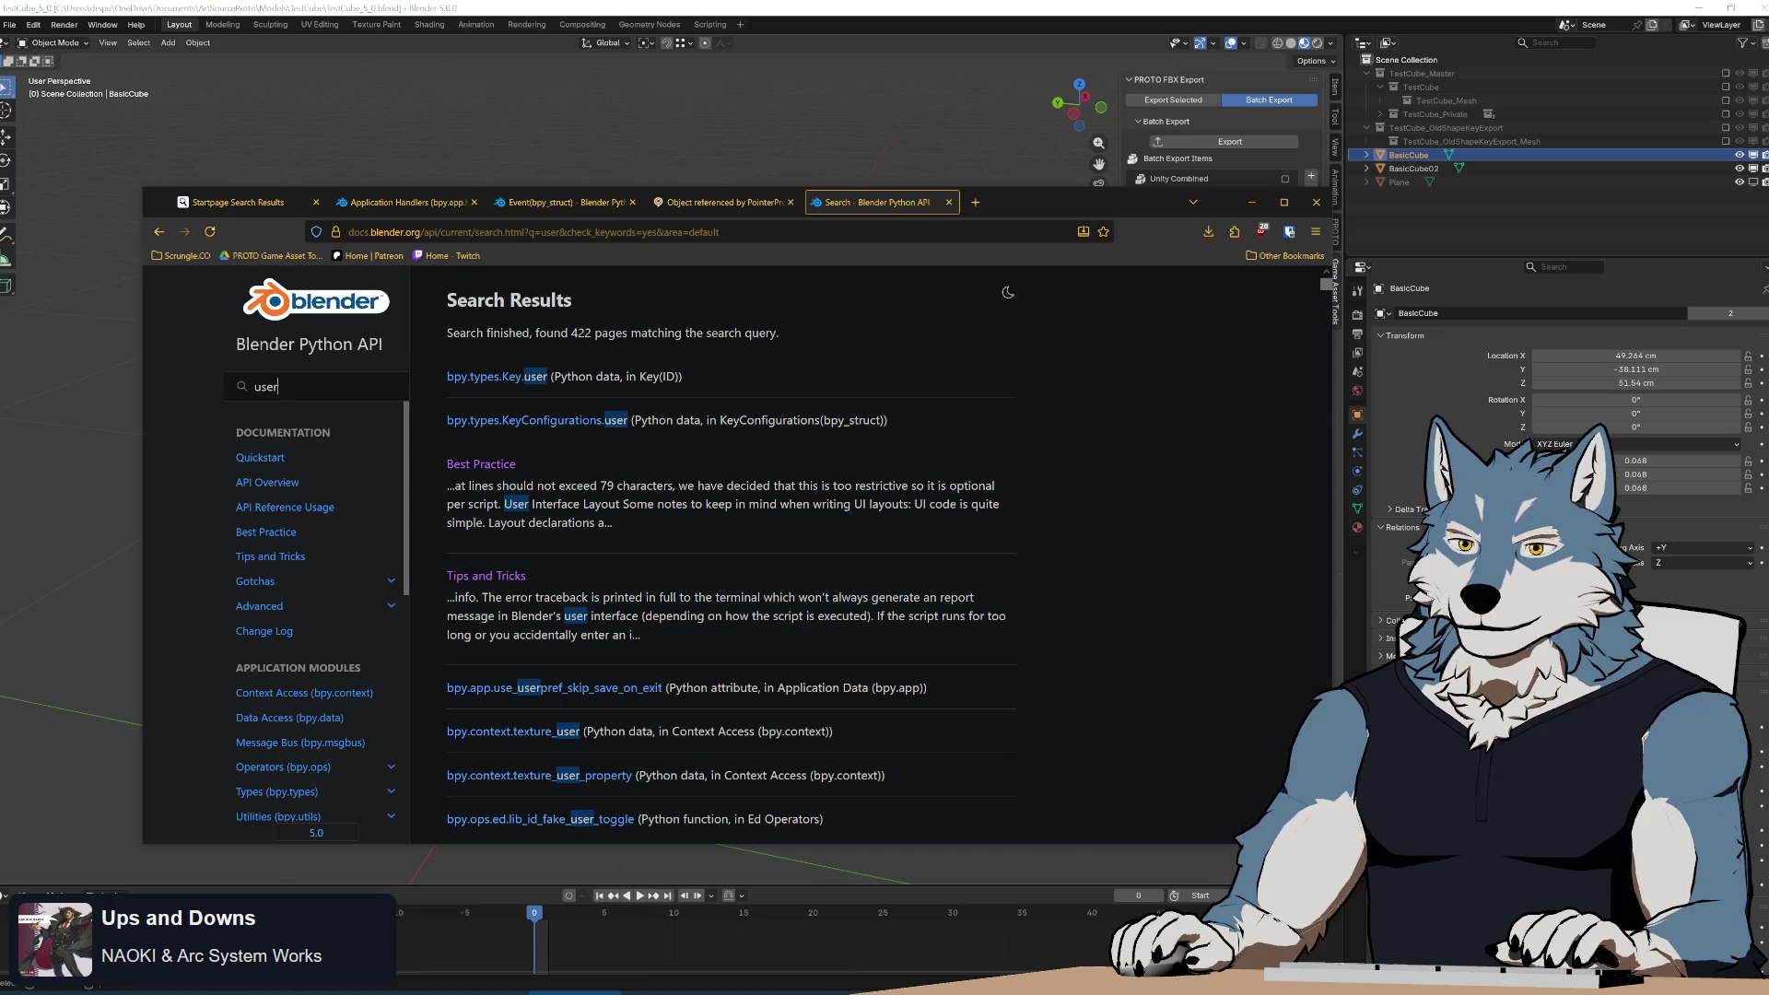
key("ctrl+a")
type("pointerprop")
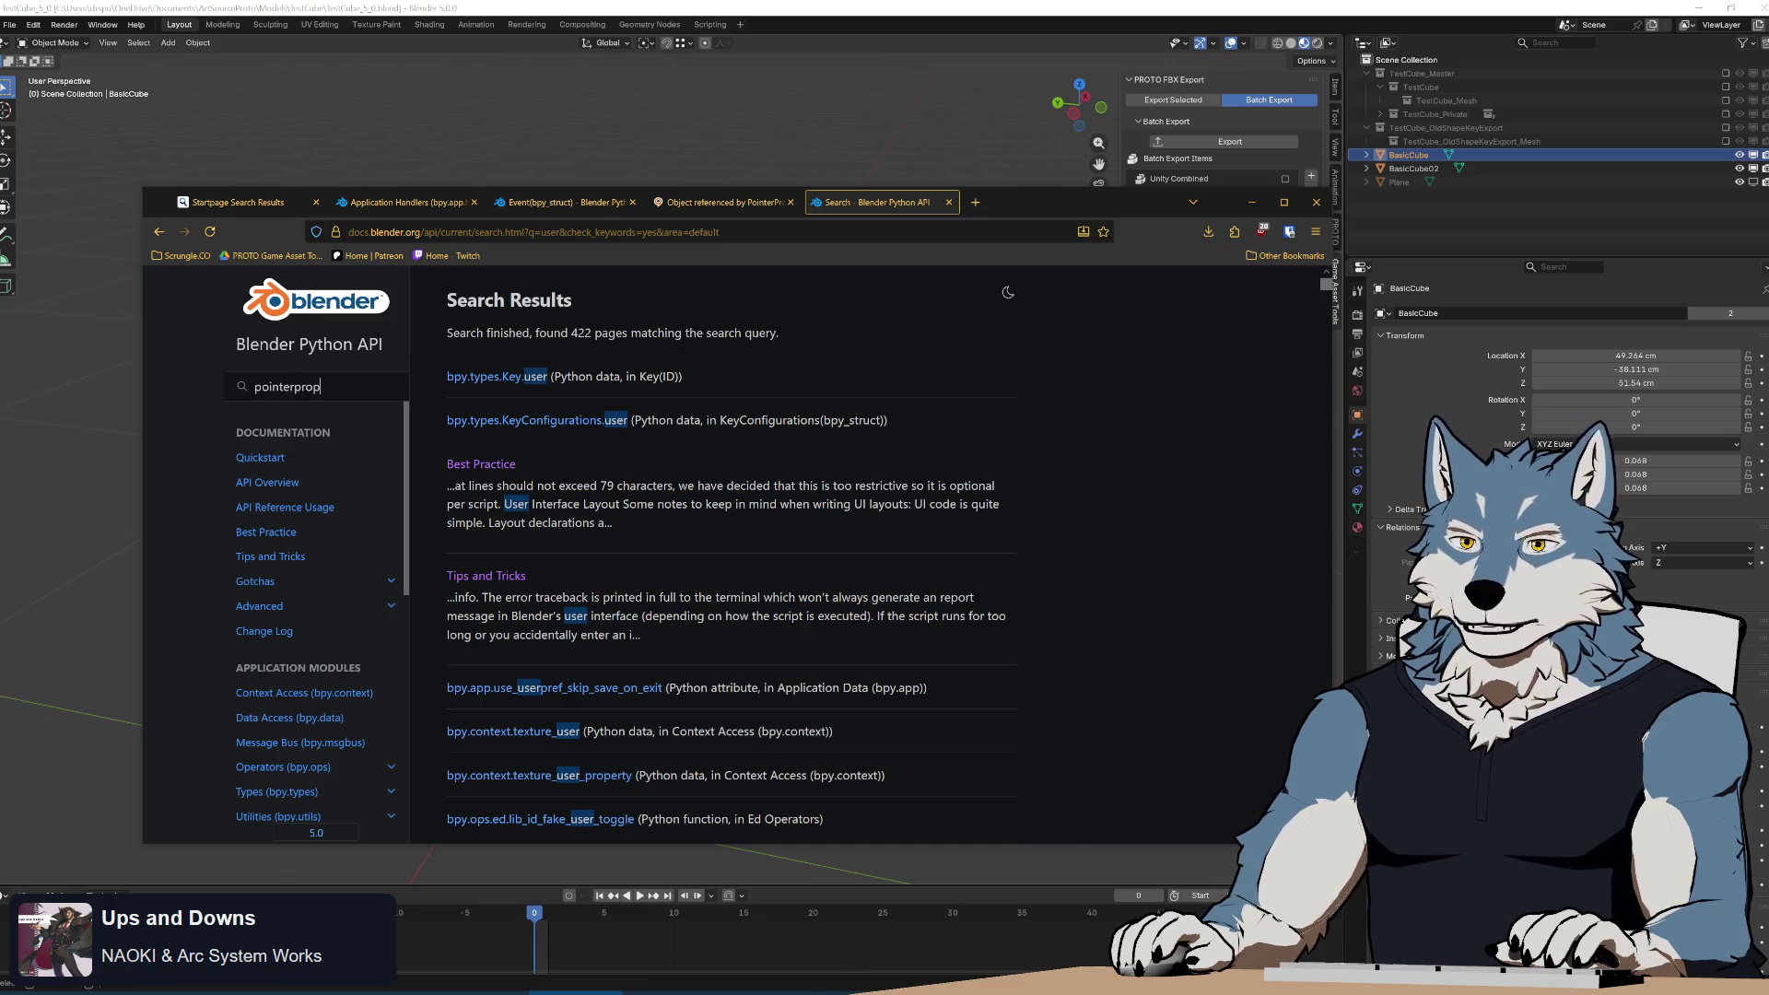
type("erty")
key("Return")
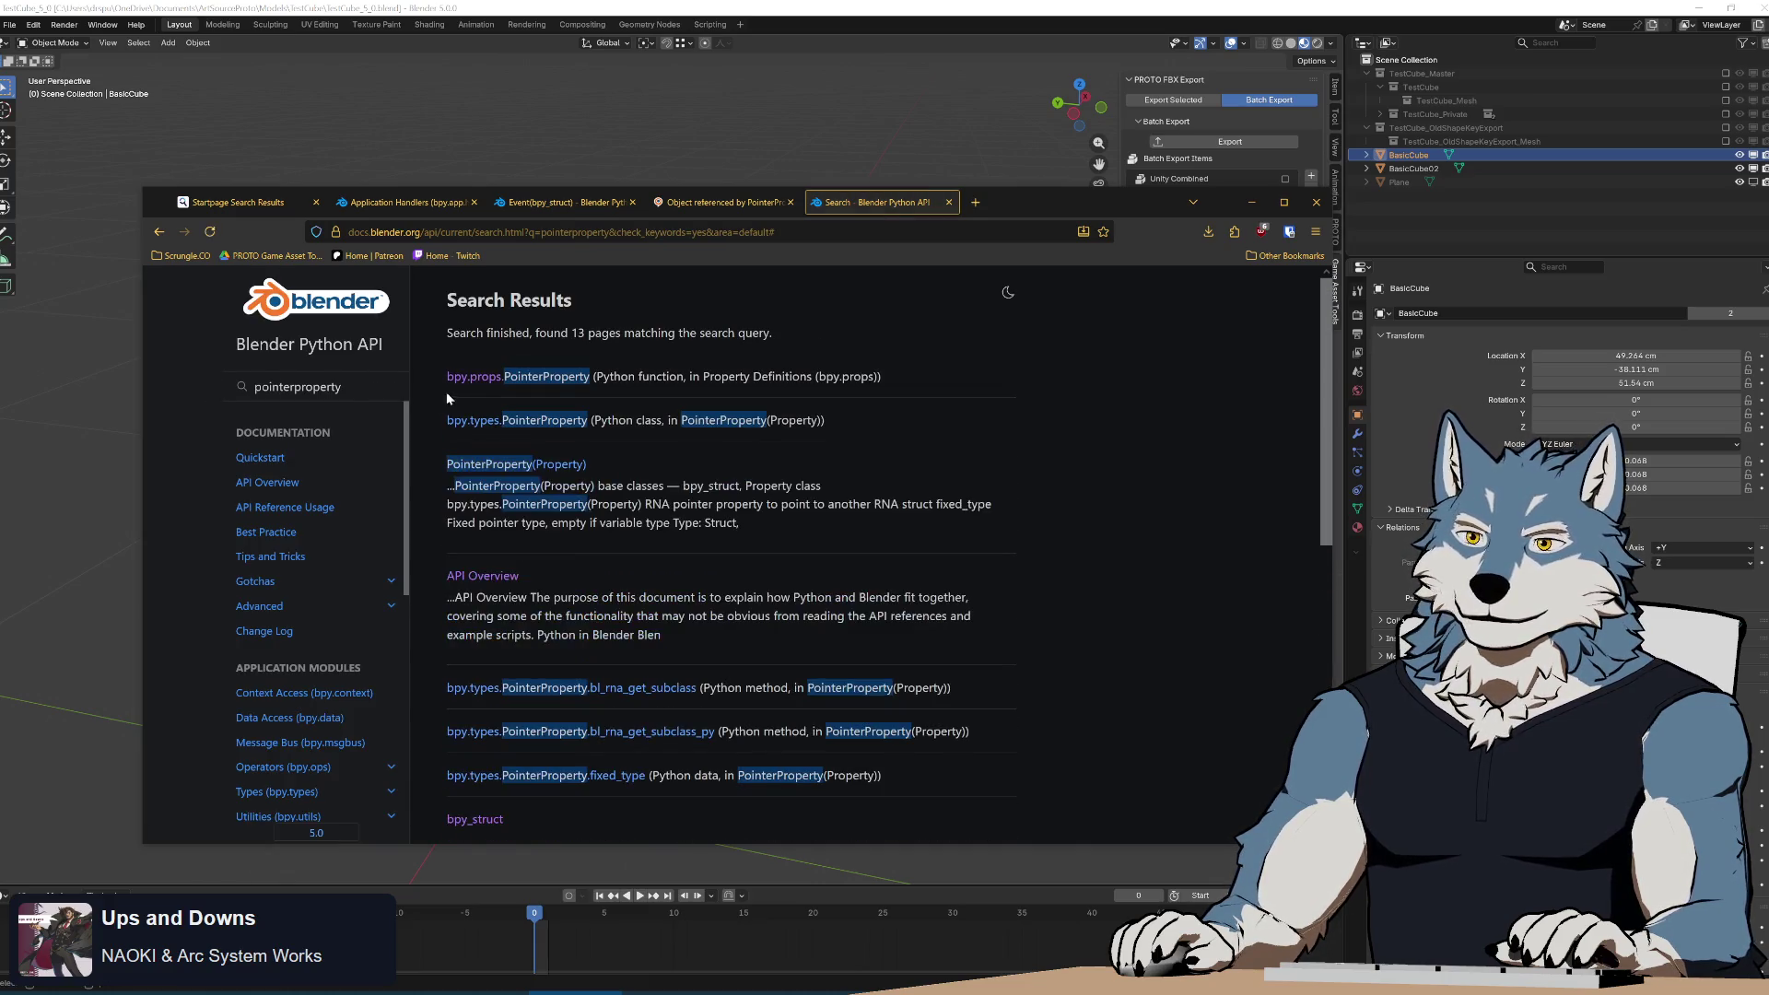
middle_click(542, 378)
middle_click(545, 420)
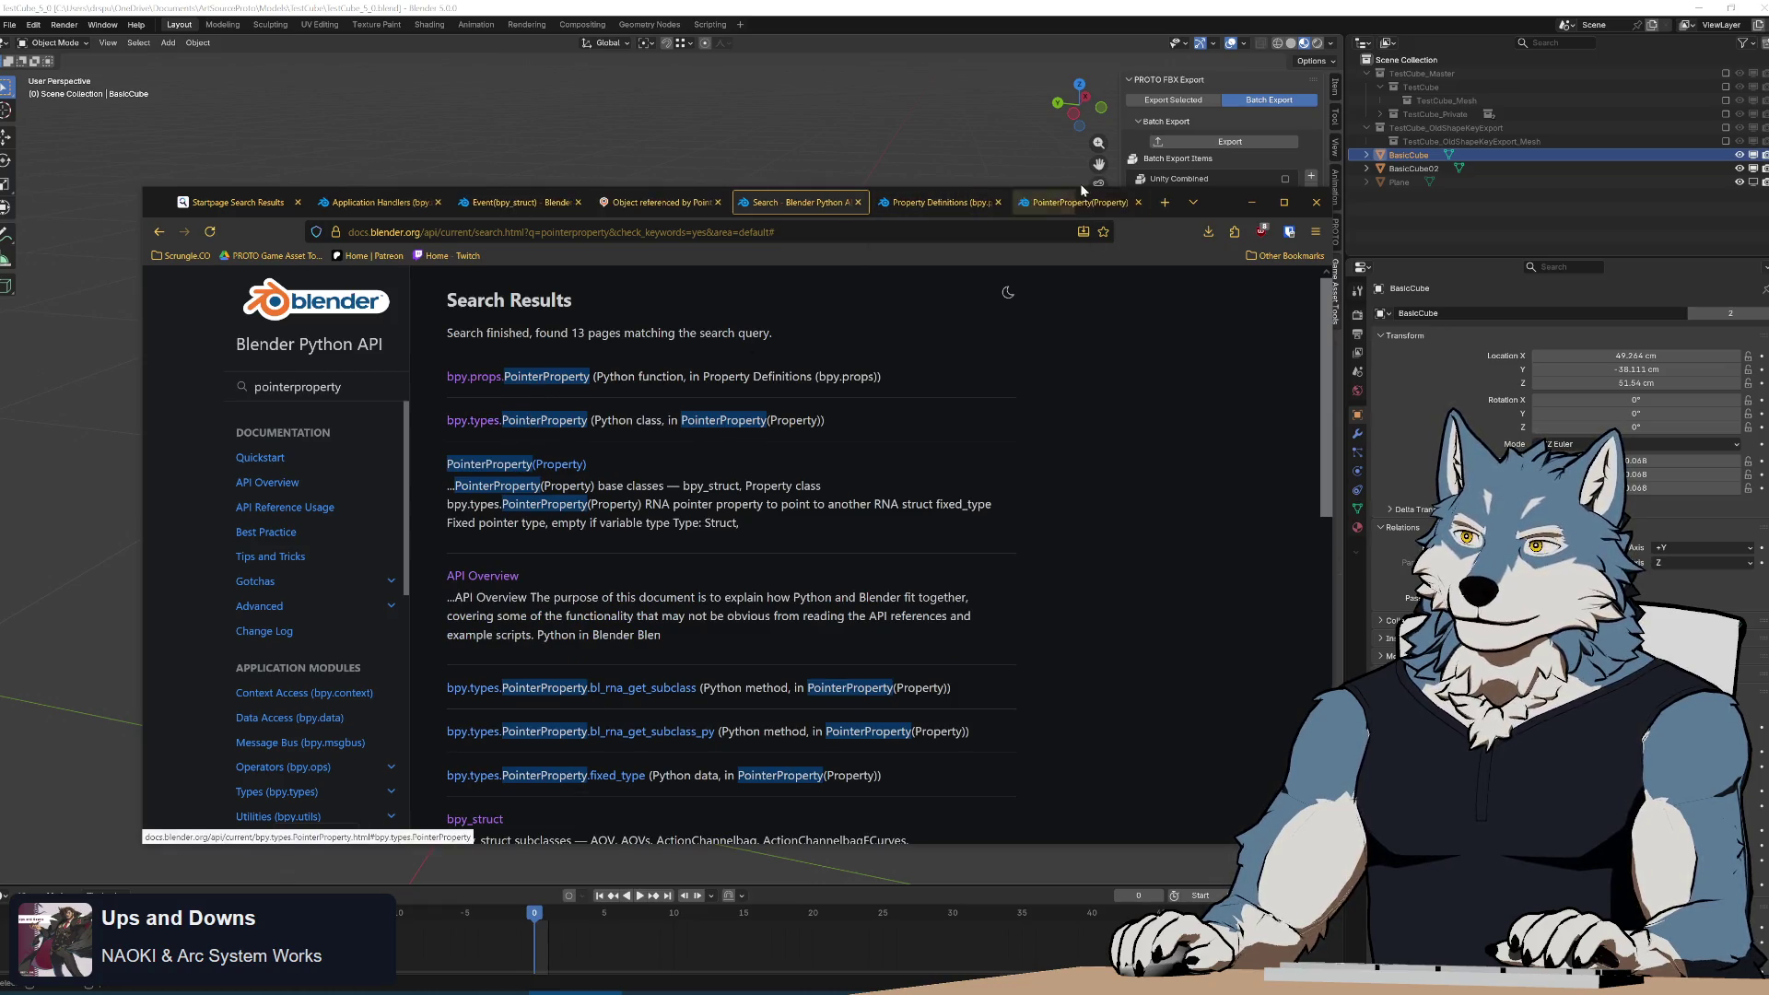
left_click(1082, 187)
key("alt+Tab")
Read the PointerProperty(Property) page and follow its is_registered_optional inherited property link.
left_click(1080, 202)
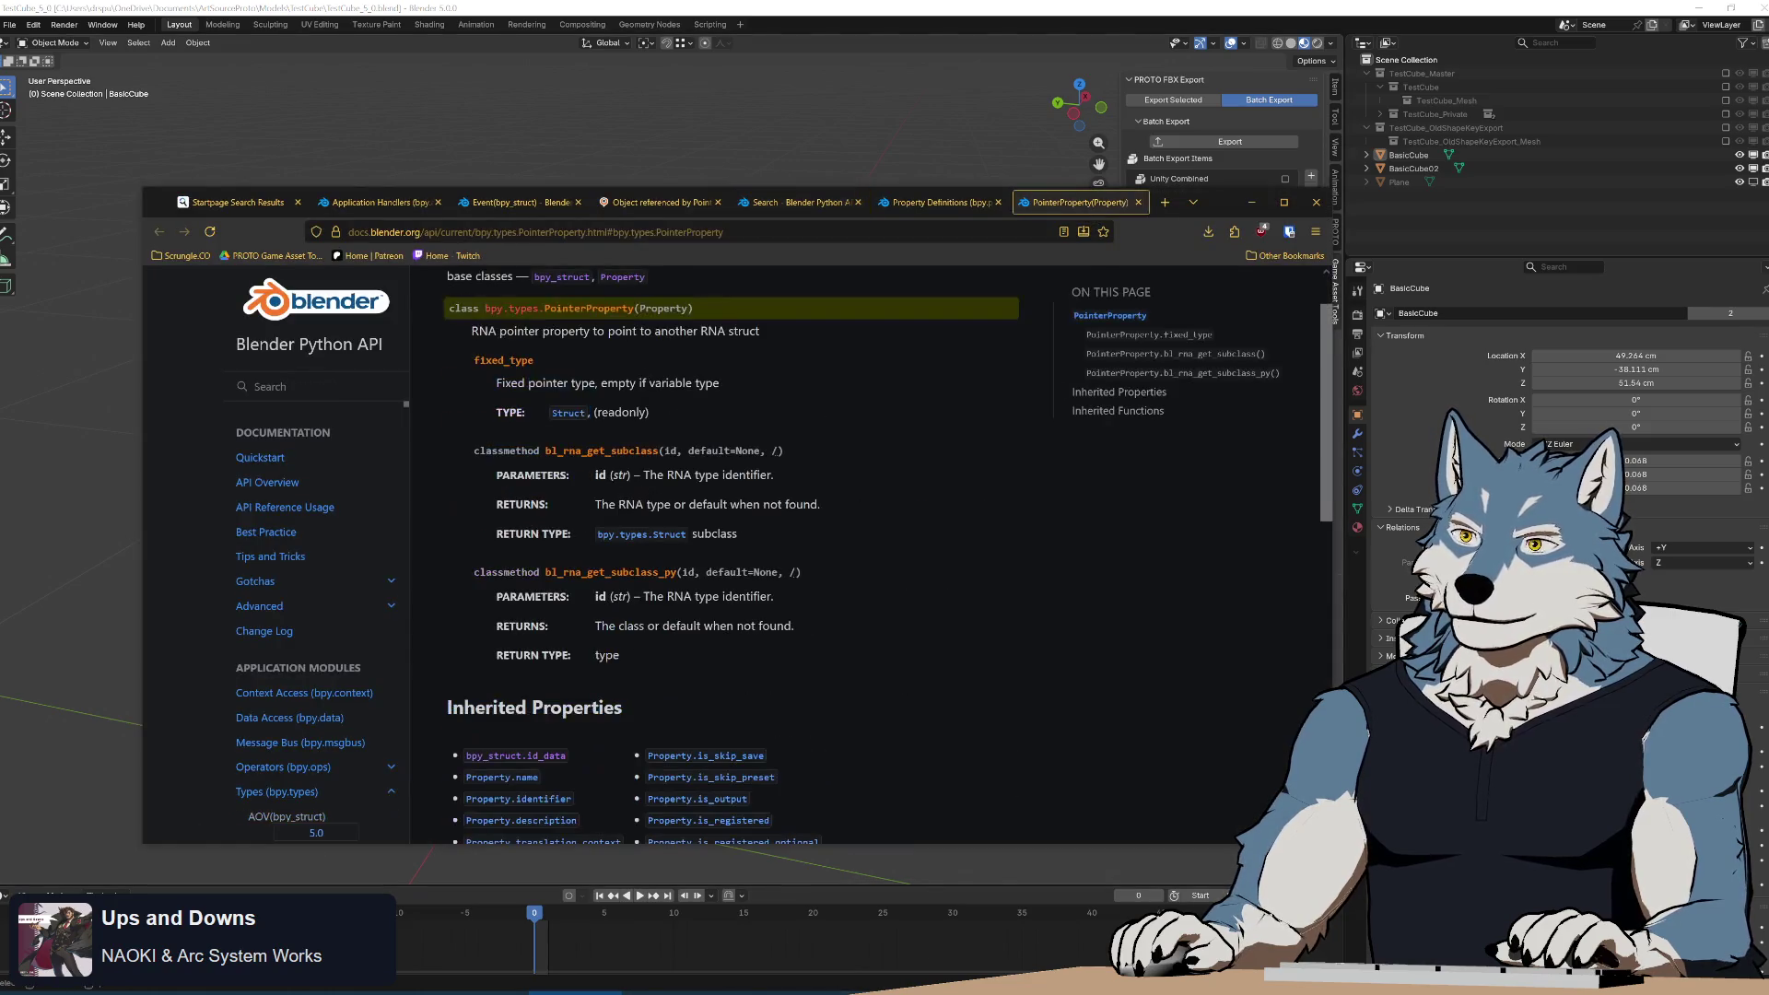
scroll(998, 597, "down", 4)
scroll(998, 594, "up", 4)
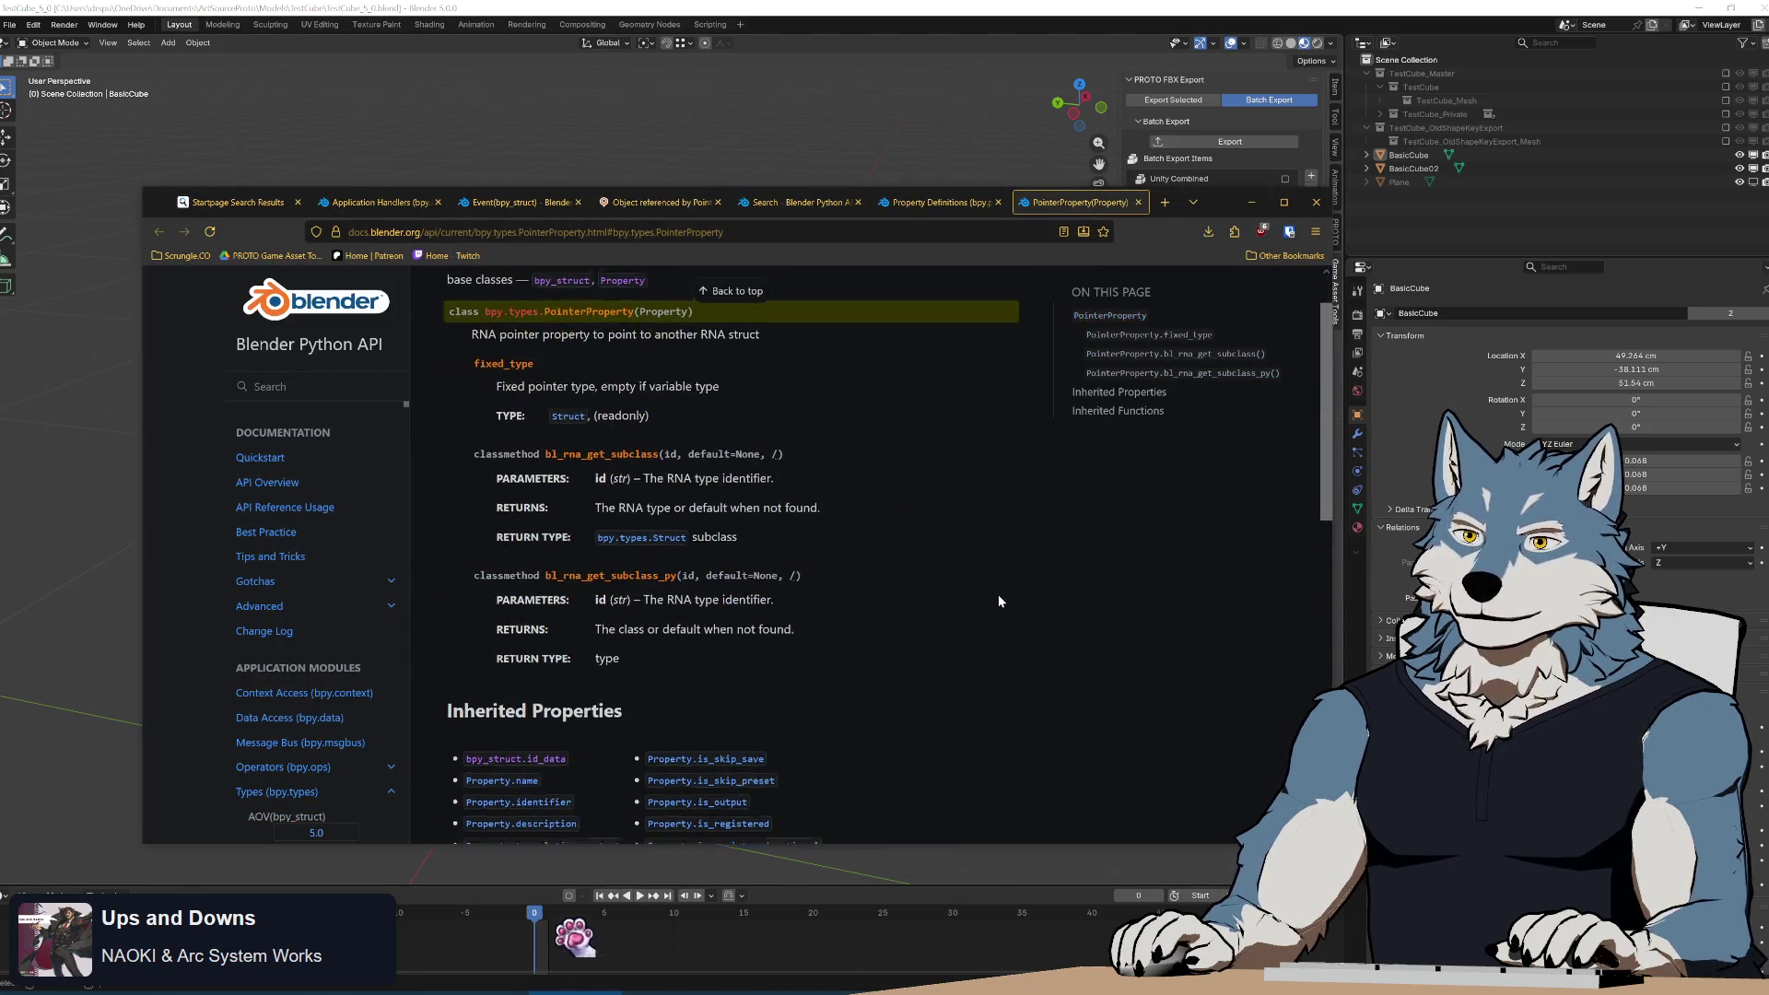
scroll(882, 562, "up", 1)
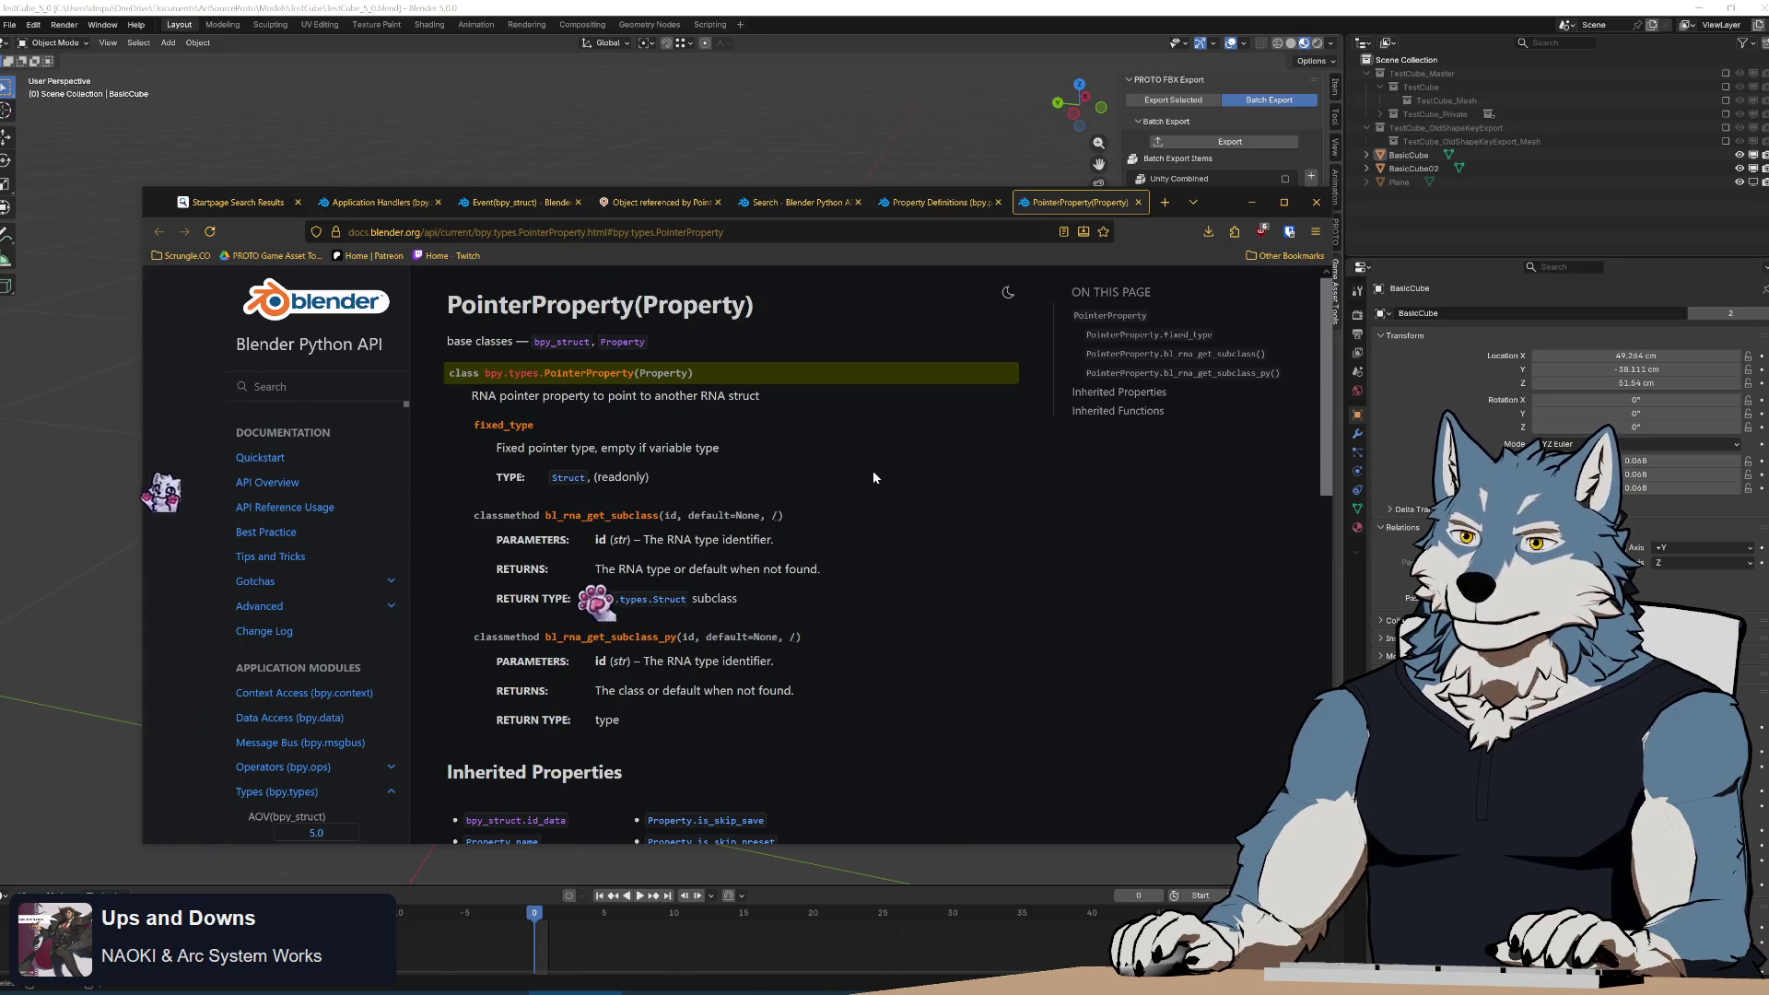
scroll(877, 553, "down", 4)
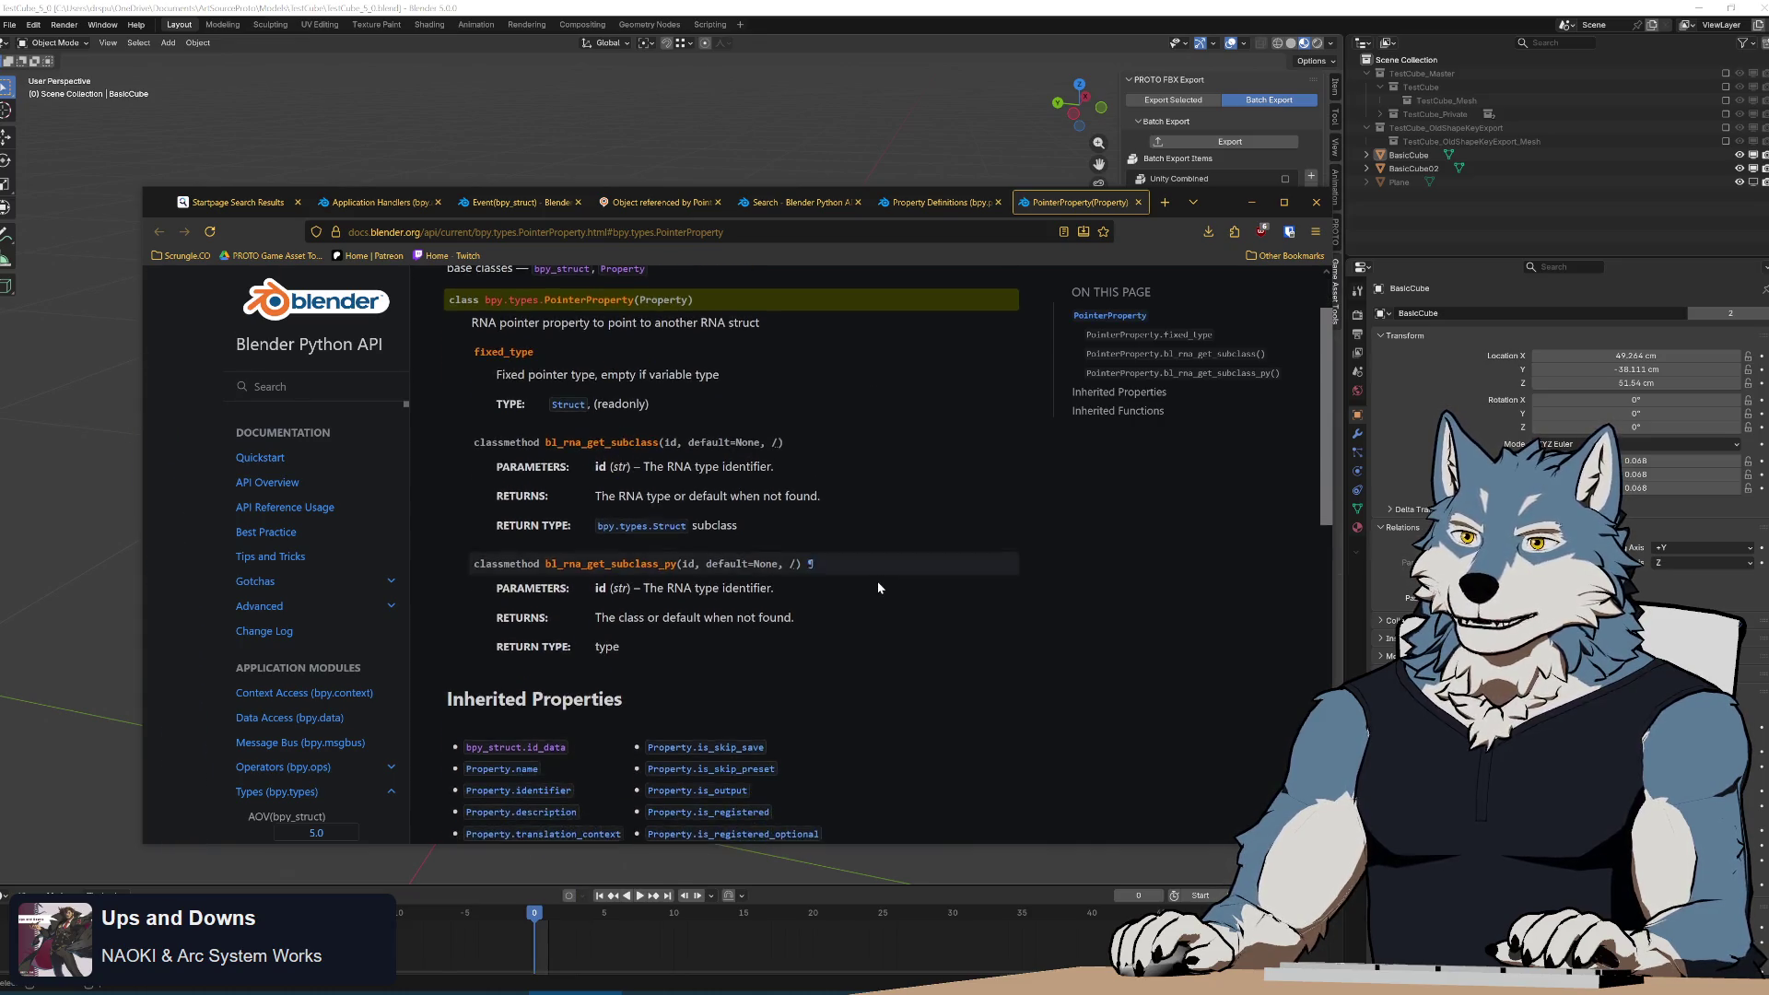
scroll(877, 587, "down", 1)
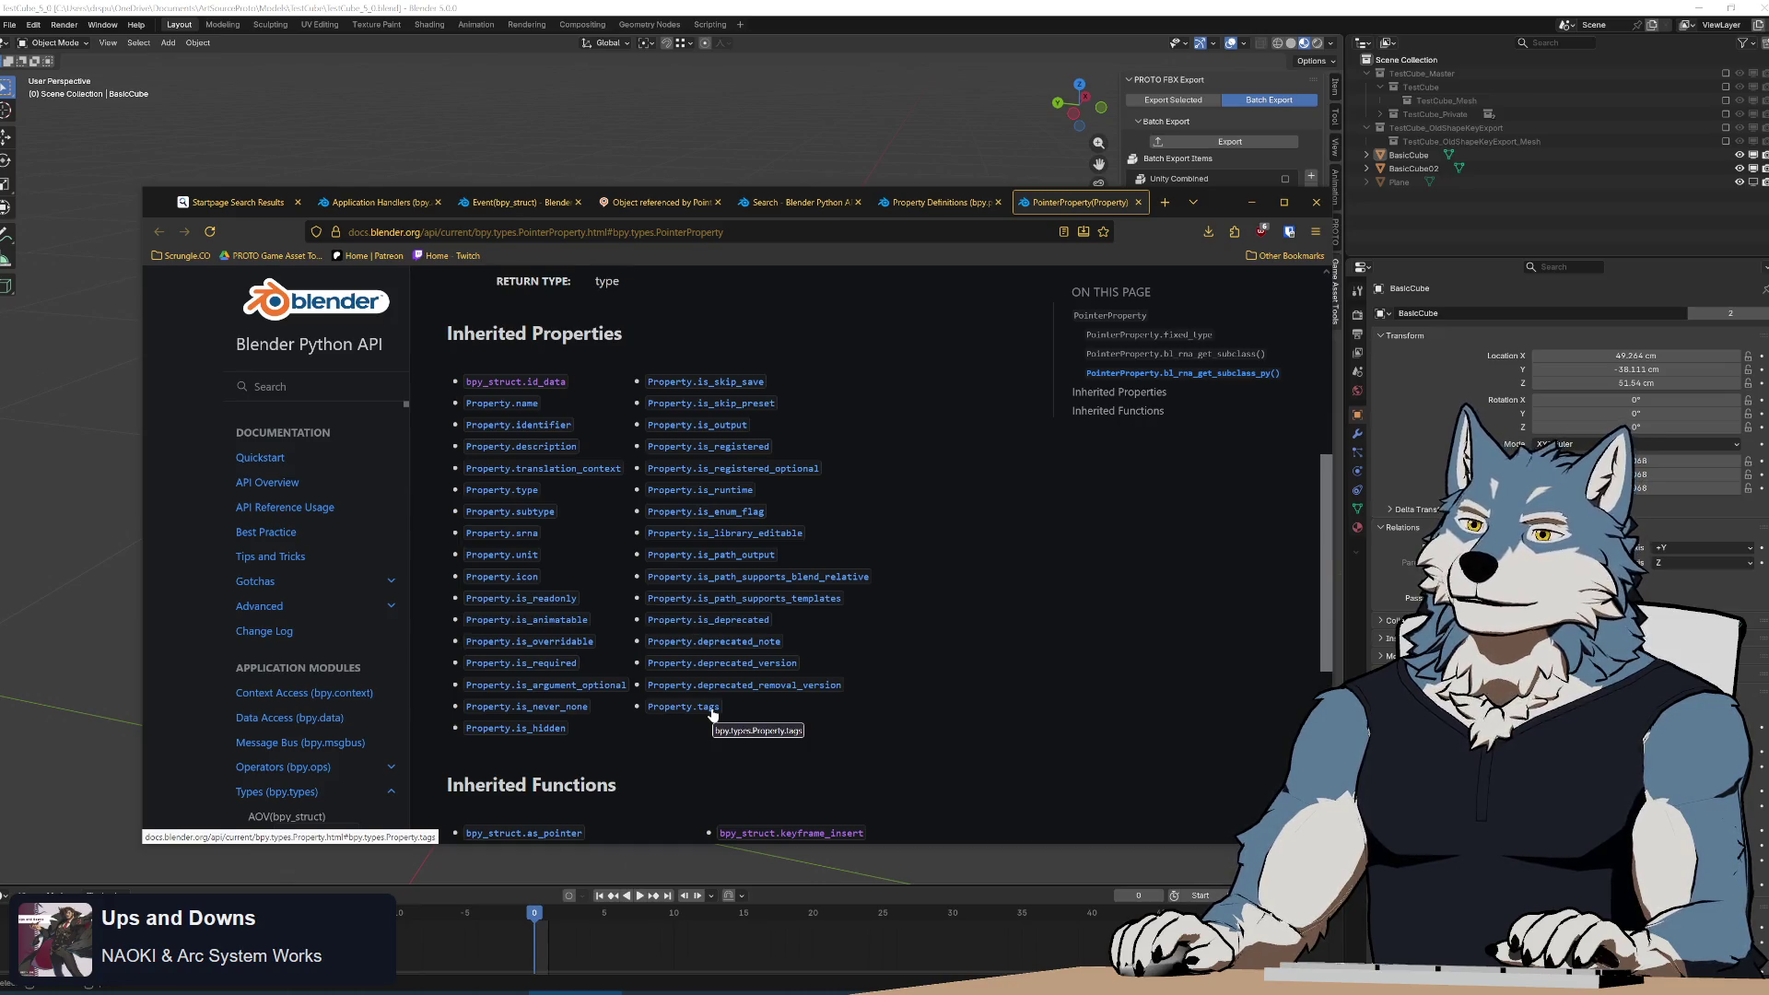
left_click(774, 470)
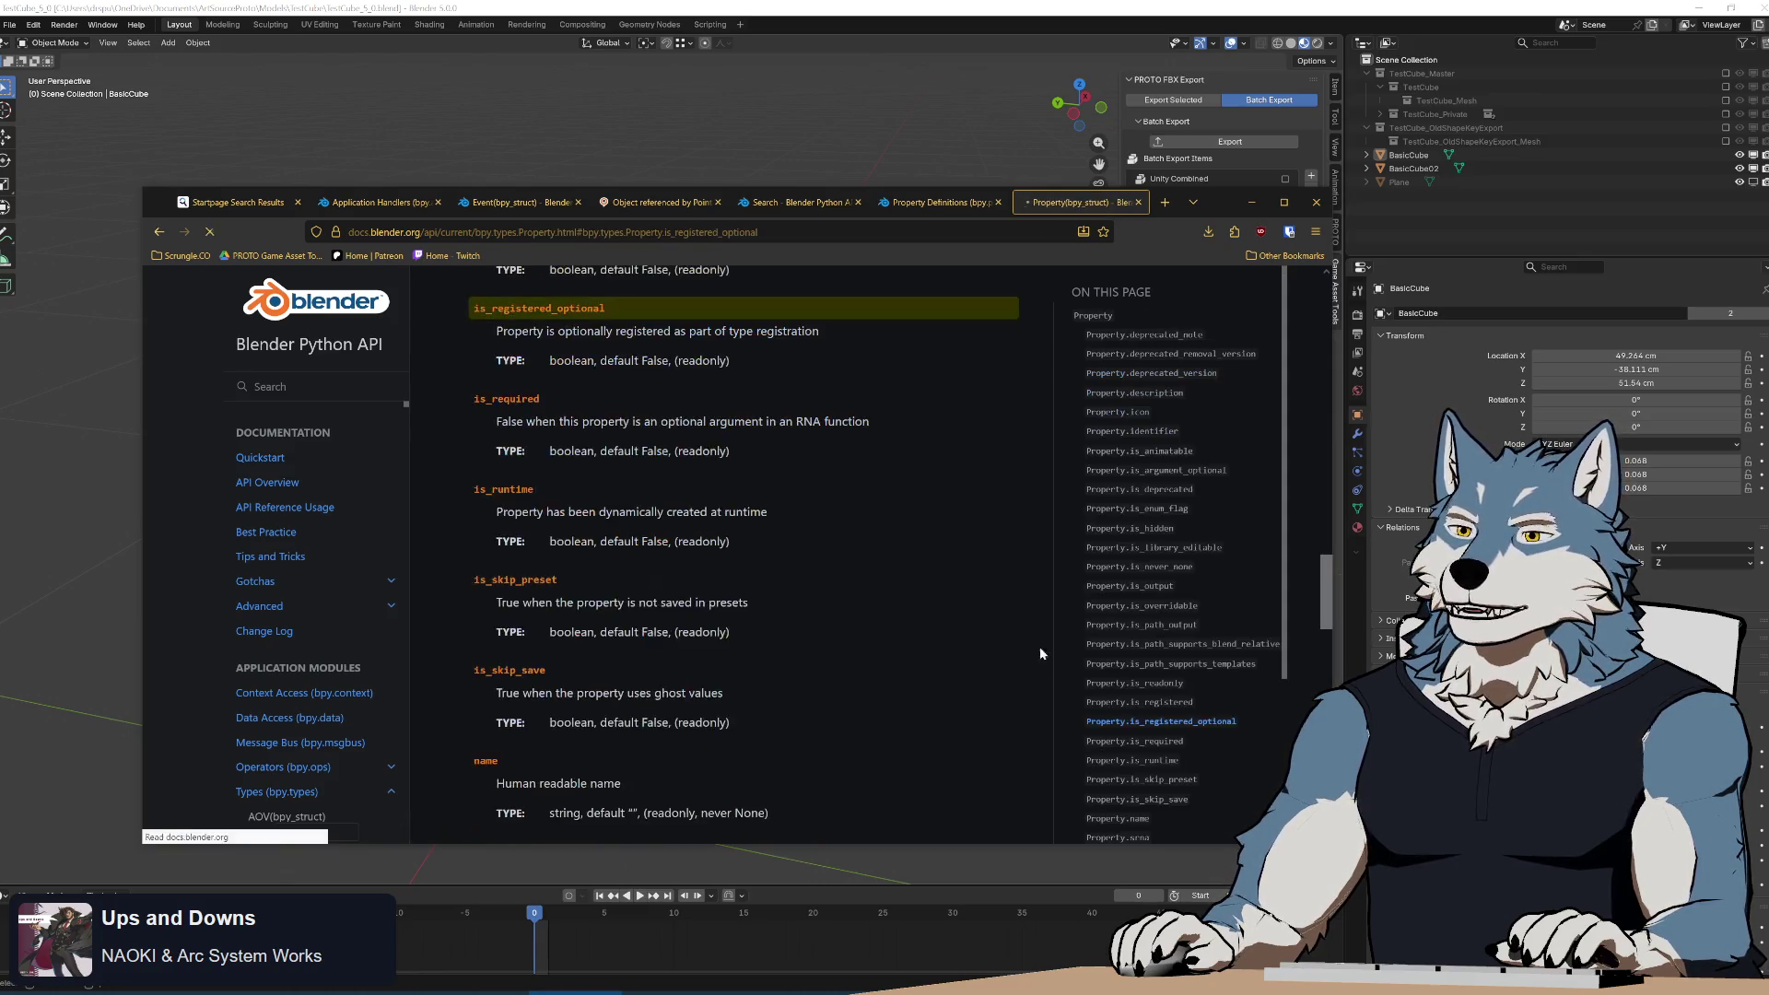
Scroll through the Property(bpy_struct) descriptions of is_readonly, tags, type and unit.
scroll(965, 497, "up", 3)
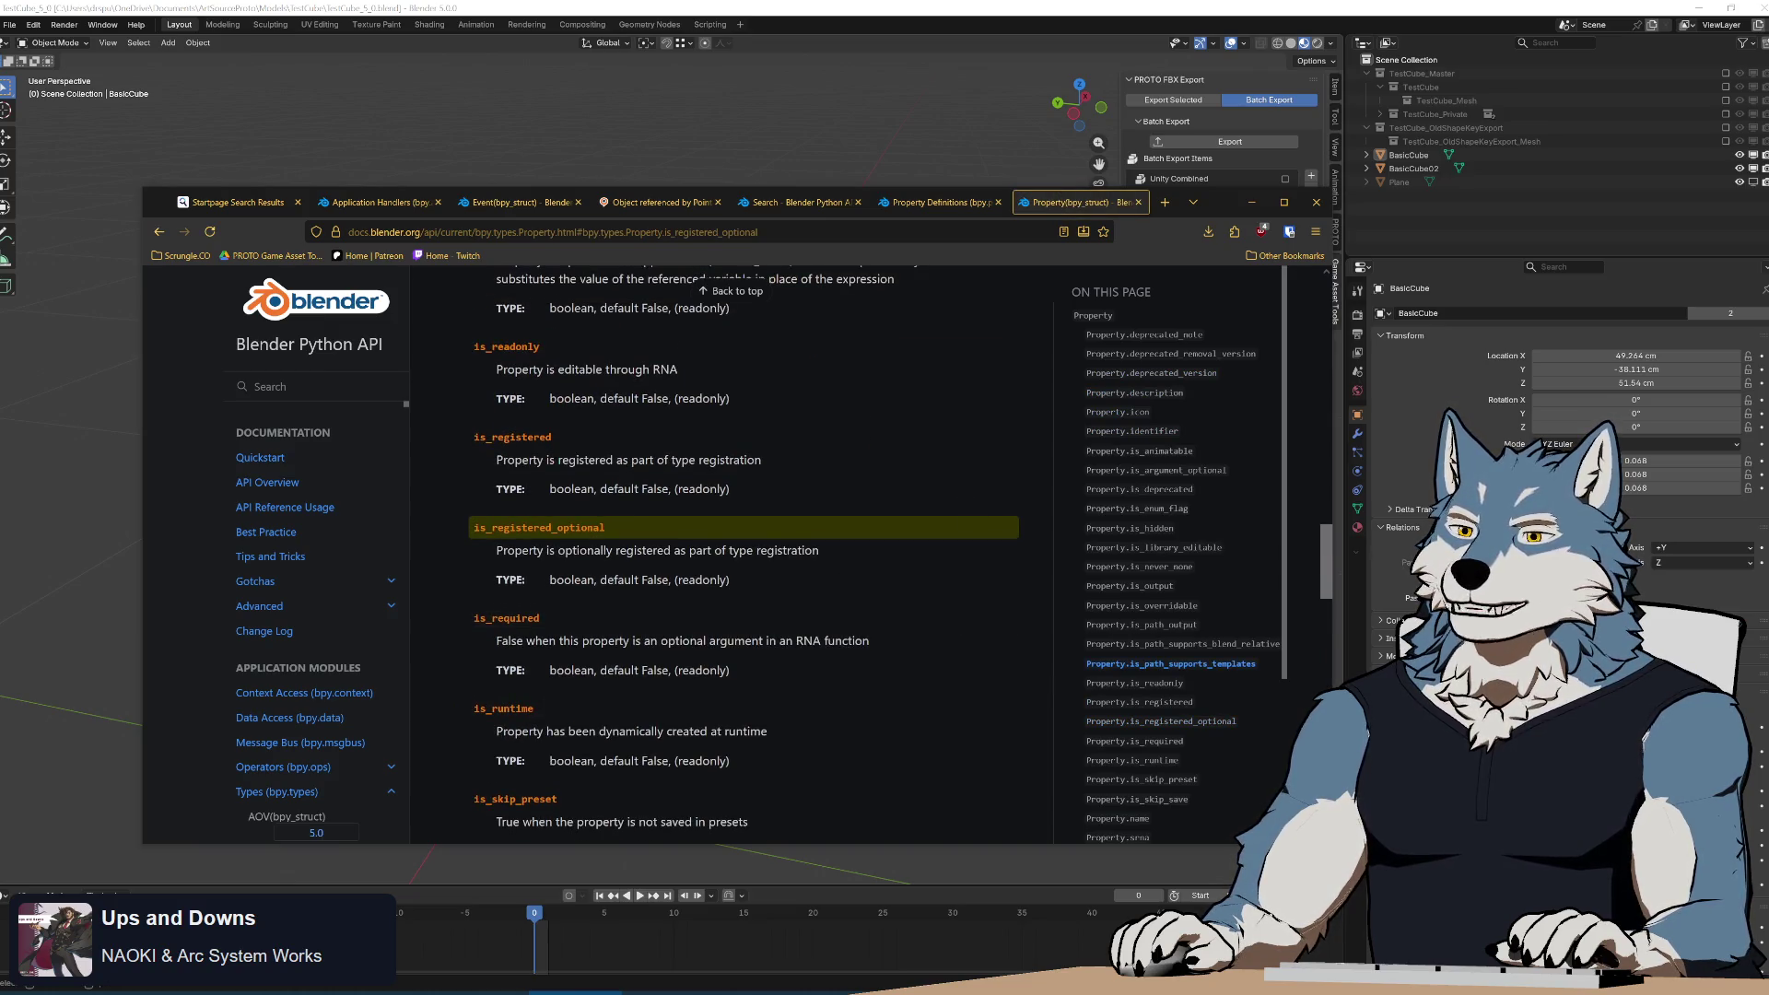
scroll(832, 500, "up", 3)
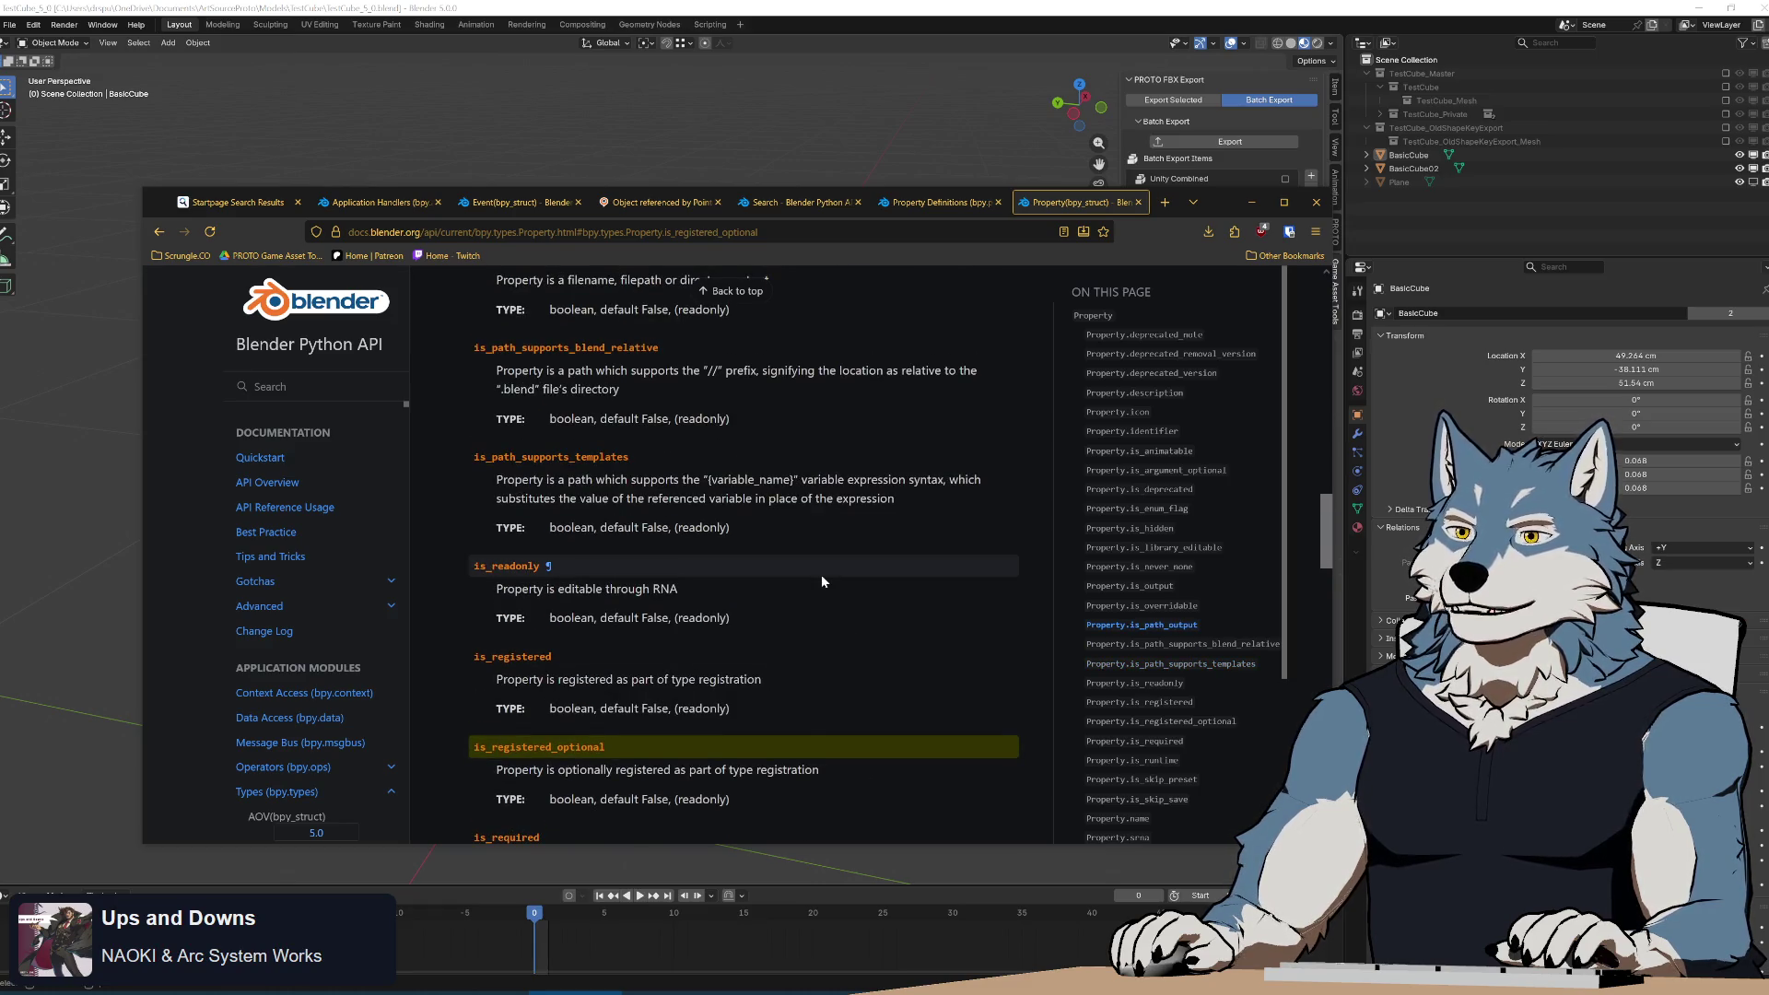
scroll(822, 578, "up", 2)
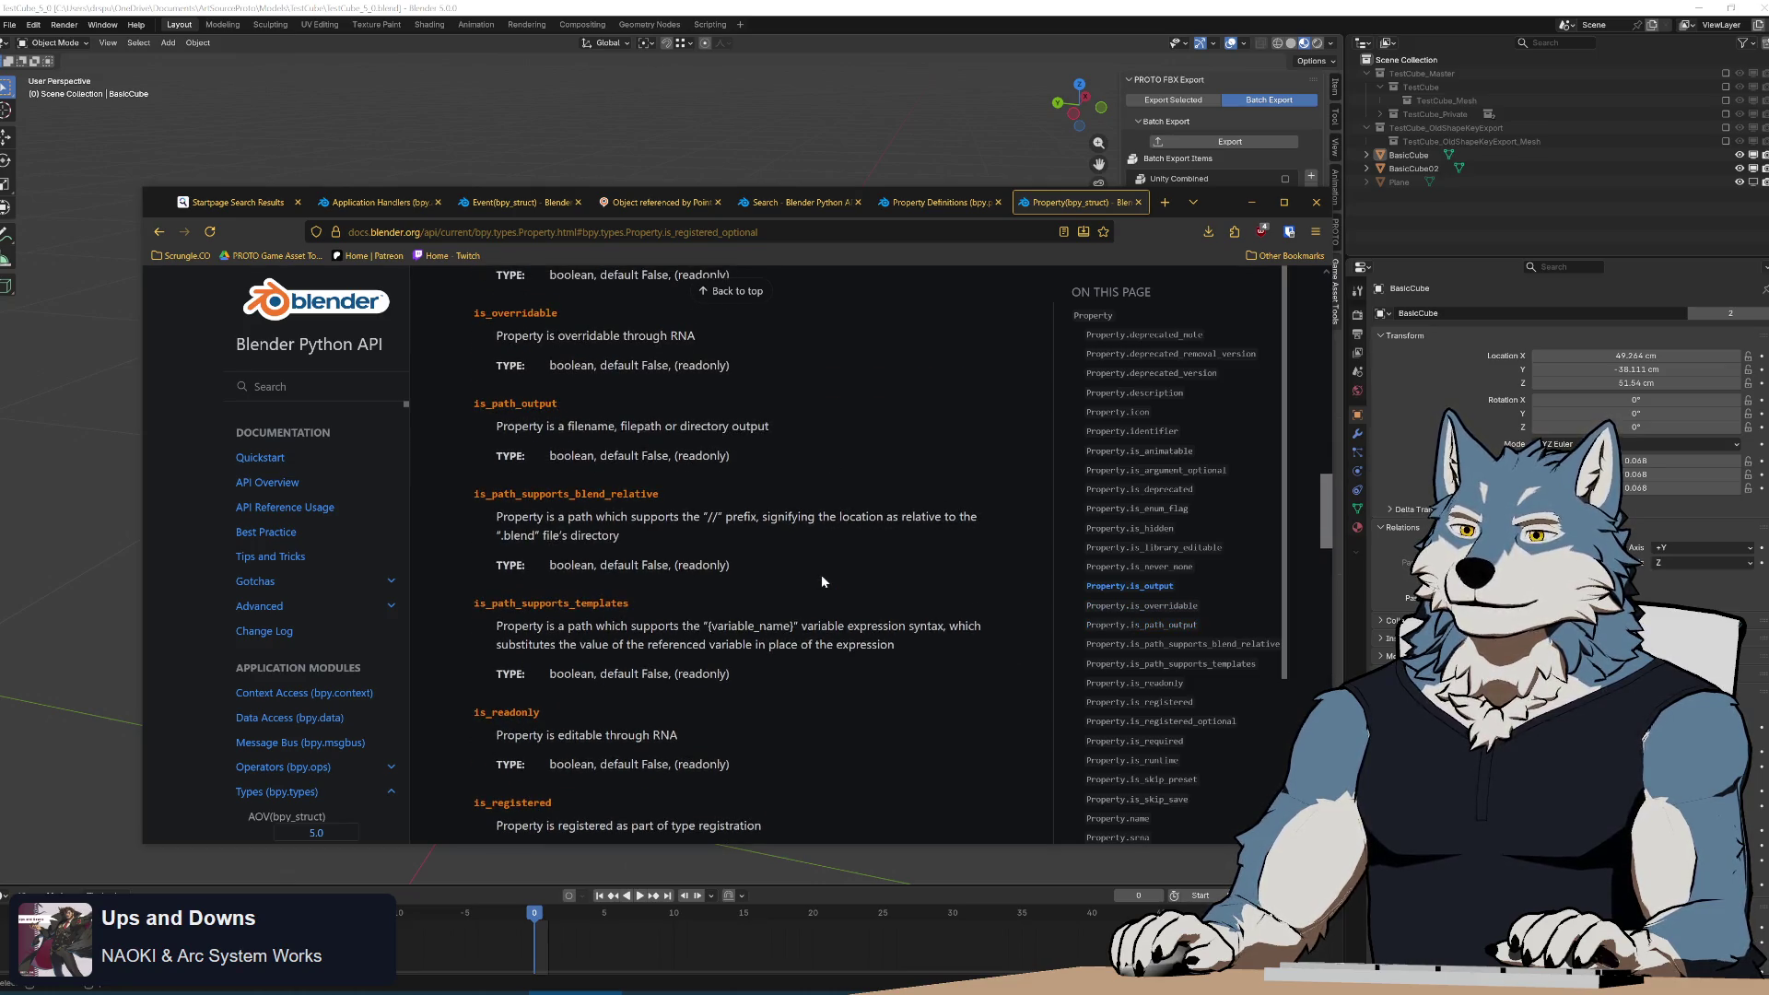
scroll(822, 582, "up", 3)
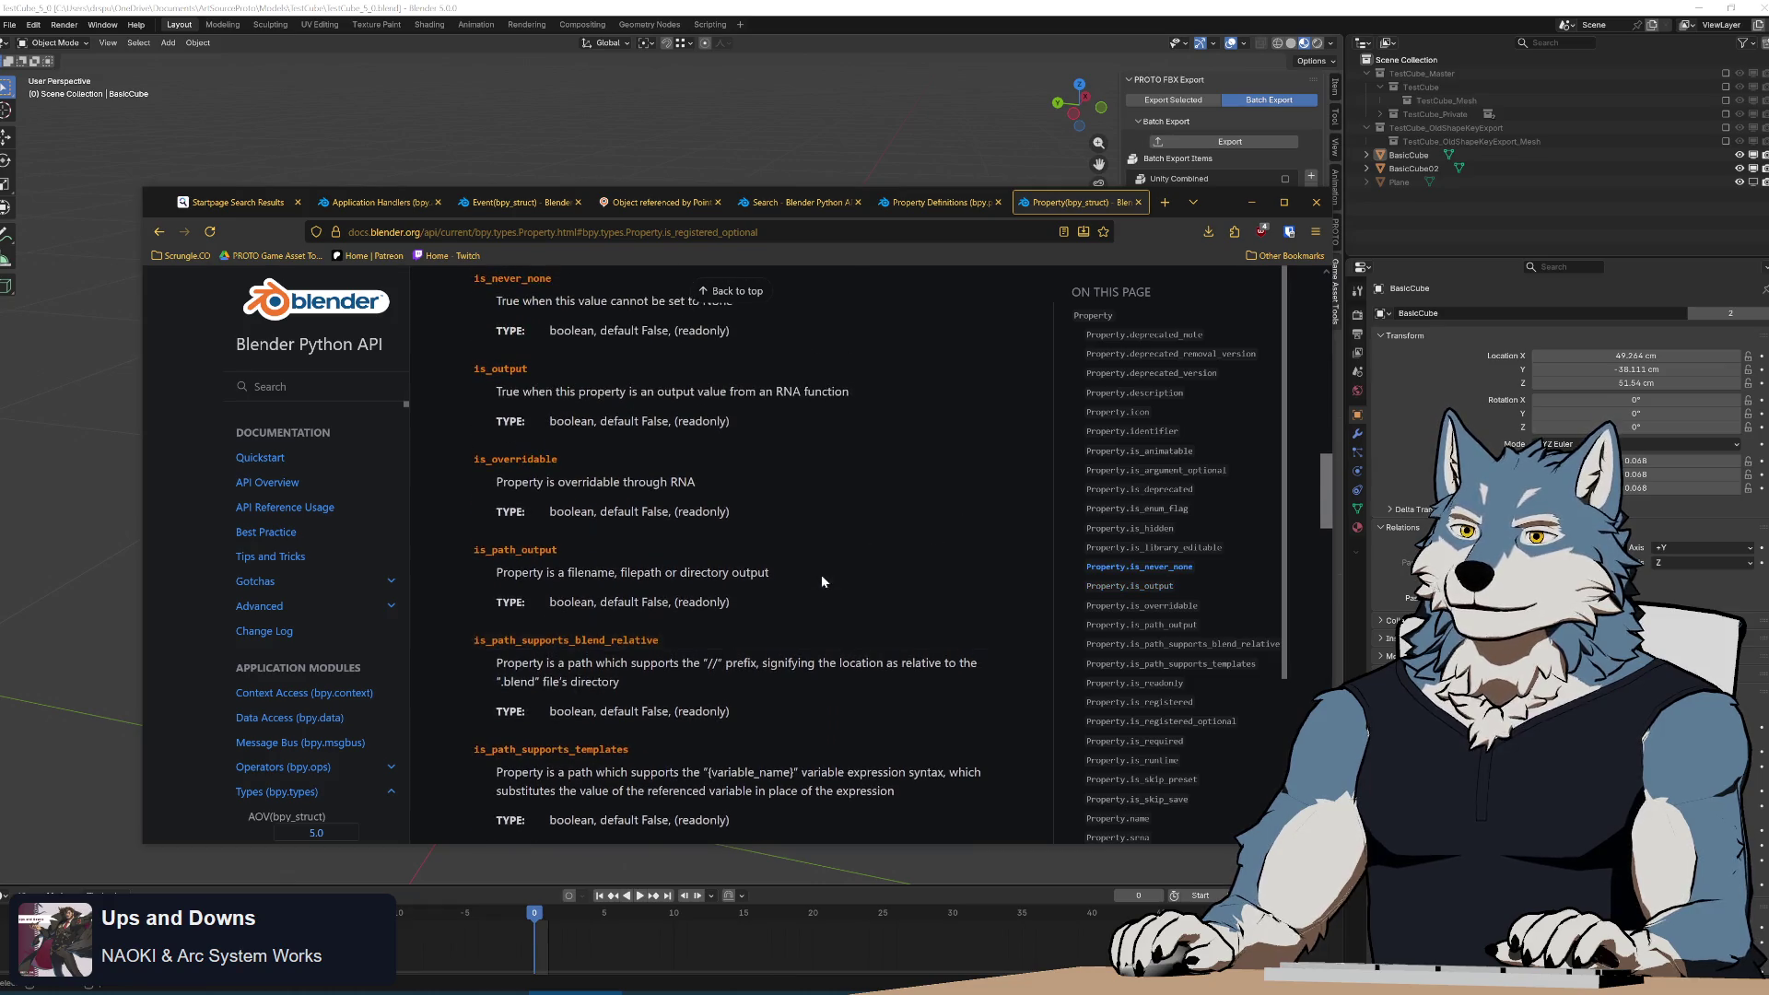
scroll(823, 580, "up", 3)
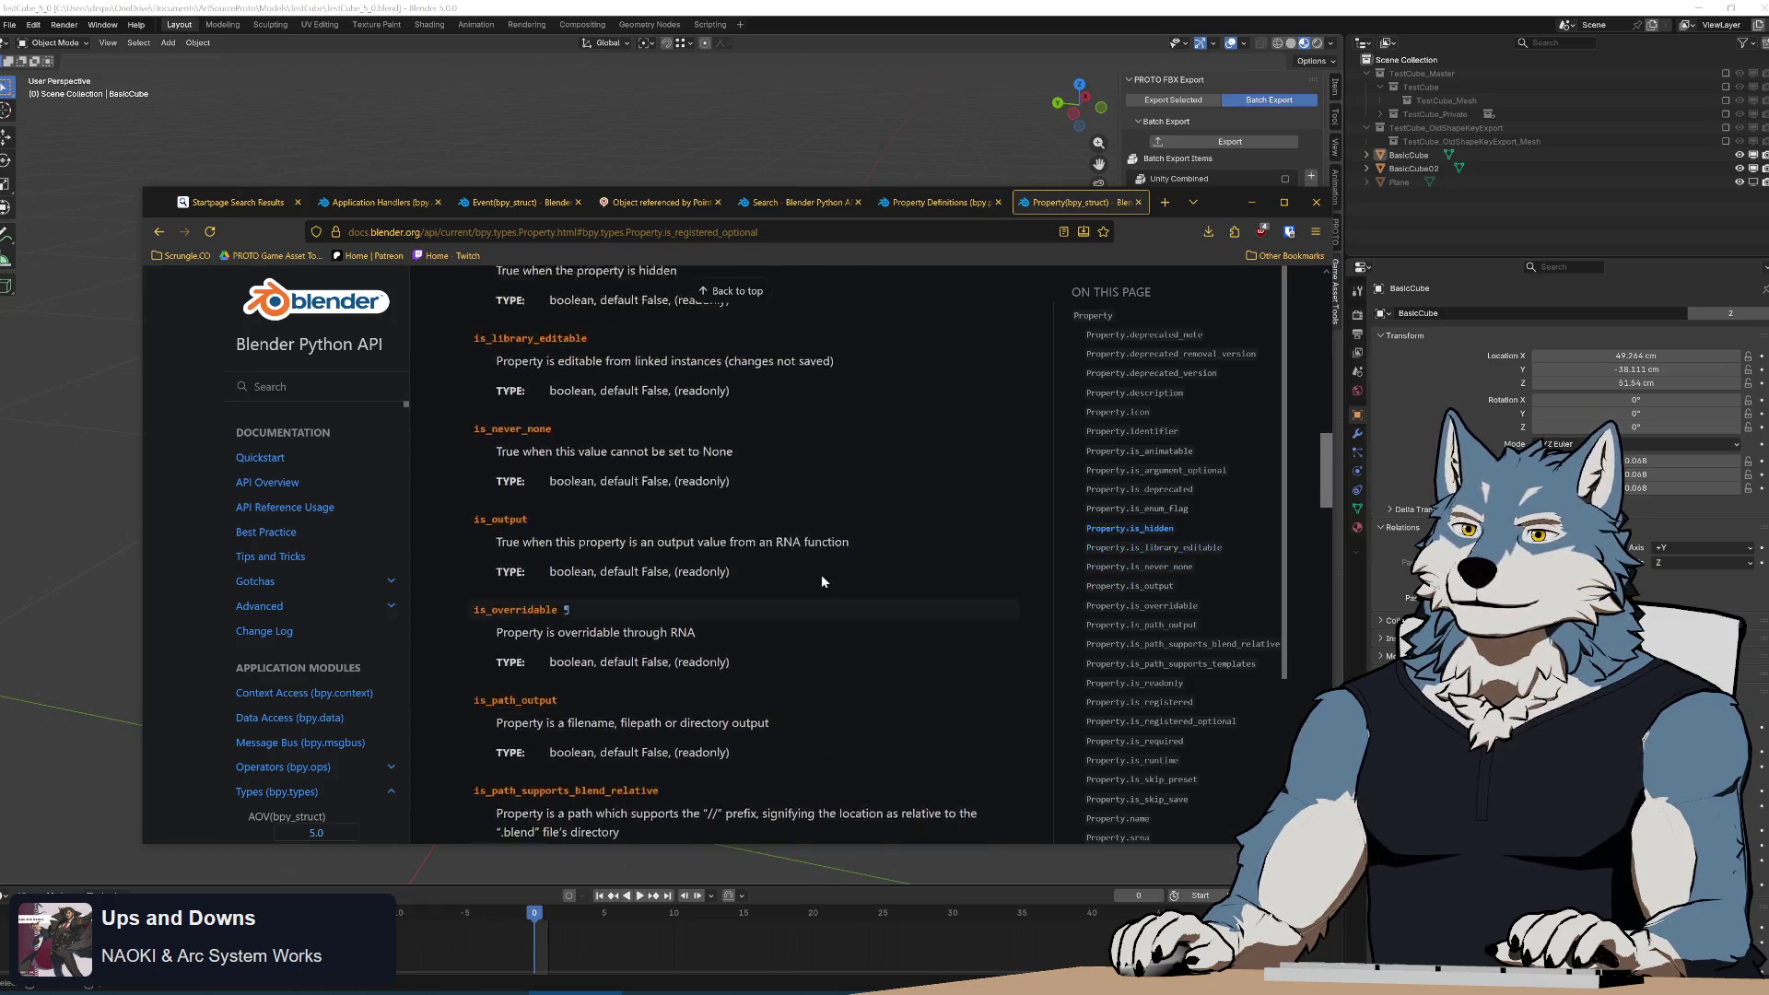
scroll(822, 581, "up", 5)
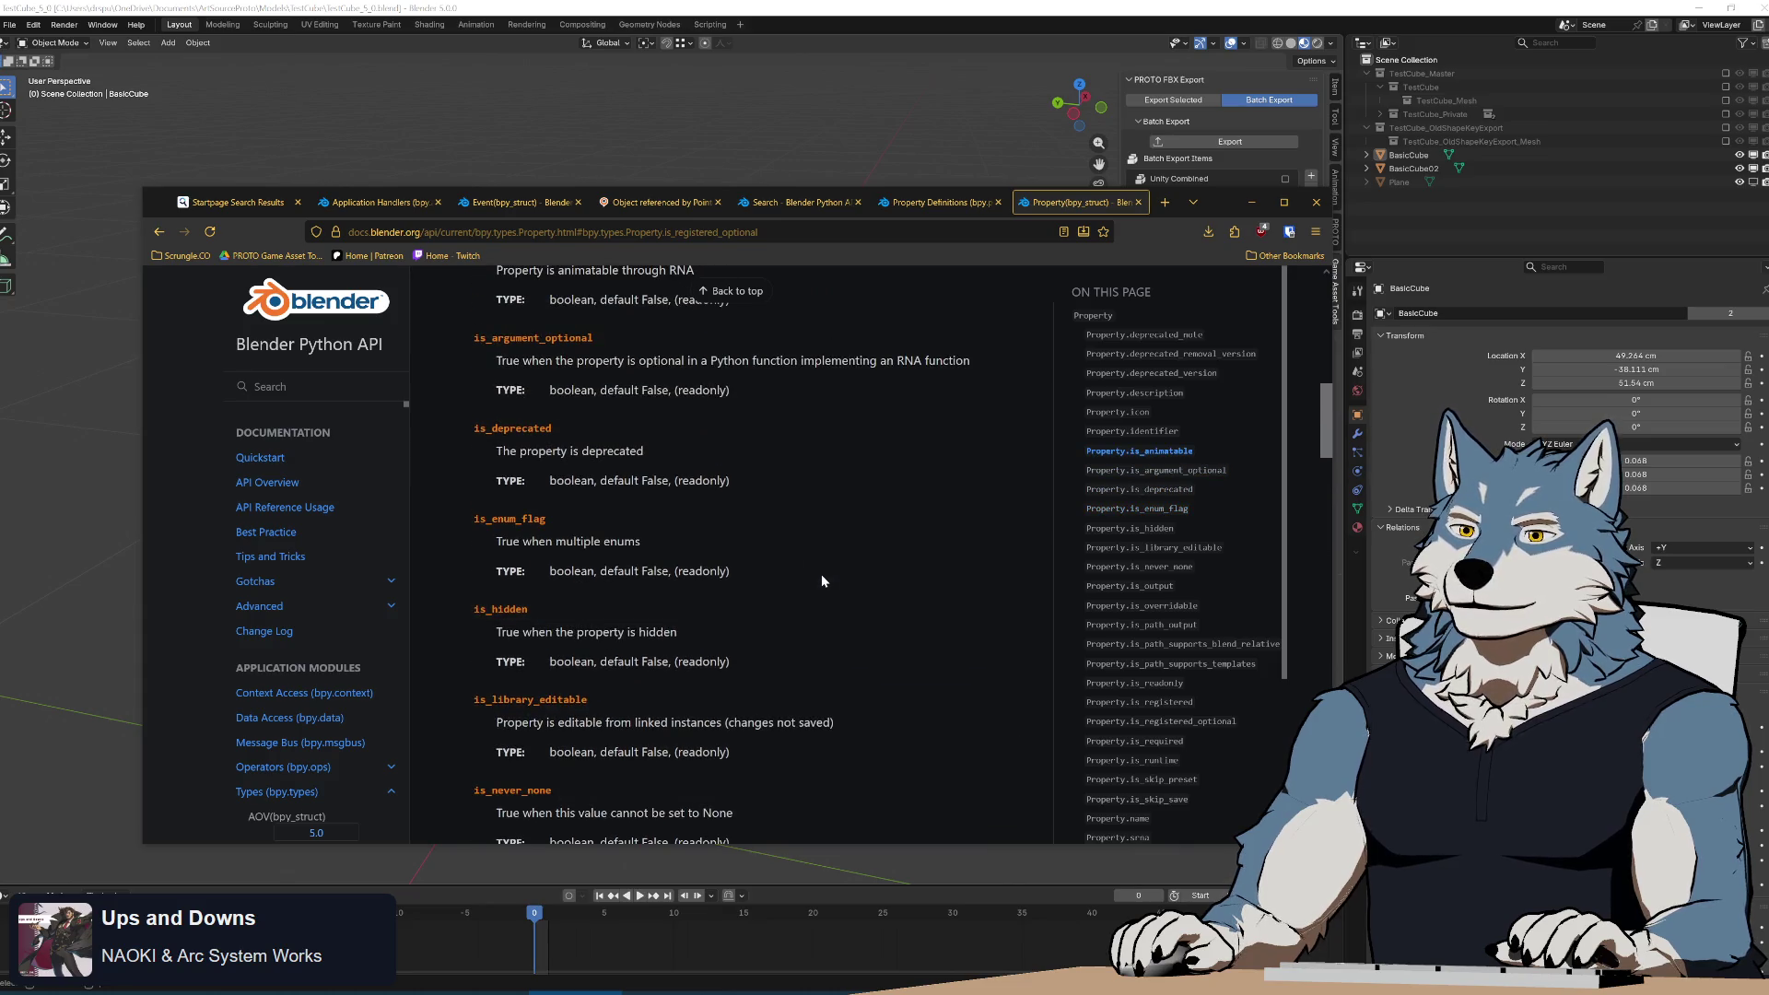
scroll(822, 580, "down", 20)
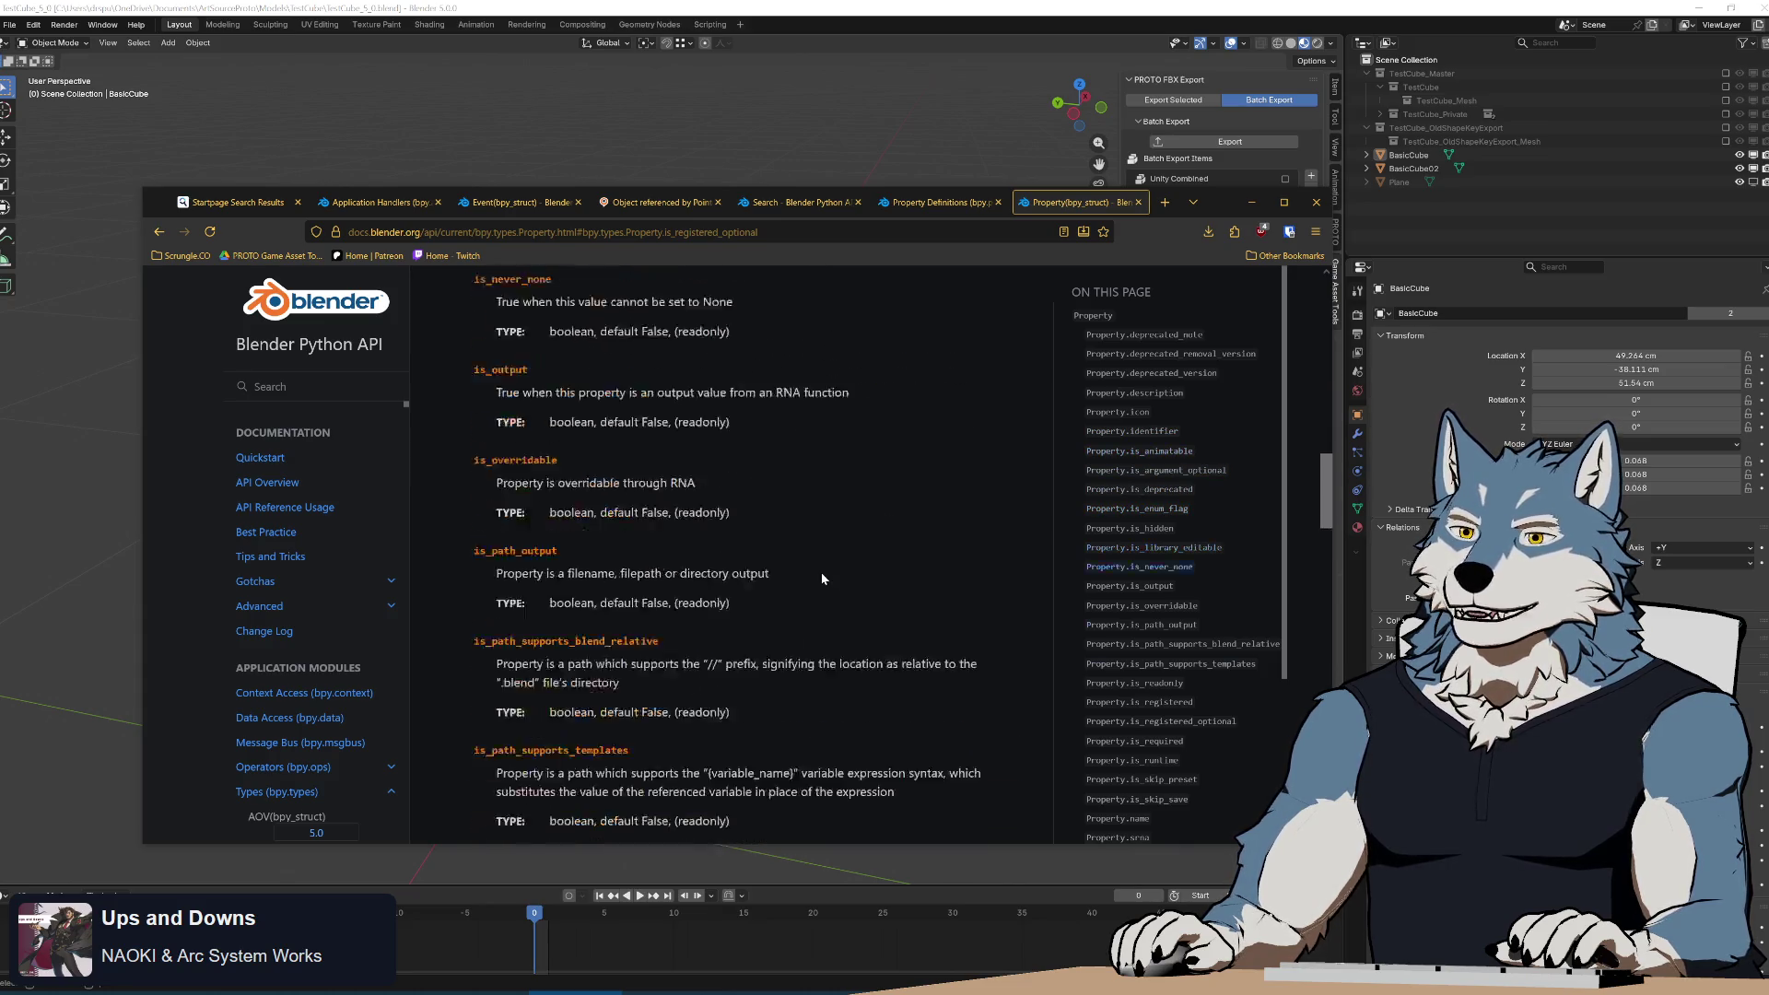
scroll(822, 579, "down", 2)
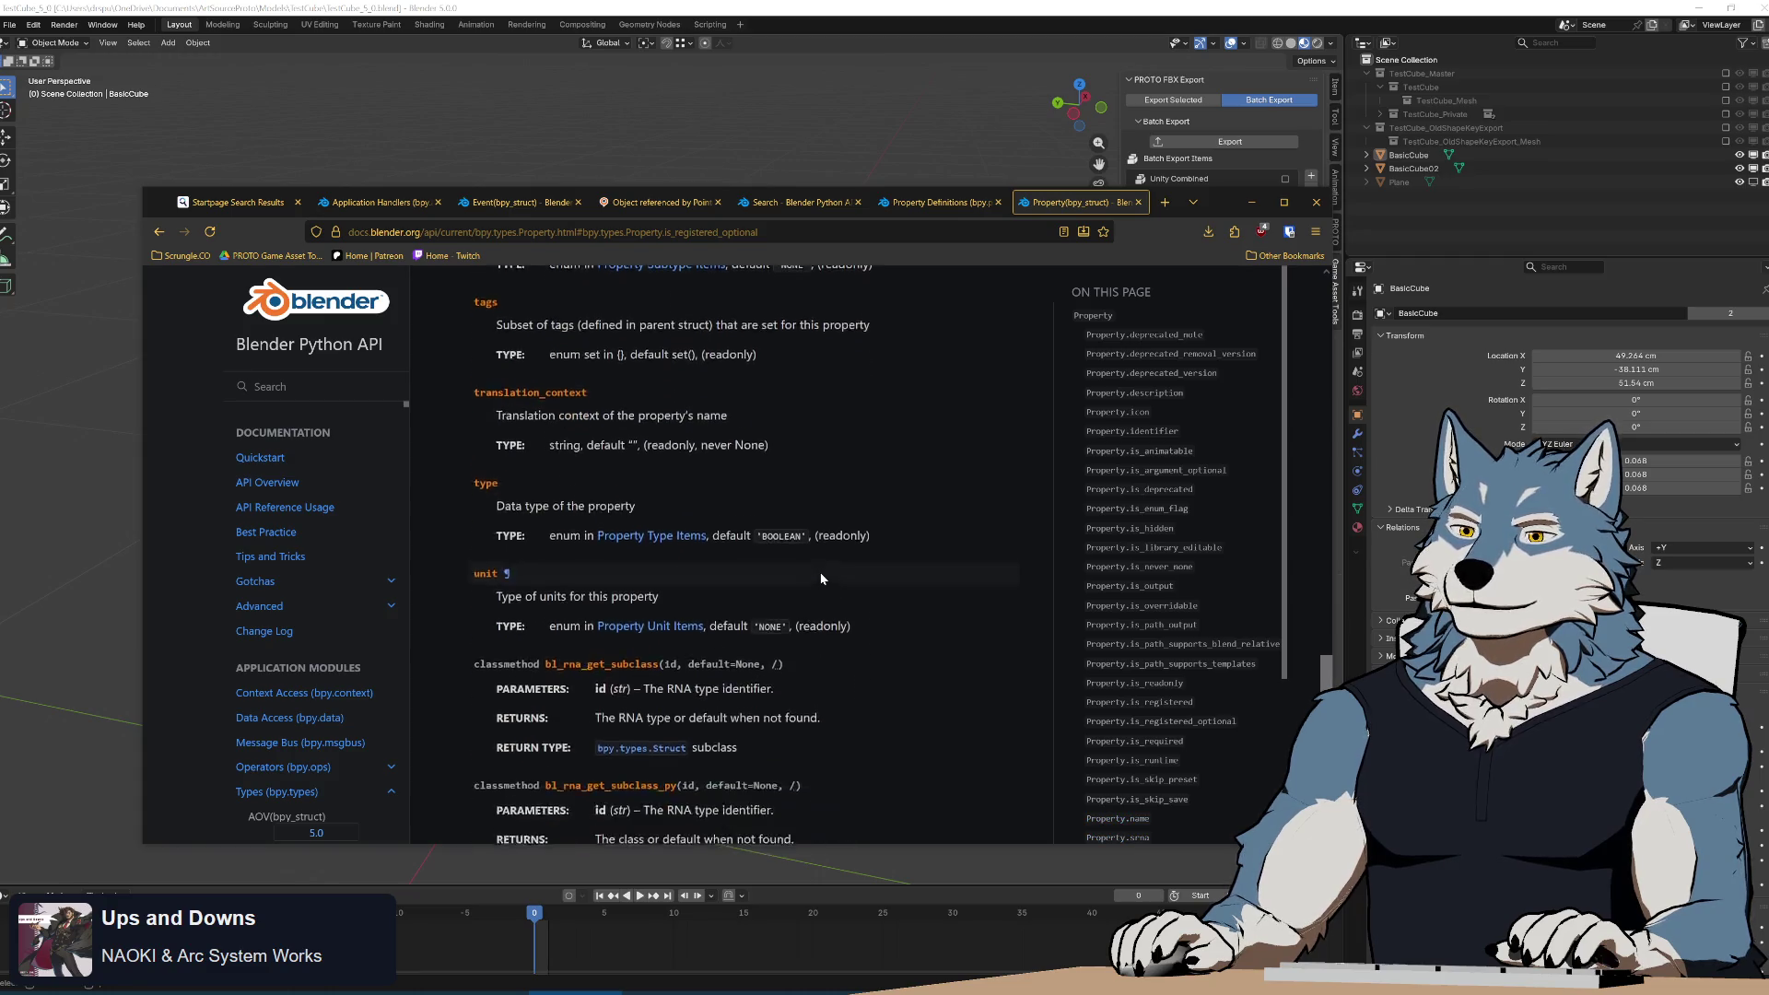
scroll(823, 577, "up", 3)
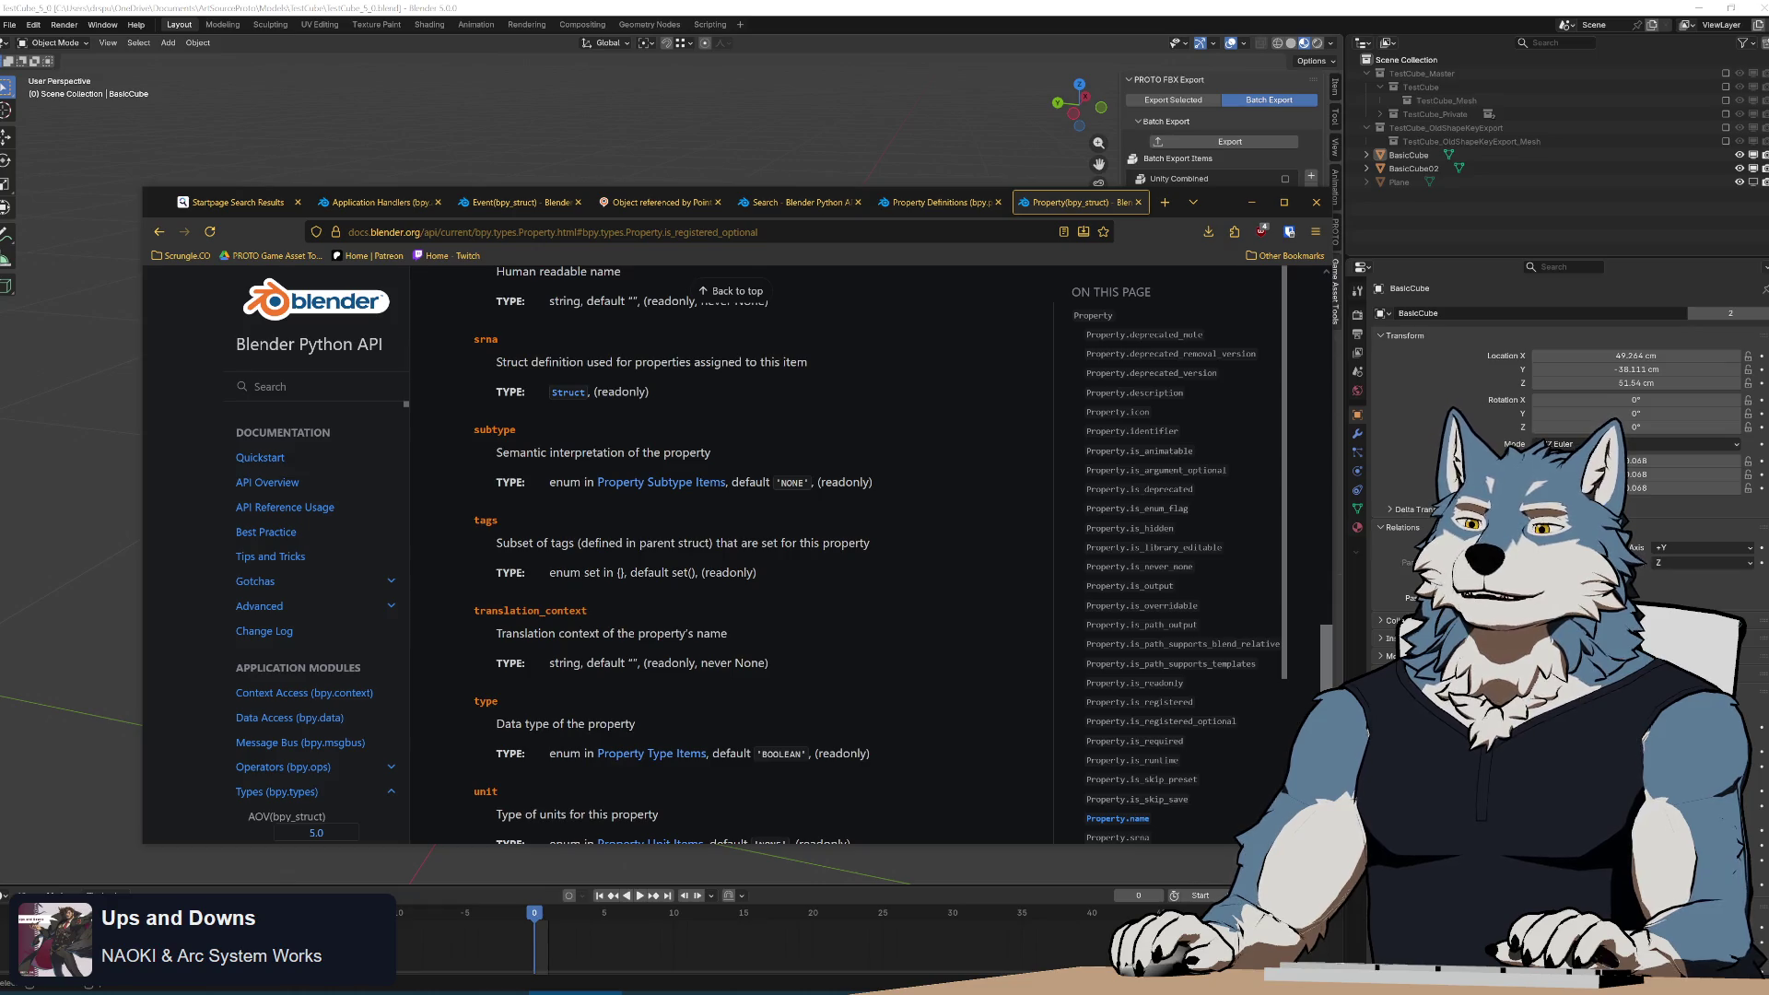
Go back to PointerProperty(Property) and scroll through fixed_type and its inherited functions.
left_click(163, 232)
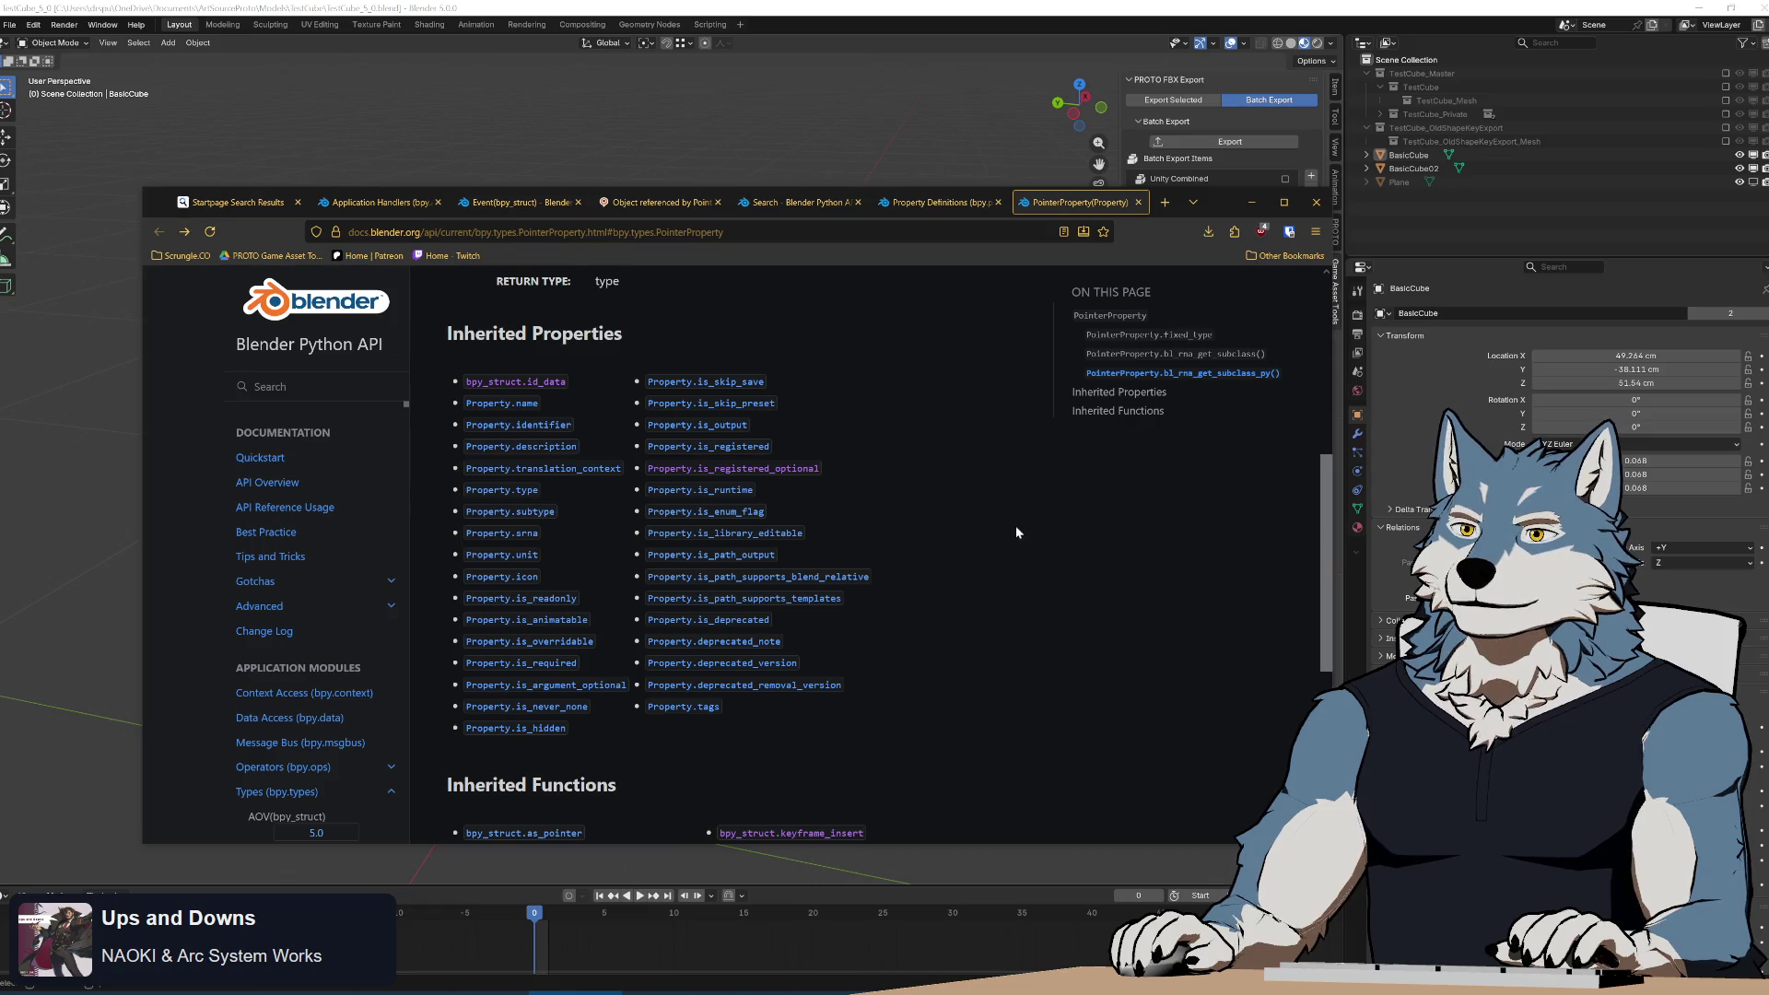
scroll(972, 541, "down", 3)
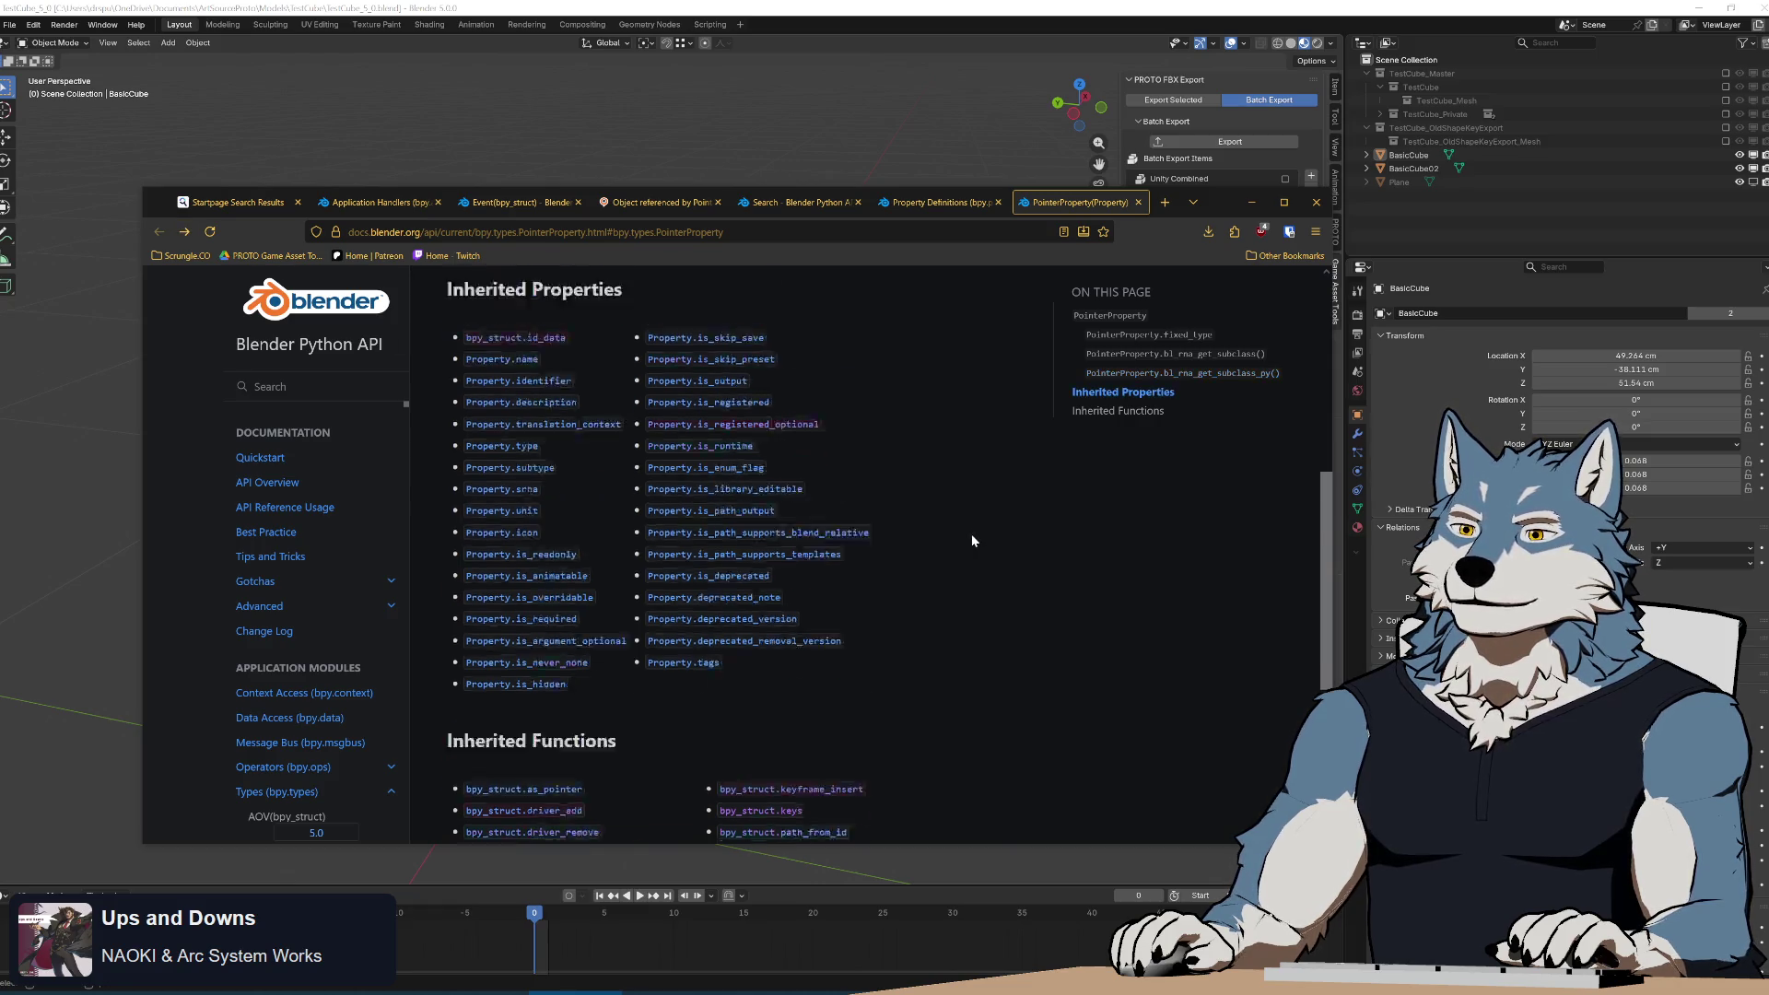
scroll(972, 541, "up", 8)
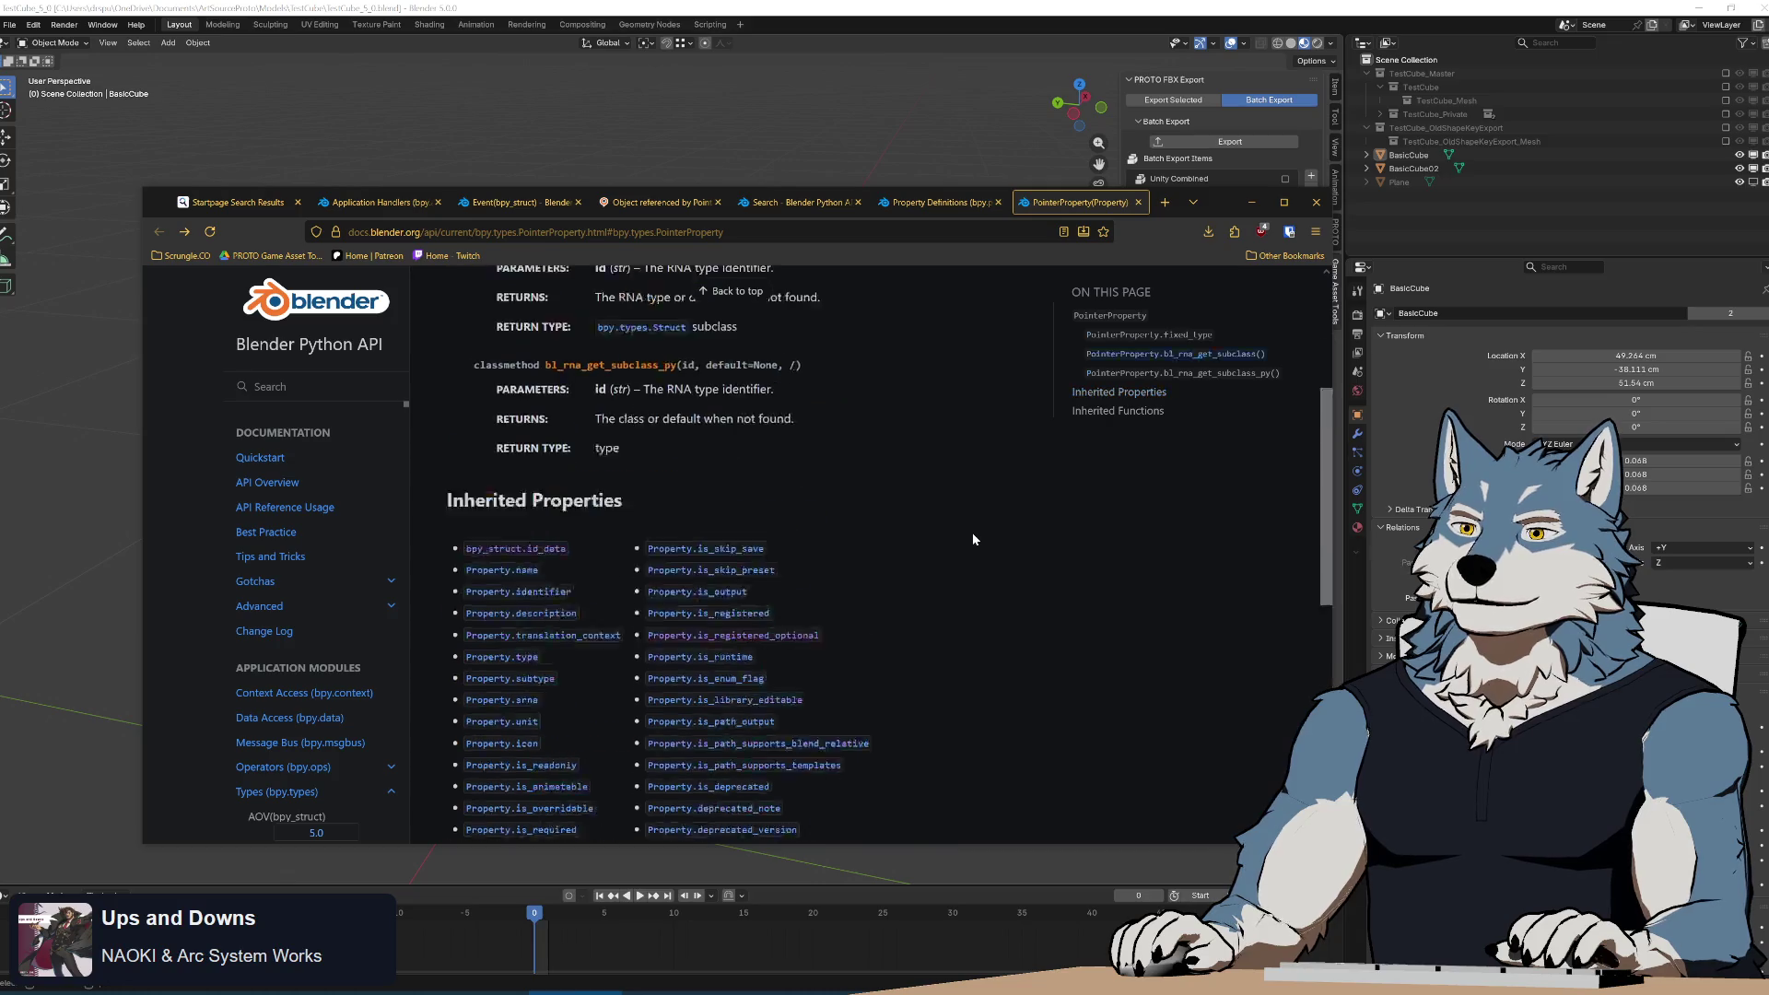
scroll(975, 529, "down", 8)
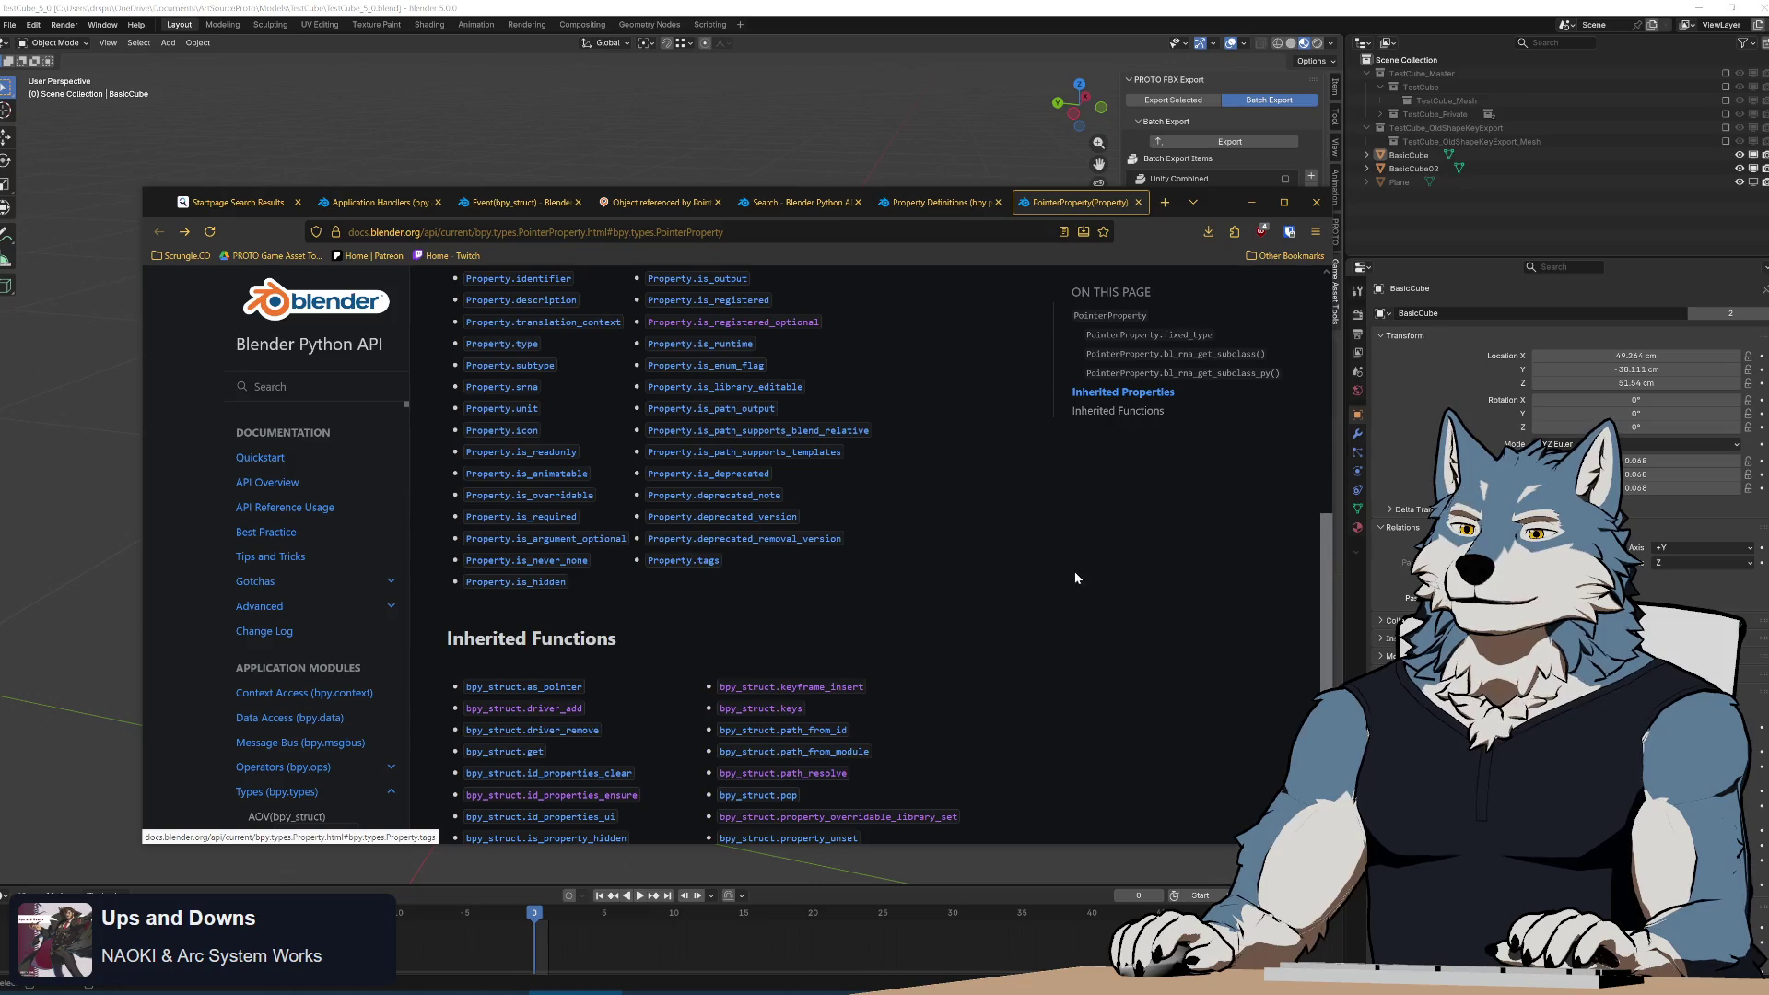
scroll(1077, 573, "down", 3)
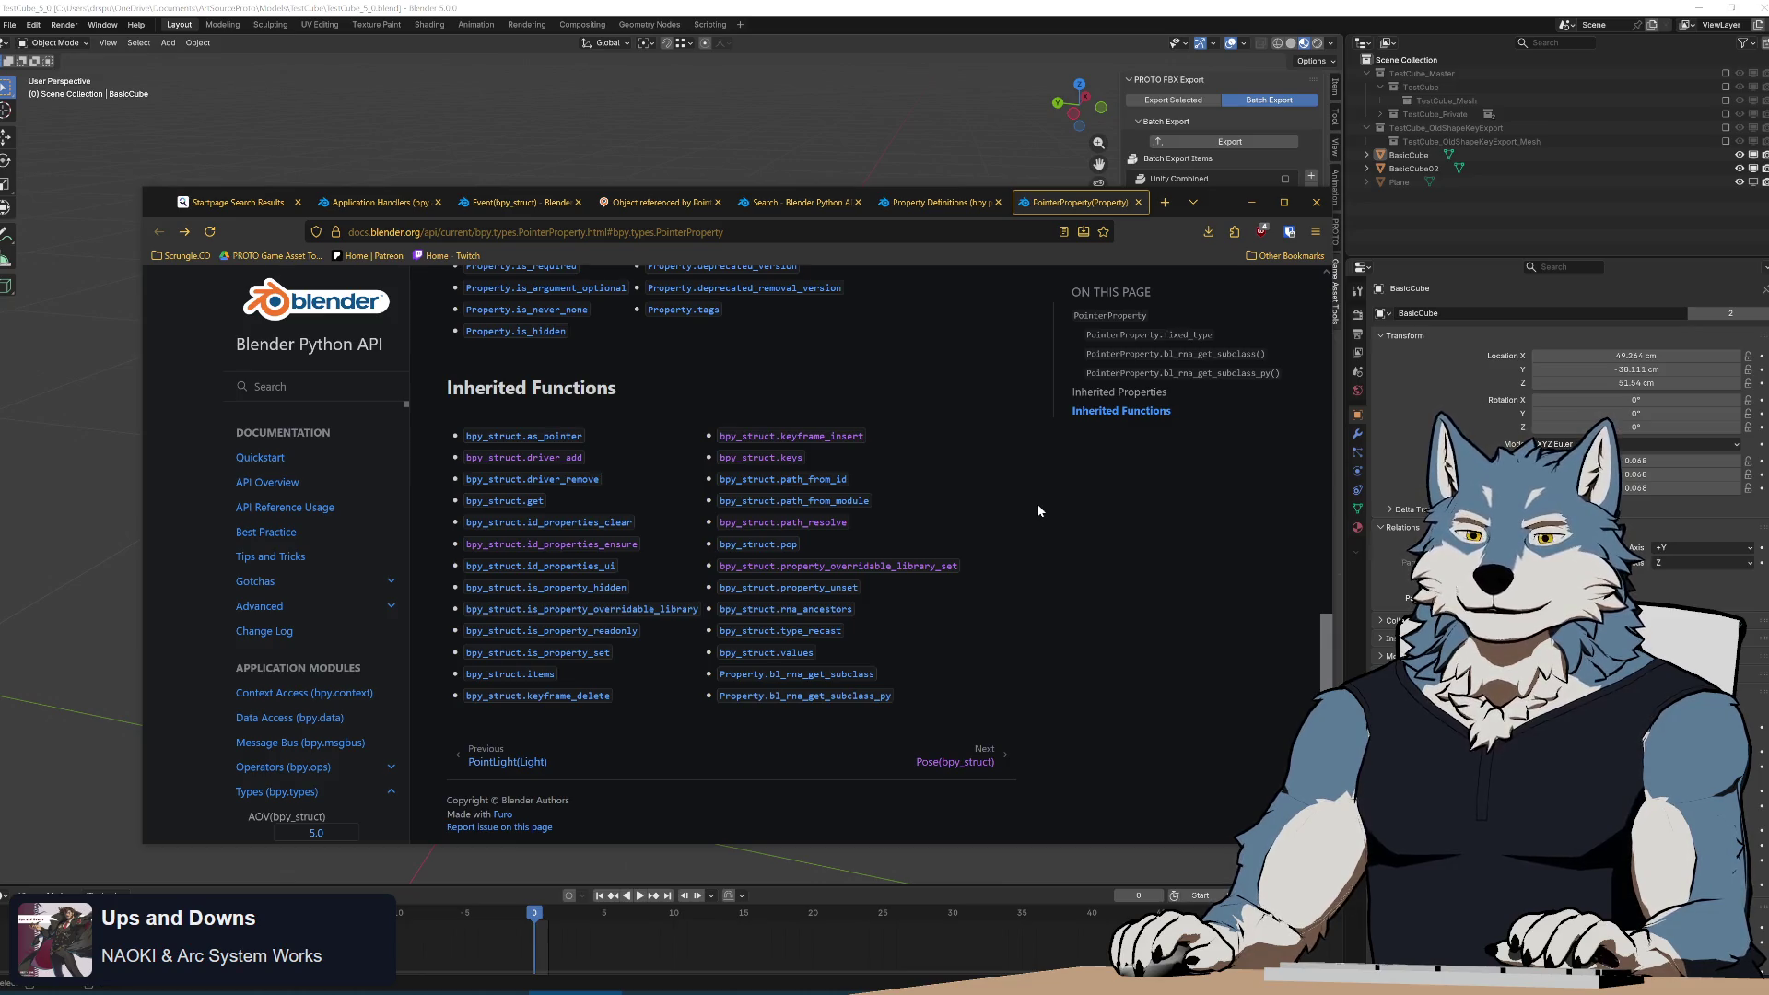
scroll(1038, 506, "up", 5)
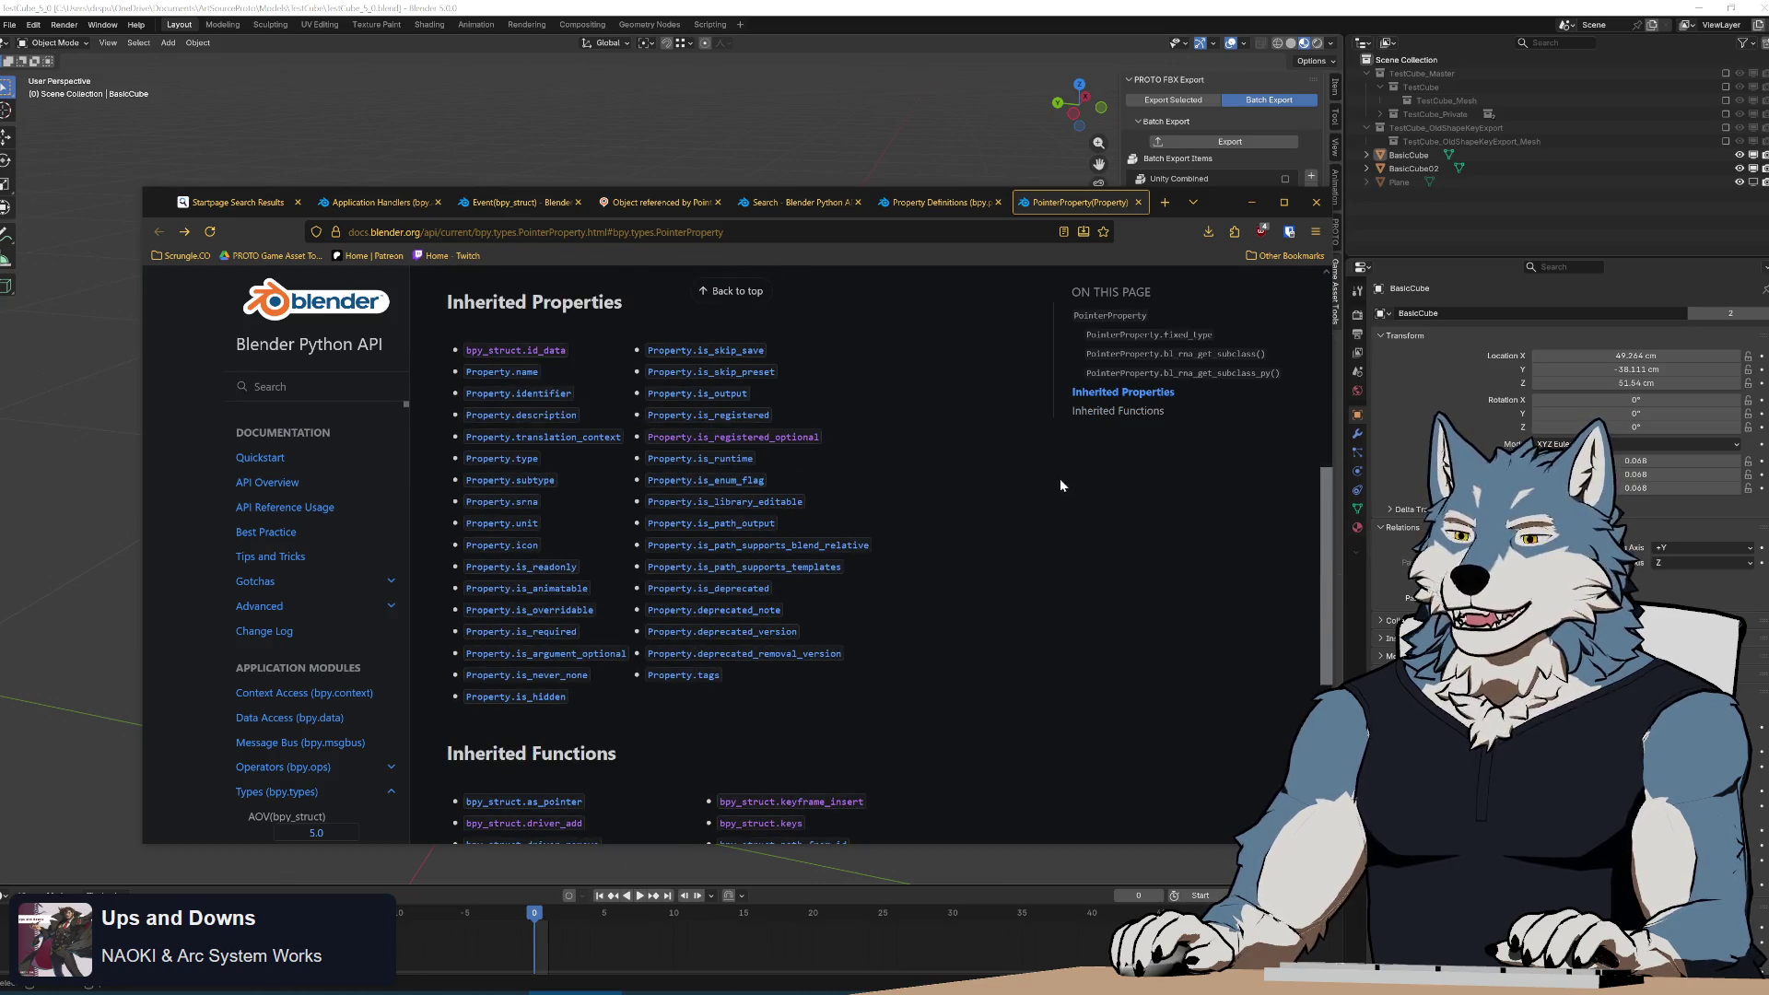
scroll(965, 455, "up", 6)
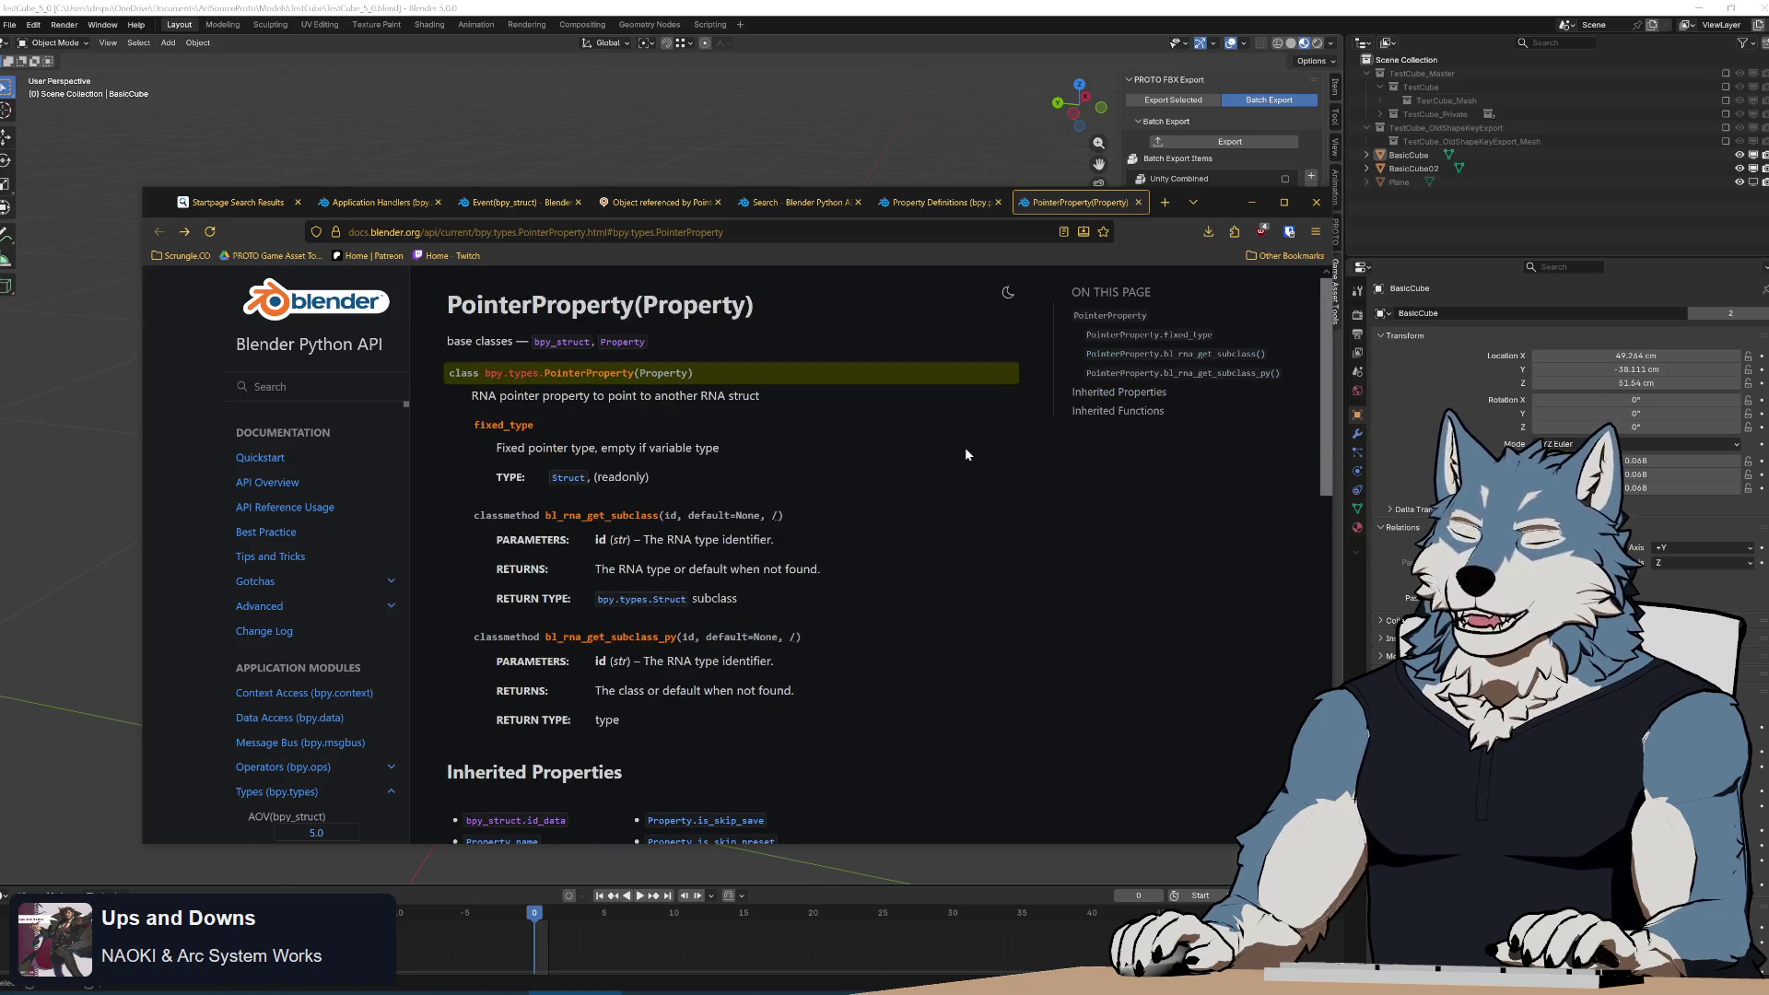
scroll(965, 455, "down", 5)
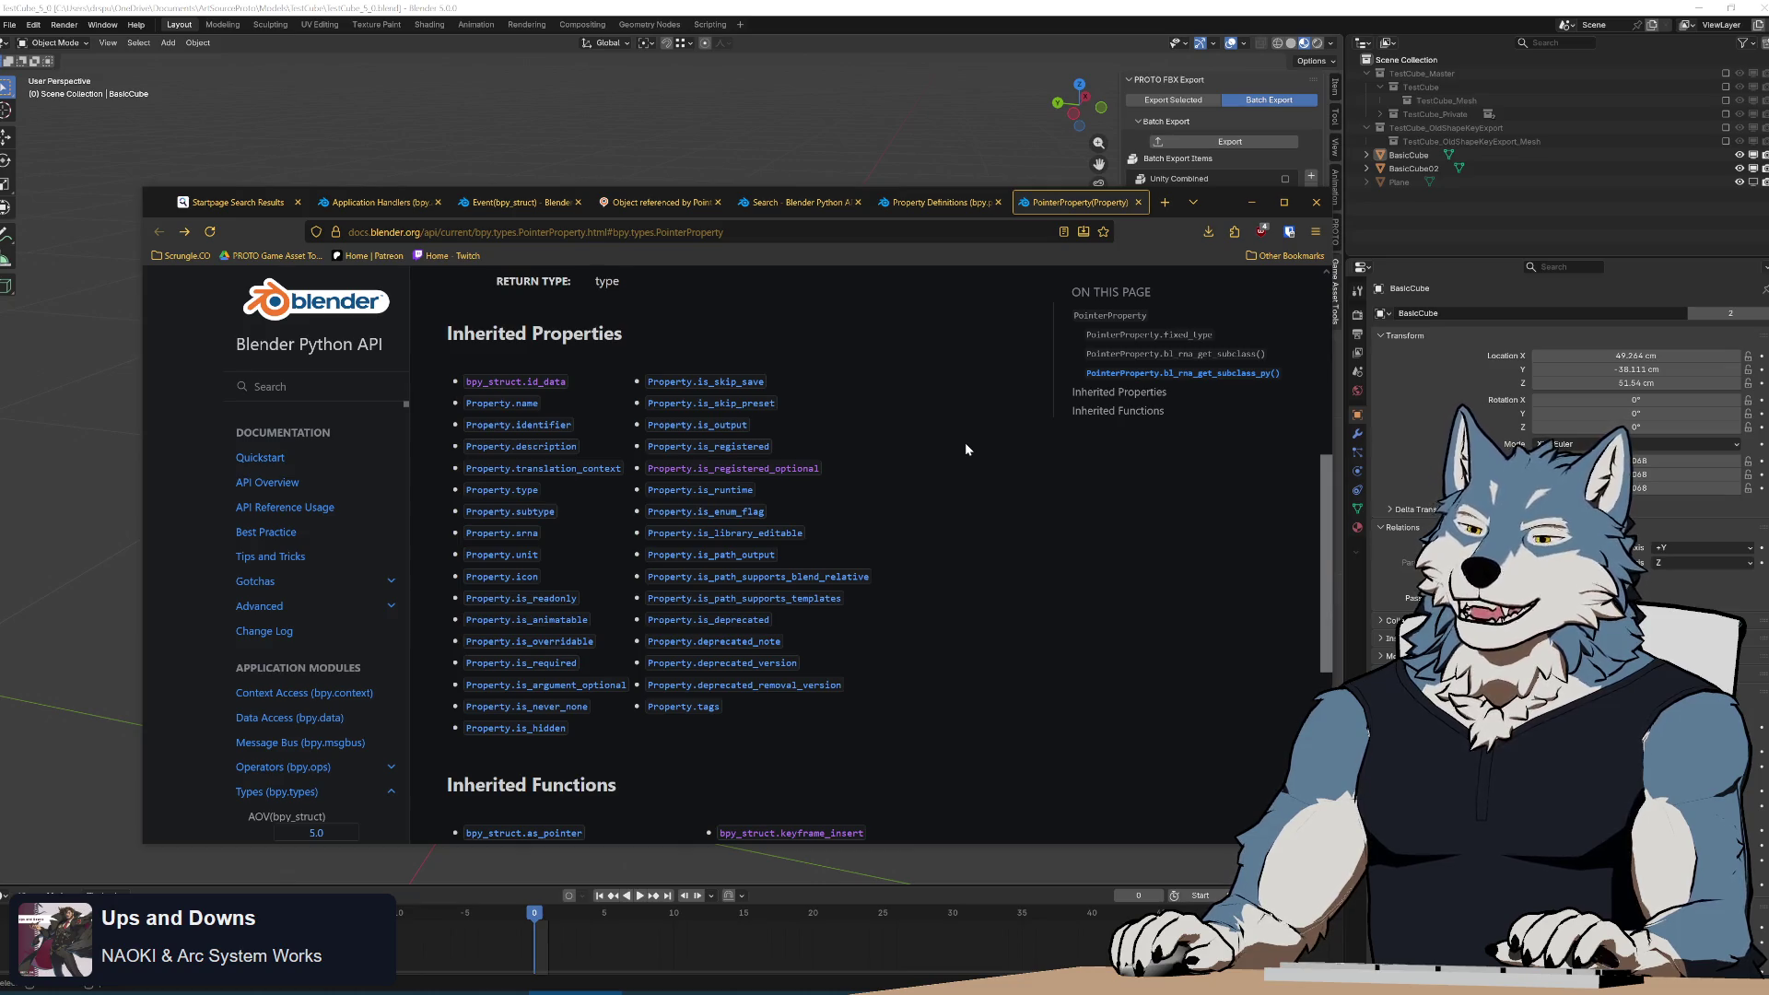
On Startpage, replace 'handlers' in the query with 'Pointer not user' and search.
left_click(218, 204)
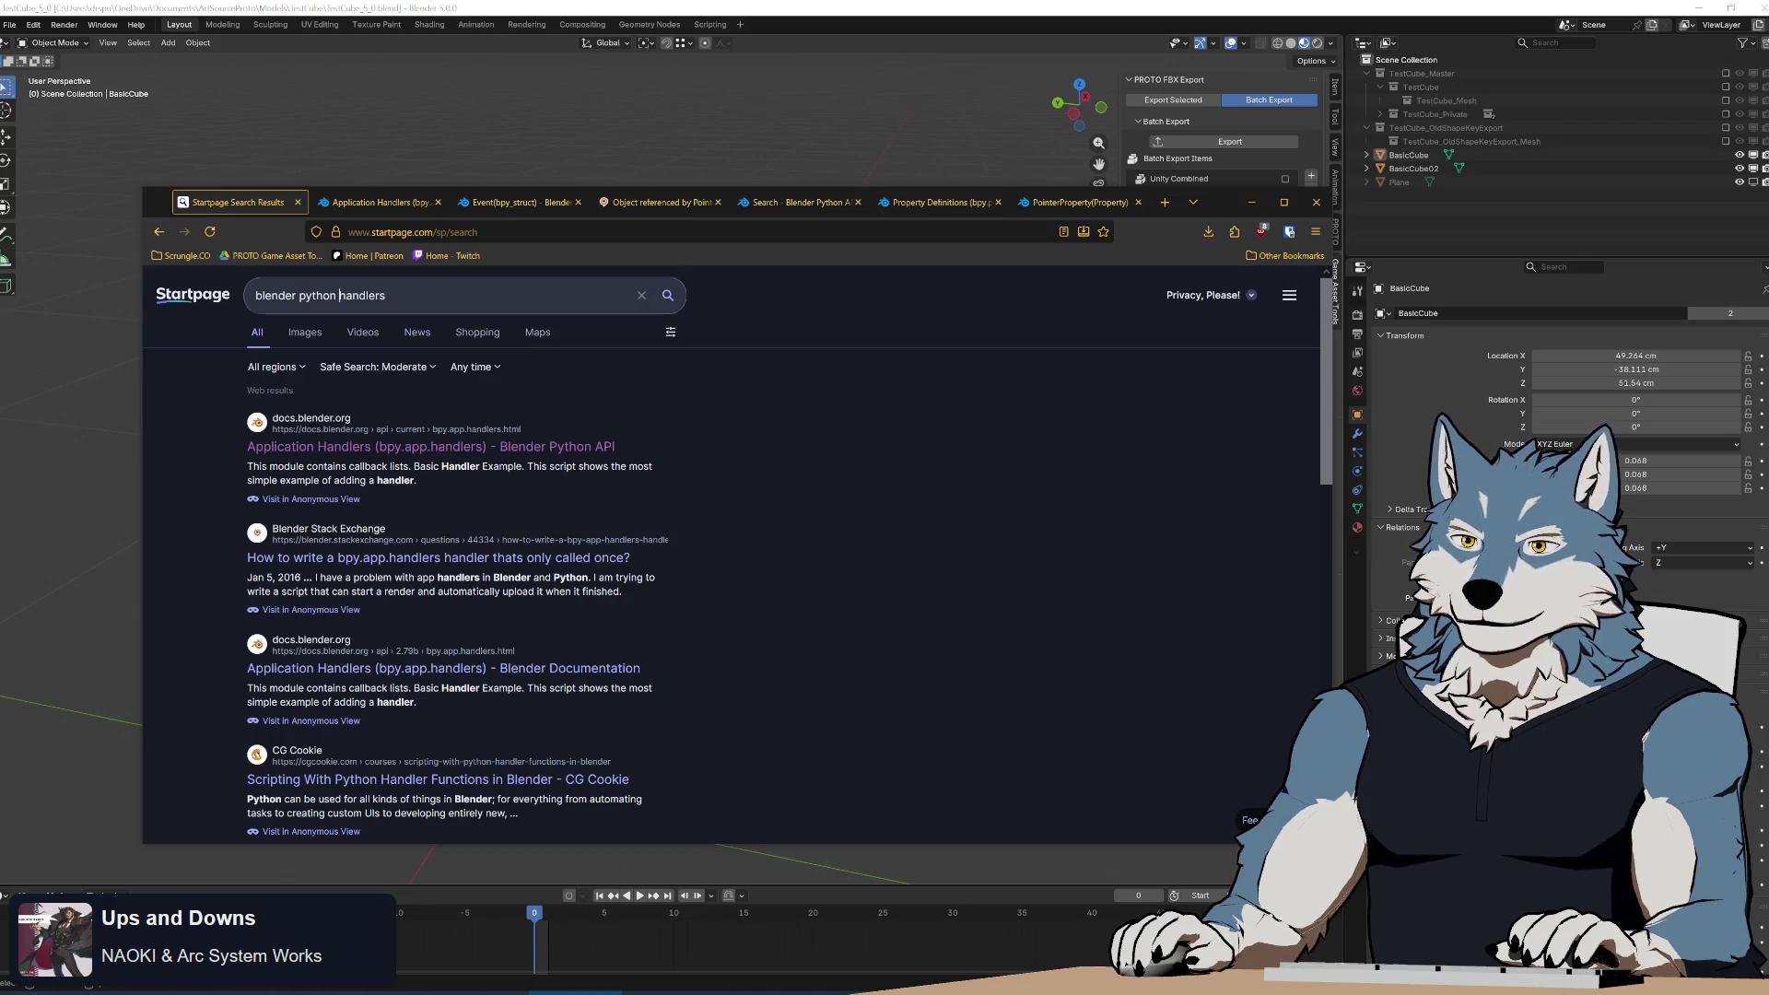
double_click(521, 298)
type("Pointer ")
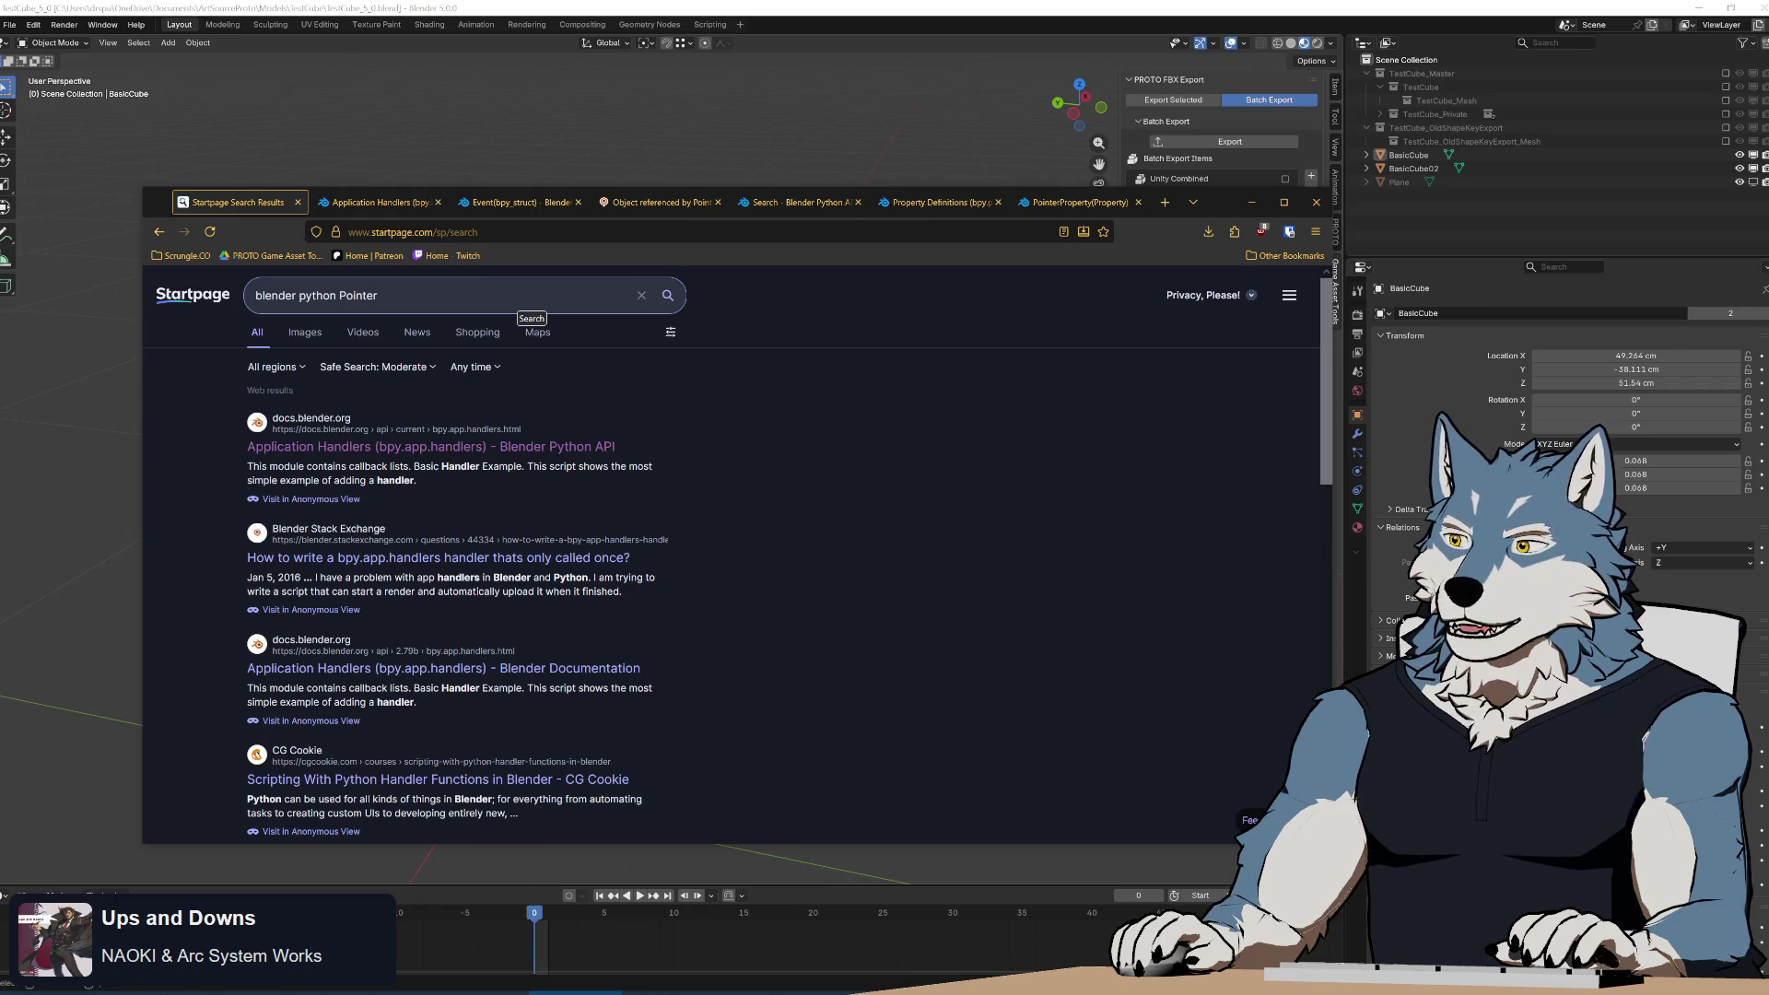
type("no")
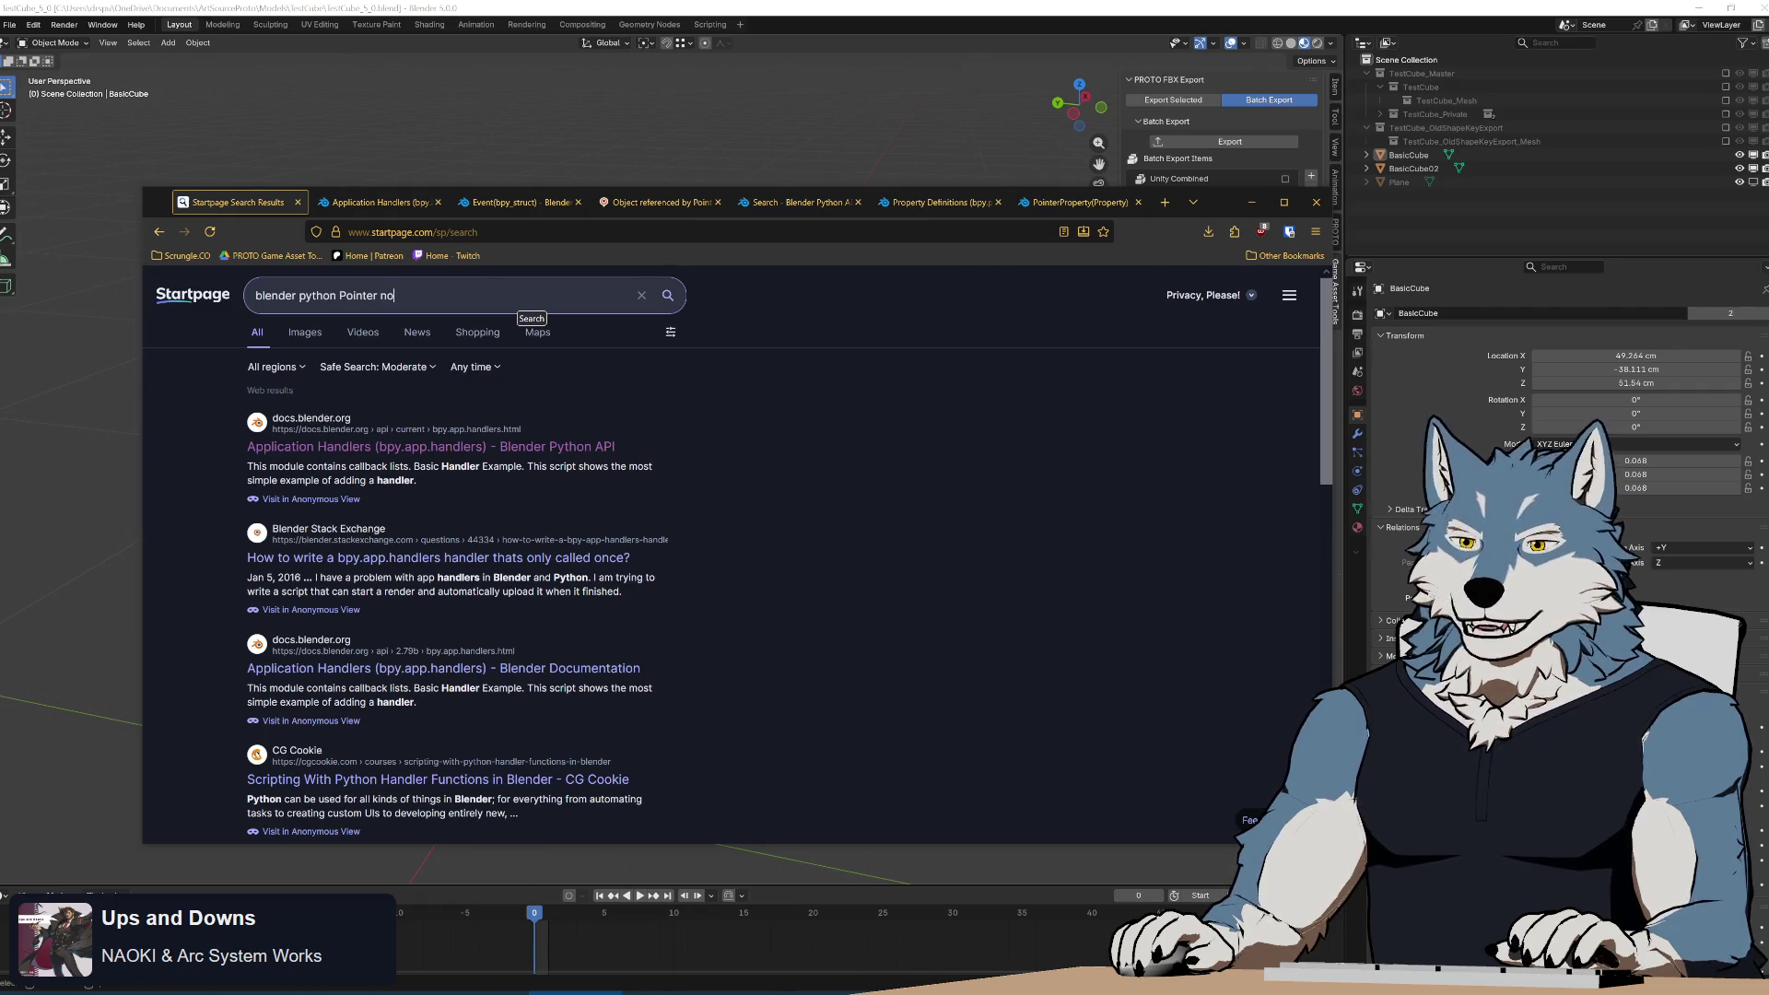
type("t user")
key("Return")
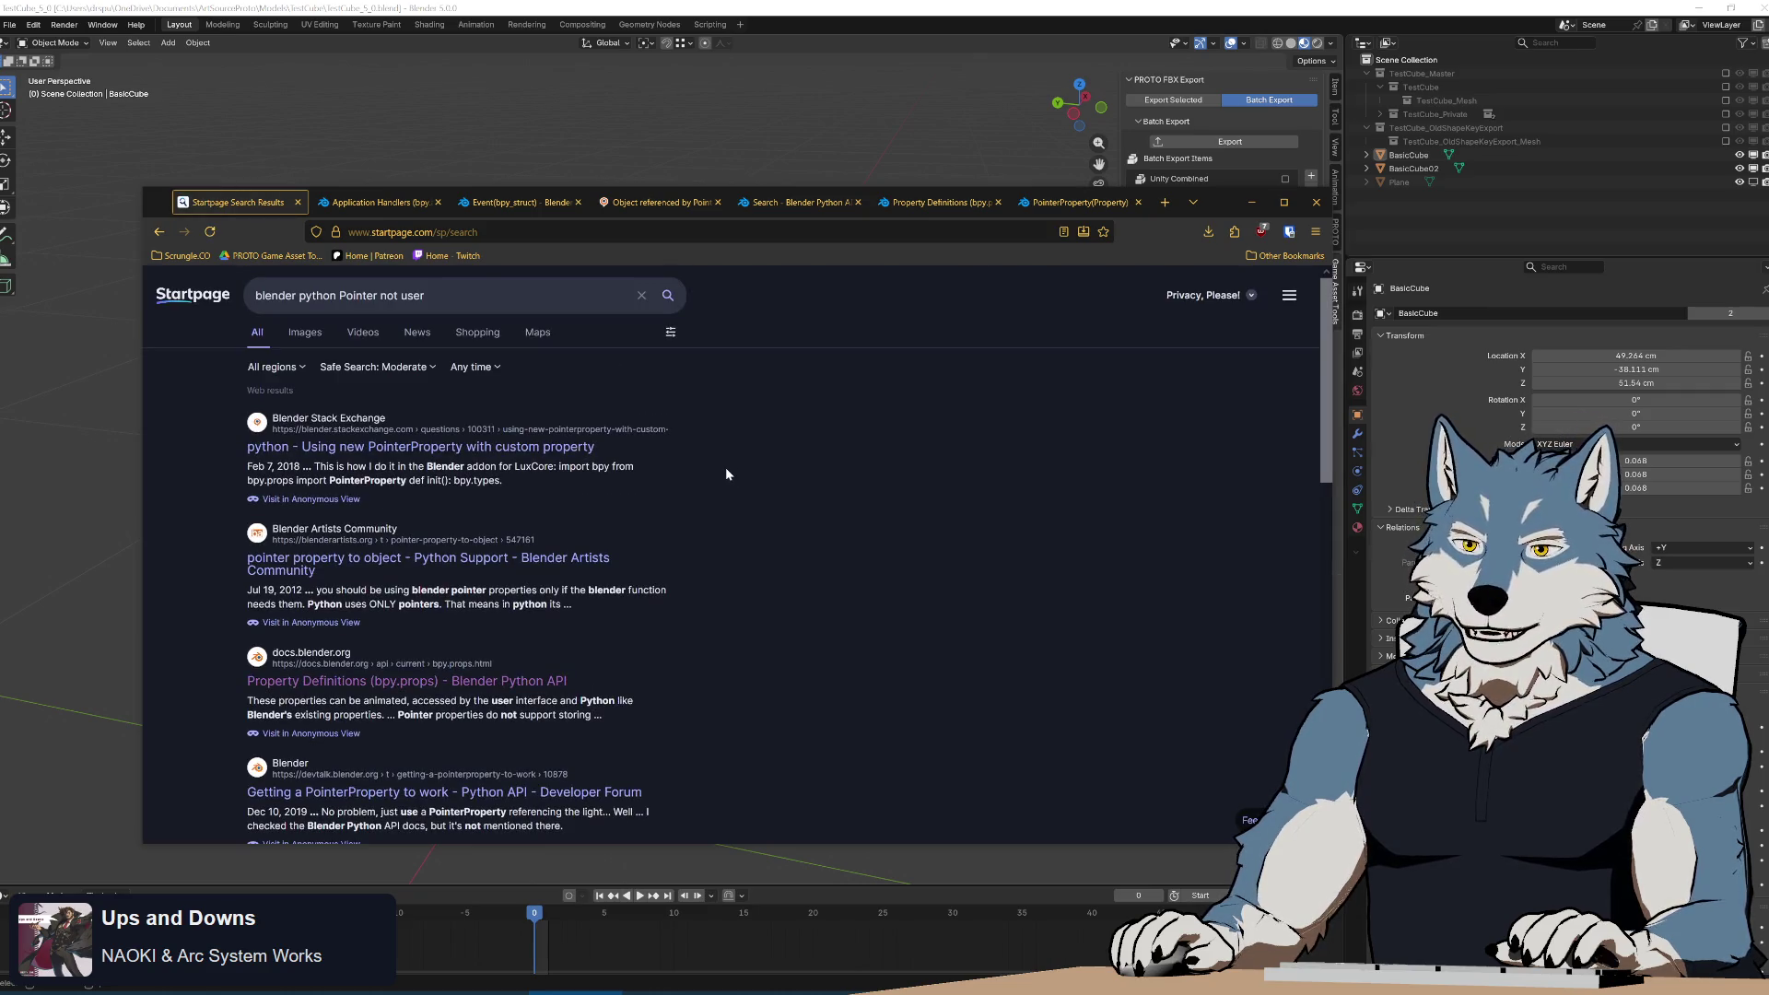
scroll(726, 469, "down", 2)
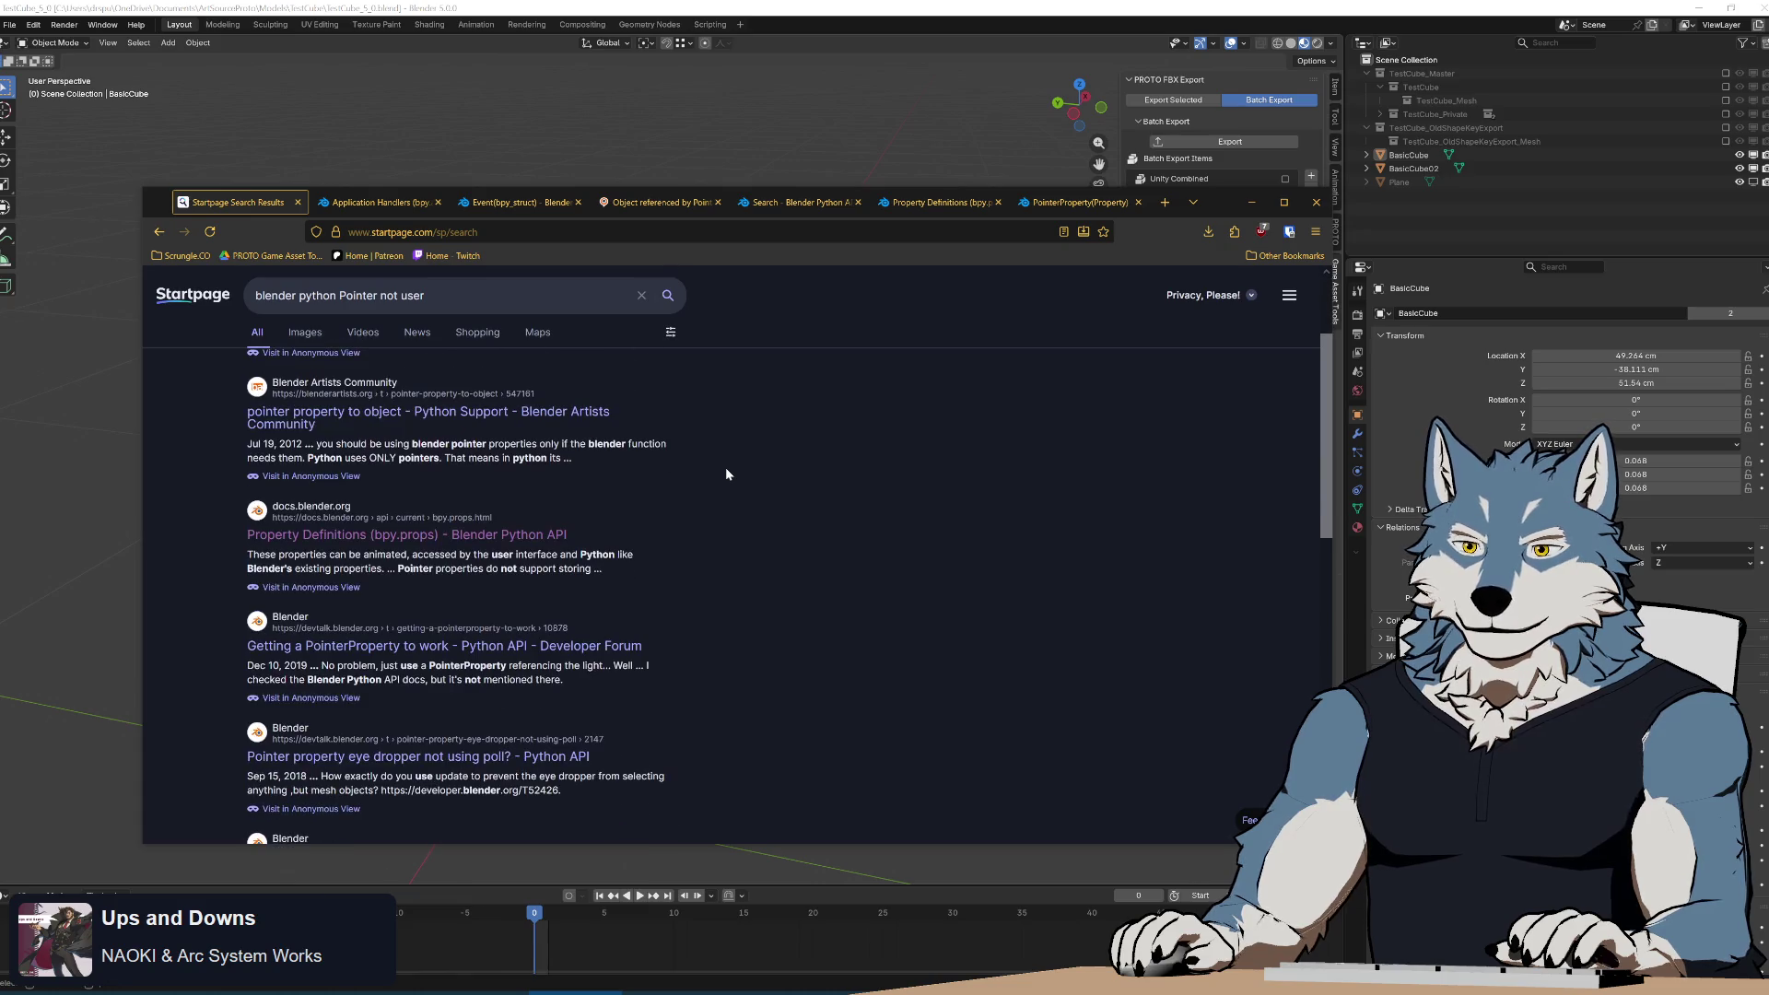
scroll(726, 473, "up", 2)
Search again as 'don't add to user count', then as 'reference counter'.
left_click_drag(425, 295, 381, 295)
type("don")
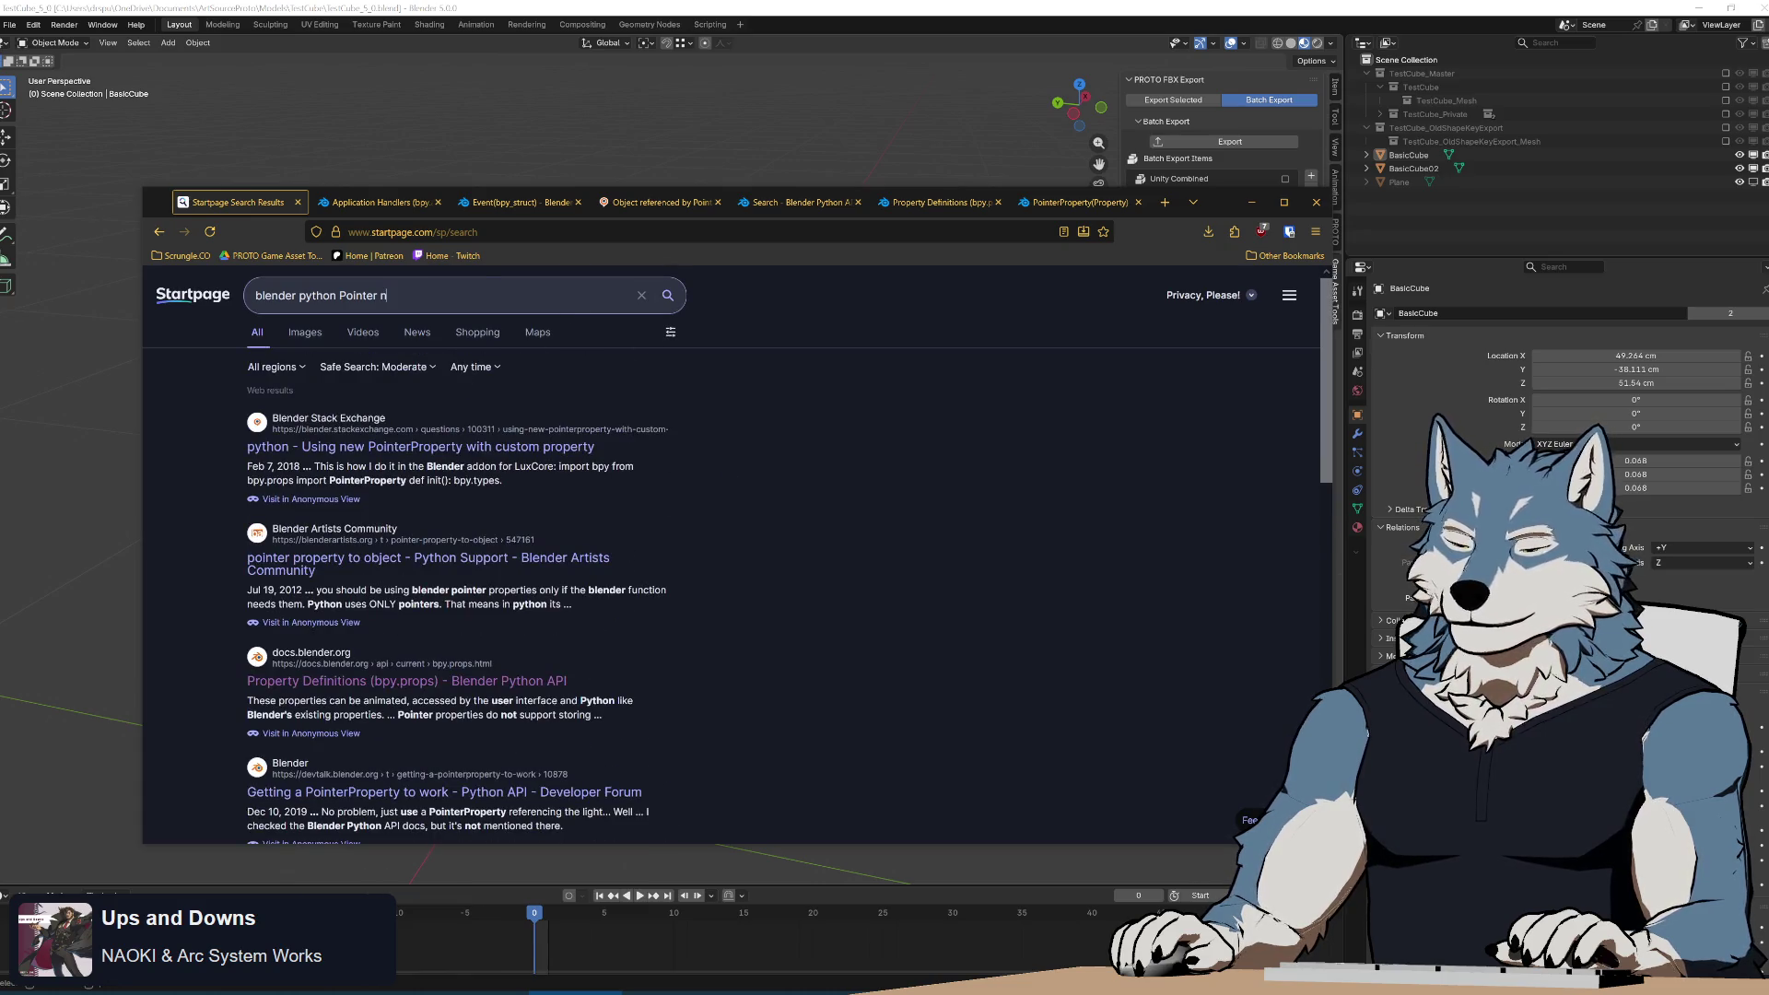
type("'t ad")
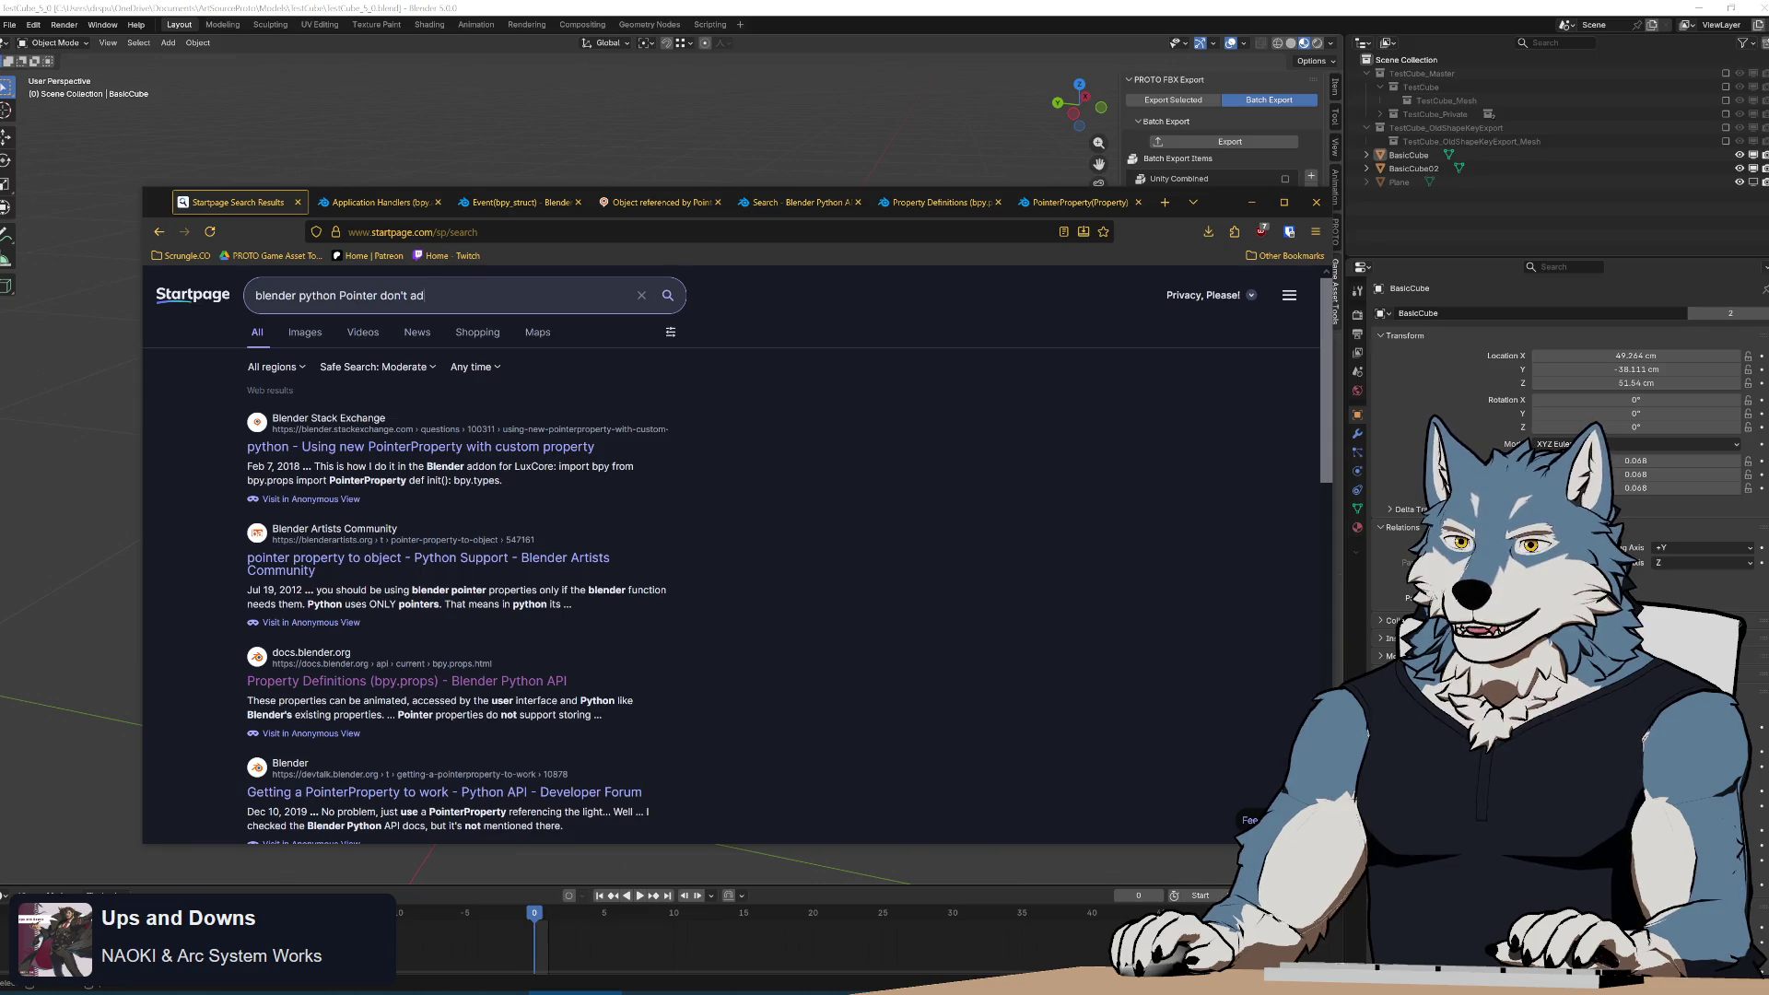
type("d to user count")
key("Return")
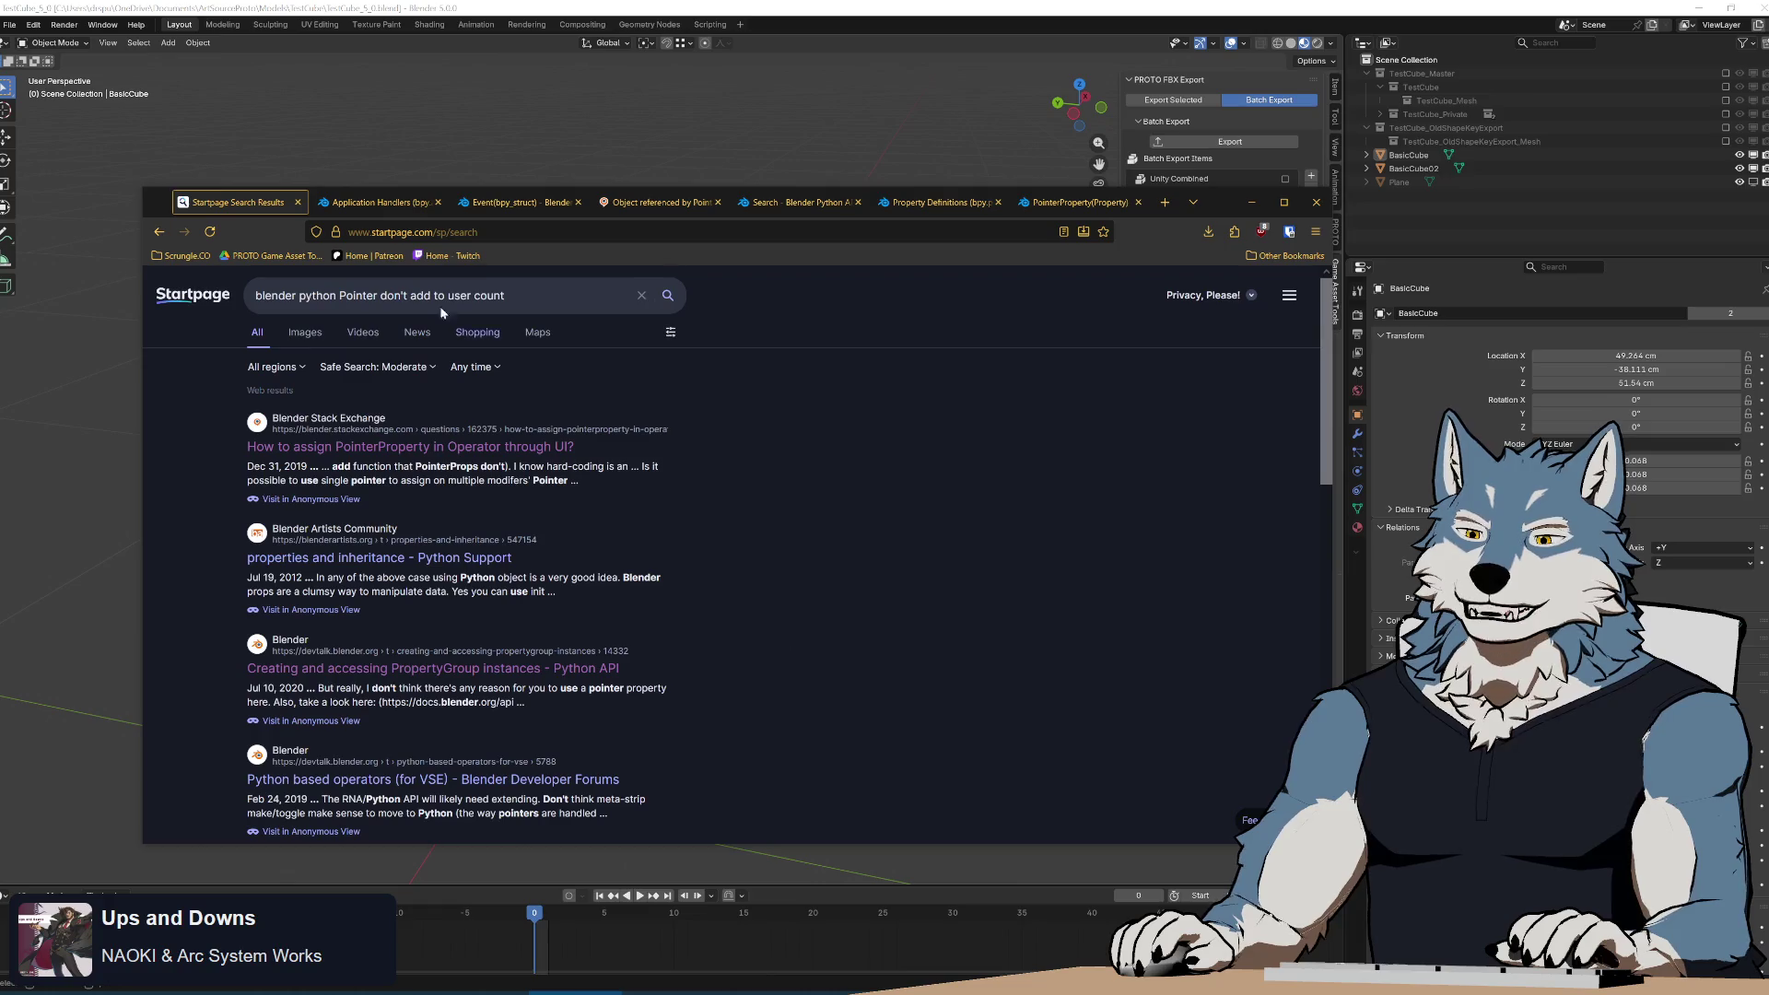
left_click_drag(505, 295, 380, 295)
type("ref")
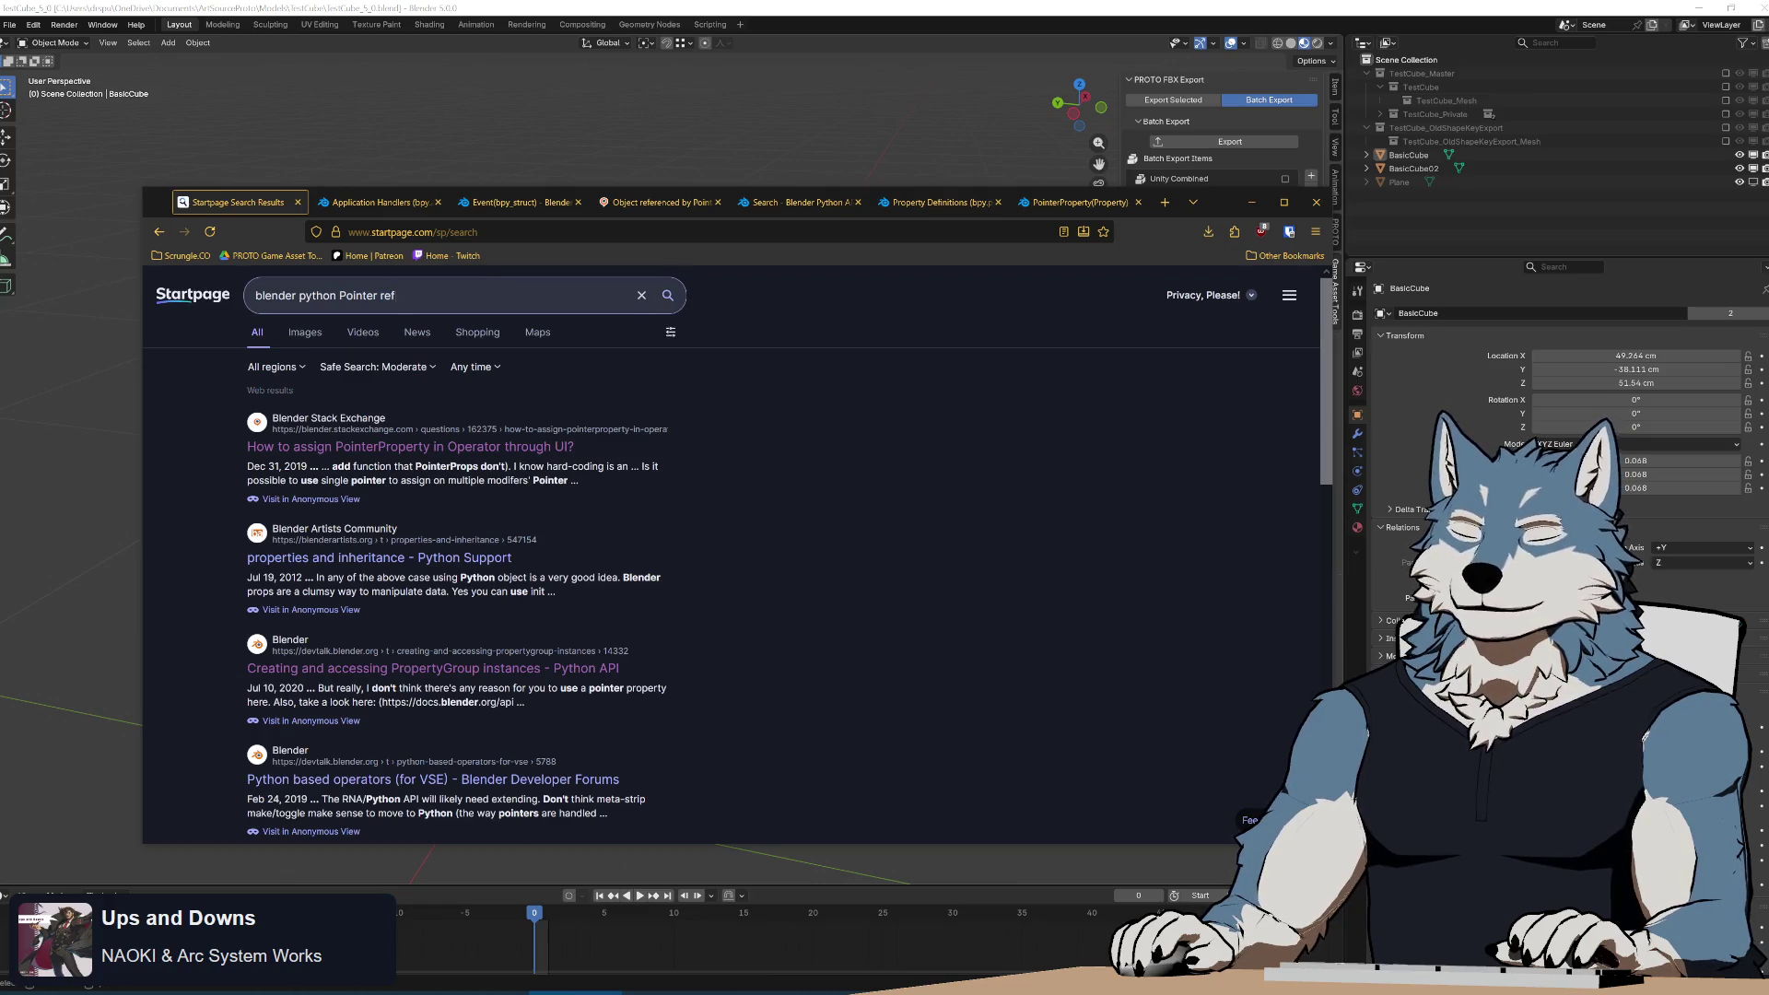
type("erence counter")
key("Return")
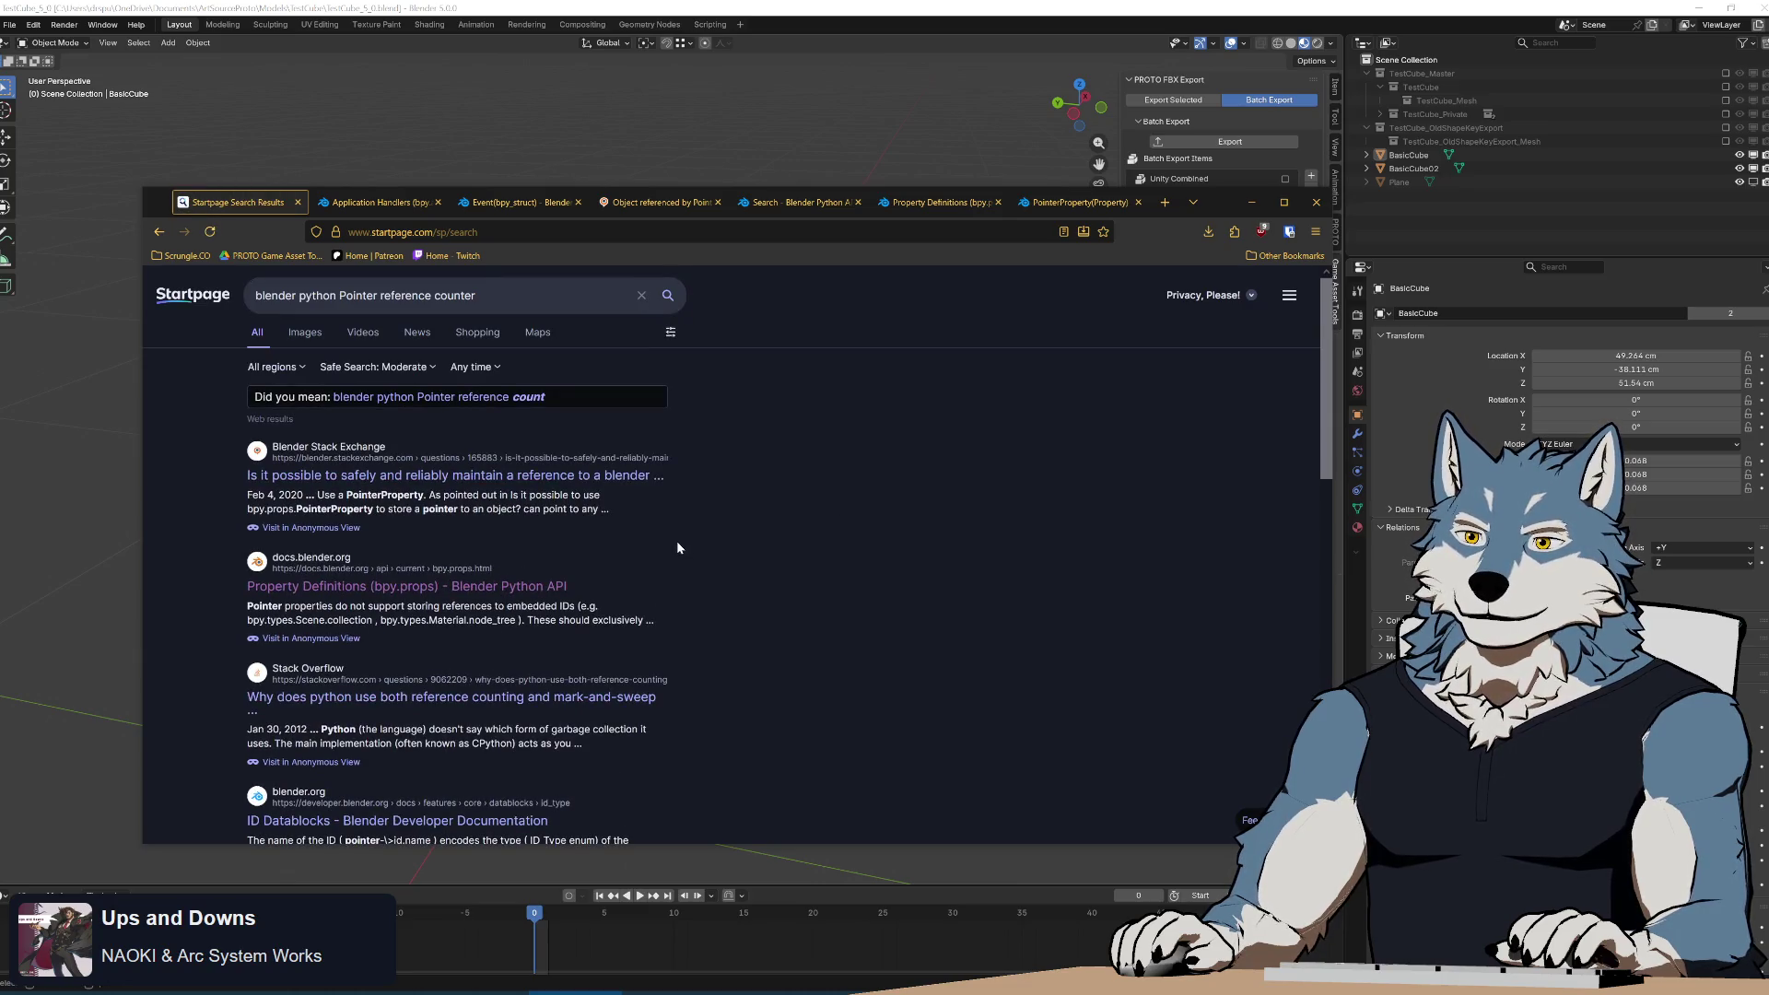
scroll(732, 513, "down", 3)
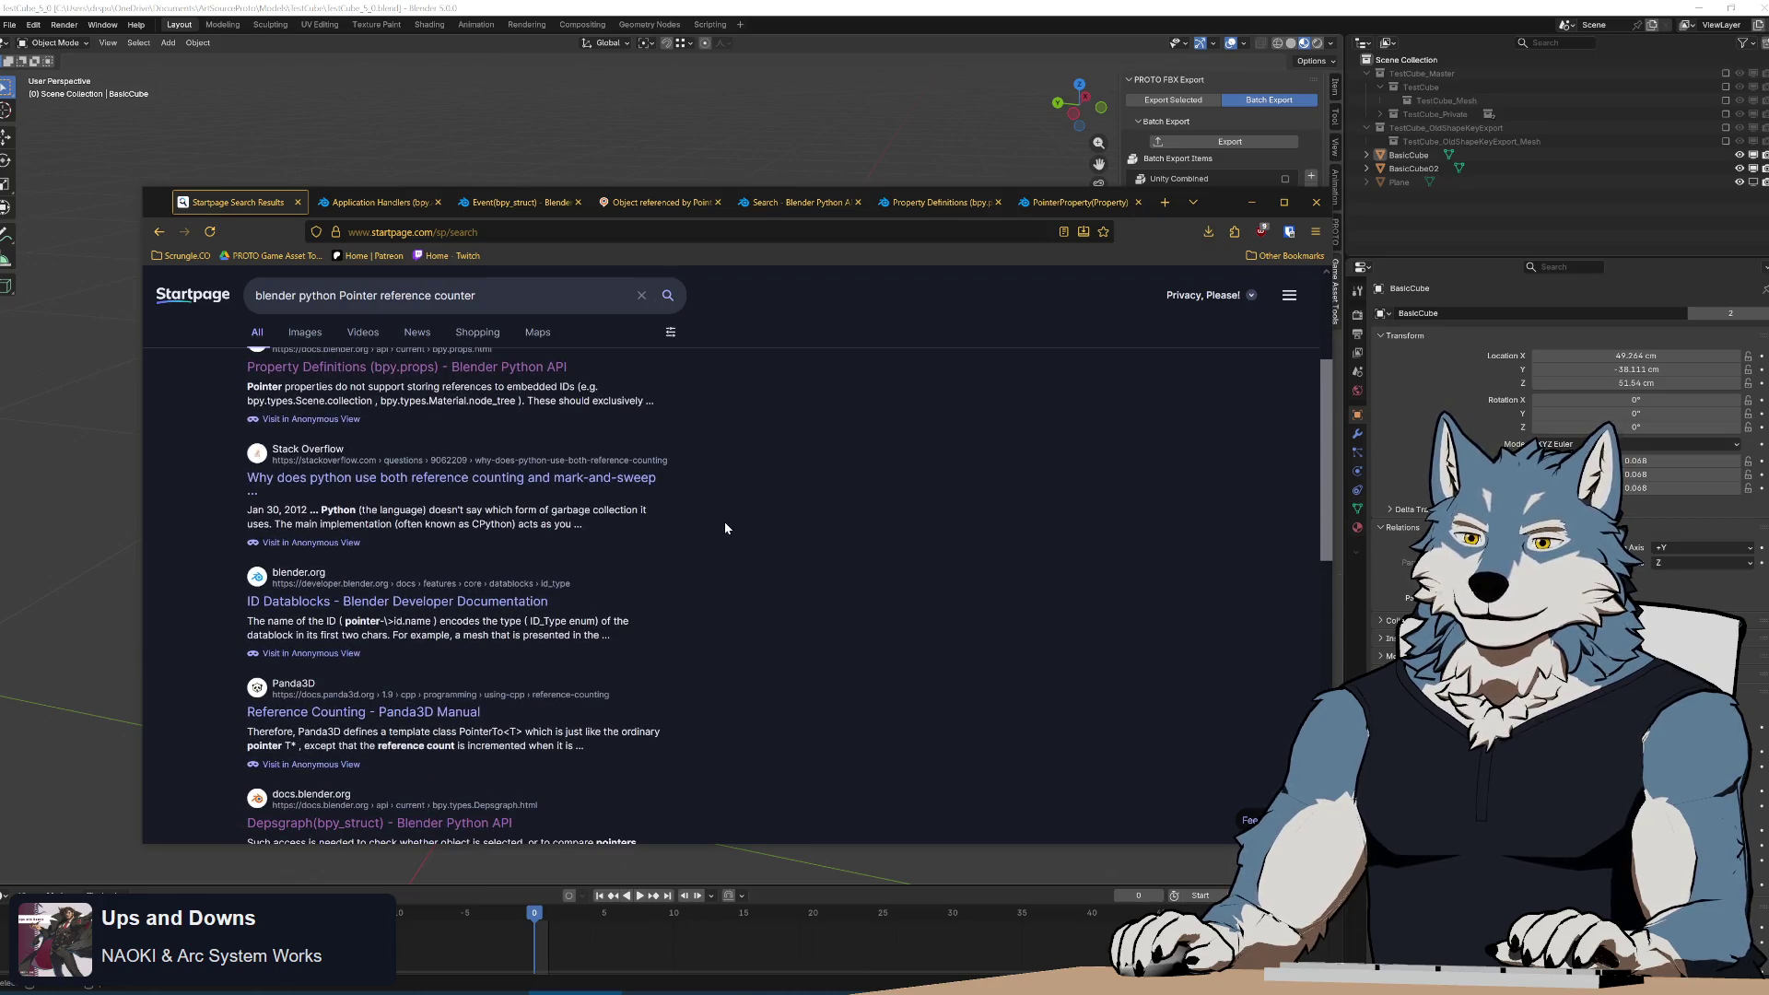
scroll(725, 527, "down", 2)
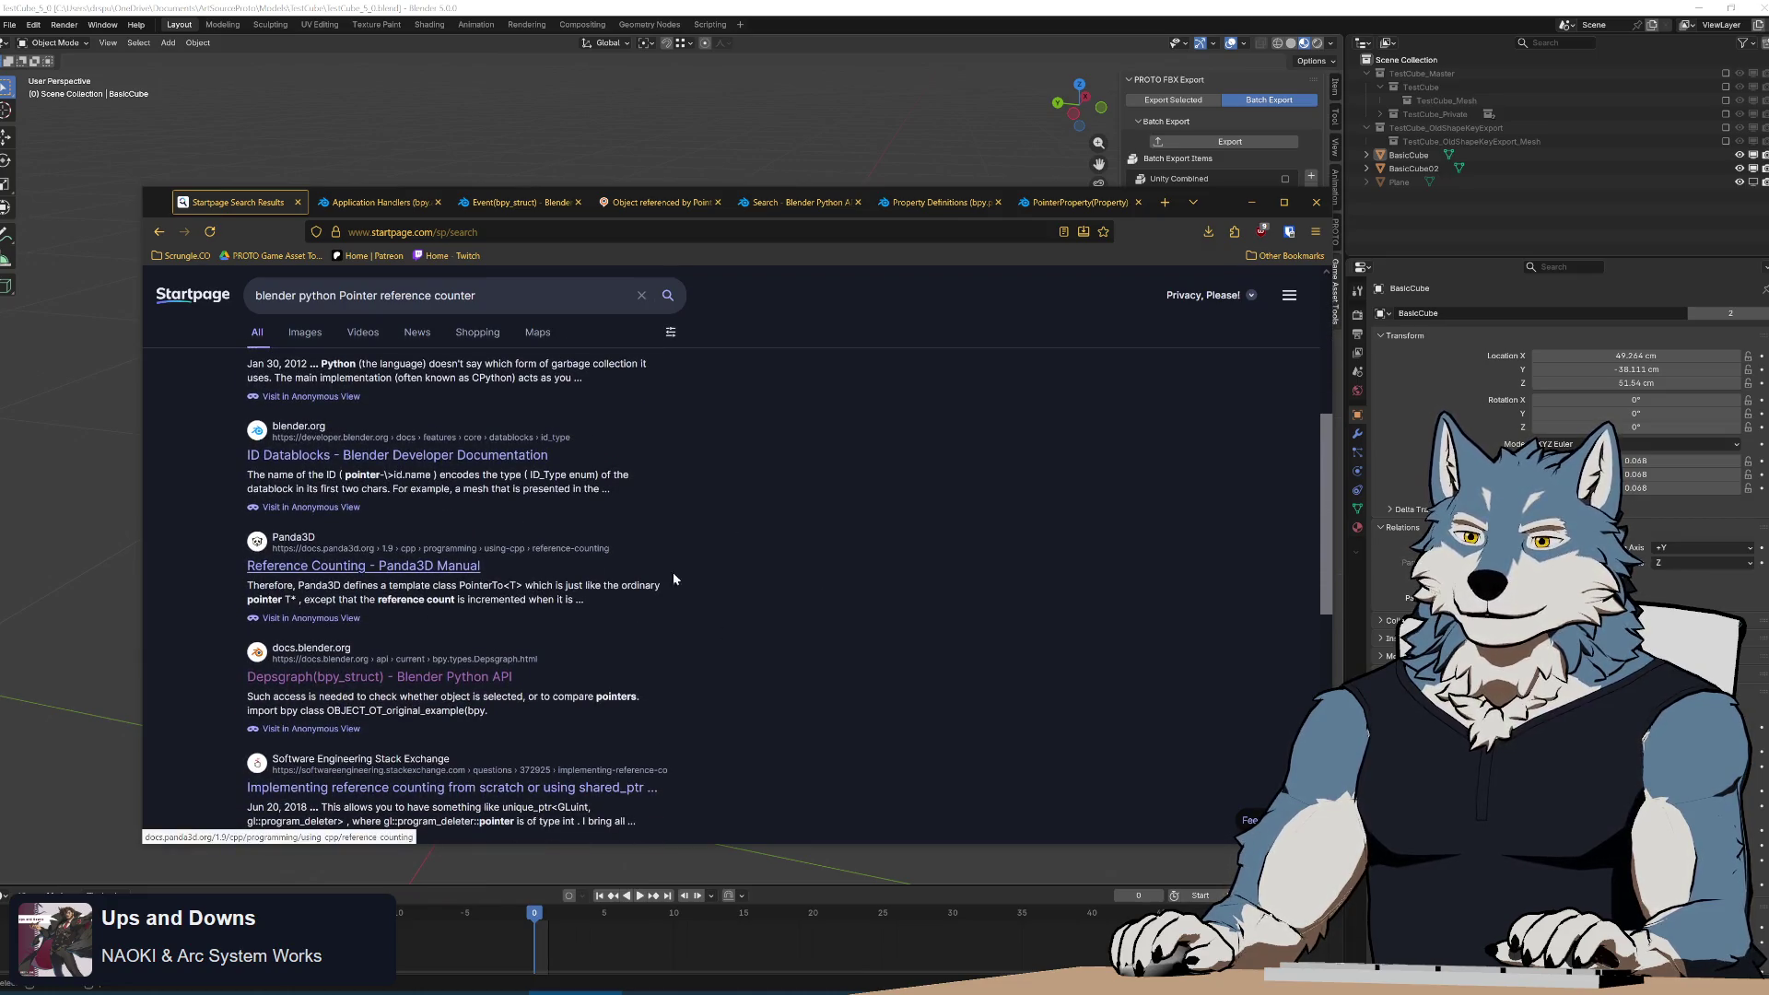
scroll(811, 585, "up", 5)
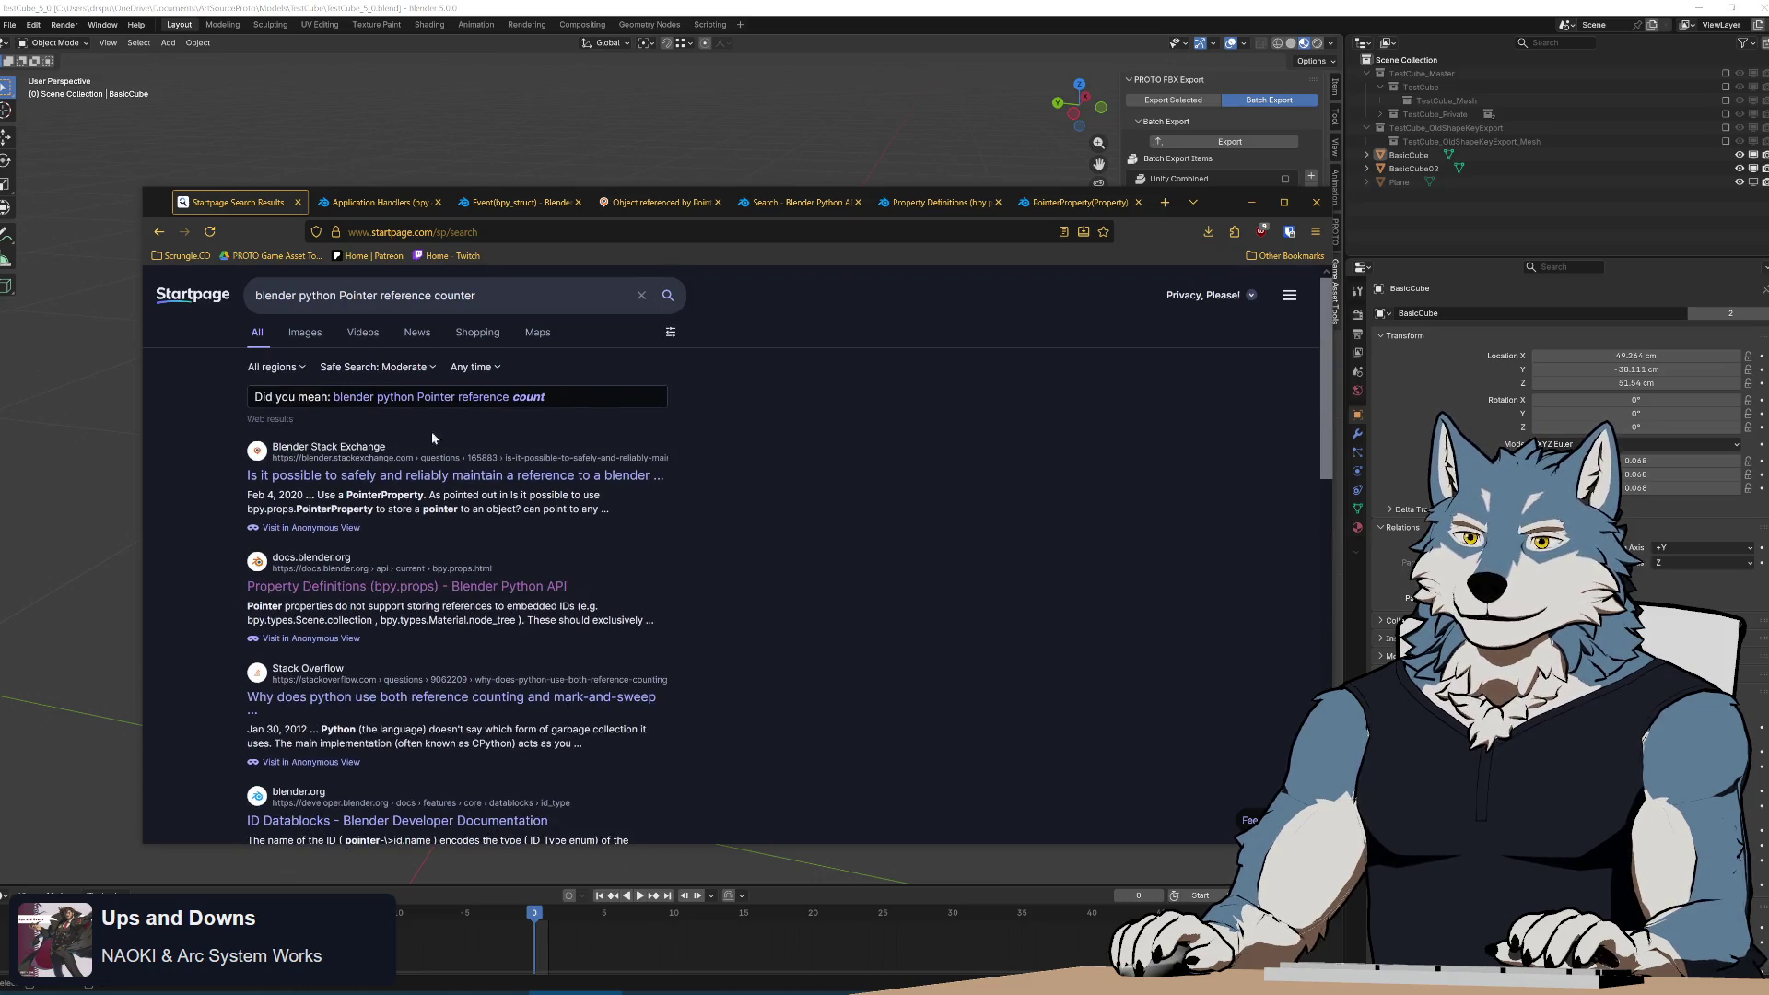
Use the suggested 'reference count' query and browse its results.
left_click(525, 398)
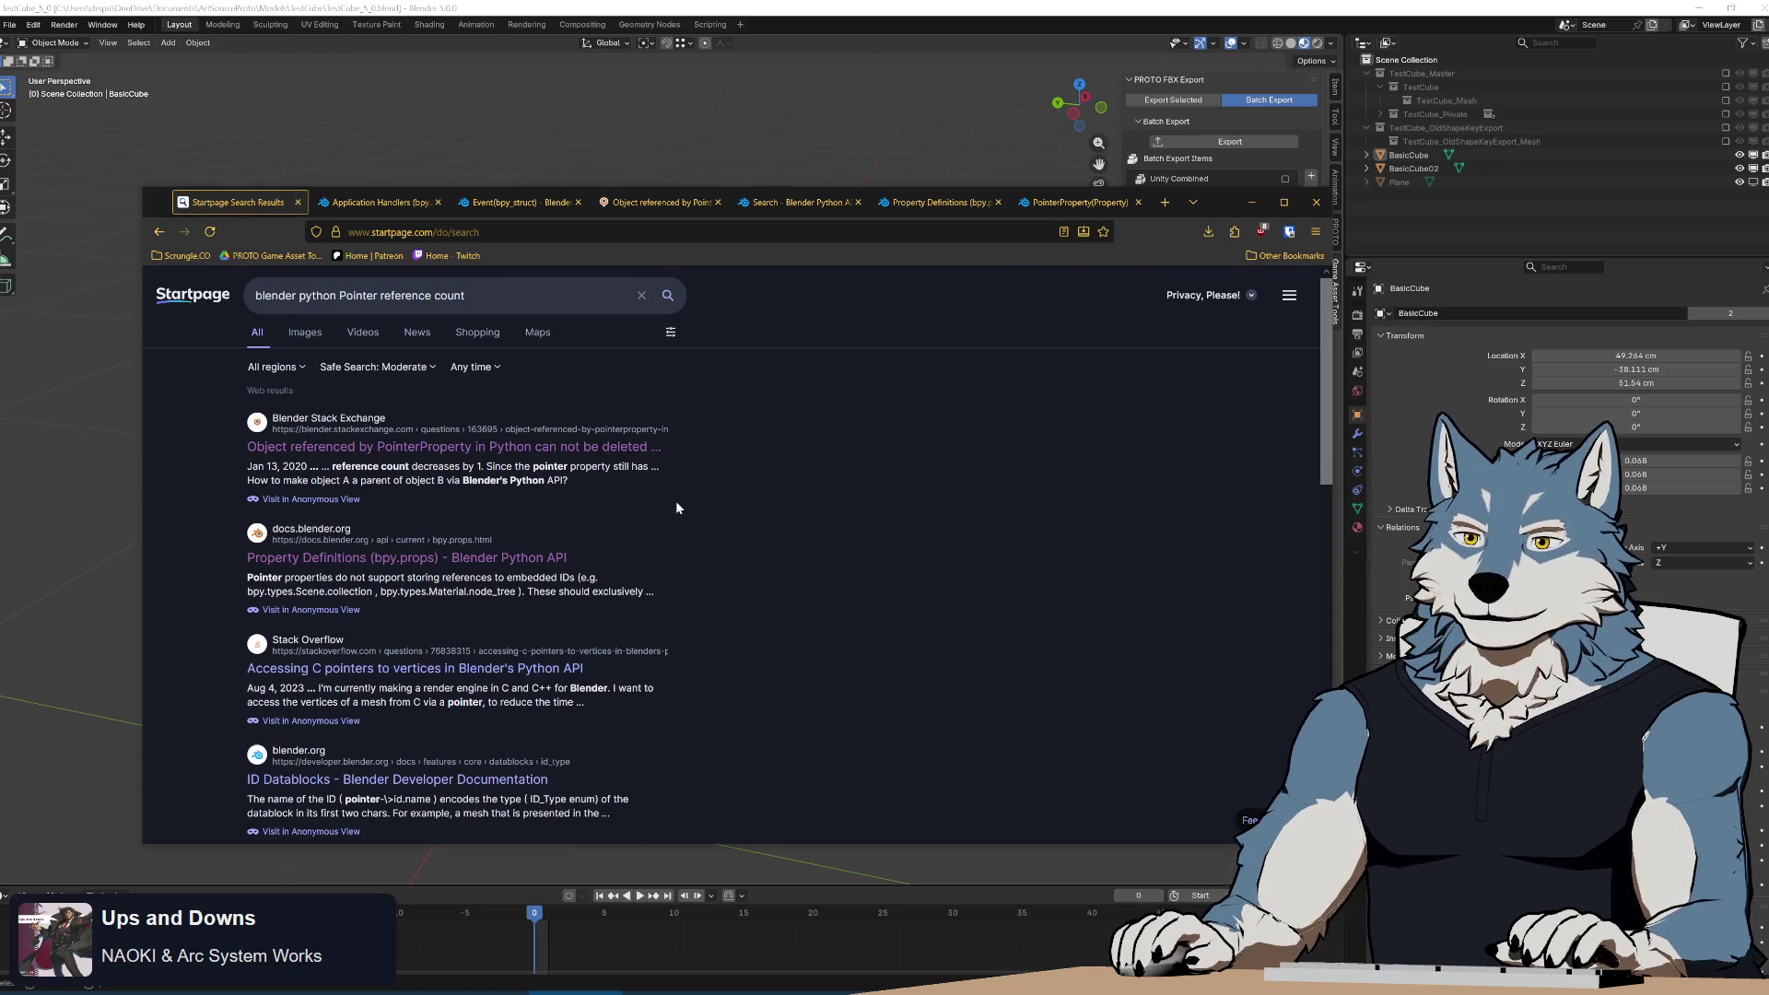
scroll(677, 505, "down", 3)
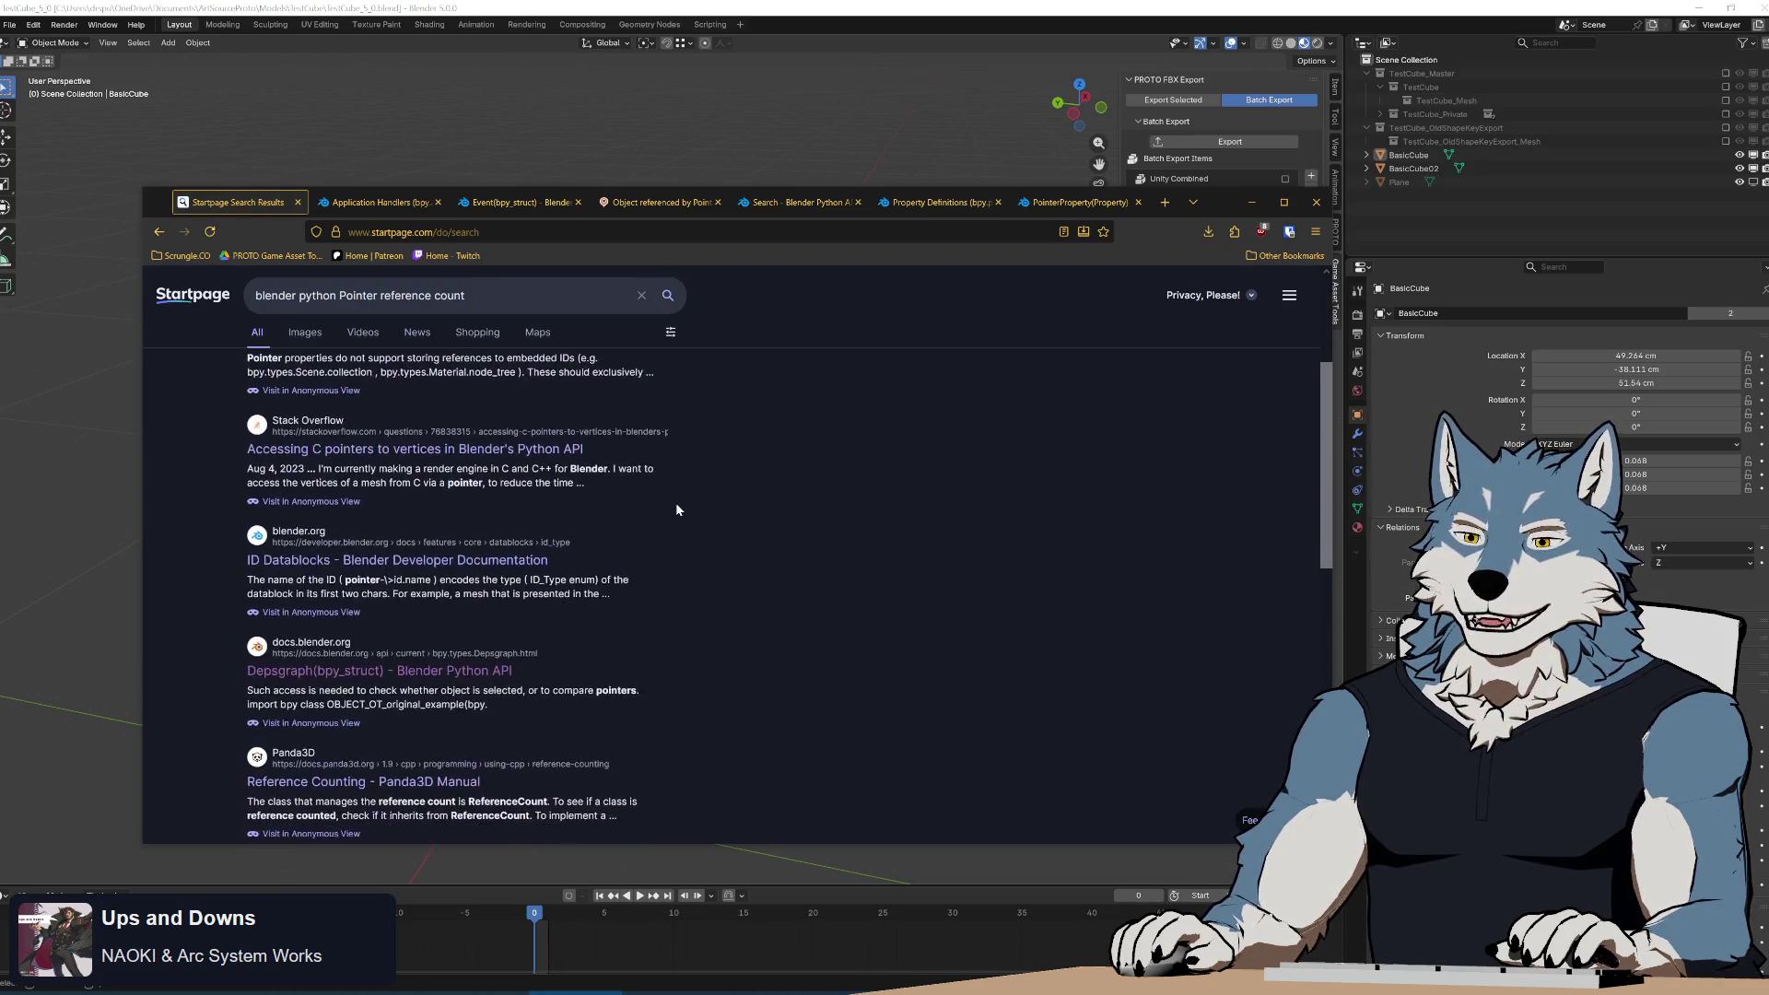
scroll(676, 509, "down", 5)
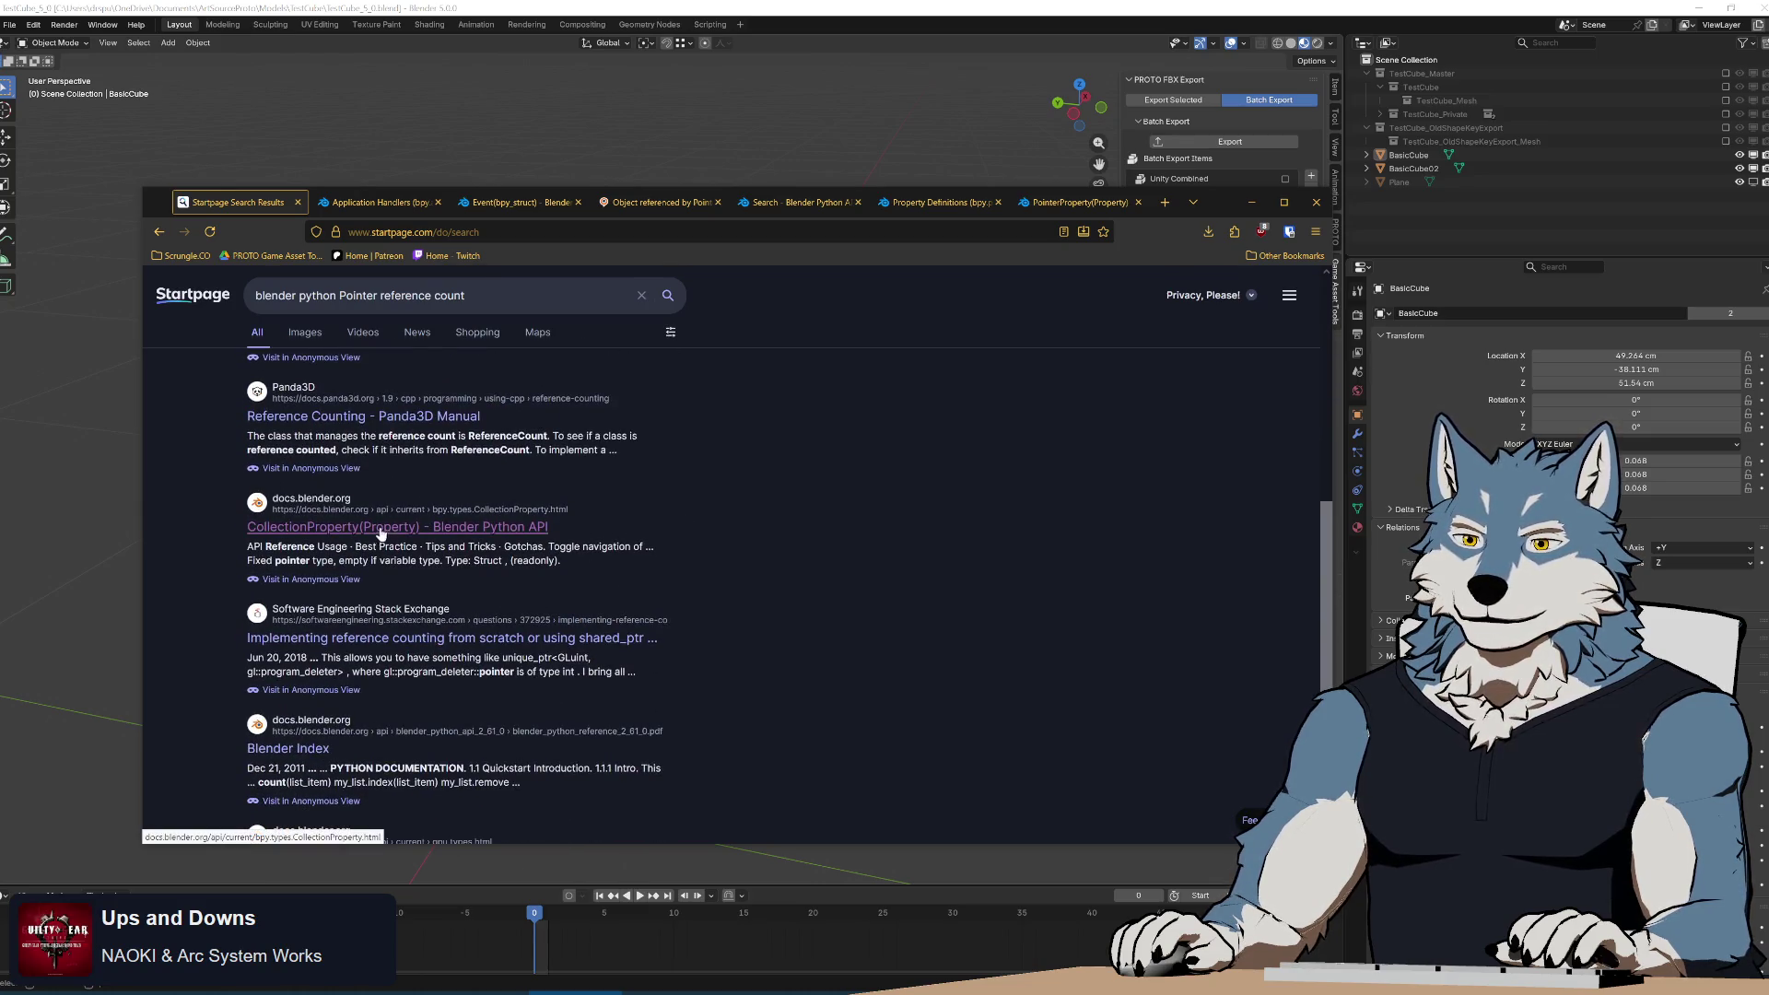
scroll(815, 556, "down", 3)
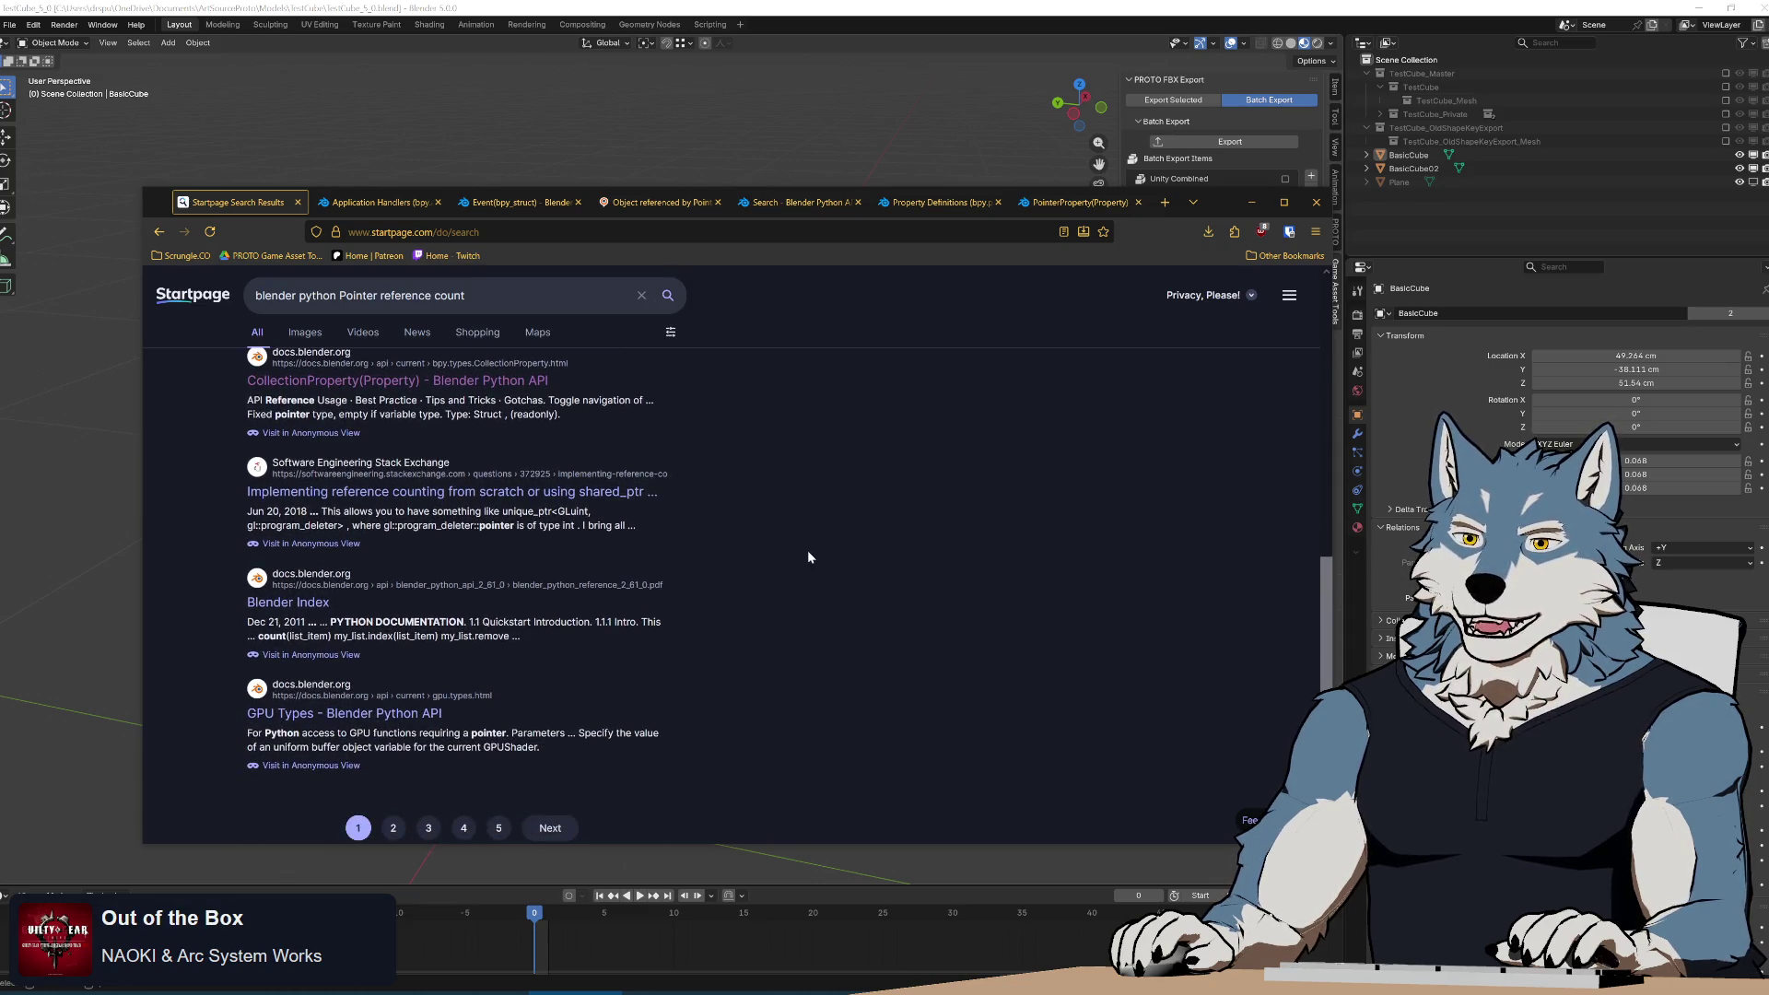
scroll(809, 553, "up", 10)
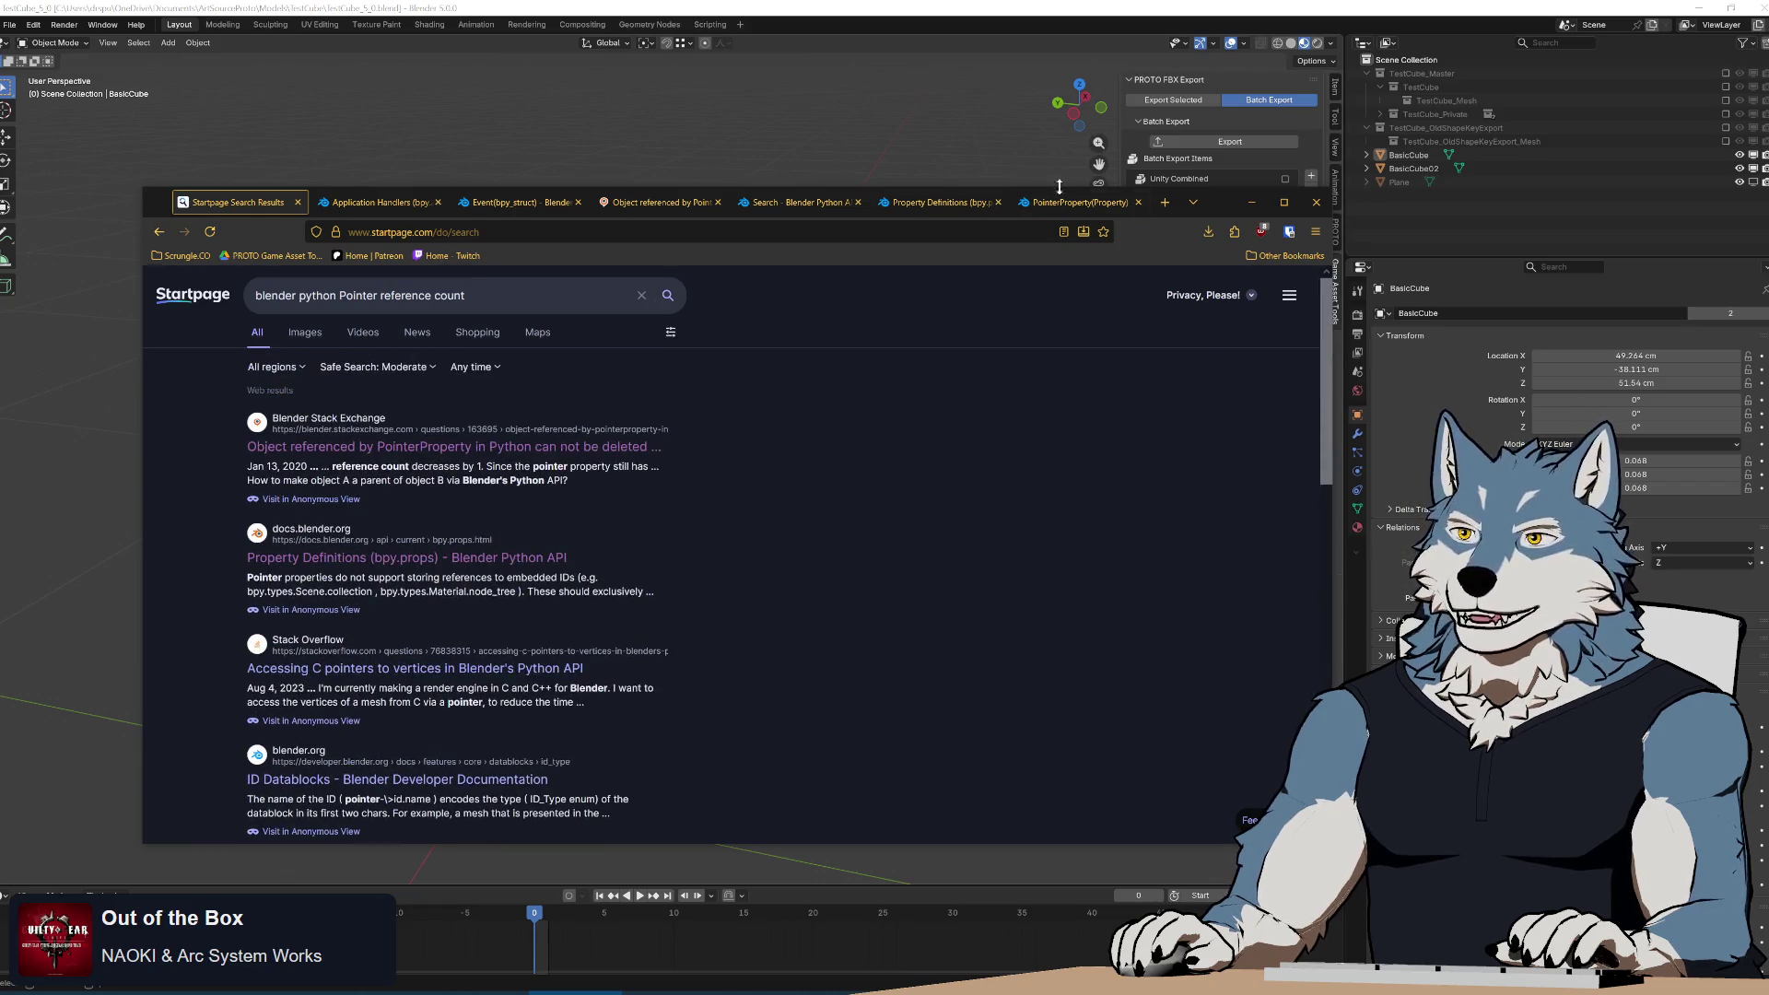
In Blender, select the upper BasicCube and its export-list entry, then delete it.
left_click(1058, 204)
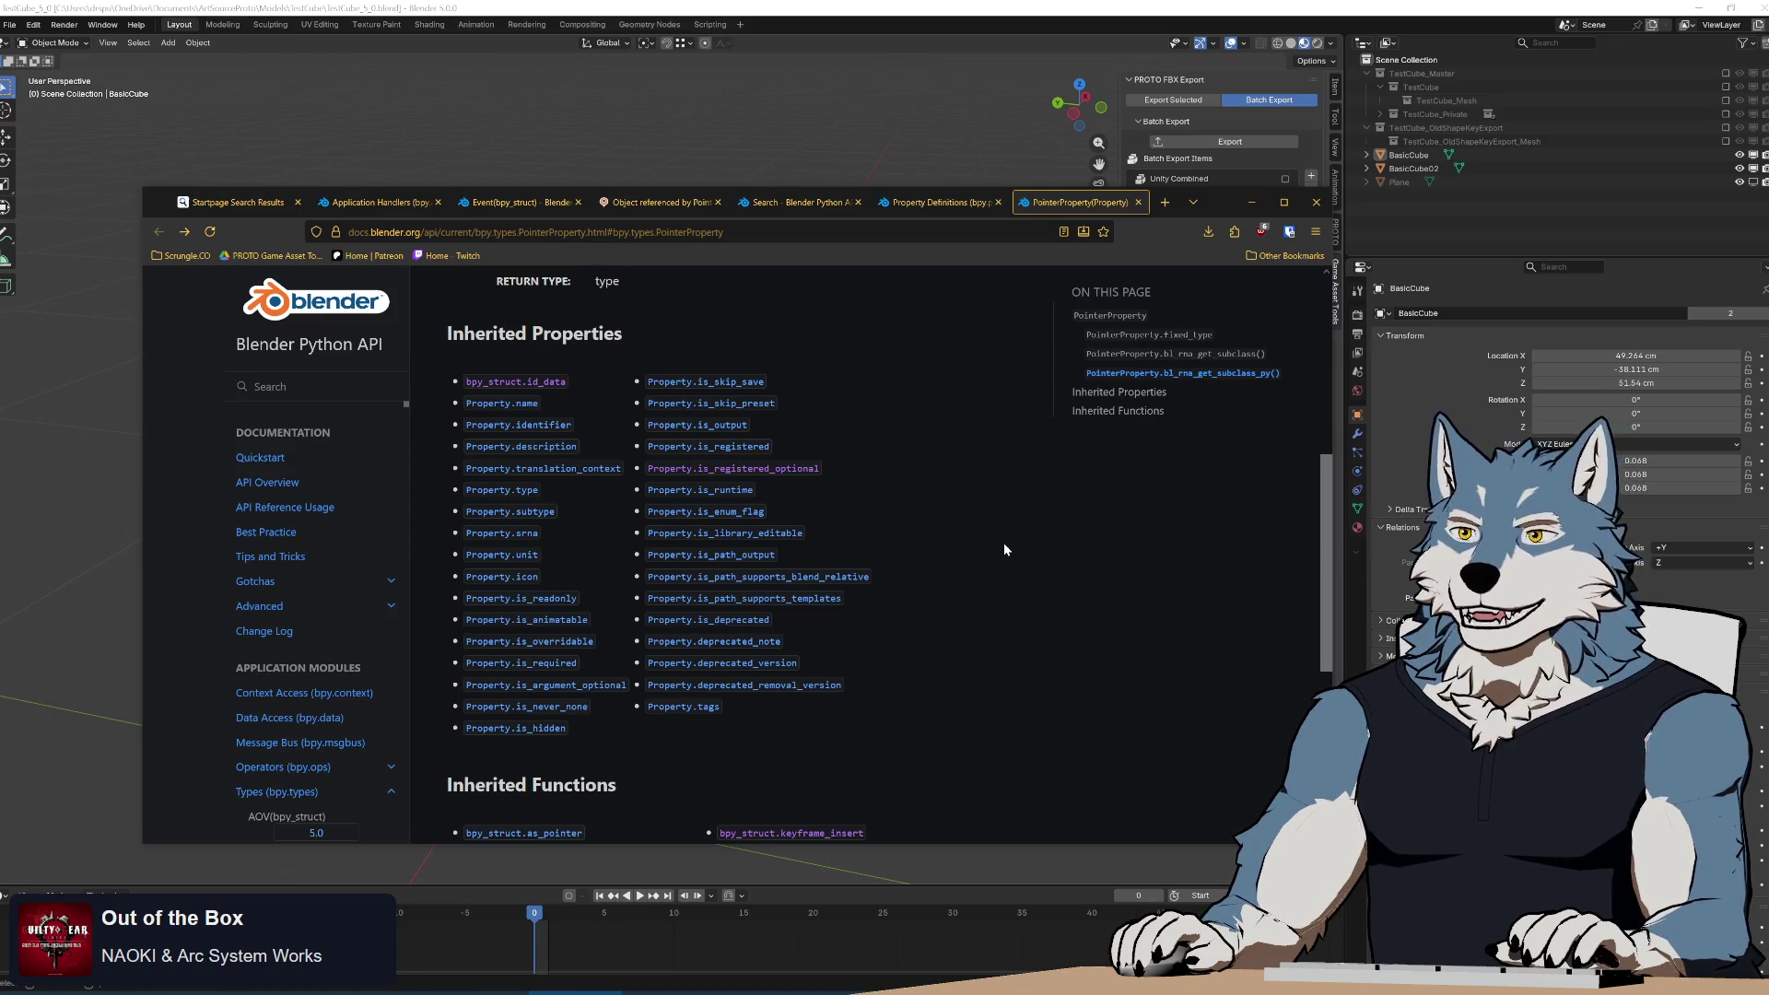
key("alt+Tab")
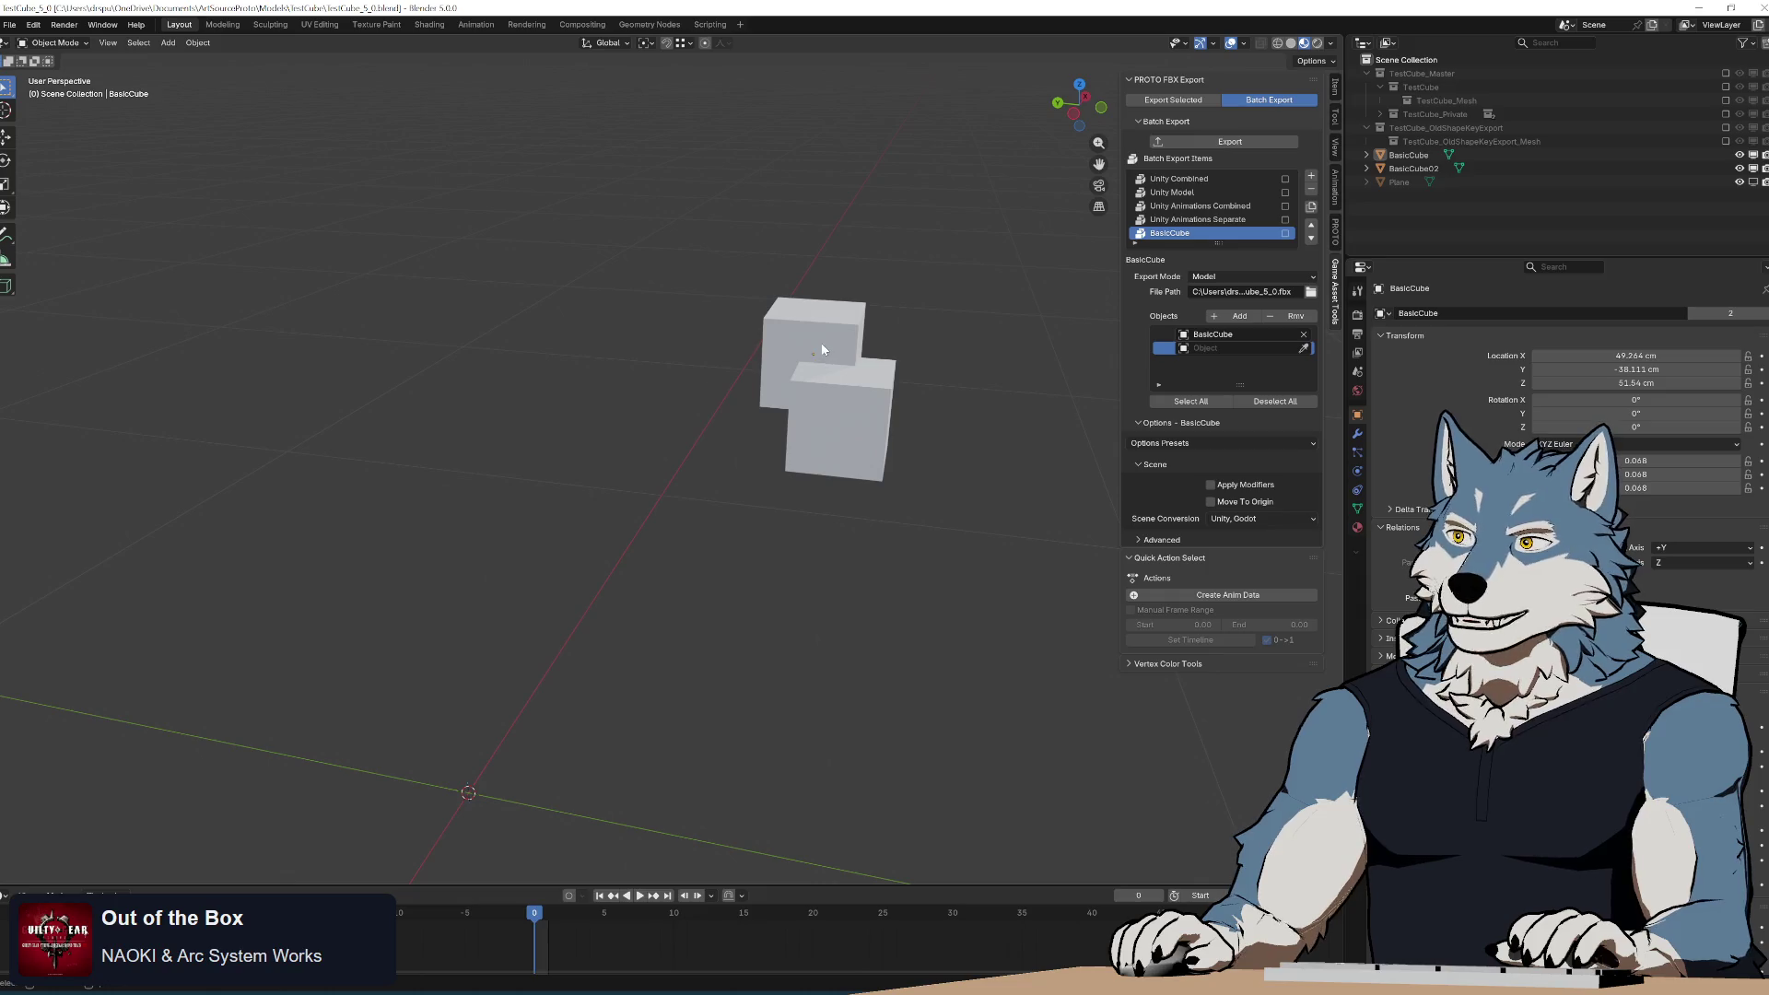
left_click(822, 347)
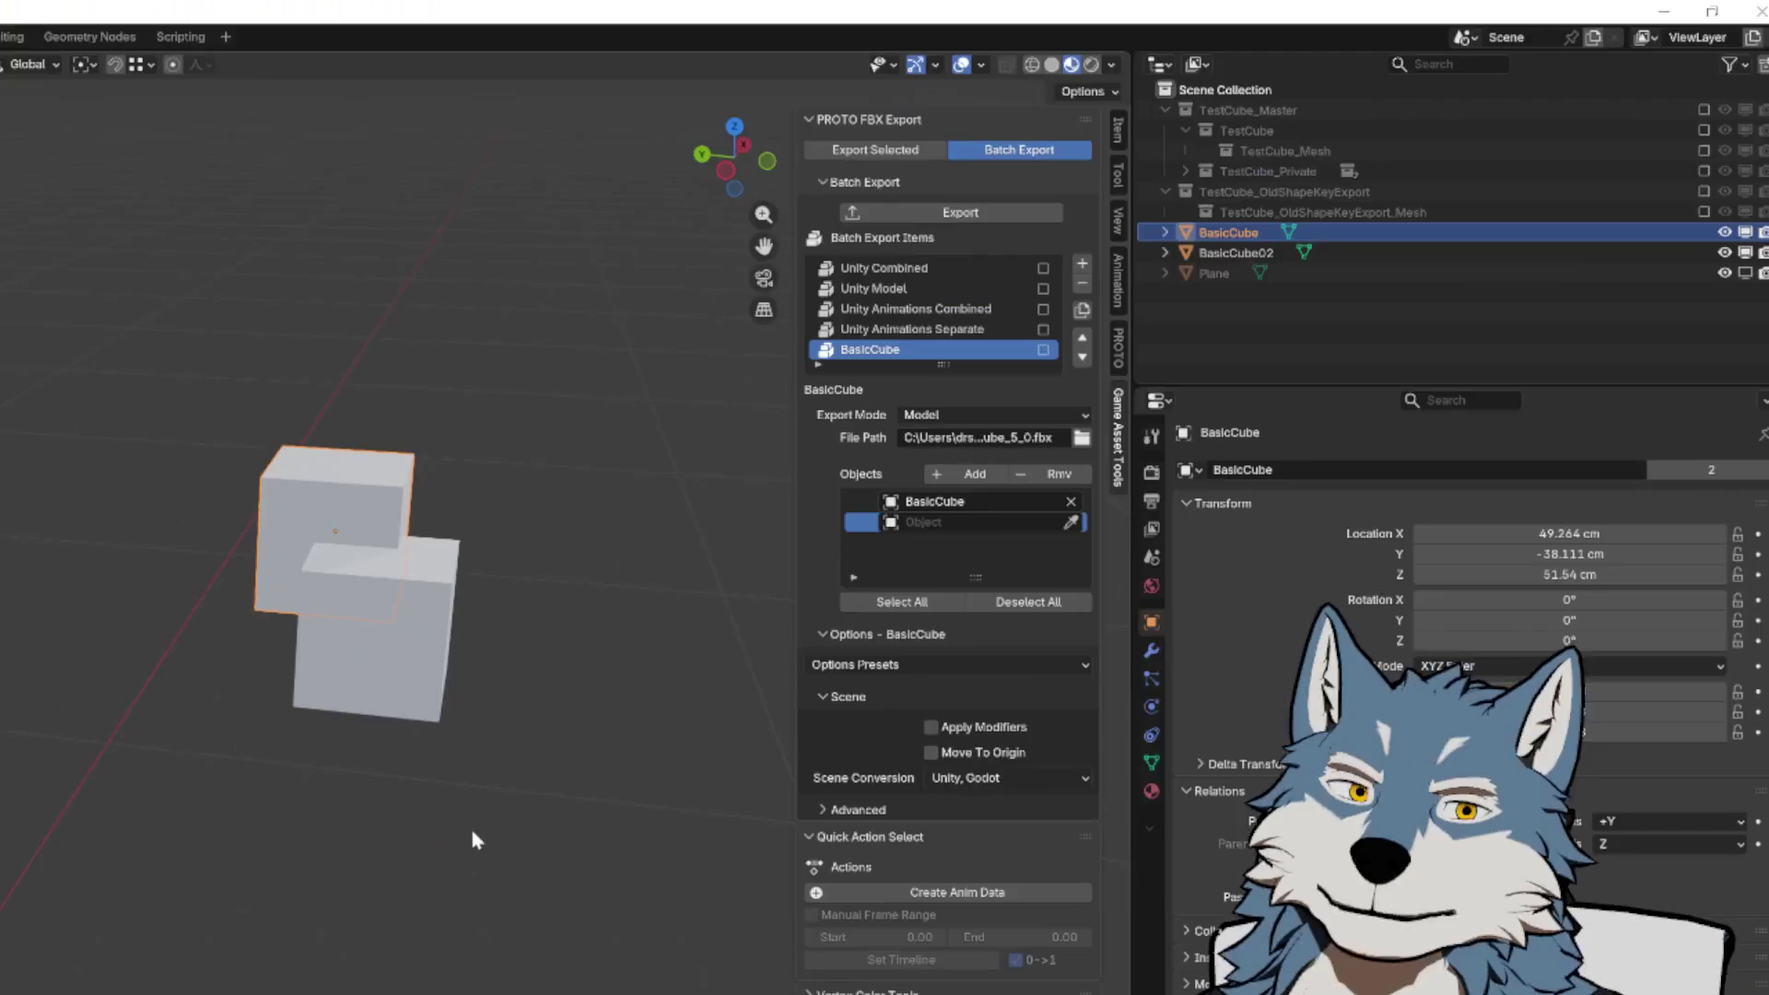
left_click(920, 507)
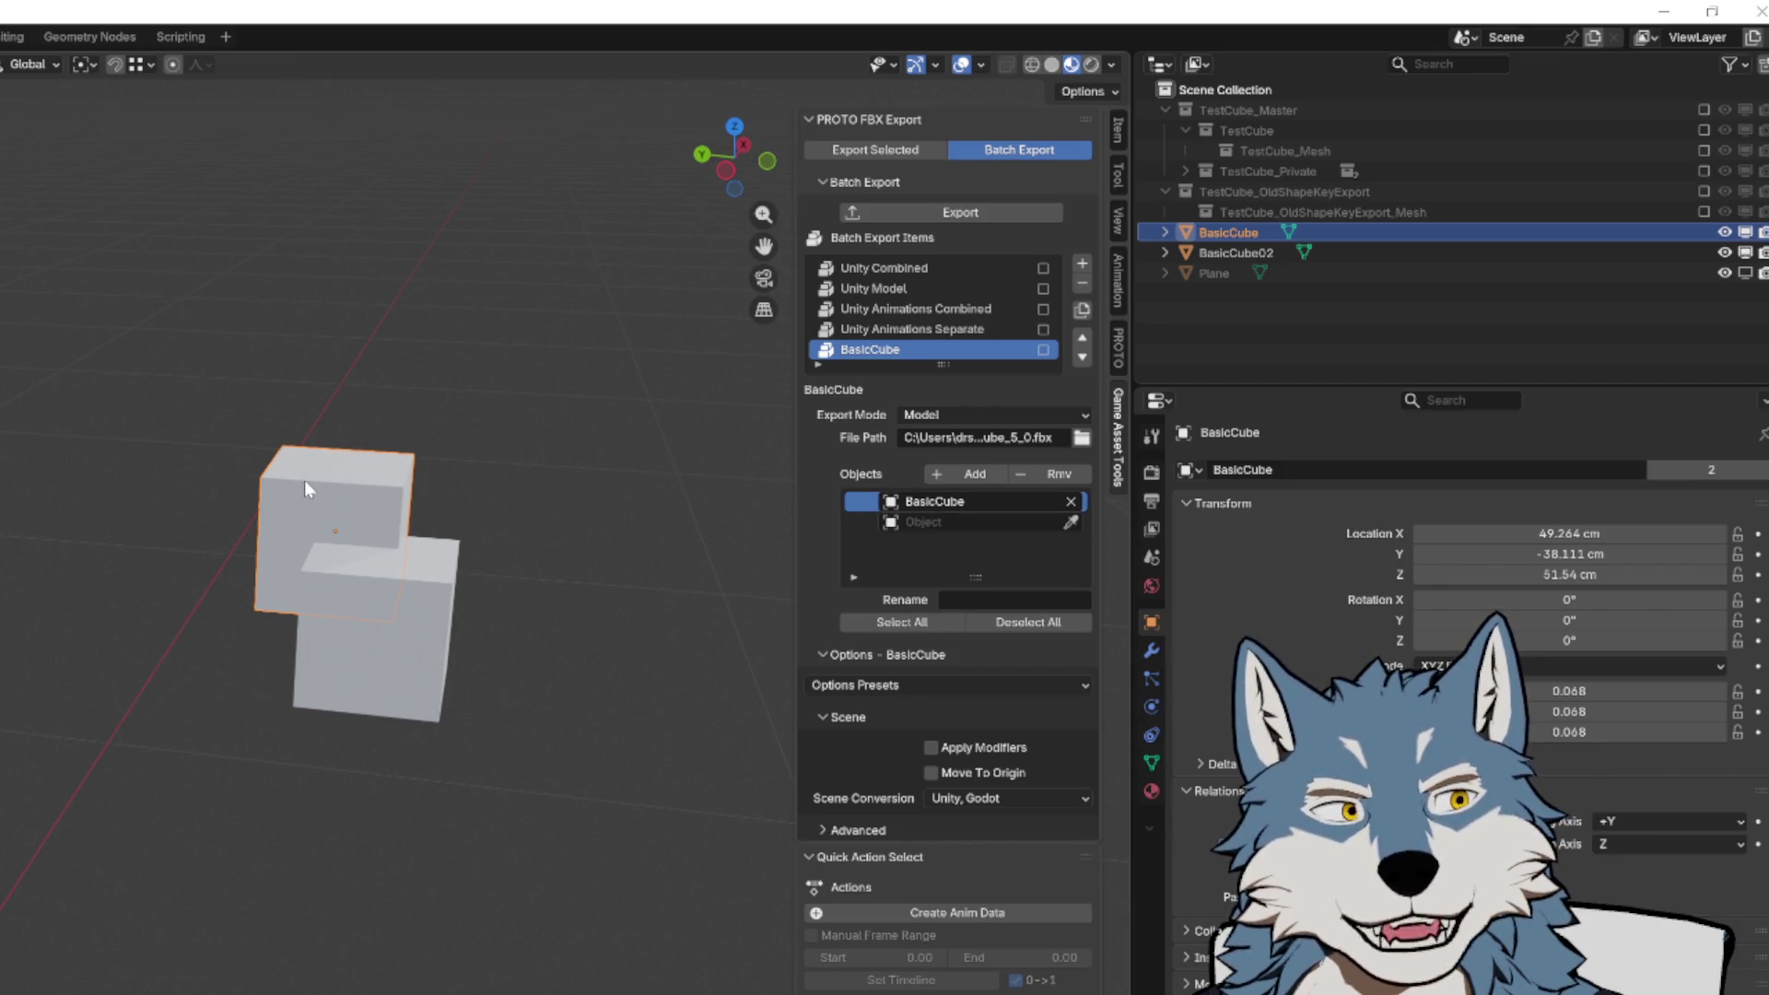
key("Delete")
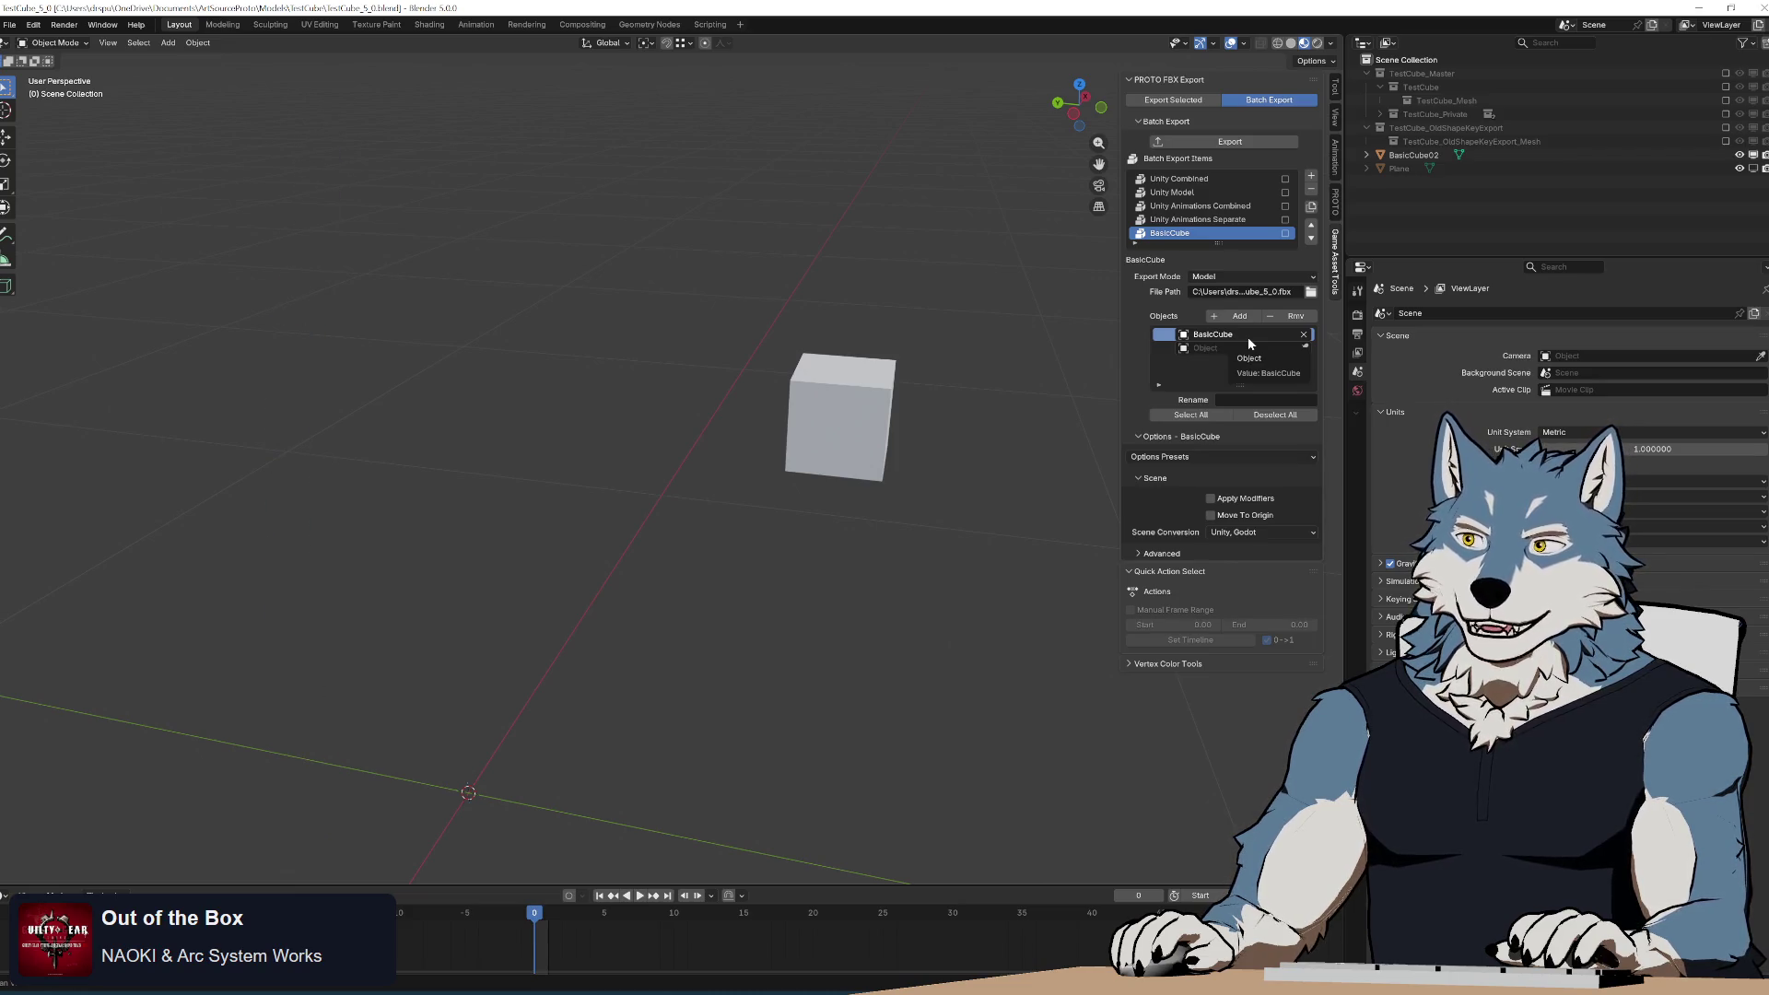
Restore BasicCube and show the Application Handlers docs page in the browser.
left_click(1247, 340)
key("alt+Tab")
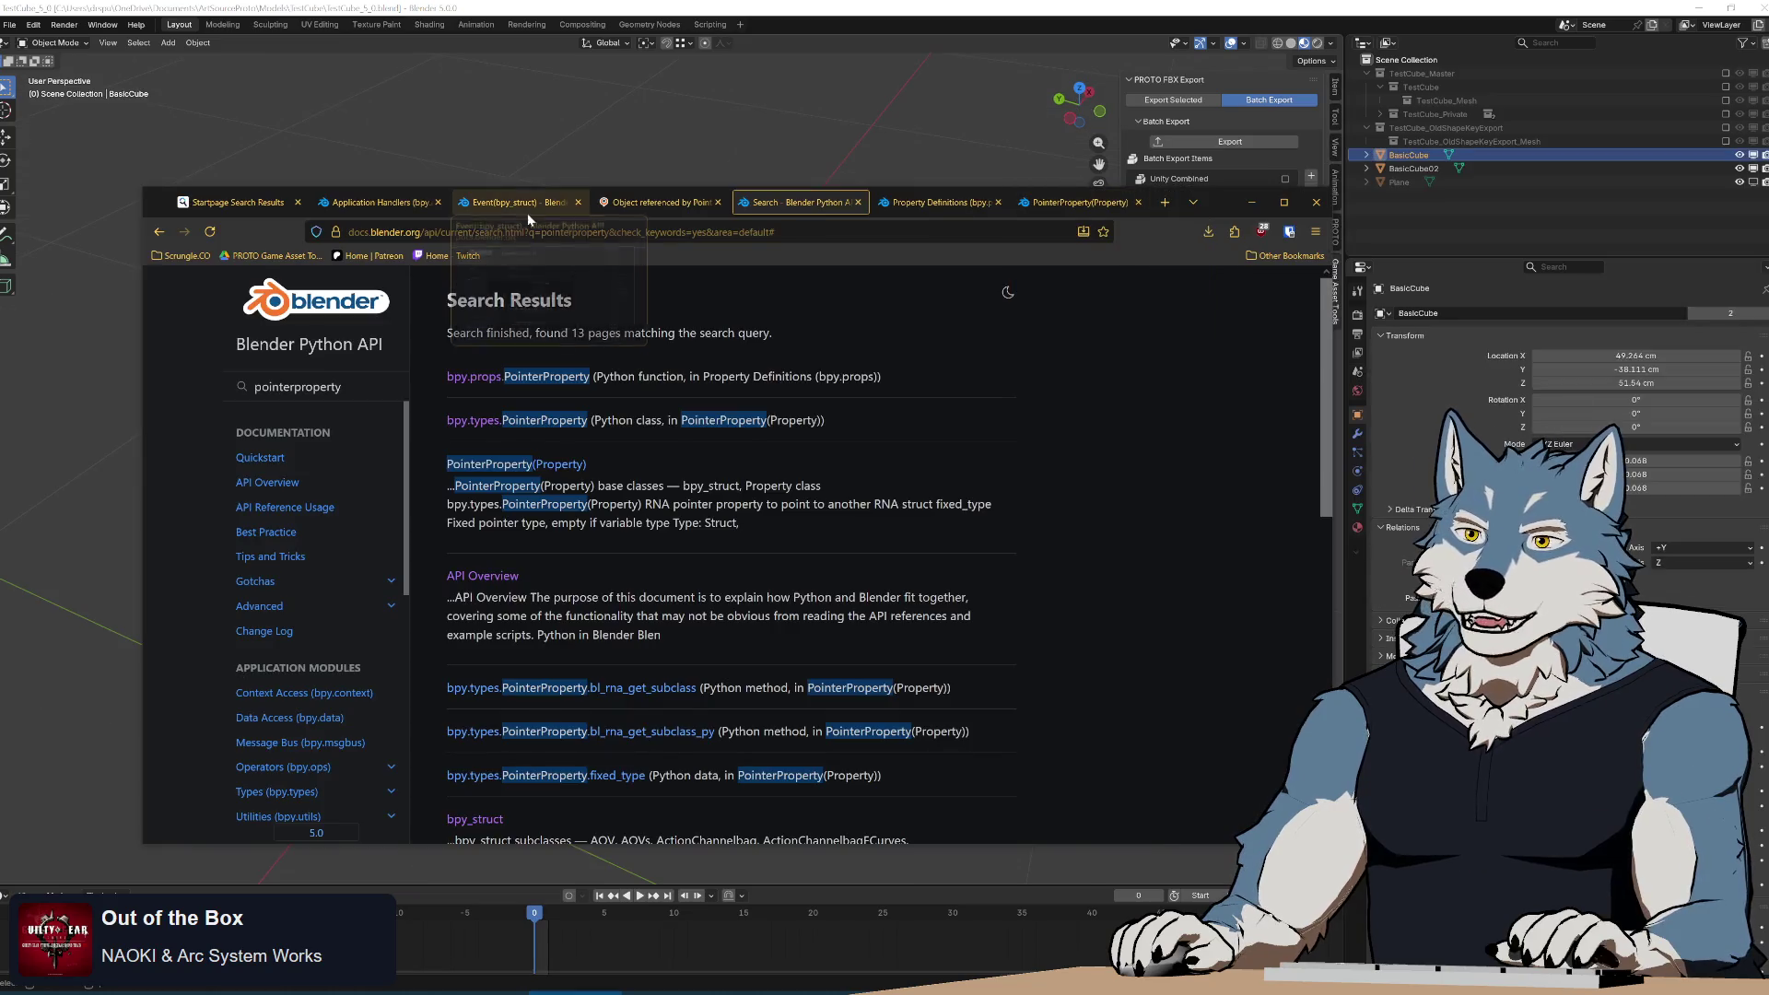
left_click(526, 211)
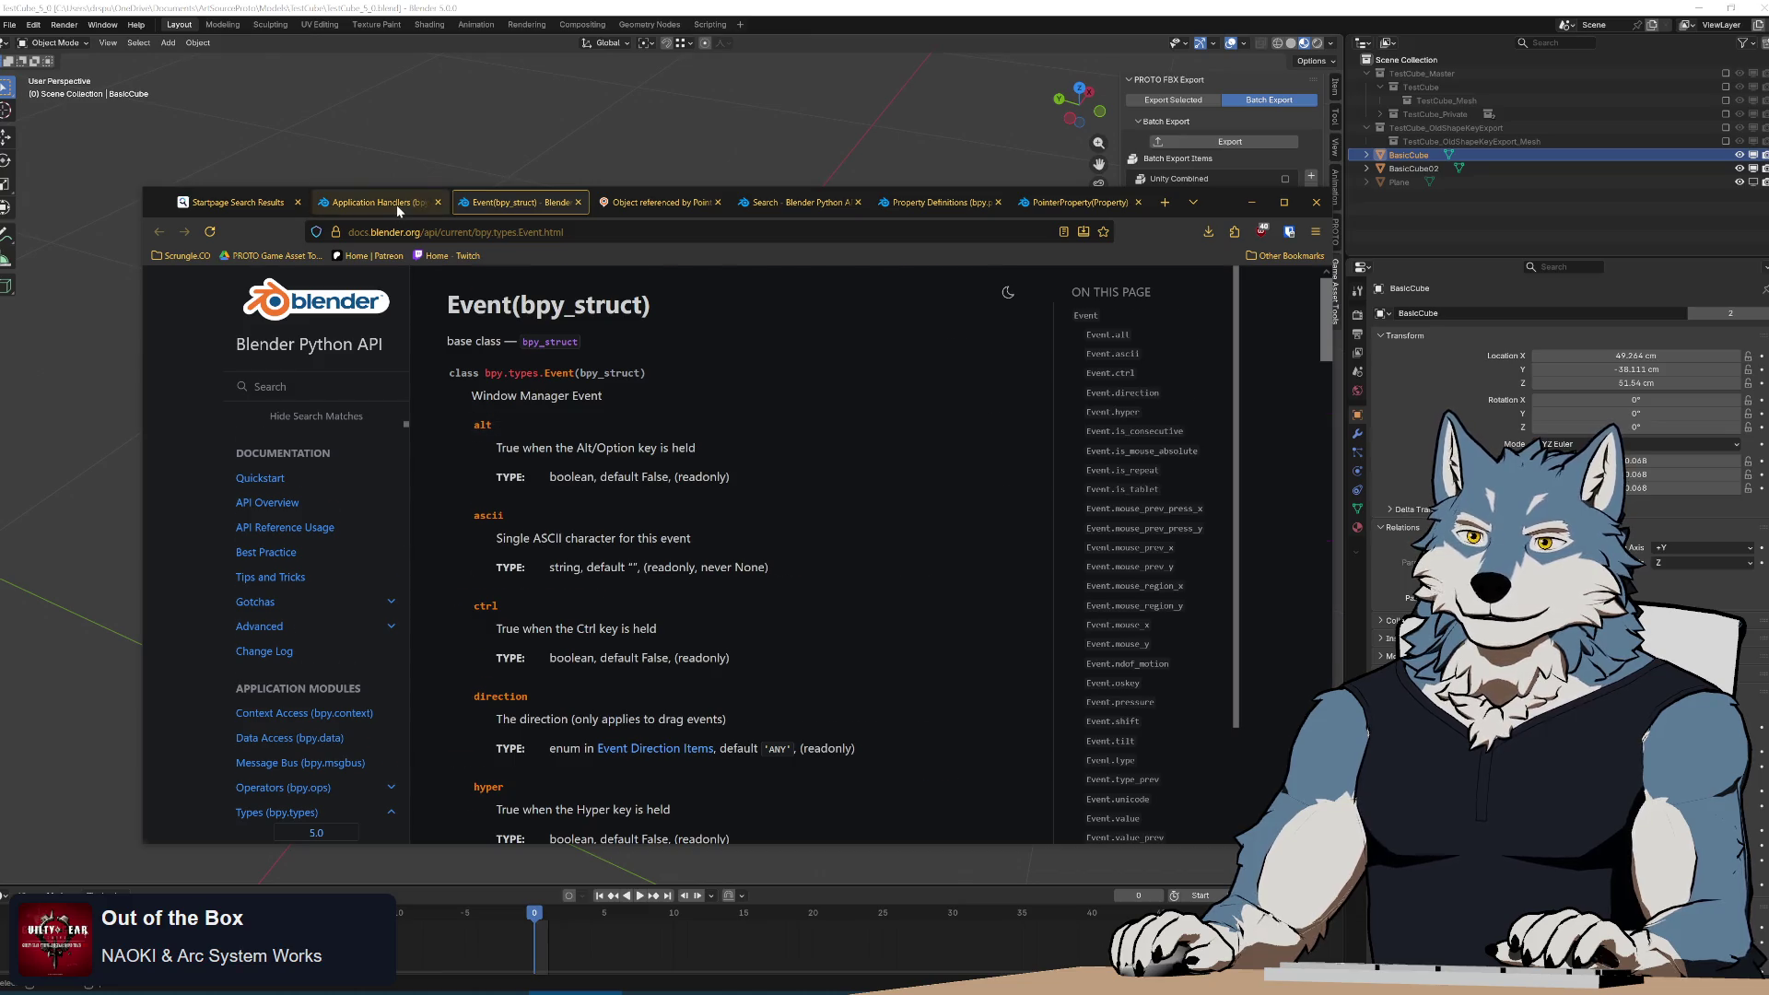
left_click(396, 205)
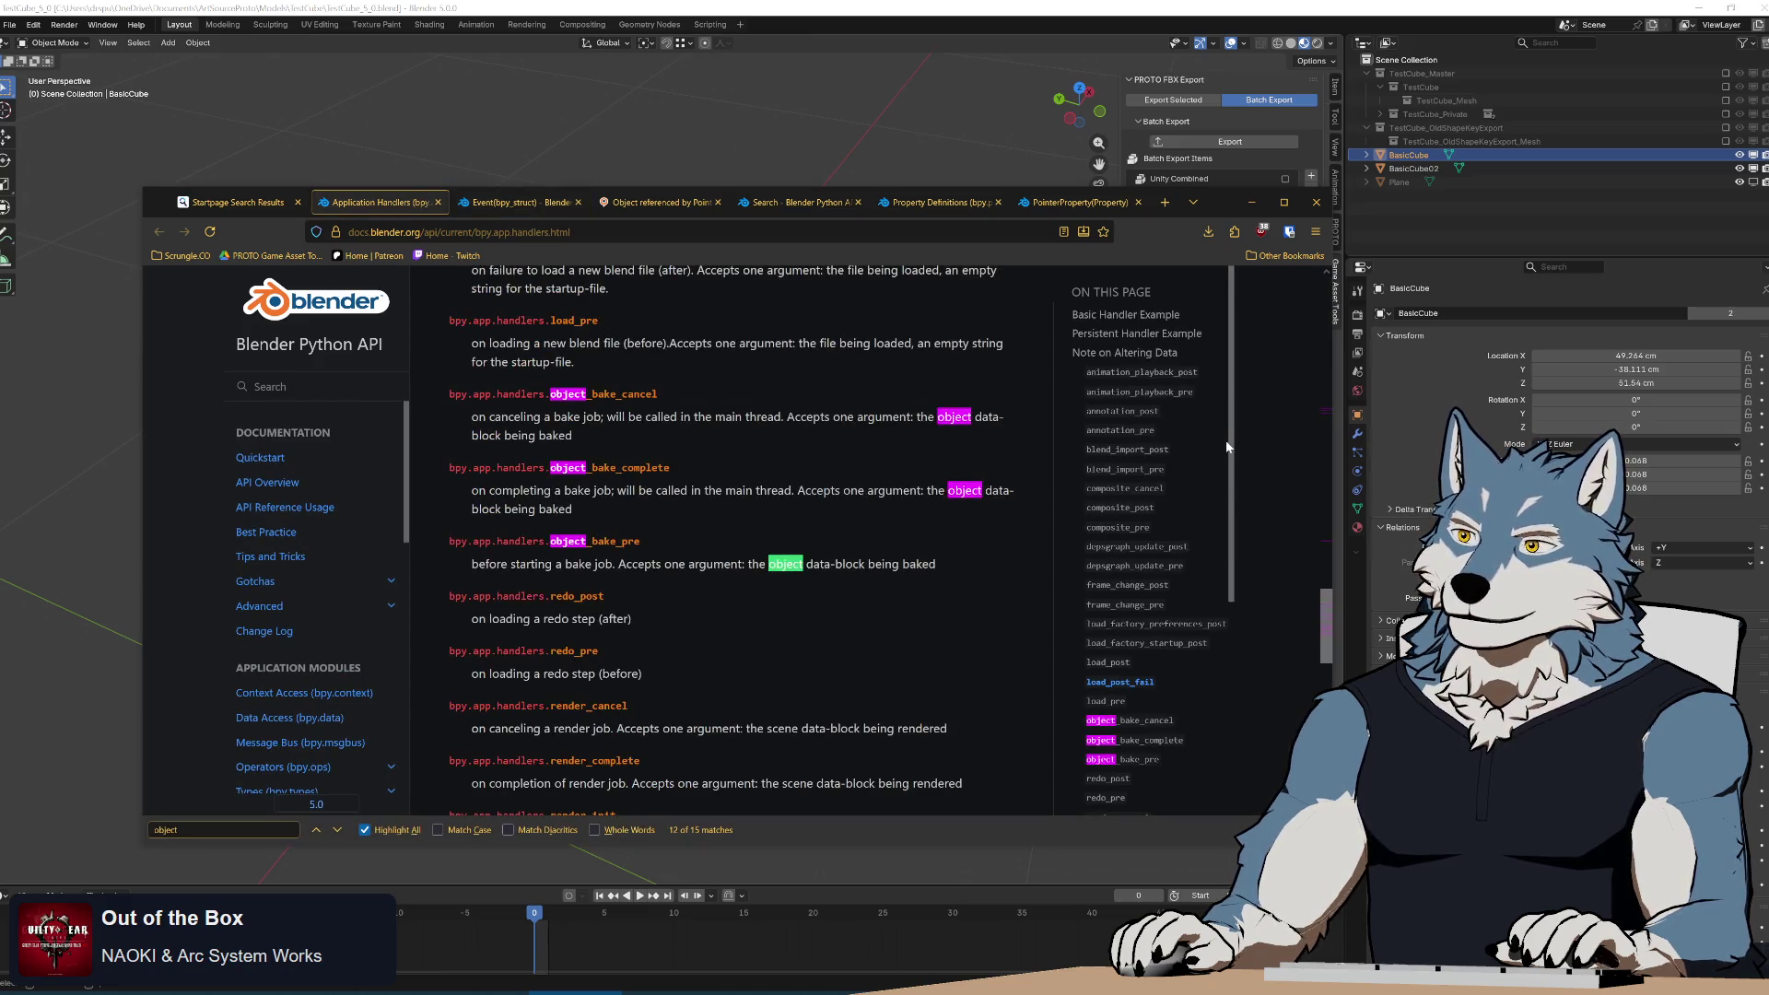
Browse the Application Handlers 'On this page' sidebar and jump to the persistent decorator entry.
scroll(1236, 498, "down", 1)
left_click_drag(1235, 498, 1242, 611)
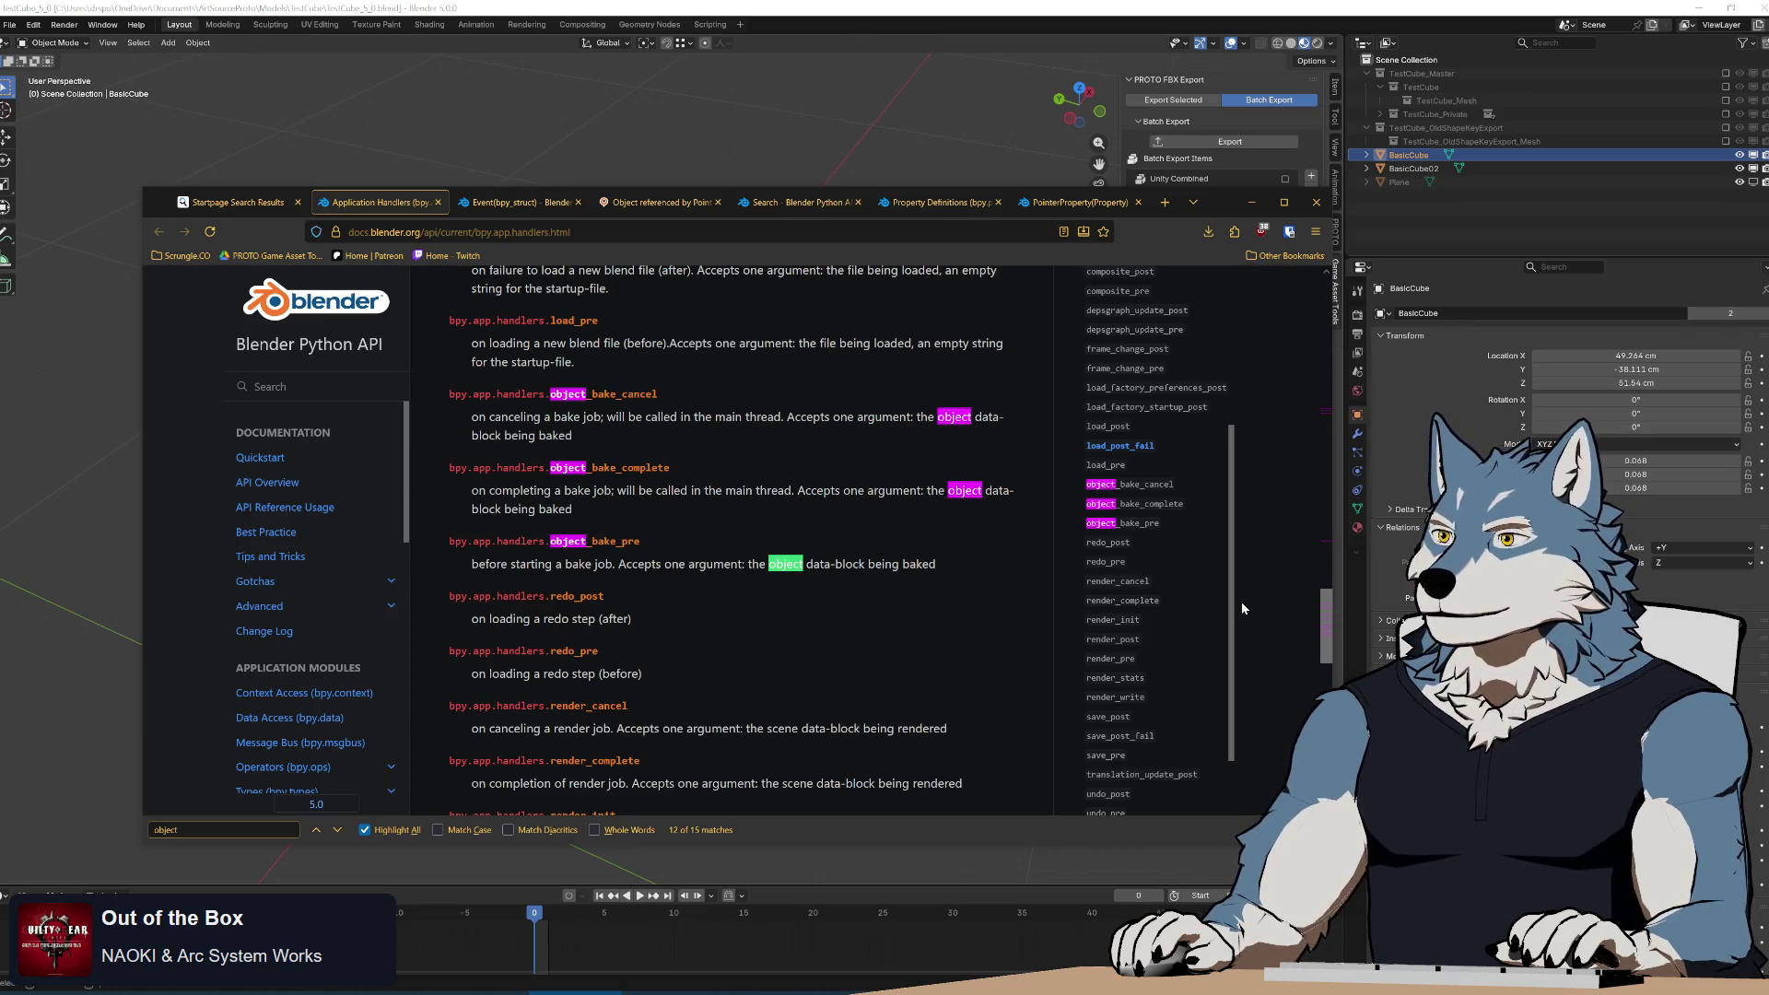
scroll(1234, 583, "down", 2)
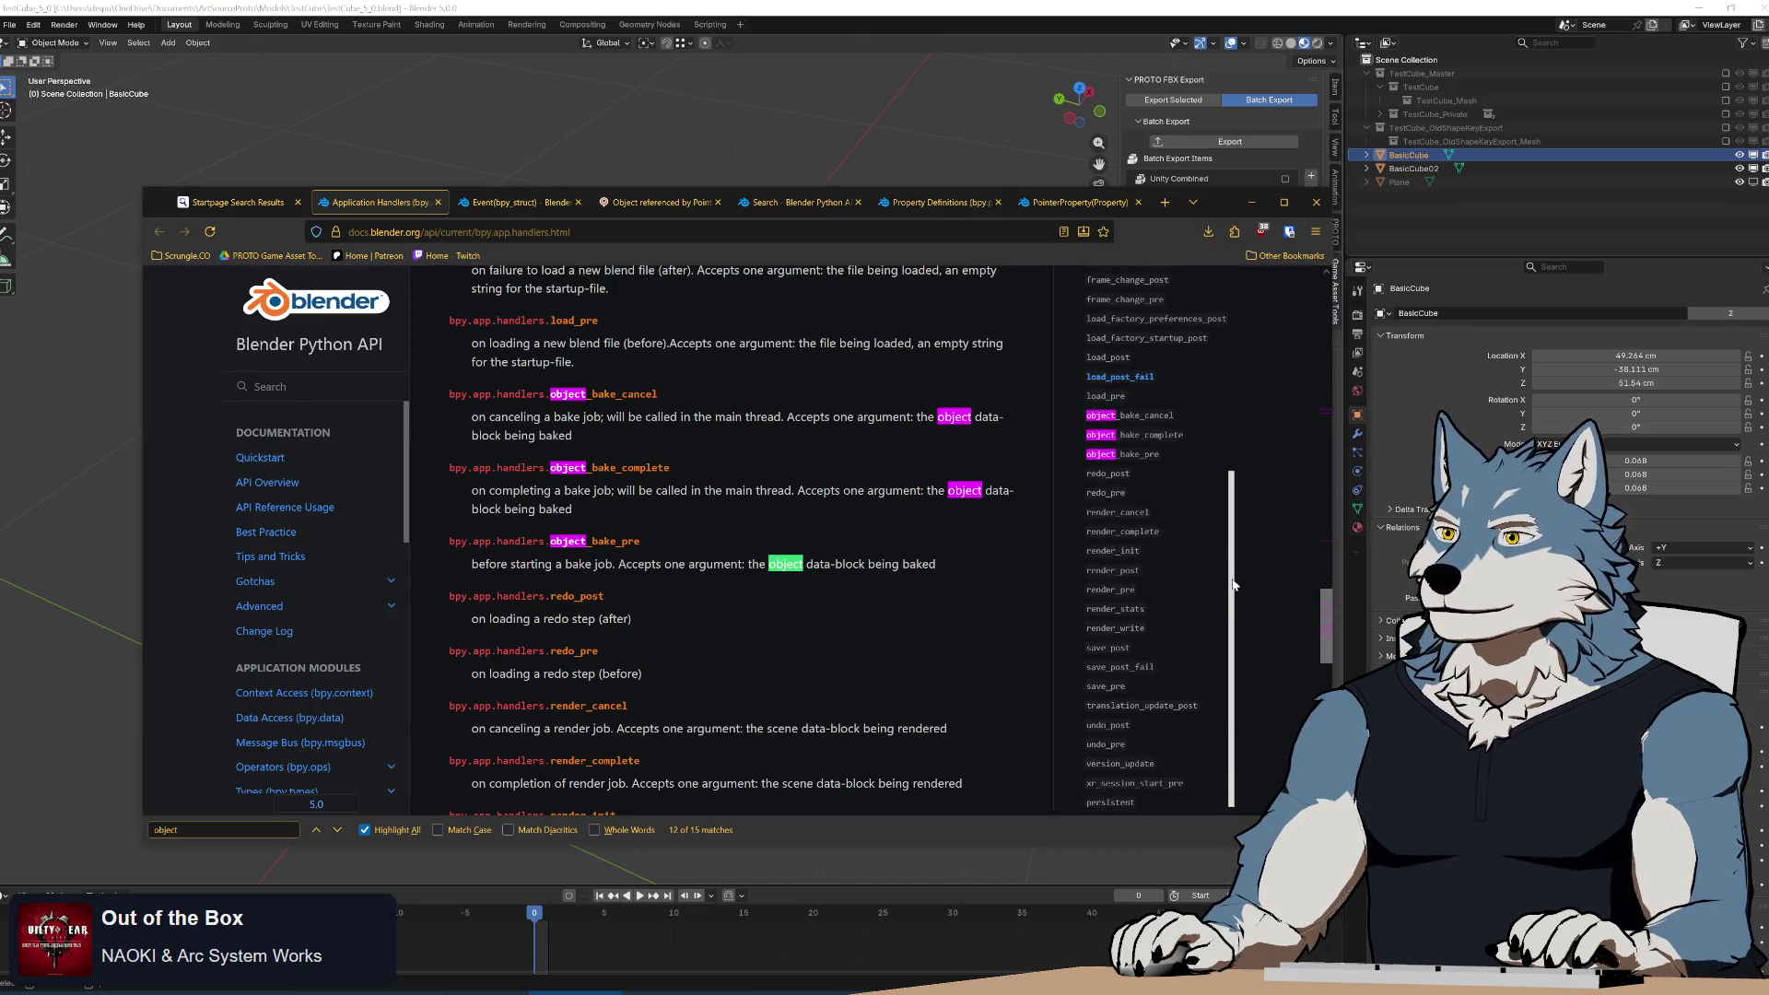
scroll(1234, 594, "down", 1)
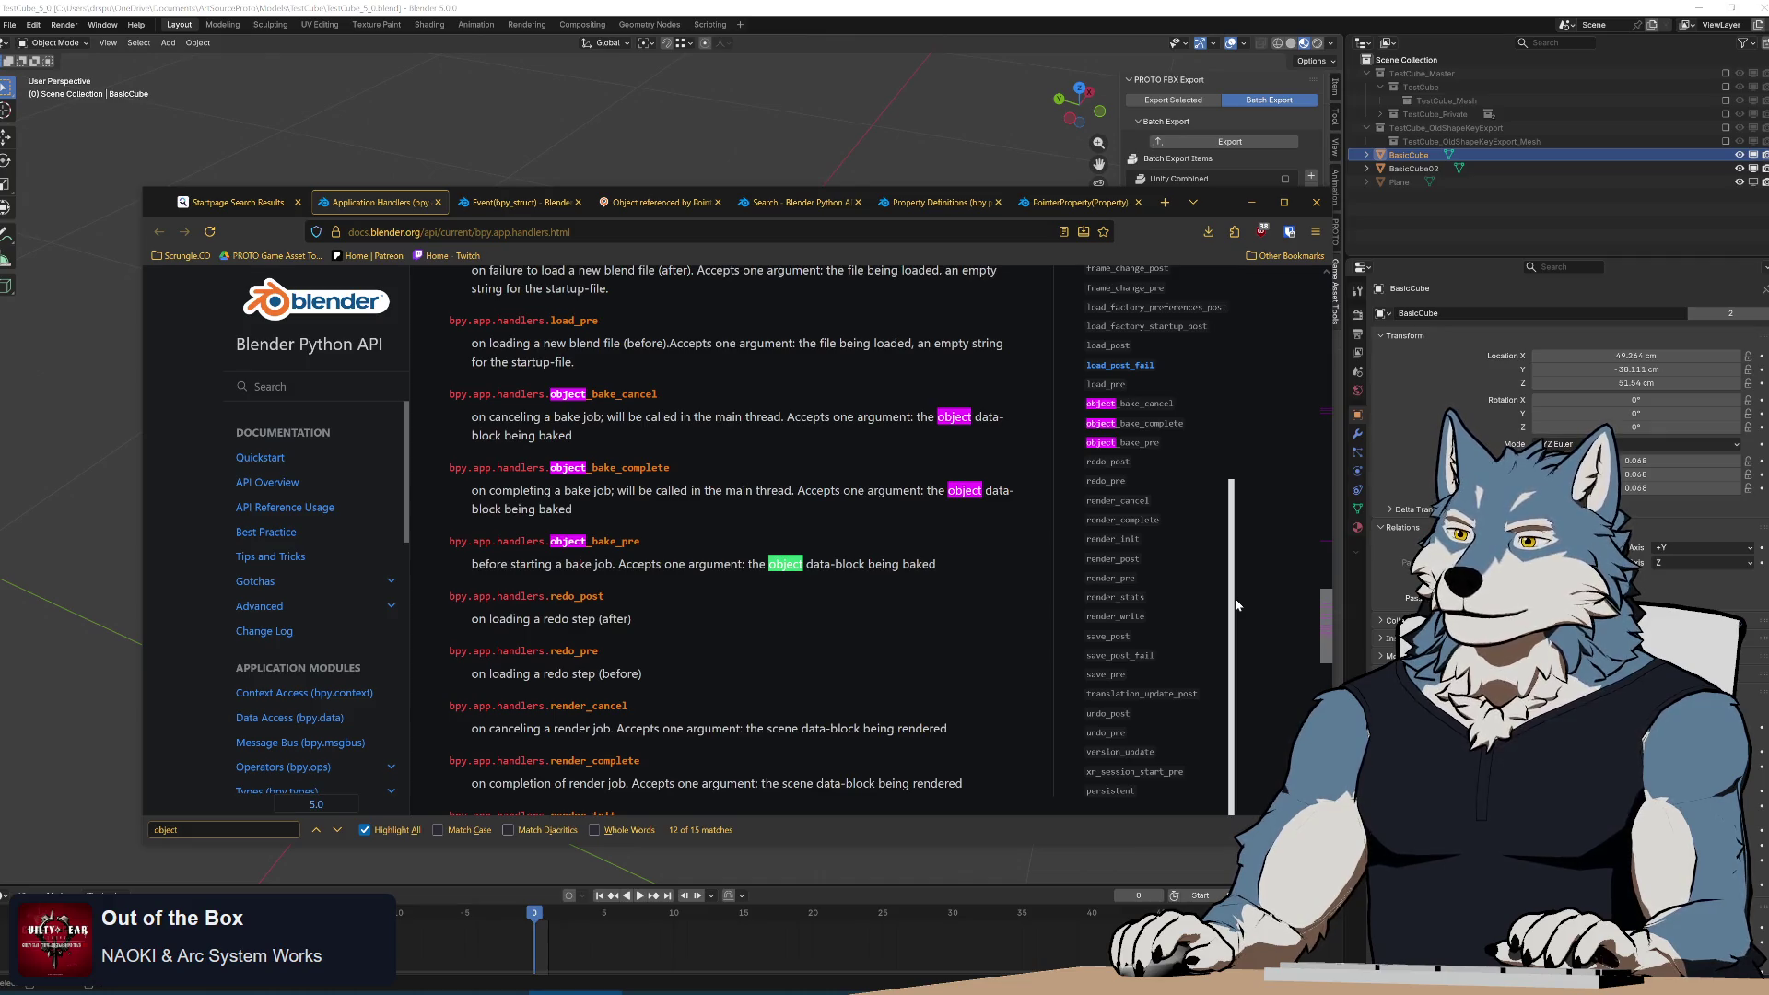
scroll(1248, 510, "up", 3)
scroll(1248, 510, "up", 5)
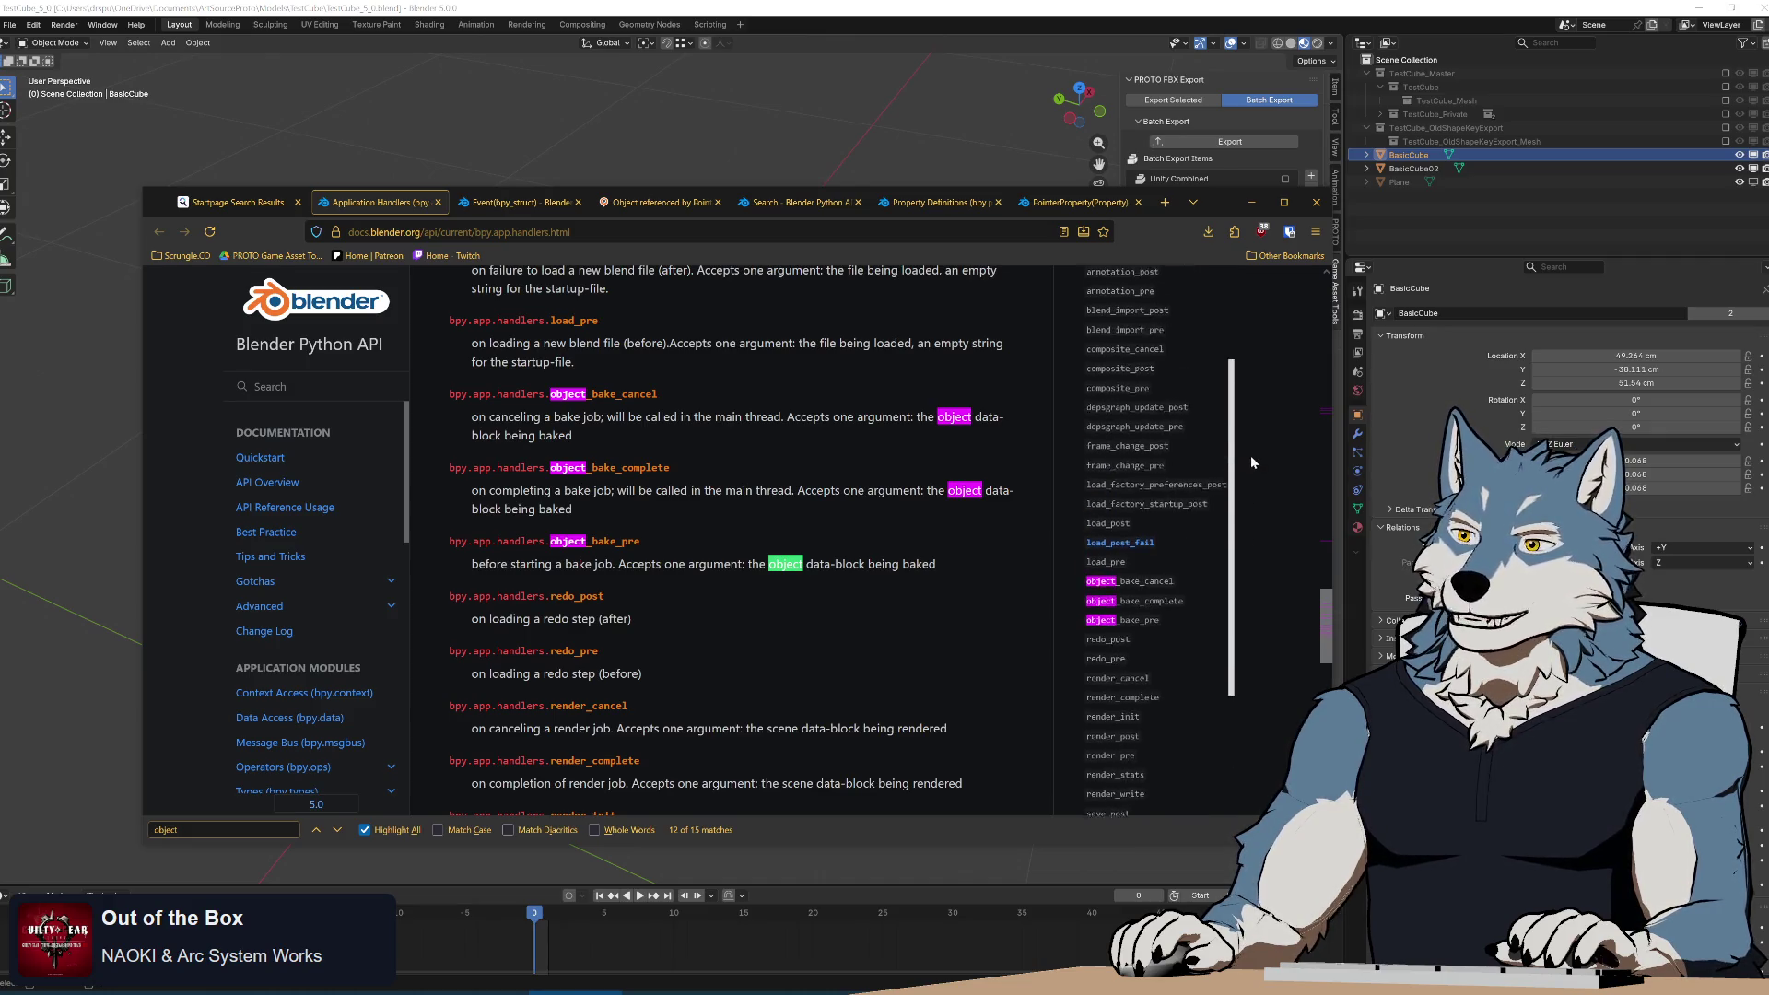
scroll(1240, 409, "down", 1)
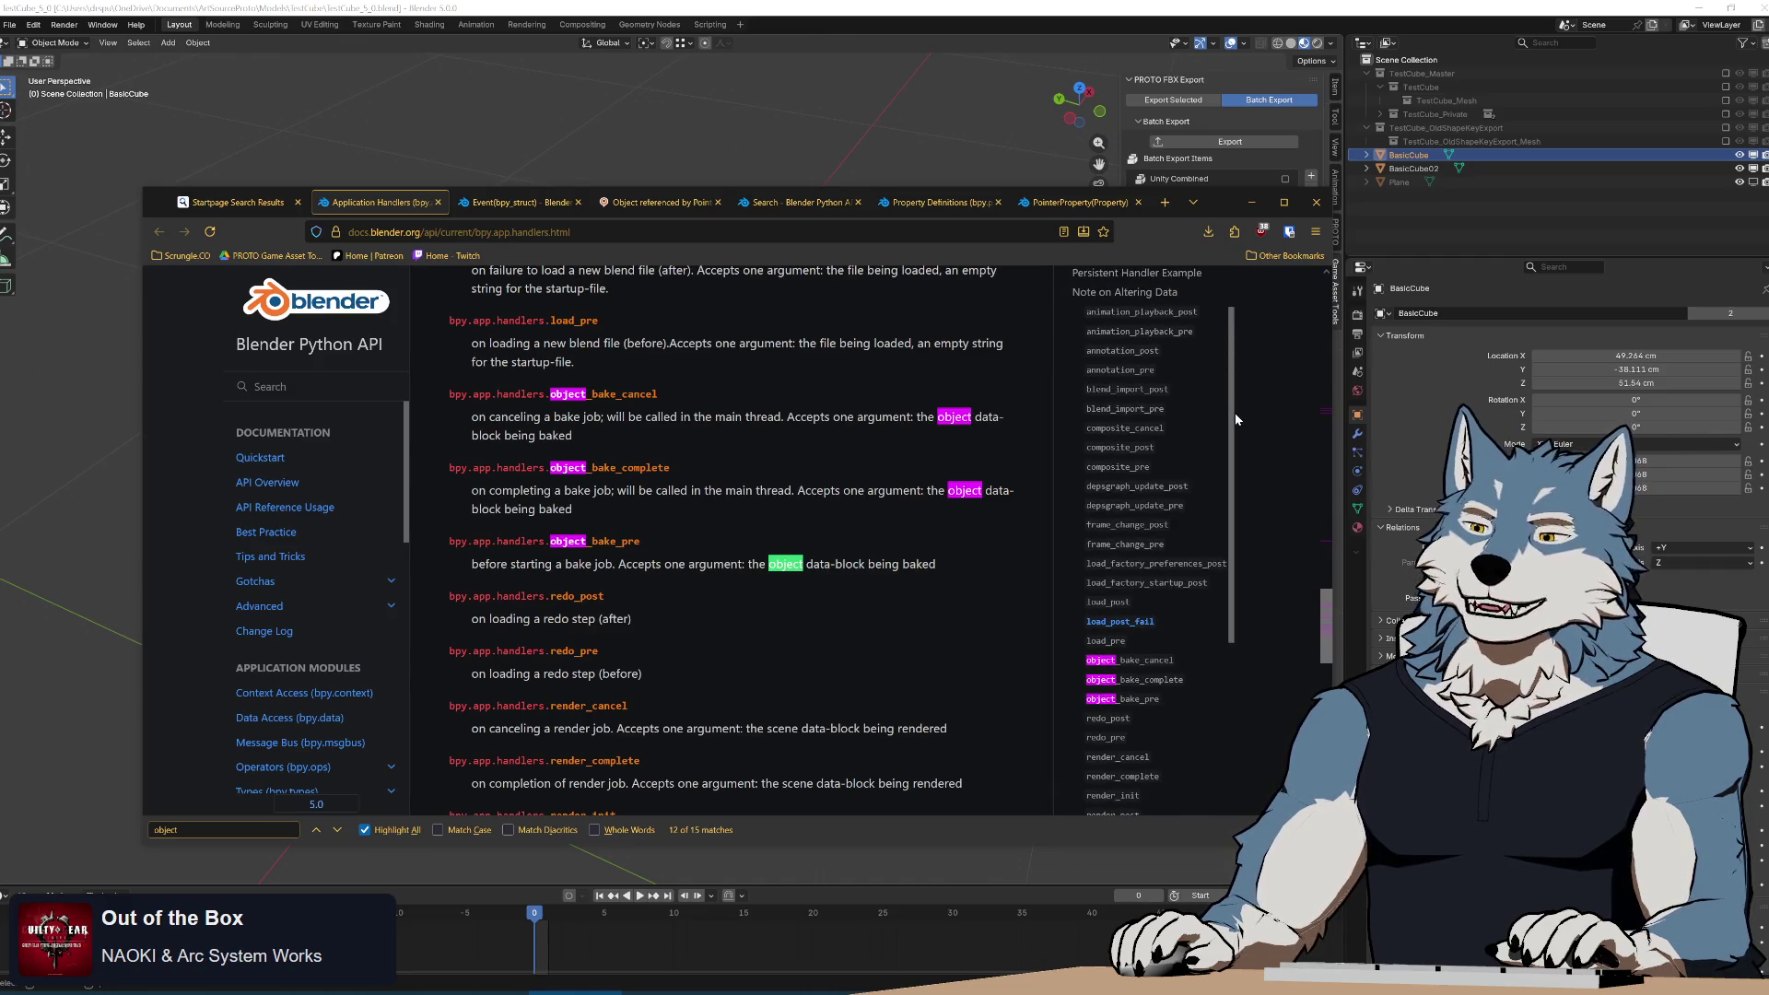
mouse_move(1233, 419)
left_mouse_down()
mouse_move(1219, 587)
mouse_move(1236, 629)
left_mouse_up()
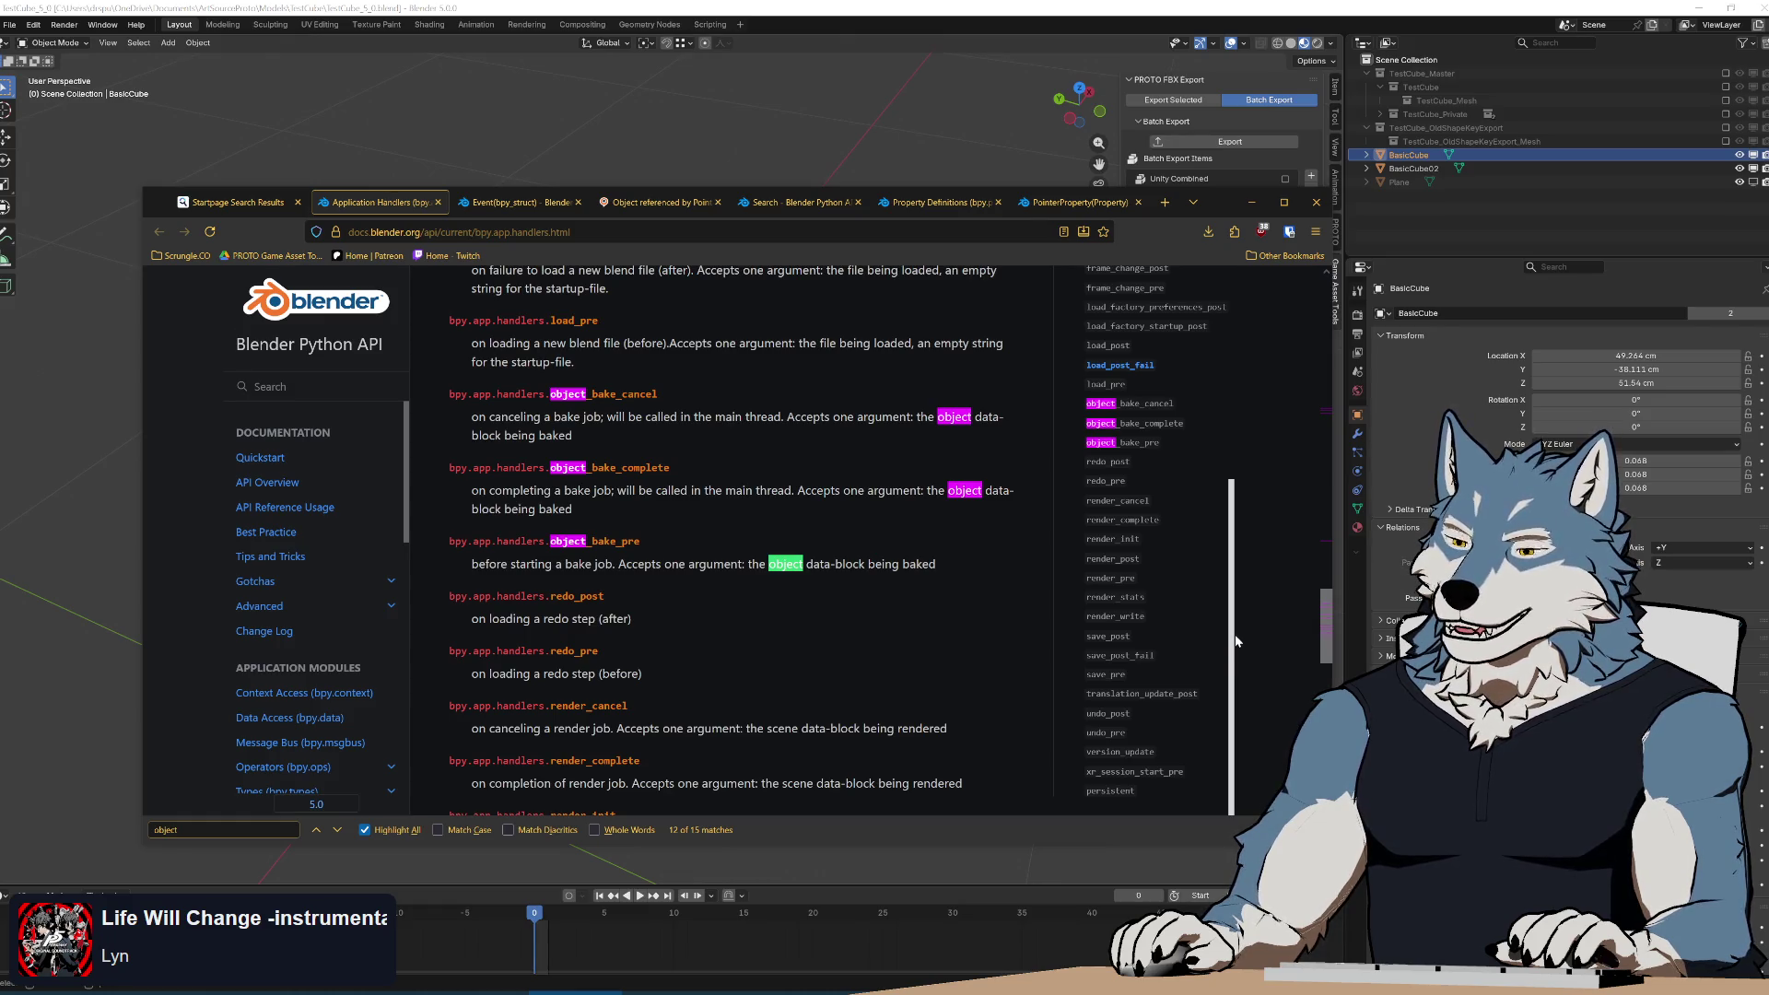
left_click(1111, 792)
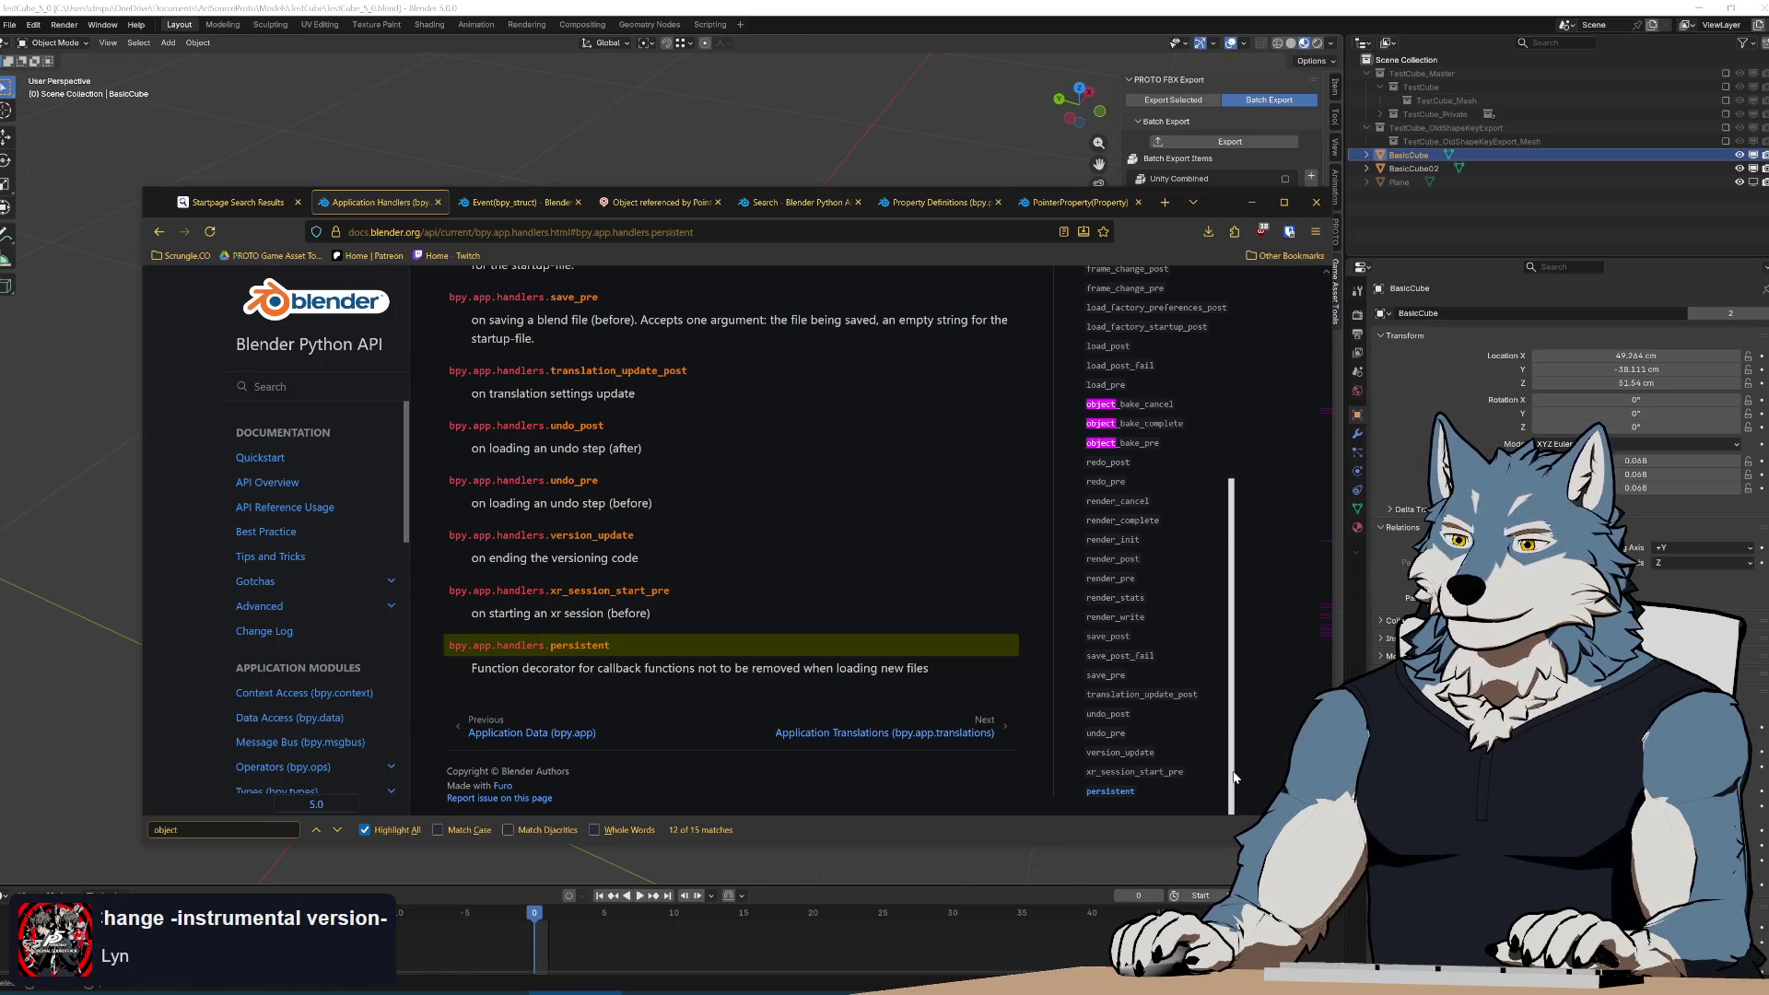
Jump to the object_bake_pre handler entry from the sidebar.
mouse_move(1235, 777)
left_mouse_down()
mouse_move(1232, 634)
mouse_move(1235, 682)
left_mouse_up()
scroll(1126, 526, "down", 3)
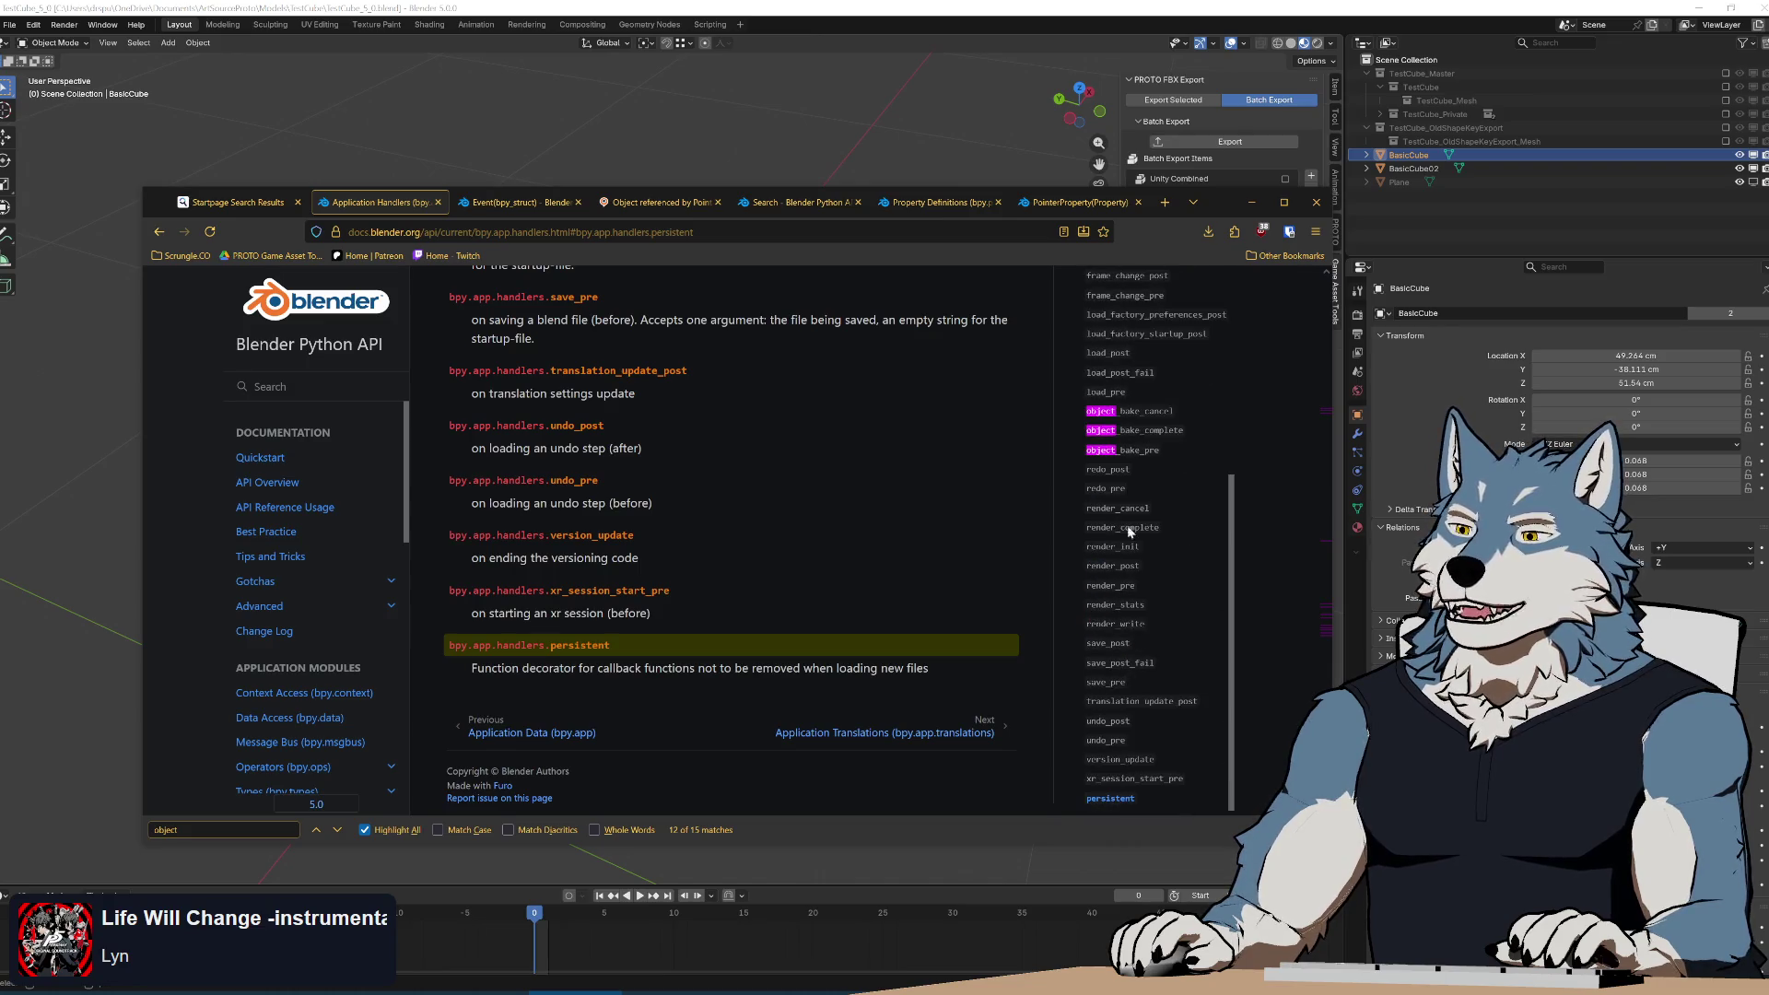
scroll(1140, 691, "up", 4)
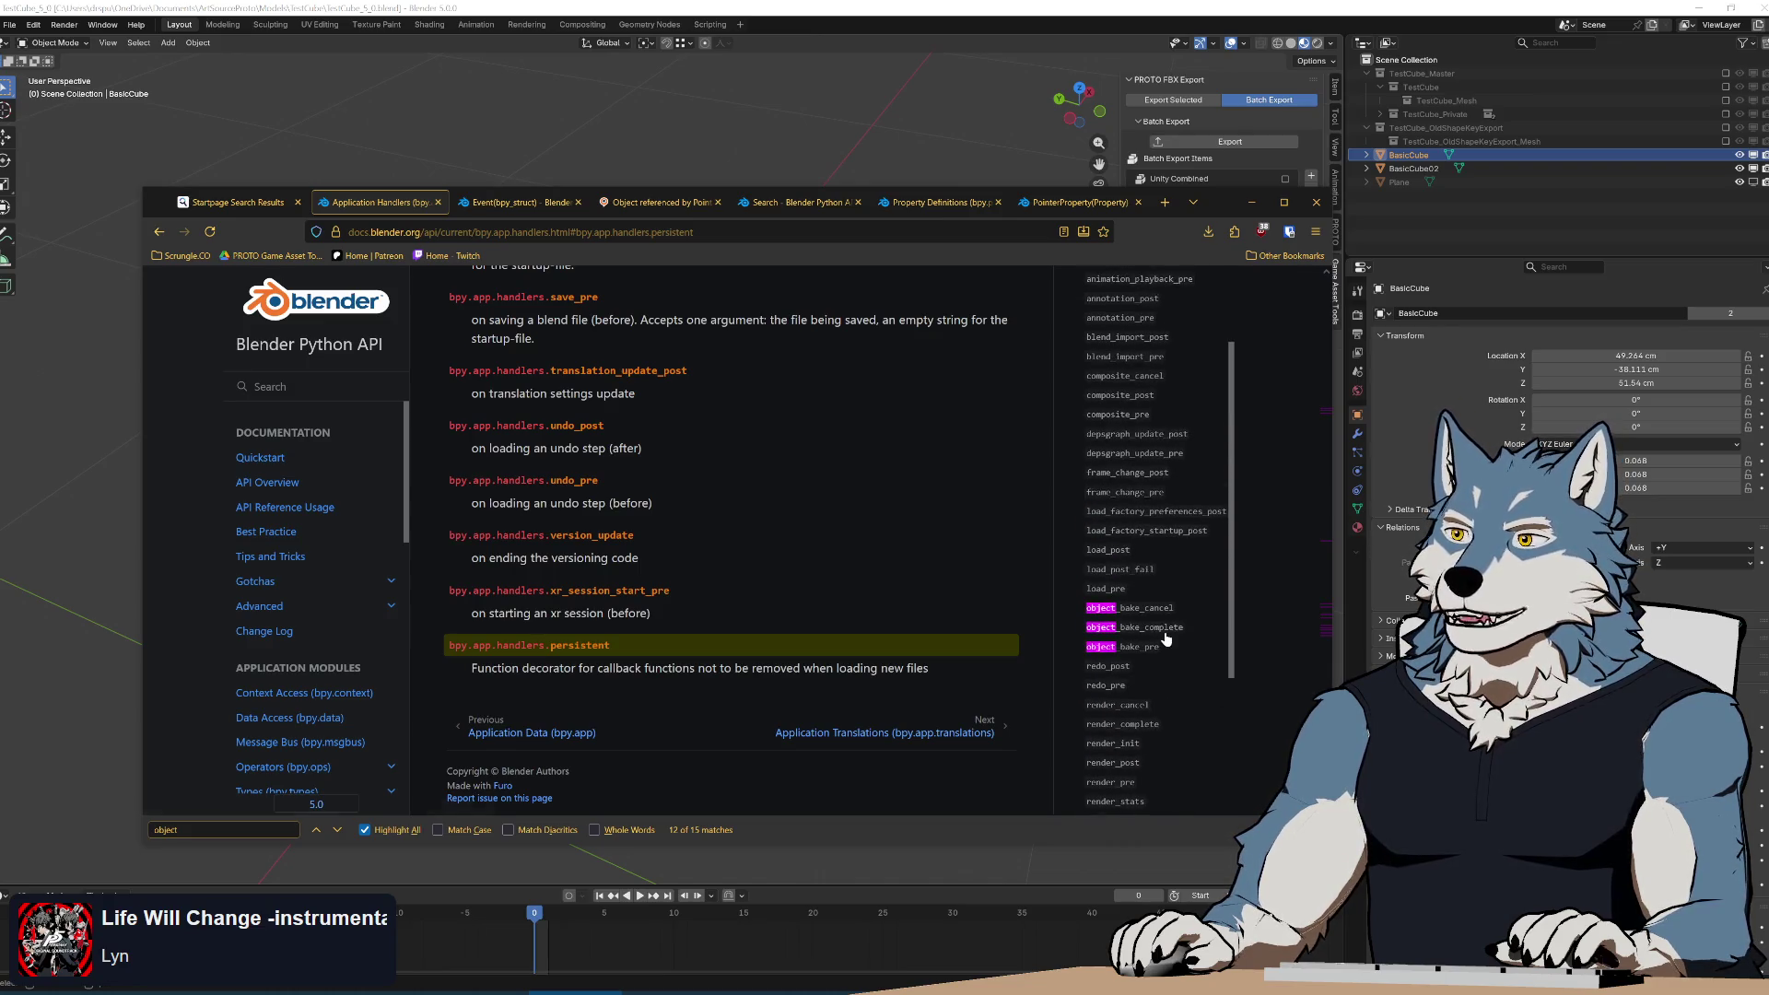
scroll(1182, 586, "up", 3)
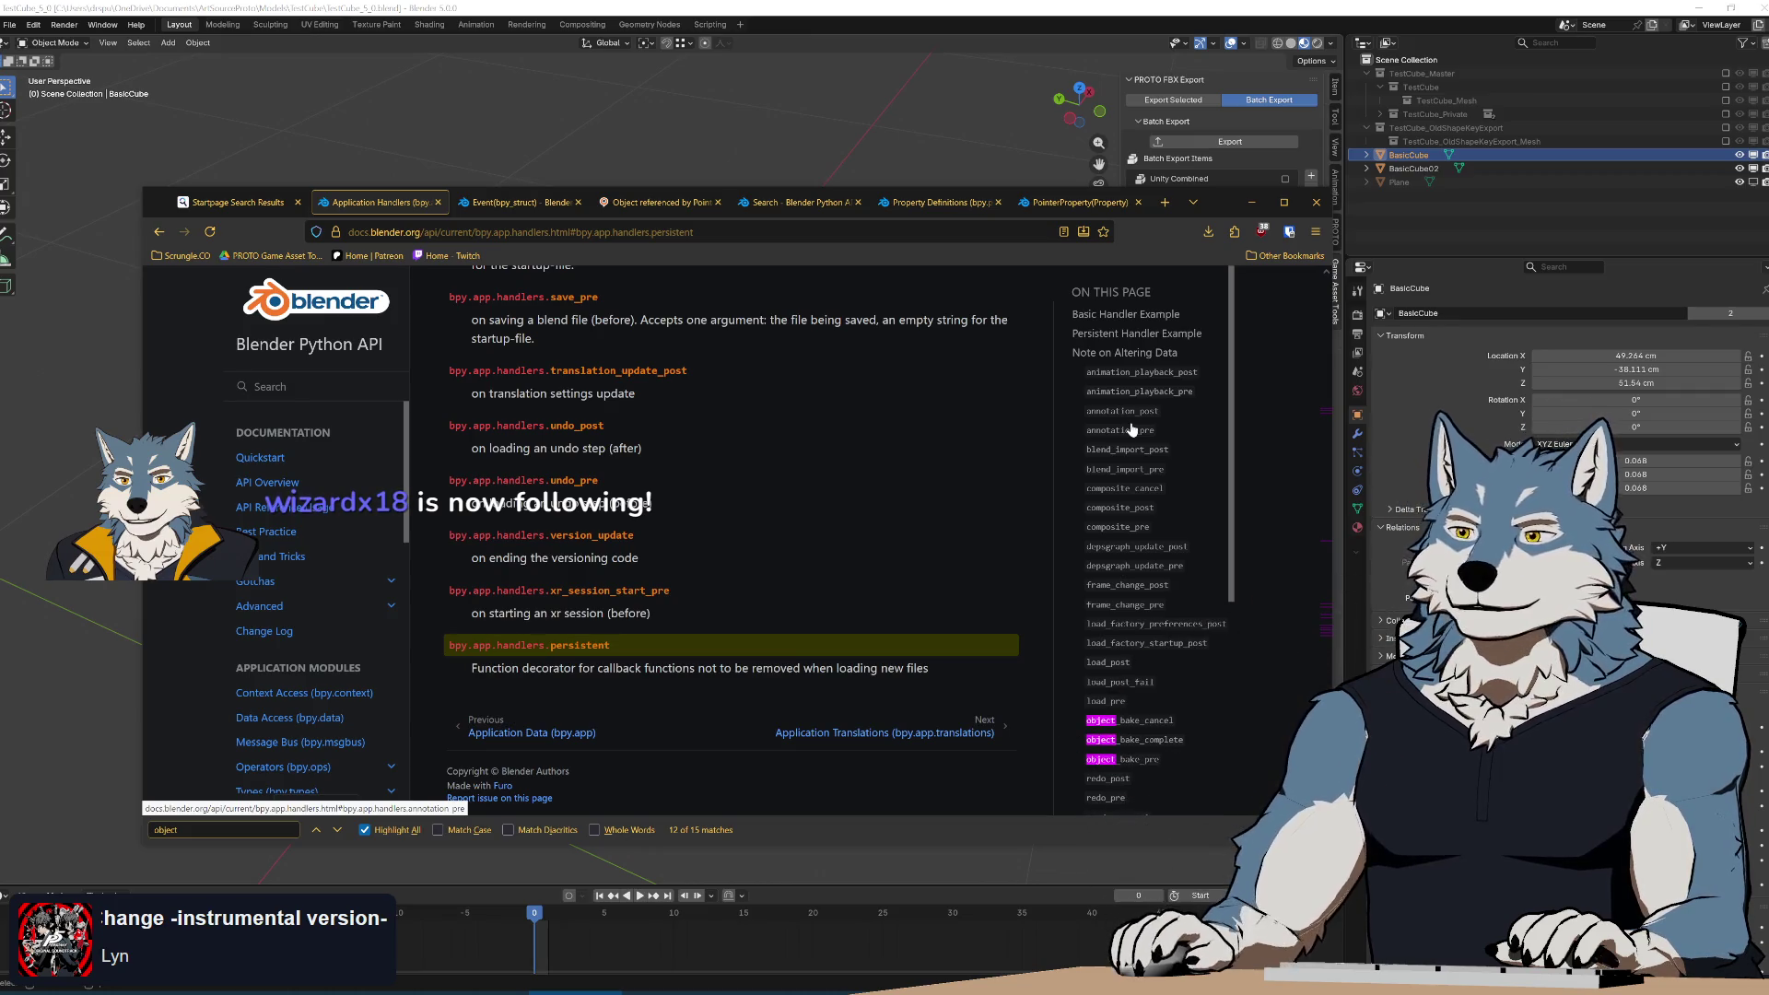
scroll(1203, 444, "down", 3)
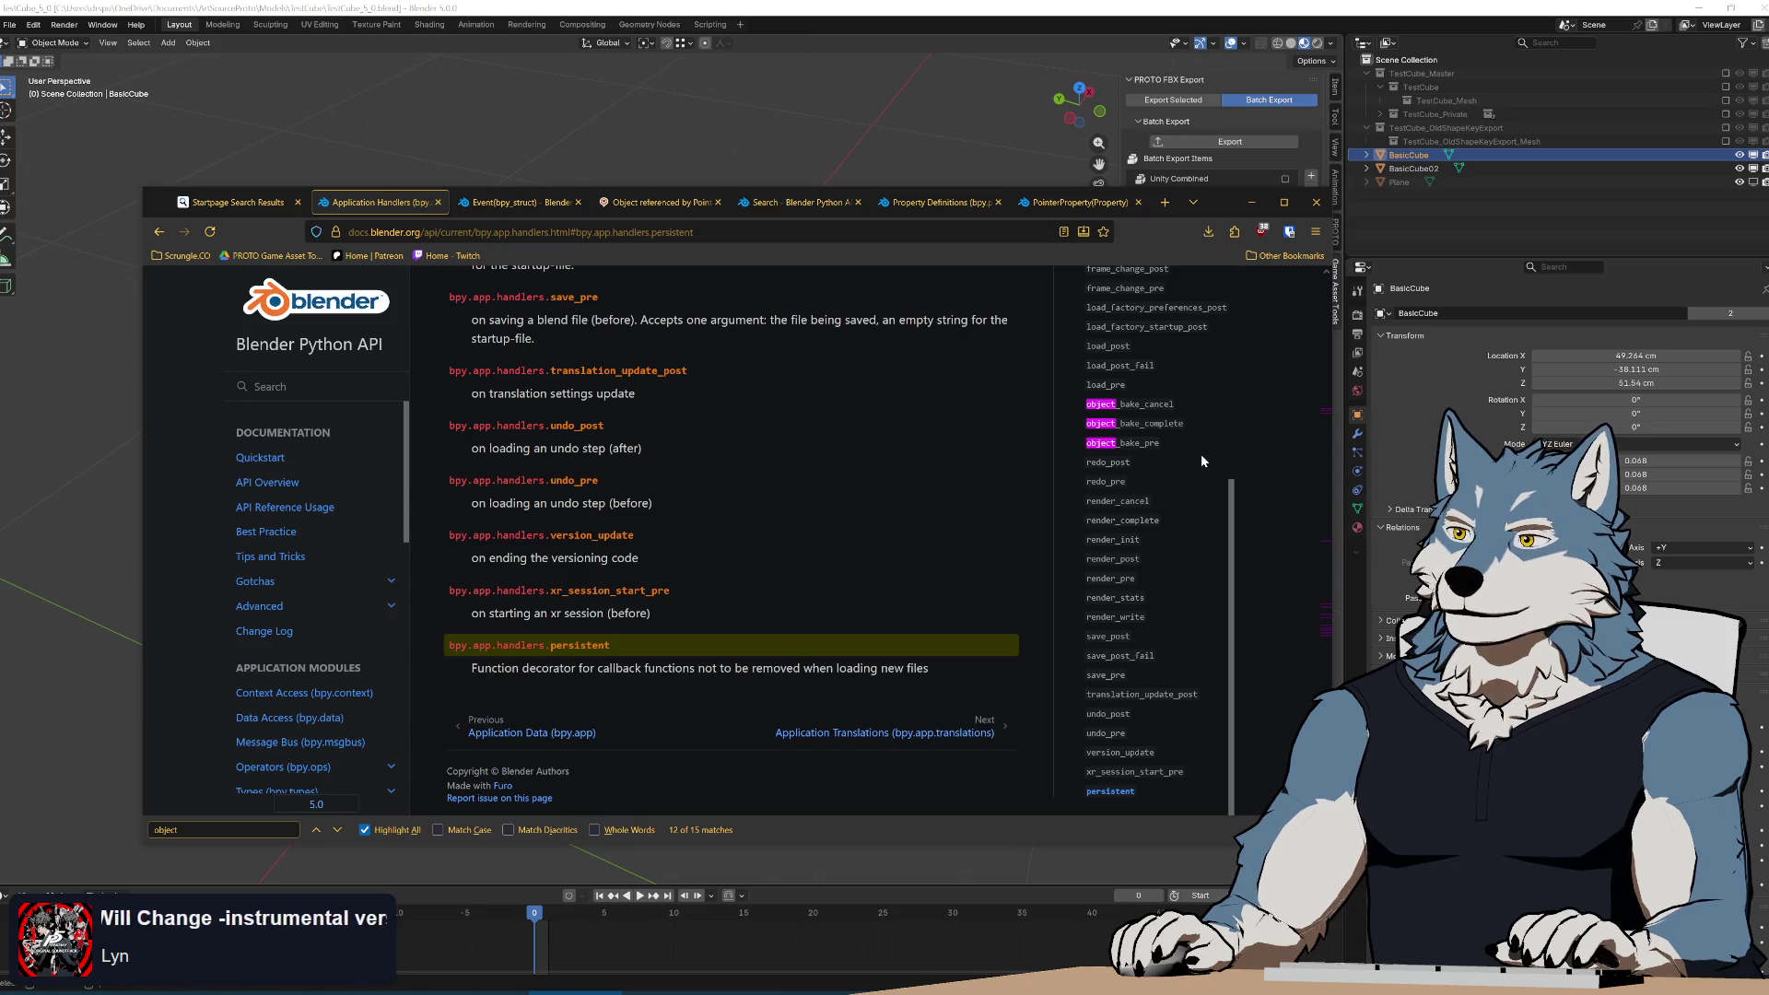
left_click(1146, 446)
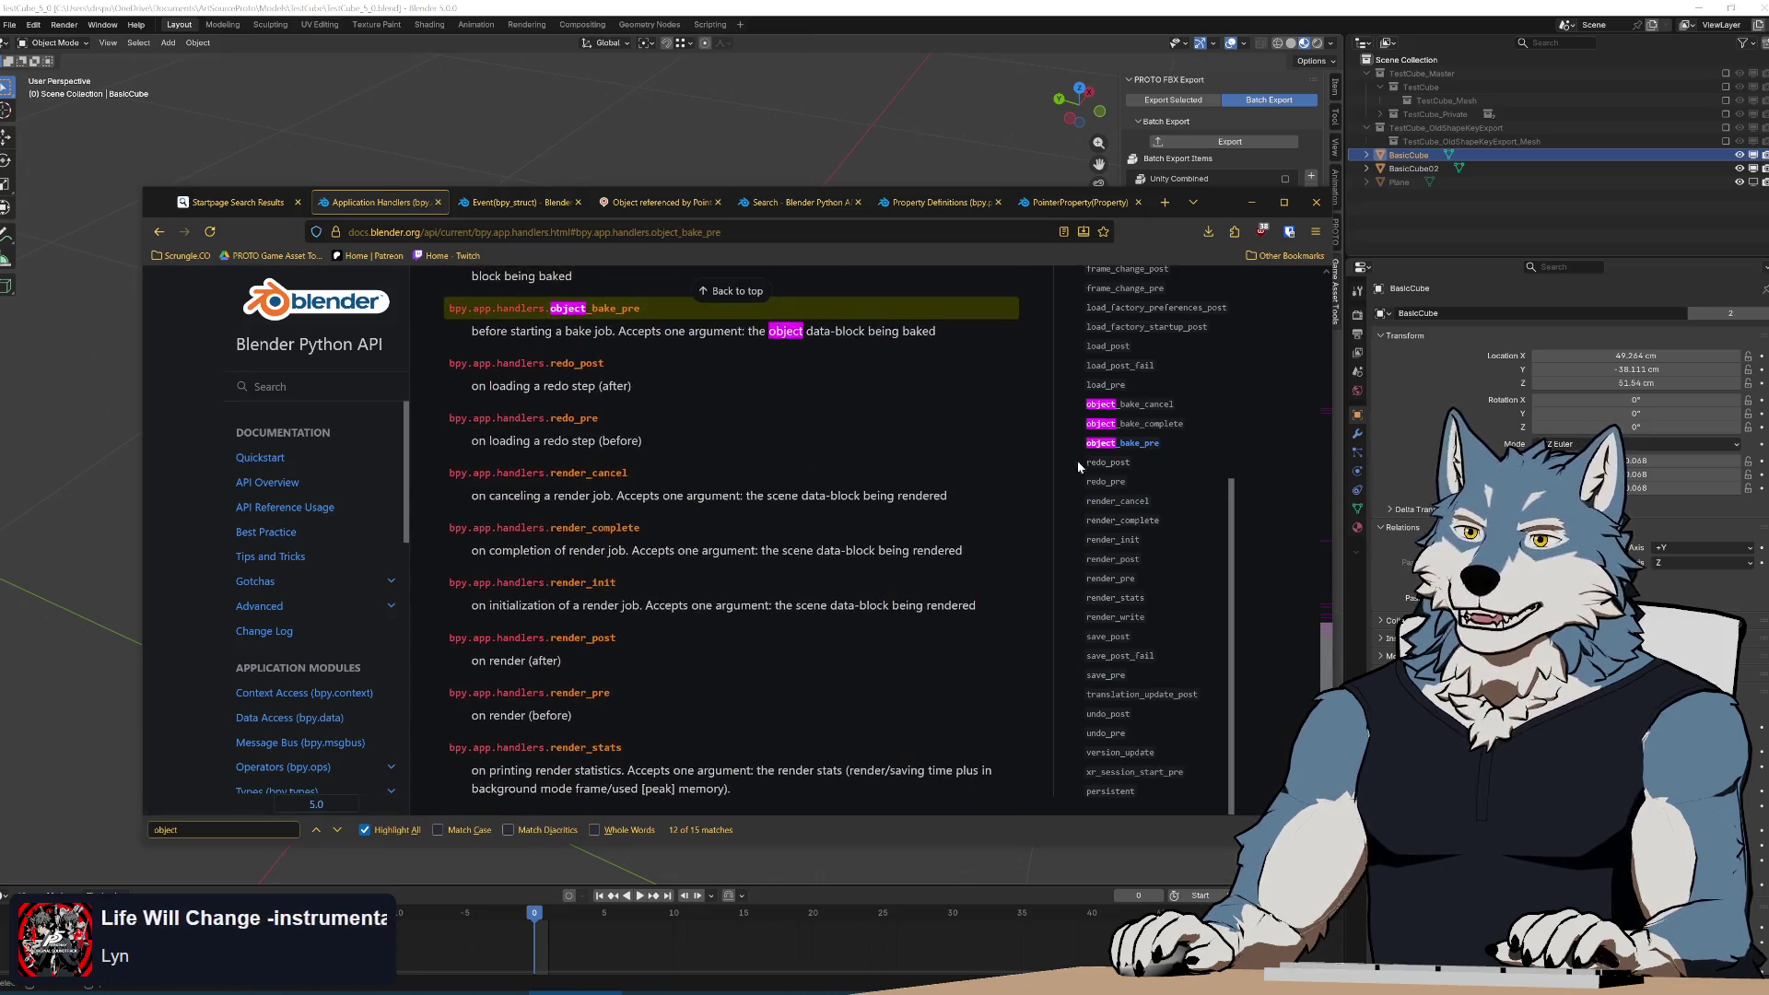